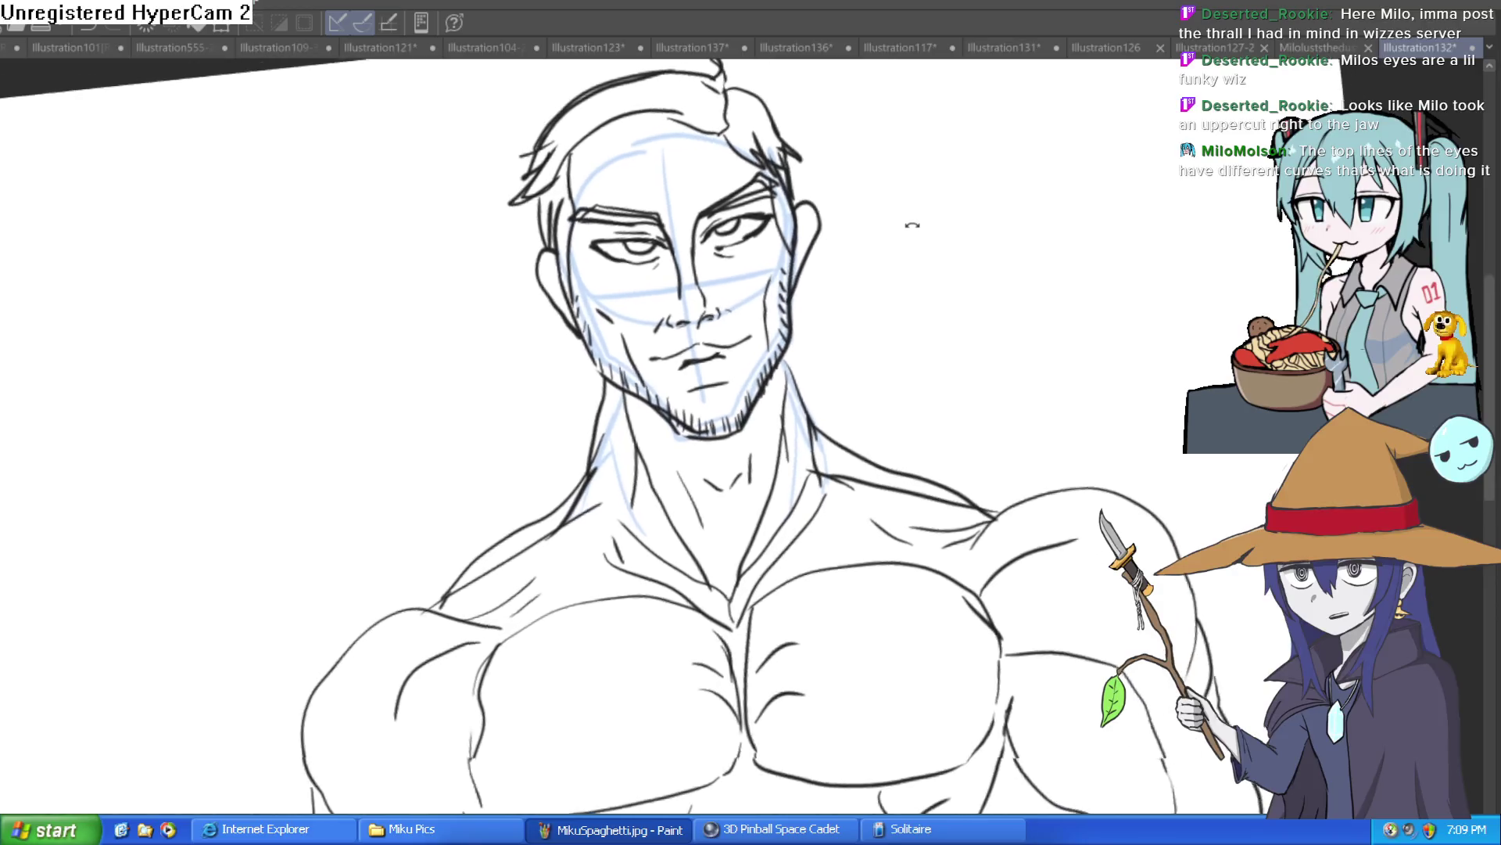
Step: Zoom, tilt and pan the view to inspect the man's face
{"action": "scroll", "coordinate": [702, 237], "scroll_direction": "up", "scroll_amount": 5}
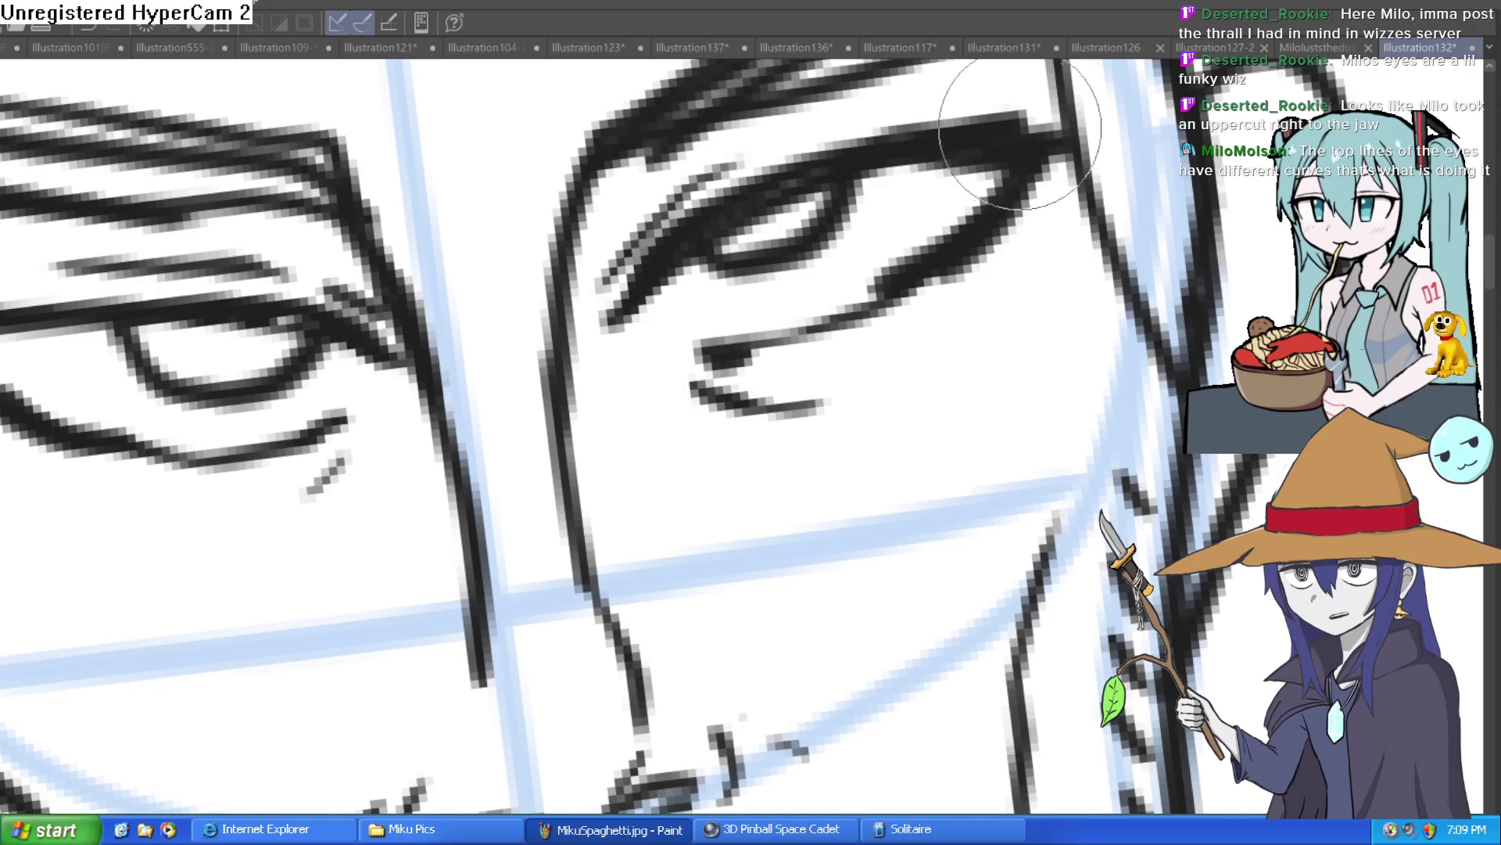
{"action": "key", "text": "bracketright"}
{"action": "key", "text": "bracketright"}
{"action": "scroll", "coordinate": [919, 170], "scroll_direction": "down", "scroll_amount": 6}
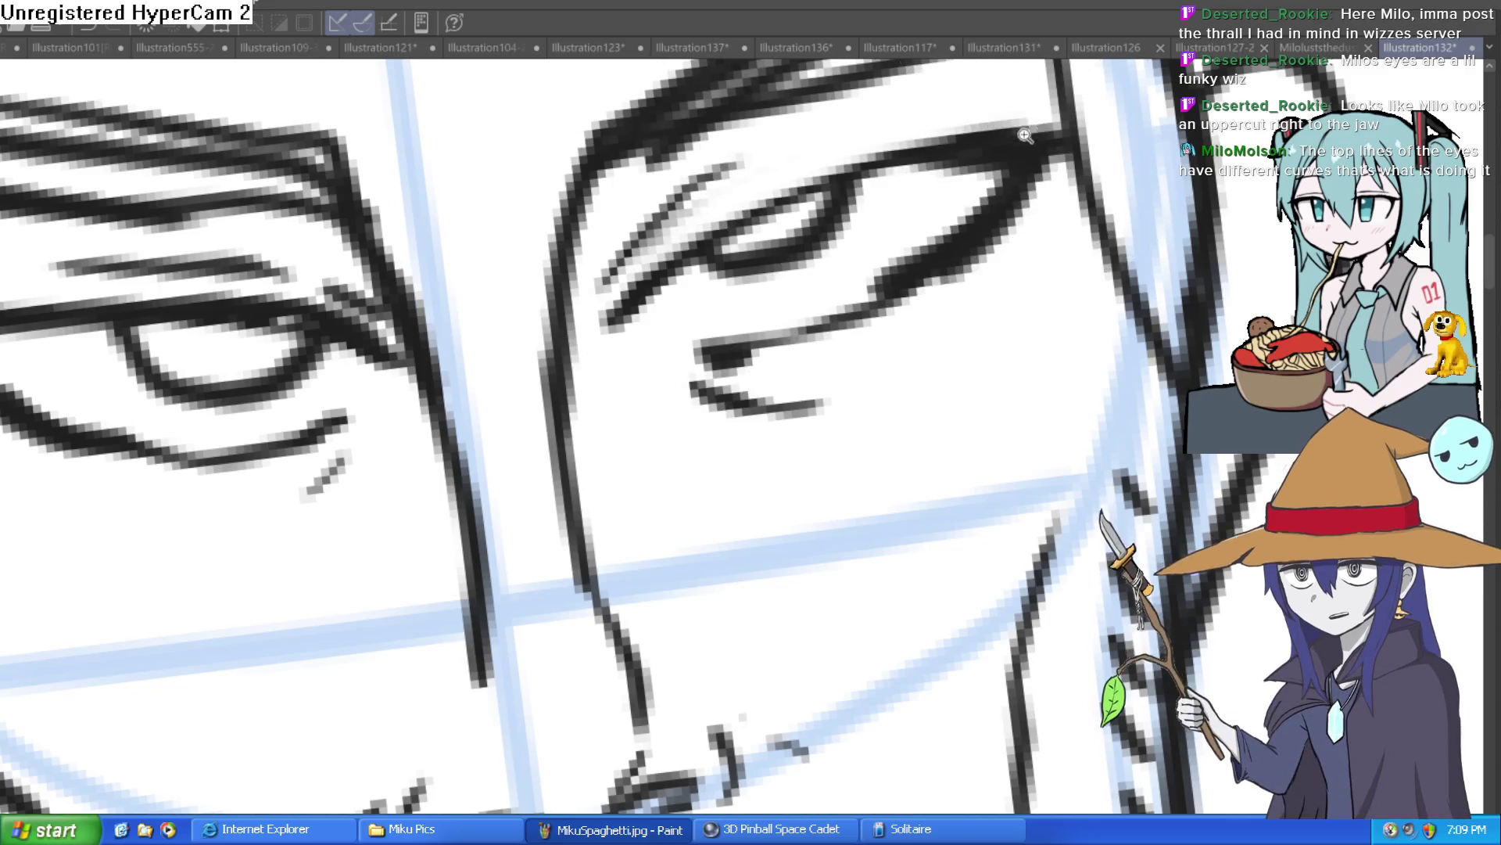
{"action": "mouse_move", "coordinate": [1004, 204]}
{"action": "left_mouse_down"}
{"action": "mouse_move", "coordinate": [986, 234]}
{"action": "mouse_move", "coordinate": [1021, 353]}
{"action": "mouse_move", "coordinate": [848, 277]}
{"action": "mouse_move", "coordinate": [871, 215]}
{"action": "mouse_move", "coordinate": [952, 288]}
{"action": "left_mouse_up"}
{"action": "scroll", "coordinate": [688, 266], "scroll_direction": "up", "scroll_amount": 5}
{"action": "scroll", "coordinate": [979, 240], "scroll_direction": "down", "scroll_amount": 5}
{"action": "scroll", "coordinate": [860, 260], "scroll_direction": "down", "scroll_amount": 3}
{"action": "scroll", "coordinate": [942, 305], "scroll_direction": "up", "scroll_amount": 1}
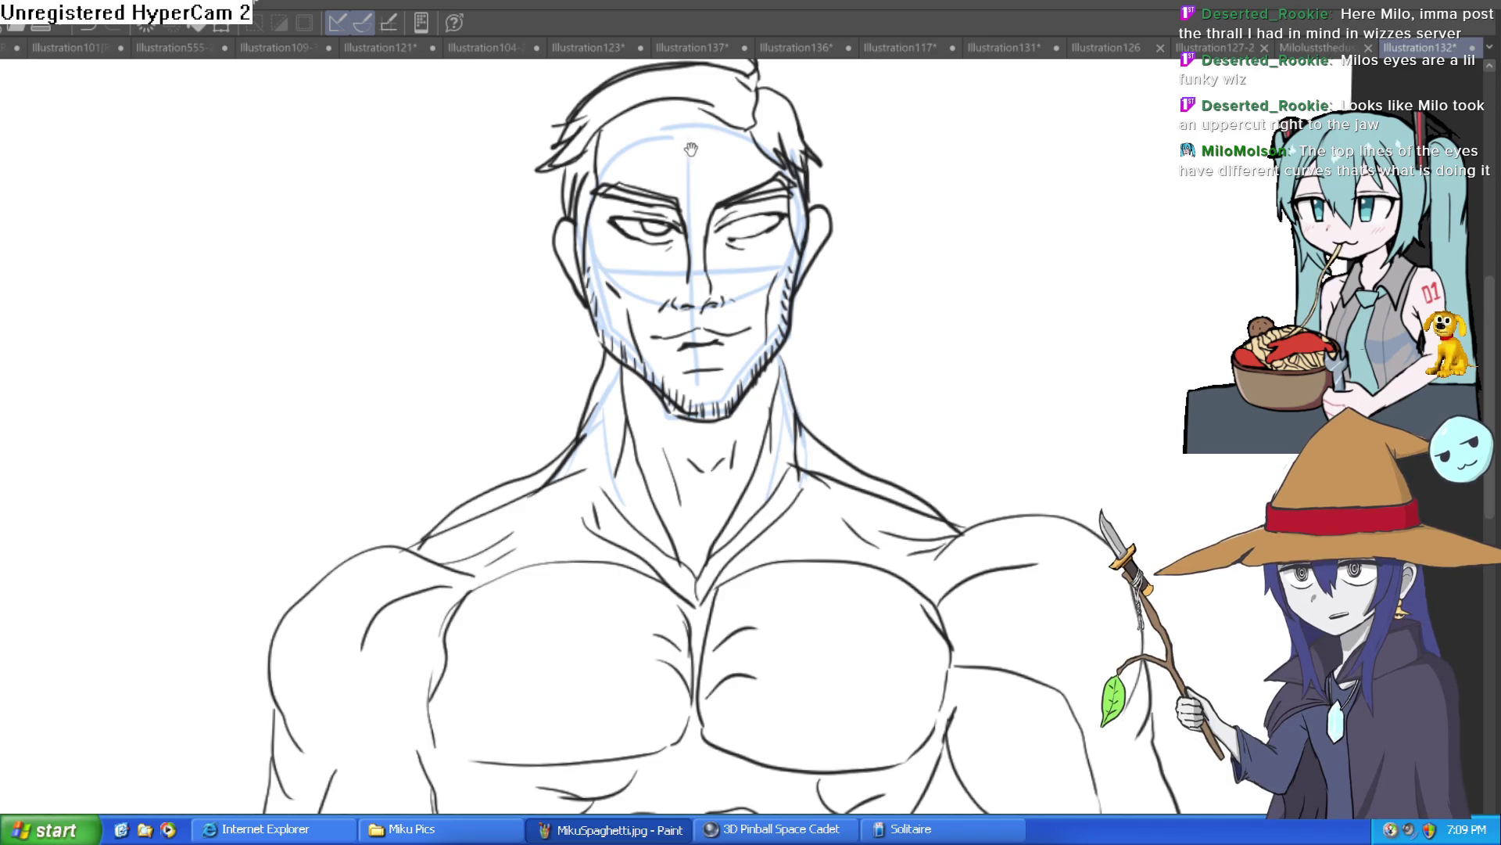
{"action": "left_click_drag", "start_coordinate": [691, 150], "coordinate": [679, 159]}
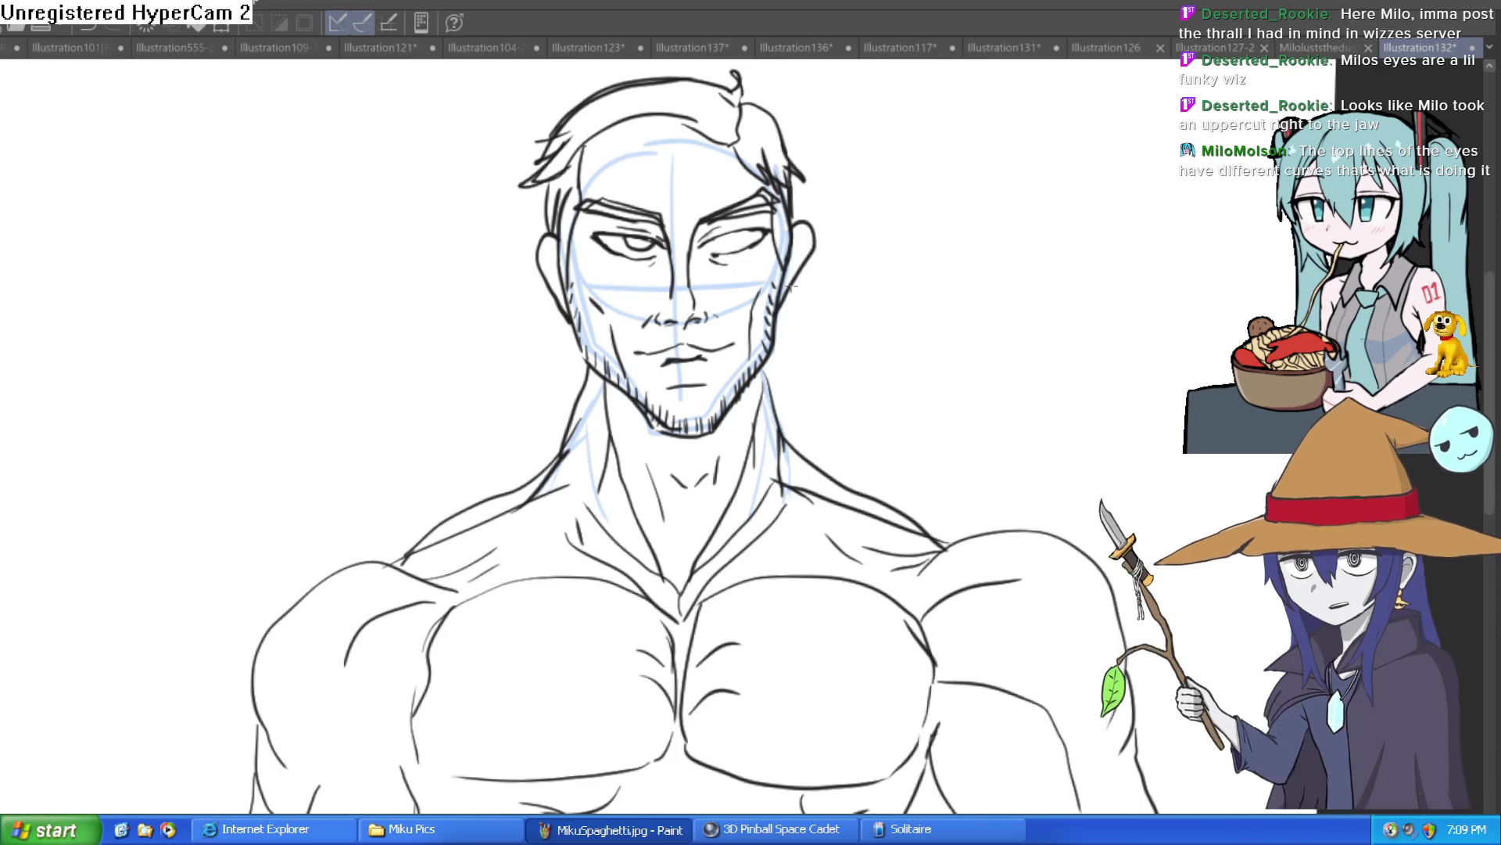
Step: Drag a vertical guide down the face's centre and begin outlining the right eye
{"action": "left_click_drag", "start_coordinate": [679, 147], "coordinate": [696, 380]}
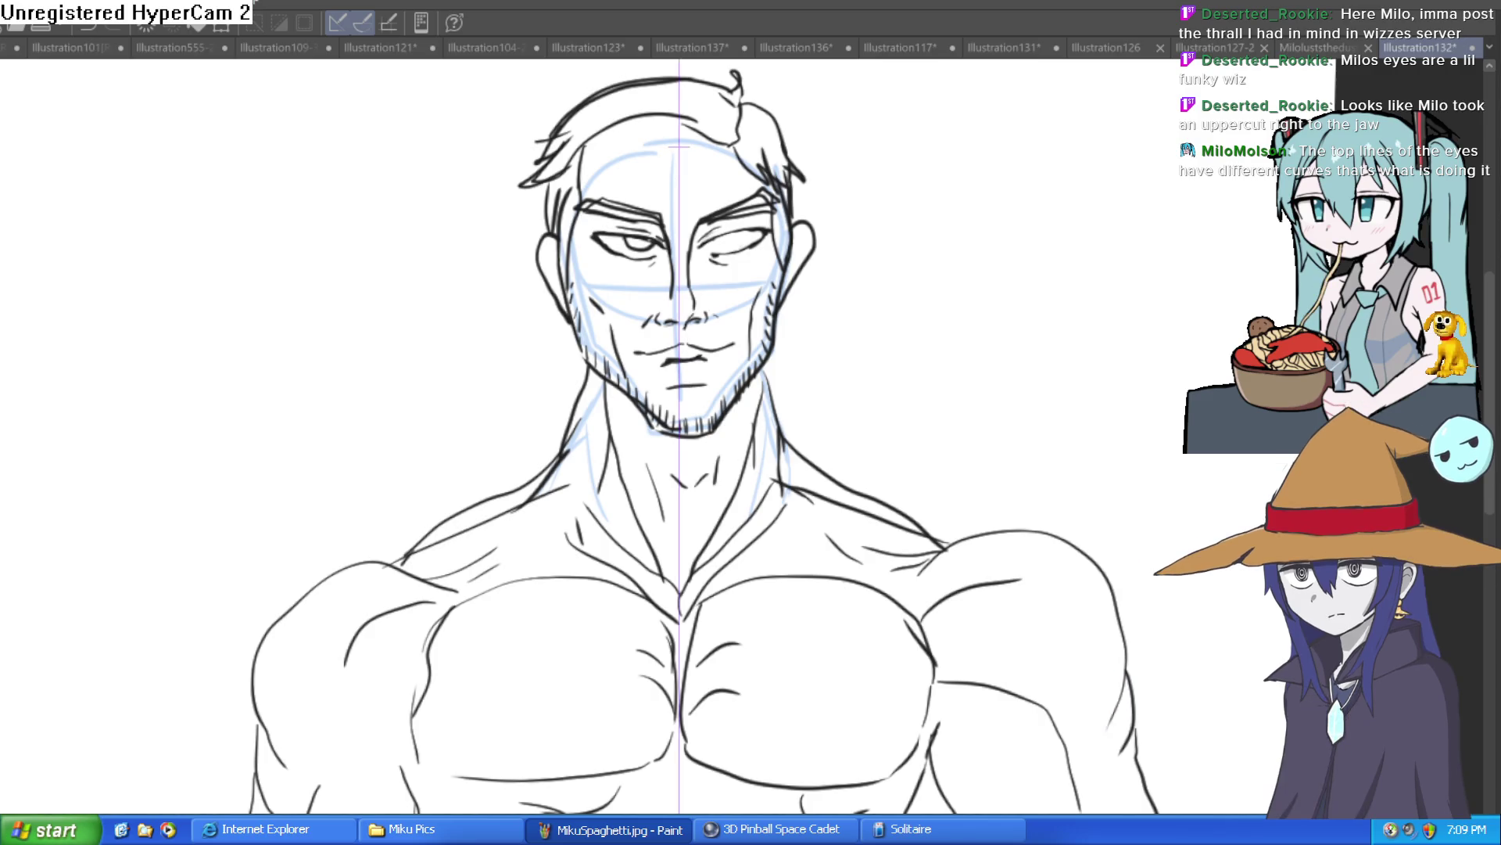
{"action": "key", "text": "ctrl+z"}
{"action": "scroll", "coordinate": [730, 224], "scroll_direction": "up", "scroll_amount": 4}
{"action": "mouse_move", "coordinate": [806, 212]}
{"action": "left_mouse_down"}
{"action": "mouse_move", "coordinate": [728, 205]}
{"action": "mouse_move", "coordinate": [620, 351]}
{"action": "mouse_move", "coordinate": [875, 350]}
{"action": "left_mouse_up"}
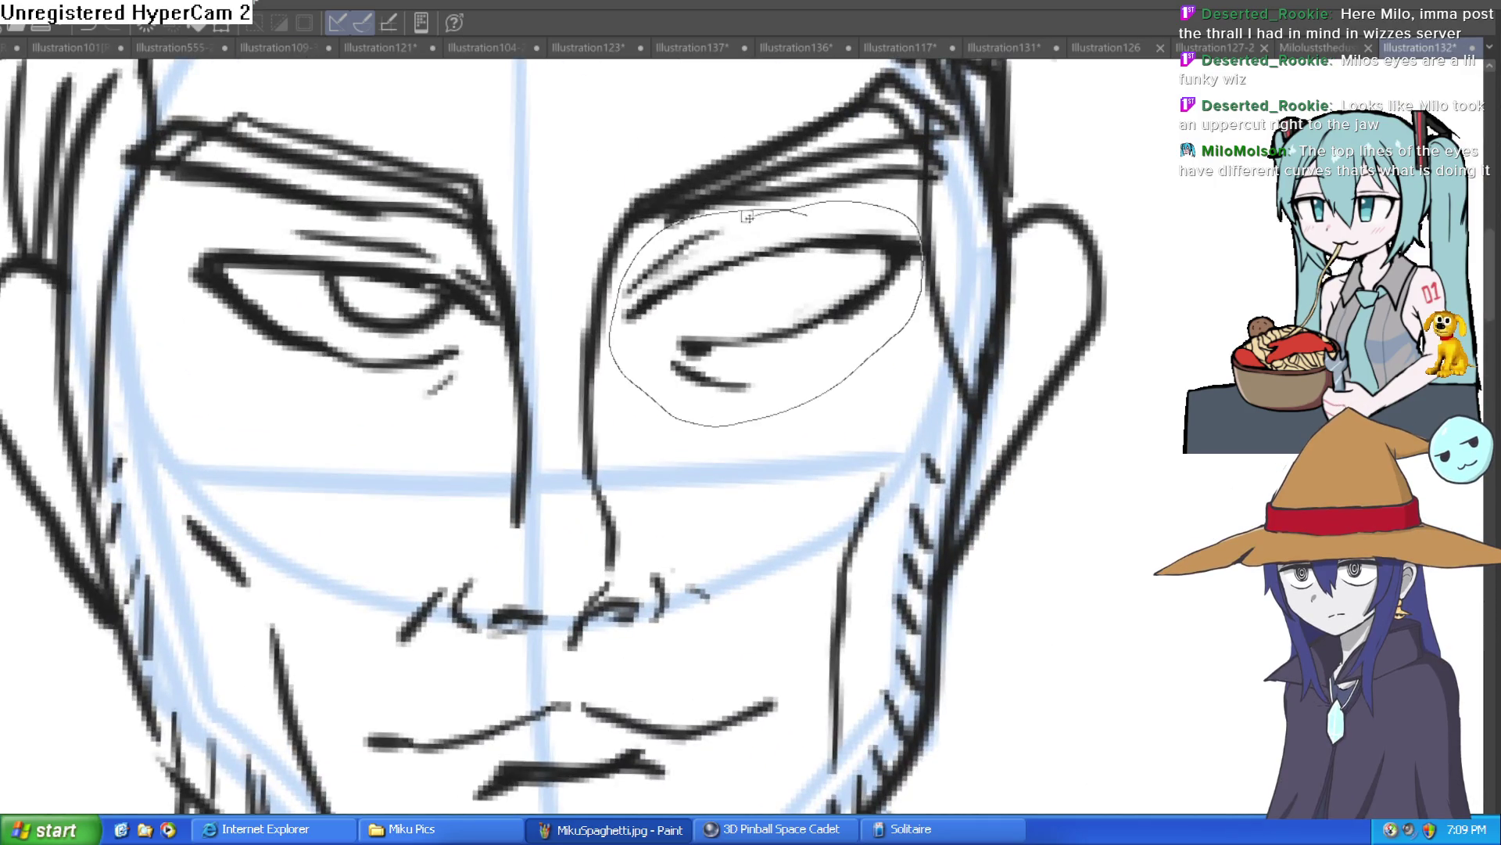
Step: Lasso the right eye and erase its lines
{"action": "left_click_drag", "start_coordinate": [748, 217], "coordinate": [751, 216]}
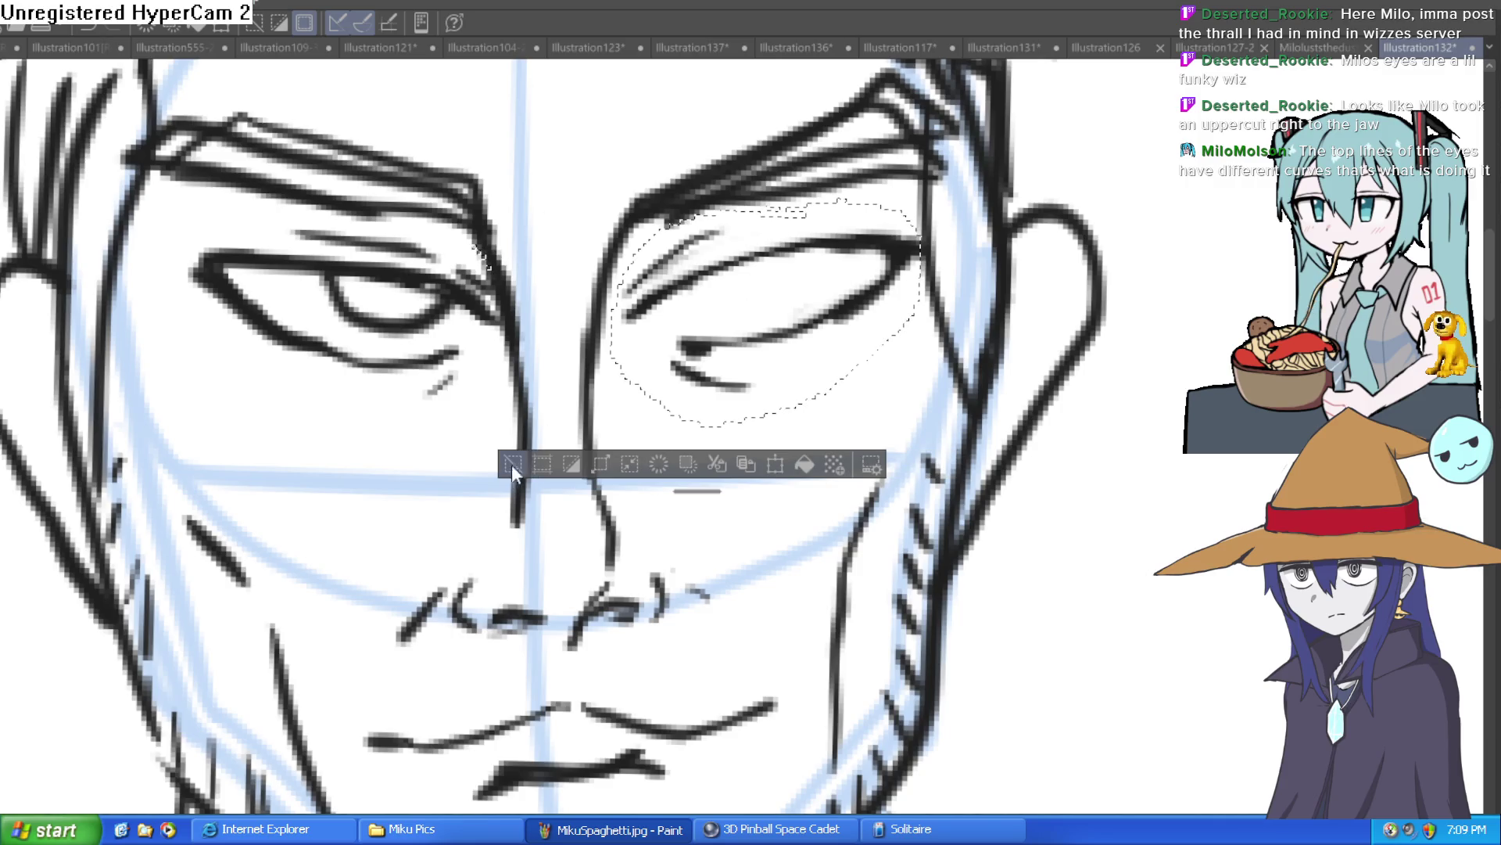
{"action": "key", "text": "ctrl+d"}
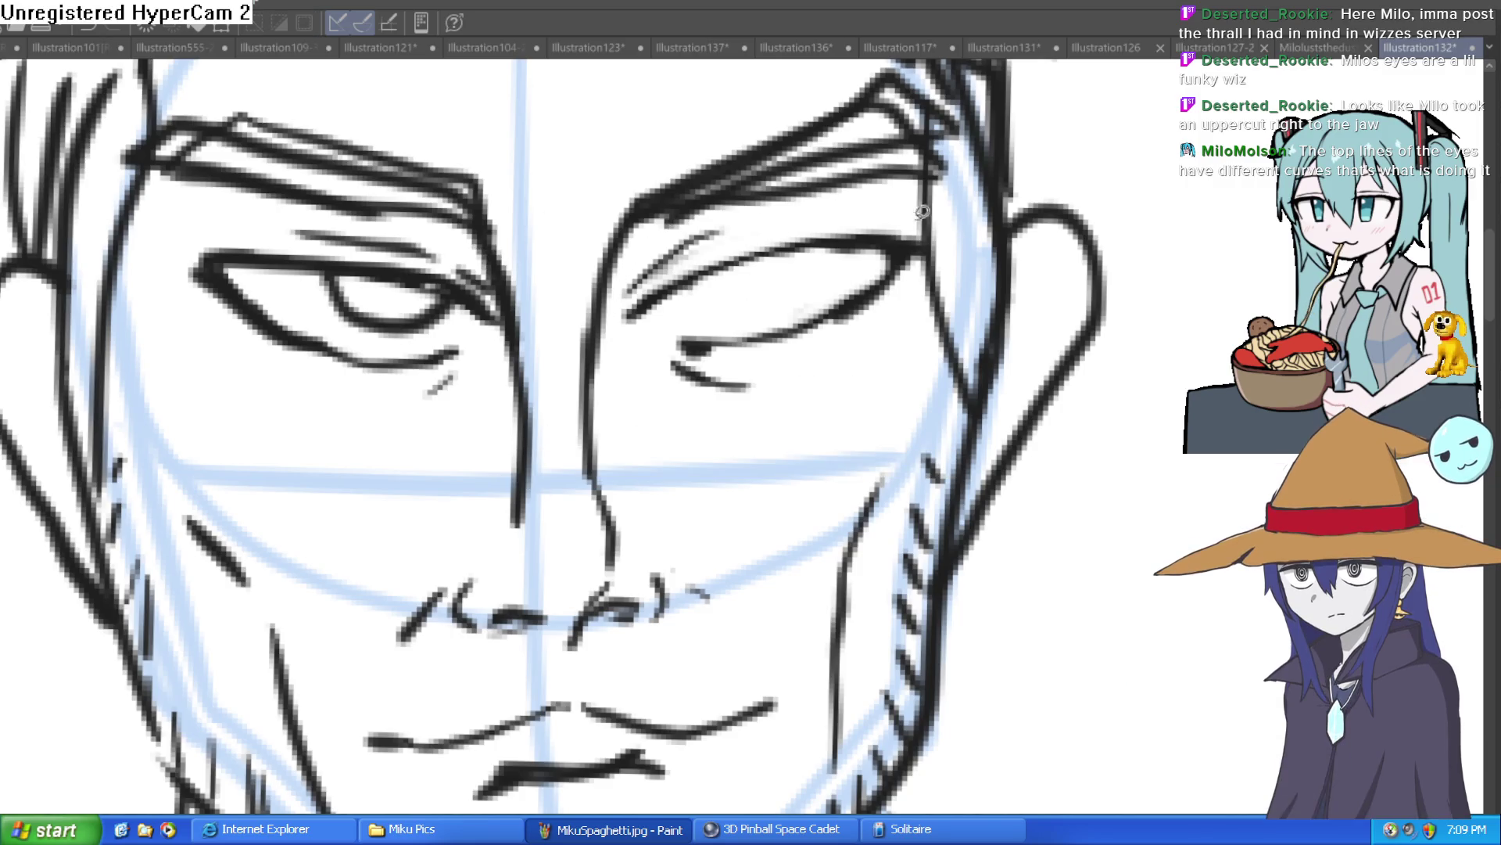
{"action": "mouse_move", "coordinate": [902, 211]}
{"action": "left_mouse_down"}
{"action": "mouse_move", "coordinate": [921, 258]}
{"action": "mouse_move", "coordinate": [733, 421]}
{"action": "mouse_move", "coordinate": [632, 248]}
{"action": "mouse_move", "coordinate": [743, 204]}
{"action": "left_mouse_up"}
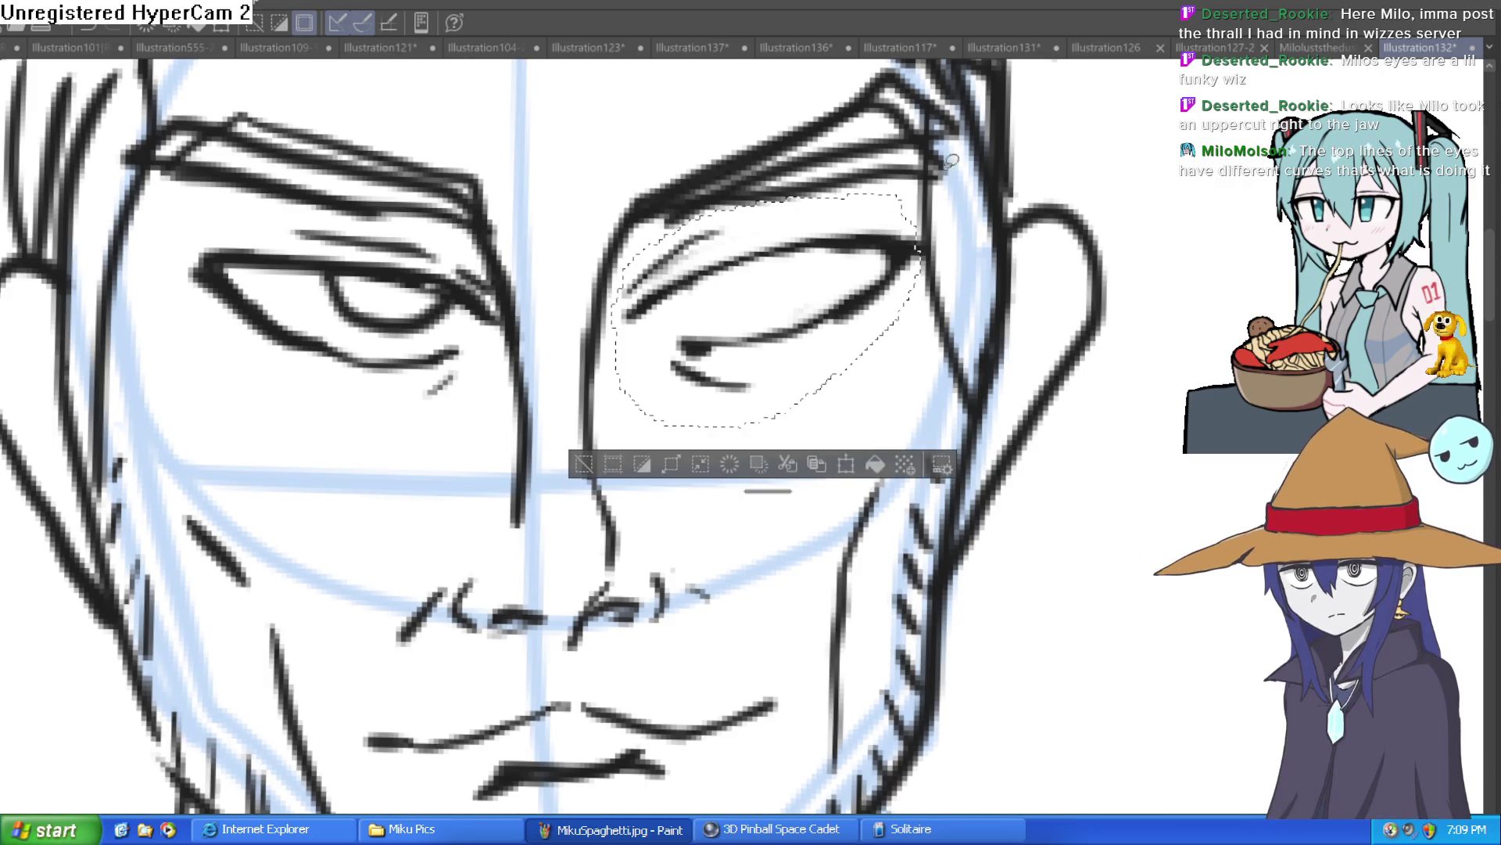
{"action": "left_click", "coordinate": [584, 458]}
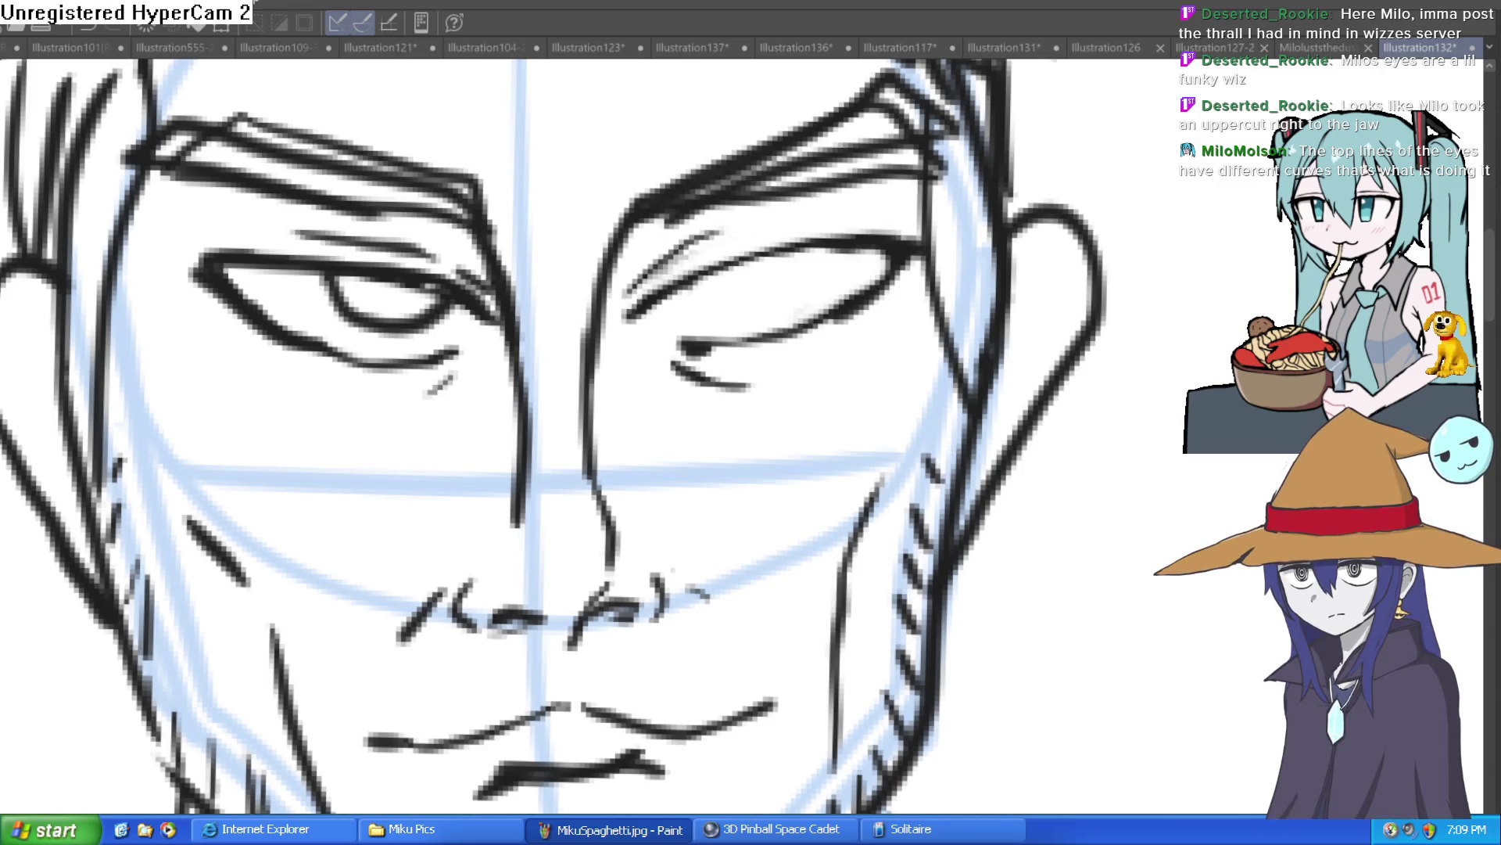
{"action": "key", "text": "Delete"}
Step: Lasso the left eye so it can be copied
{"action": "left_click_drag", "start_coordinate": [462, 249], "coordinate": [501, 316]}
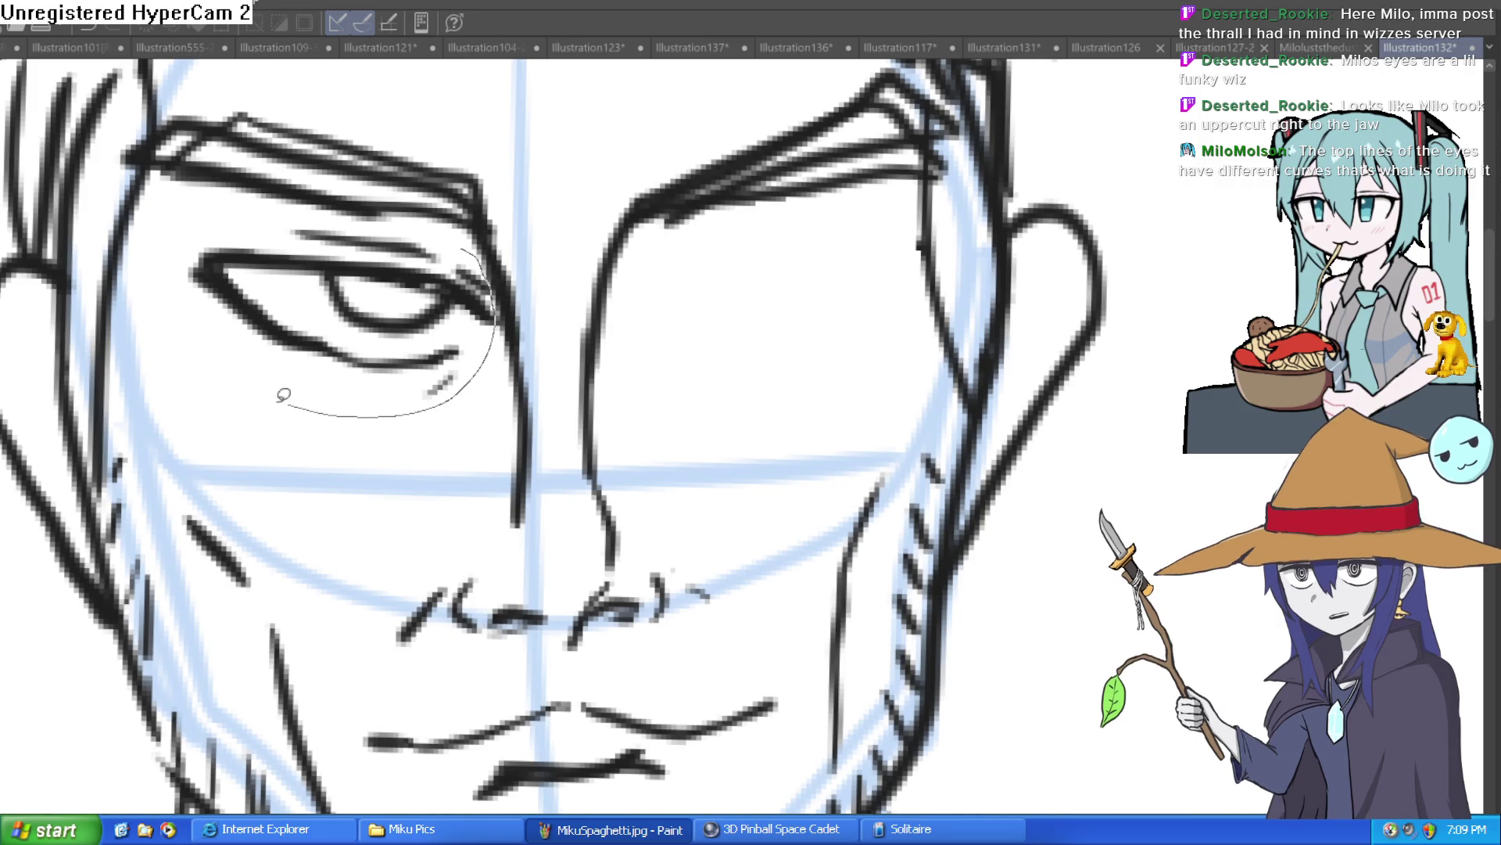
{"action": "left_click_drag", "start_coordinate": [466, 247], "coordinate": [468, 251]}
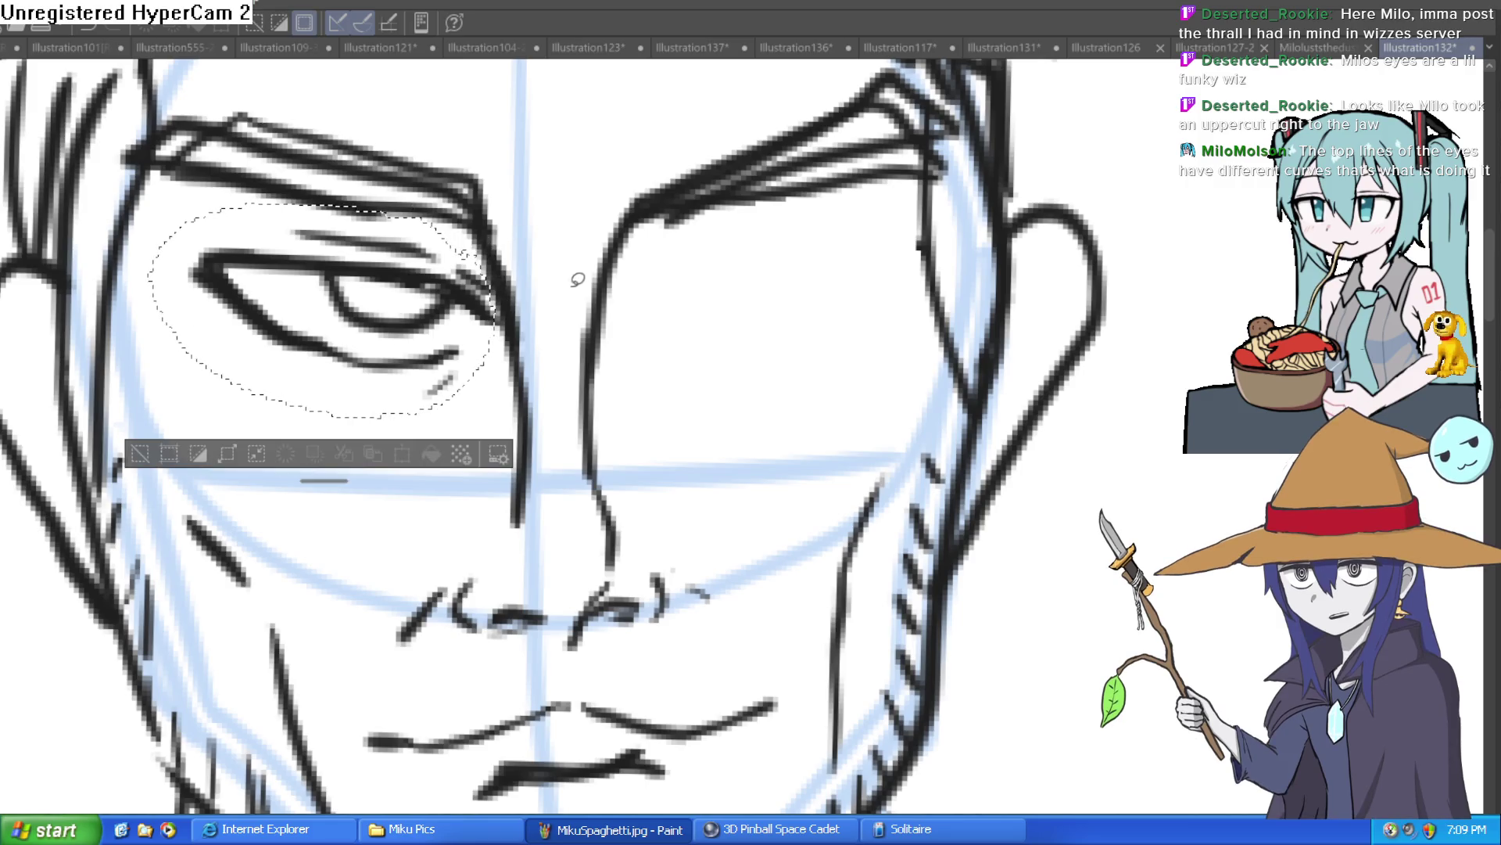
{"action": "key", "text": "ctrl+z"}
{"action": "key", "text": "ctrl+y"}
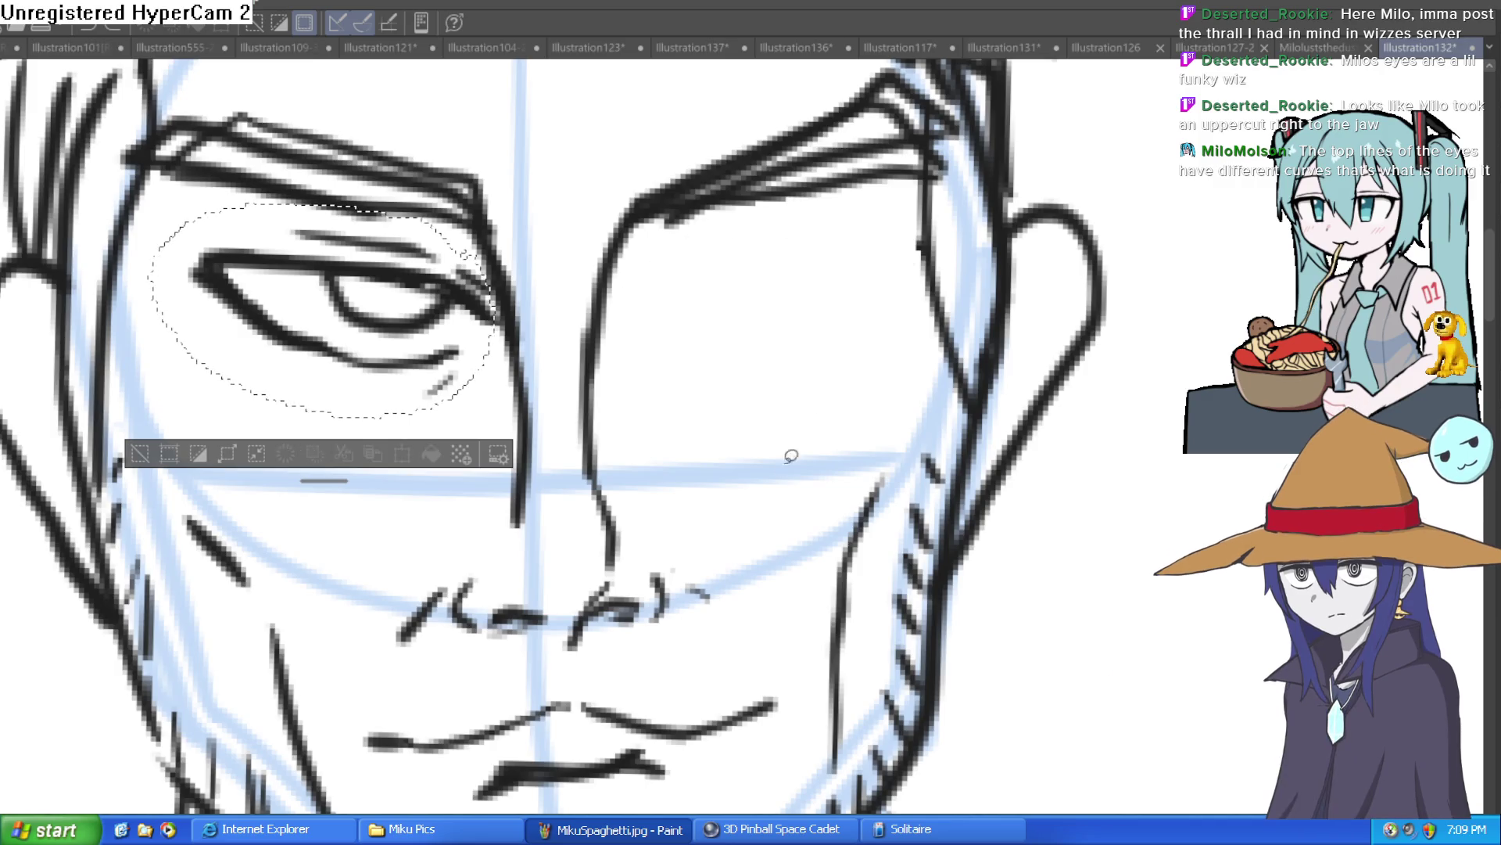
{"action": "key", "text": "Delete"}
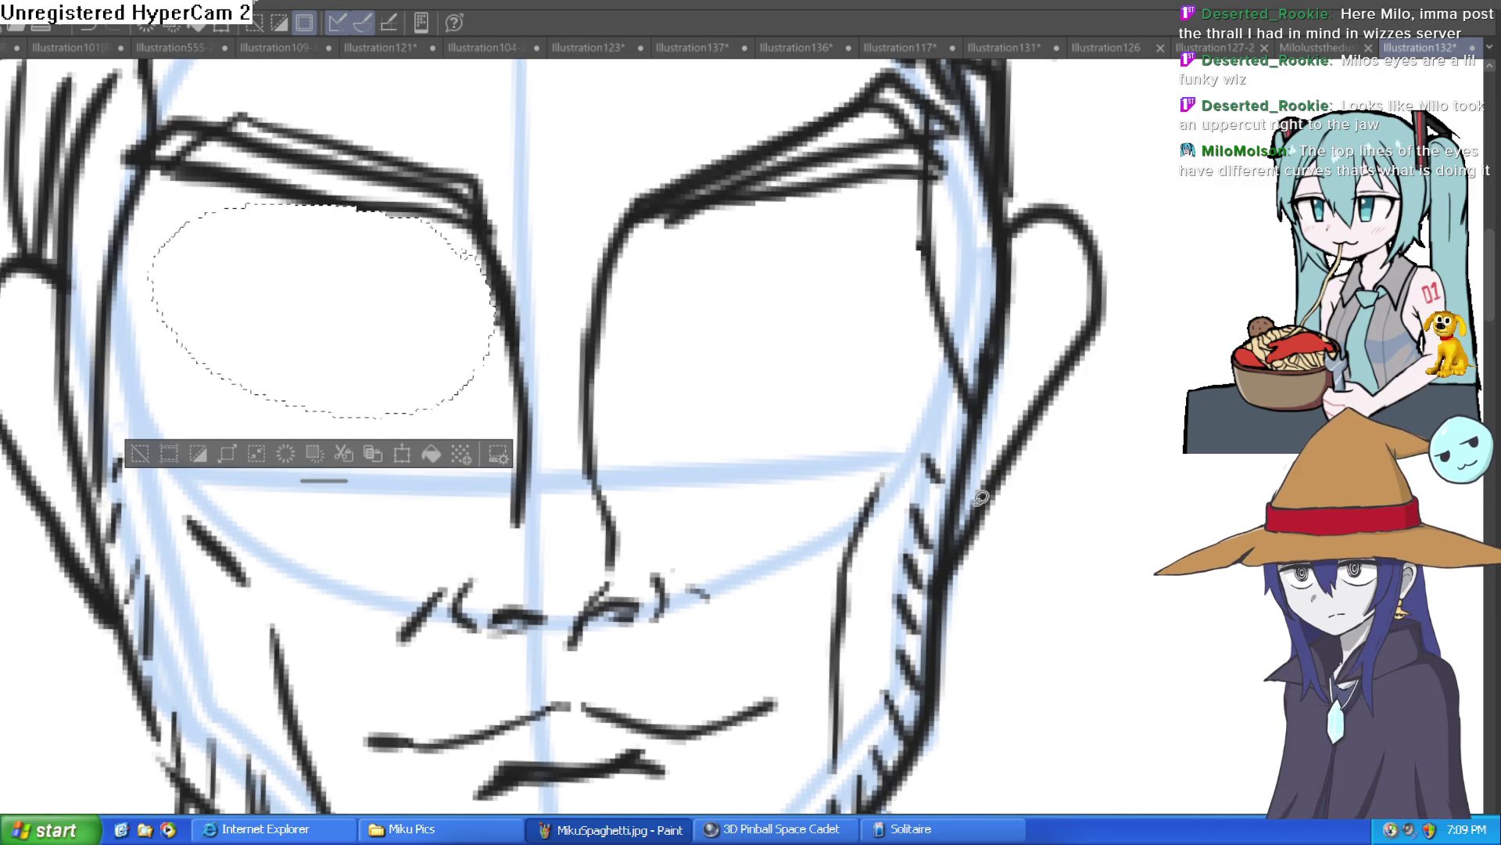
{"action": "key", "text": "ctrl+z"}
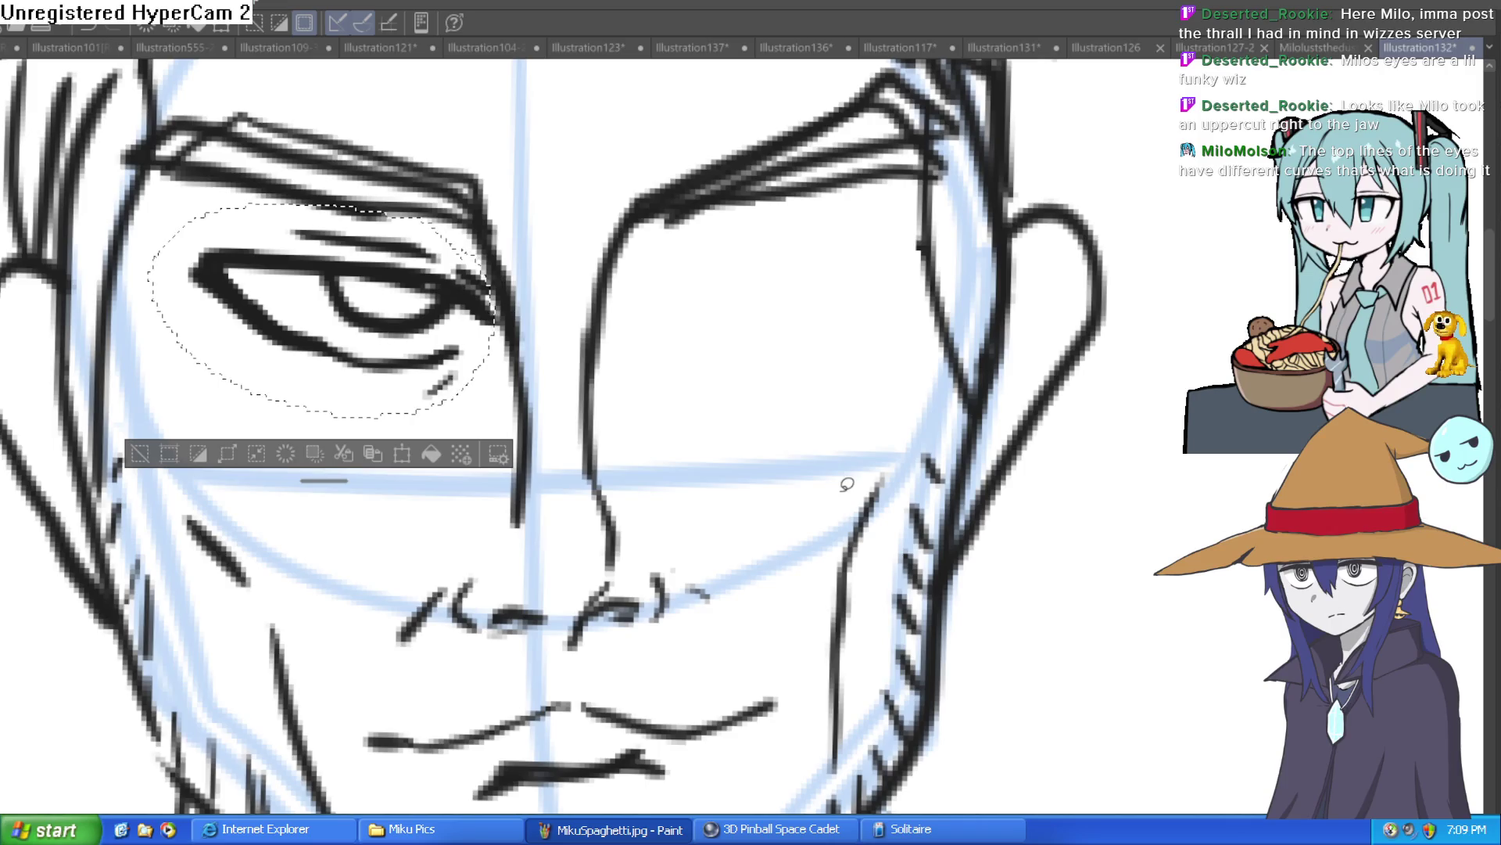
Step: Paste the left-eye copy, move and widen it onto the right eye's spot, and confirm
{"action": "key", "text": "ctrl+t"}
{"action": "left_click_drag", "start_coordinate": [461, 375], "coordinate": [891, 368]}
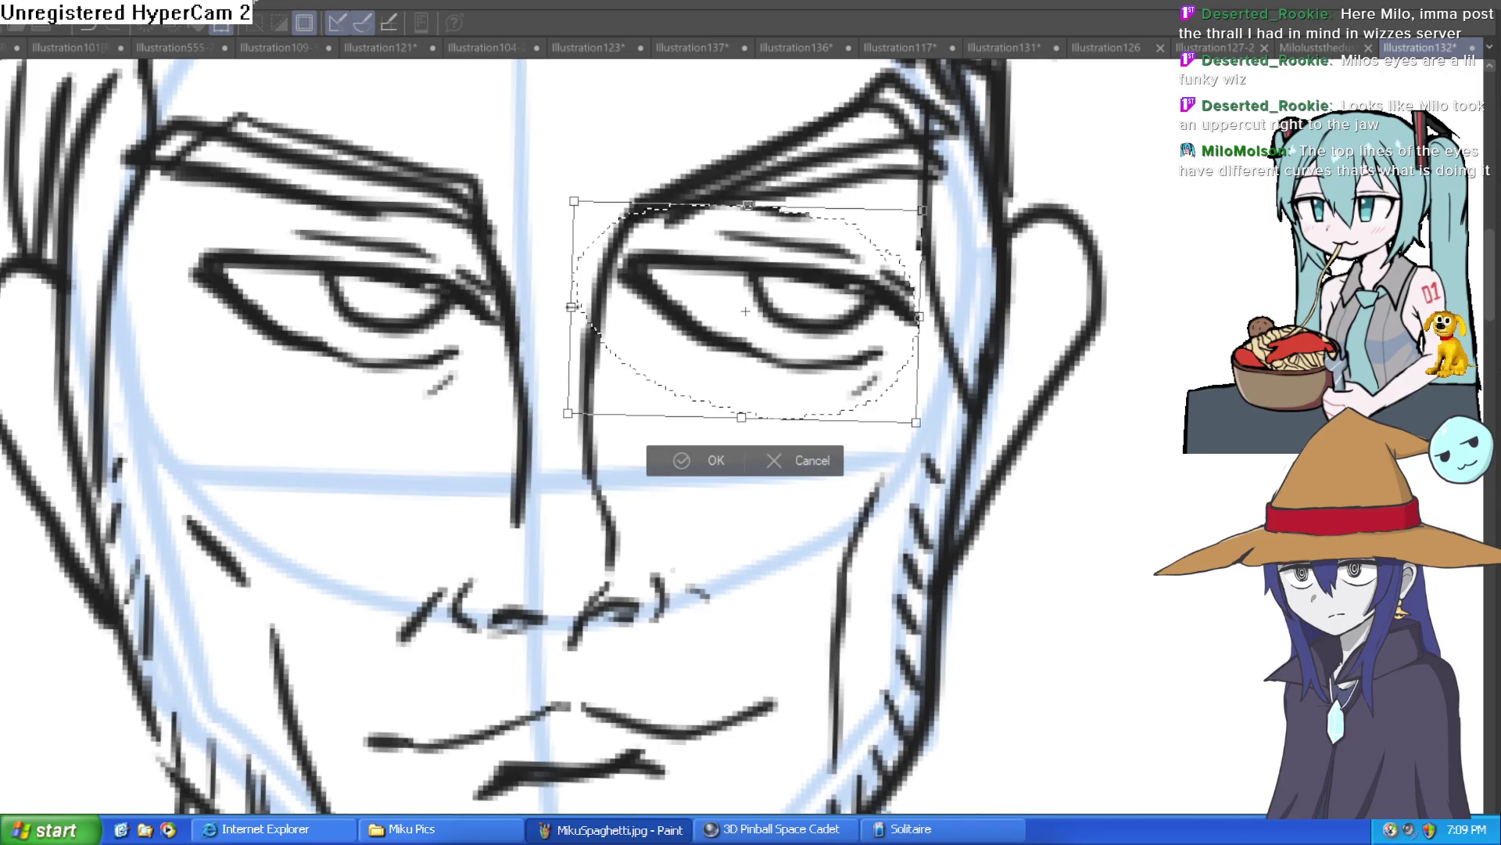
{"action": "mouse_move", "coordinate": [797, 331]}
{"action": "left_mouse_down"}
{"action": "mouse_move", "coordinate": [1136, 340]}
{"action": "mouse_move", "coordinate": [836, 353]}
{"action": "left_mouse_up"}
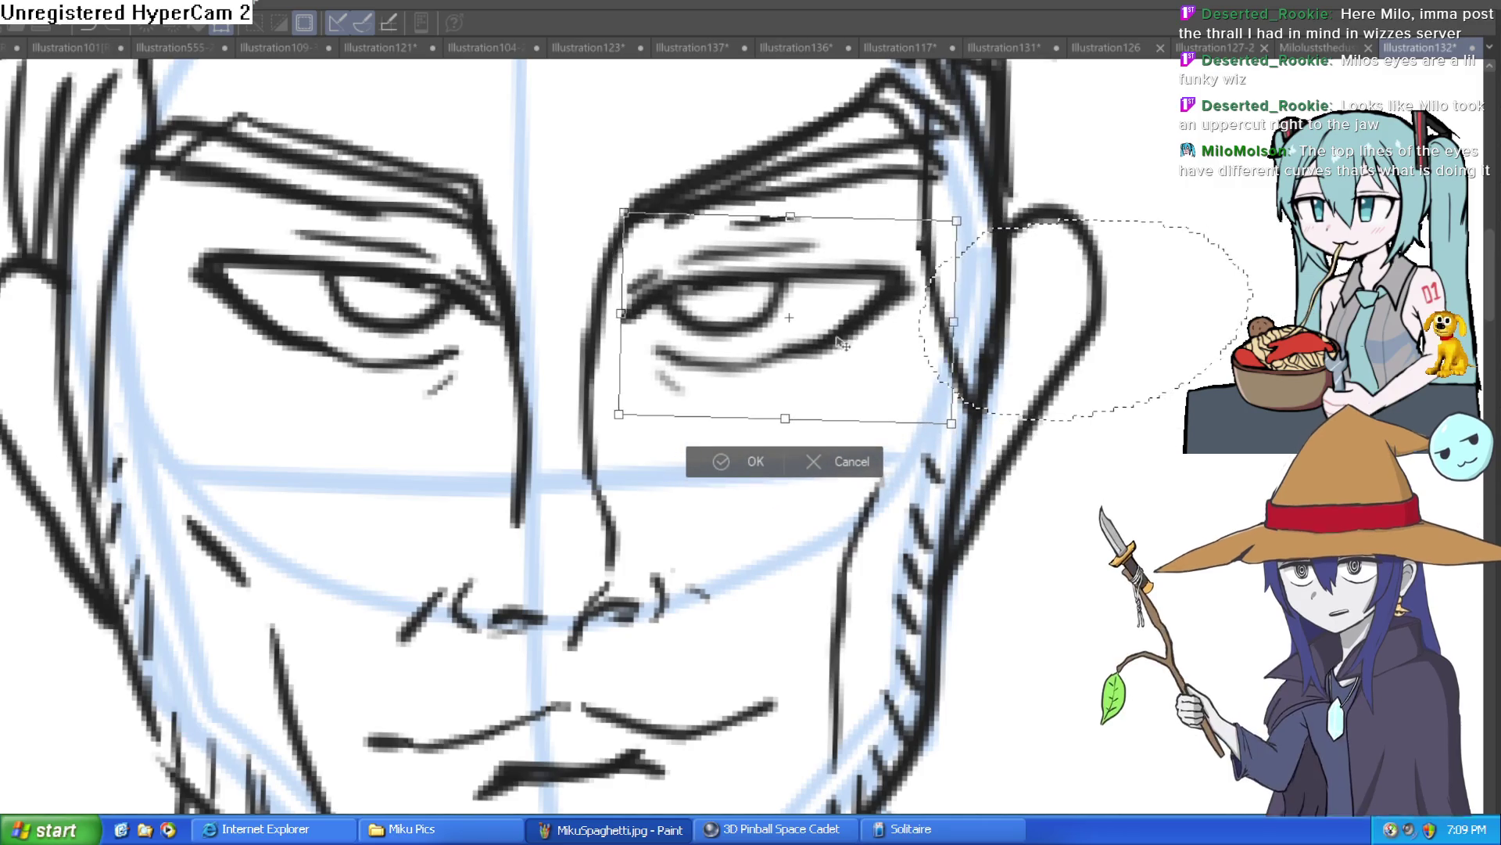
{"action": "left_click_drag", "start_coordinate": [947, 327], "coordinate": [964, 327]}
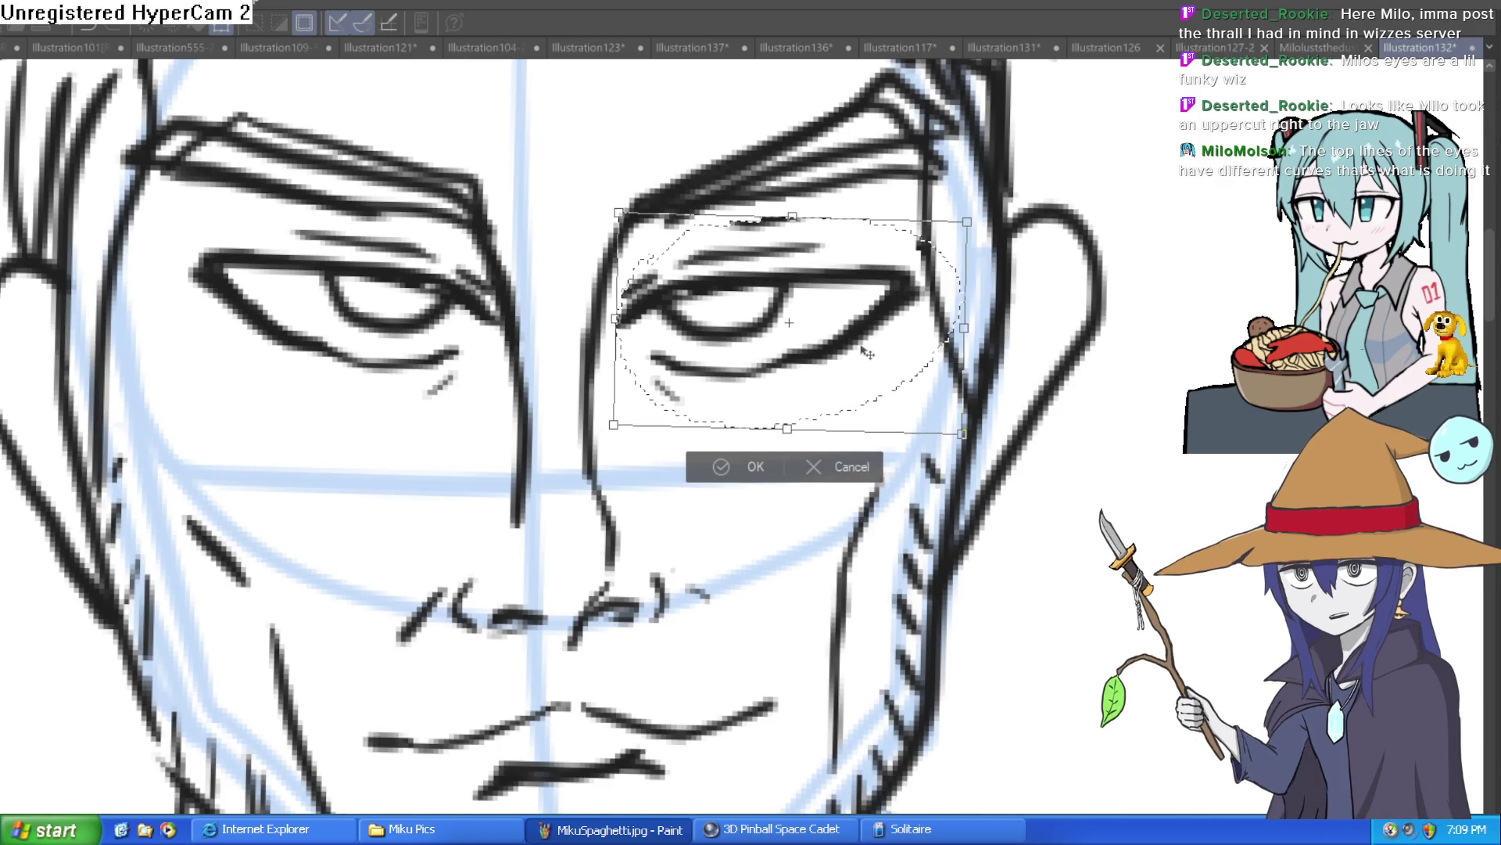
{"action": "left_click", "coordinate": [708, 463]}
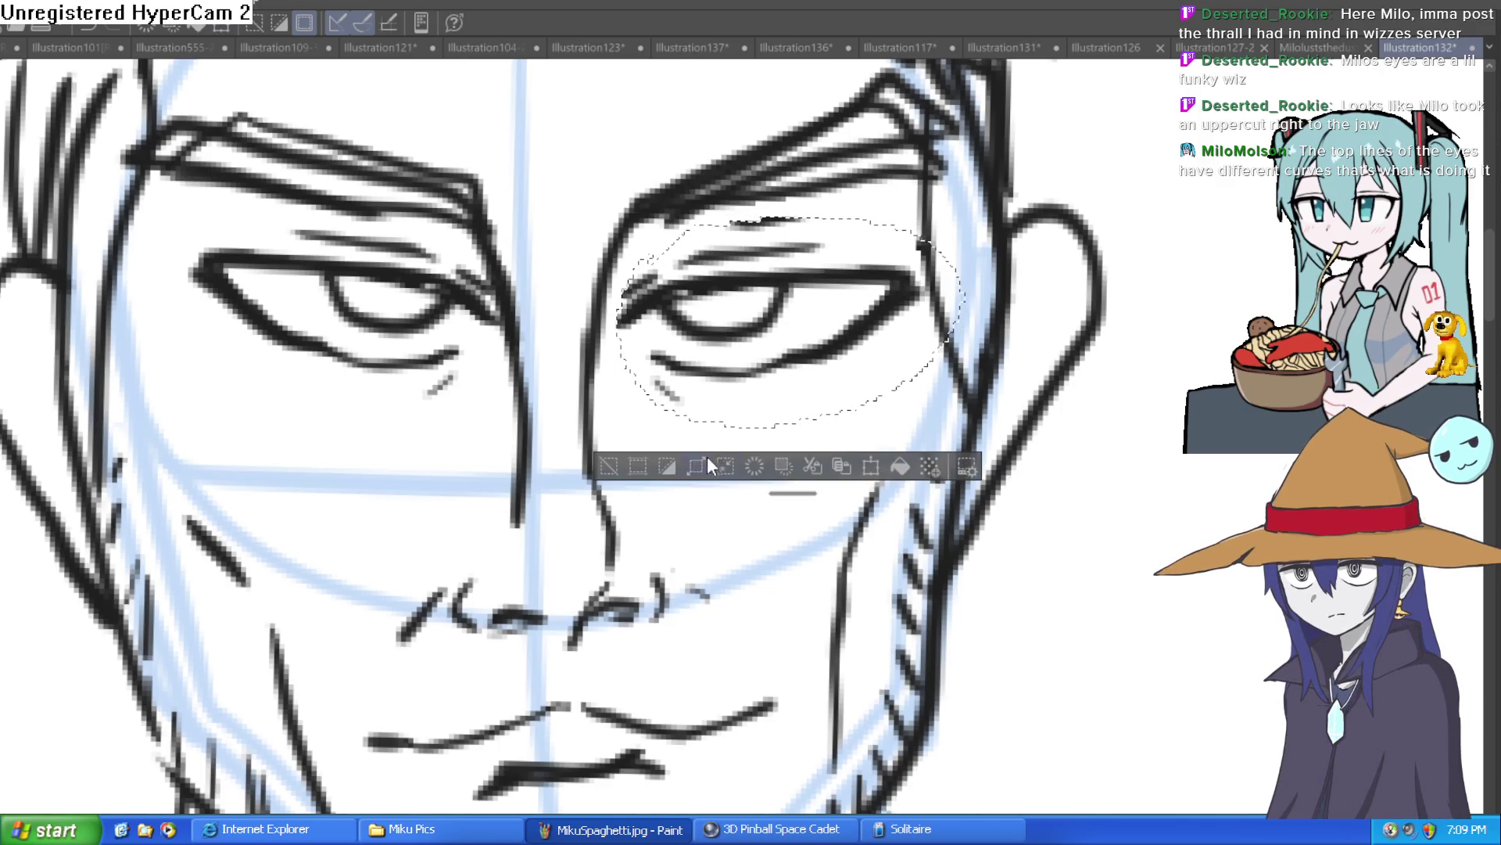
{"action": "key", "text": "ctrl+d"}
{"action": "scroll", "coordinate": [841, 442], "scroll_direction": "down", "scroll_amount": 5}
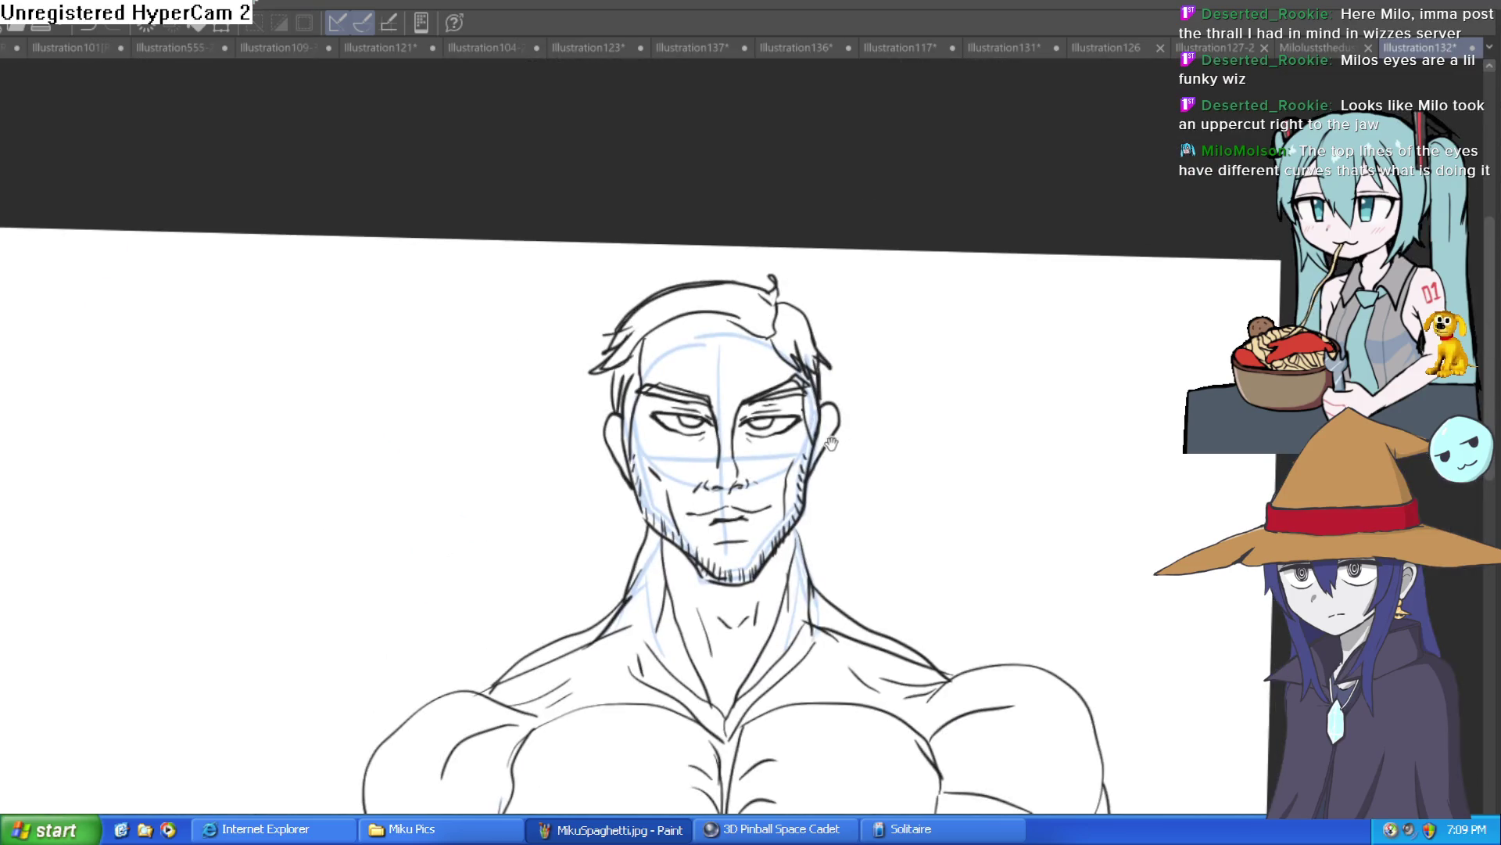
Step: Hide the light-blue construction lines and remove a stray test stroke
{"action": "scroll", "coordinate": [802, 417], "scroll_direction": "up", "scroll_amount": 5}
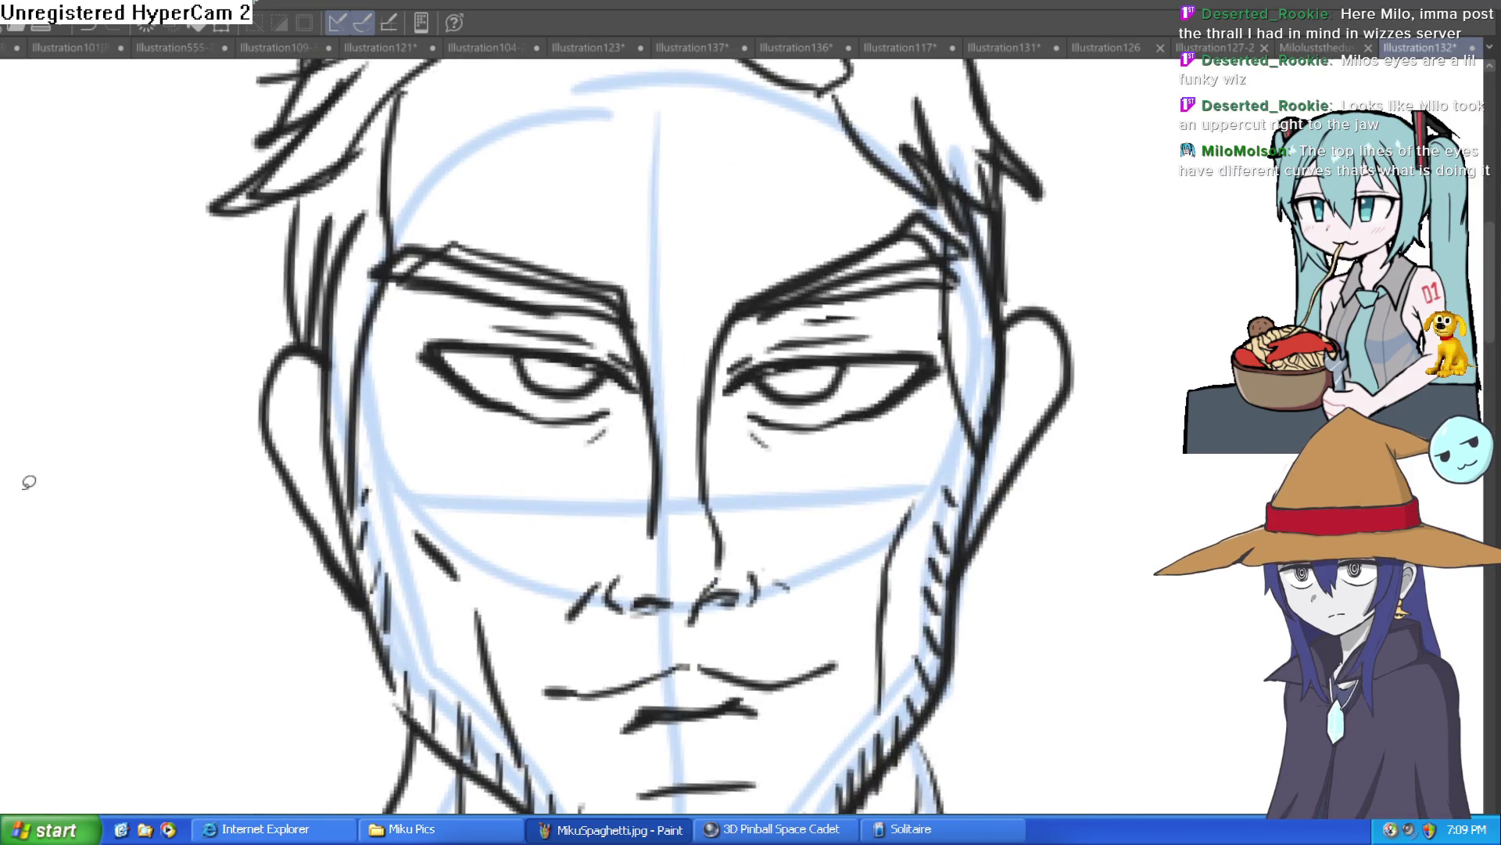
{"action": "scroll", "coordinate": [882, 325], "scroll_direction": "down", "scroll_amount": 5}
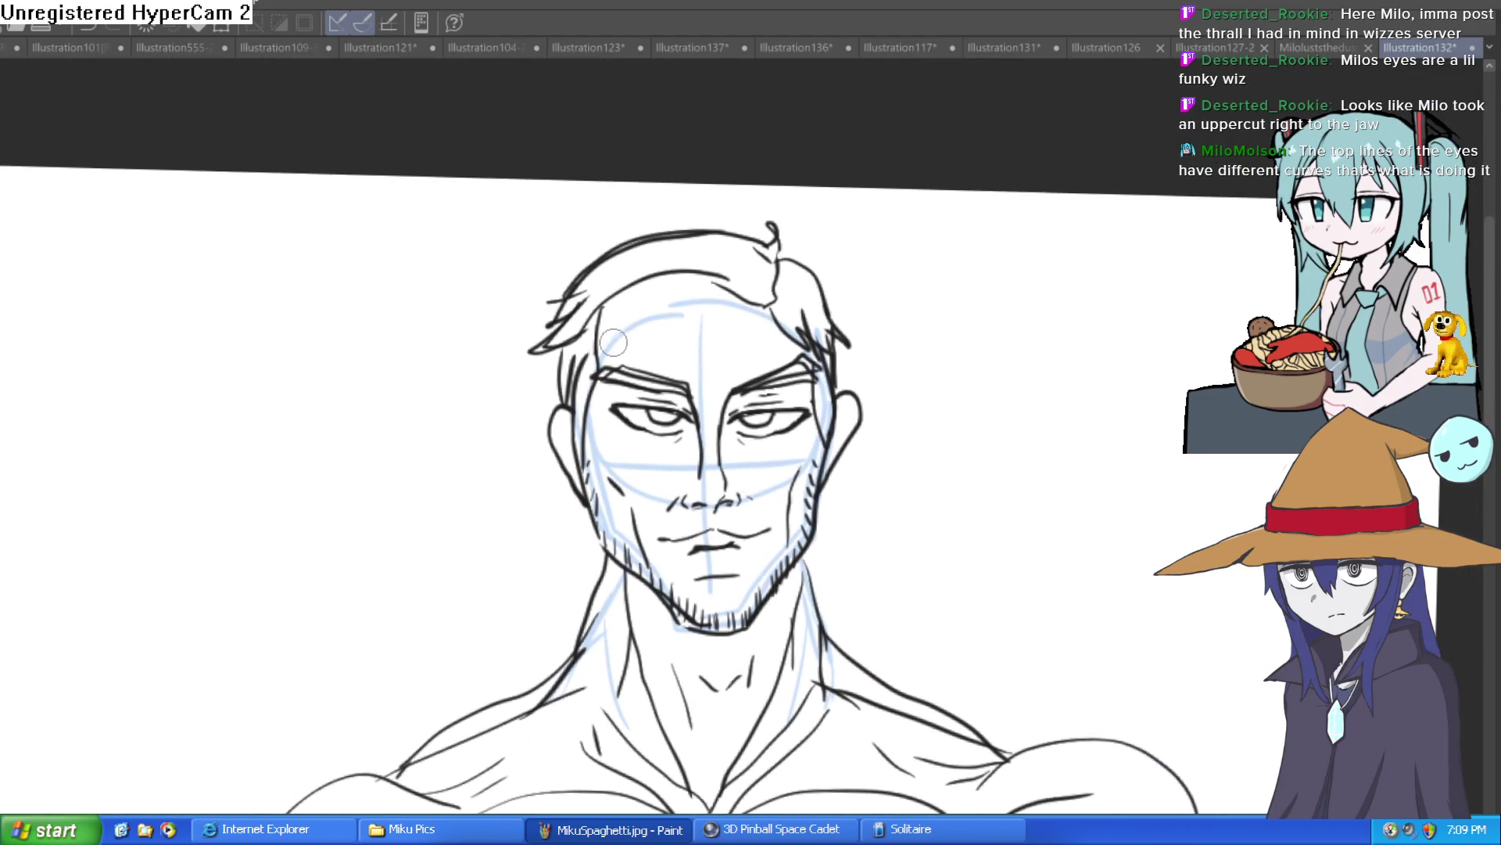
{"action": "scroll", "coordinate": [875, 352], "scroll_direction": "down", "scroll_amount": 3}
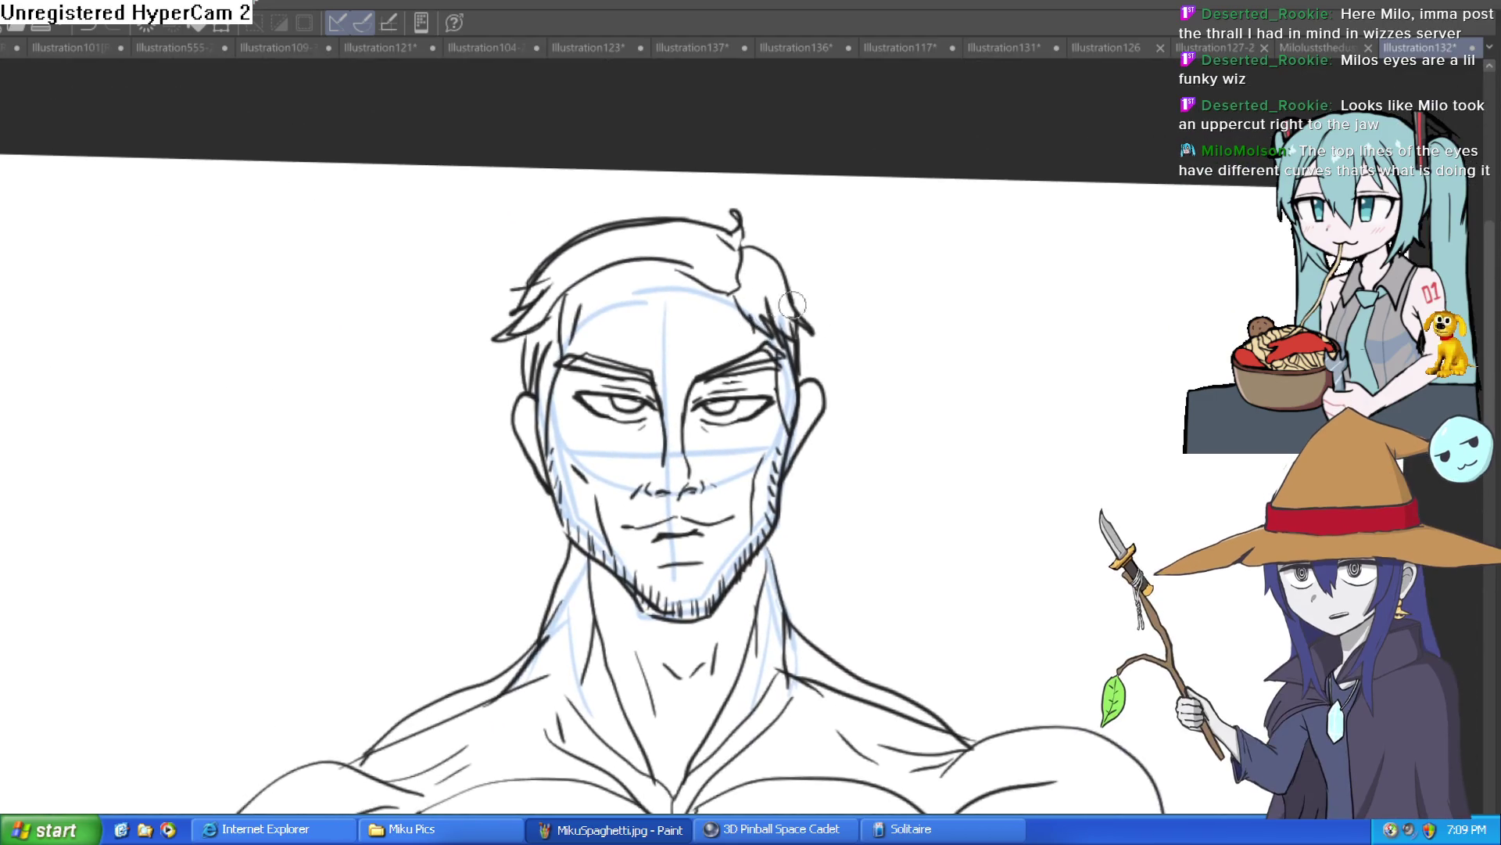
{"action": "scroll", "coordinate": [919, 396], "scroll_direction": "down", "scroll_amount": 2}
{"action": "left_click_drag", "start_coordinate": [919, 396], "coordinate": [833, 259]}
{"action": "key", "text": "Delete"}
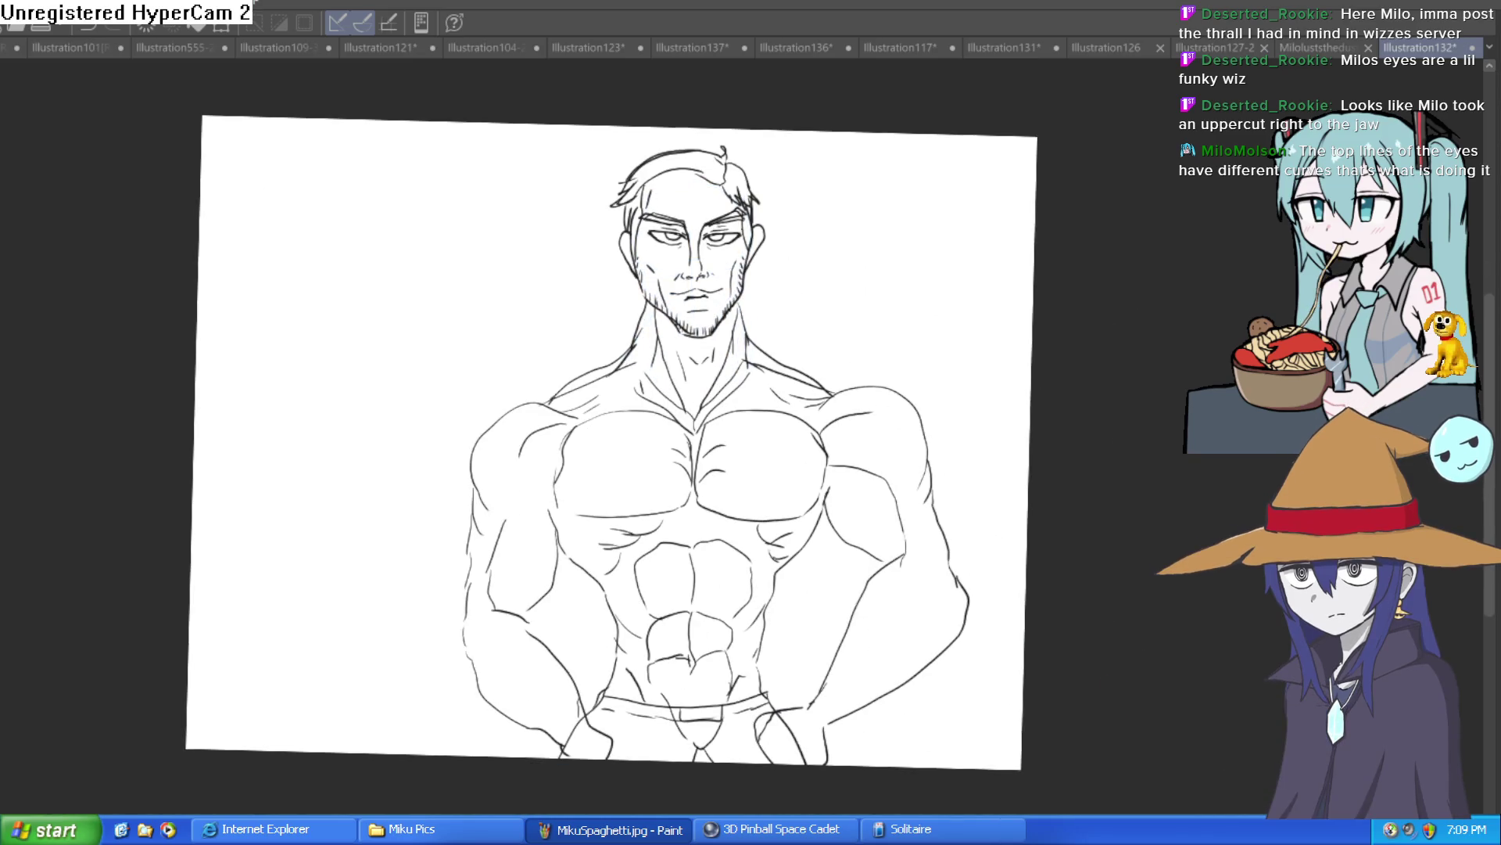
{"action": "scroll", "coordinate": [805, 278], "scroll_direction": "up", "scroll_amount": 3}
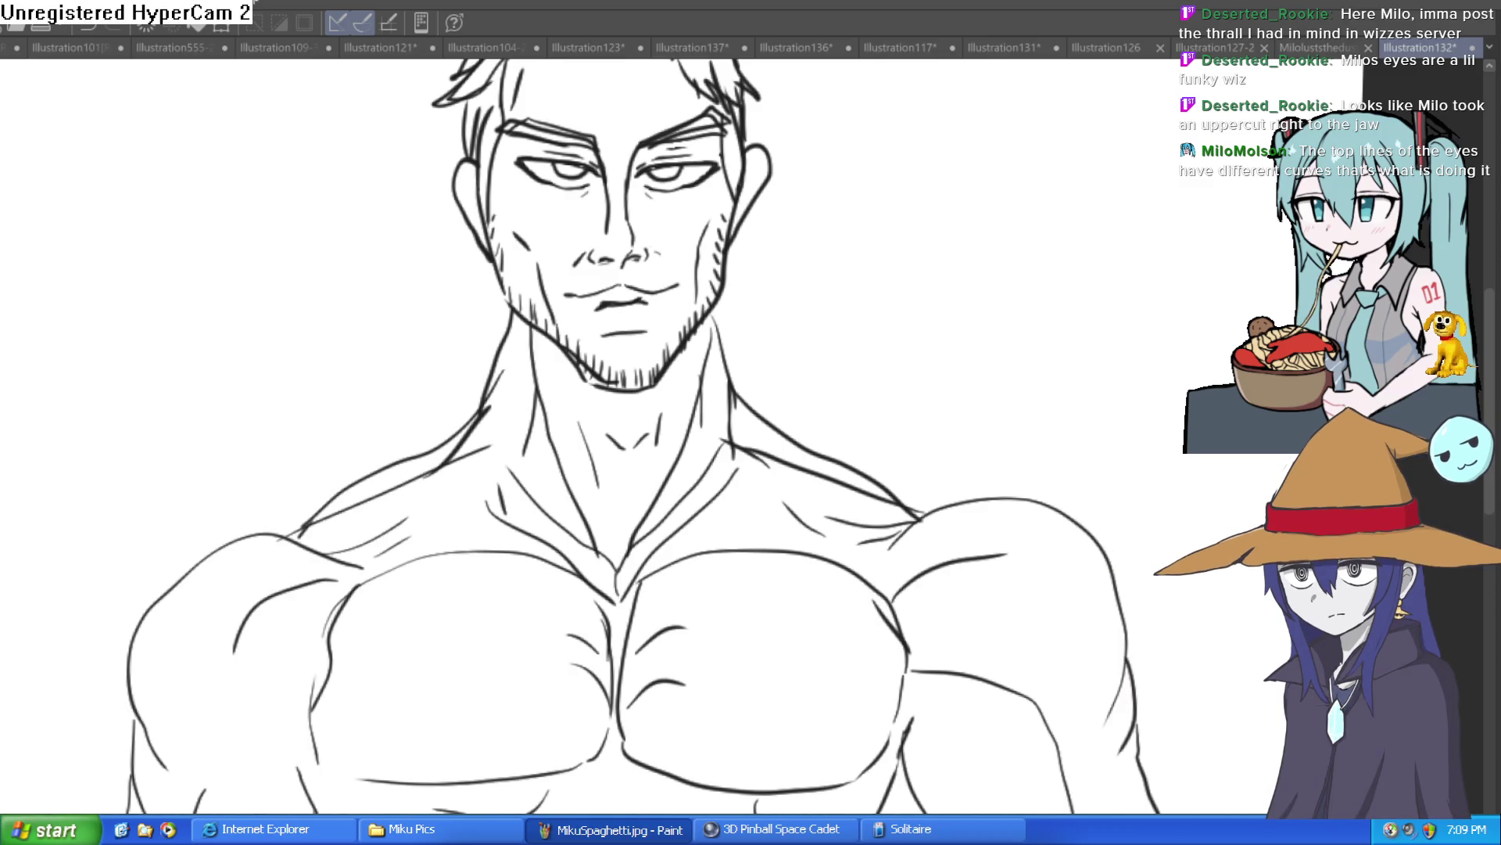
{"action": "key", "text": "ctrl+z"}
Step: Zoom in on the face and add a short tick at the mouth's right corner
{"action": "left_click", "coordinate": [655, 233]}
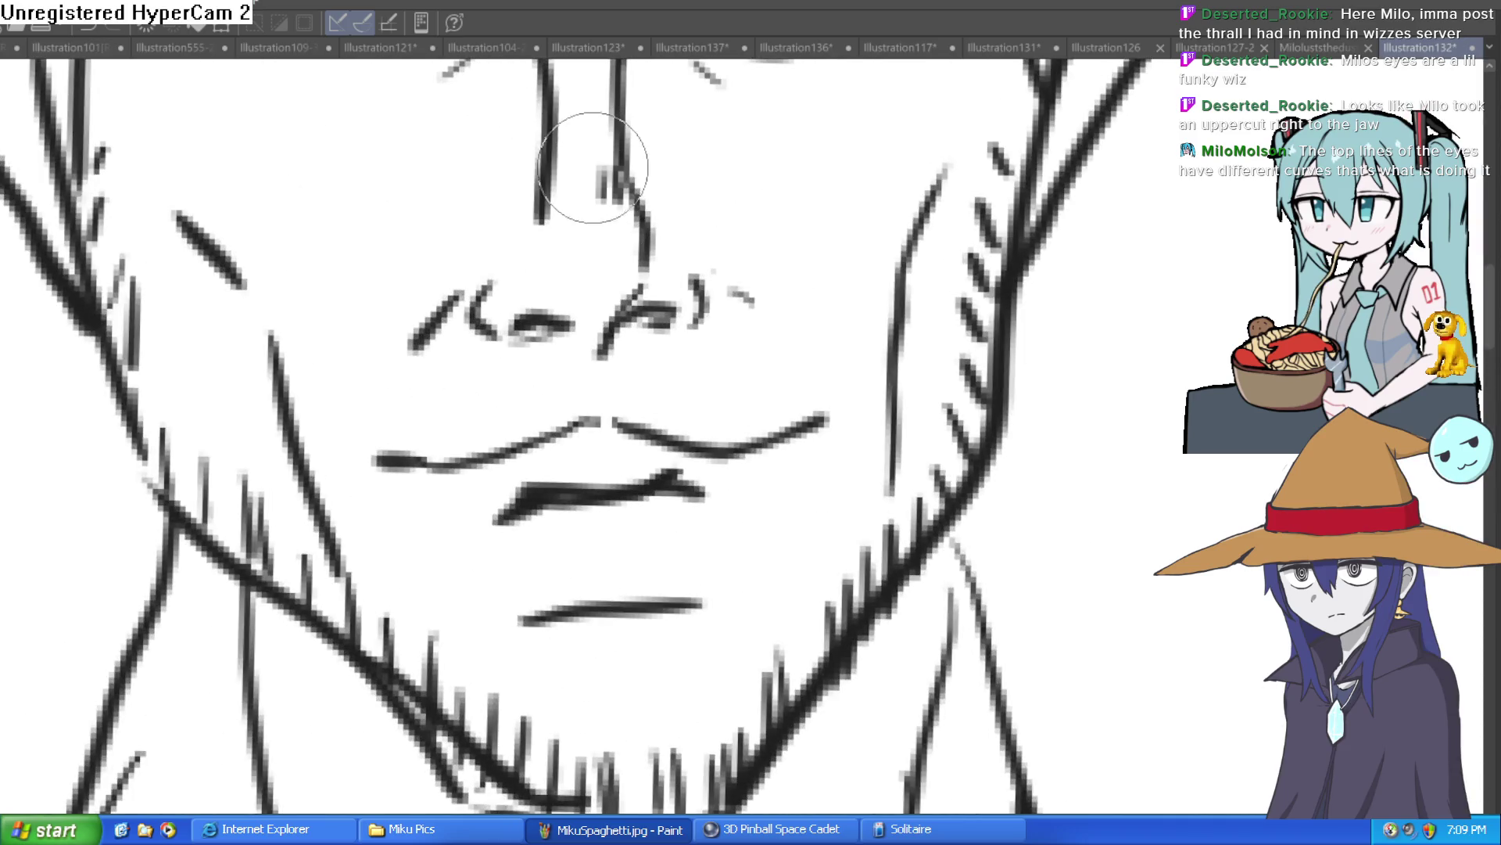
{"action": "scroll", "coordinate": [703, 391], "scroll_direction": "down", "scroll_amount": 5}
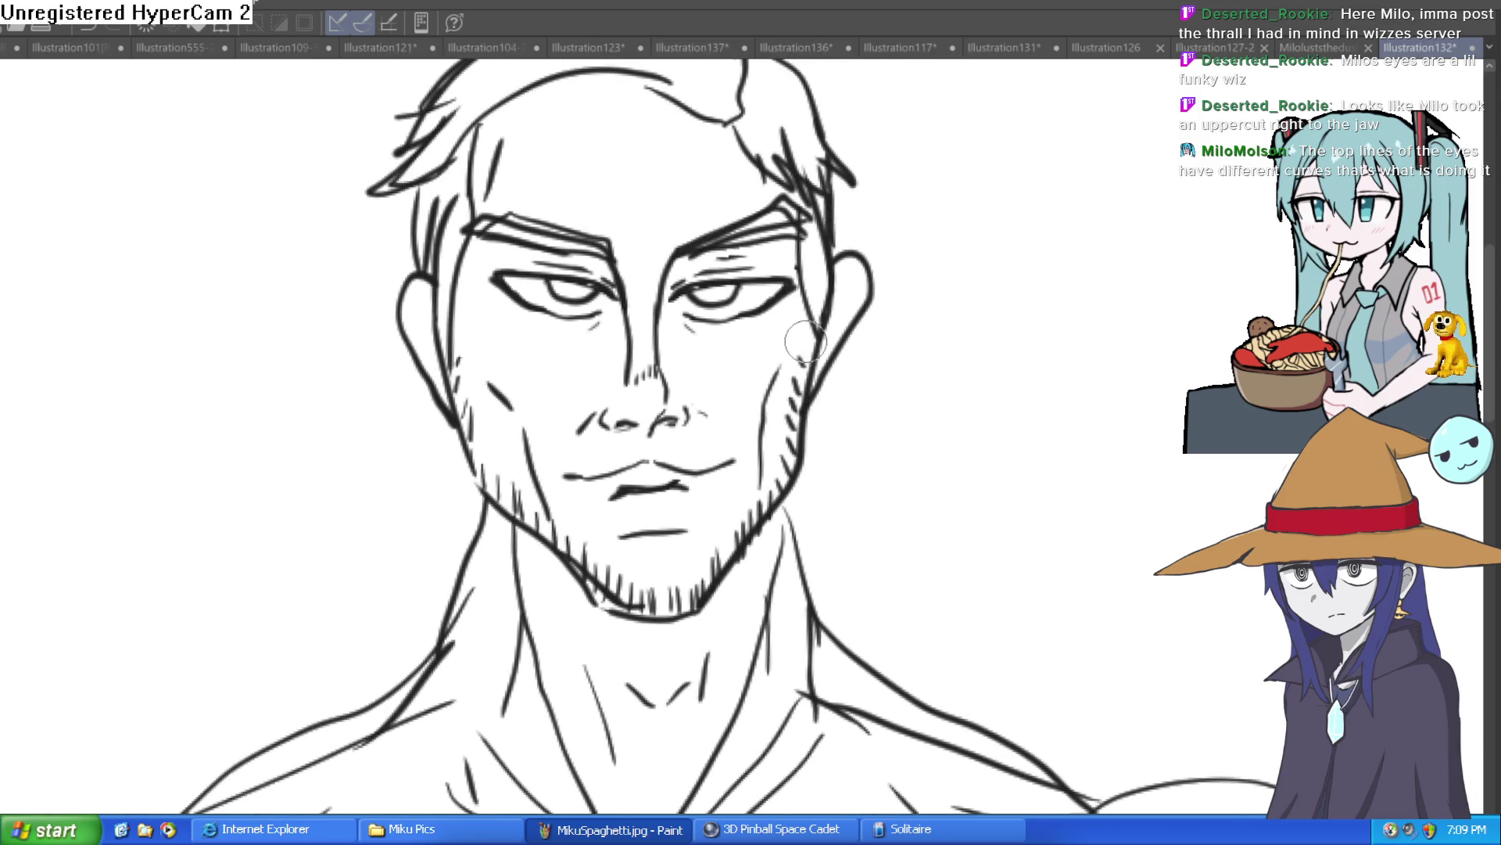
{"action": "left_click_drag", "start_coordinate": [806, 341], "coordinate": [771, 368]}
{"action": "scroll", "coordinate": [771, 368], "scroll_direction": "up", "scroll_amount": 3}
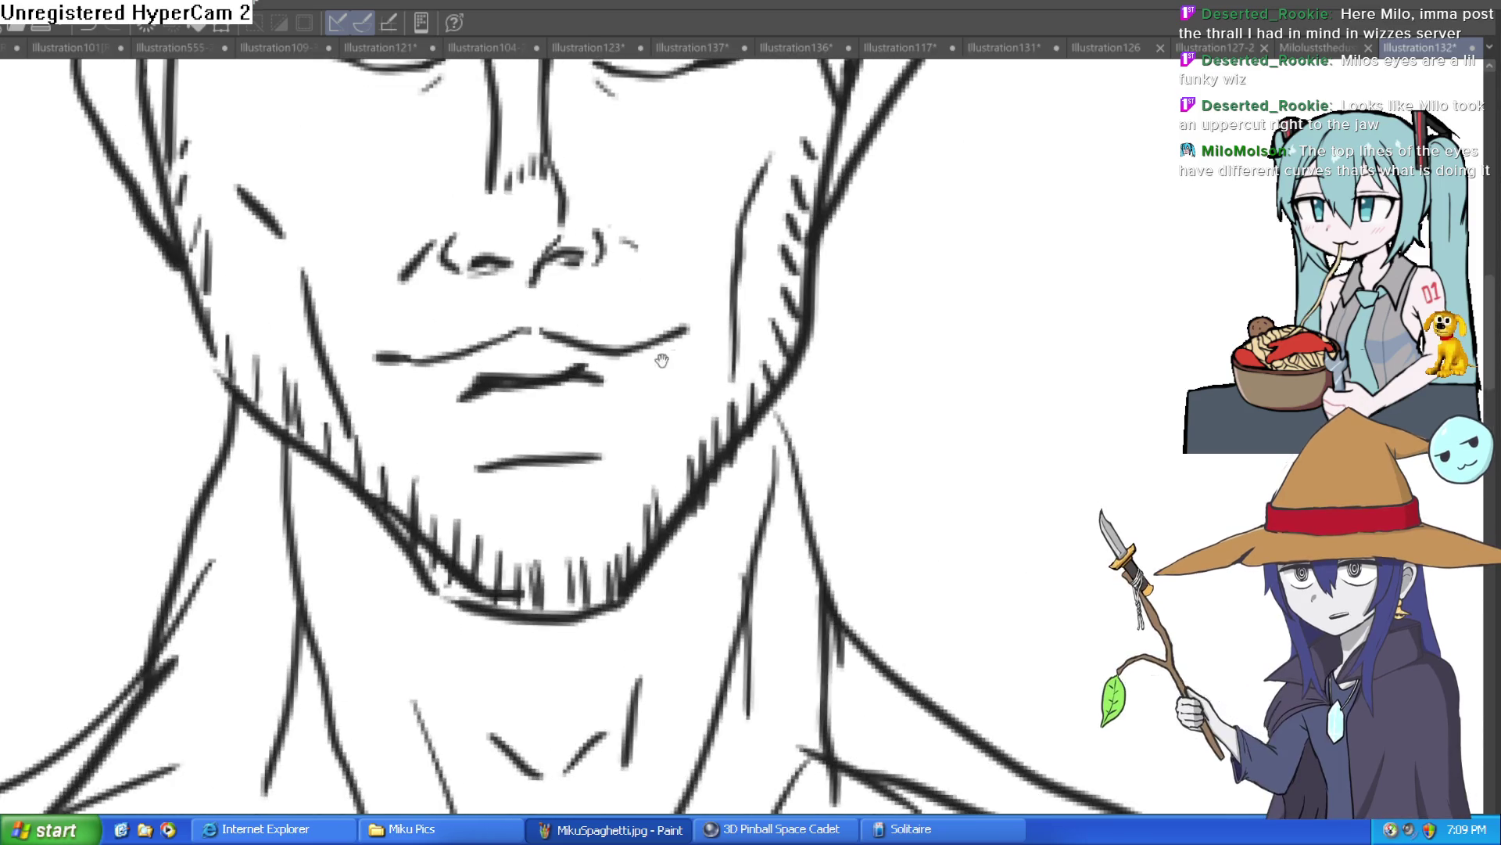
{"action": "mouse_move", "coordinate": [683, 352]}
{"action": "left_mouse_down"}
{"action": "mouse_move", "coordinate": [667, 366]}
{"action": "mouse_move", "coordinate": [684, 357]}
{"action": "left_mouse_up"}
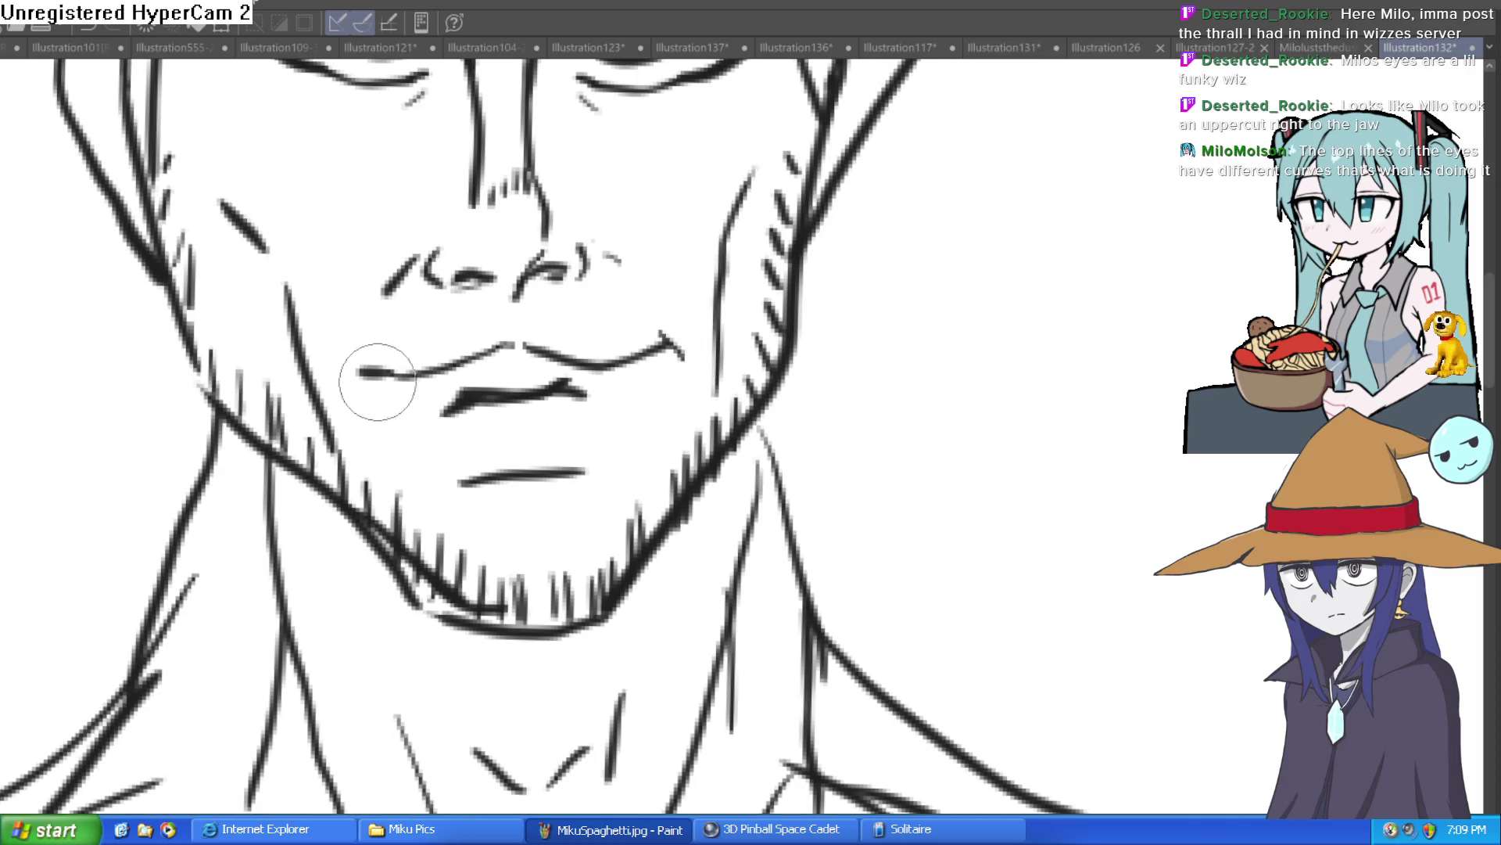
Step: Tilt the view onto the face and add lash marks under the lower eyelid
{"action": "scroll", "coordinate": [887, 335], "scroll_direction": "down", "scroll_amount": 5}
{"action": "scroll", "coordinate": [869, 463], "scroll_direction": "up", "scroll_amount": 2}
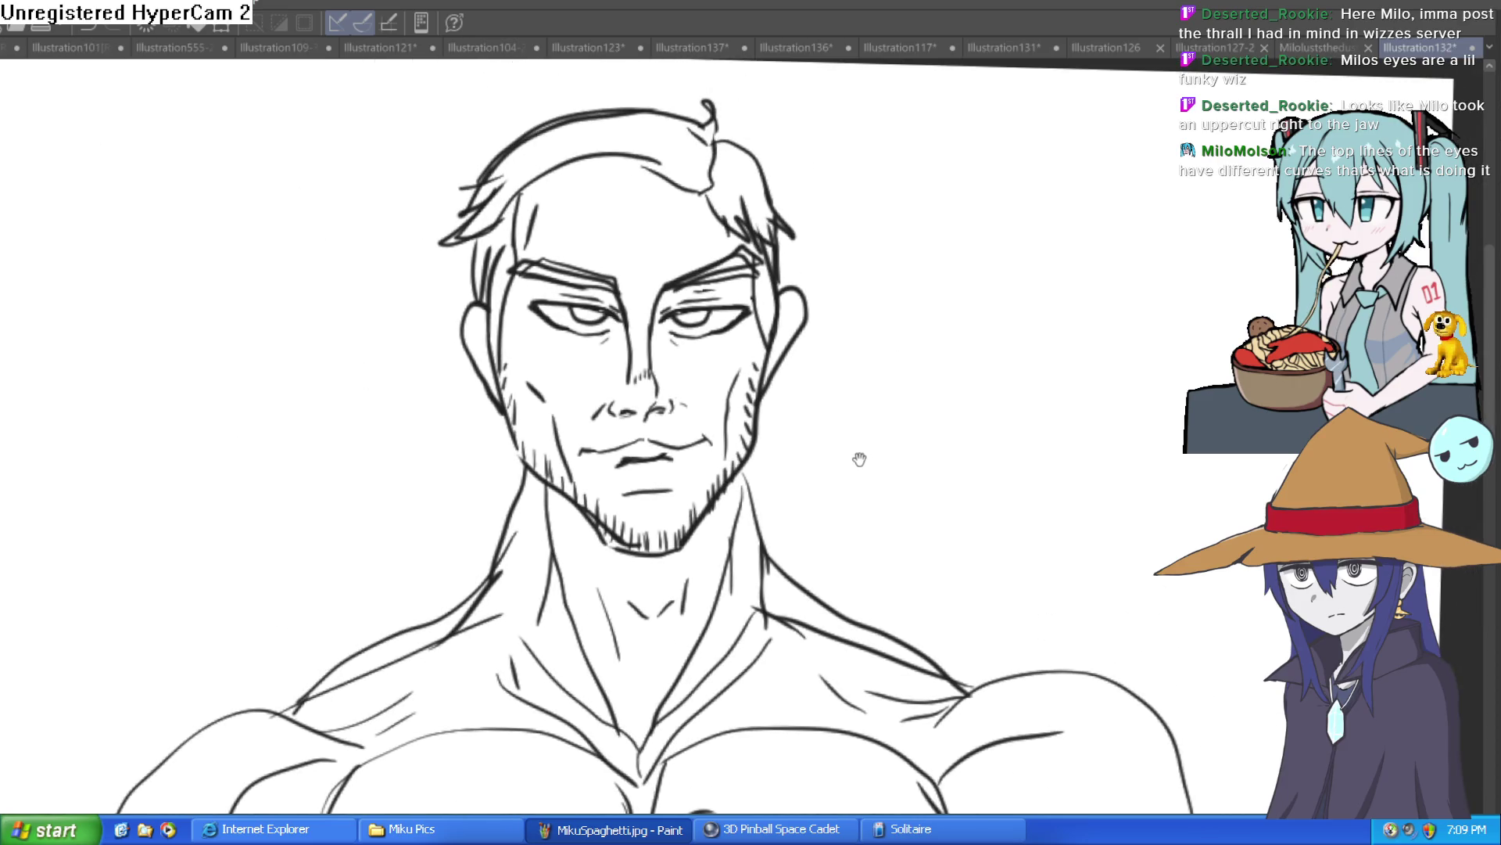
{"action": "left_click_drag", "start_coordinate": [939, 318], "coordinate": [637, 399]}
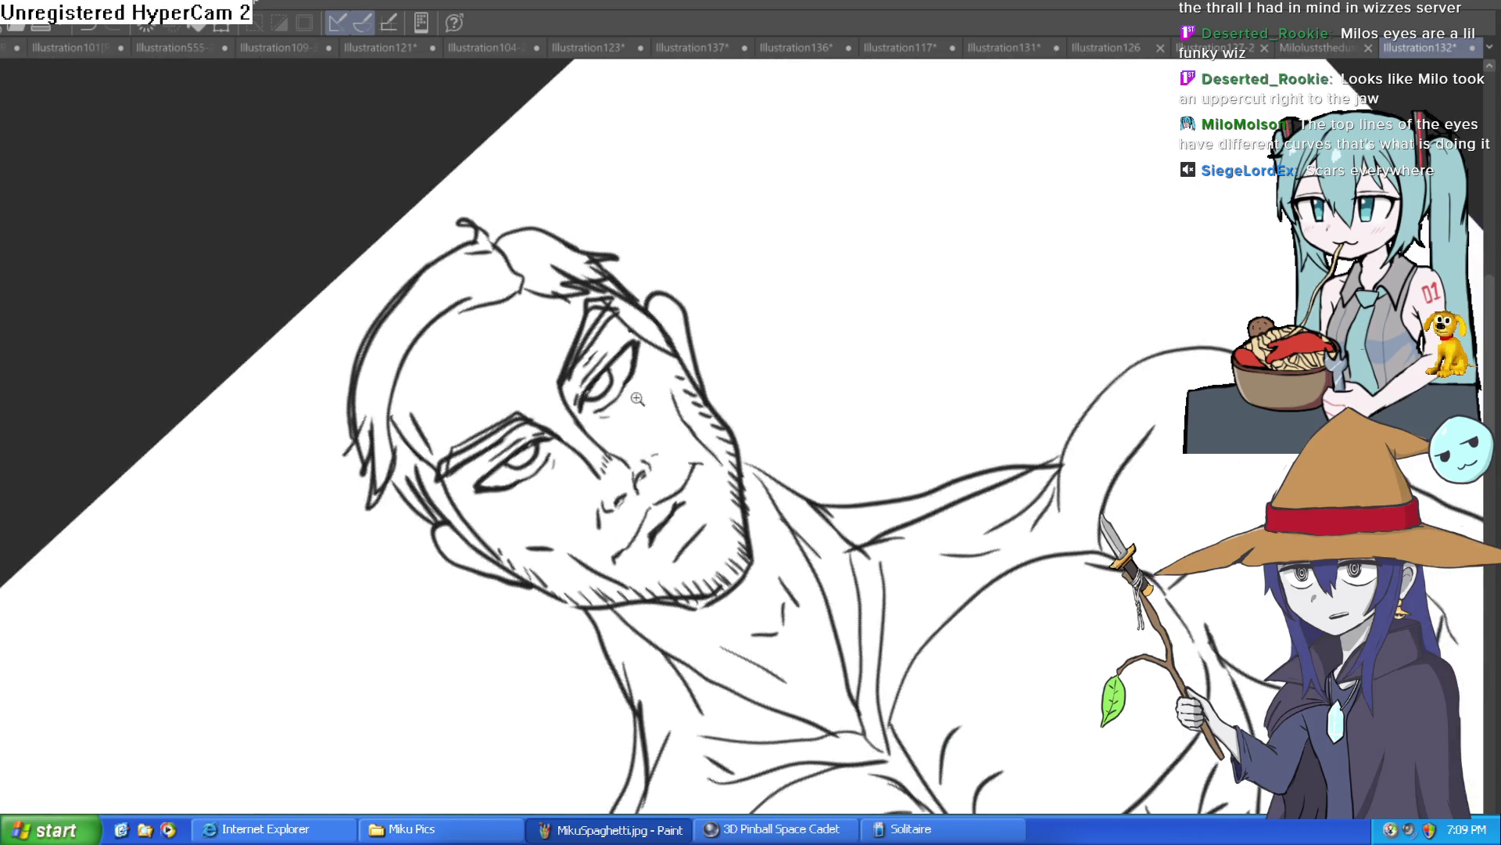
{"action": "scroll", "coordinate": [637, 399], "scroll_direction": "up", "scroll_amount": 4}
{"action": "scroll", "coordinate": [458, 462], "scroll_direction": "up", "scroll_amount": 2}
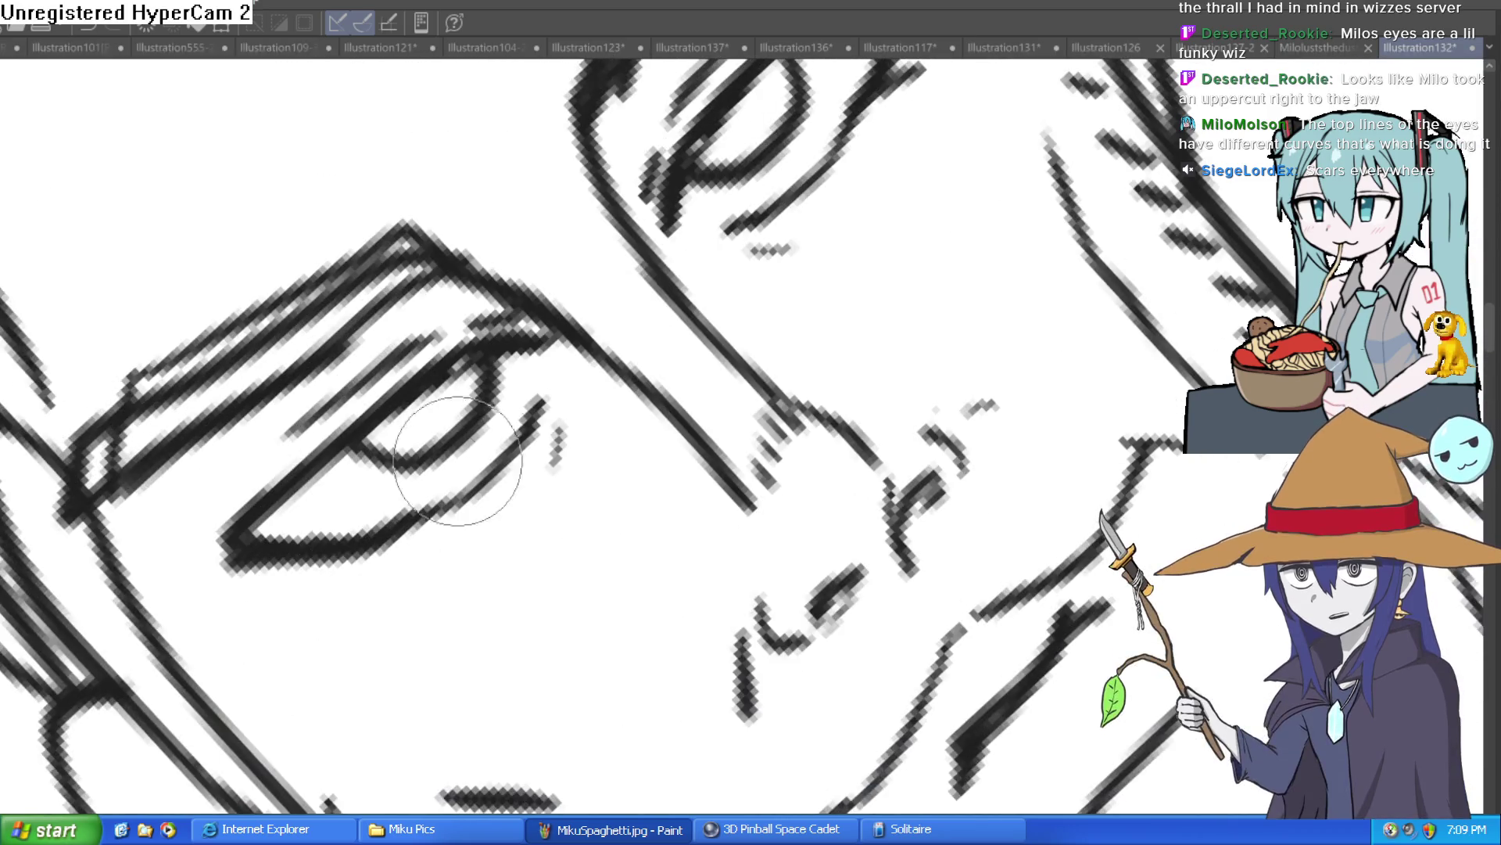
{"action": "mouse_move", "coordinate": [309, 563]}
{"action": "left_mouse_down"}
{"action": "mouse_move", "coordinate": [295, 595]}
{"action": "mouse_move", "coordinate": [436, 536]}
{"action": "mouse_move", "coordinate": [697, 334]}
{"action": "left_mouse_up"}
Step: Thicken the eyelid lines, add lash strokes, darken the other eyelid, and straighten the view
{"action": "left_click_drag", "start_coordinate": [787, 151], "coordinate": [750, 321]}
{"action": "mouse_move", "coordinate": [791, 234]}
{"action": "left_mouse_down"}
{"action": "mouse_move", "coordinate": [681, 218]}
{"action": "mouse_move", "coordinate": [715, 208]}
{"action": "left_mouse_up"}
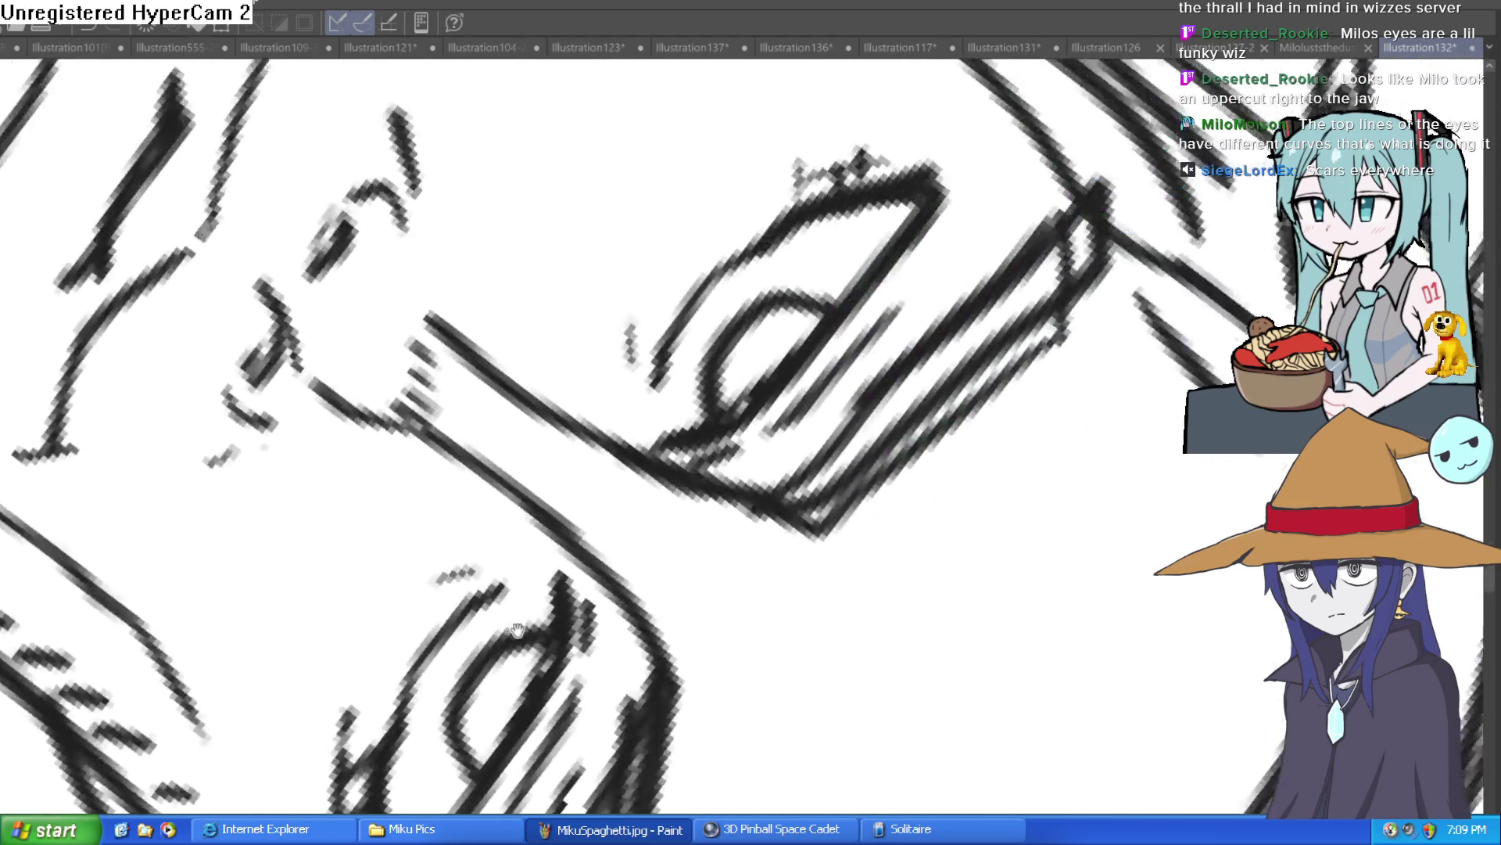
{"action": "left_click_drag", "start_coordinate": [899, 235], "coordinate": [831, 295]}
{"action": "left_click_drag", "start_coordinate": [907, 192], "coordinate": [858, 233]}
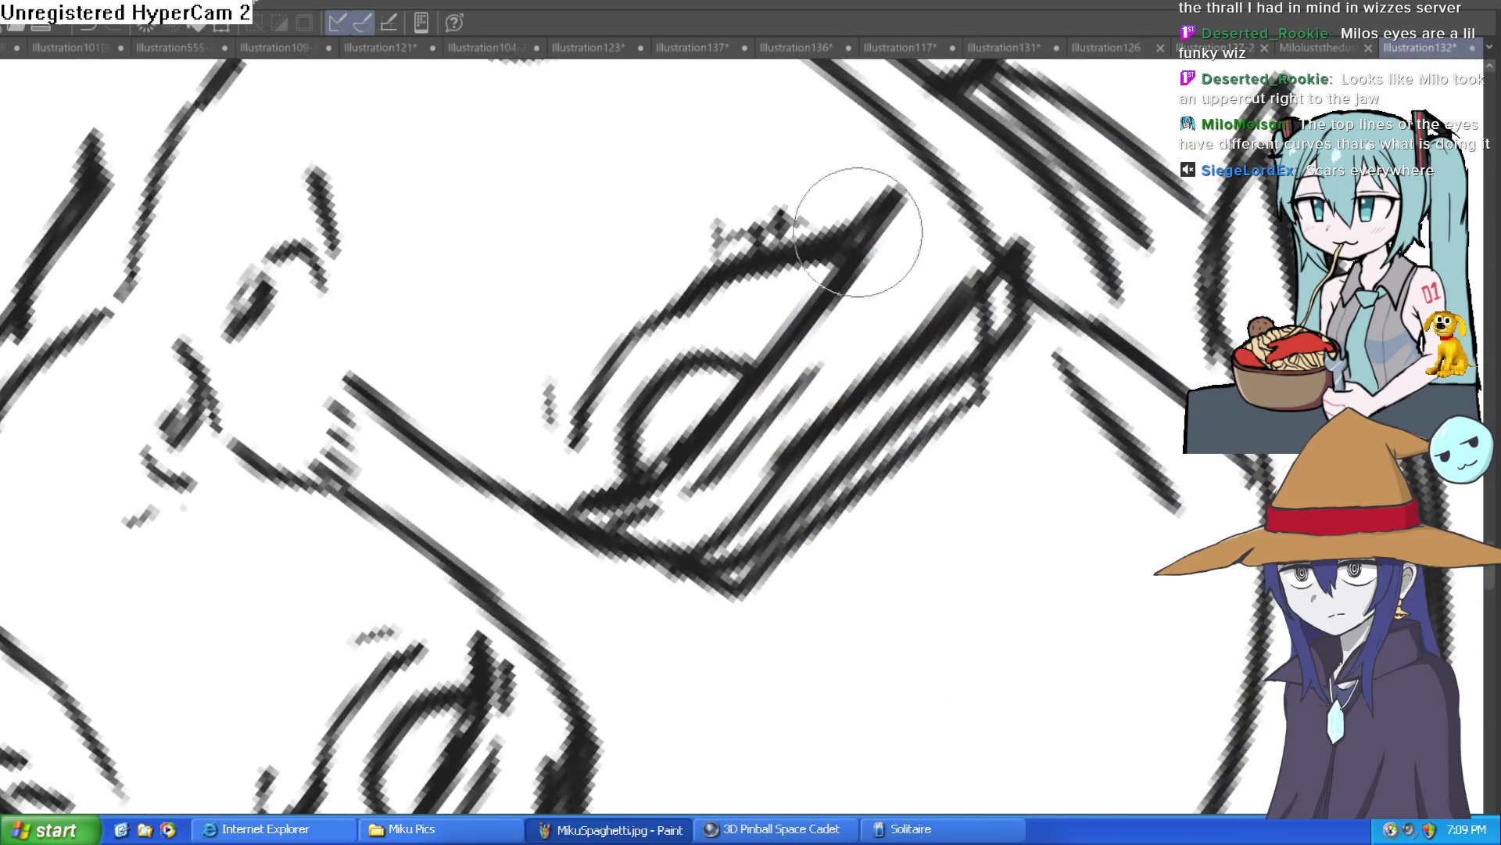
{"action": "key", "text": "ctrl+0"}
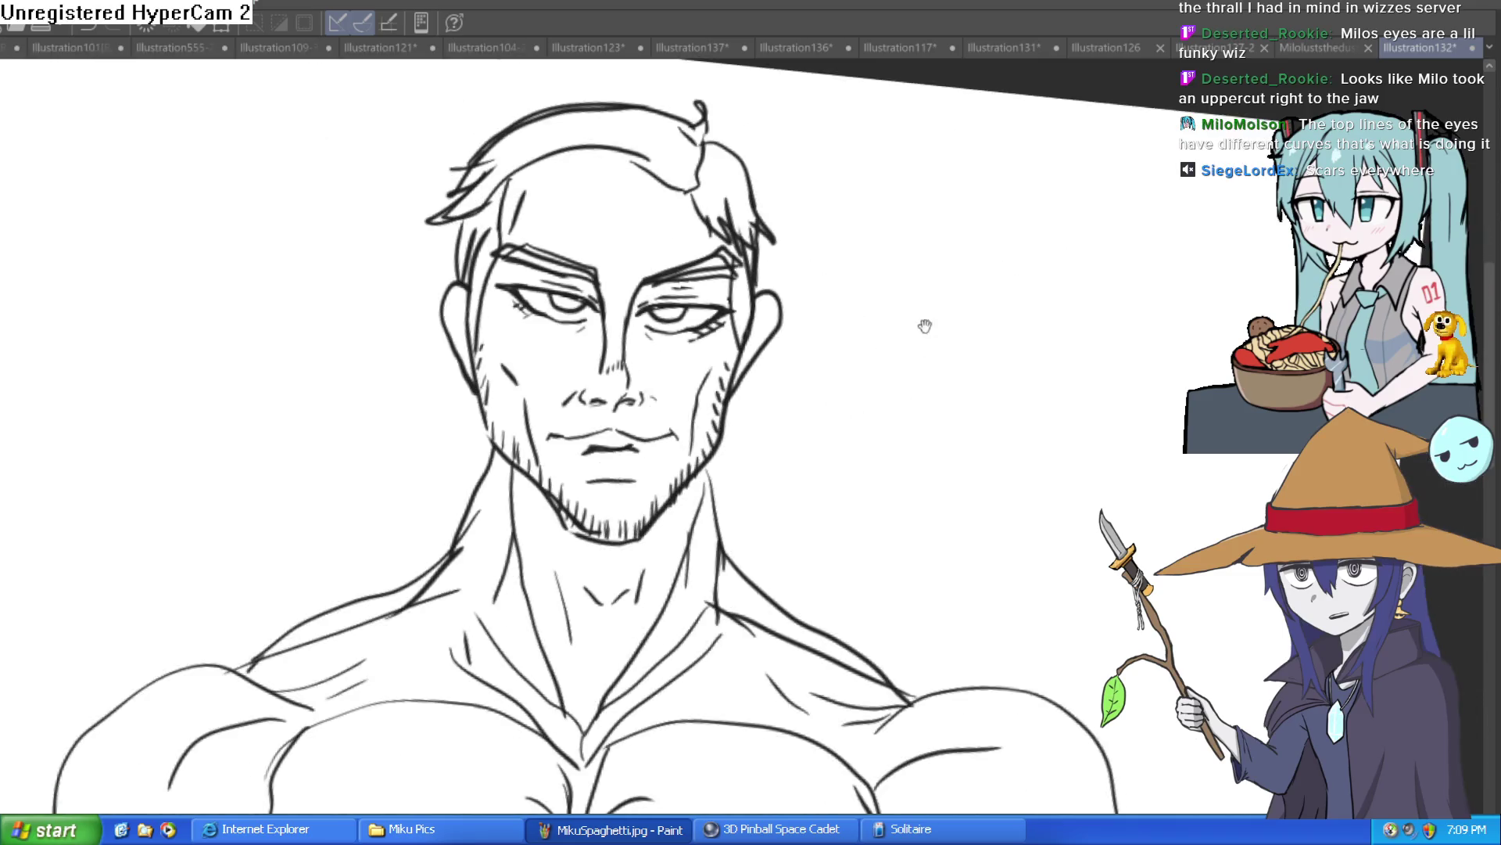
Step: Draw a curved muscle line across the chest
{"action": "scroll", "coordinate": [925, 325], "scroll_direction": "down", "scroll_amount": 5}
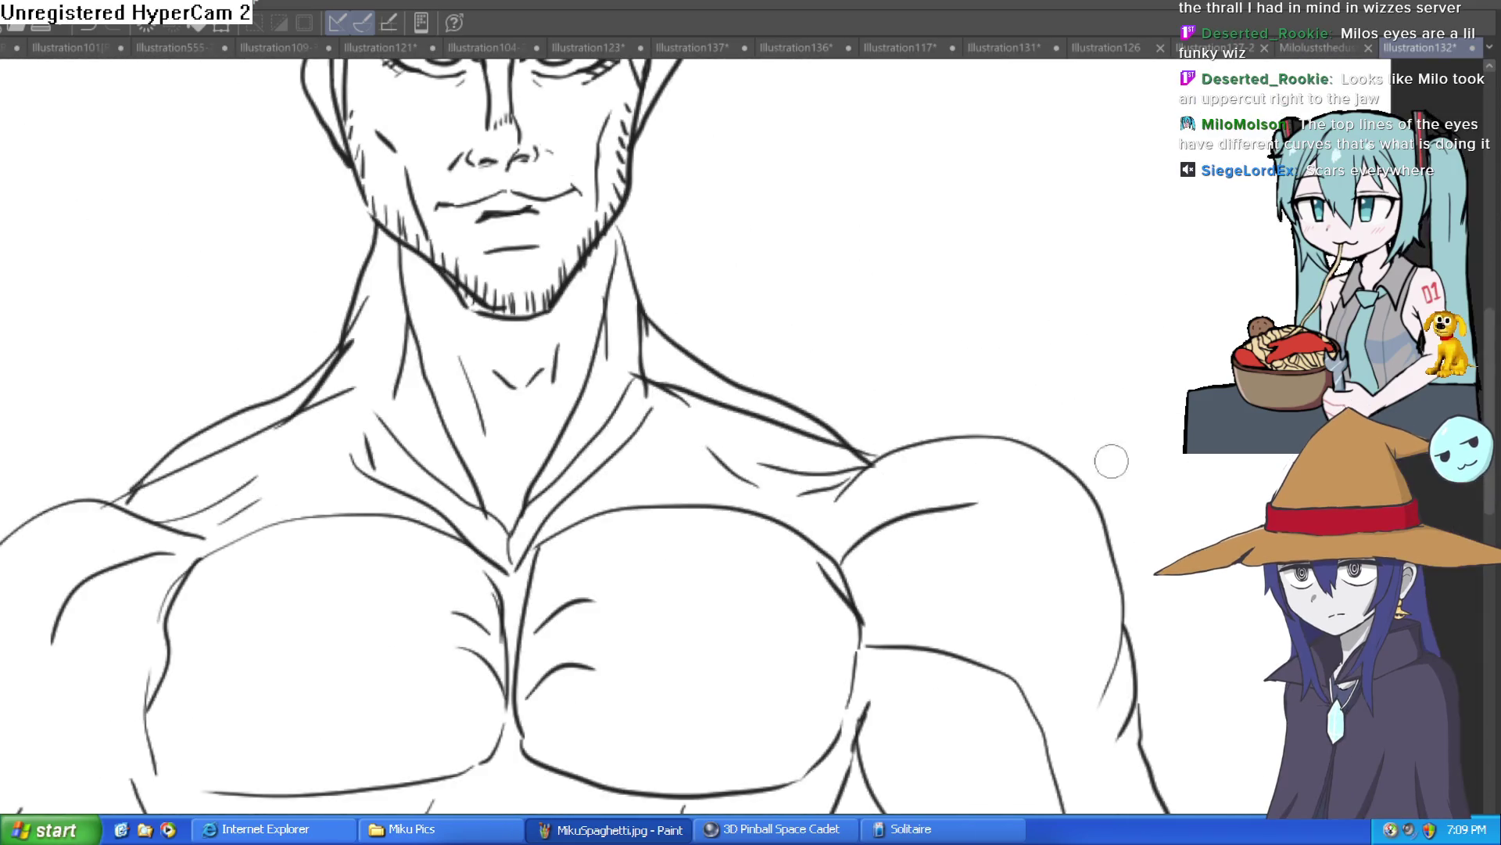
{"action": "scroll", "coordinate": [797, 213], "scroll_direction": "down", "scroll_amount": 3}
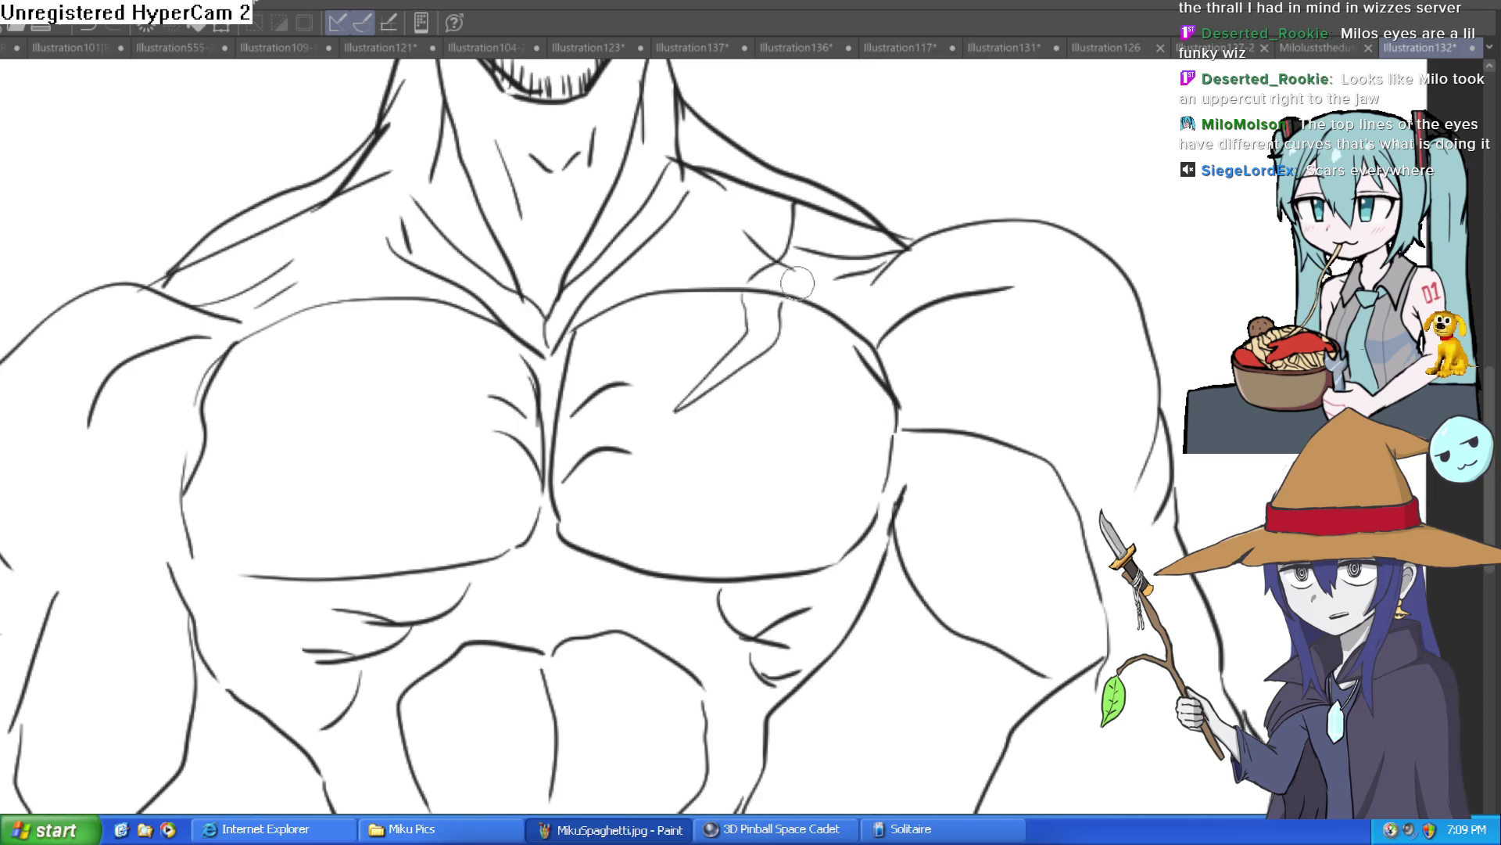
{"action": "scroll", "coordinate": [864, 295], "scroll_direction": "down", "scroll_amount": 2}
{"action": "mouse_move", "coordinate": [845, 312]}
{"action": "left_mouse_down"}
{"action": "mouse_move", "coordinate": [651, 421]}
{"action": "mouse_move", "coordinate": [818, 373]}
{"action": "left_mouse_up"}
{"action": "left_click_drag", "start_coordinate": [910, 320], "coordinate": [1090, 289]}
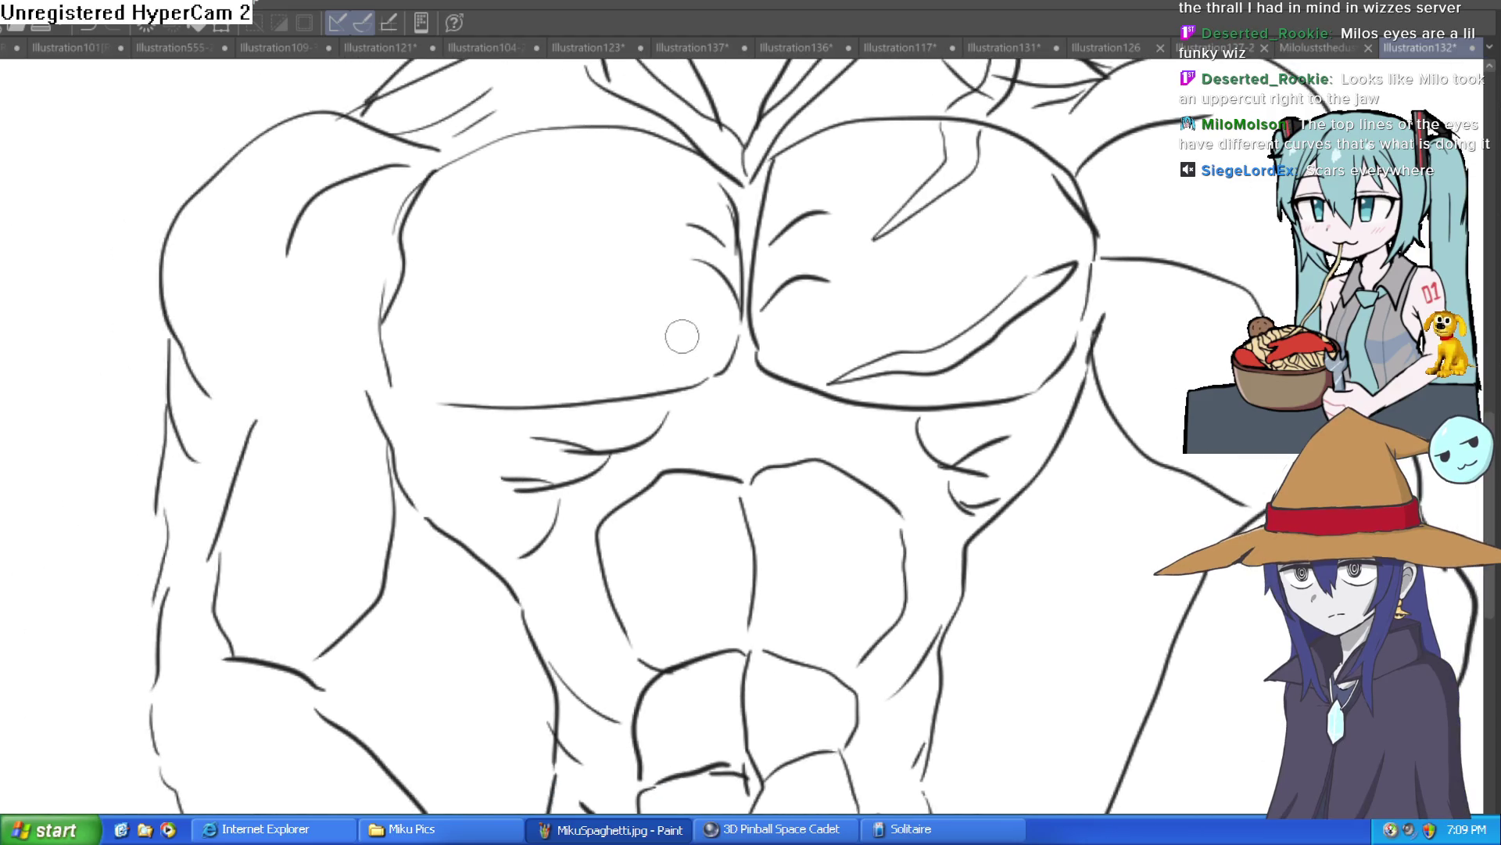
{"action": "left_click_drag", "start_coordinate": [713, 300], "coordinate": [515, 362]}
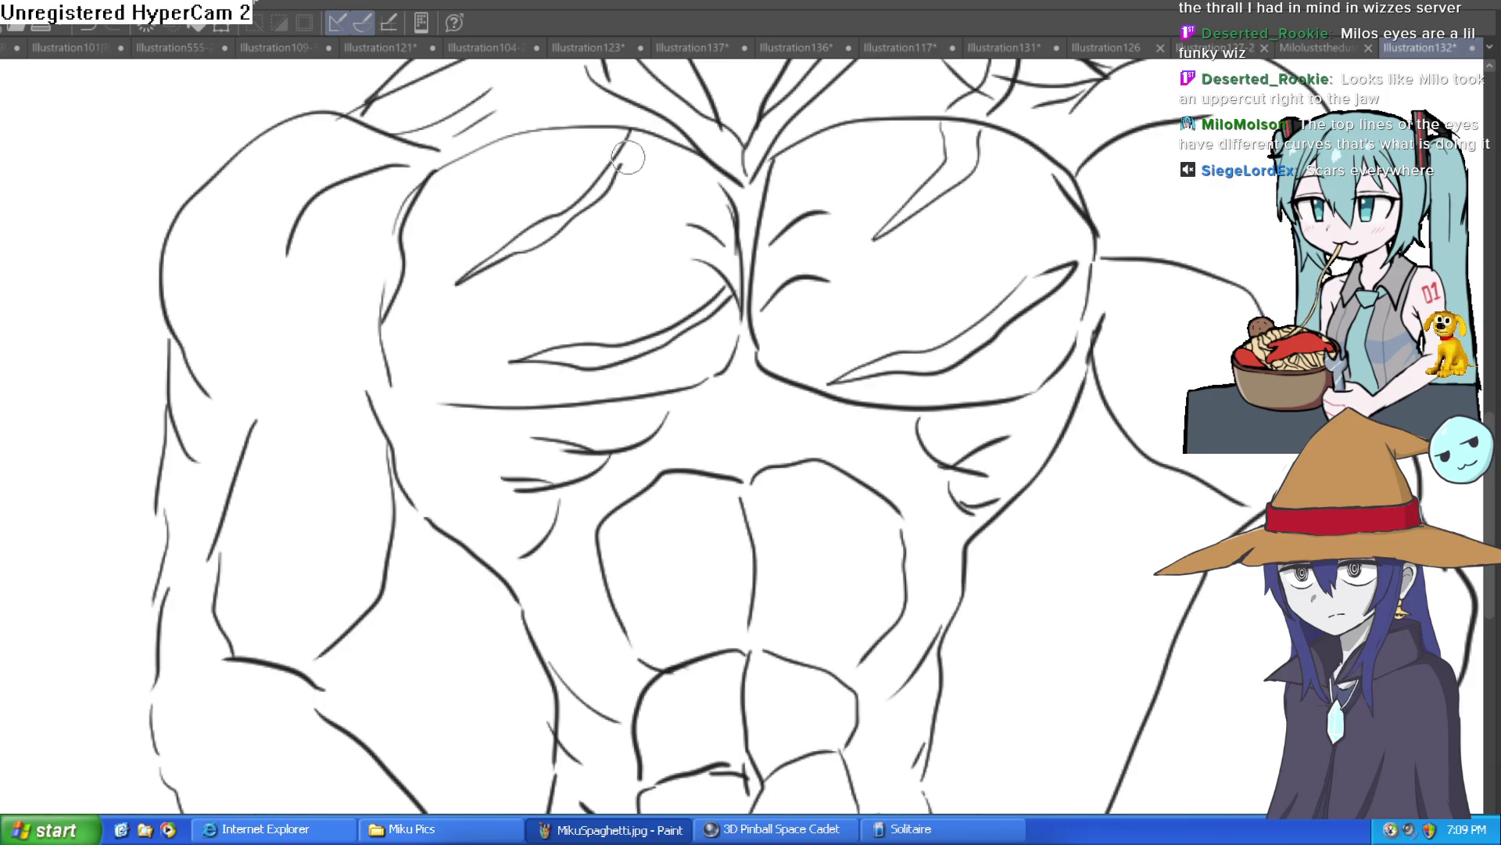
Step: Add a tapered muscle line and several striation strokes on the shoulder
{"action": "left_click_drag", "start_coordinate": [628, 158], "coordinate": [634, 353]}
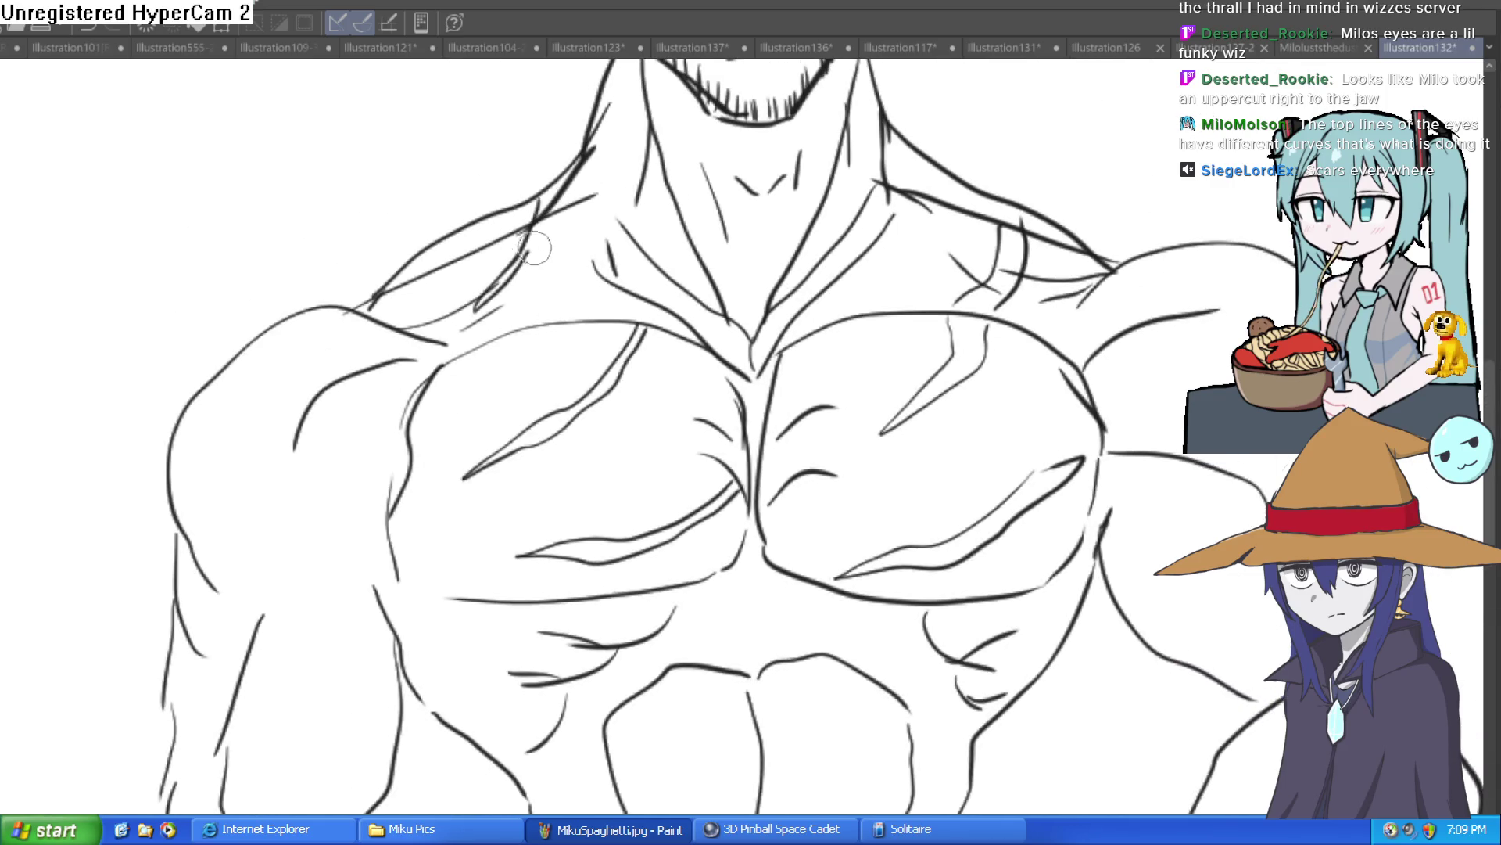
{"action": "left_click_drag", "start_coordinate": [518, 341], "coordinate": [617, 137]}
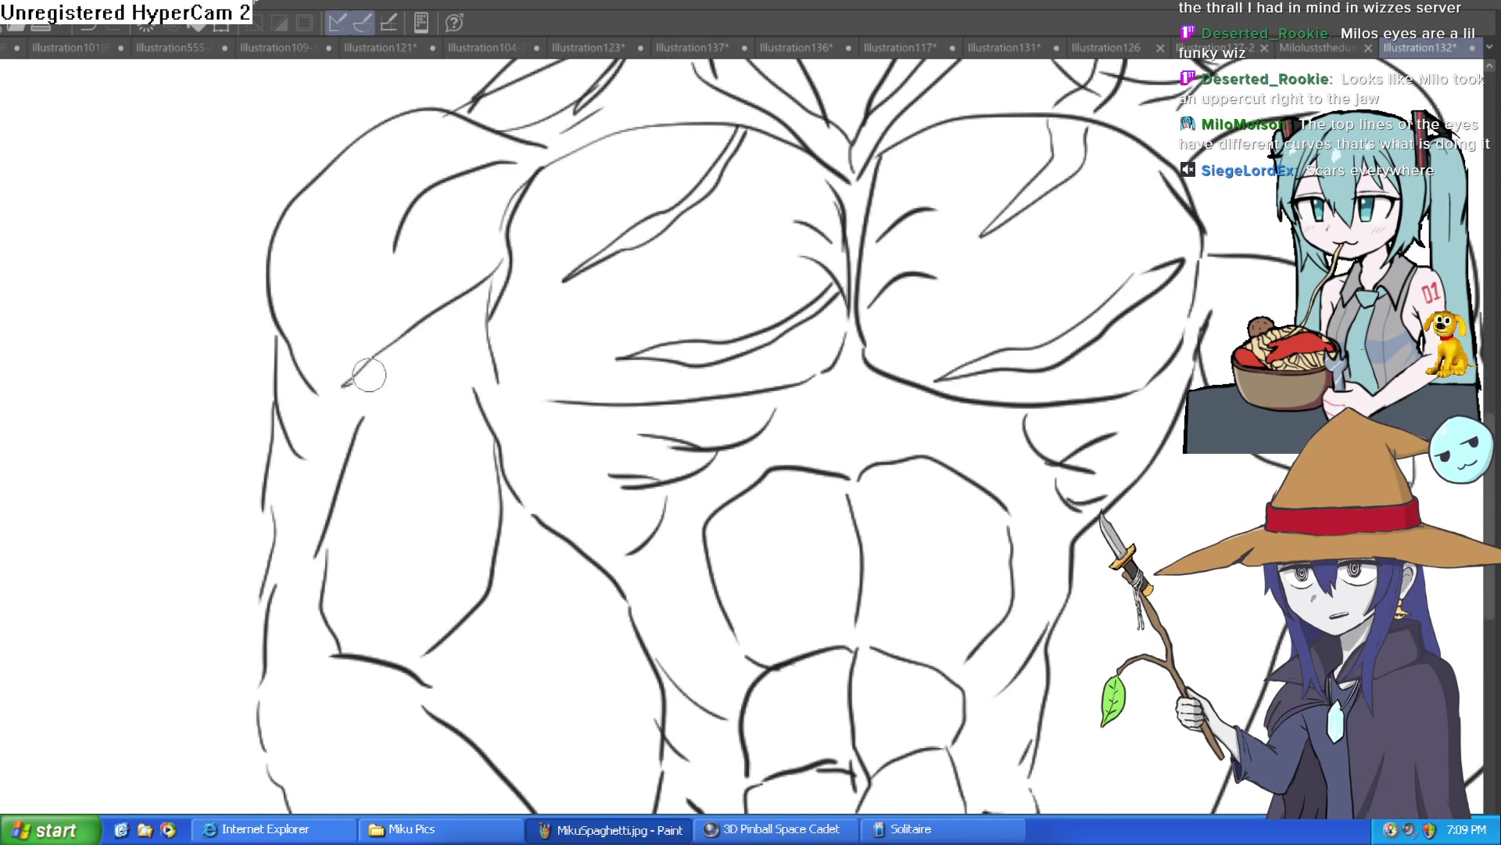
{"action": "left_click_drag", "start_coordinate": [369, 376], "coordinate": [512, 270]}
{"action": "left_click_drag", "start_coordinate": [397, 154], "coordinate": [301, 266]}
{"action": "left_click_drag", "start_coordinate": [363, 225], "coordinate": [436, 149]}
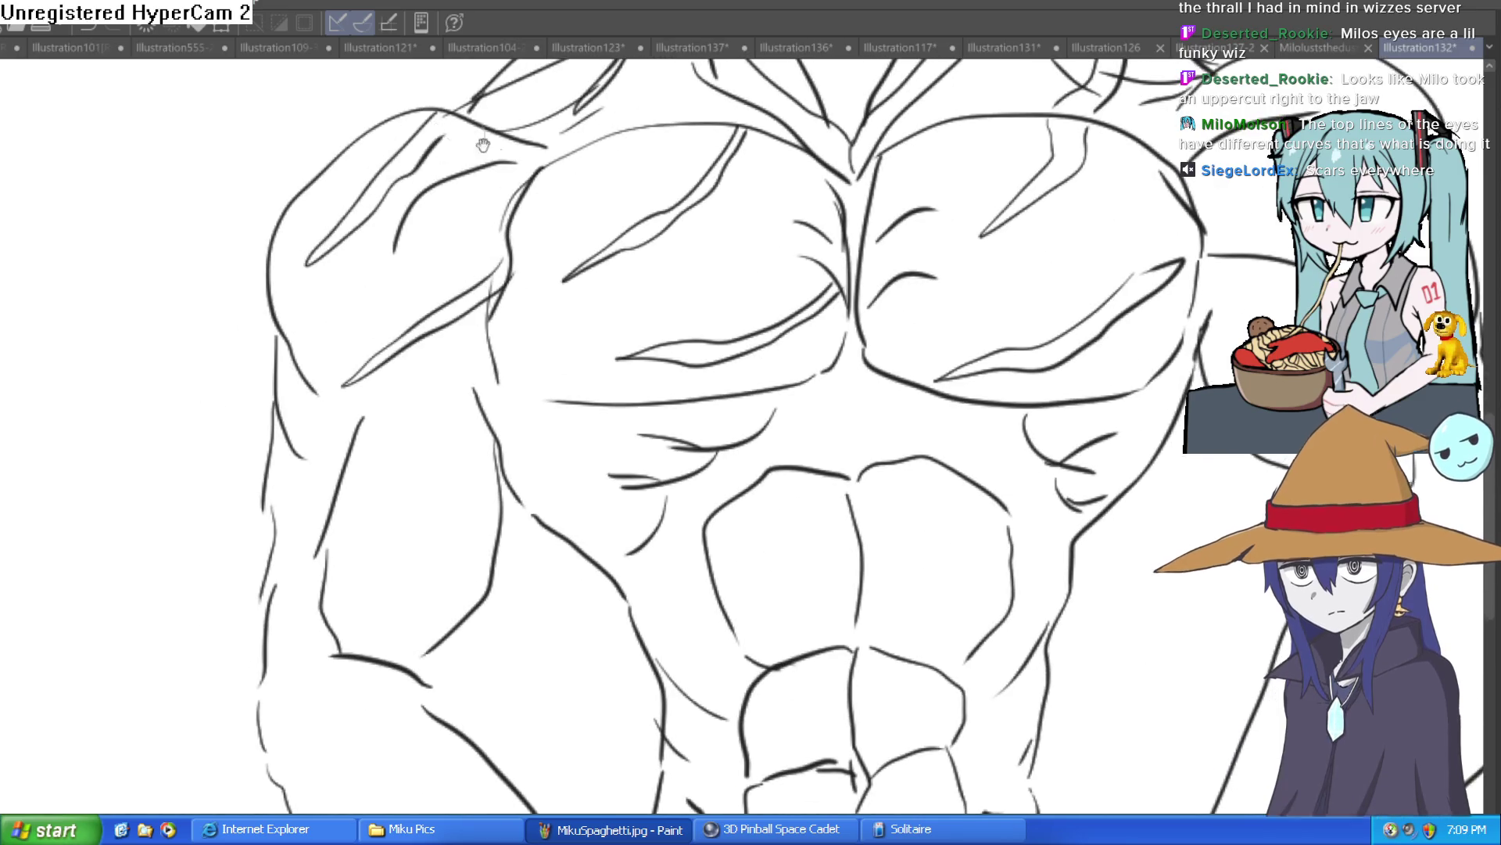
{"action": "mouse_move", "coordinate": [516, 423]}
{"action": "left_mouse_down"}
{"action": "mouse_move", "coordinate": [563, 251]}
{"action": "mouse_move", "coordinate": [463, 334]}
{"action": "left_mouse_up"}
Step: Pan and zoom around the figure to review the torso line art
{"action": "scroll", "coordinate": [552, 327], "scroll_direction": "down", "scroll_amount": 4}
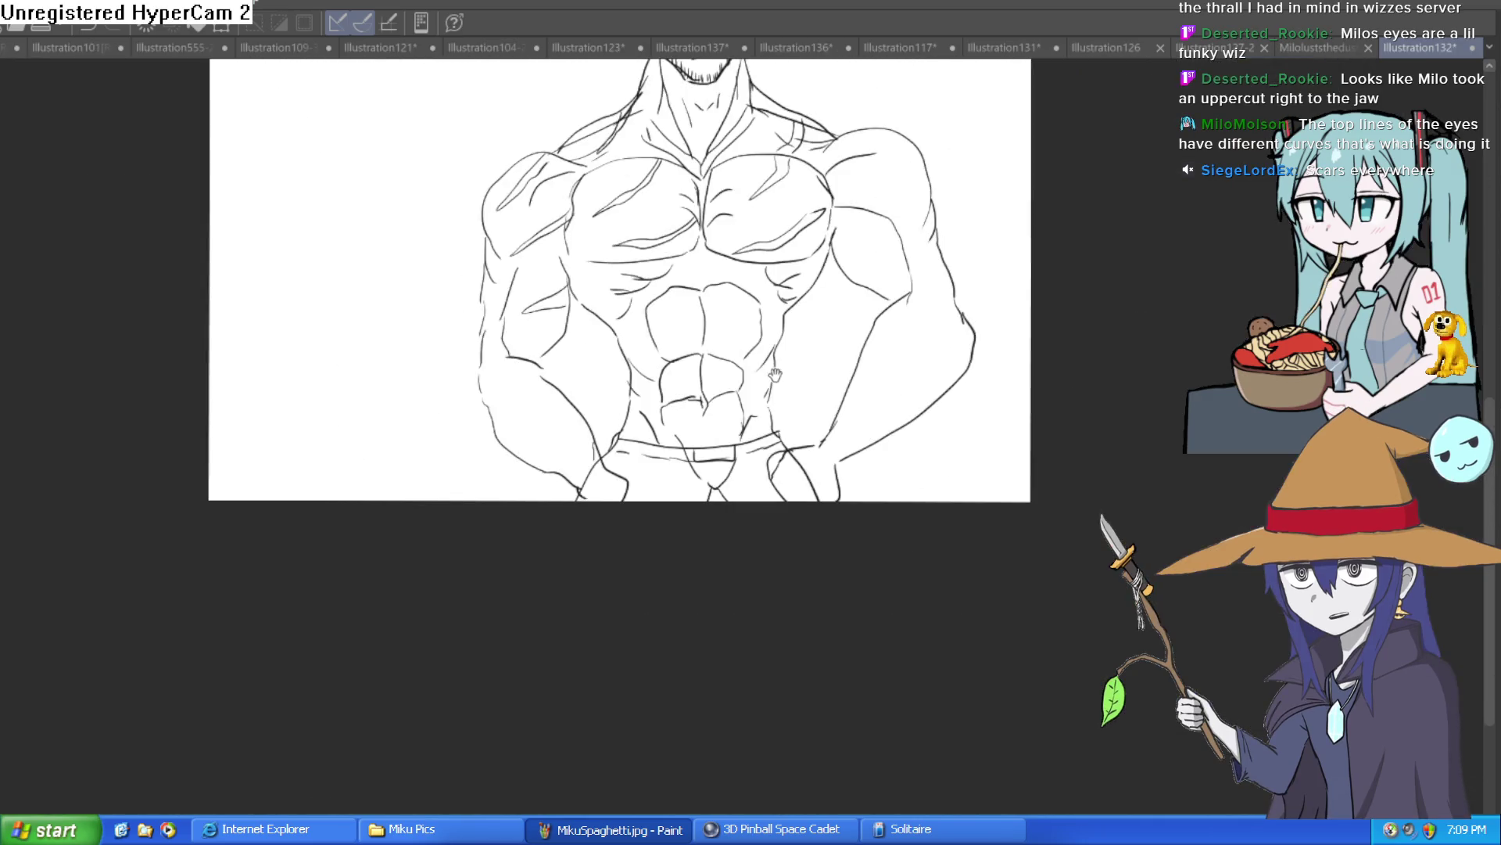
{"action": "left_click_drag", "start_coordinate": [1052, 339], "coordinate": [936, 383]}
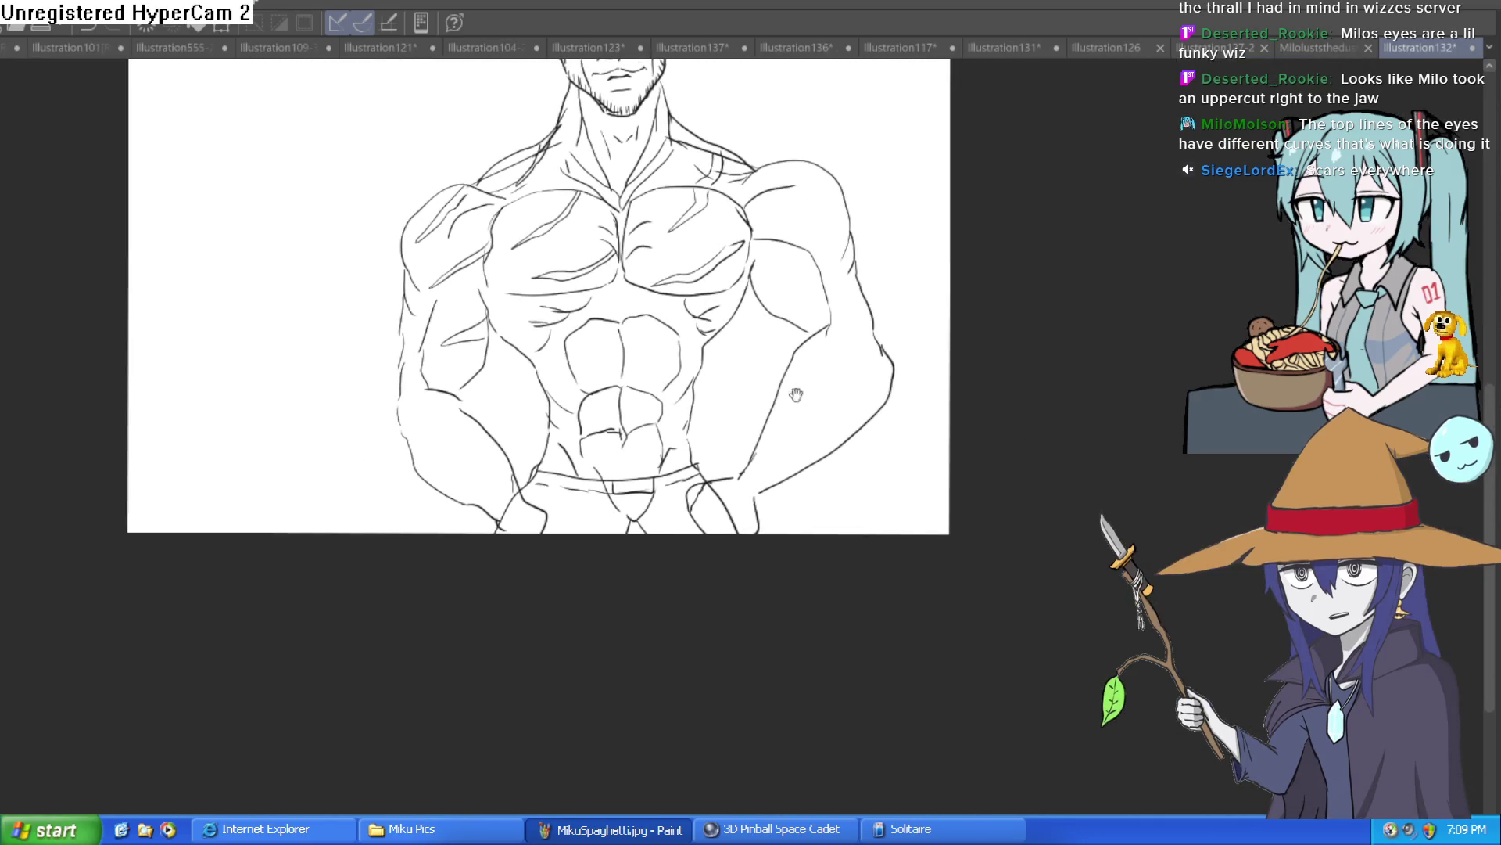
{"action": "mouse_move", "coordinate": [789, 430]}
{"action": "left_mouse_down"}
{"action": "mouse_move", "coordinate": [735, 453]}
{"action": "mouse_move", "coordinate": [712, 513]}
{"action": "left_mouse_up"}
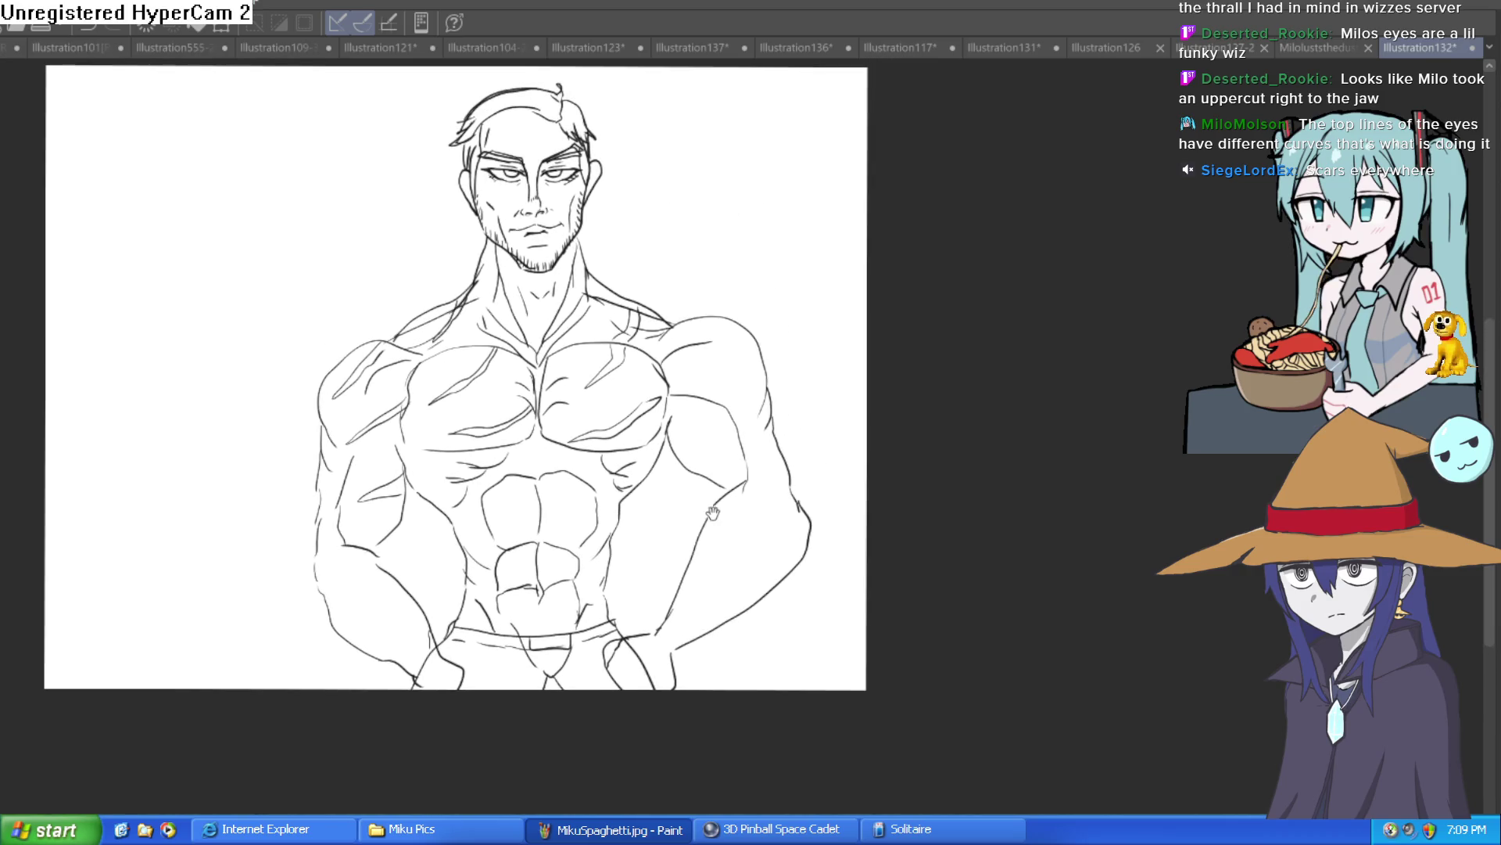
{"action": "scroll", "coordinate": [630, 387], "scroll_direction": "up", "scroll_amount": 3}
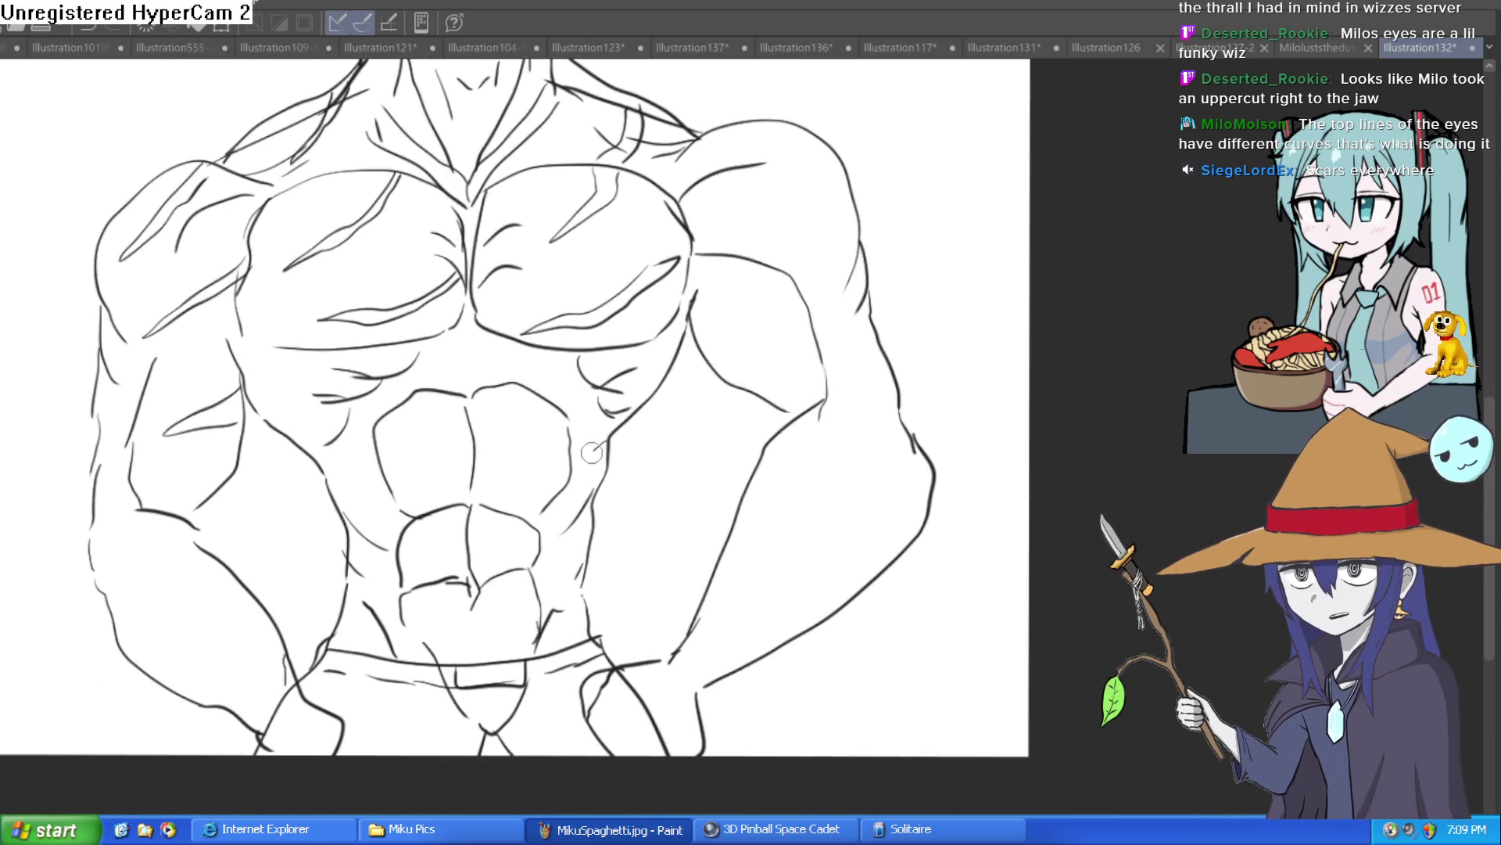
{"action": "scroll", "coordinate": [704, 450], "scroll_direction": "right", "scroll_amount": 3}
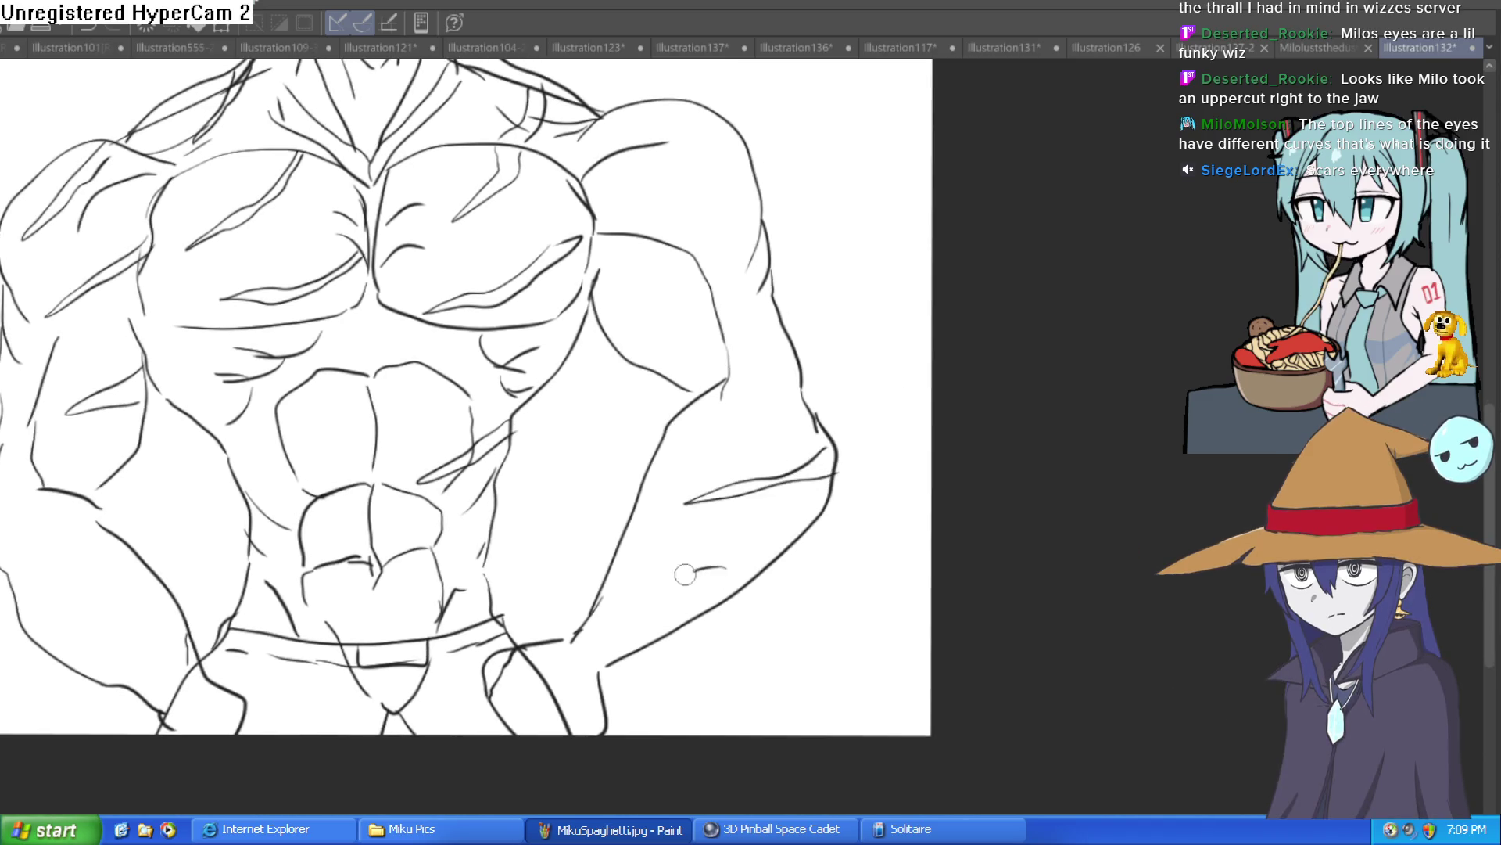
{"action": "scroll", "coordinate": [787, 546], "scroll_direction": "up", "scroll_amount": 3}
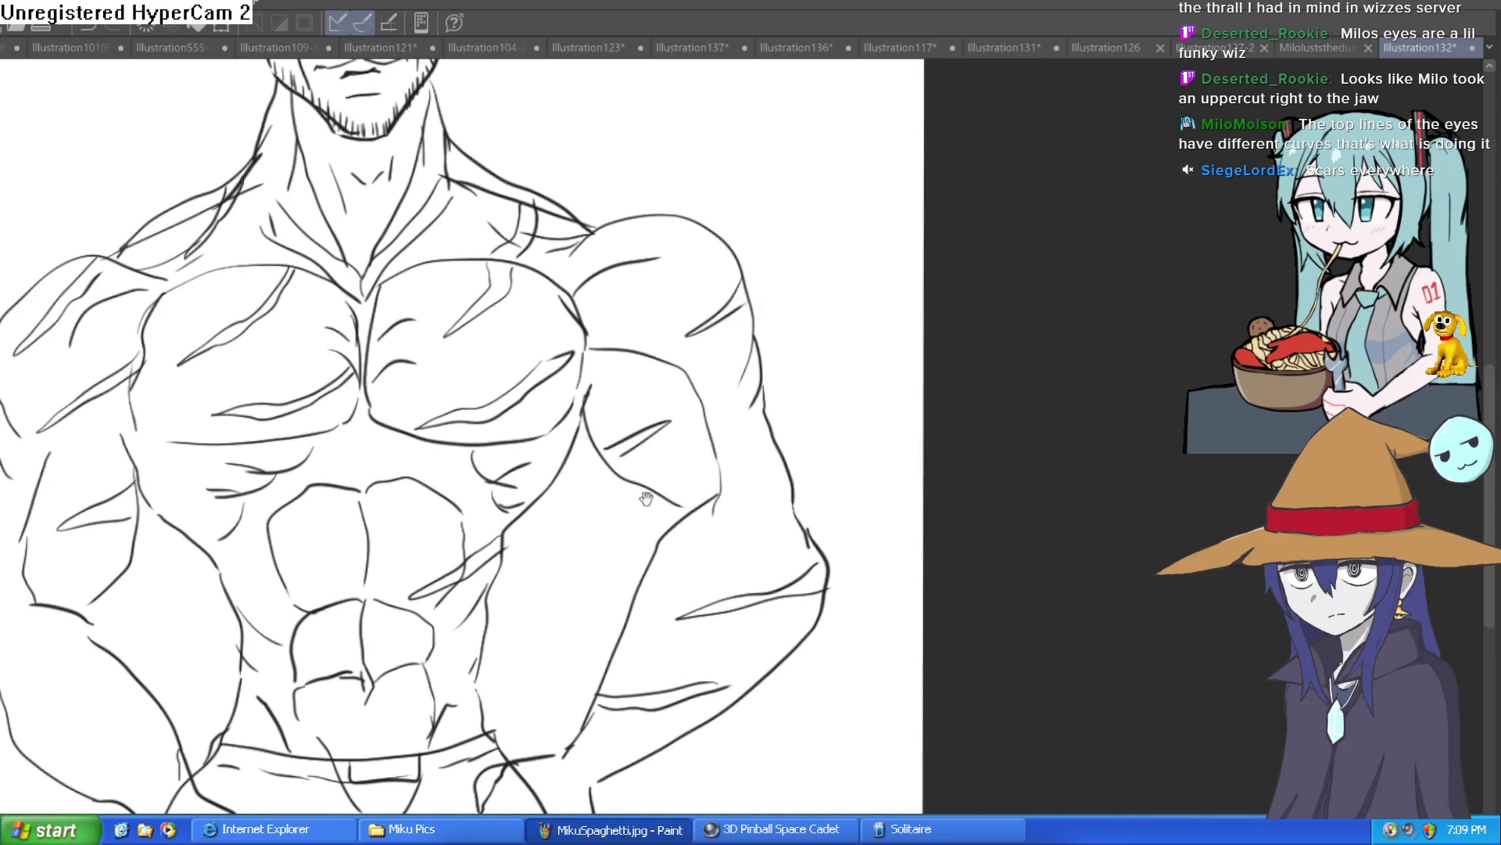
{"action": "left_click_drag", "start_coordinate": [646, 498], "coordinate": [822, 377]}
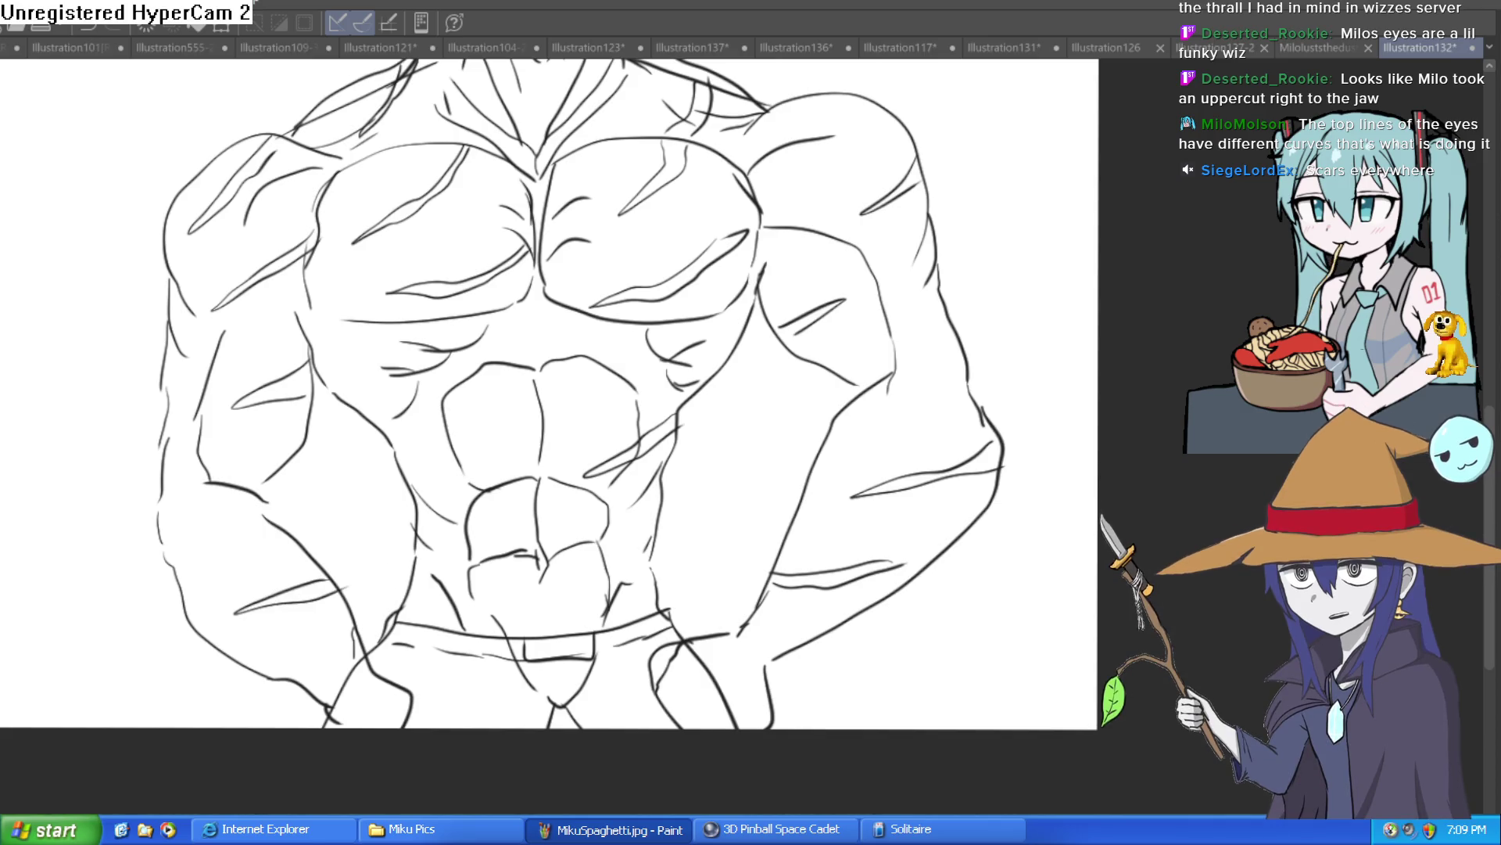
{"action": "scroll", "coordinate": [1165, 523], "scroll_direction": "down", "scroll_amount": 3}
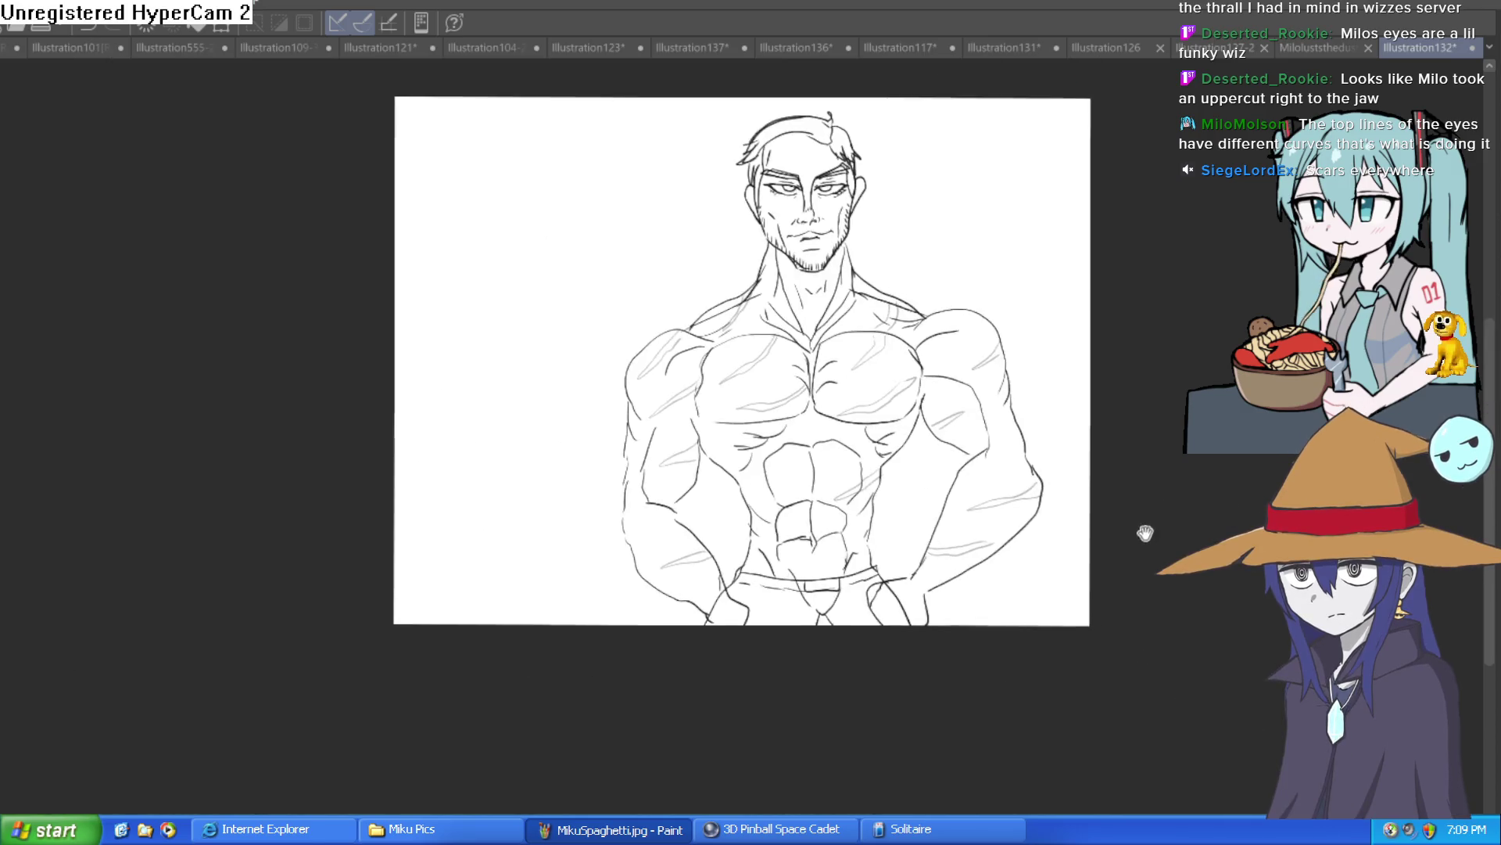
{"action": "left_click_drag", "start_coordinate": [1143, 526], "coordinate": [1063, 568]}
{"action": "scroll", "coordinate": [915, 613], "scroll_direction": "up", "scroll_amount": 3}
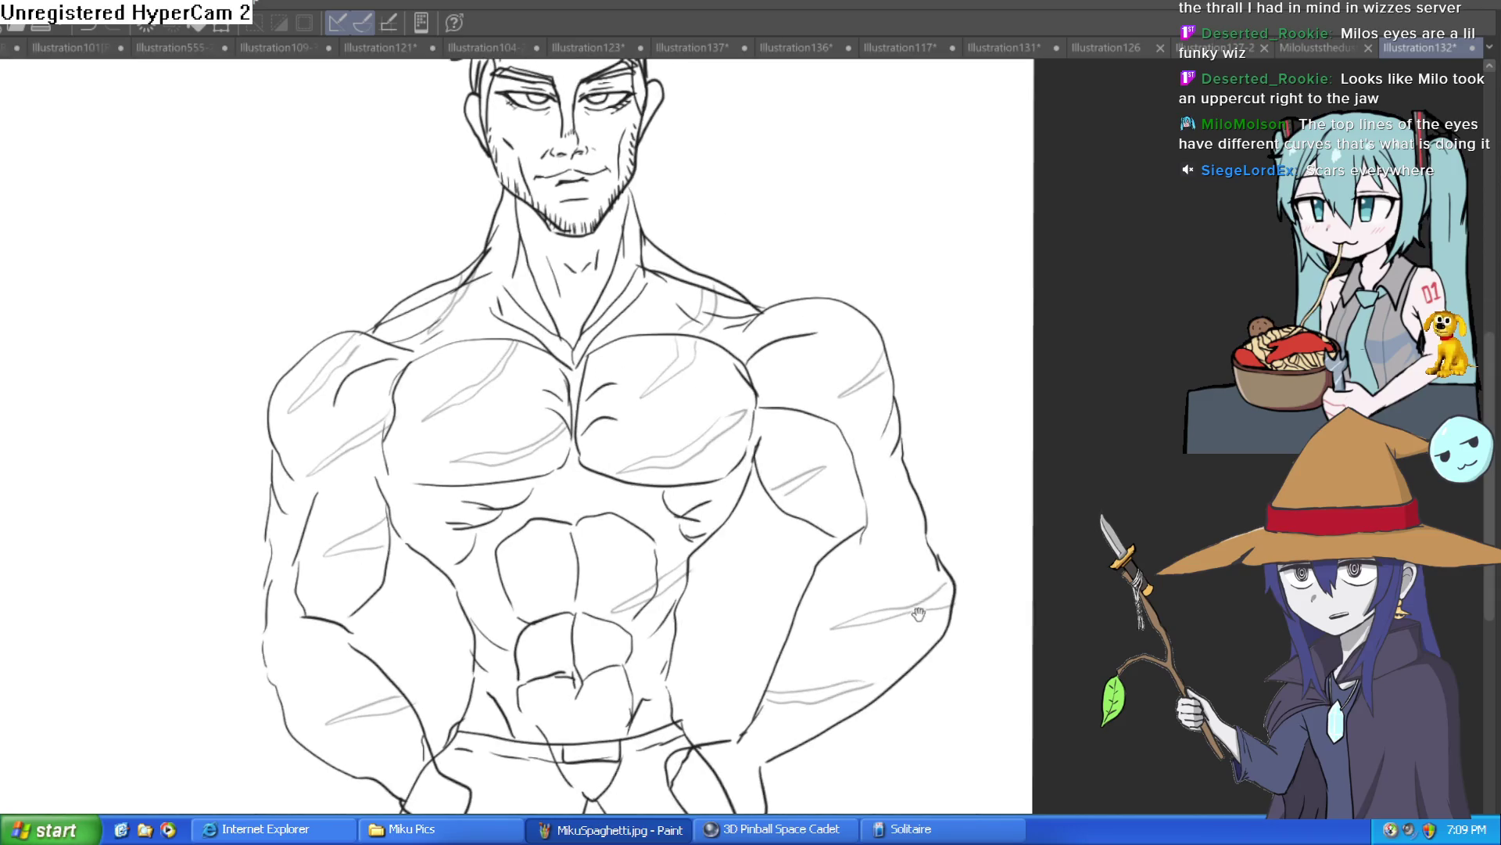
{"action": "scroll", "coordinate": [906, 636], "scroll_direction": "down", "scroll_amount": 4}
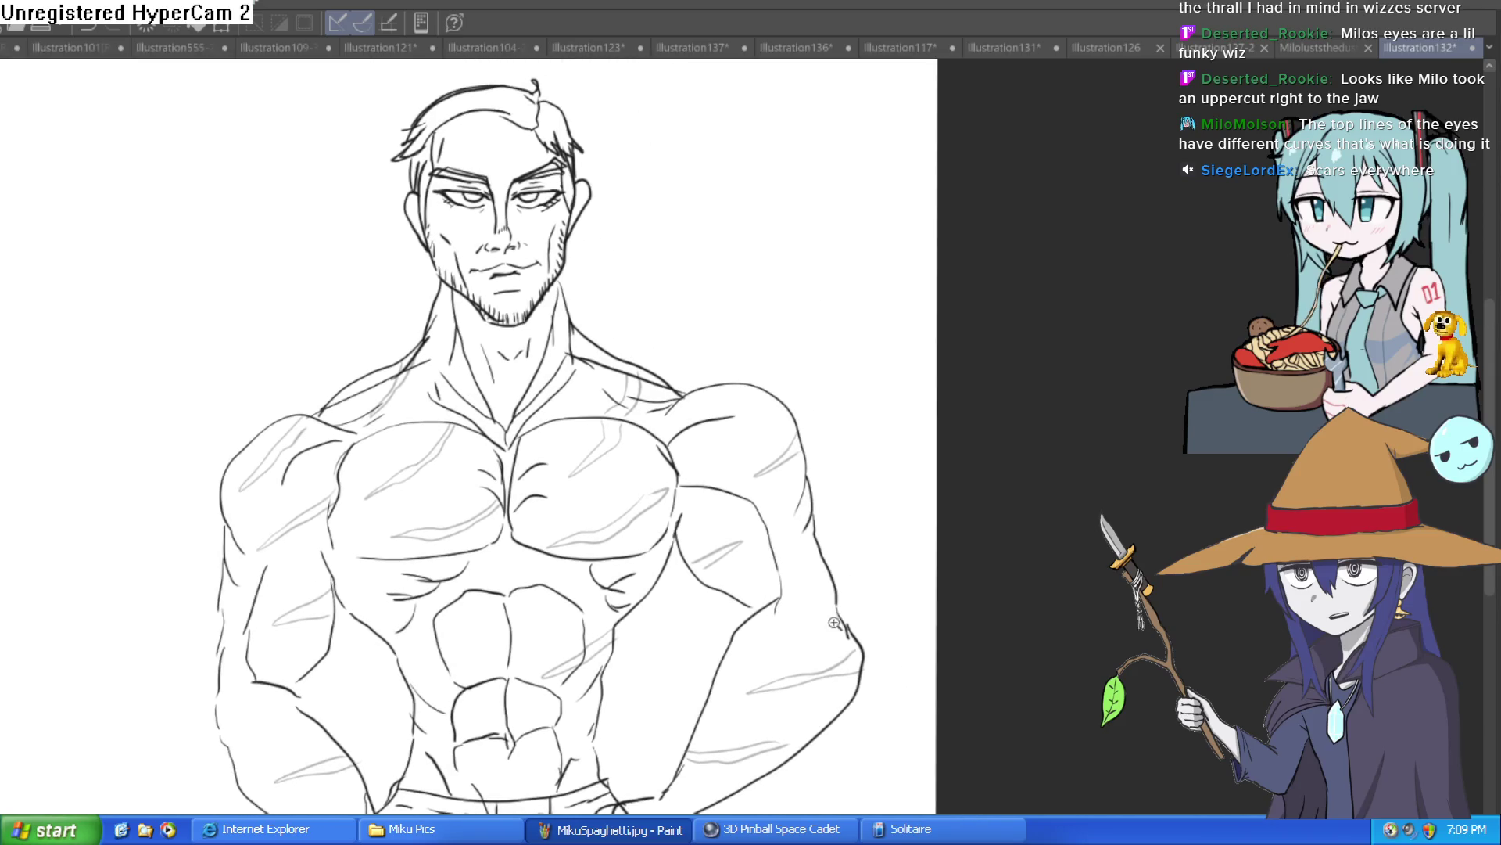
{"action": "left_click_drag", "start_coordinate": [829, 623], "coordinate": [864, 550]}
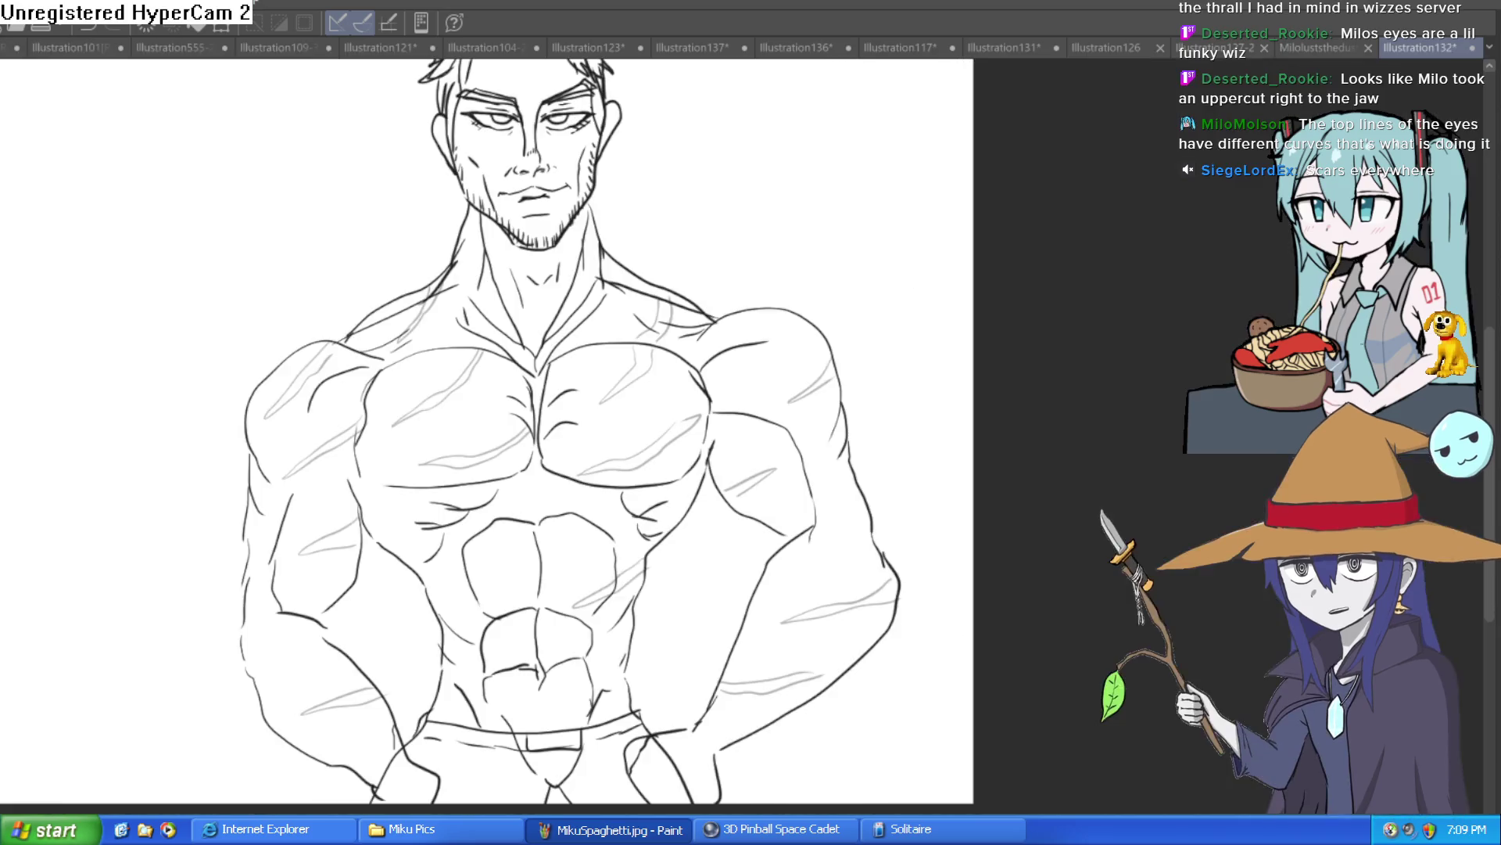
{"action": "left_click_drag", "start_coordinate": [995, 368], "coordinate": [1070, 403]}
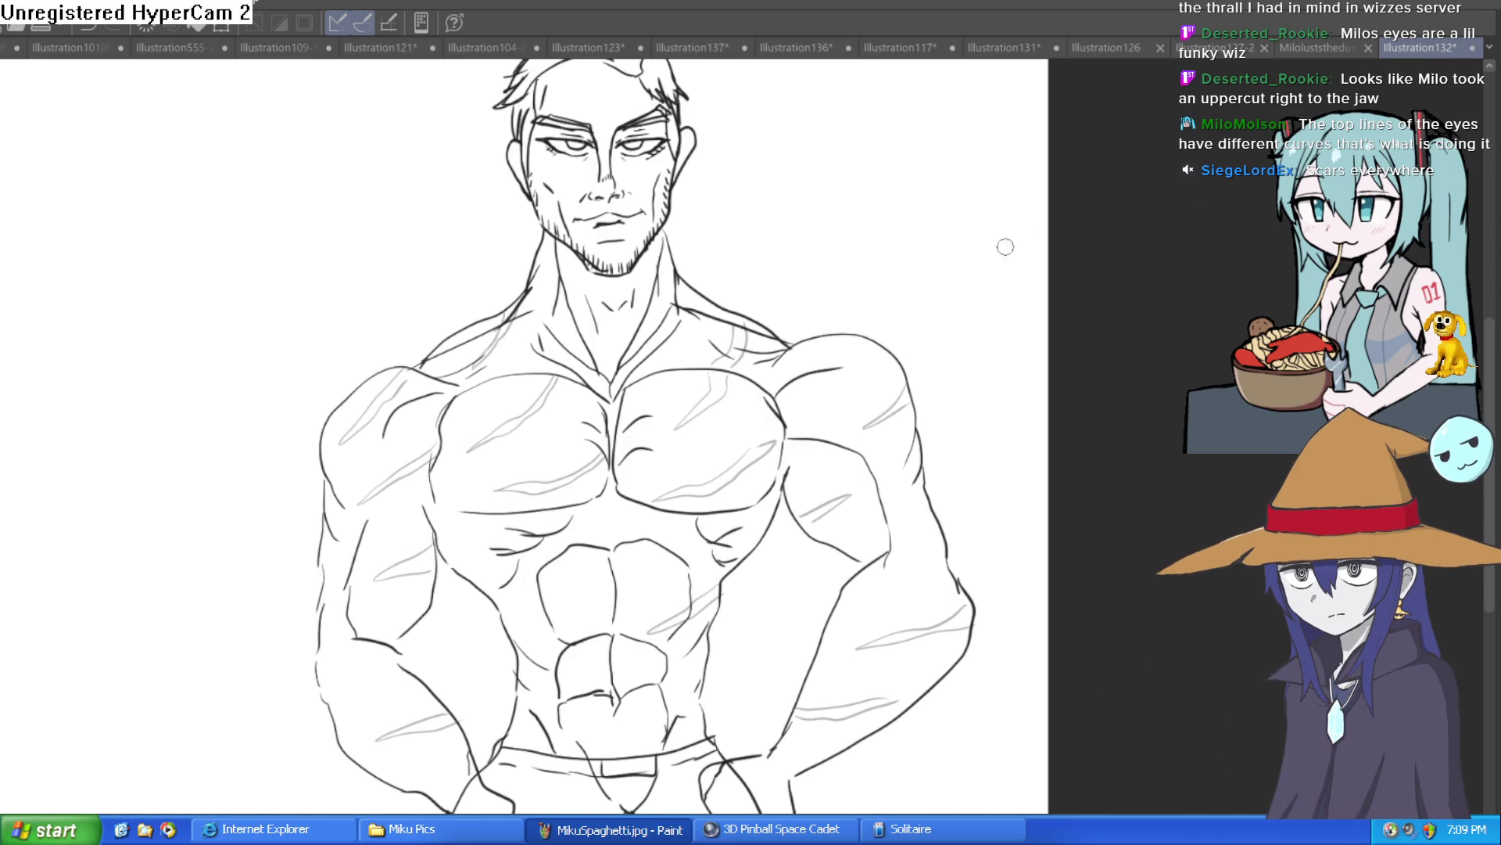
{"action": "scroll", "coordinate": [749, 410], "scroll_direction": "down", "scroll_amount": 1}
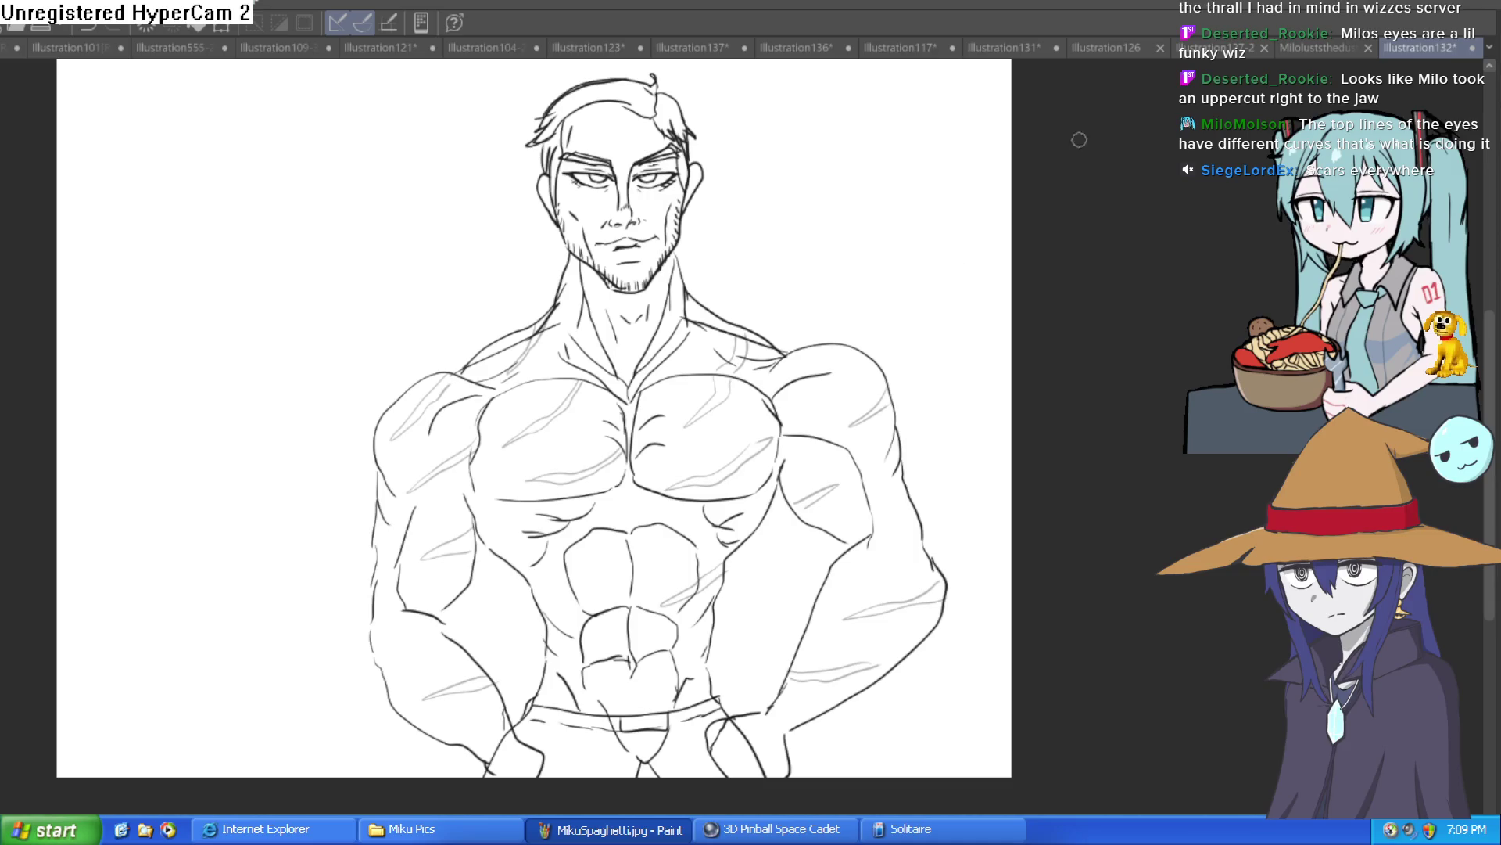
Step: Flip between the Kuki, Mila and muscular male sketch tabs to compare them
{"action": "left_click", "coordinate": [1232, 47]}
{"action": "left_click", "coordinate": [1106, 48]}
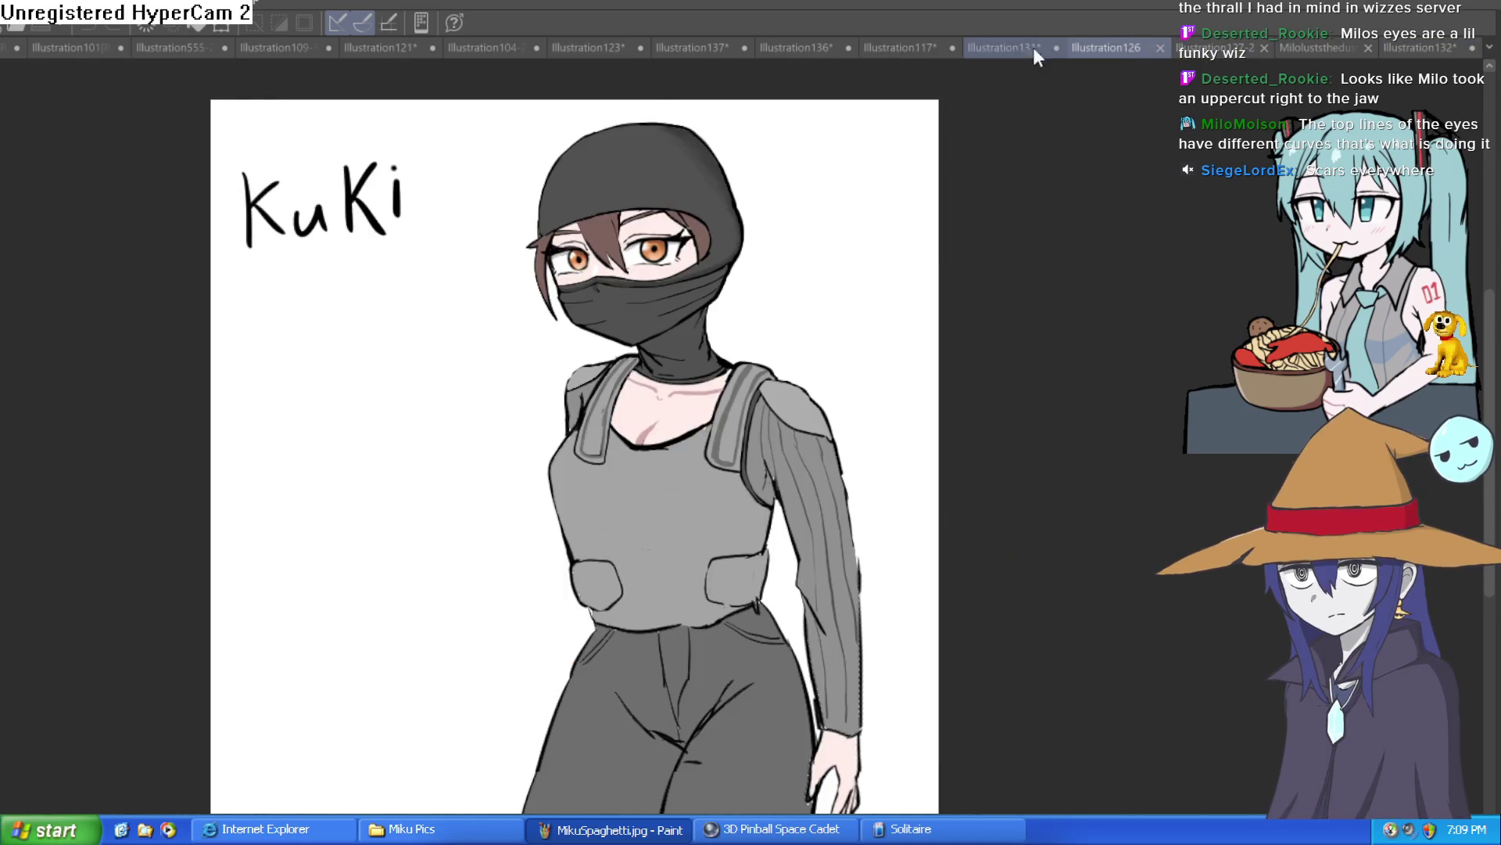
{"action": "left_click", "coordinate": [1010, 49]}
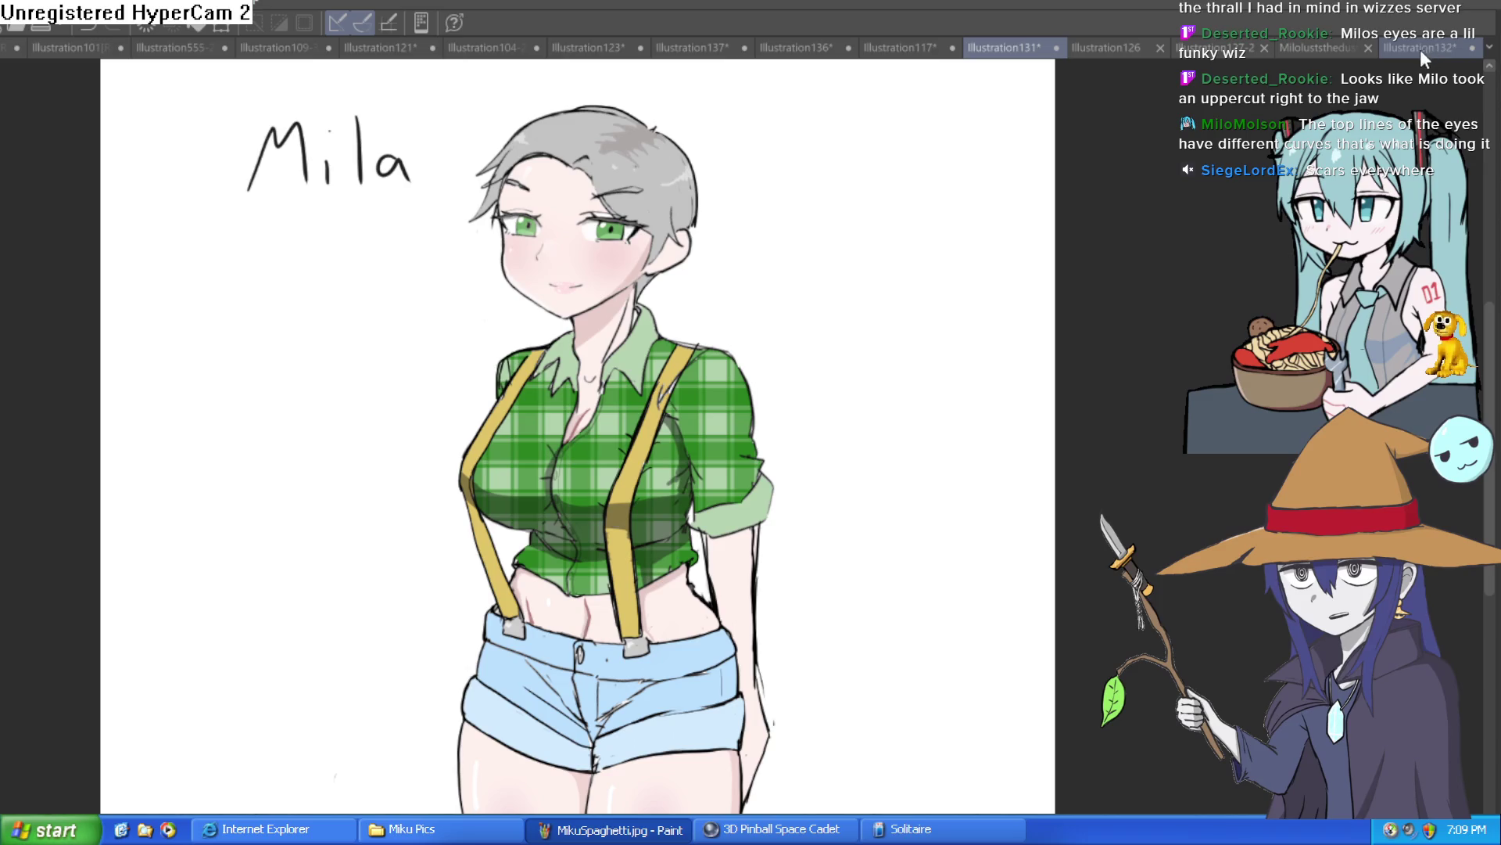
{"action": "left_click", "coordinate": [1084, 49]}
{"action": "left_click", "coordinate": [1036, 53]}
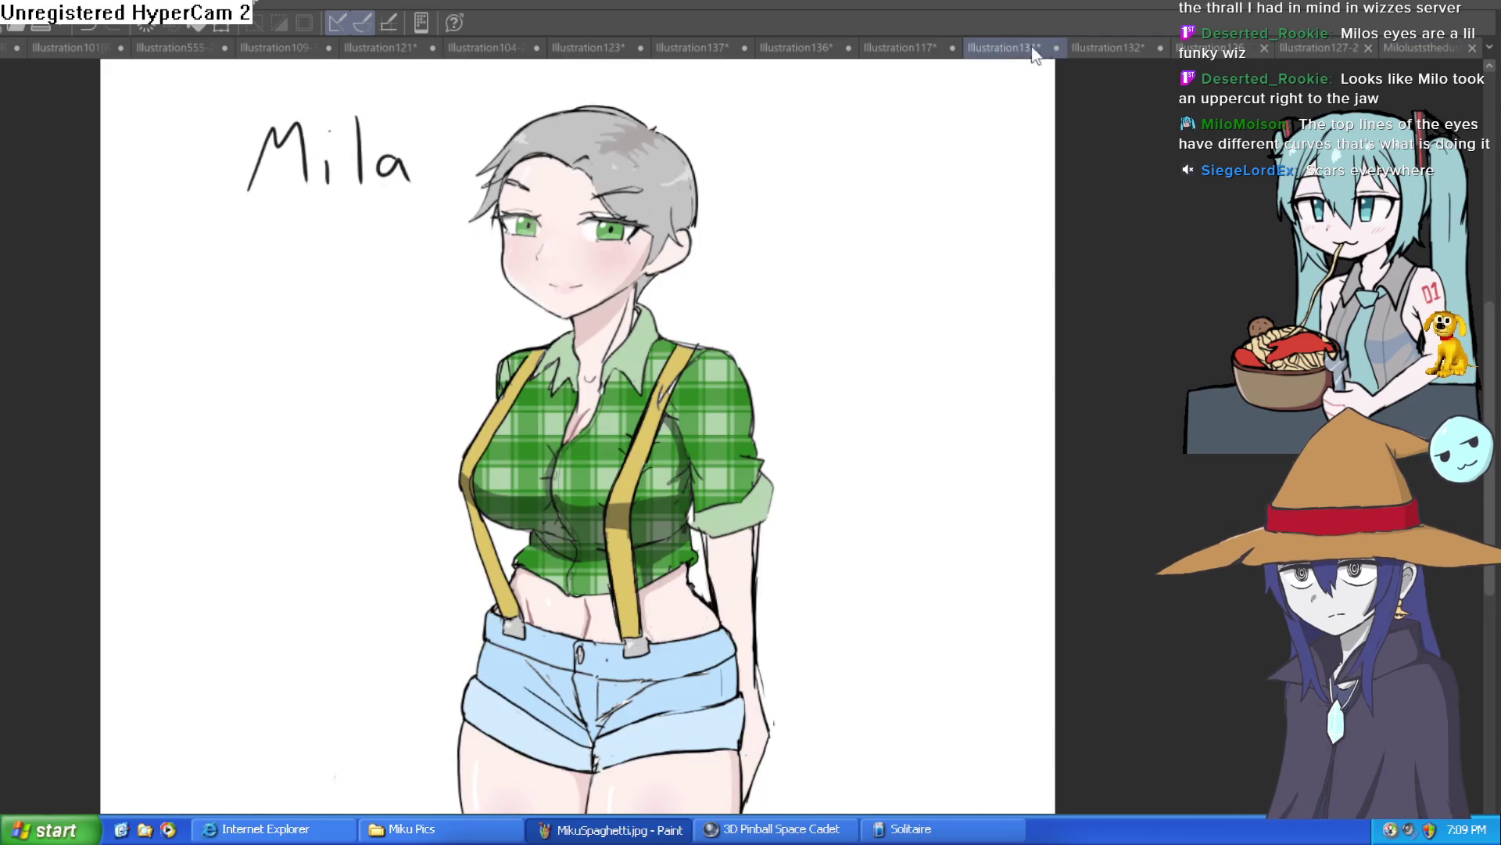
{"action": "left_click", "coordinate": [1110, 46]}
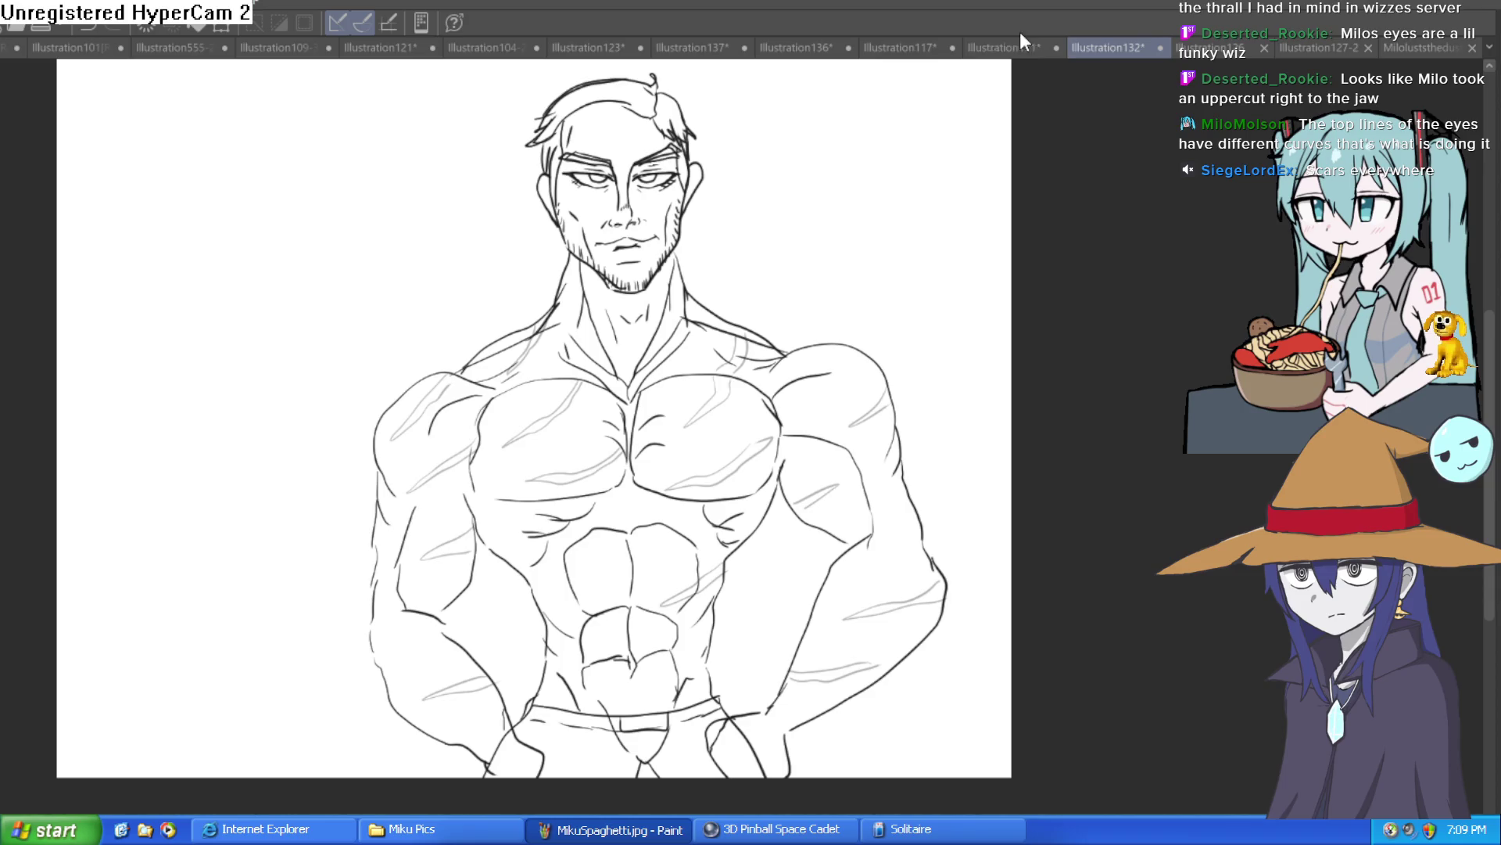
{"action": "left_click", "coordinate": [1017, 47]}
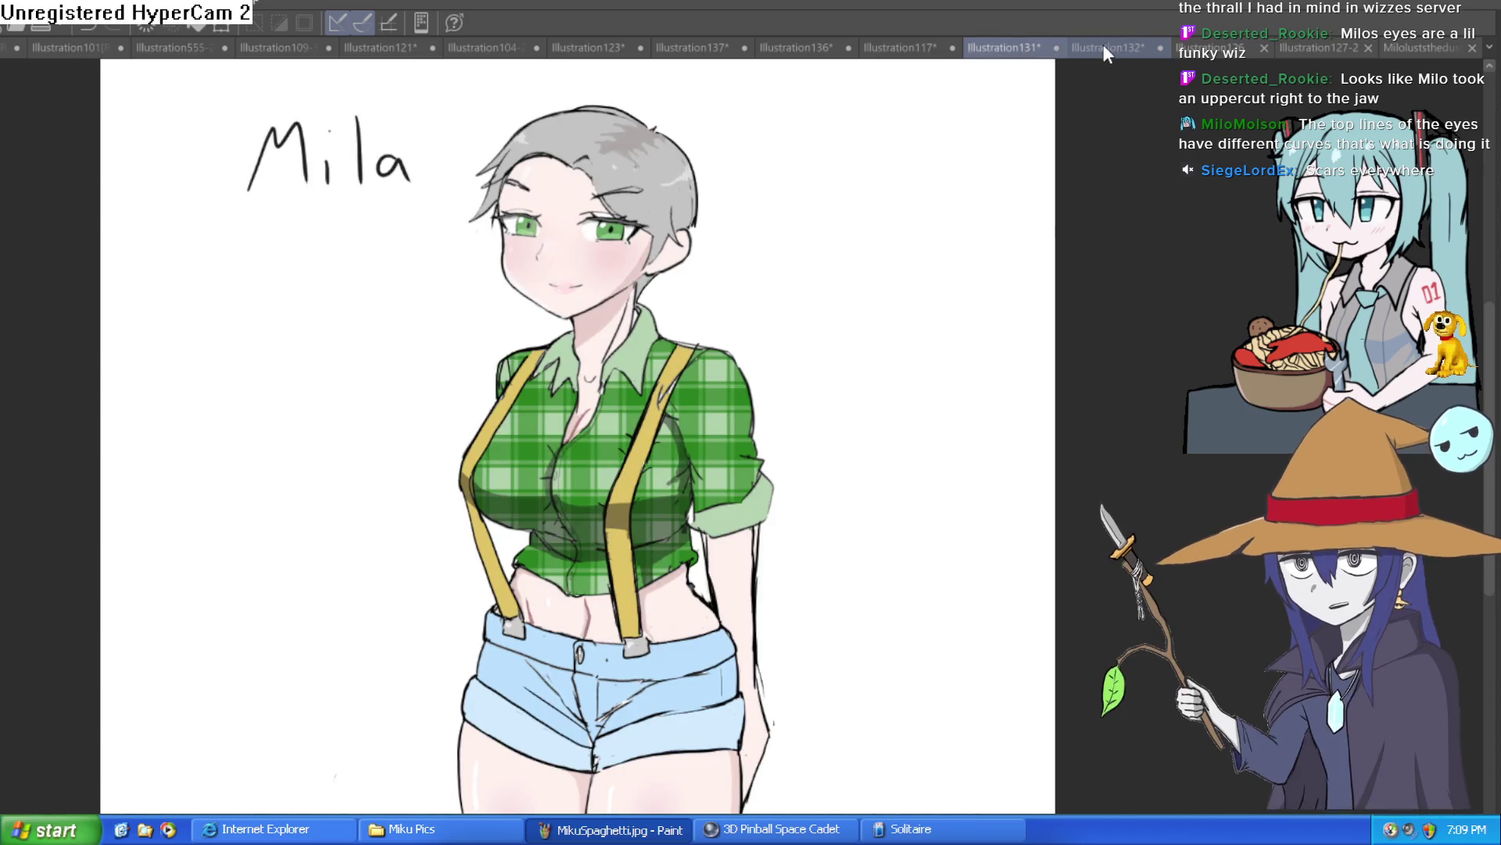
{"action": "left_click", "coordinate": [1103, 44]}
Step: Show the Kuki, Budweiser-cap man and red-dress girl drawings in turn
{"action": "scroll", "coordinate": [880, 305], "scroll_direction": "down", "scroll_amount": 3}
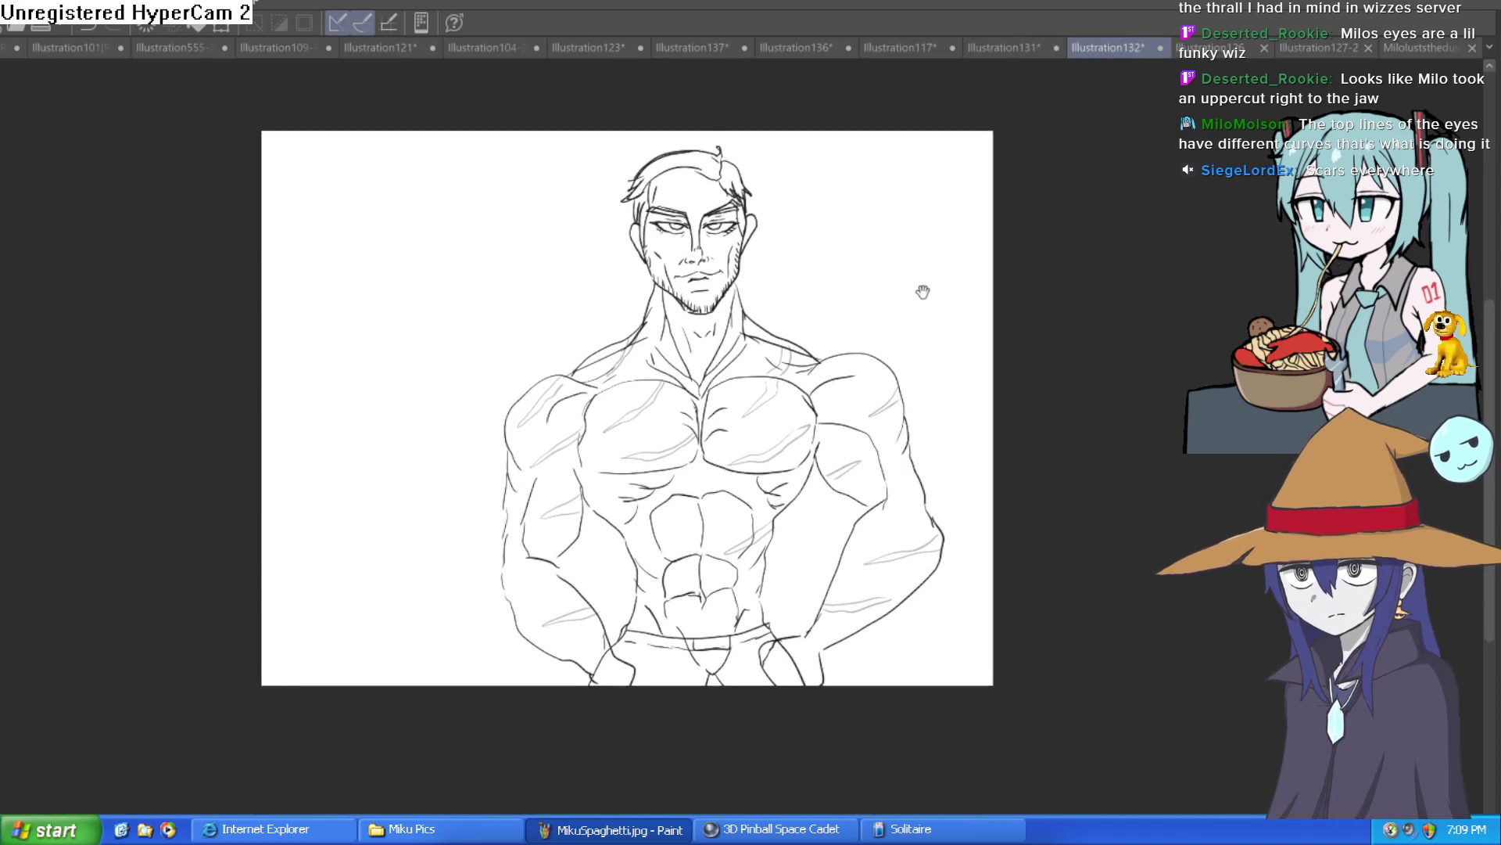
{"action": "left_click", "coordinate": [1319, 49]}
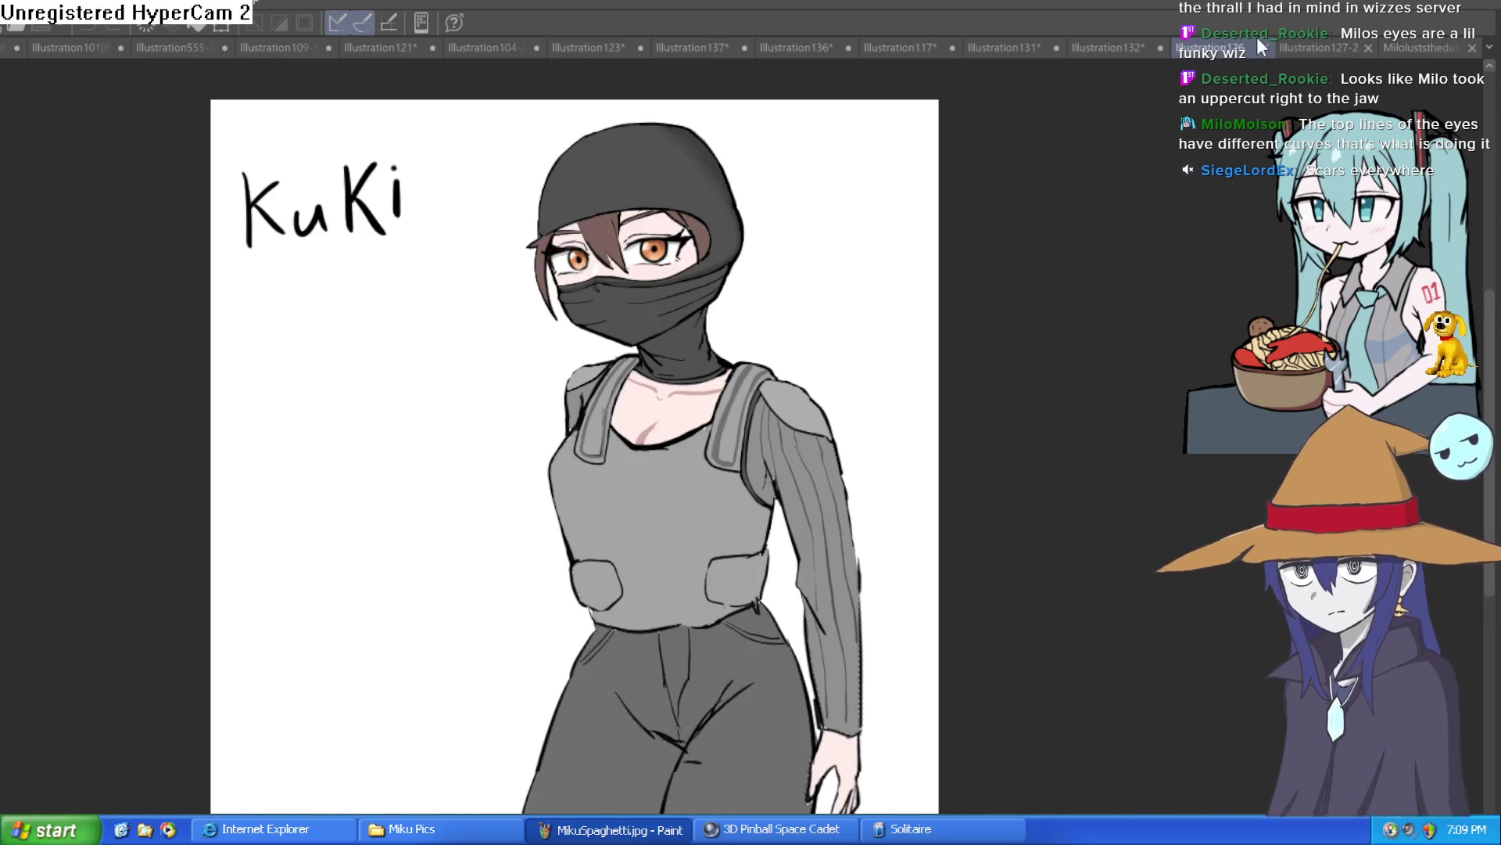
{"action": "left_click", "coordinate": [1425, 47]}
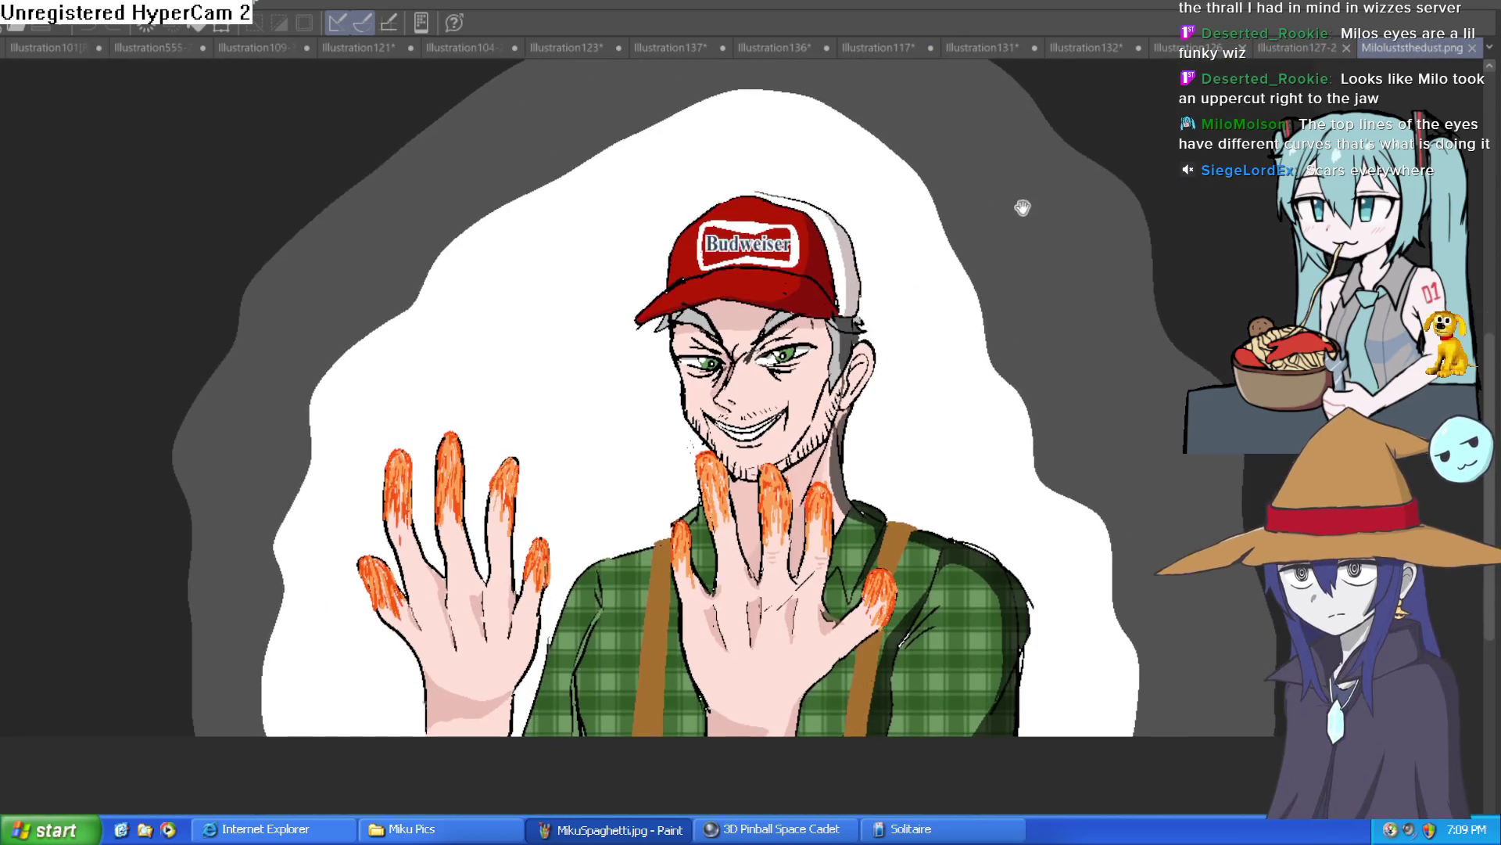
{"action": "left_click", "coordinate": [1273, 49]}
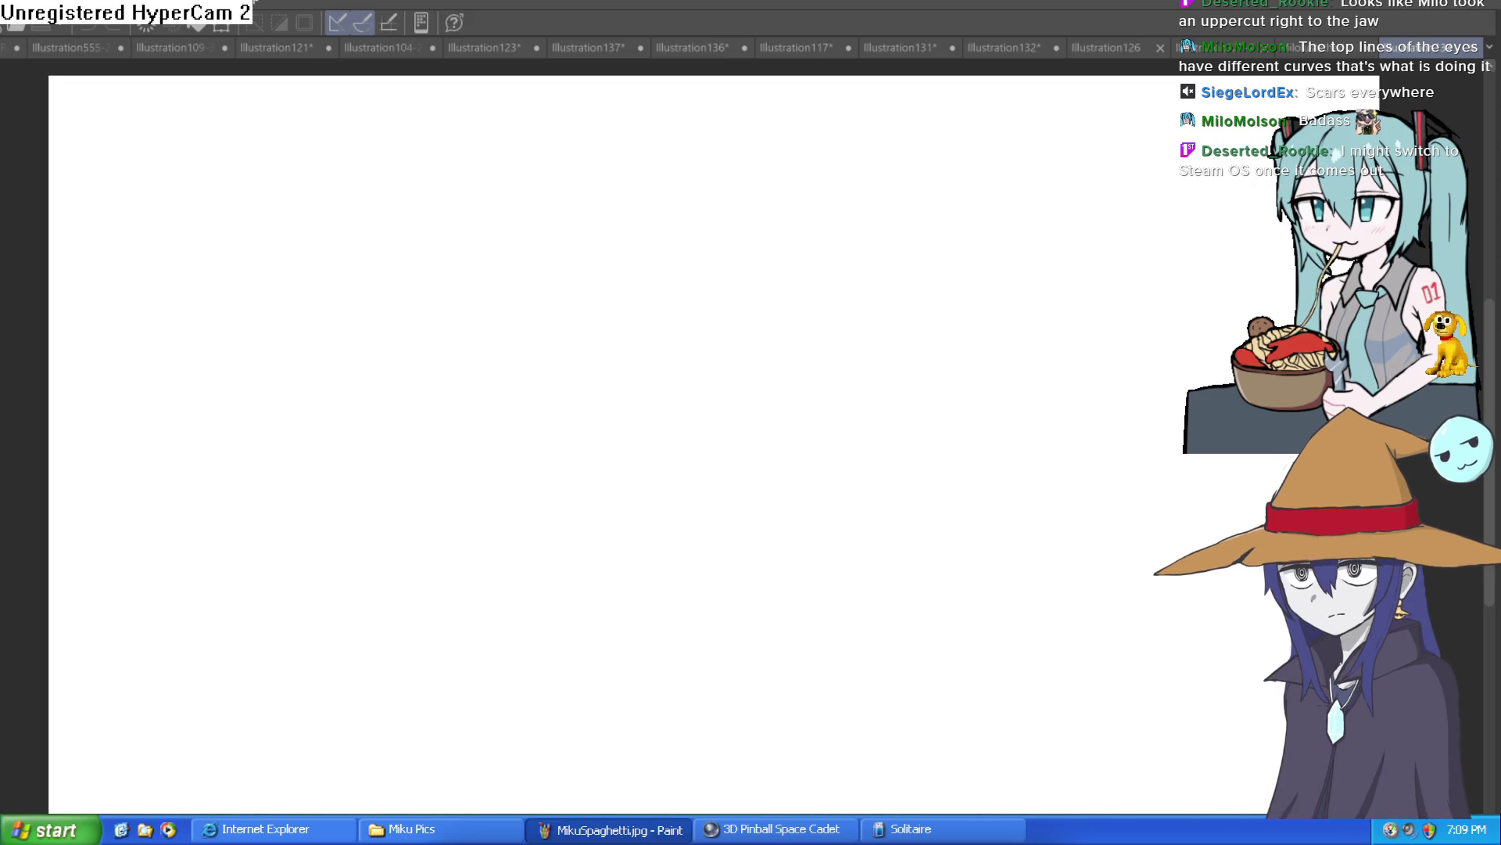
Step: Switch to the Illustration132 tab and zoom in on the muscular man's line art
{"action": "left_click", "coordinate": [993, 45]}
{"action": "scroll", "coordinate": [767, 174], "scroll_direction": "up", "scroll_amount": 2}
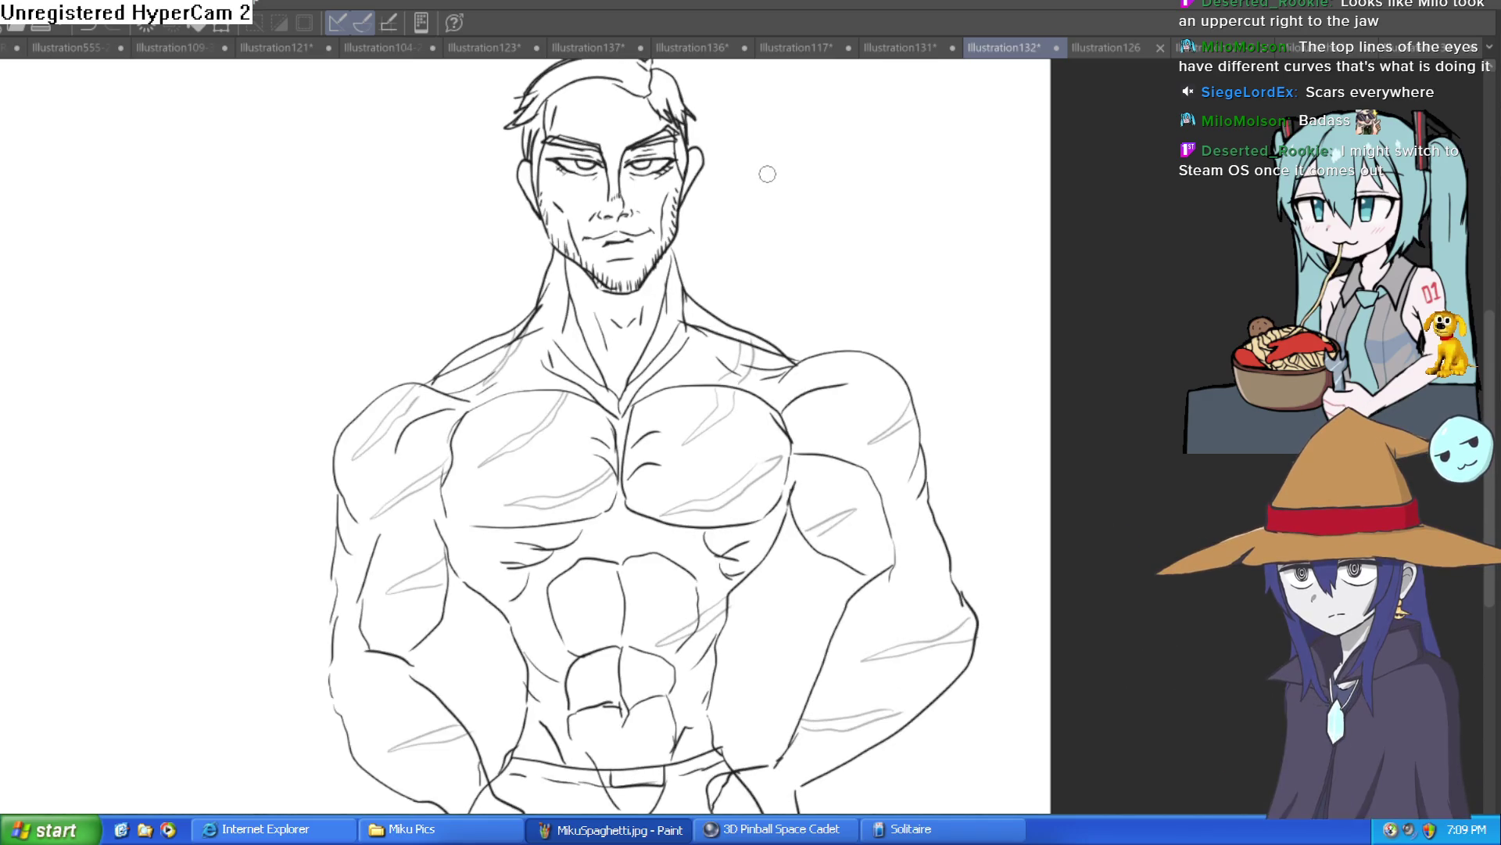
{"action": "scroll", "coordinate": [767, 174], "scroll_direction": "down", "scroll_amount": 1}
{"action": "scroll", "coordinate": [767, 174], "scroll_direction": "up", "scroll_amount": 4}
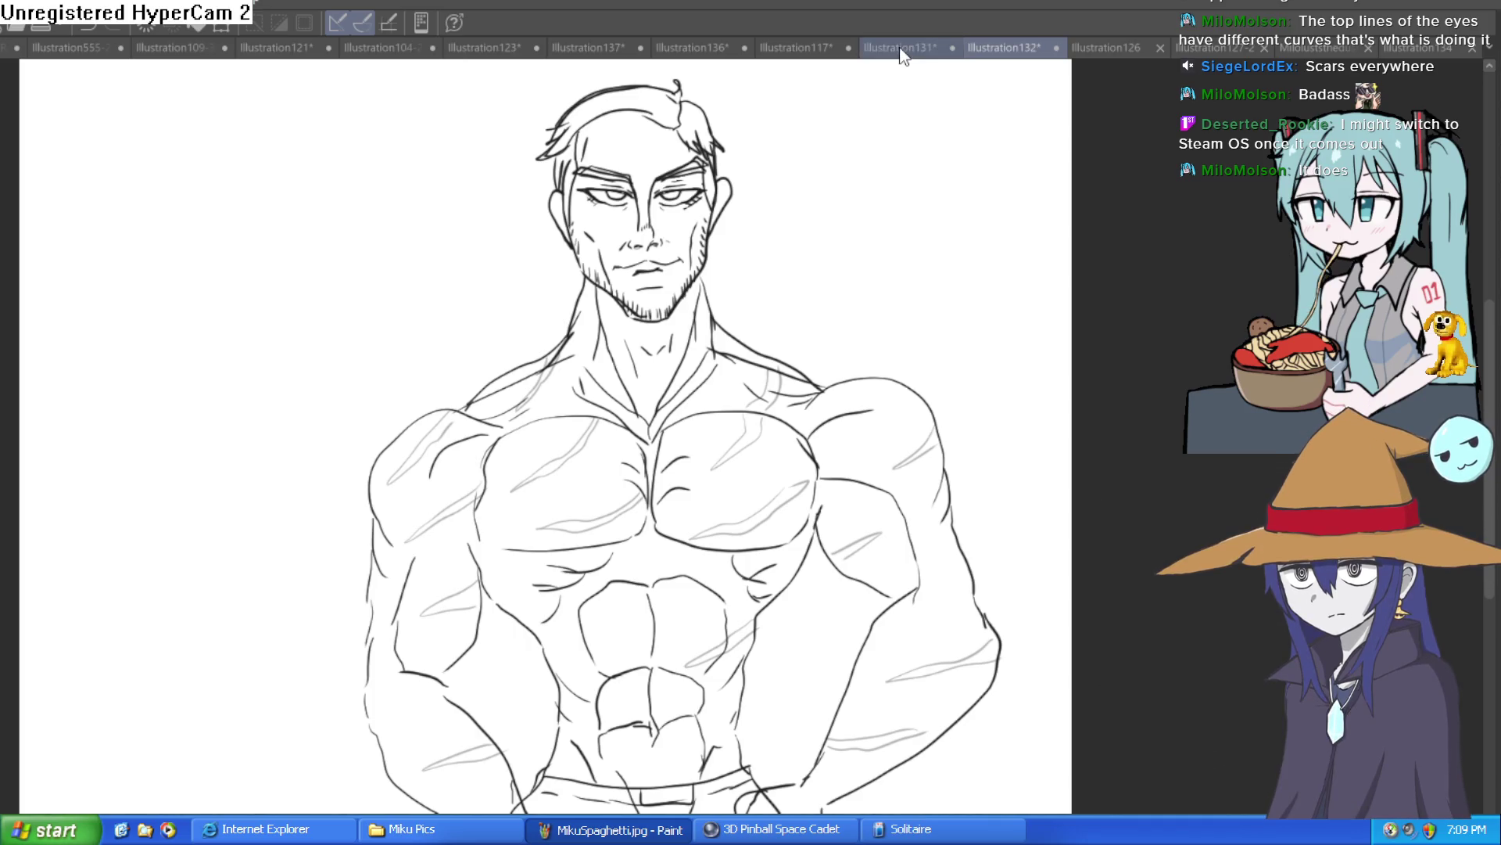
Step: Flip past the coloured Mila, blob-creature and face sketches to the blank Illustration134
{"action": "left_click", "coordinate": [901, 51]}
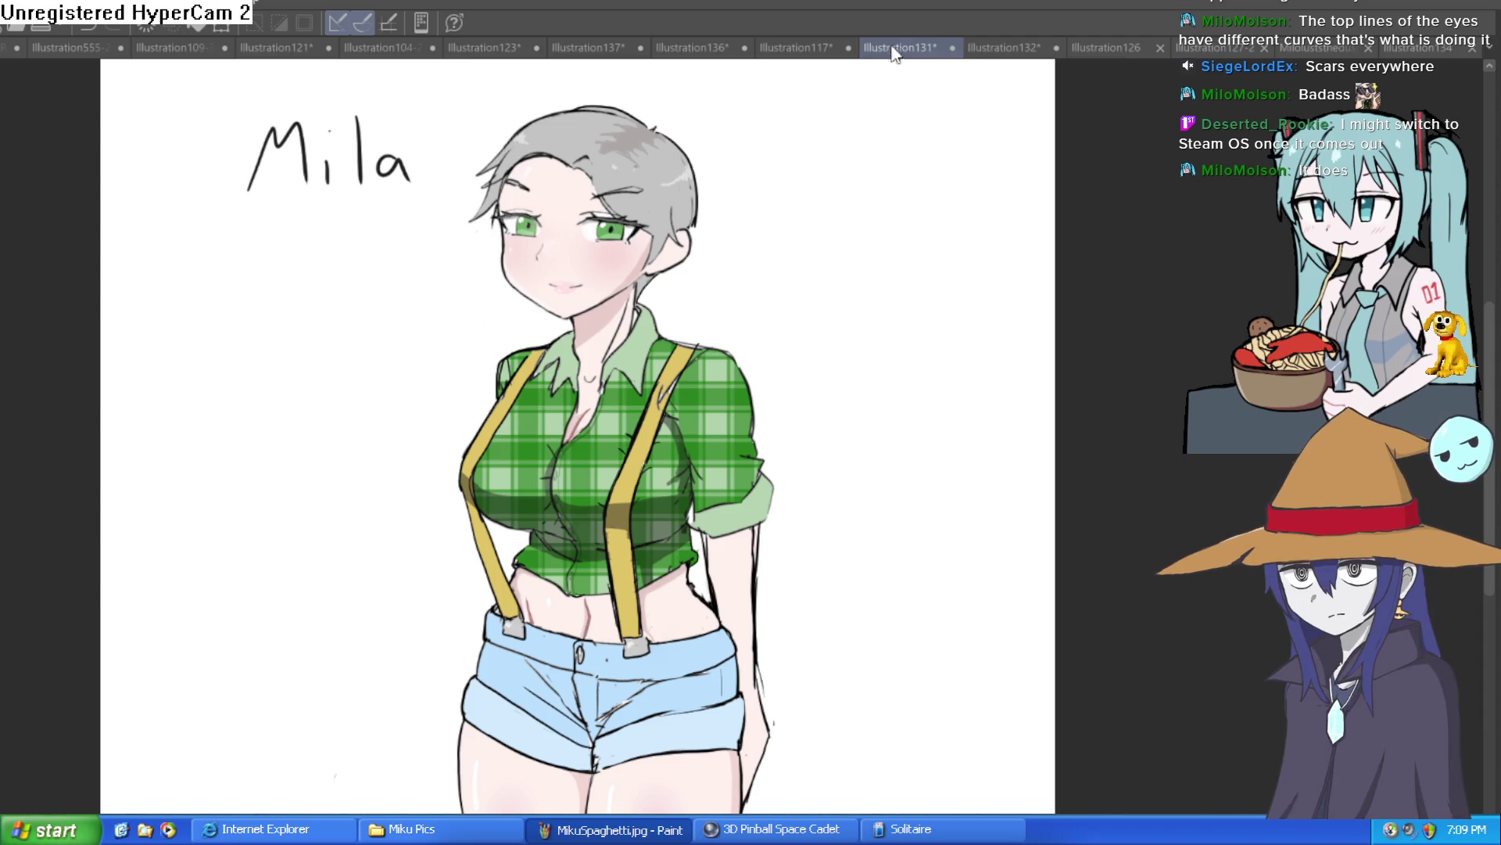
{"action": "left_click", "coordinate": [778, 47]}
{"action": "left_click", "coordinate": [691, 50]}
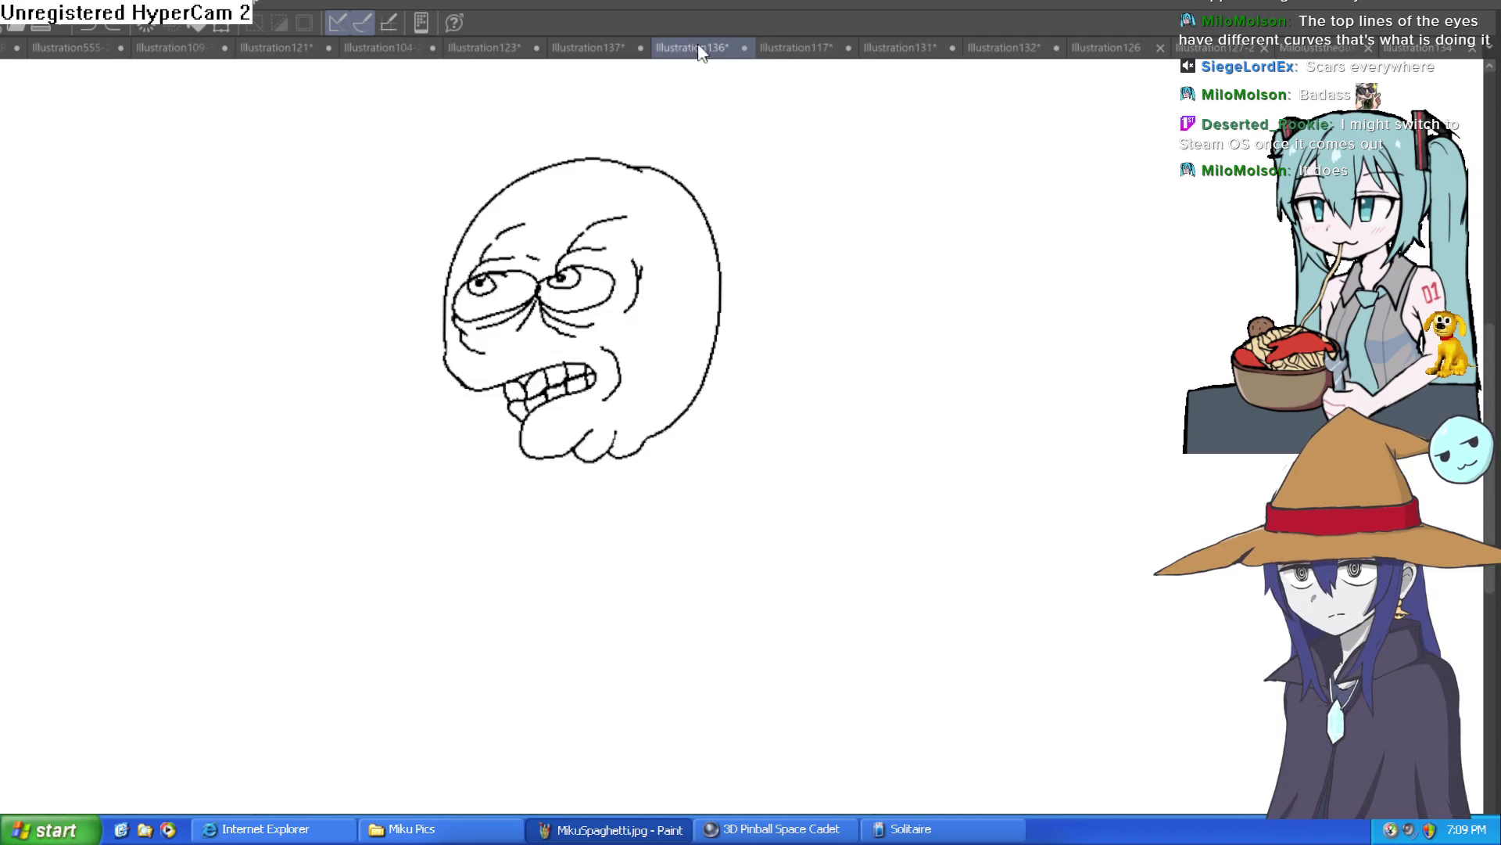
{"action": "left_click", "coordinate": [1427, 49]}
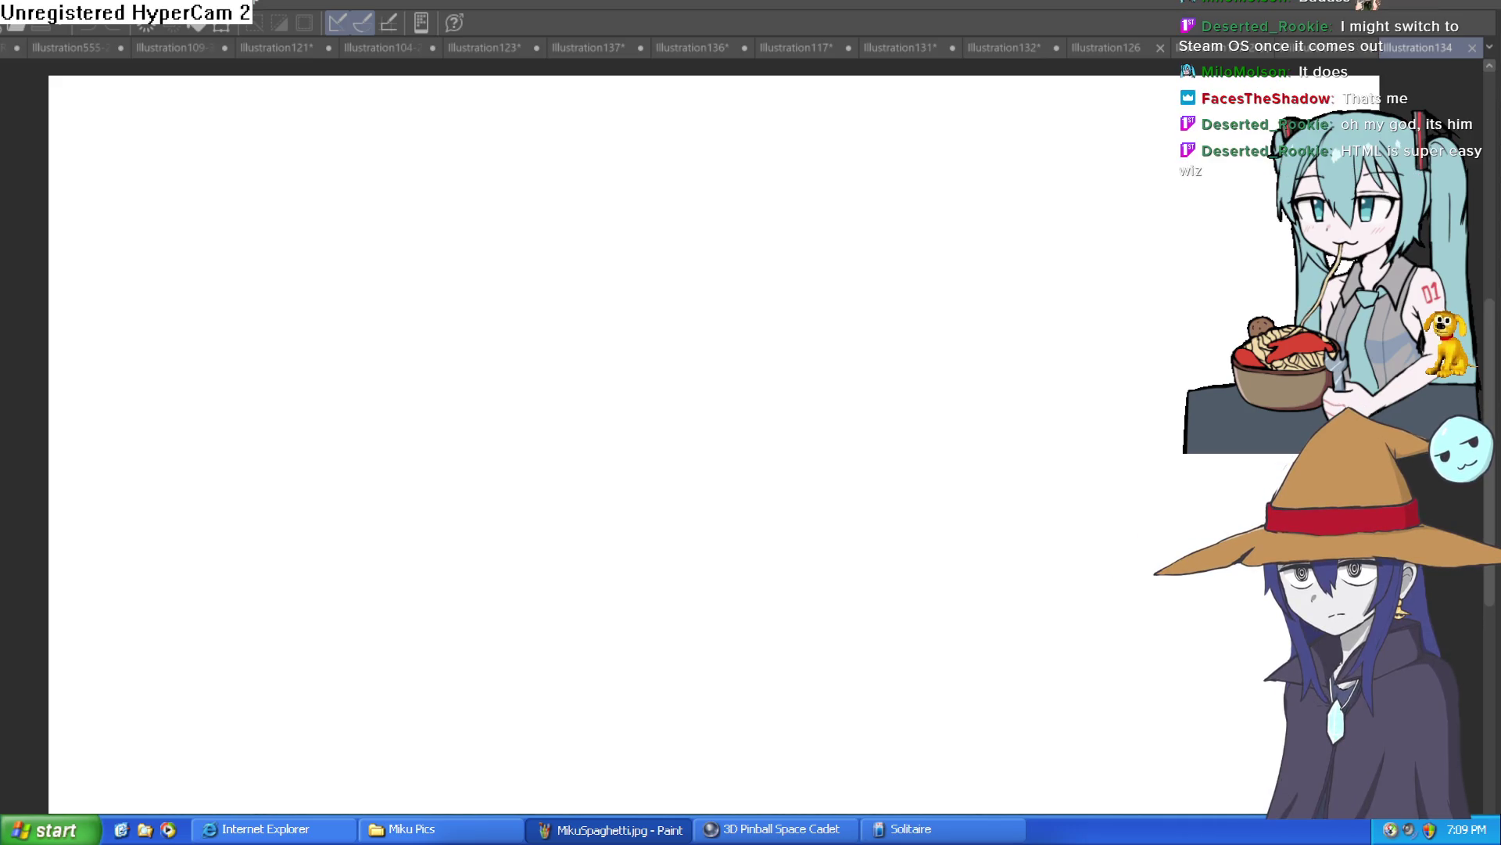
Step: Try a first head circle with a horizontal guide, then undo it
{"action": "left_click_drag", "start_coordinate": [791, 368], "coordinate": [895, 274]}
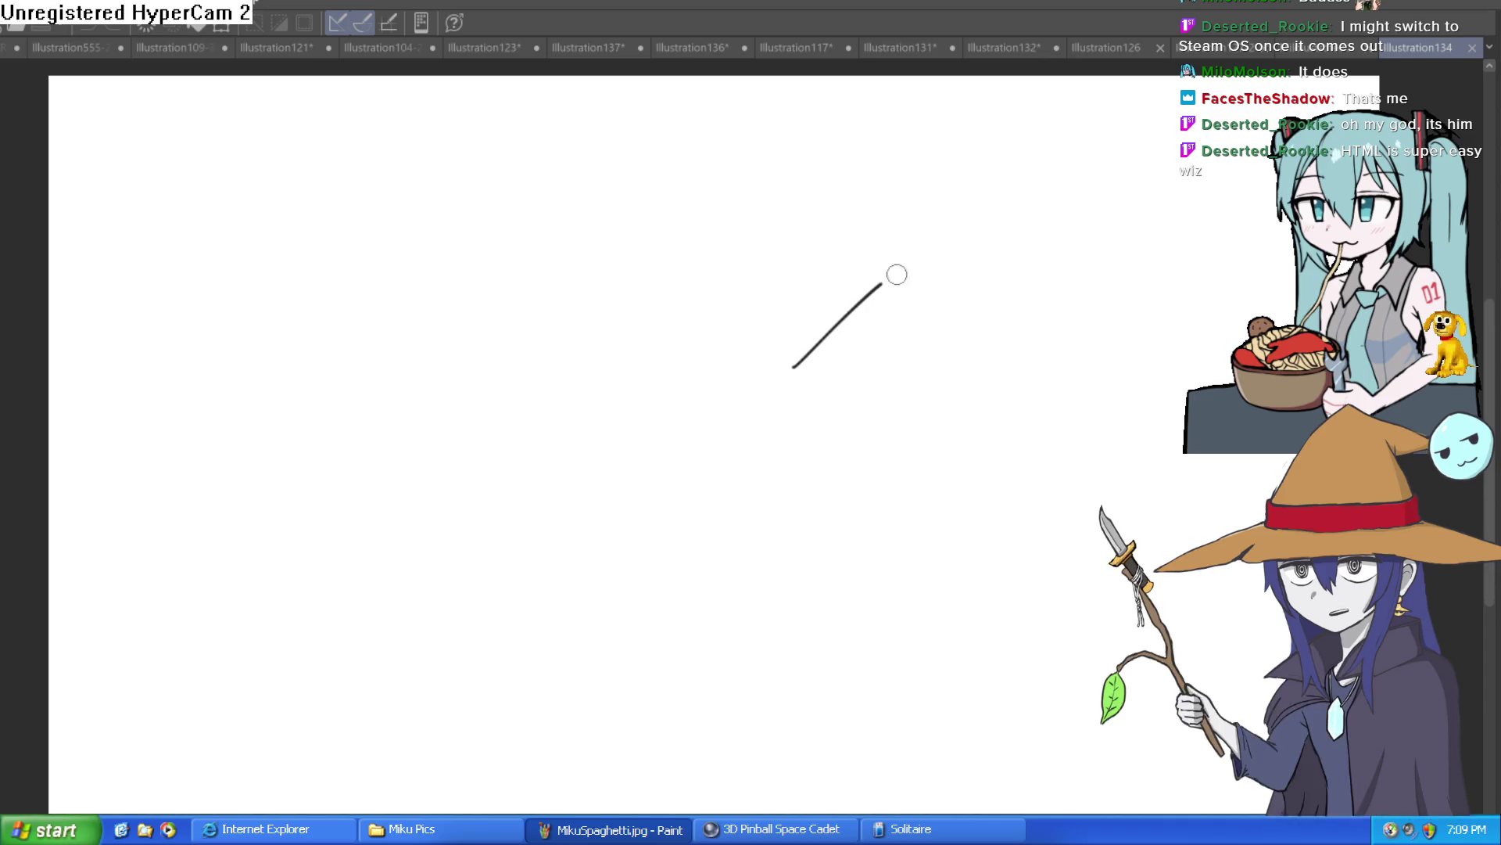
{"action": "key", "text": "ctrl+z"}
{"action": "mouse_move", "coordinate": [948, 352]}
{"action": "left_mouse_down"}
{"action": "mouse_move", "coordinate": [865, 362]}
{"action": "mouse_move", "coordinate": [811, 314]}
{"action": "mouse_move", "coordinate": [780, 345]}
{"action": "left_mouse_up"}
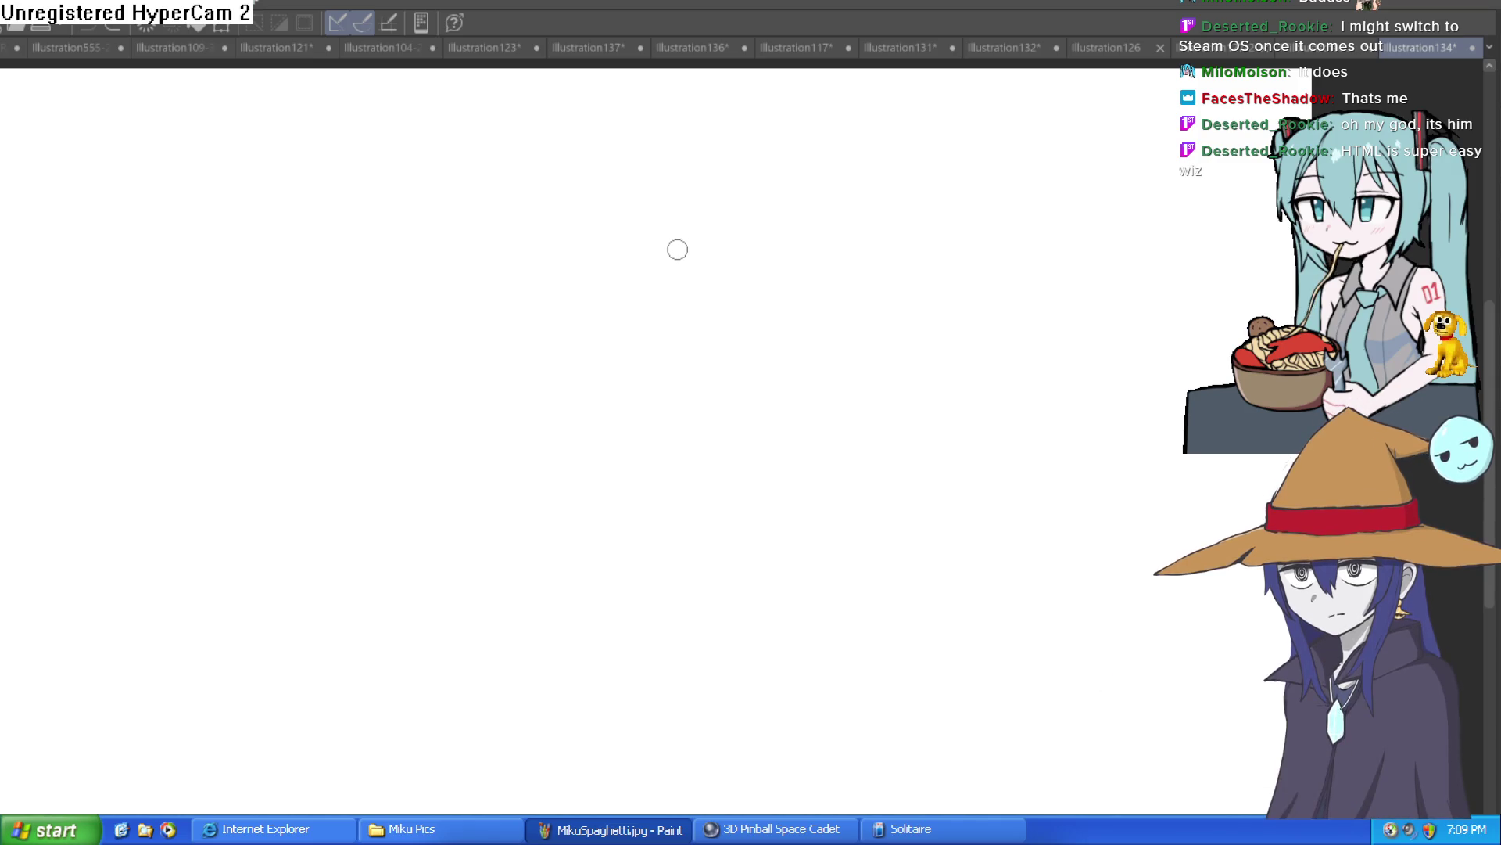
{"action": "mouse_move", "coordinate": [678, 248]}
{"action": "left_mouse_down"}
{"action": "mouse_move", "coordinate": [672, 375]}
{"action": "mouse_move", "coordinate": [818, 321]}
{"action": "mouse_move", "coordinate": [750, 224]}
{"action": "mouse_move", "coordinate": [727, 231]}
{"action": "mouse_move", "coordinate": [720, 393]}
{"action": "left_mouse_up"}
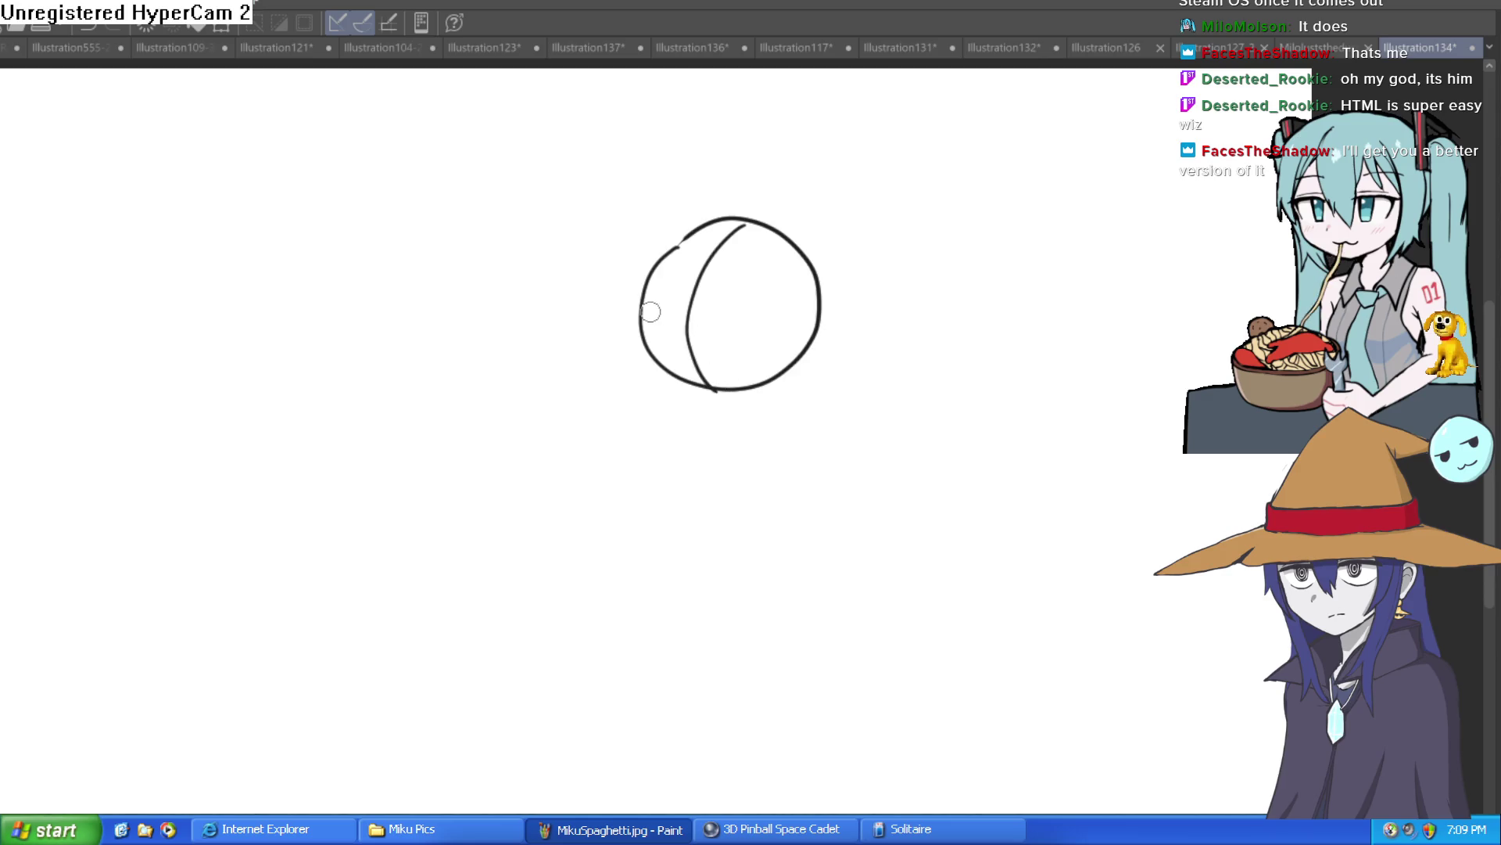
{"action": "mouse_move", "coordinate": [650, 312]}
{"action": "left_mouse_down"}
{"action": "mouse_move", "coordinate": [817, 313]}
{"action": "mouse_move", "coordinate": [771, 369]}
{"action": "left_mouse_up"}
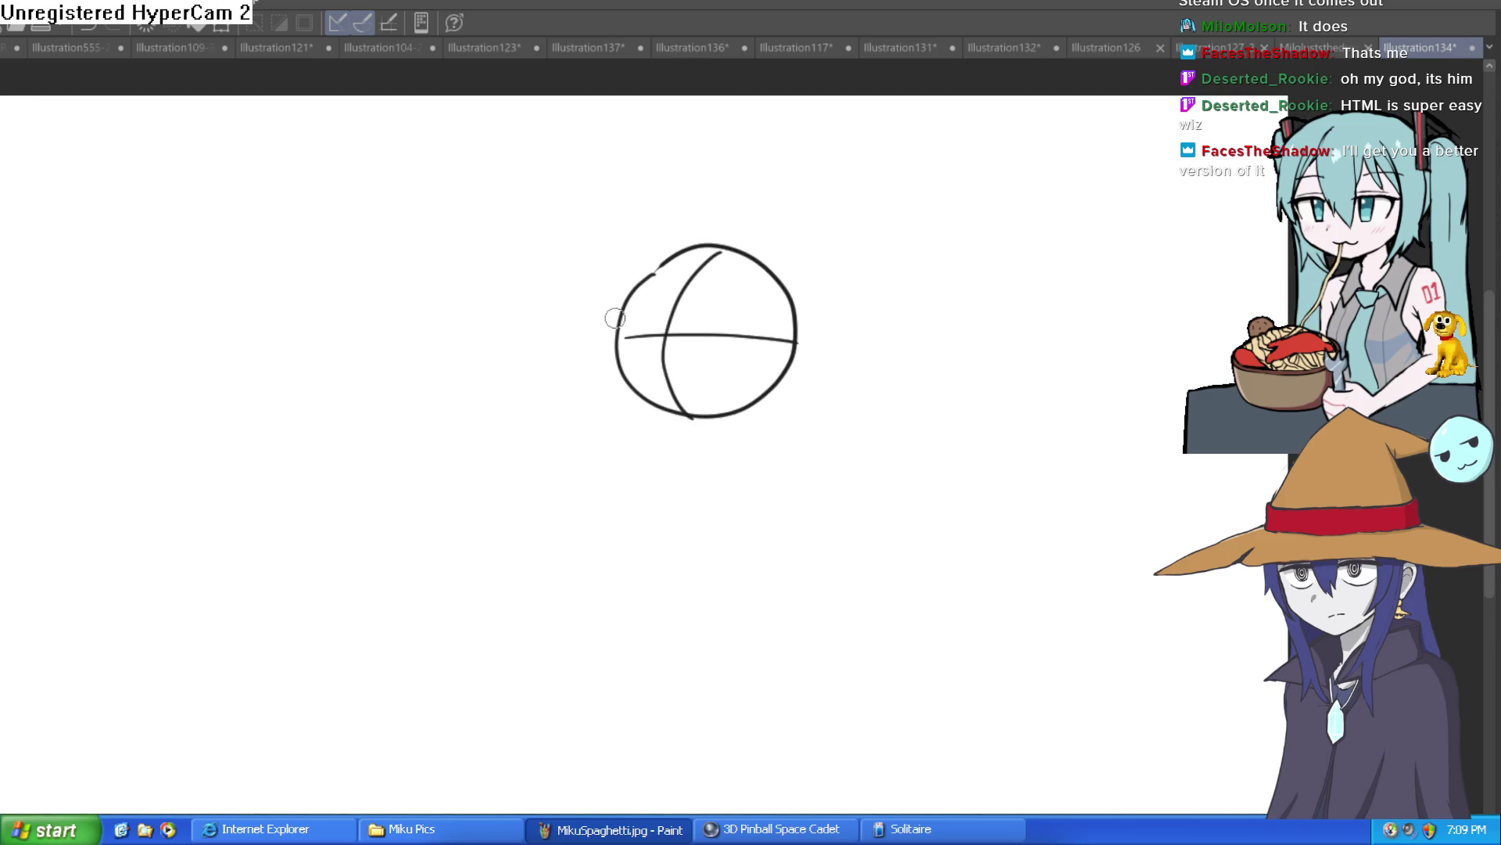
{"action": "key", "text": "ctrl+z"}
{"action": "key", "text": "ctrl+z"}
{"action": "key", "text": "ctrl+z"}
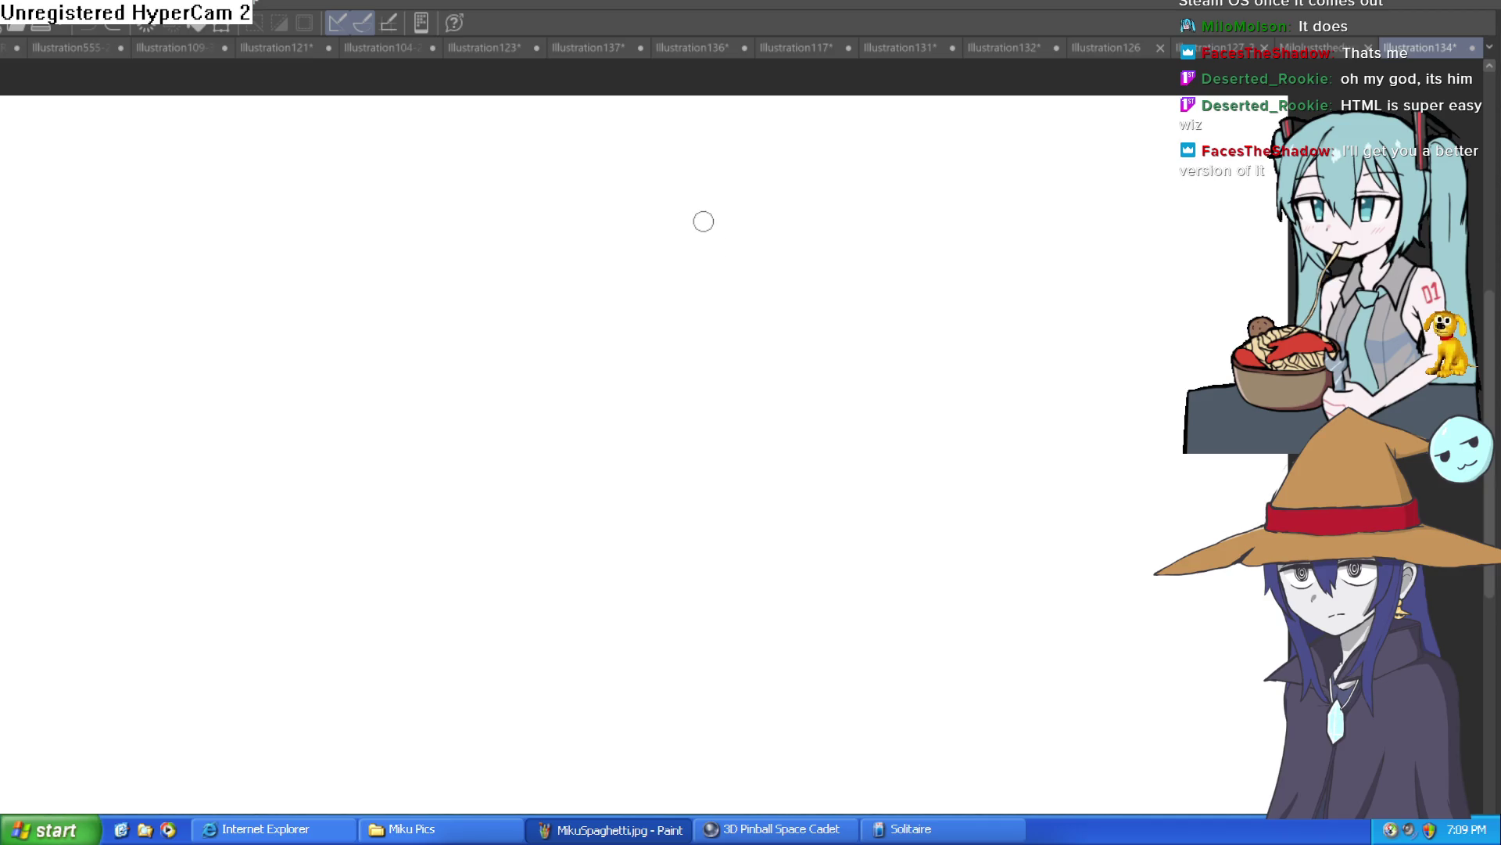
Step: Draw a head circle with crossing horizontal and vertical guides, and sketch the jaw and chin
{"action": "mouse_move", "coordinate": [703, 213]}
{"action": "left_mouse_down"}
{"action": "mouse_move", "coordinate": [613, 235]}
{"action": "mouse_move", "coordinate": [664, 406]}
{"action": "mouse_move", "coordinate": [777, 285]}
{"action": "mouse_move", "coordinate": [693, 211]}
{"action": "mouse_move", "coordinate": [730, 218]}
{"action": "mouse_move", "coordinate": [785, 332]}
{"action": "left_mouse_up"}
{"action": "mouse_move", "coordinate": [696, 212]}
{"action": "left_mouse_down"}
{"action": "mouse_move", "coordinate": [659, 298]}
{"action": "mouse_move", "coordinate": [691, 379]}
{"action": "left_mouse_up"}
{"action": "left_click_drag", "start_coordinate": [582, 321], "coordinate": [764, 298]}
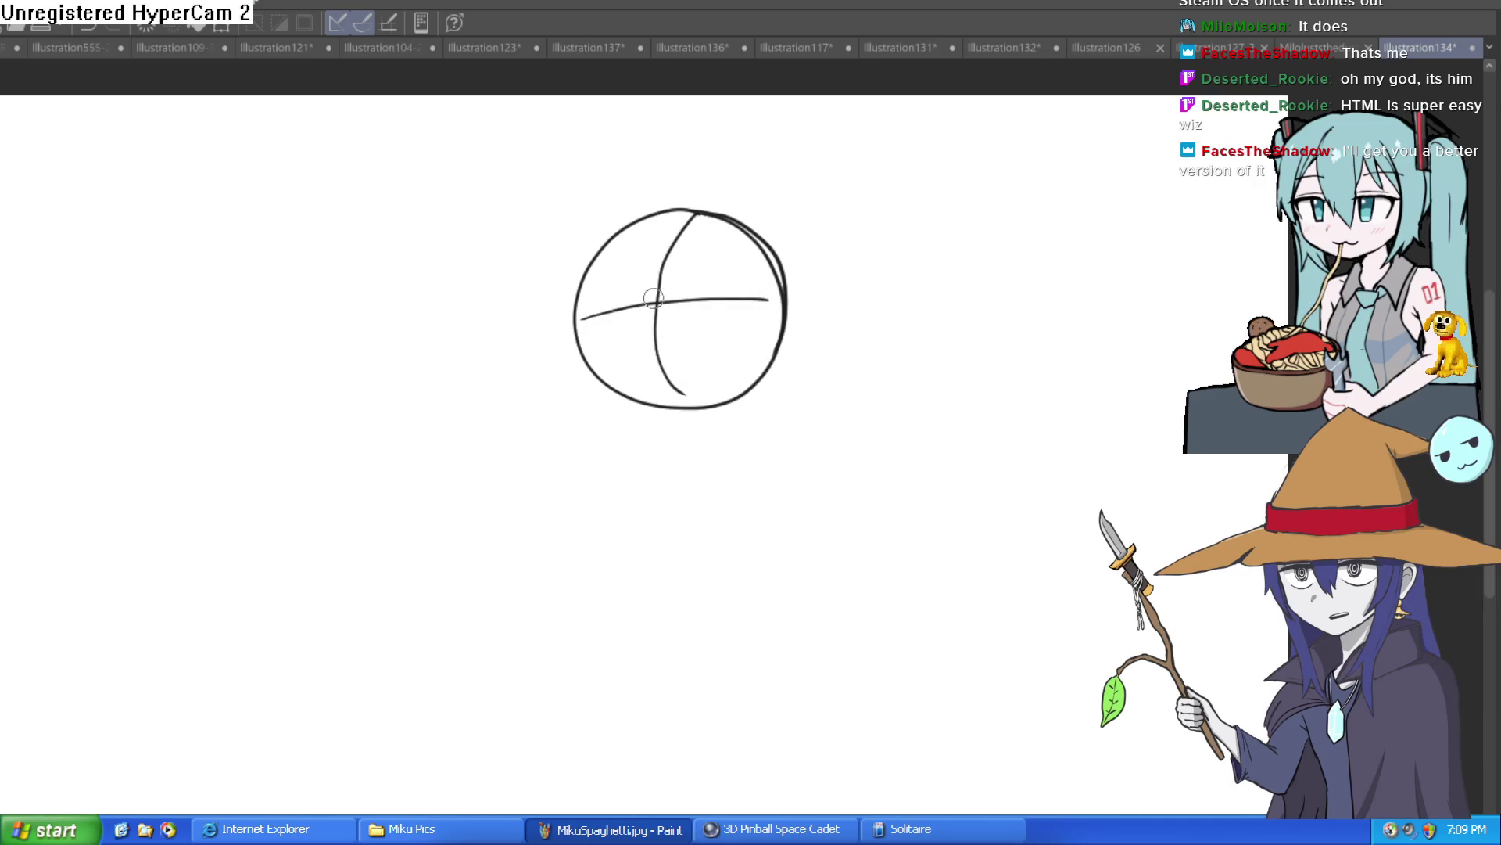
{"action": "left_click_drag", "start_coordinate": [653, 298], "coordinate": [677, 440]}
{"action": "scroll", "coordinate": [606, 319], "scroll_direction": "up", "scroll_amount": 2}
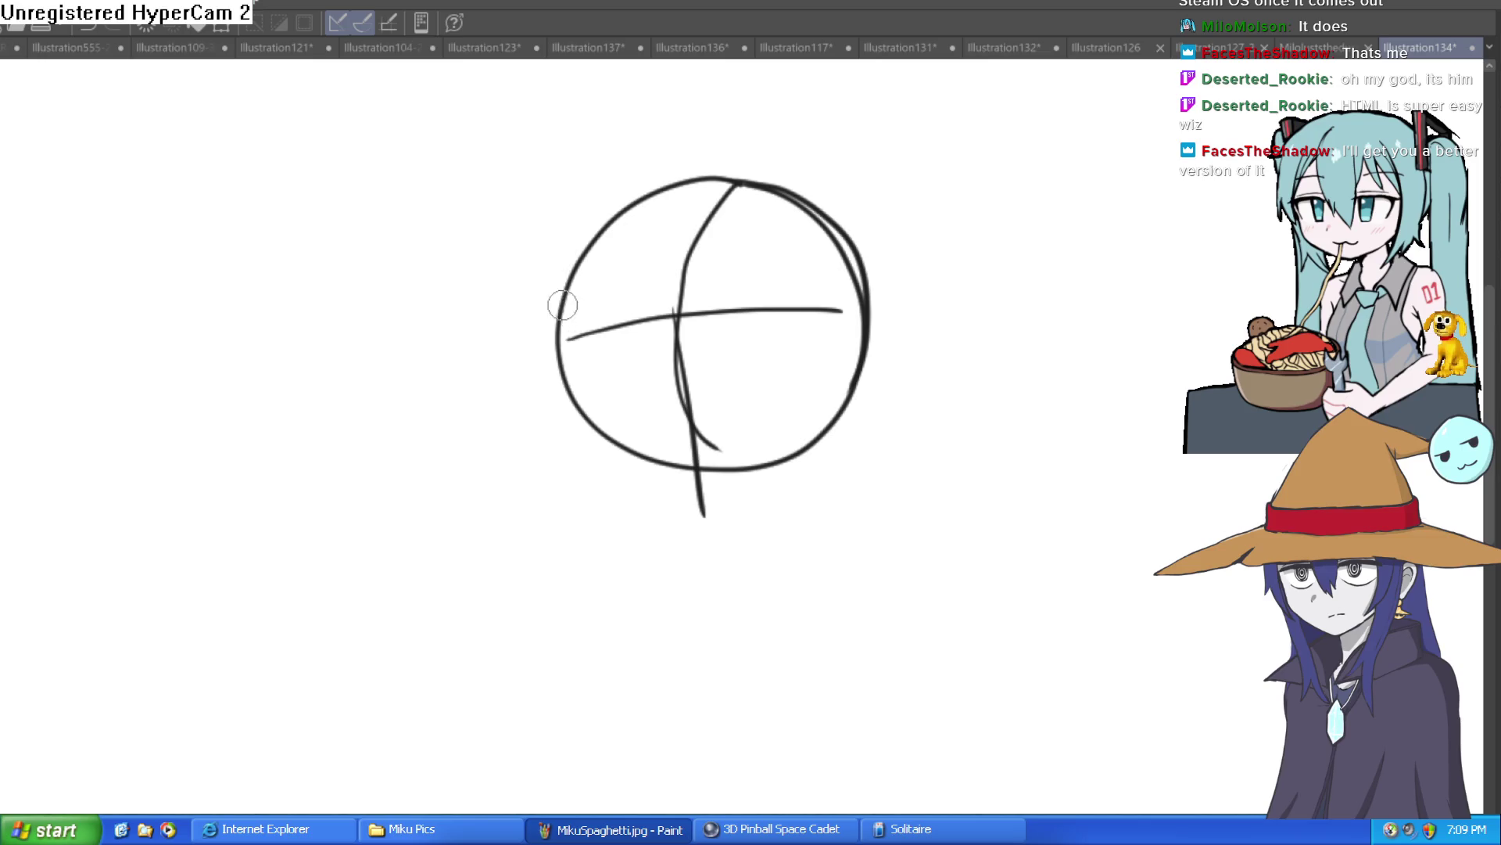
{"action": "mouse_move", "coordinate": [562, 305]}
{"action": "left_mouse_down"}
{"action": "mouse_move", "coordinate": [580, 436]}
{"action": "mouse_move", "coordinate": [660, 492]}
{"action": "mouse_move", "coordinate": [706, 506]}
{"action": "mouse_move", "coordinate": [830, 452]}
{"action": "left_mouse_up"}
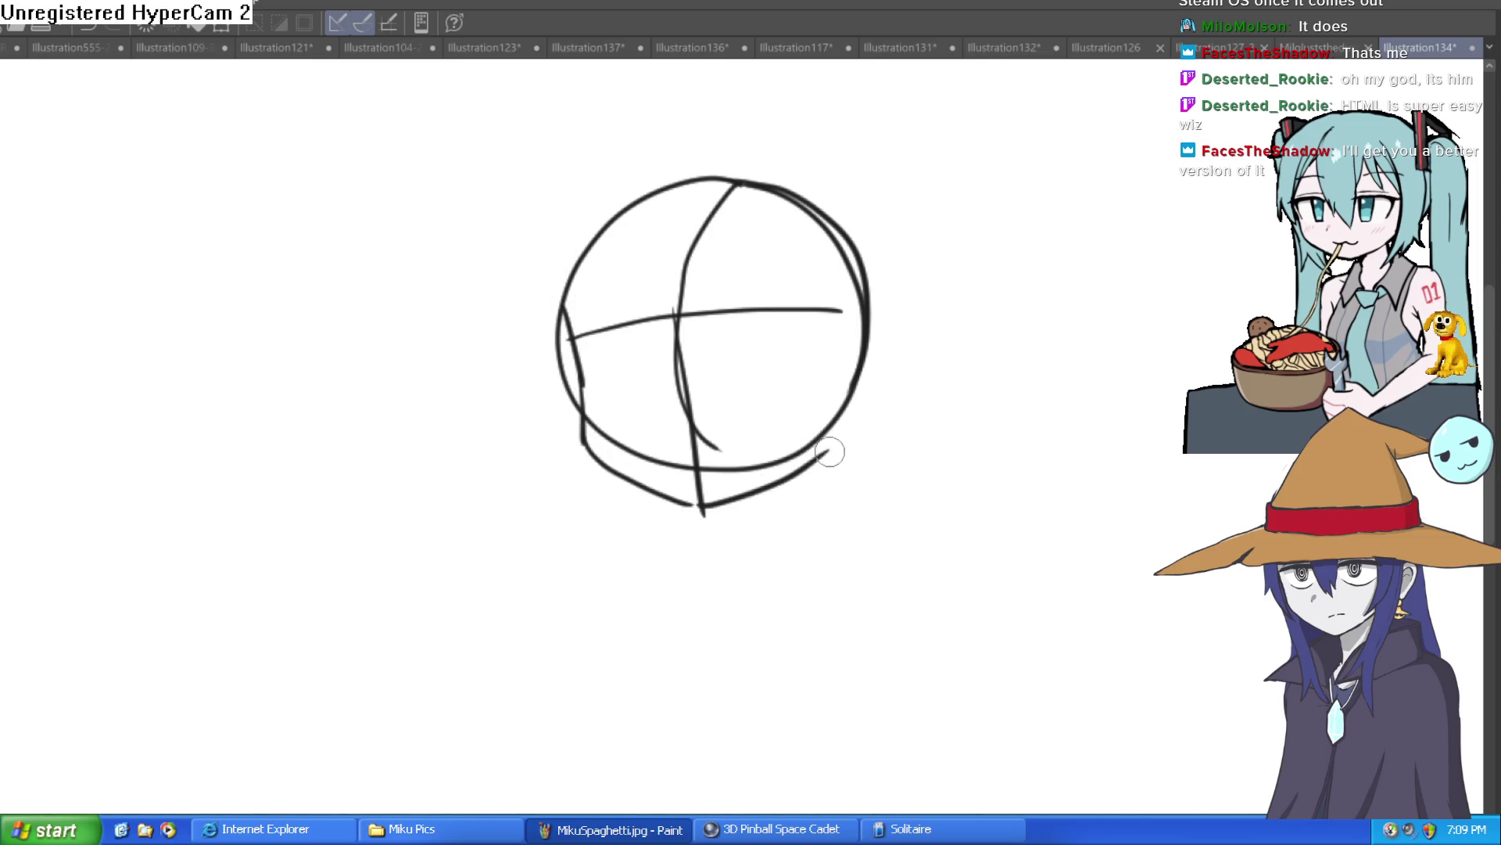
{"action": "mouse_move", "coordinate": [915, 388]}
{"action": "left_mouse_down"}
{"action": "mouse_move", "coordinate": [861, 409]}
{"action": "mouse_move", "coordinate": [836, 456]}
{"action": "mouse_move", "coordinate": [778, 369]}
{"action": "mouse_move", "coordinate": [741, 419]}
{"action": "mouse_move", "coordinate": [751, 312]}
{"action": "left_mouse_up"}
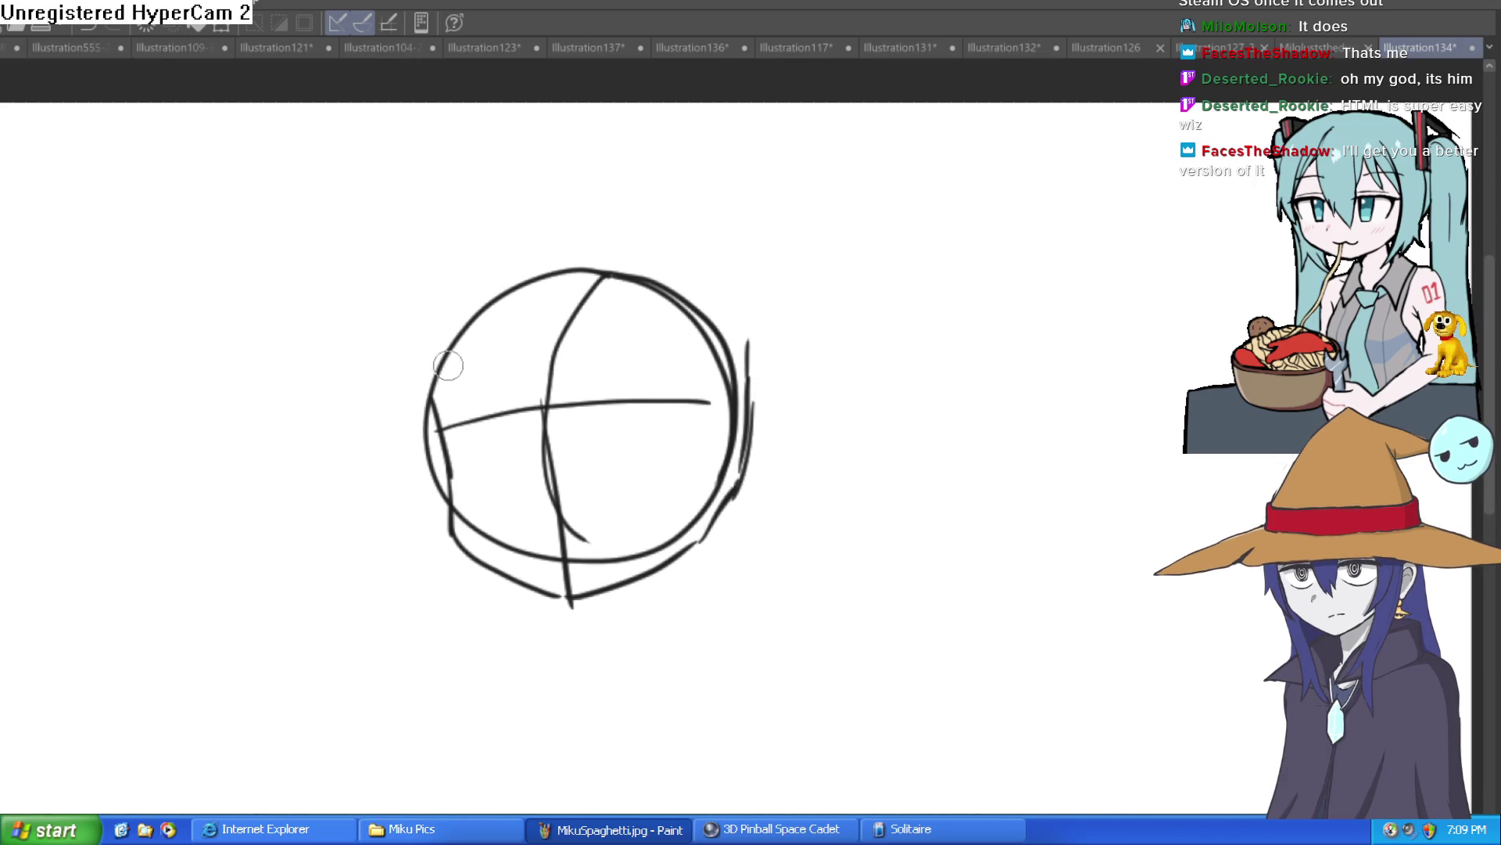
Step: Draw the left hair spike with a hooked tip and an inner line
{"action": "mouse_move", "coordinate": [443, 407]}
{"action": "left_mouse_down"}
{"action": "mouse_move", "coordinate": [472, 265]}
{"action": "mouse_move", "coordinate": [547, 191]}
{"action": "mouse_move", "coordinate": [535, 244]}
{"action": "left_mouse_up"}
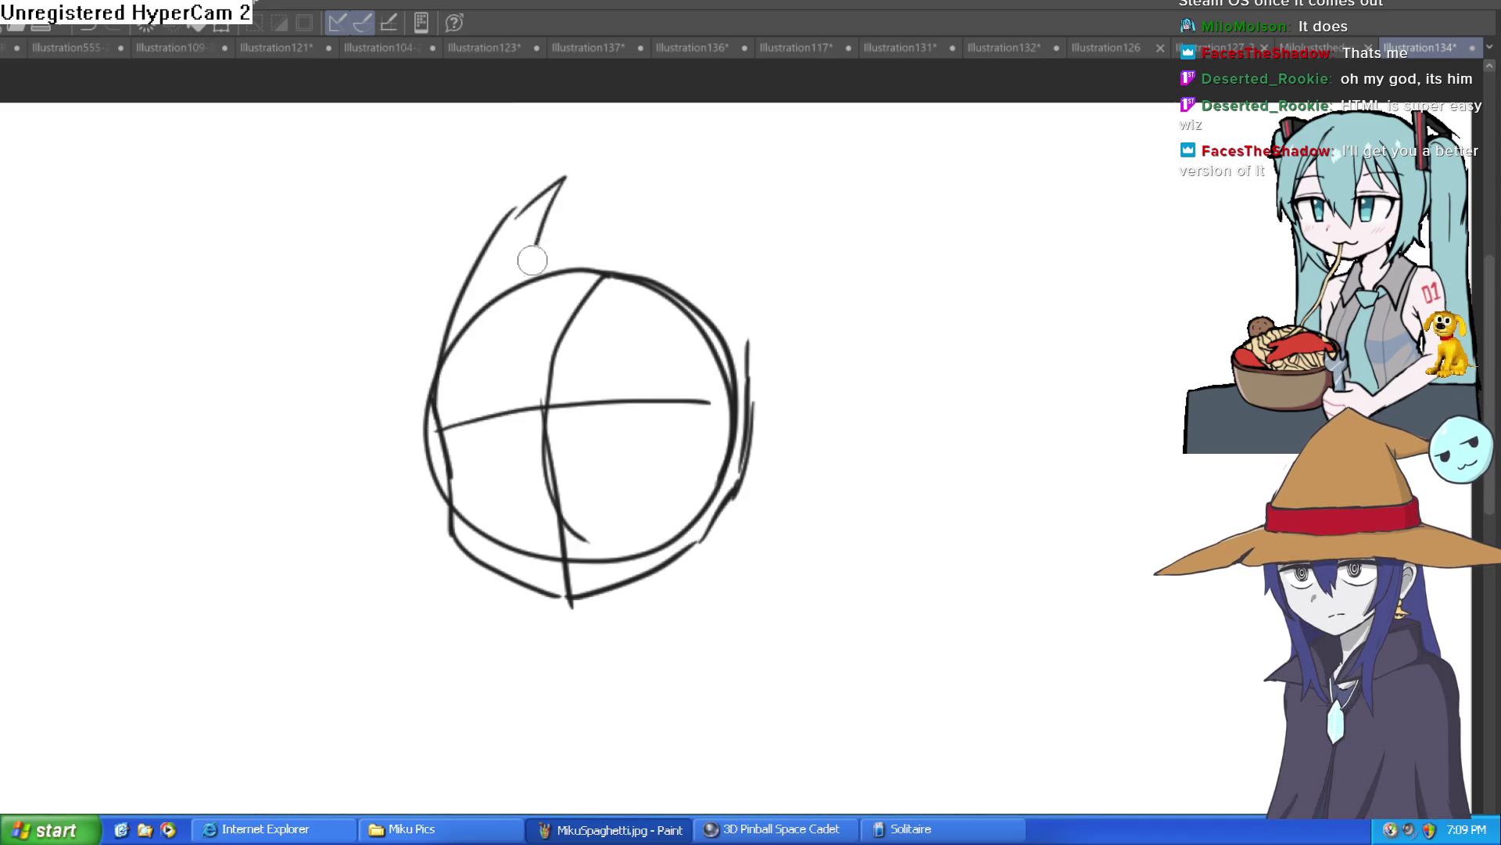
{"action": "key", "text": "ctrl+z"}
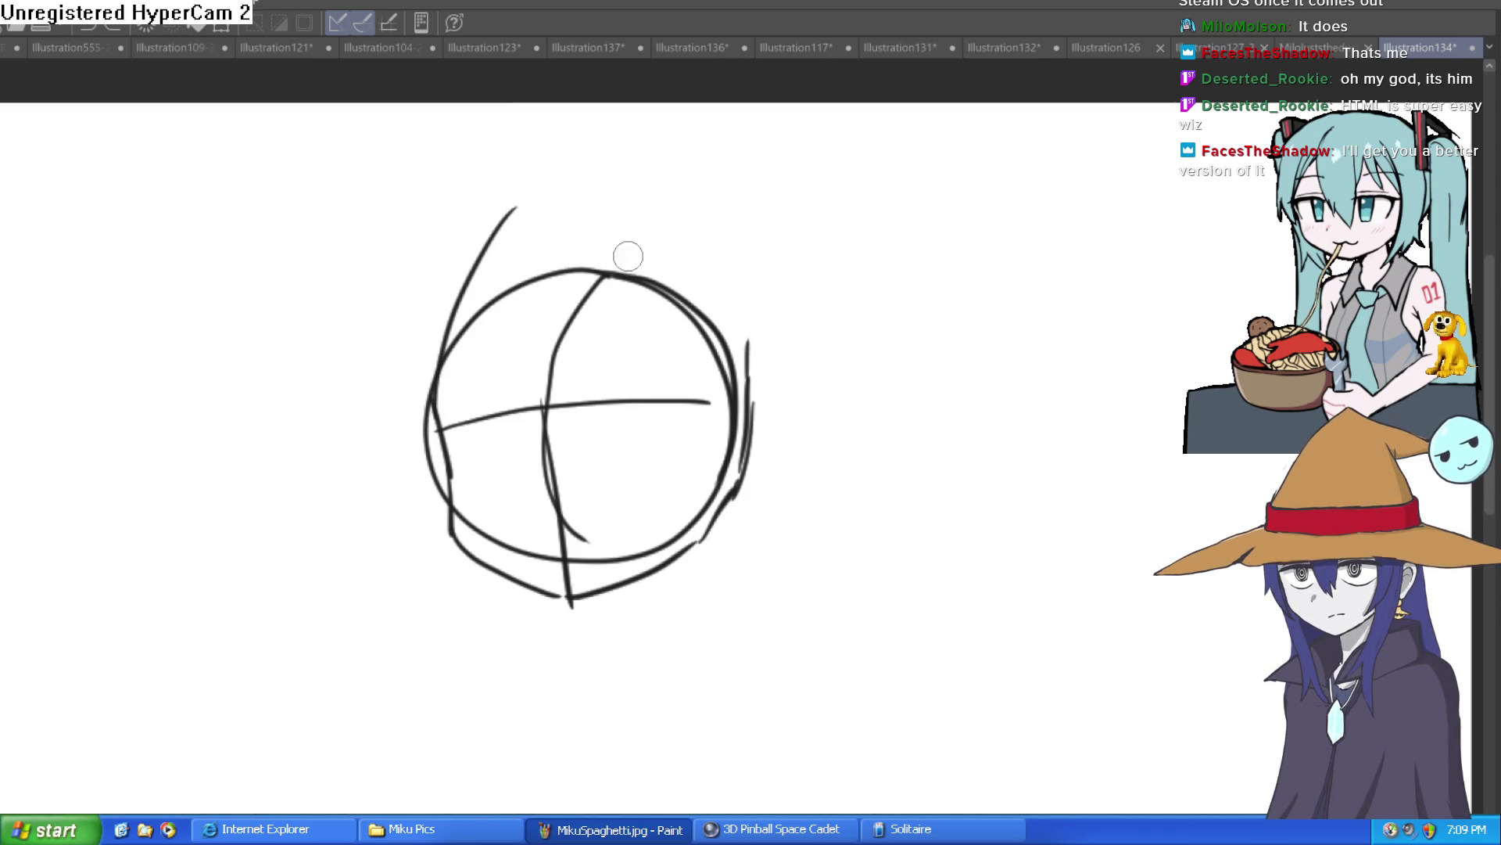
{"action": "mouse_move", "coordinate": [503, 228]}
{"action": "left_mouse_down"}
{"action": "mouse_move", "coordinate": [536, 185]}
{"action": "mouse_move", "coordinate": [503, 278]}
{"action": "left_mouse_up"}
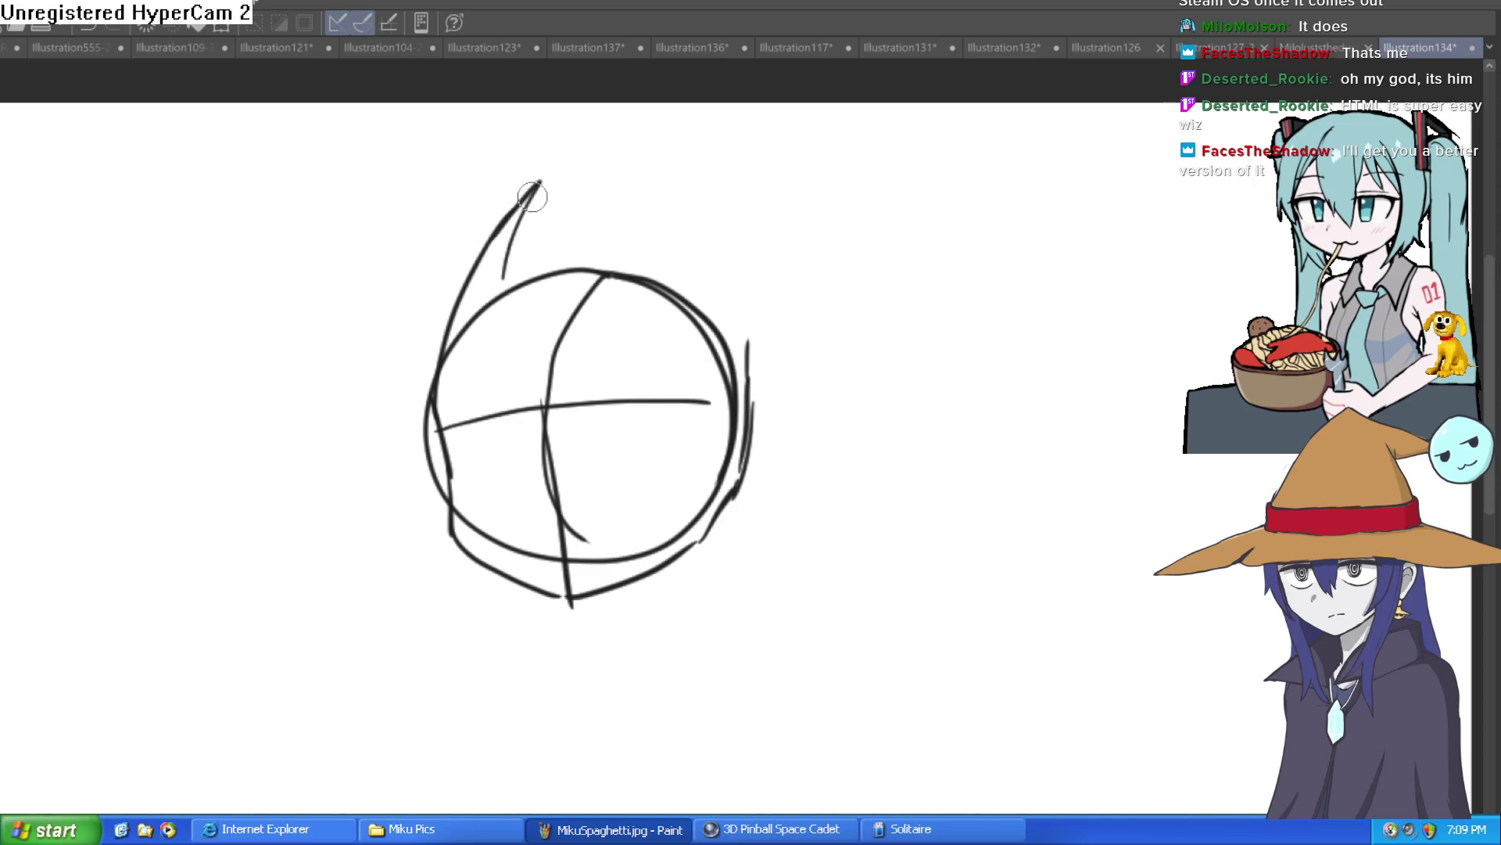
{"action": "mouse_move", "coordinate": [532, 196]}
{"action": "left_mouse_down"}
{"action": "mouse_move", "coordinate": [510, 273]}
{"action": "mouse_move", "coordinate": [525, 280]}
{"action": "left_mouse_up"}
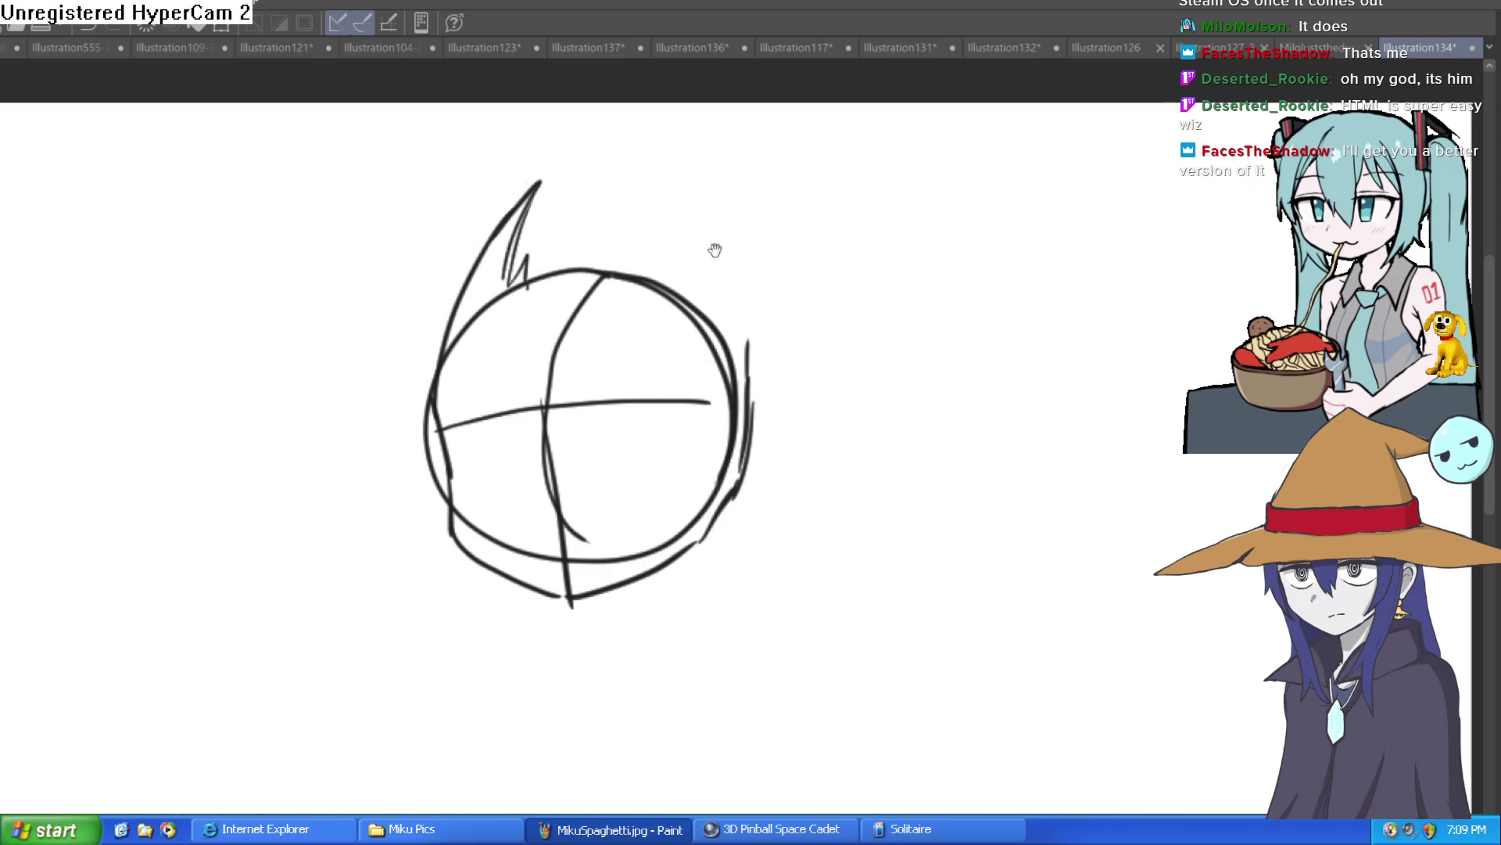
{"action": "left_click_drag", "start_coordinate": [735, 325], "coordinate": [757, 368]}
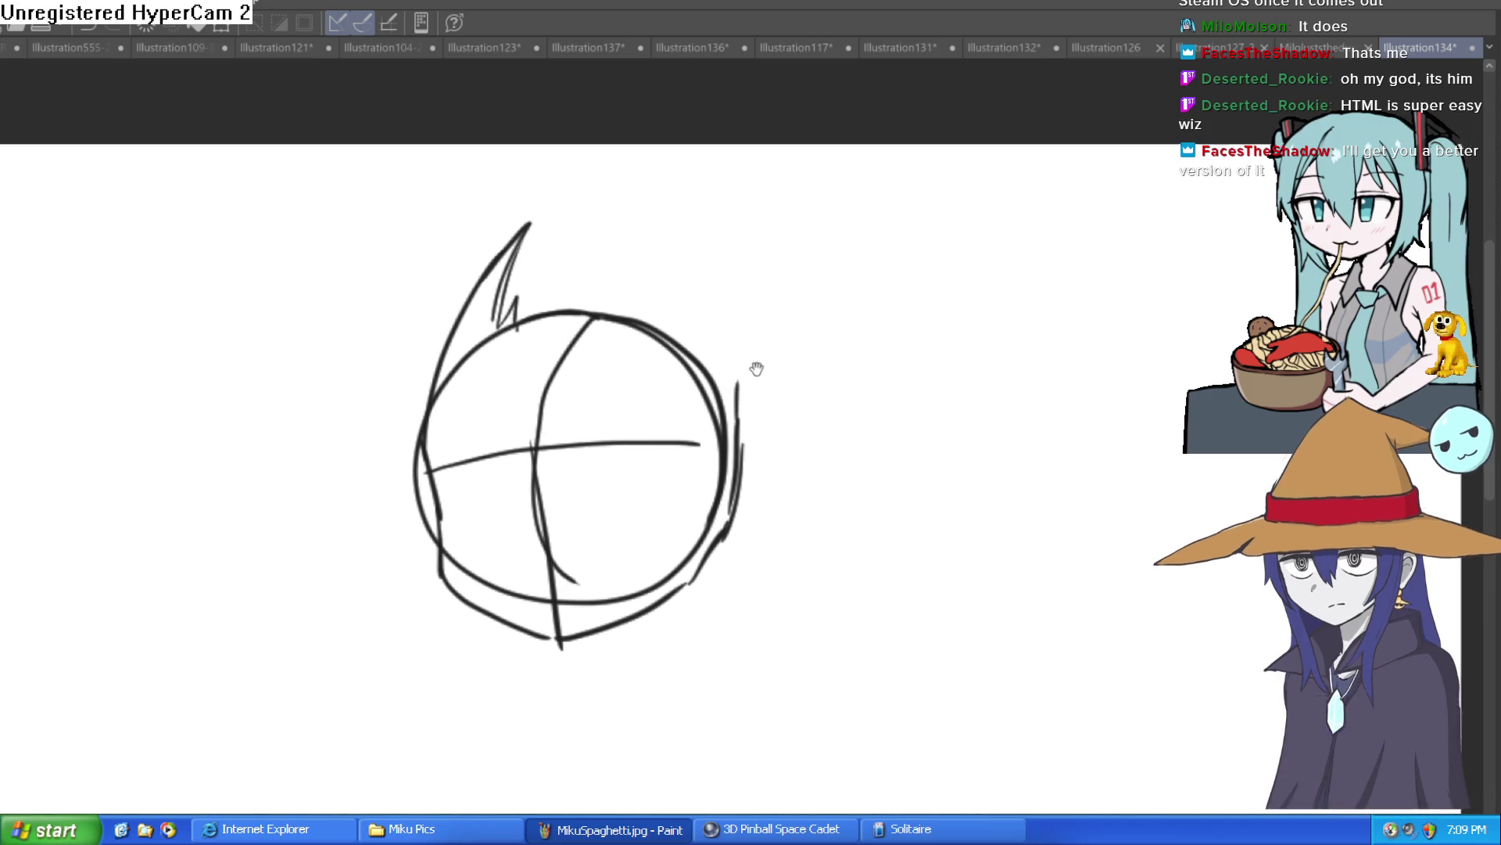
{"action": "left_click_drag", "start_coordinate": [737, 436], "coordinate": [735, 356]}
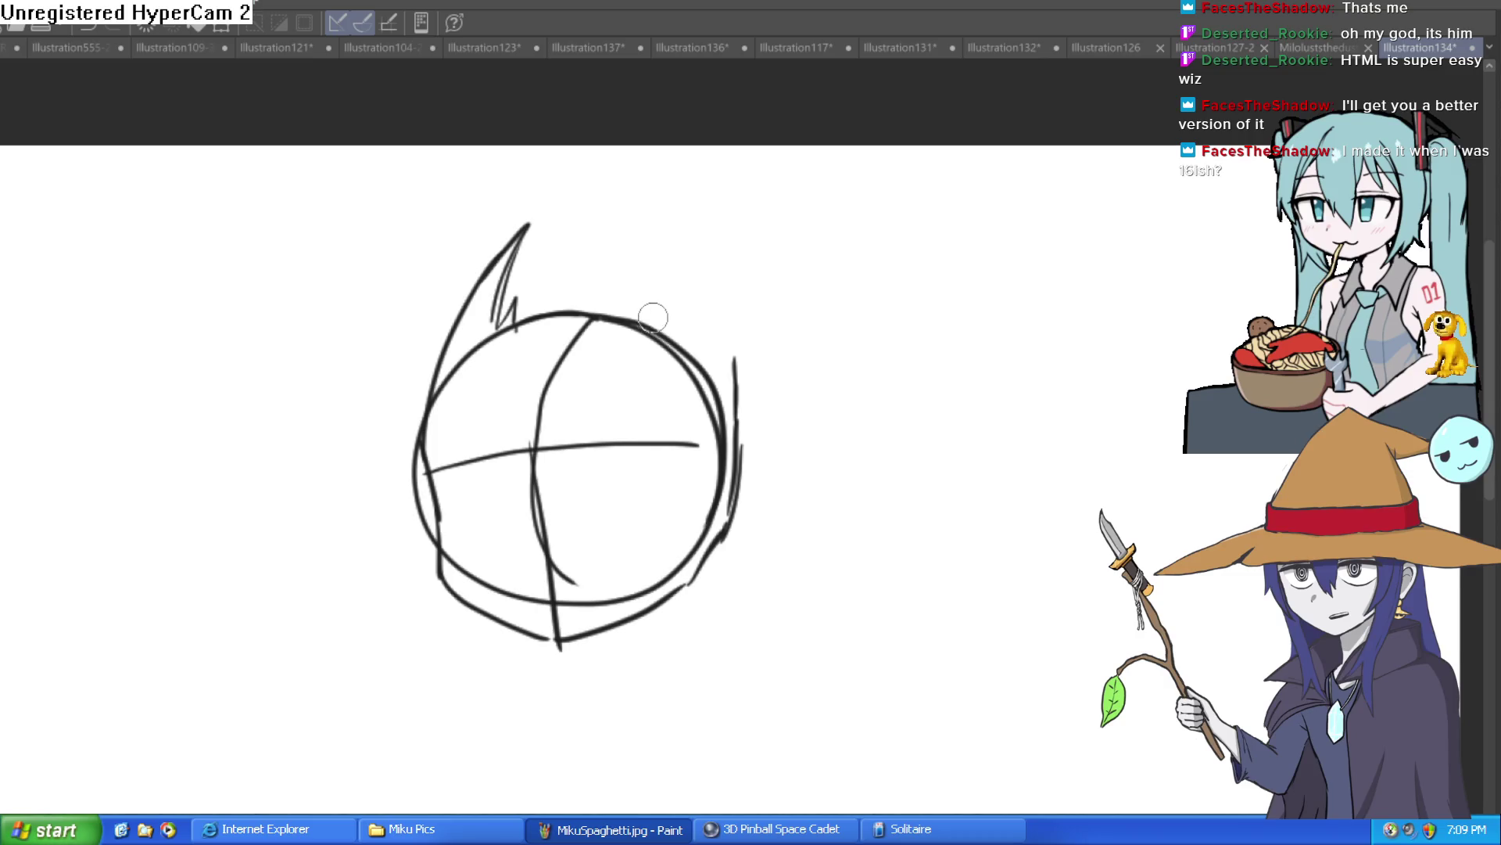
Step: Draw the right hair spike beside the head
{"action": "mouse_move", "coordinate": [667, 318]}
{"action": "left_mouse_down"}
{"action": "mouse_move", "coordinate": [667, 292]}
{"action": "mouse_move", "coordinate": [728, 375]}
{"action": "left_mouse_up"}
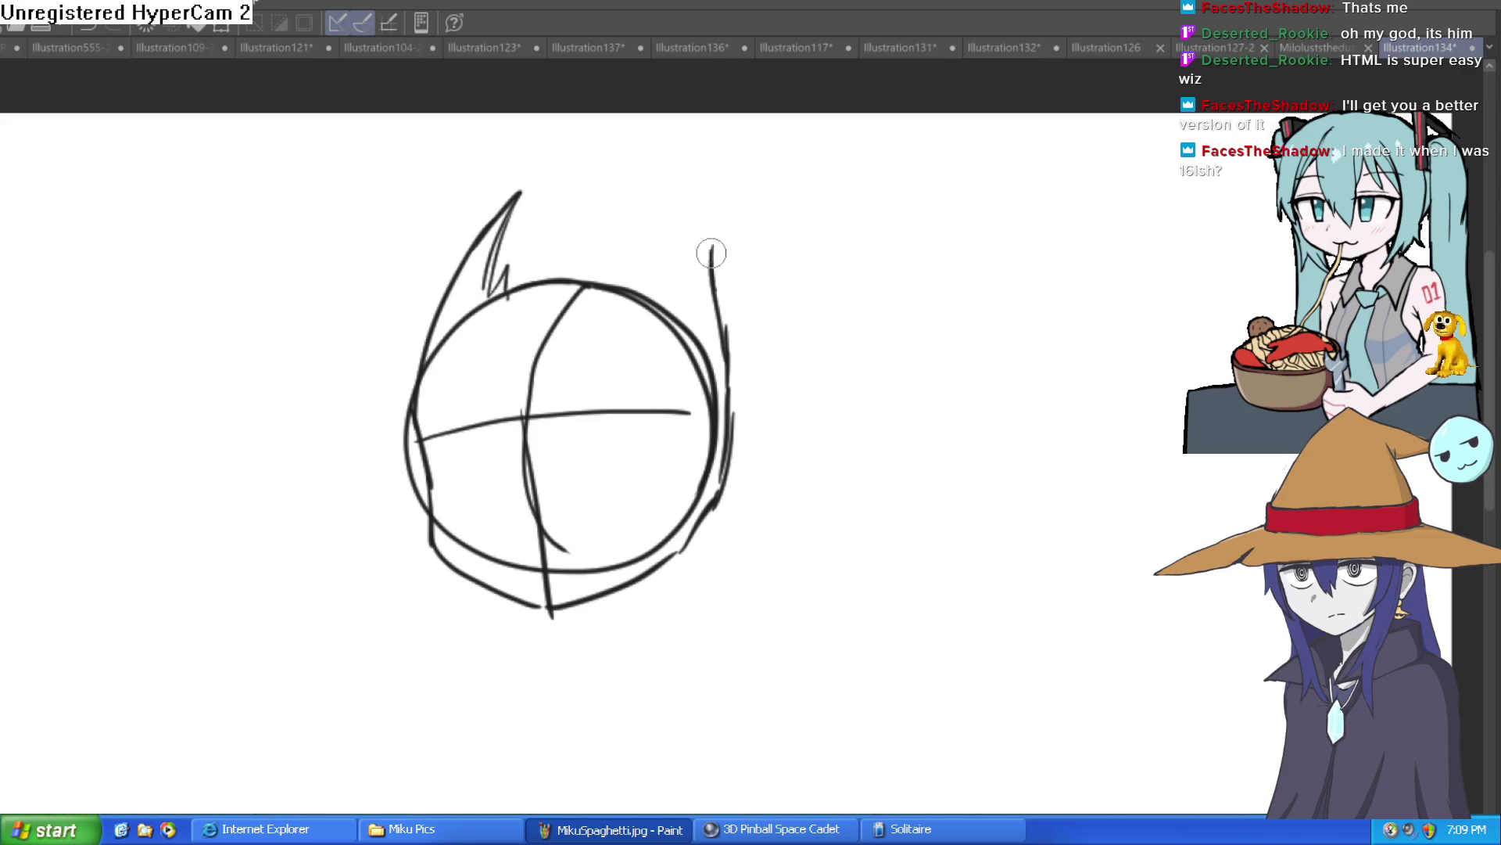
{"action": "left_click_drag", "start_coordinate": [678, 191], "coordinate": [708, 251]}
{"action": "key", "text": "ctrl+z"}
{"action": "mouse_move", "coordinate": [720, 313]}
{"action": "left_mouse_down"}
{"action": "mouse_move", "coordinate": [677, 226]}
{"action": "mouse_move", "coordinate": [657, 313]}
{"action": "mouse_move", "coordinate": [671, 301]}
{"action": "left_mouse_up"}
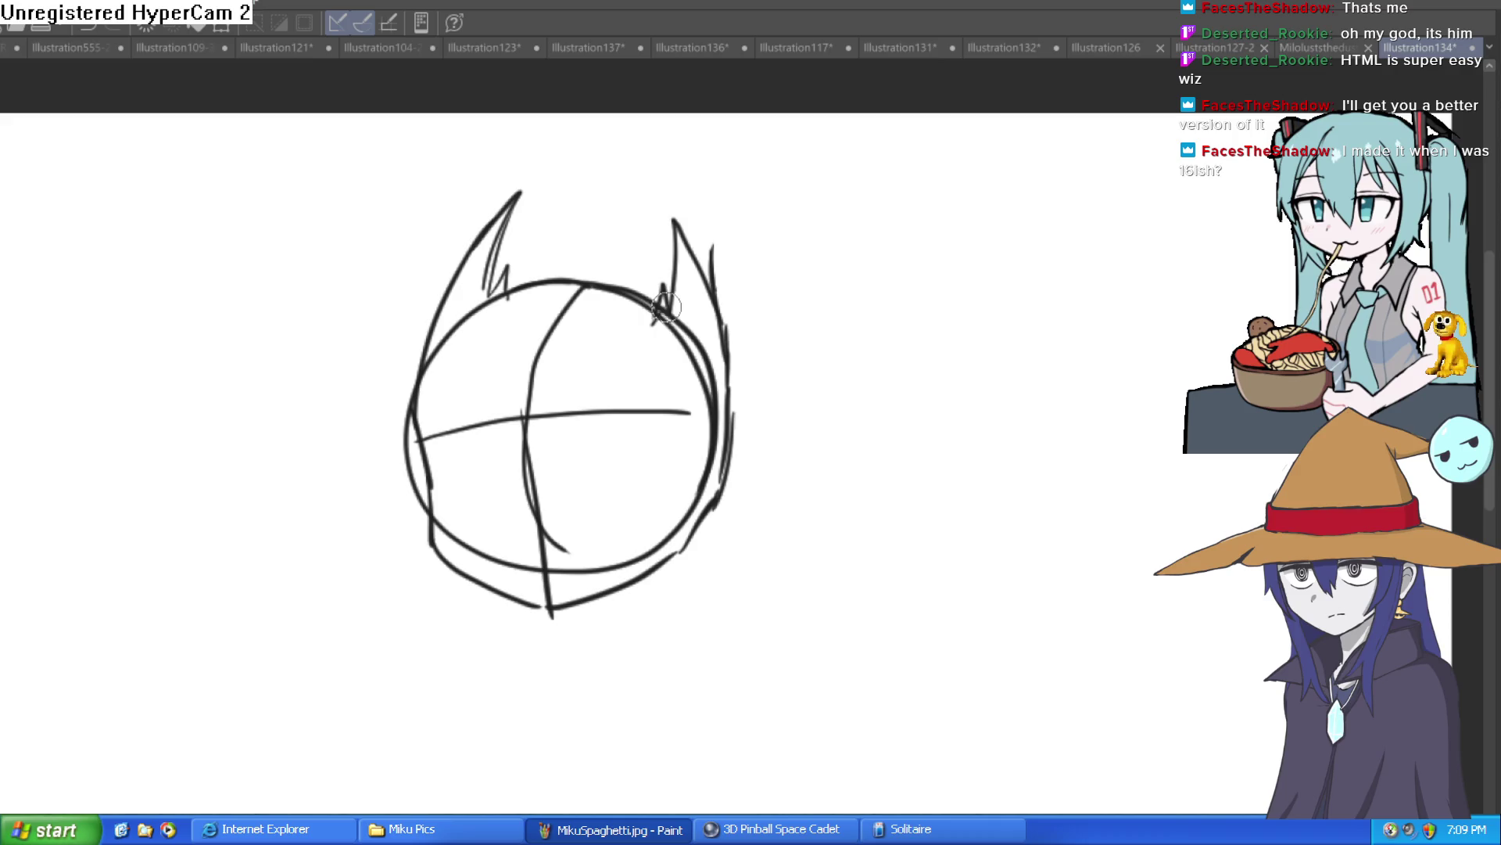
{"action": "scroll", "coordinate": [687, 322], "scroll_direction": "down", "scroll_amount": 2}
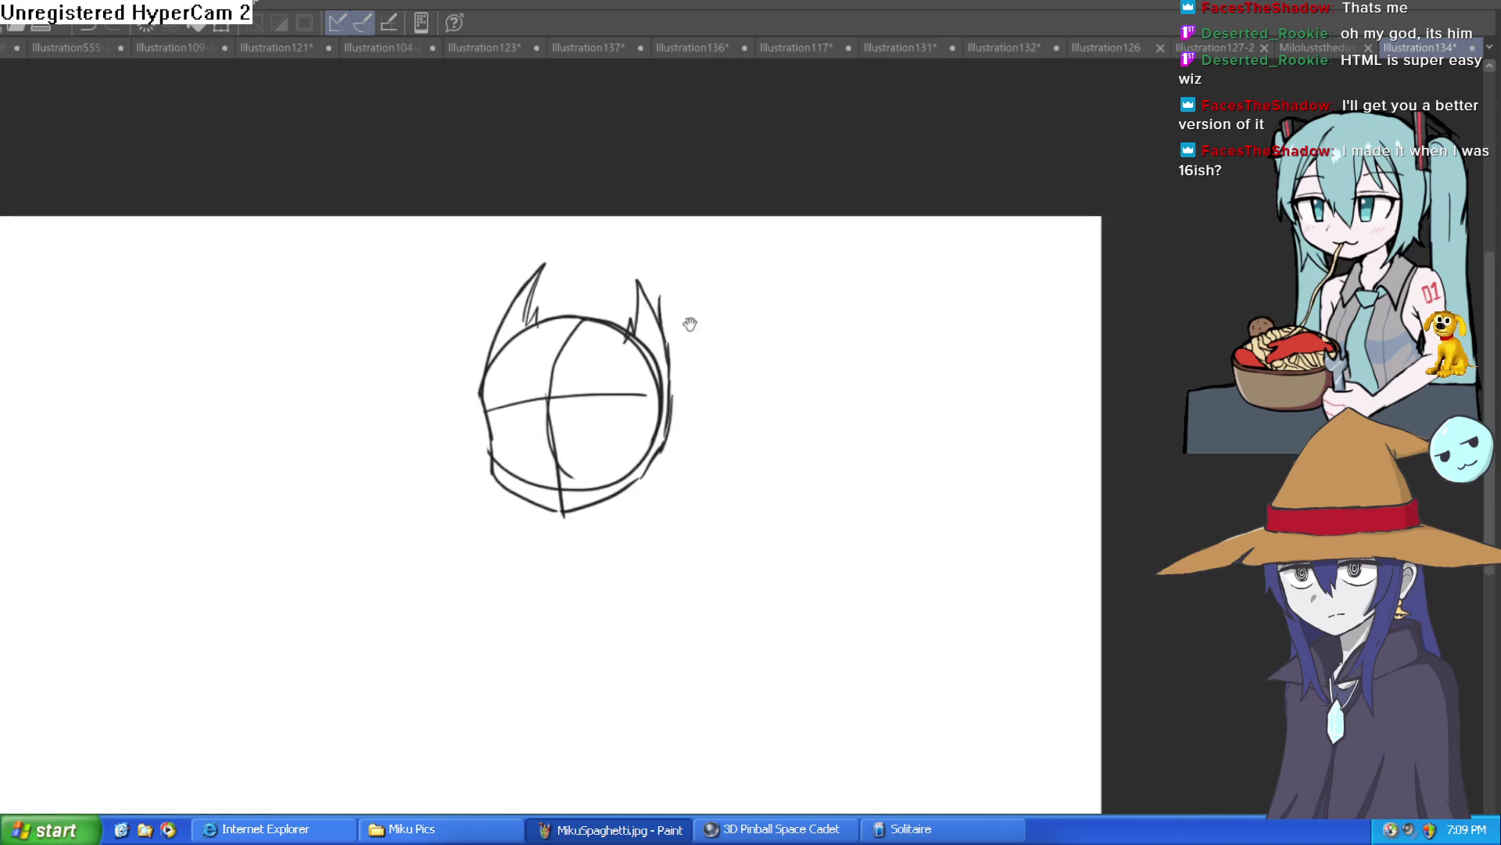
Step: Rework both hair spikes with sketchy strokes and thicken the lower-right jawline
{"action": "left_click_drag", "start_coordinate": [670, 354], "coordinate": [655, 390]}
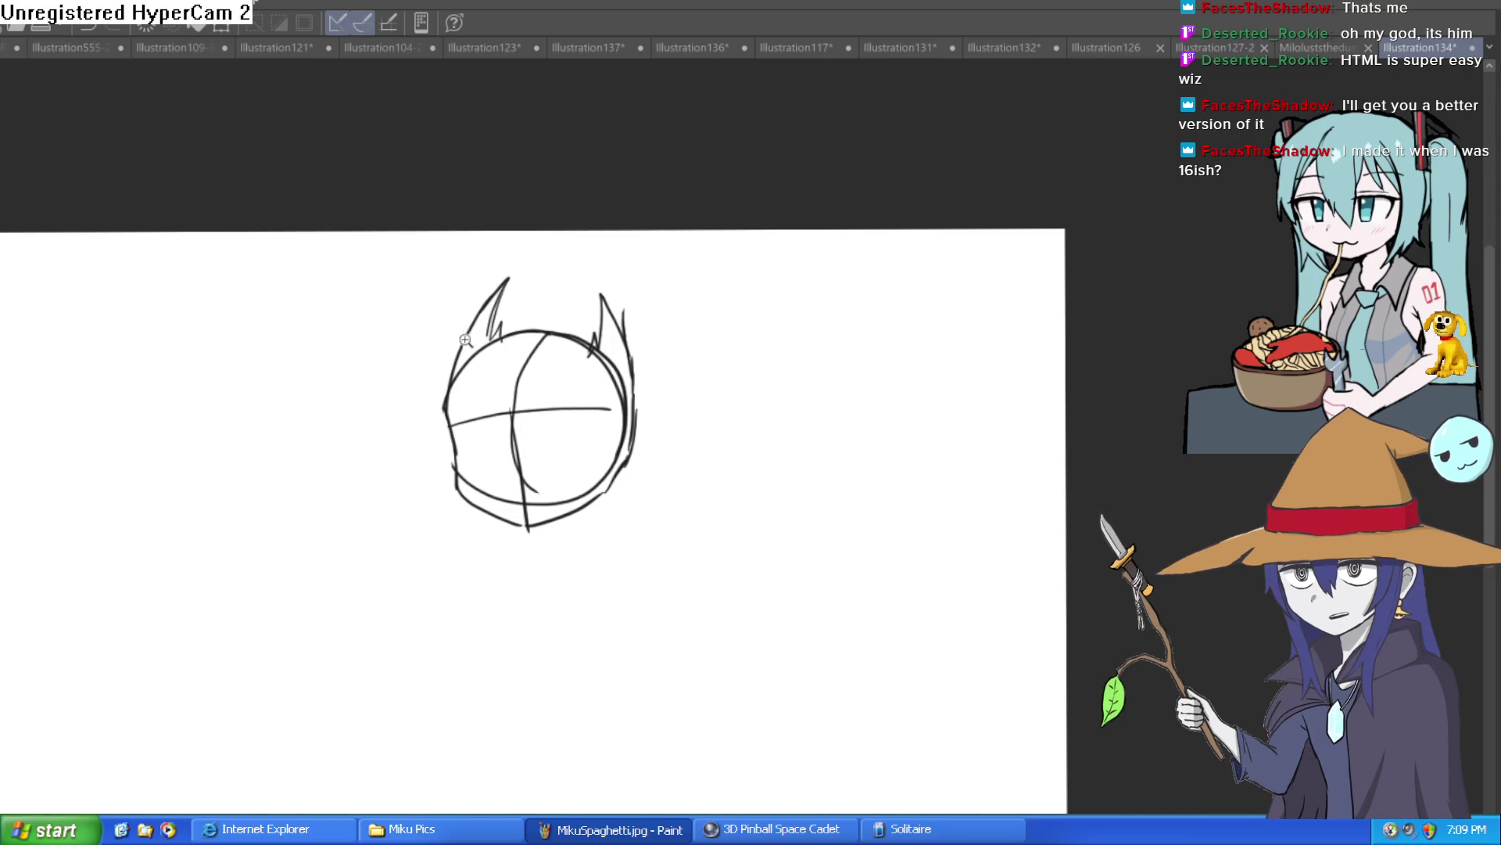
{"action": "scroll", "coordinate": [466, 339], "scroll_direction": "up", "scroll_amount": 3}
{"action": "mouse_move", "coordinate": [620, 151]}
{"action": "left_mouse_down"}
{"action": "mouse_move", "coordinate": [577, 235]}
{"action": "mouse_move", "coordinate": [592, 258]}
{"action": "mouse_move", "coordinate": [576, 332]}
{"action": "left_mouse_up"}
{"action": "left_click_drag", "start_coordinate": [790, 258], "coordinate": [762, 307]}
{"action": "mouse_move", "coordinate": [813, 364]}
{"action": "left_mouse_down"}
{"action": "mouse_move", "coordinate": [788, 434]}
{"action": "mouse_move", "coordinate": [829, 231]}
{"action": "mouse_move", "coordinate": [898, 420]}
{"action": "mouse_move", "coordinate": [925, 610]}
{"action": "left_mouse_up"}
{"action": "scroll", "coordinate": [925, 610], "scroll_direction": "down", "scroll_amount": 5}
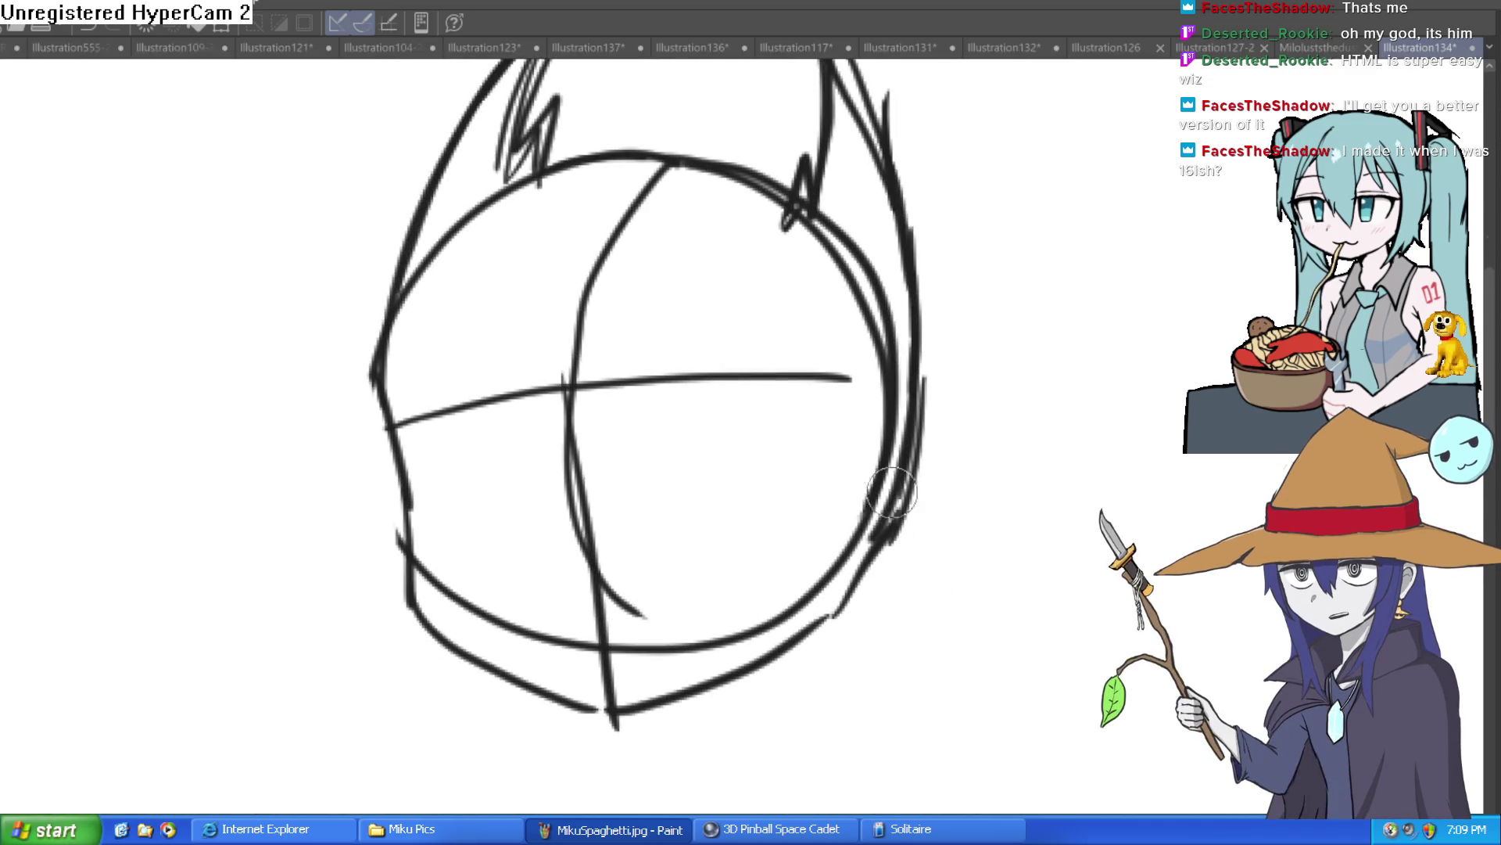
{"action": "left_click_drag", "start_coordinate": [891, 492], "coordinate": [837, 607]}
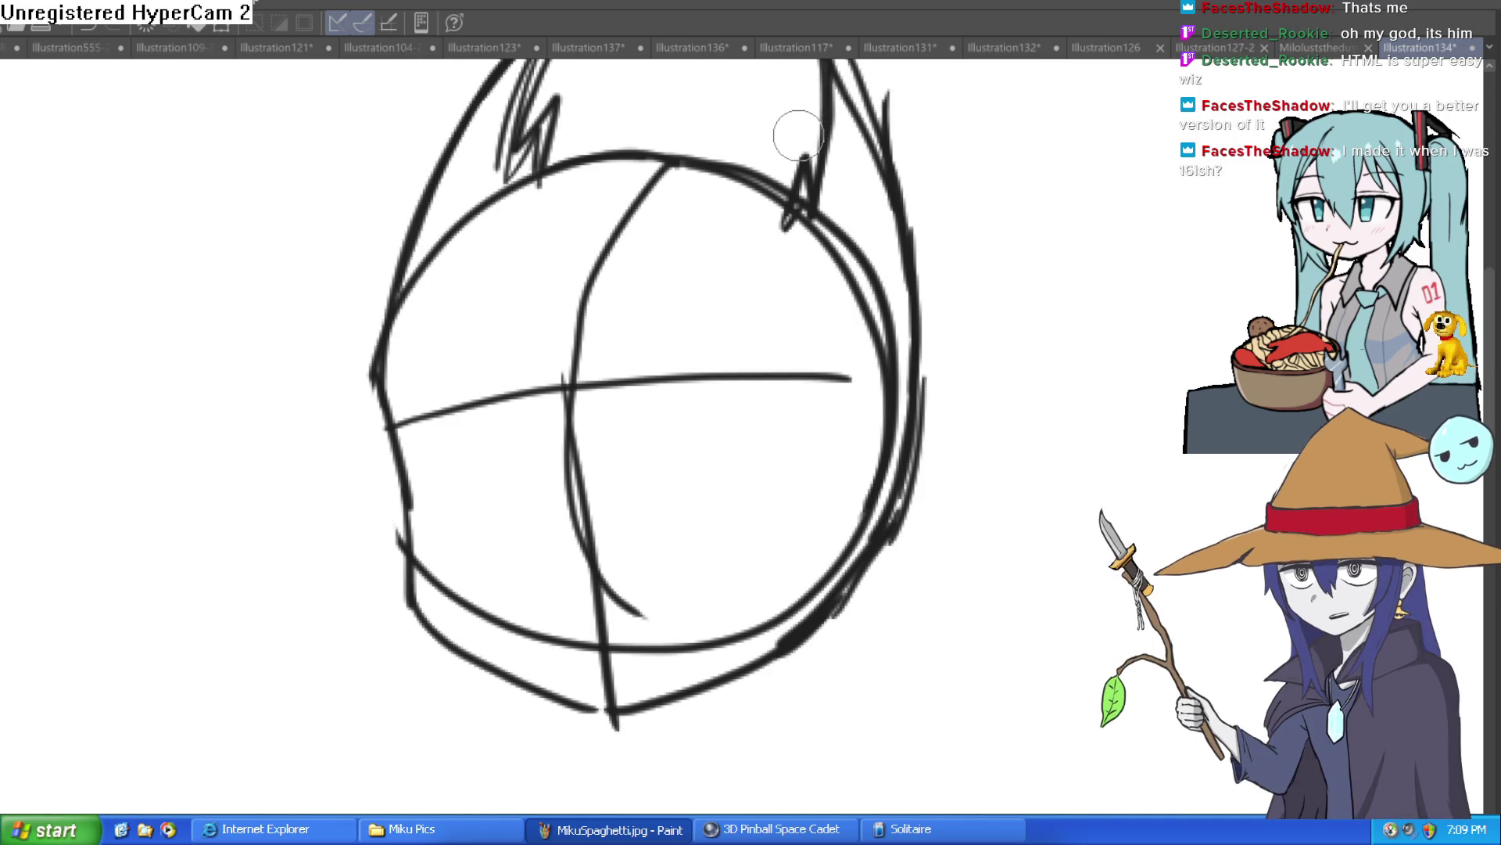
Step: Sketch the neck down from the chin and draw the shoulder lines out from it
{"action": "mouse_move", "coordinate": [845, 419]}
{"action": "left_mouse_down"}
{"action": "mouse_move", "coordinate": [844, 322]}
{"action": "mouse_move", "coordinate": [837, 334]}
{"action": "left_mouse_up"}
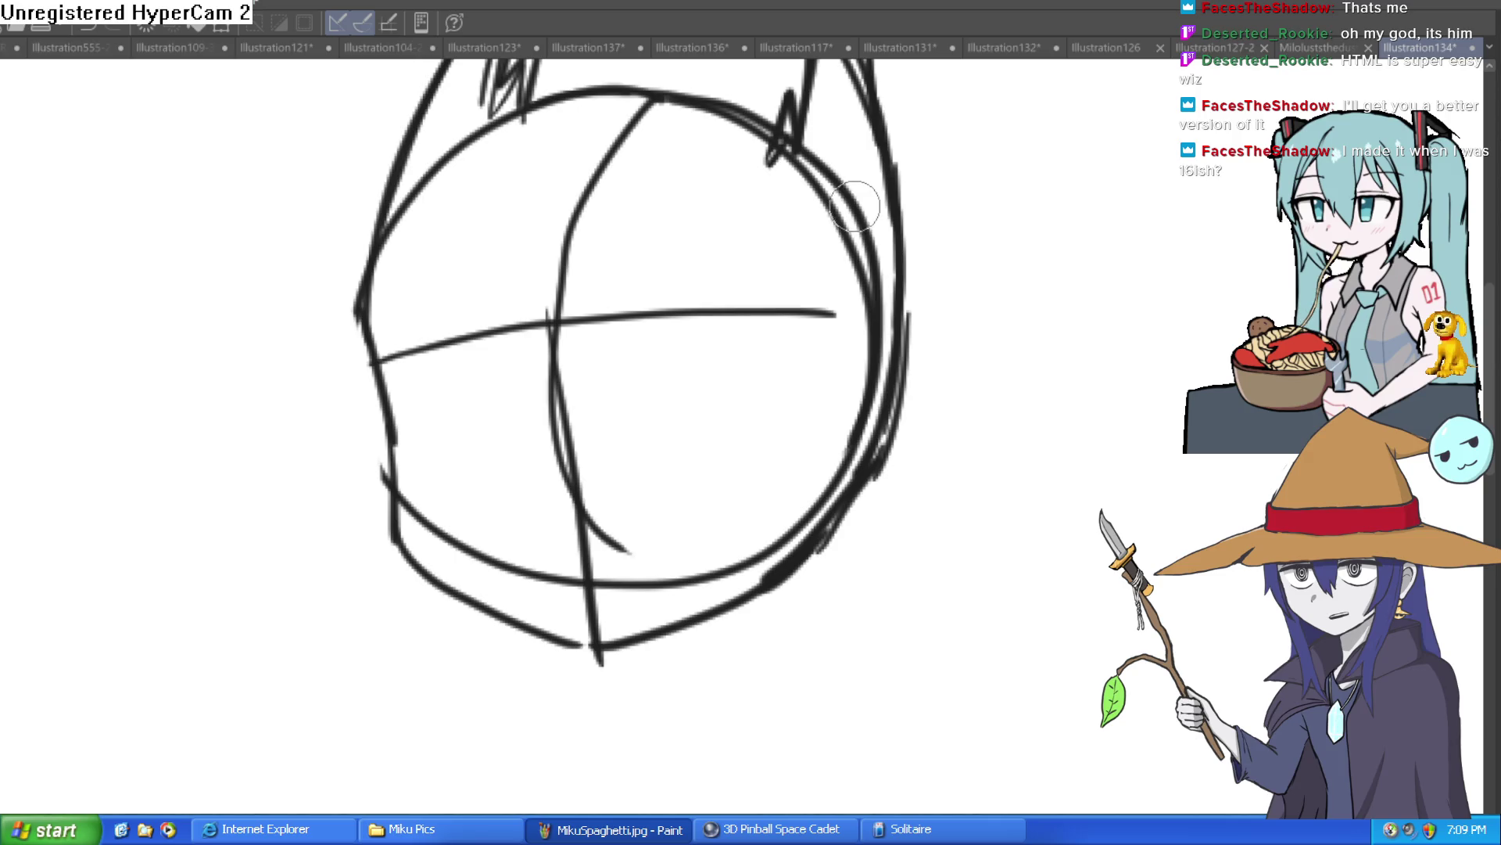
{"action": "left_click_drag", "start_coordinate": [850, 262], "coordinate": [830, 176]}
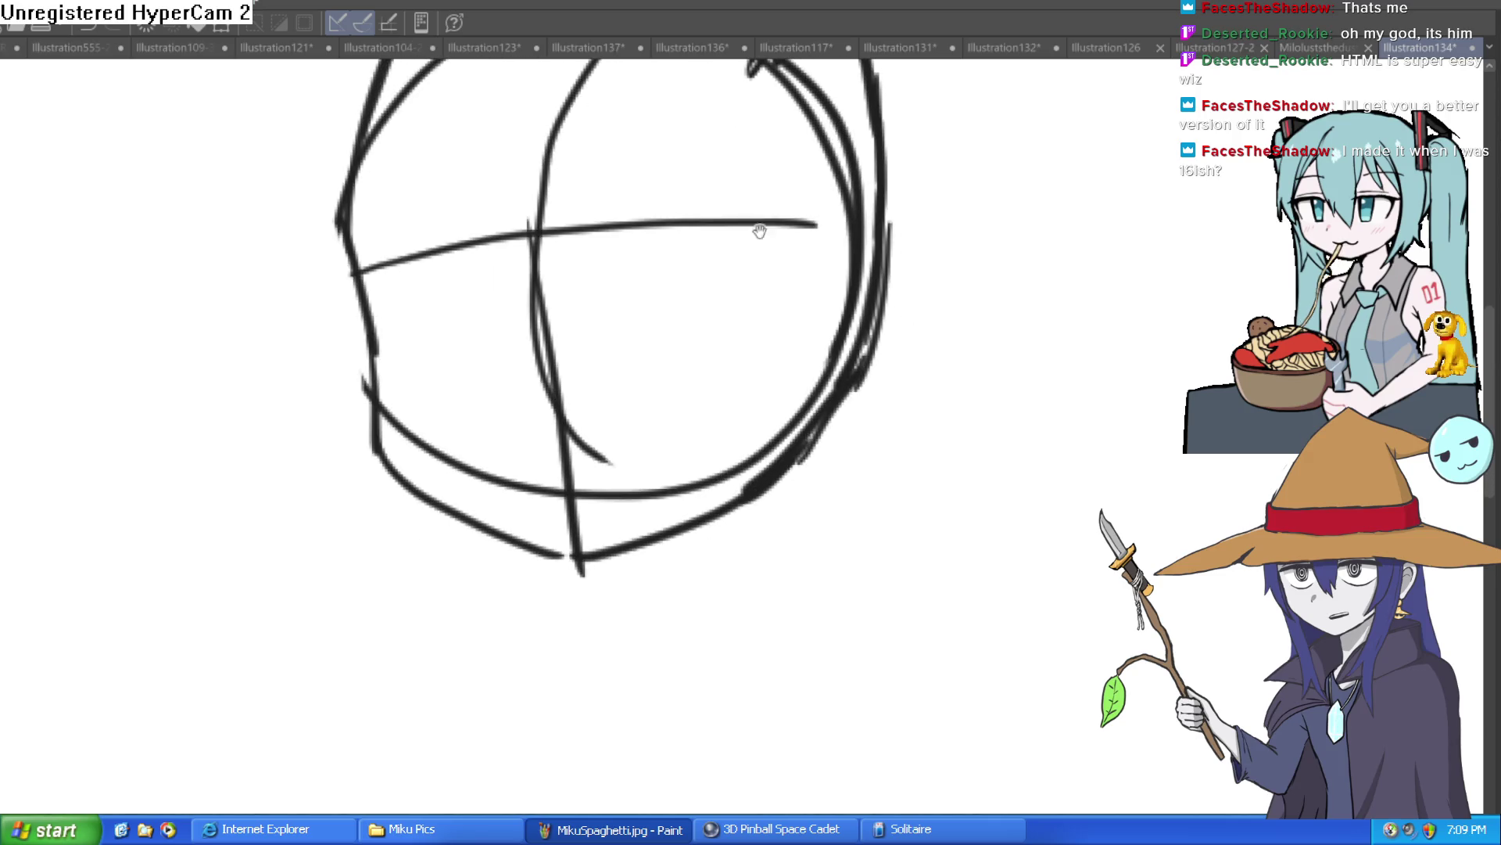
{"action": "scroll", "coordinate": [727, 434], "scroll_direction": "down", "scroll_amount": 1}
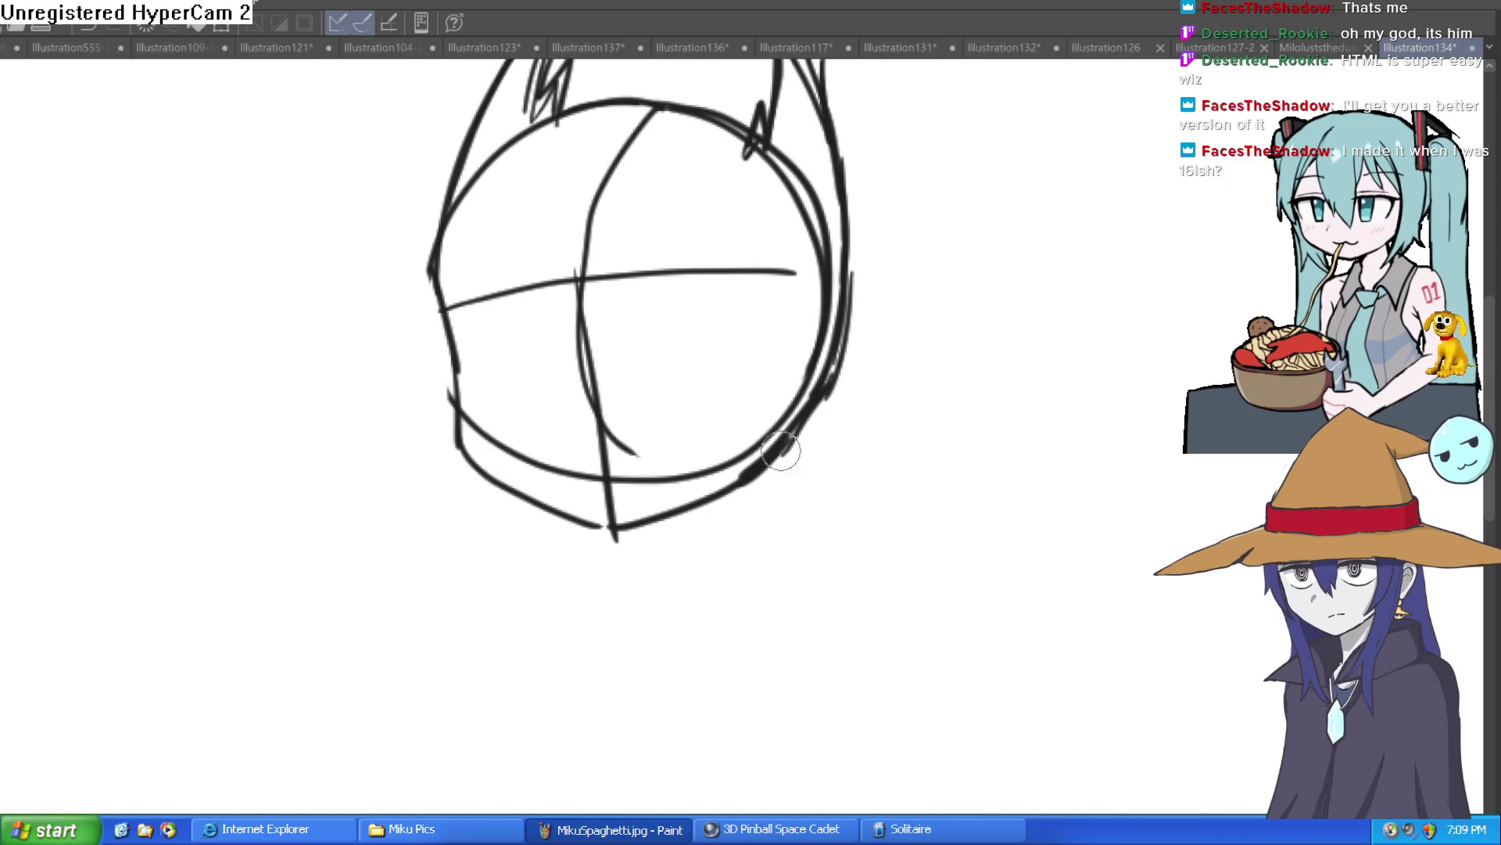
{"action": "left_click_drag", "start_coordinate": [778, 458], "coordinate": [749, 573]}
{"action": "left_click_drag", "start_coordinate": [618, 529], "coordinate": [615, 602]}
{"action": "mouse_move", "coordinate": [775, 460]}
{"action": "left_mouse_down"}
{"action": "mouse_move", "coordinate": [750, 559]}
{"action": "mouse_move", "coordinate": [764, 595]}
{"action": "mouse_move", "coordinate": [751, 549]}
{"action": "mouse_move", "coordinate": [844, 630]}
{"action": "left_mouse_up"}
{"action": "left_click_drag", "start_coordinate": [626, 586], "coordinate": [497, 635]}
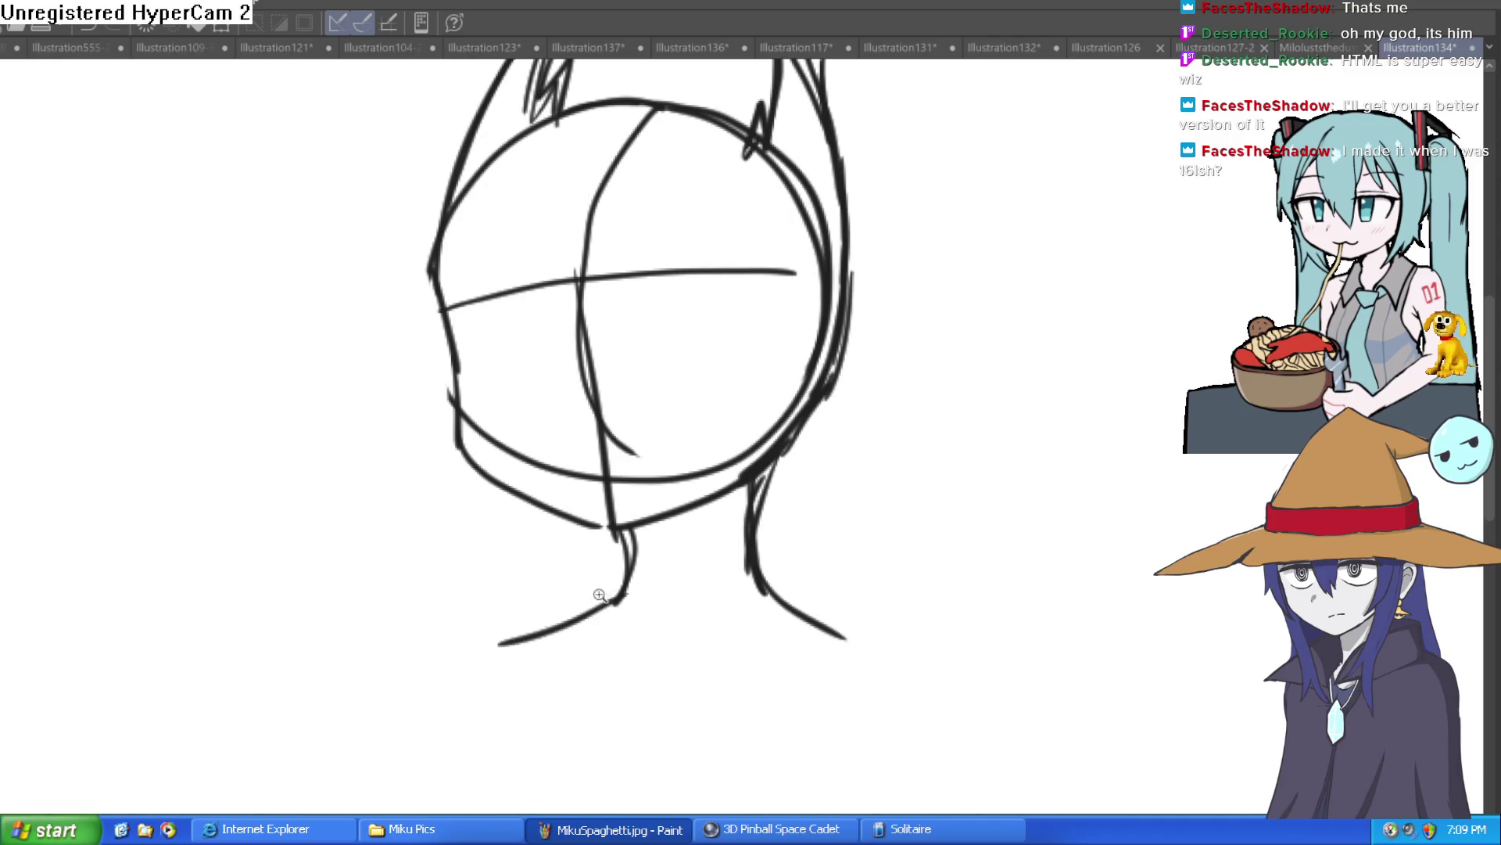
Step: Sketch the left torso contour from below the left shoulder, undoing misplaced and stray V strokes
{"action": "scroll", "coordinate": [849, 523], "scroll_direction": "down", "scroll_amount": 2}
{"action": "left_click_drag", "start_coordinate": [808, 529], "coordinate": [804, 416]}
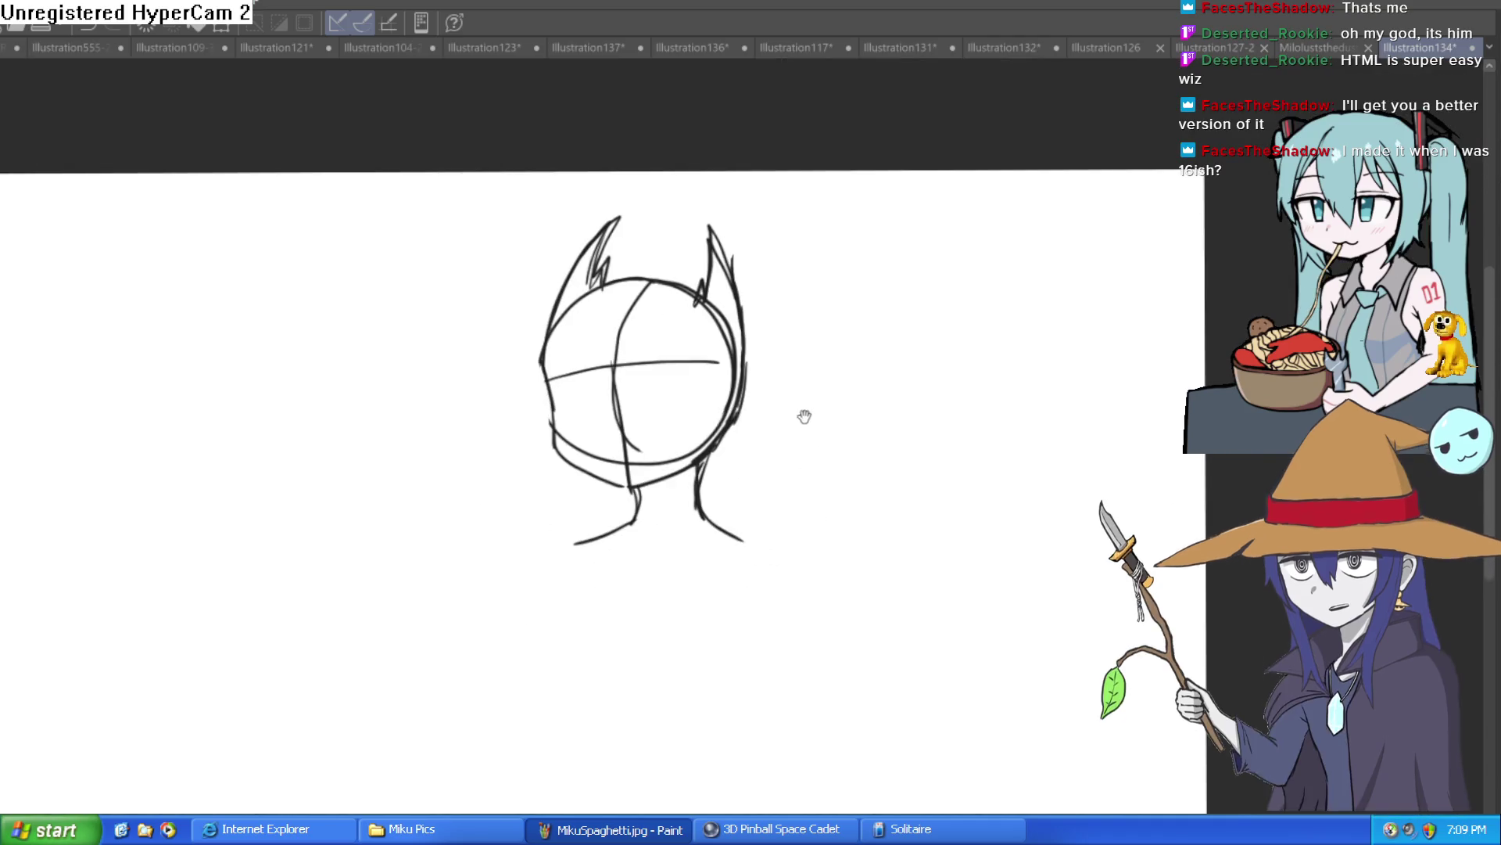
{"action": "scroll", "coordinate": [596, 576], "scroll_direction": "up", "scroll_amount": 2}
{"action": "mouse_move", "coordinate": [597, 577]}
{"action": "left_mouse_down"}
{"action": "mouse_move", "coordinate": [619, 479]}
{"action": "mouse_move", "coordinate": [570, 559]}
{"action": "left_mouse_up"}
{"action": "scroll", "coordinate": [620, 478], "scroll_direction": "up", "scroll_amount": 1}
{"action": "key", "text": "ctrl+z"}
{"action": "mouse_move", "coordinate": [626, 462]}
{"action": "left_mouse_down"}
{"action": "mouse_move", "coordinate": [570, 624]}
{"action": "mouse_move", "coordinate": [578, 657]}
{"action": "left_mouse_up"}
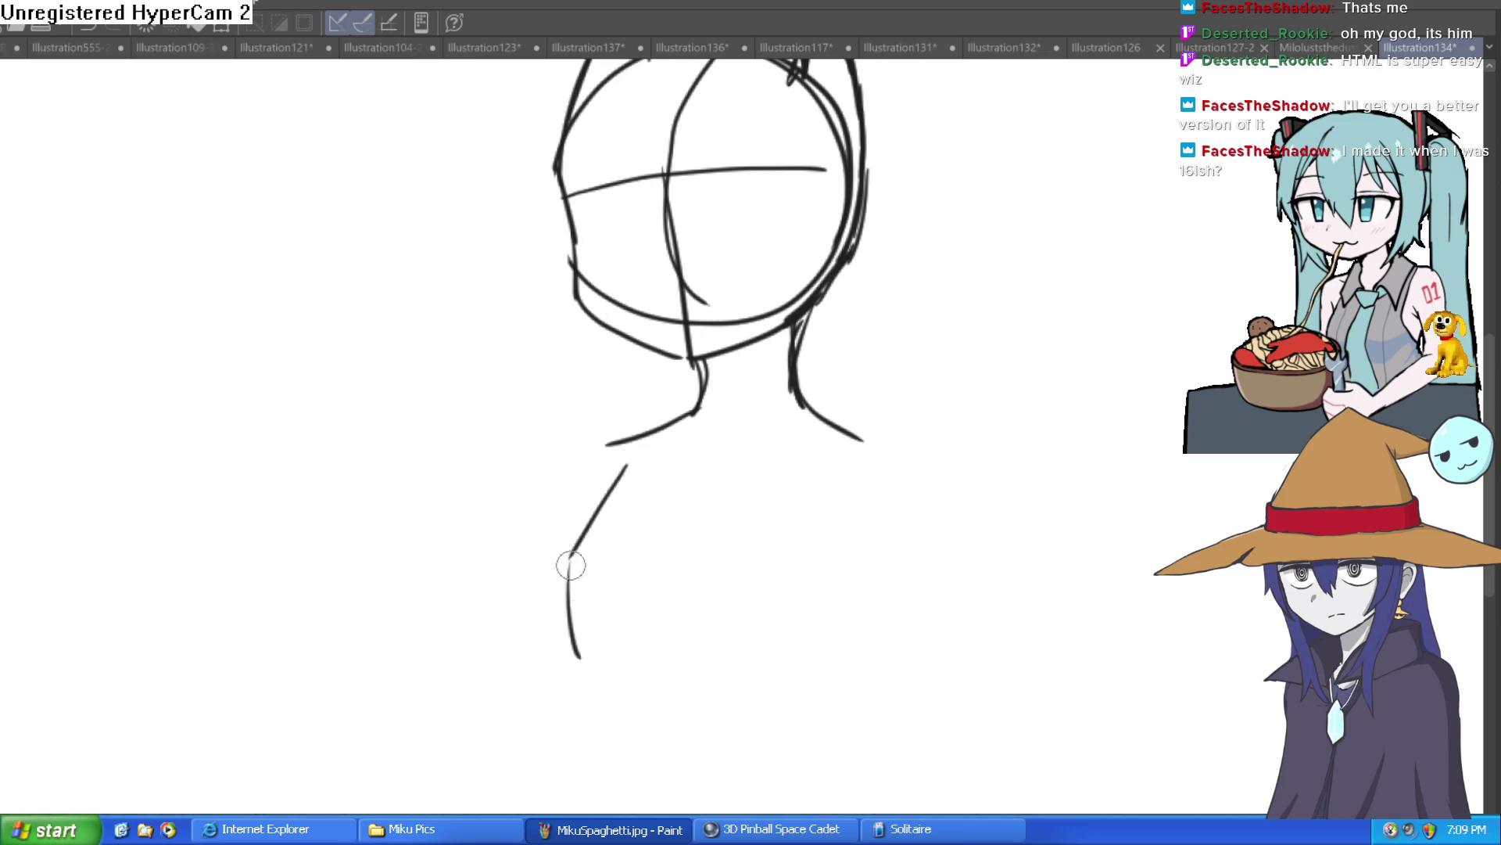
{"action": "mouse_move", "coordinate": [576, 537]}
{"action": "left_mouse_down"}
{"action": "mouse_move", "coordinate": [616, 670]}
{"action": "mouse_move", "coordinate": [613, 459]}
{"action": "left_mouse_up"}
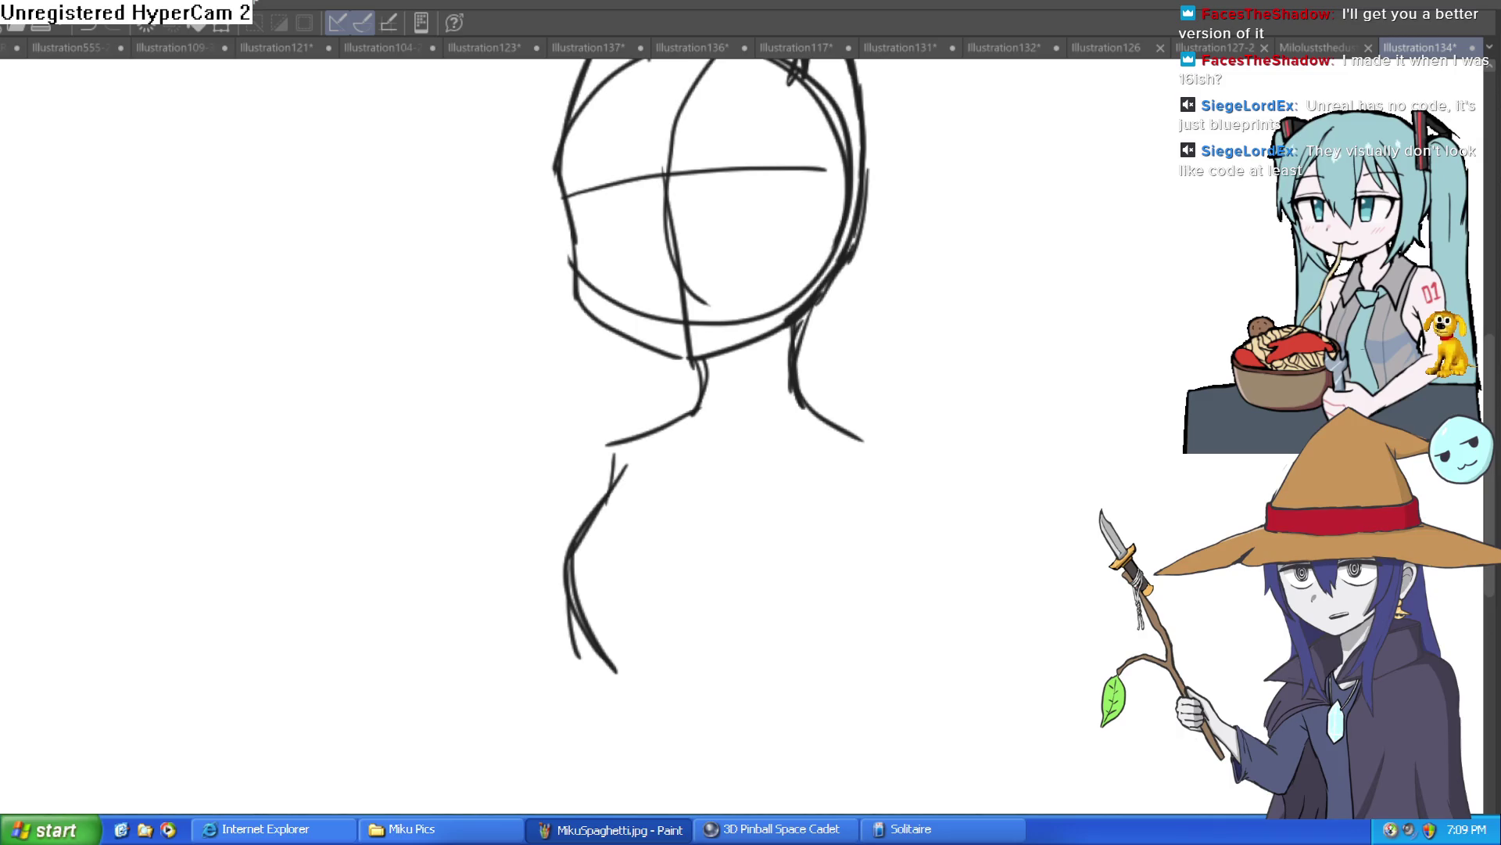
{"action": "left_click_drag", "start_coordinate": [899, 295], "coordinate": [962, 255]}
{"action": "key", "text": "ctrl+z"}
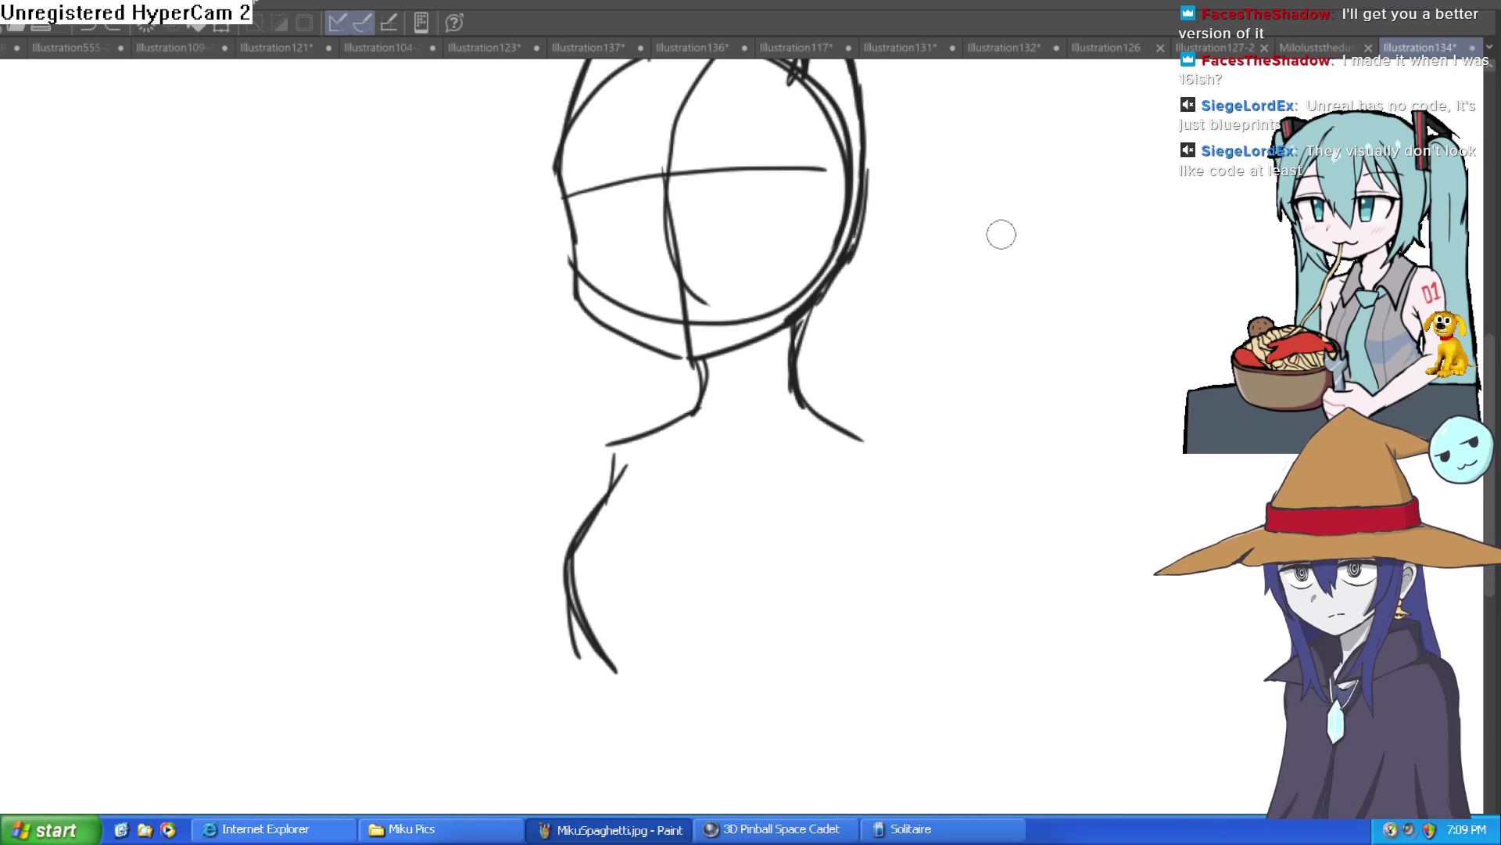
Step: Zoom in on the neck and add strokes along the left shoulder and arm
{"action": "scroll", "coordinate": [946, 386], "scroll_direction": "down", "scroll_amount": 3}
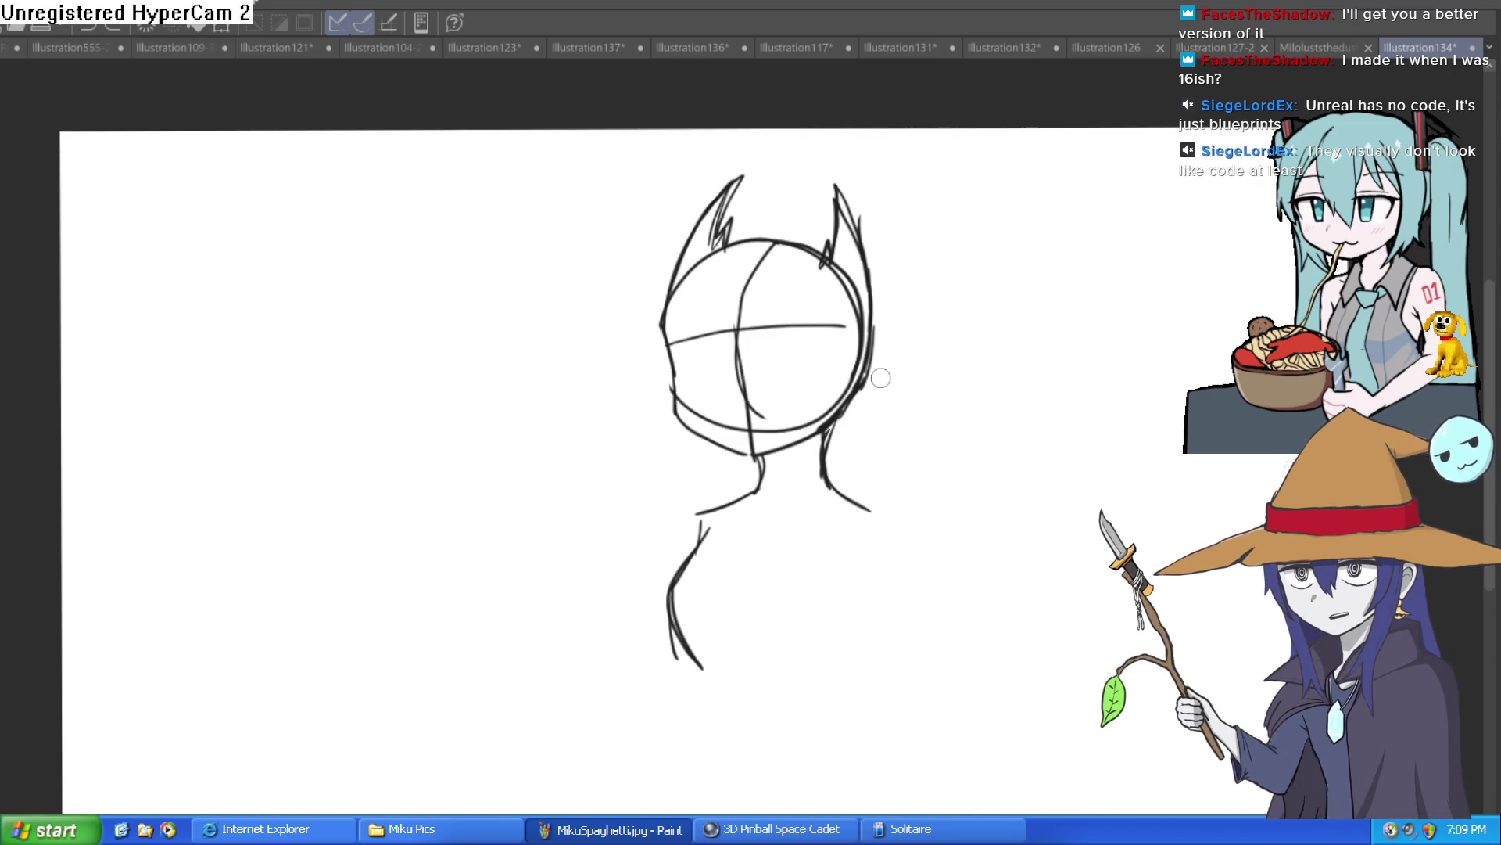
{"action": "left_click", "coordinate": [713, 521]}
{"action": "mouse_move", "coordinate": [813, 403]}
{"action": "left_mouse_down"}
{"action": "mouse_move", "coordinate": [735, 430]}
{"action": "mouse_move", "coordinate": [707, 512]}
{"action": "mouse_move", "coordinate": [711, 446]}
{"action": "mouse_move", "coordinate": [805, 412]}
{"action": "left_mouse_up"}
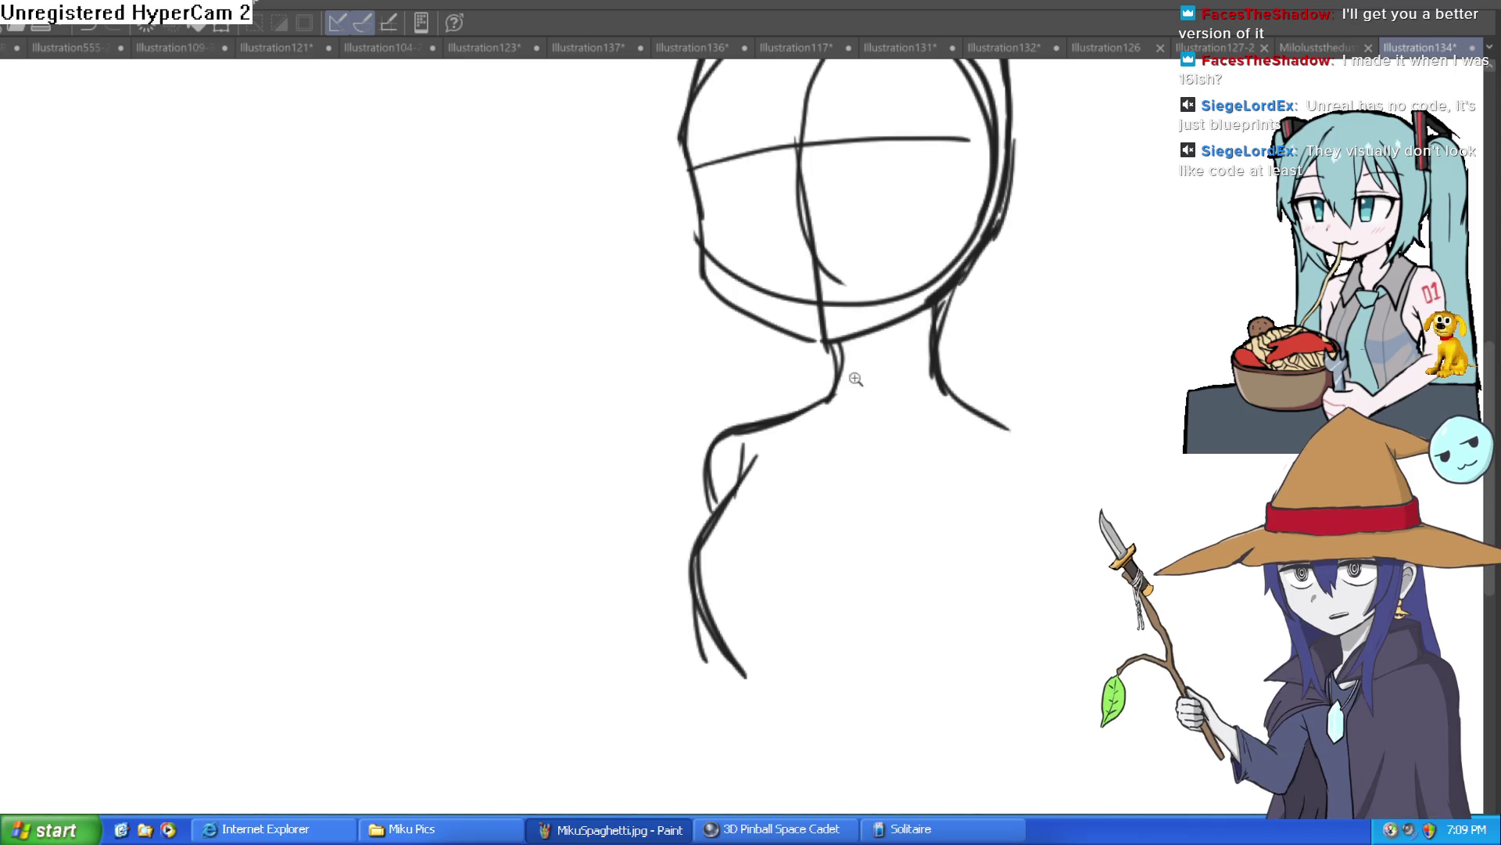
{"action": "scroll", "coordinate": [856, 379], "scroll_direction": "down", "scroll_amount": 2}
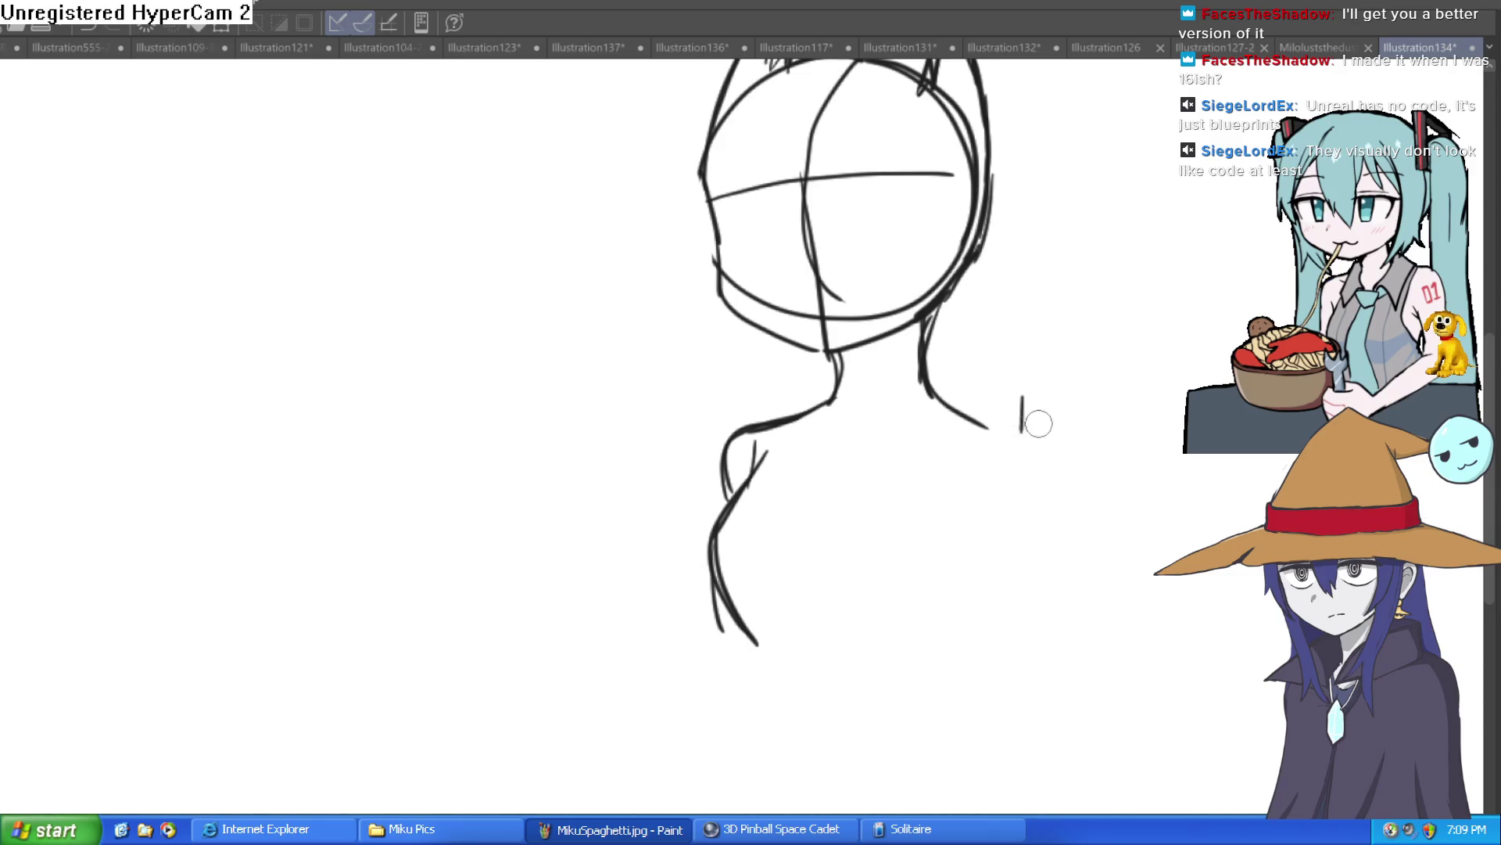
Step: Extend the right shoulder line down into the right side of the torso
{"action": "mouse_move", "coordinate": [1035, 419]}
{"action": "left_mouse_down"}
{"action": "mouse_move", "coordinate": [928, 438]}
{"action": "mouse_move", "coordinate": [814, 392]}
{"action": "mouse_move", "coordinate": [881, 420]}
{"action": "mouse_move", "coordinate": [954, 590]}
{"action": "left_mouse_up"}
{"action": "mouse_move", "coordinate": [896, 584]}
{"action": "left_mouse_down"}
{"action": "mouse_move", "coordinate": [849, 524]}
{"action": "mouse_move", "coordinate": [794, 530]}
{"action": "mouse_move", "coordinate": [780, 494]}
{"action": "left_mouse_up"}
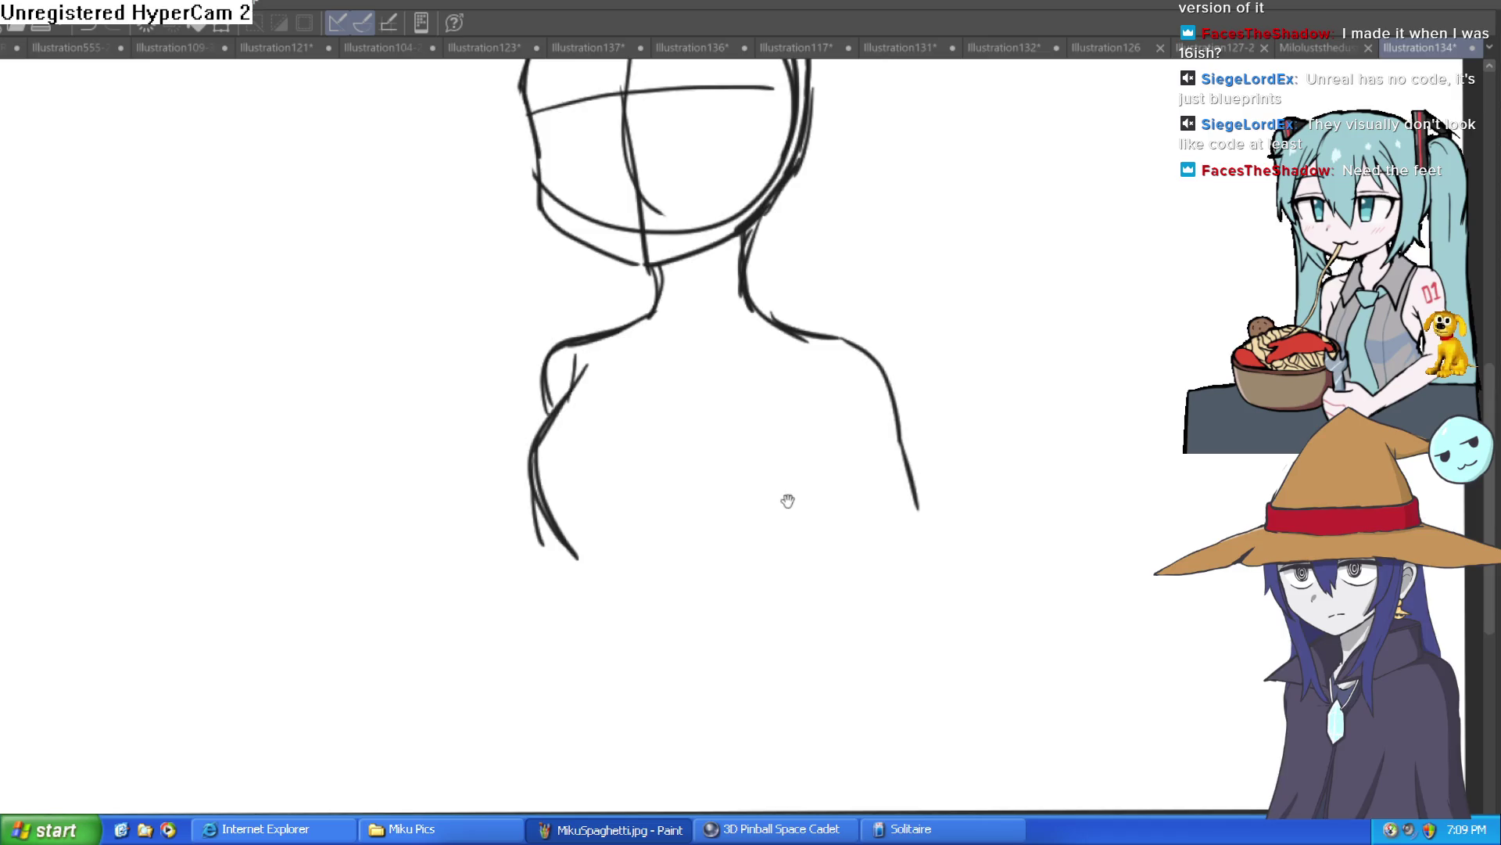
{"action": "scroll", "coordinate": [788, 499], "scroll_direction": "down", "scroll_amount": 2}
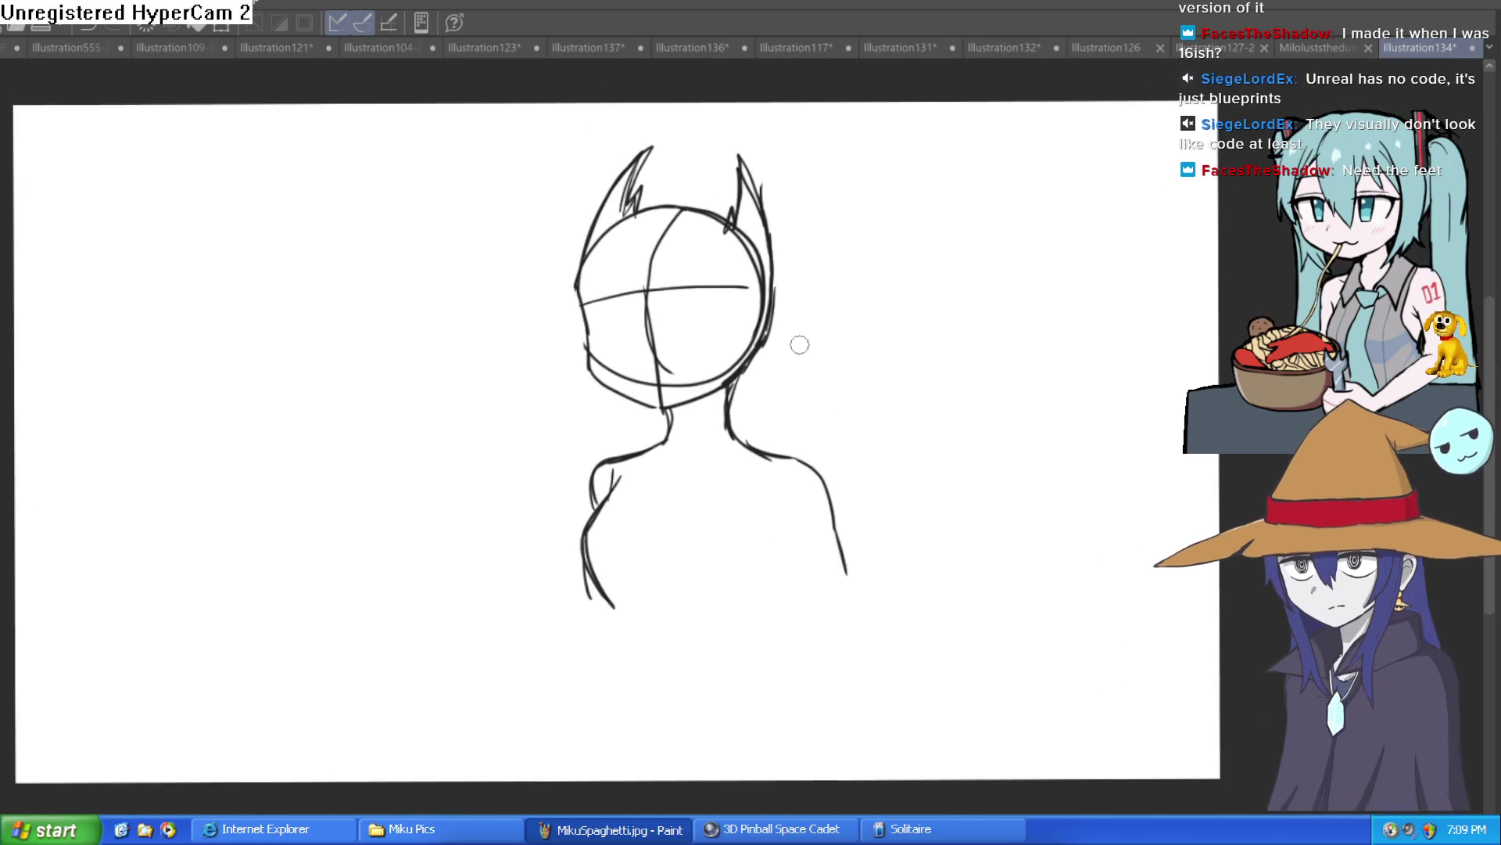
{"action": "scroll", "coordinate": [754, 496], "scroll_direction": "down", "scroll_amount": 2}
{"action": "scroll", "coordinate": [758, 488], "scroll_direction": "up", "scroll_amount": 3}
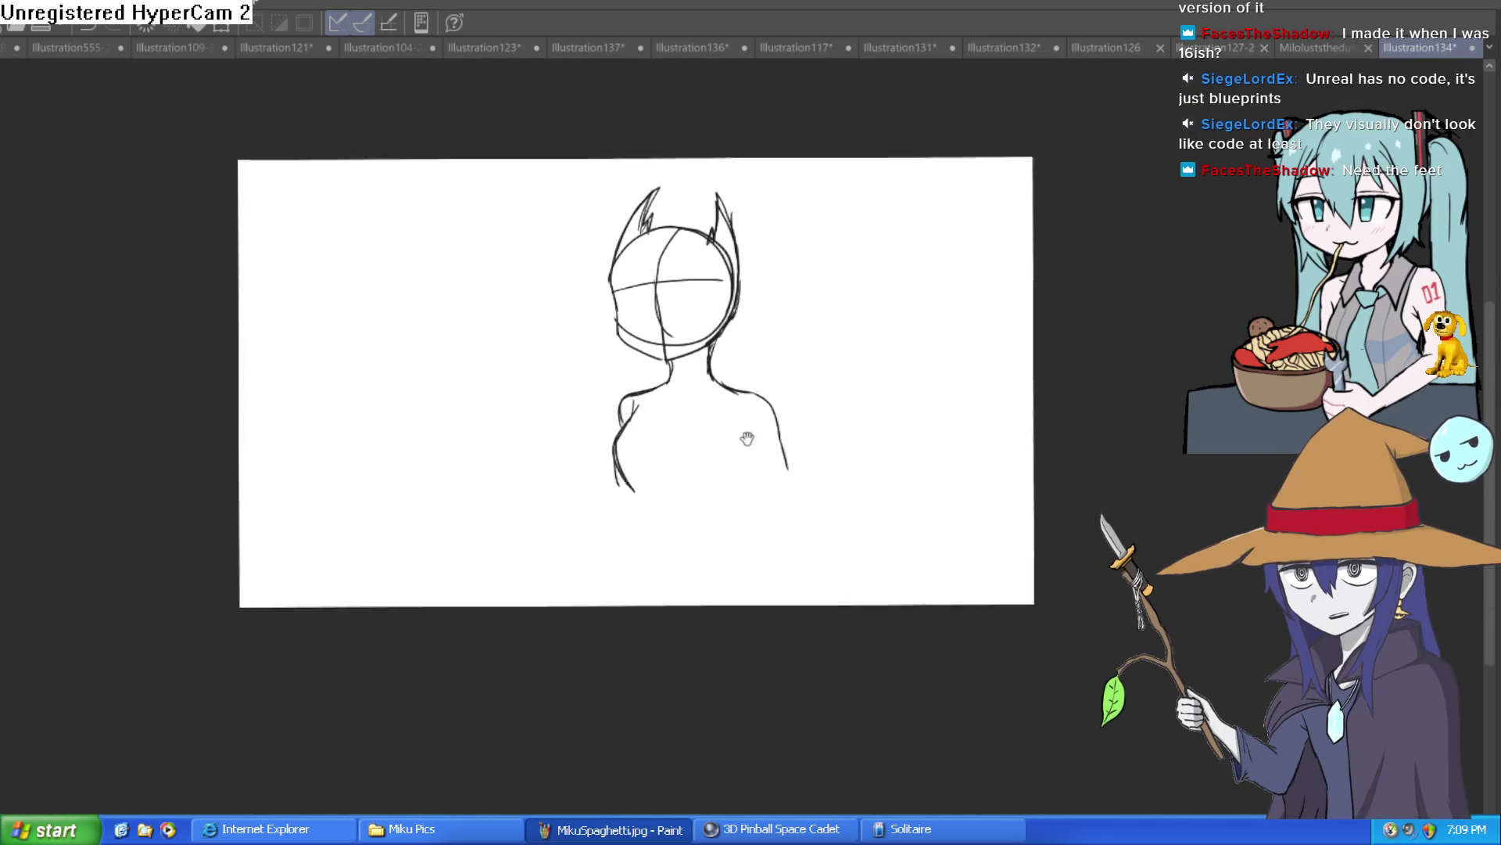
{"action": "scroll", "coordinate": [743, 461], "scroll_direction": "down", "scroll_amount": 1}
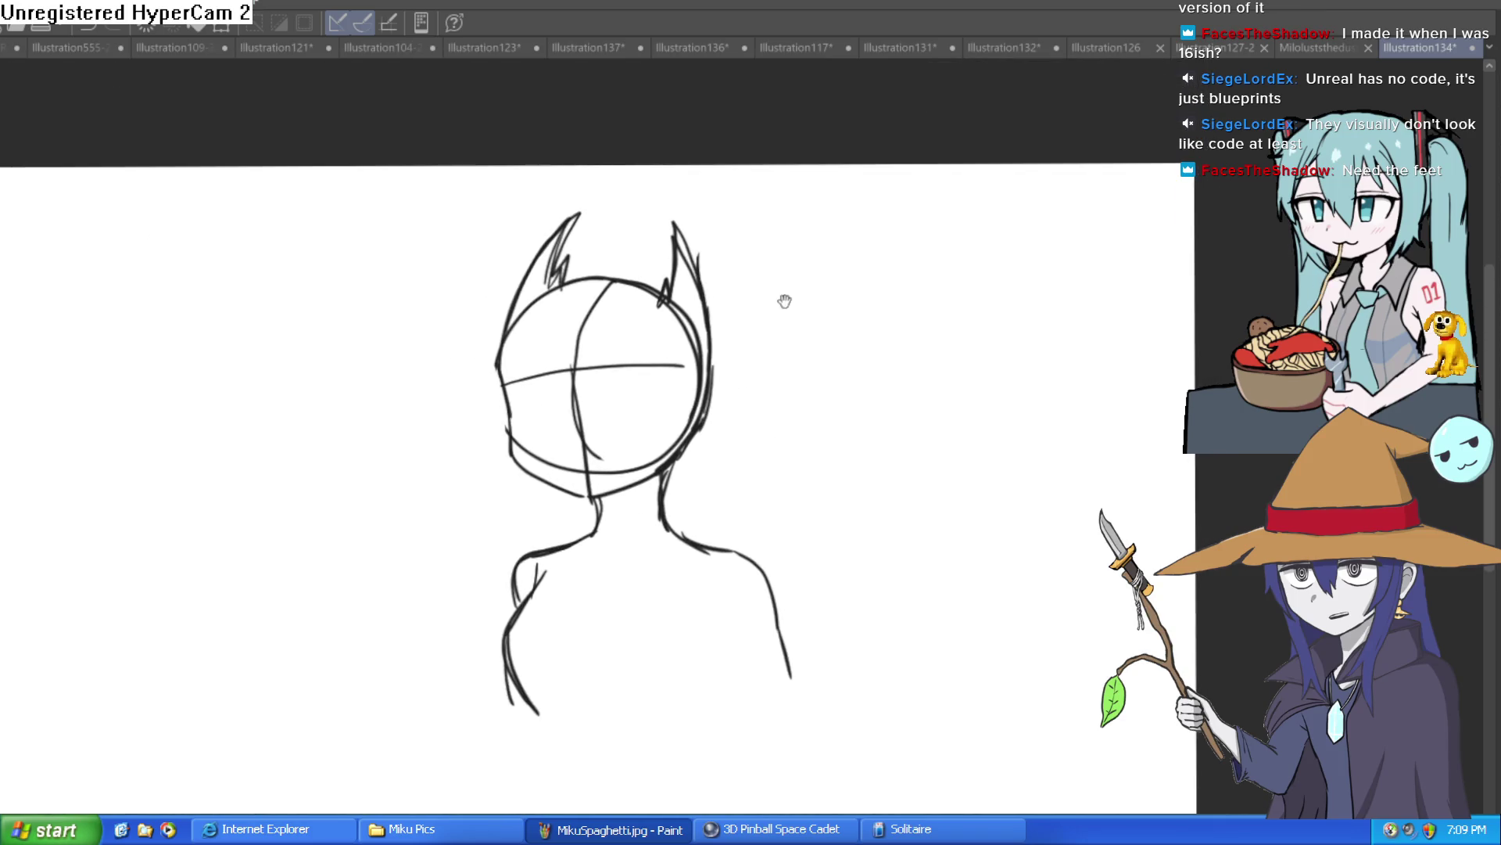
{"action": "scroll", "coordinate": [782, 301], "scroll_direction": "up", "scroll_amount": 4}
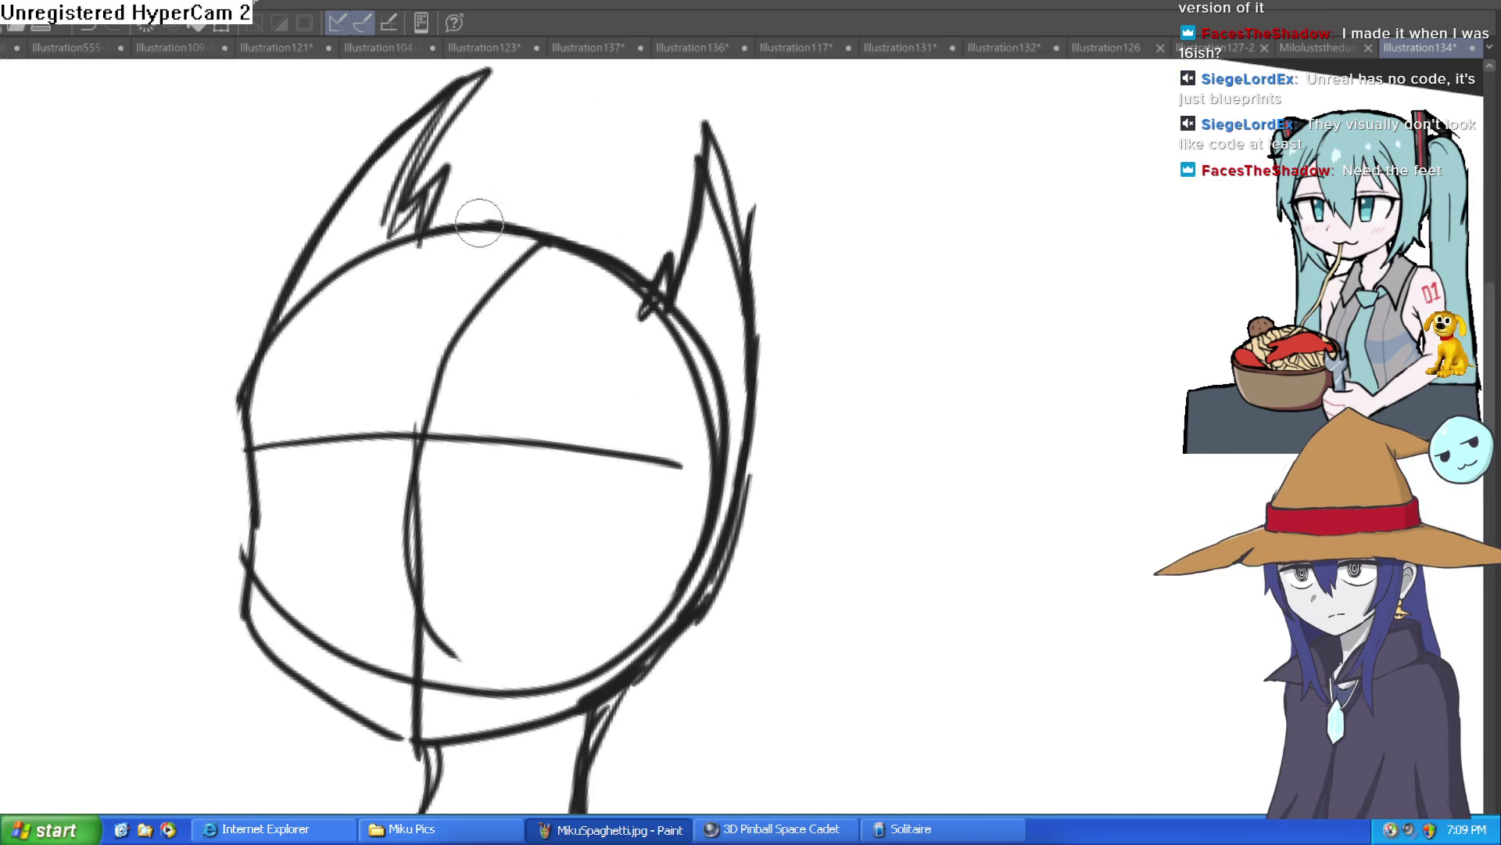
Step: Tilt the view and redraw both pointed ear spikes taller, with inner detail strokes
{"action": "mouse_move", "coordinate": [782, 309]}
{"action": "left_mouse_down"}
{"action": "mouse_move", "coordinate": [704, 325]}
{"action": "mouse_move", "coordinate": [634, 217]}
{"action": "left_mouse_up"}
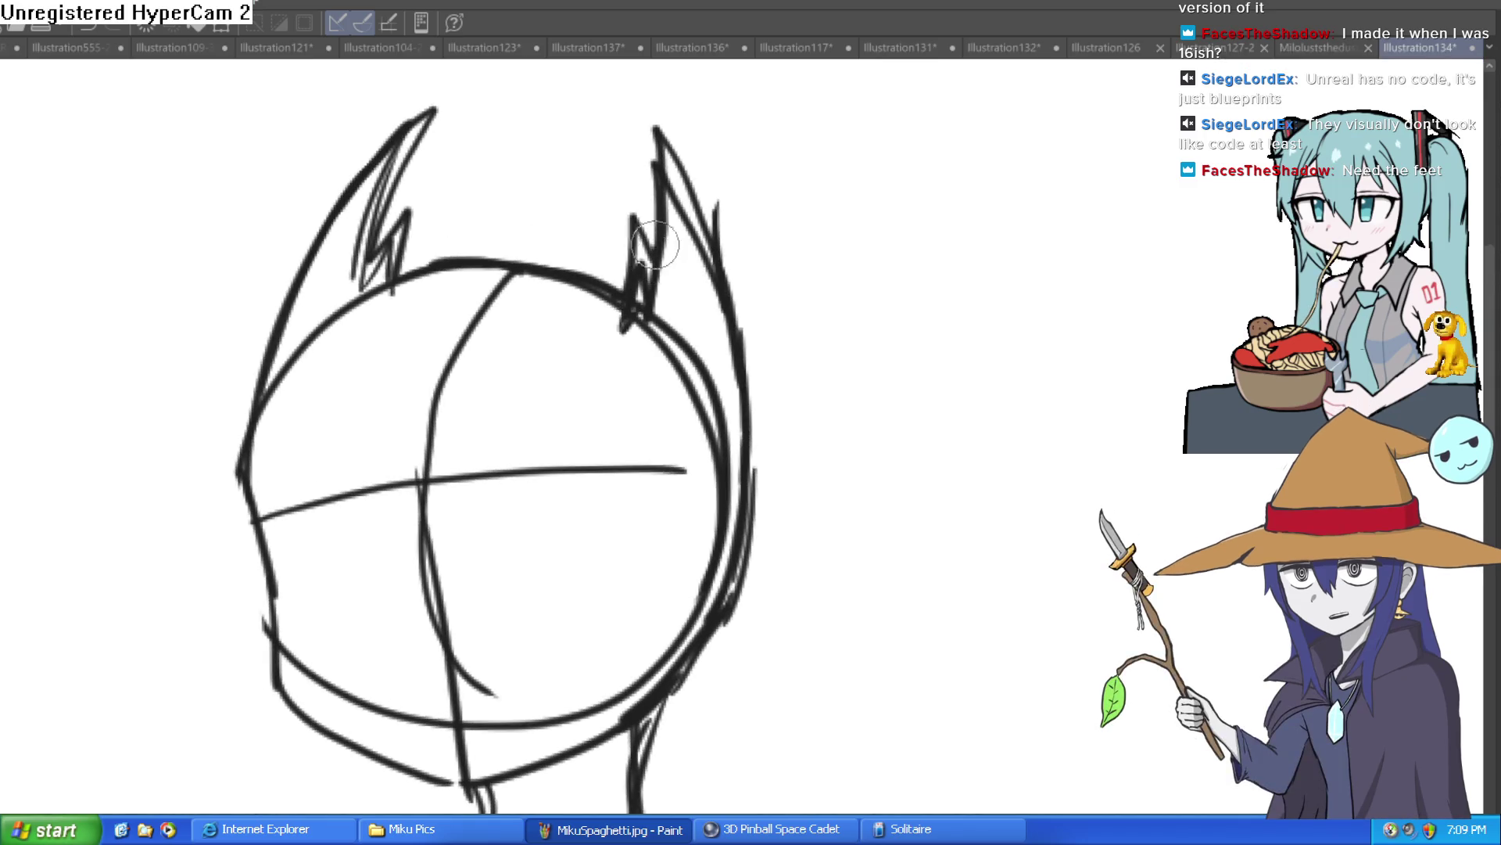
{"action": "left_click_drag", "start_coordinate": [761, 221], "coordinate": [772, 302]}
{"action": "mouse_move", "coordinate": [732, 439]}
{"action": "left_mouse_down"}
{"action": "mouse_move", "coordinate": [711, 258]}
{"action": "mouse_move", "coordinate": [731, 344]}
{"action": "mouse_move", "coordinate": [650, 164]}
{"action": "mouse_move", "coordinate": [659, 307]}
{"action": "left_mouse_up"}
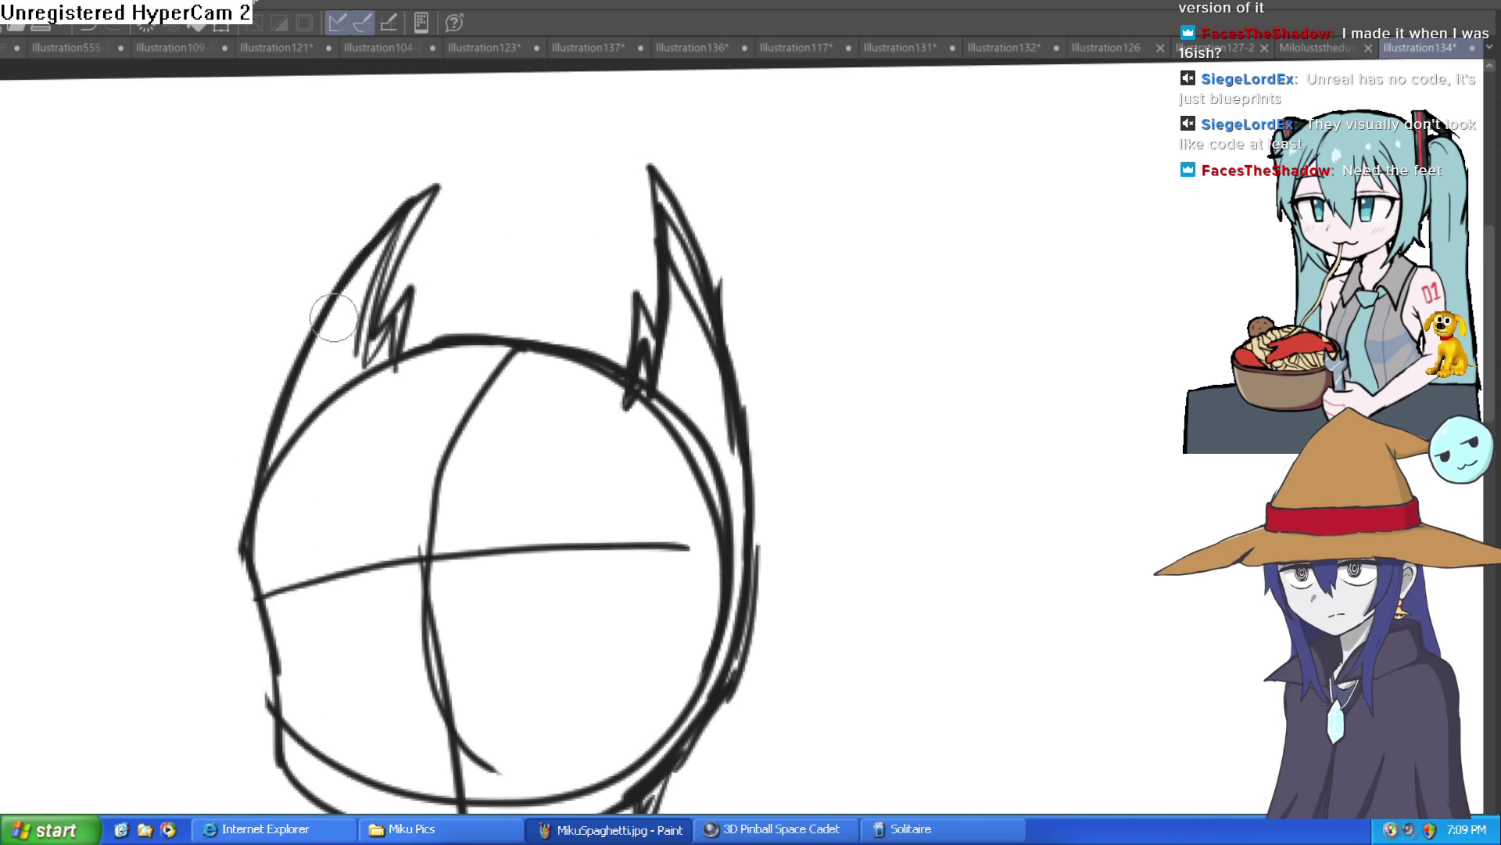
{"action": "mouse_move", "coordinate": [325, 302]}
{"action": "left_mouse_down"}
{"action": "mouse_move", "coordinate": [462, 154]}
{"action": "mouse_move", "coordinate": [367, 336]}
{"action": "left_mouse_up"}
{"action": "left_click_drag", "start_coordinate": [408, 283], "coordinate": [393, 366]}
{"action": "left_click_drag", "start_coordinate": [435, 260], "coordinate": [405, 334]}
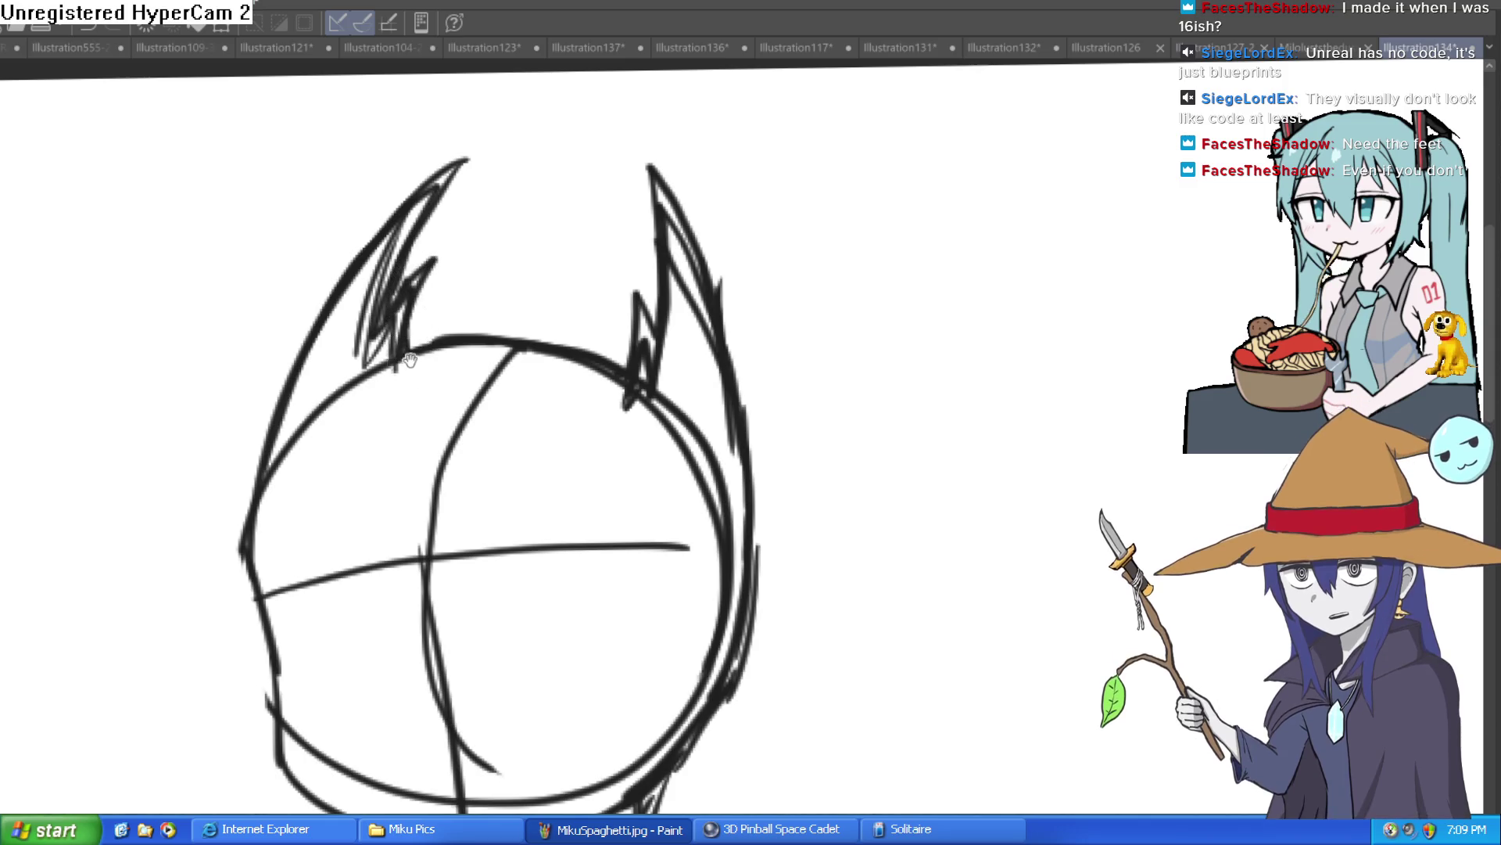
{"action": "mouse_move", "coordinate": [360, 400]}
{"action": "left_mouse_down"}
{"action": "mouse_move", "coordinate": [472, 308]}
{"action": "mouse_move", "coordinate": [398, 342]}
{"action": "left_mouse_up"}
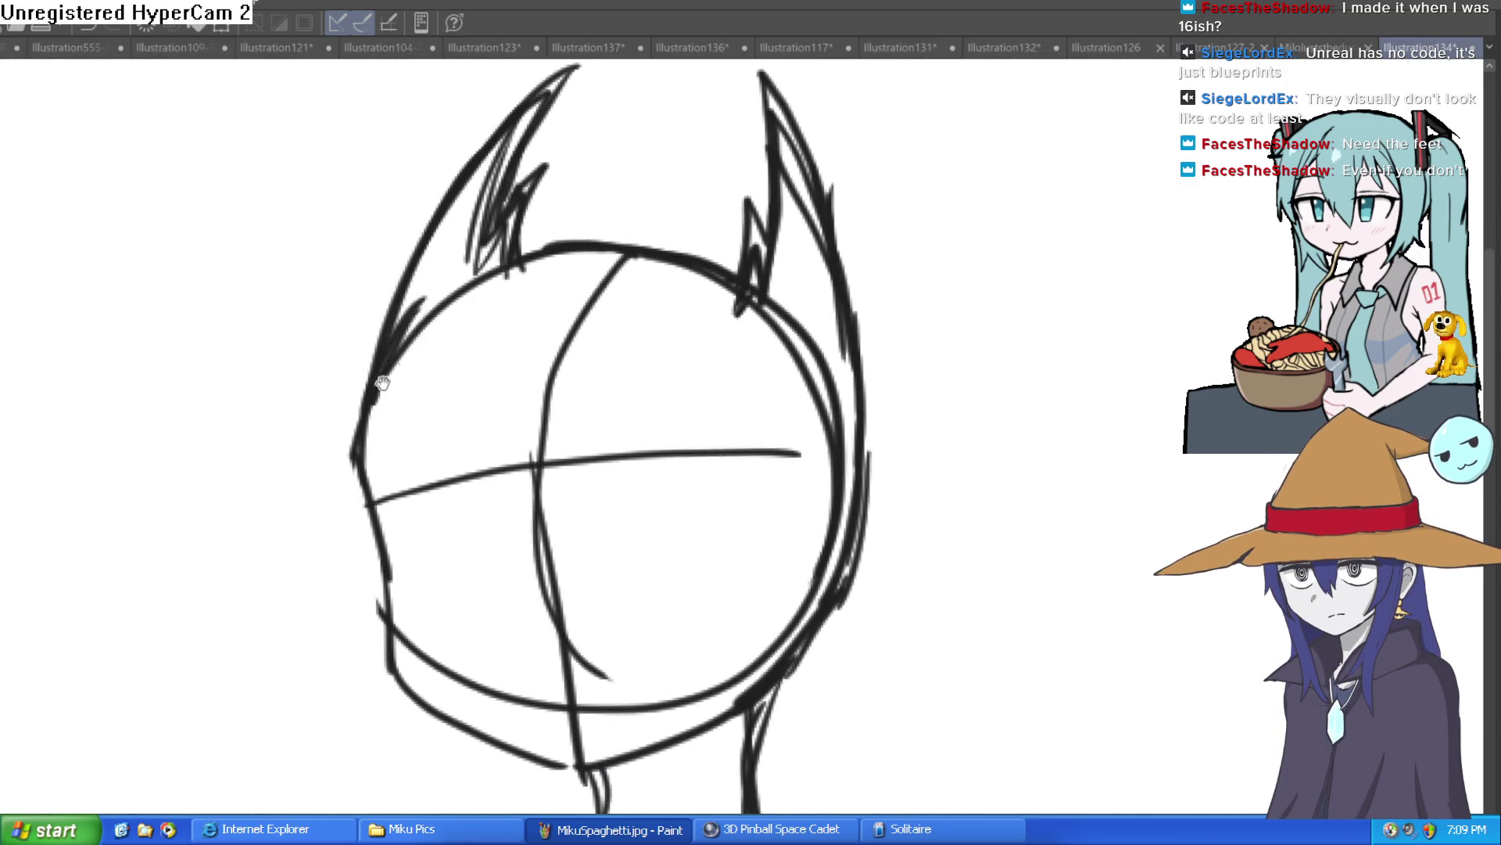
Step: Strengthen the left outline of the head with a long stroke
{"action": "left_click_drag", "start_coordinate": [384, 410], "coordinate": [402, 311]}
{"action": "mouse_move", "coordinate": [429, 251]}
{"action": "left_mouse_down"}
{"action": "mouse_move", "coordinate": [379, 357]}
{"action": "mouse_move", "coordinate": [436, 573]}
{"action": "mouse_move", "coordinate": [602, 654]}
{"action": "left_mouse_up"}
{"action": "scroll", "coordinate": [806, 592], "scroll_direction": "down", "scroll_amount": 5}
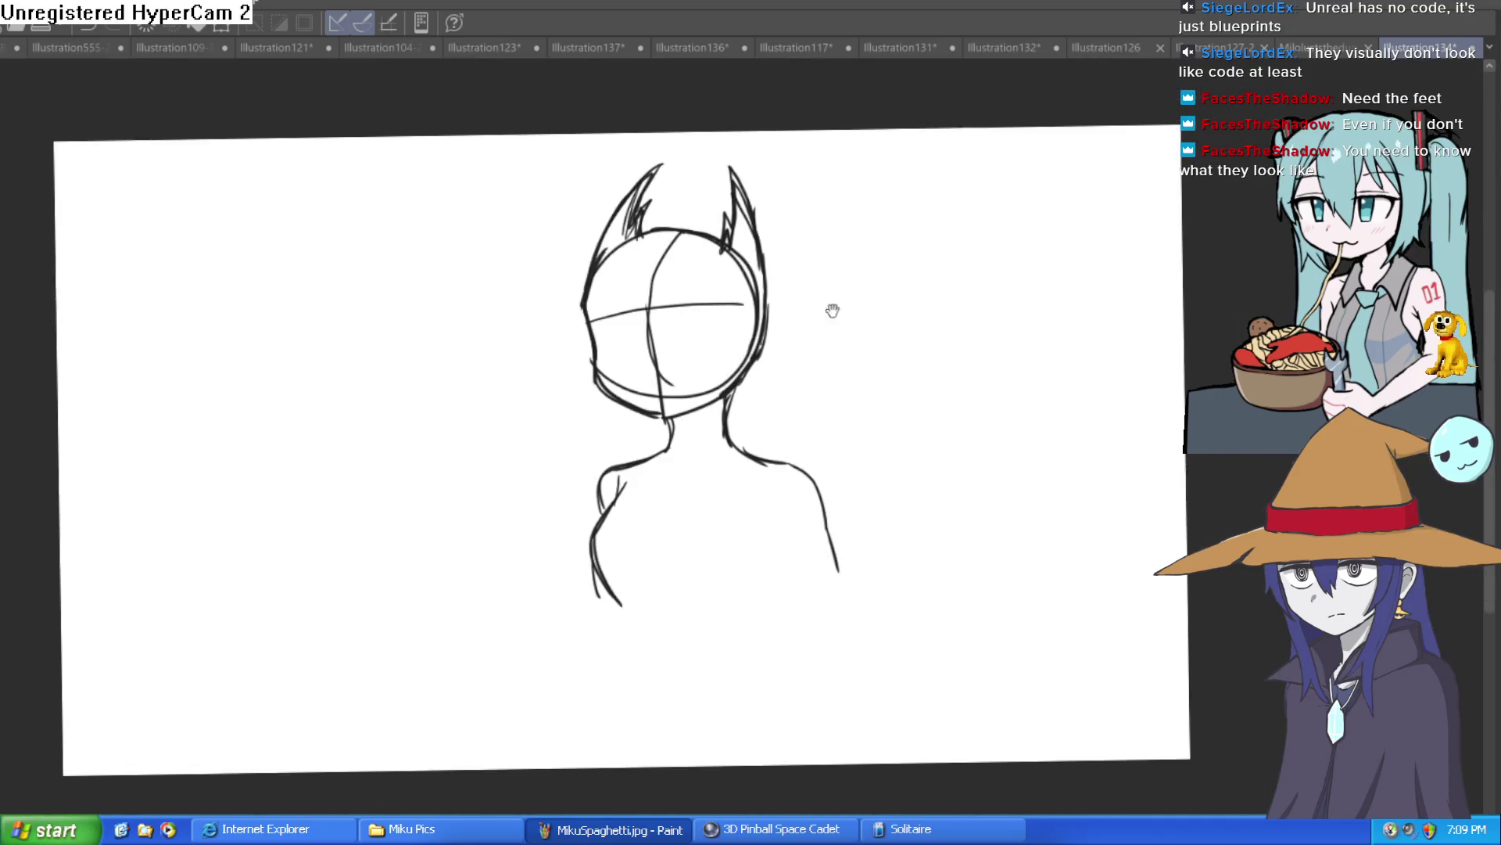
{"action": "mouse_move", "coordinate": [848, 395]}
{"action": "left_mouse_down"}
{"action": "mouse_move", "coordinate": [807, 372]}
{"action": "mouse_move", "coordinate": [700, 436]}
{"action": "mouse_move", "coordinate": [680, 493]}
{"action": "mouse_move", "coordinate": [692, 537]}
{"action": "left_mouse_up"}
Step: Draw the right arm's inner and outer lines down from the shoulder
{"action": "mouse_move", "coordinate": [716, 440]}
{"action": "left_mouse_down"}
{"action": "mouse_move", "coordinate": [736, 536]}
{"action": "mouse_move", "coordinate": [714, 462]}
{"action": "mouse_move", "coordinate": [728, 598]}
{"action": "left_mouse_up"}
{"action": "left_click_drag", "start_coordinate": [664, 471], "coordinate": [689, 585]}
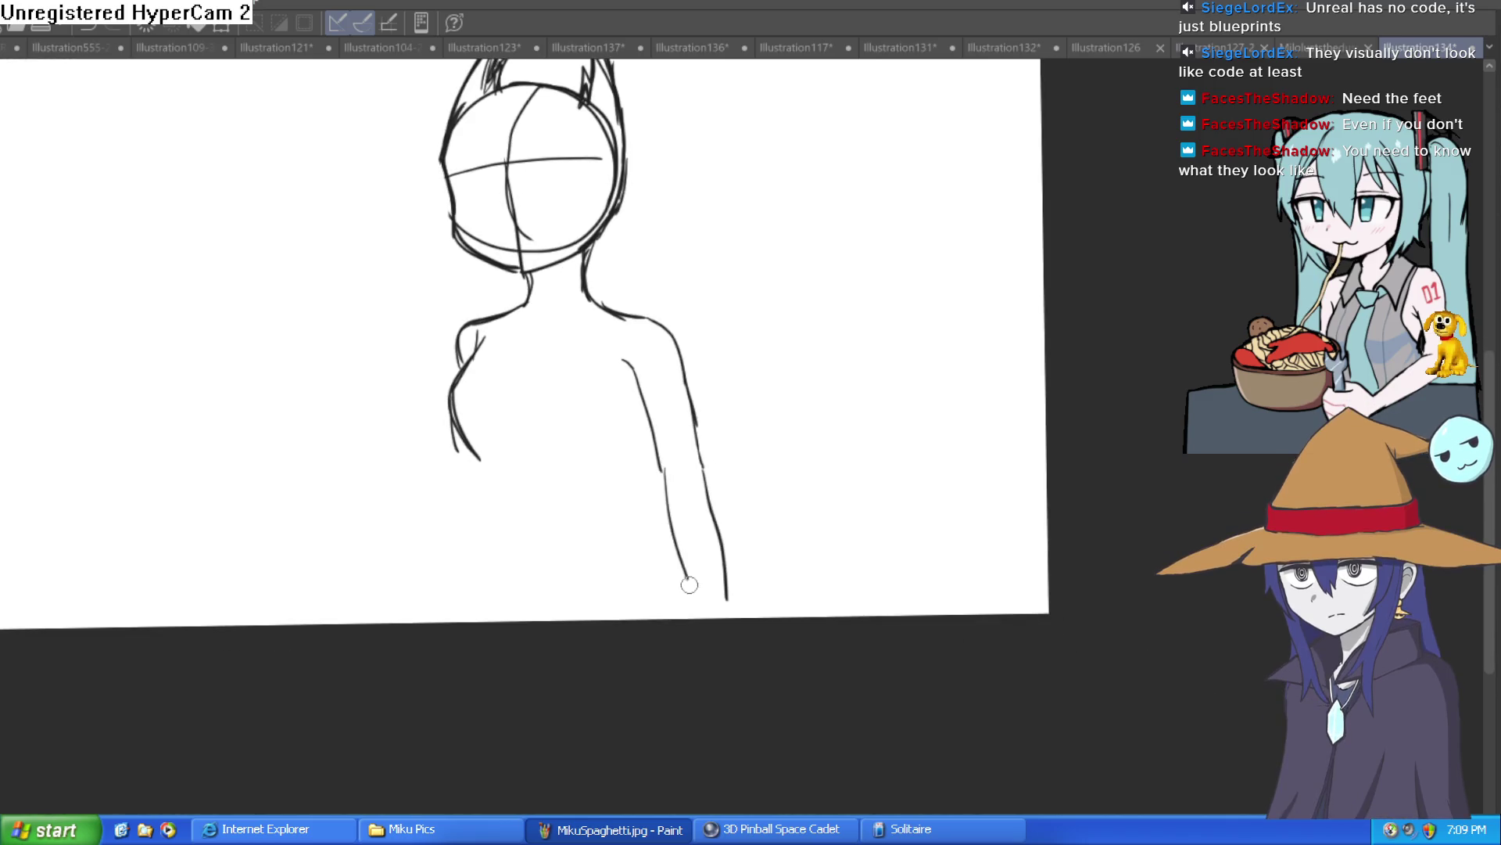
{"action": "scroll", "coordinate": [652, 415], "scroll_direction": "up", "scroll_amount": 1}
{"action": "mouse_move", "coordinate": [646, 421]}
{"action": "left_mouse_down"}
{"action": "mouse_move", "coordinate": [623, 469]}
{"action": "mouse_move", "coordinate": [644, 528]}
{"action": "left_mouse_up"}
Step: Extend the left arm line downward and add a stroke along the right arm, discarding stray curves
{"action": "left_click_drag", "start_coordinate": [477, 485], "coordinate": [483, 530]}
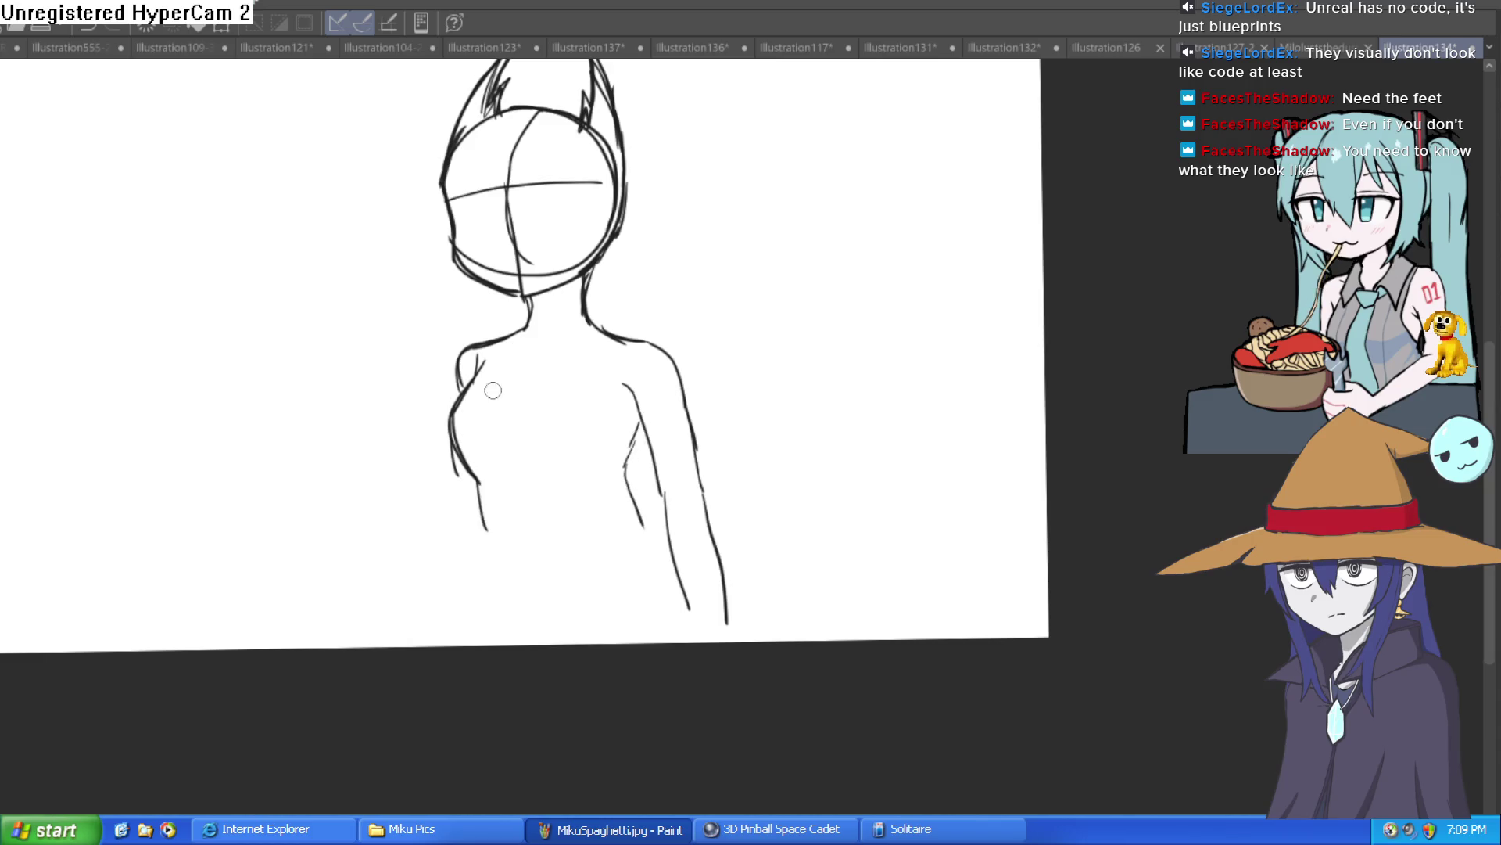
{"action": "key", "text": "ctrl+z"}
{"action": "left_click_drag", "start_coordinate": [479, 479], "coordinate": [514, 544]}
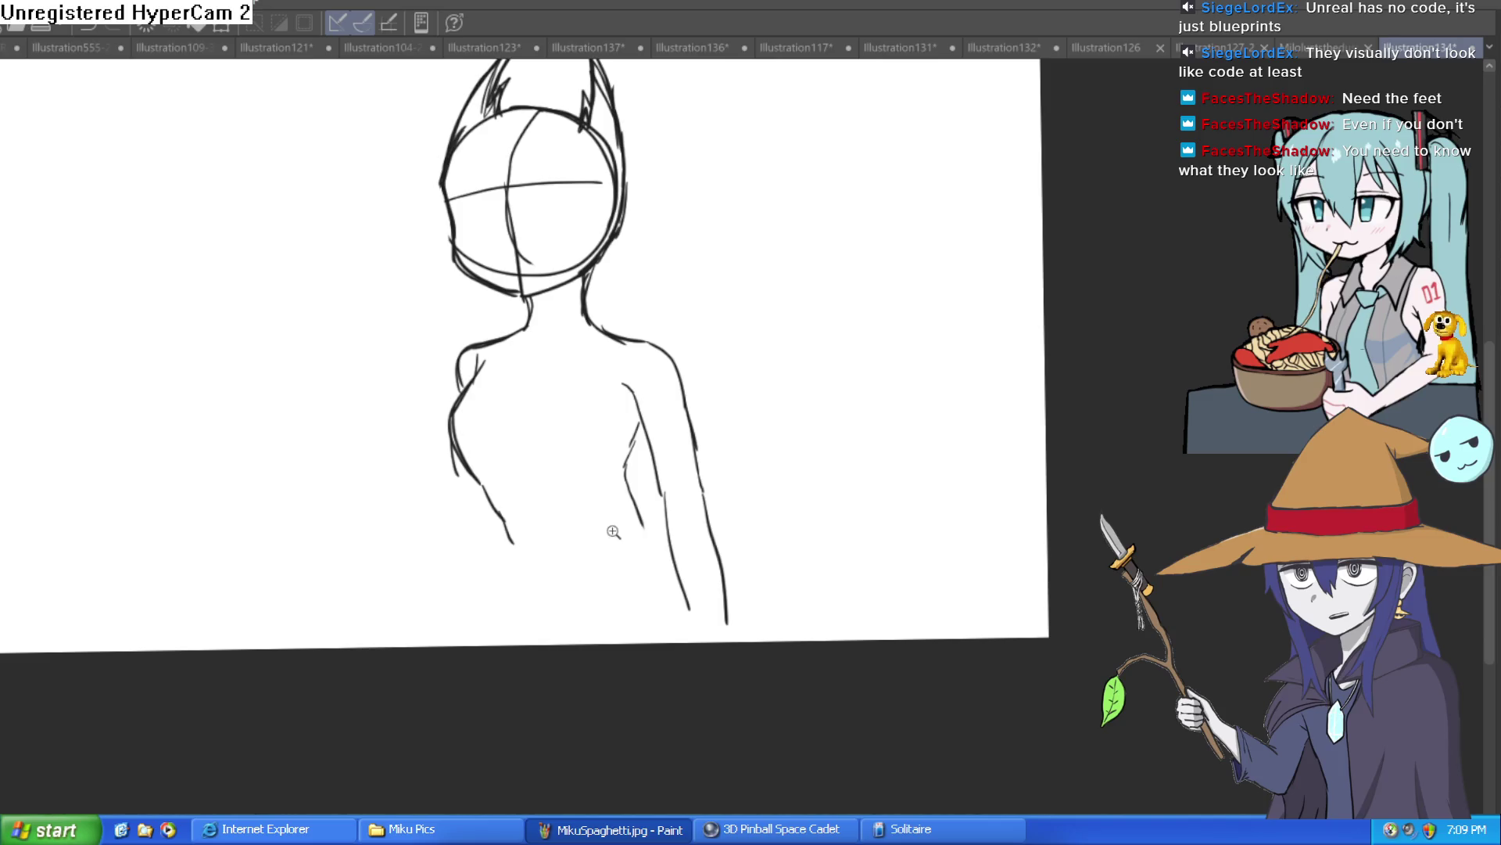
{"action": "scroll", "coordinate": [613, 531], "scroll_direction": "down", "scroll_amount": 1}
{"action": "scroll", "coordinate": [611, 530], "scroll_direction": "up", "scroll_amount": 5}
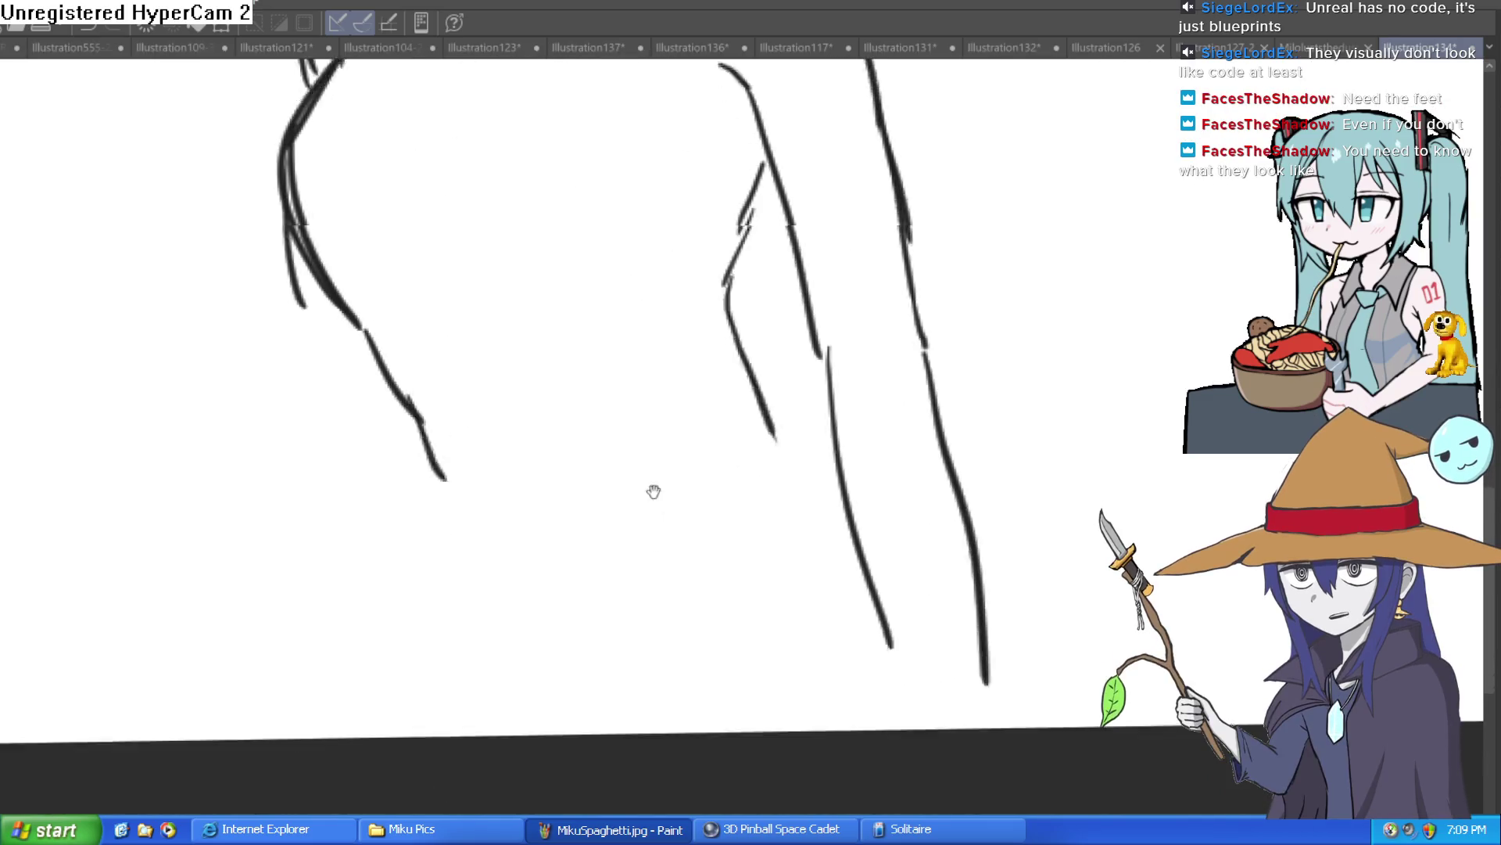
{"action": "left_click_drag", "start_coordinate": [653, 491], "coordinate": [652, 428]}
{"action": "mouse_move", "coordinate": [735, 288]}
{"action": "left_mouse_down"}
{"action": "mouse_move", "coordinate": [832, 397]}
{"action": "mouse_move", "coordinate": [839, 428]}
{"action": "left_mouse_up"}
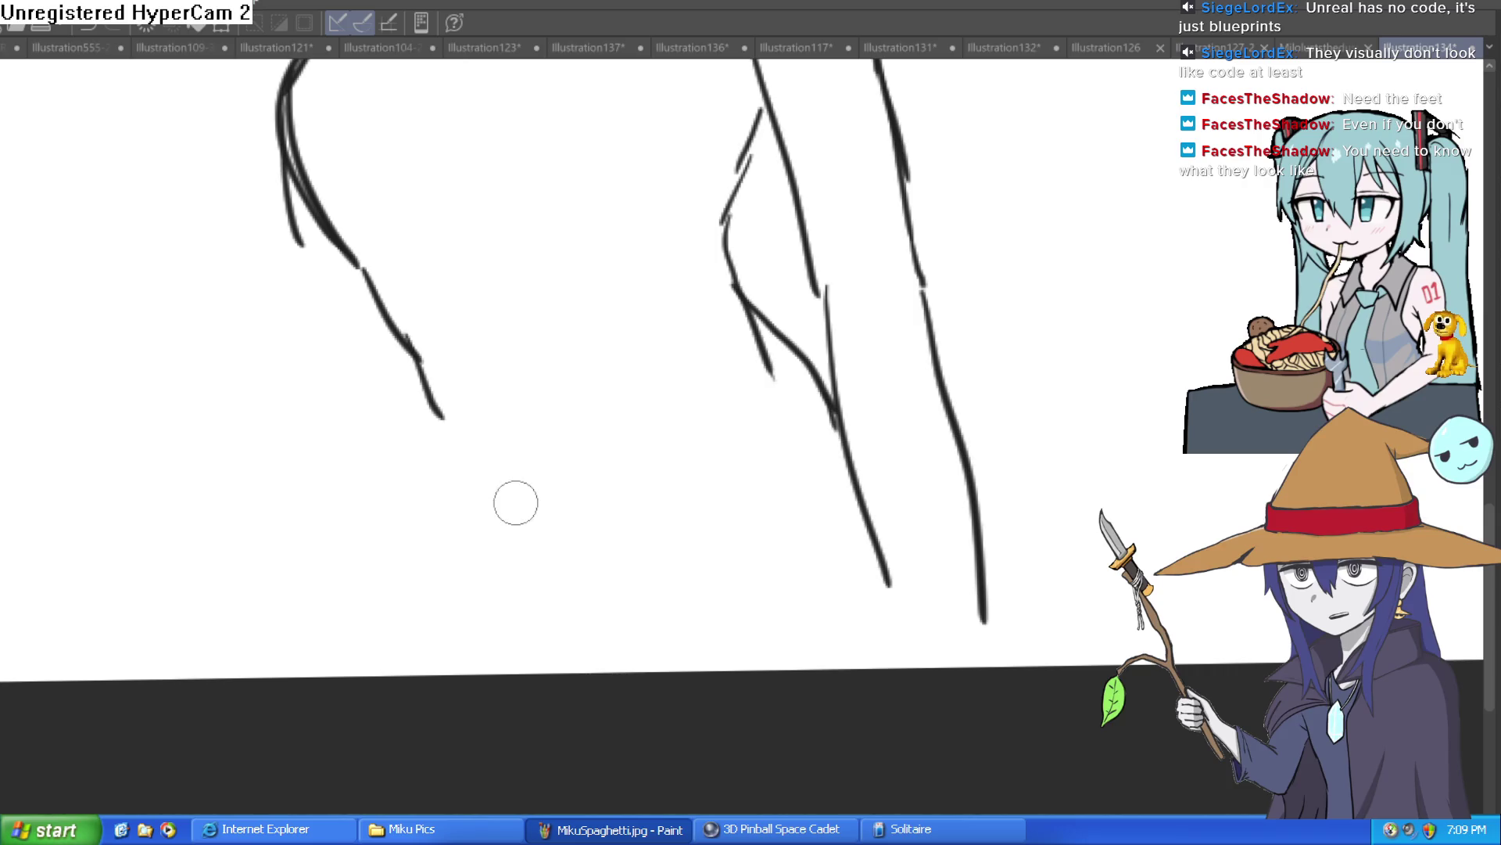
{"action": "mouse_move", "coordinate": [517, 506]}
{"action": "left_mouse_down"}
{"action": "mouse_move", "coordinate": [582, 551]}
{"action": "mouse_move", "coordinate": [614, 598]}
{"action": "mouse_move", "coordinate": [771, 526]}
{"action": "left_mouse_up"}
{"action": "key", "text": "ctrl+z"}
{"action": "key", "text": "ctrl+z"}
{"action": "key", "text": "ctrl+z"}
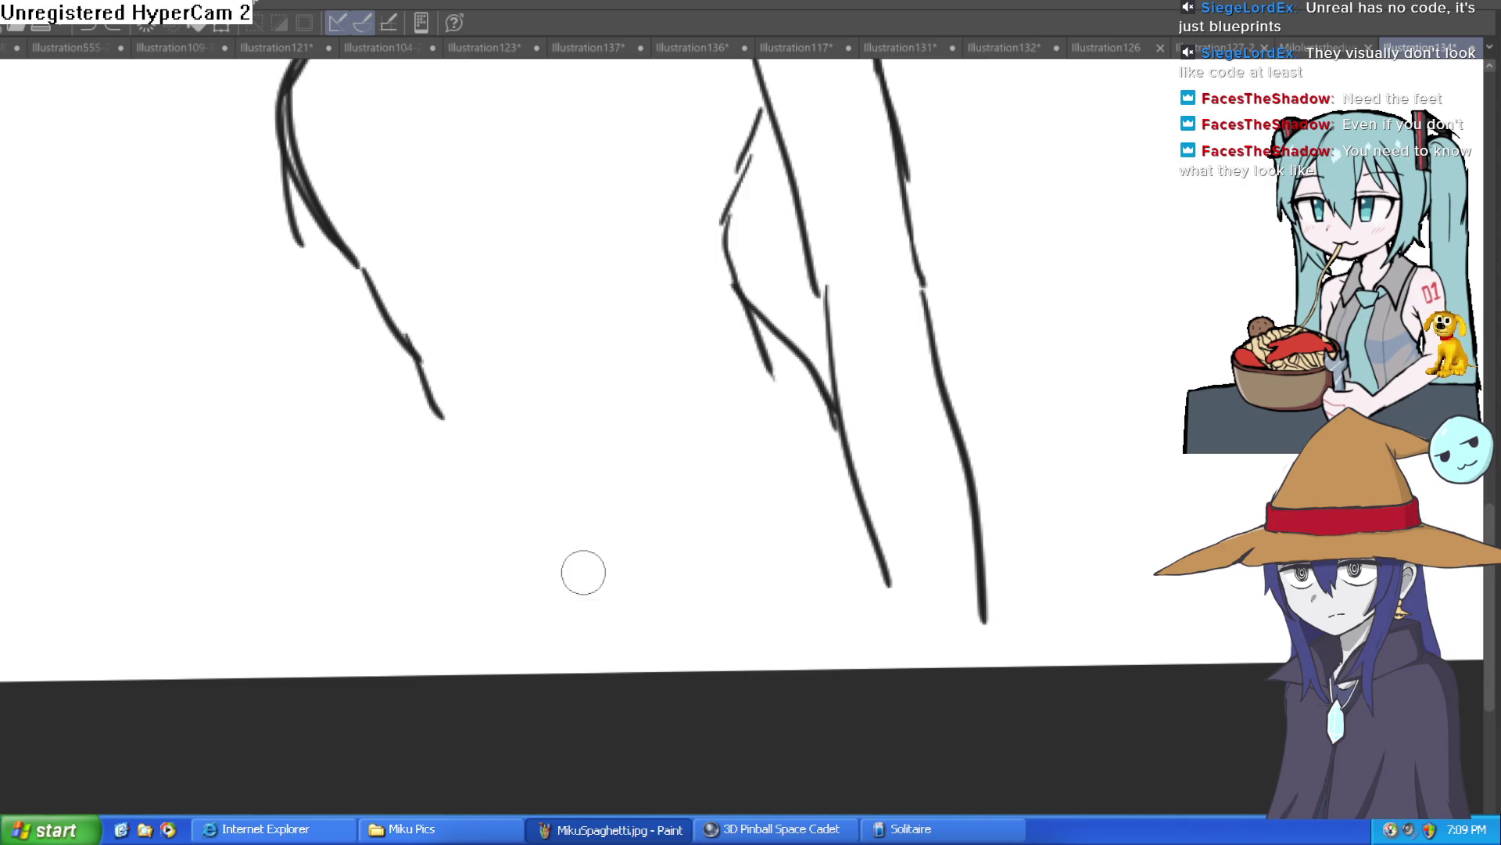
Step: Sketch the left waist contour downward, discard armpit retries, then bring up the Construct 3 Nixie layout
{"action": "mouse_move", "coordinate": [491, 545]}
{"action": "left_mouse_down"}
{"action": "mouse_move", "coordinate": [546, 606]}
{"action": "mouse_move", "coordinate": [626, 620]}
{"action": "left_mouse_up"}
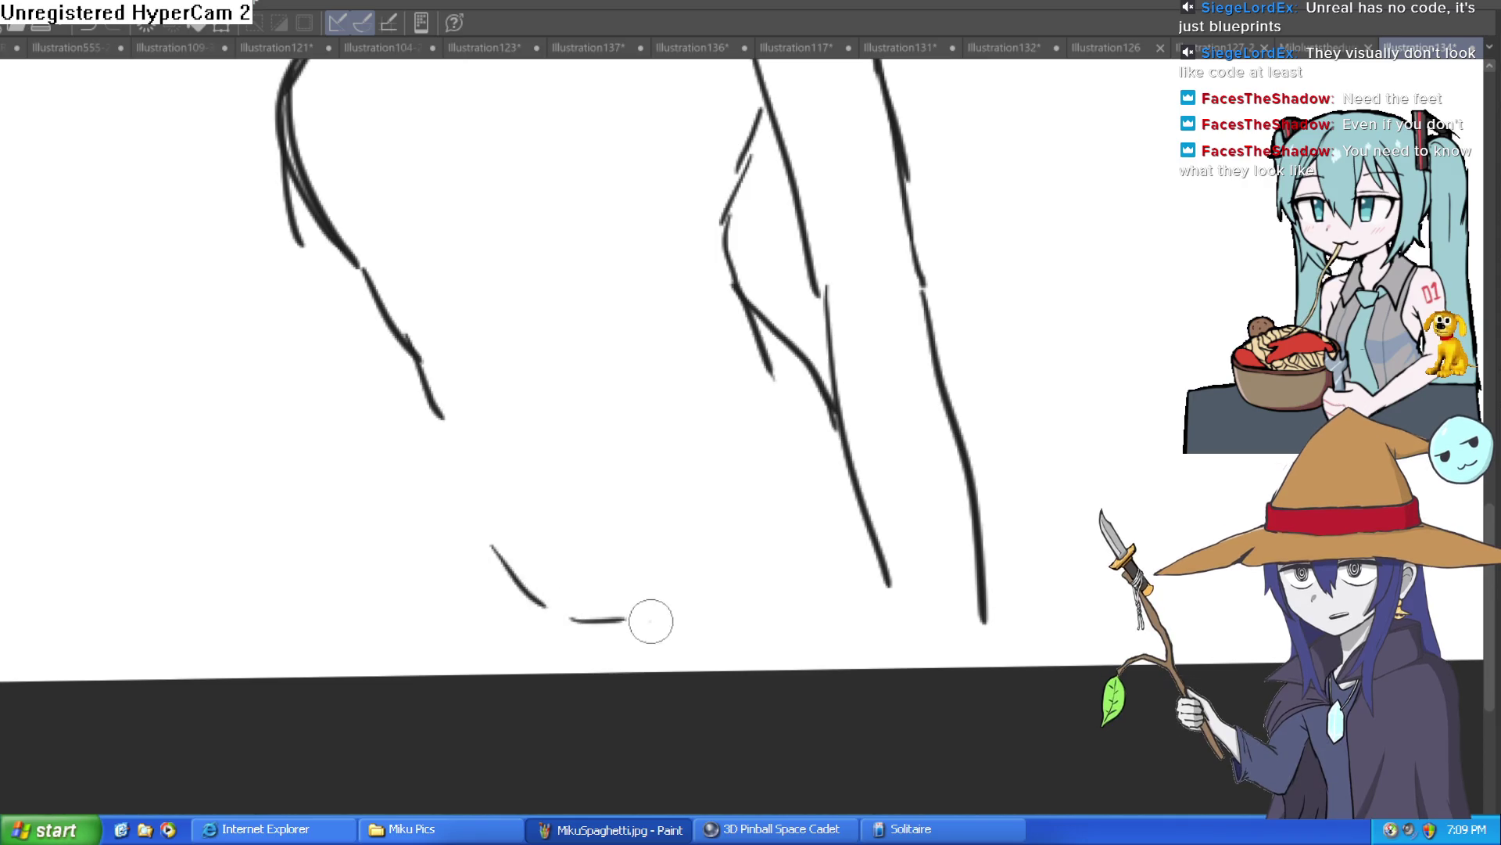
{"action": "key", "text": "ctrl+z"}
{"action": "key", "text": "ctrl+z"}
{"action": "scroll", "coordinate": [726, 512], "scroll_direction": "down", "scroll_amount": 2}
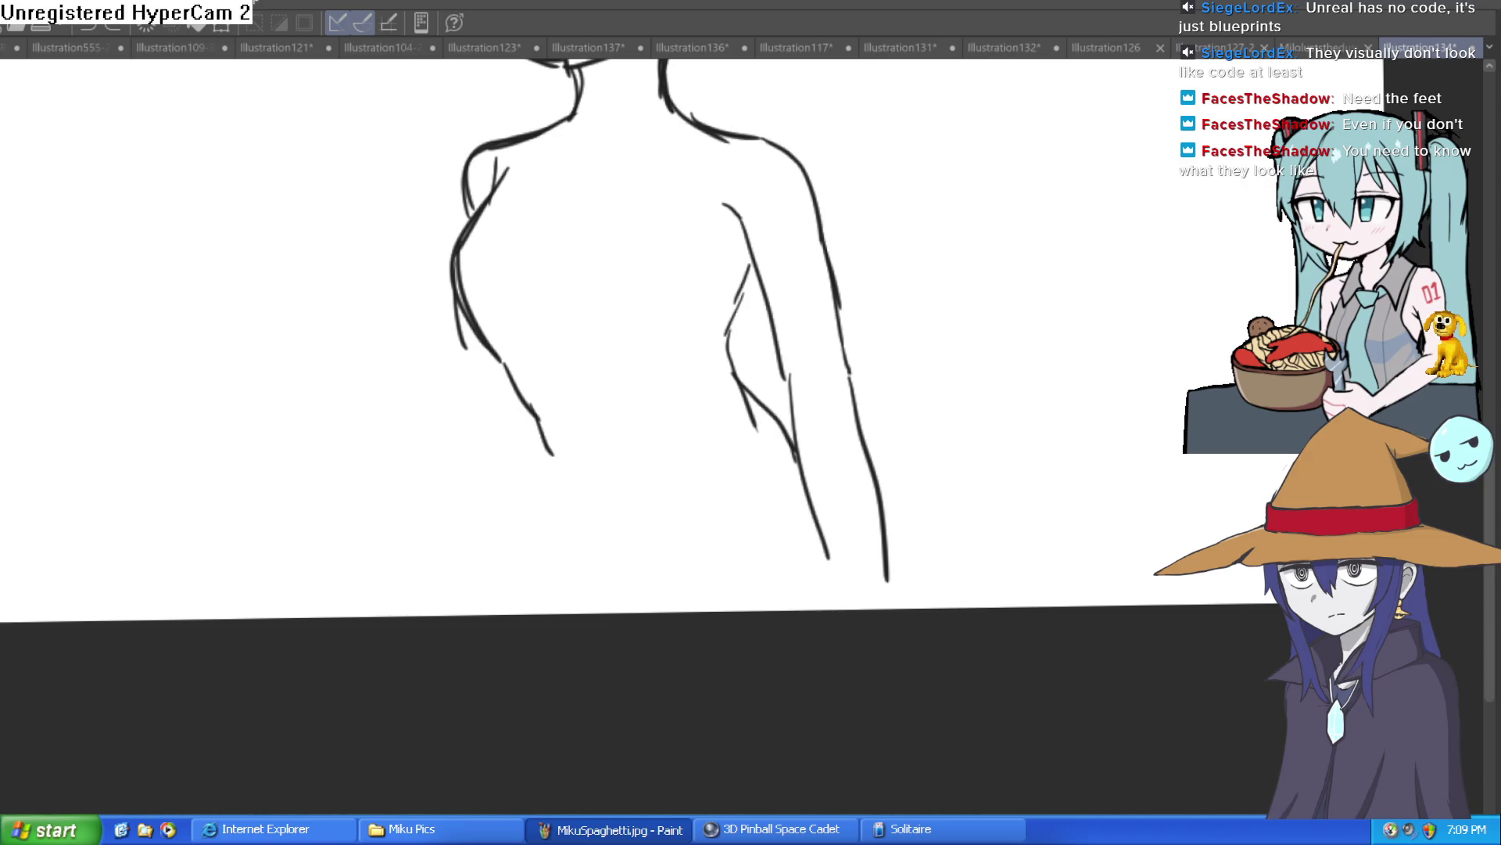
{"action": "left_click_drag", "start_coordinate": [540, 411], "coordinate": [524, 530]}
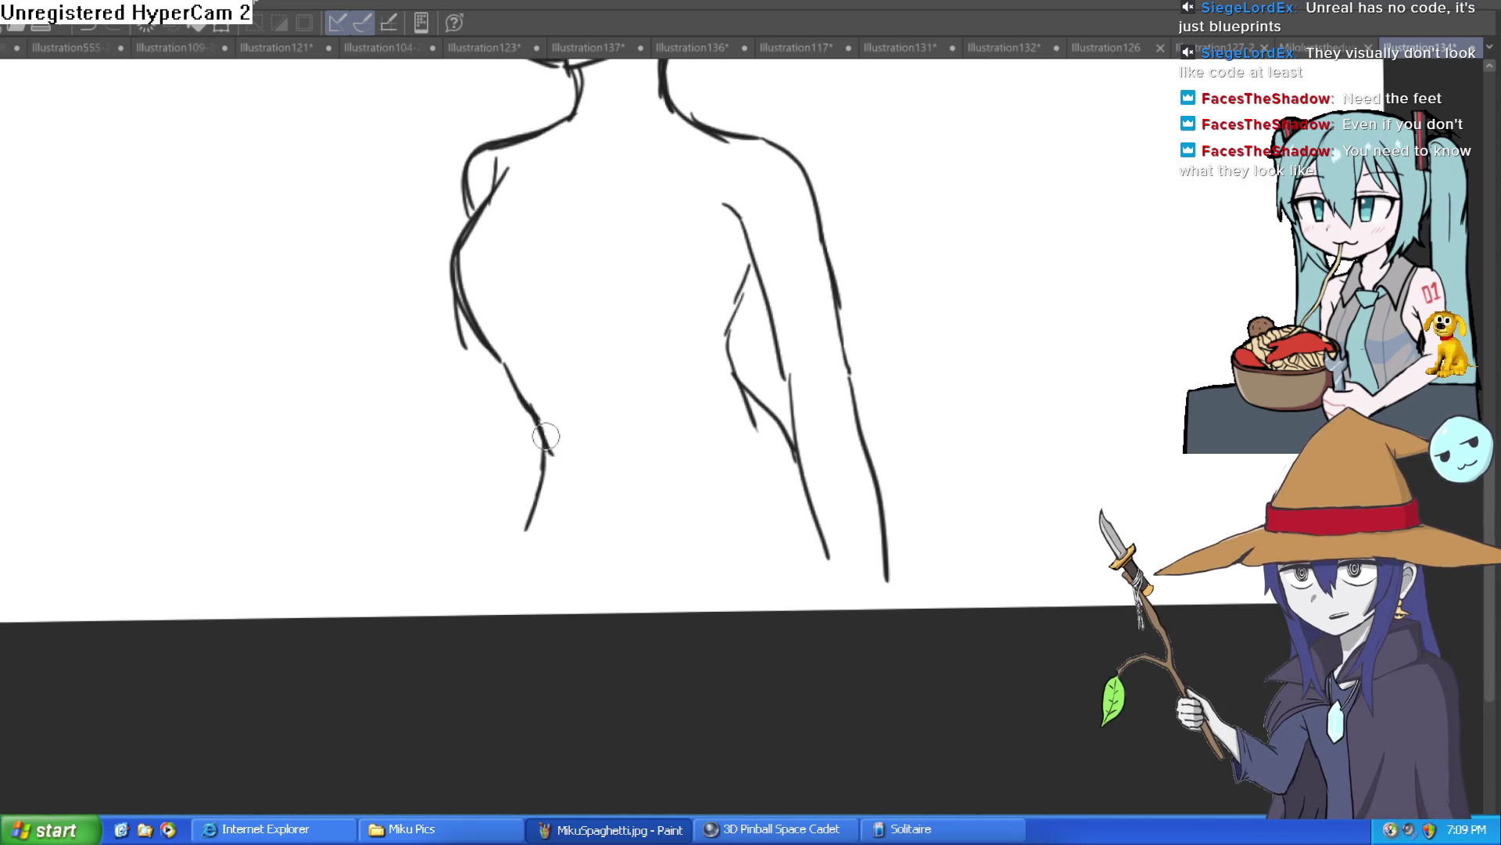
{"action": "left_click_drag", "start_coordinate": [545, 436], "coordinate": [540, 508]}
{"action": "scroll", "coordinate": [597, 453], "scroll_direction": "up", "scroll_amount": 3}
{"action": "mouse_move", "coordinate": [494, 280]}
{"action": "left_mouse_down"}
{"action": "mouse_move", "coordinate": [449, 344]}
{"action": "mouse_move", "coordinate": [444, 391]}
{"action": "mouse_move", "coordinate": [469, 450]}
{"action": "left_mouse_up"}
{"action": "key", "text": "ctrl+z"}
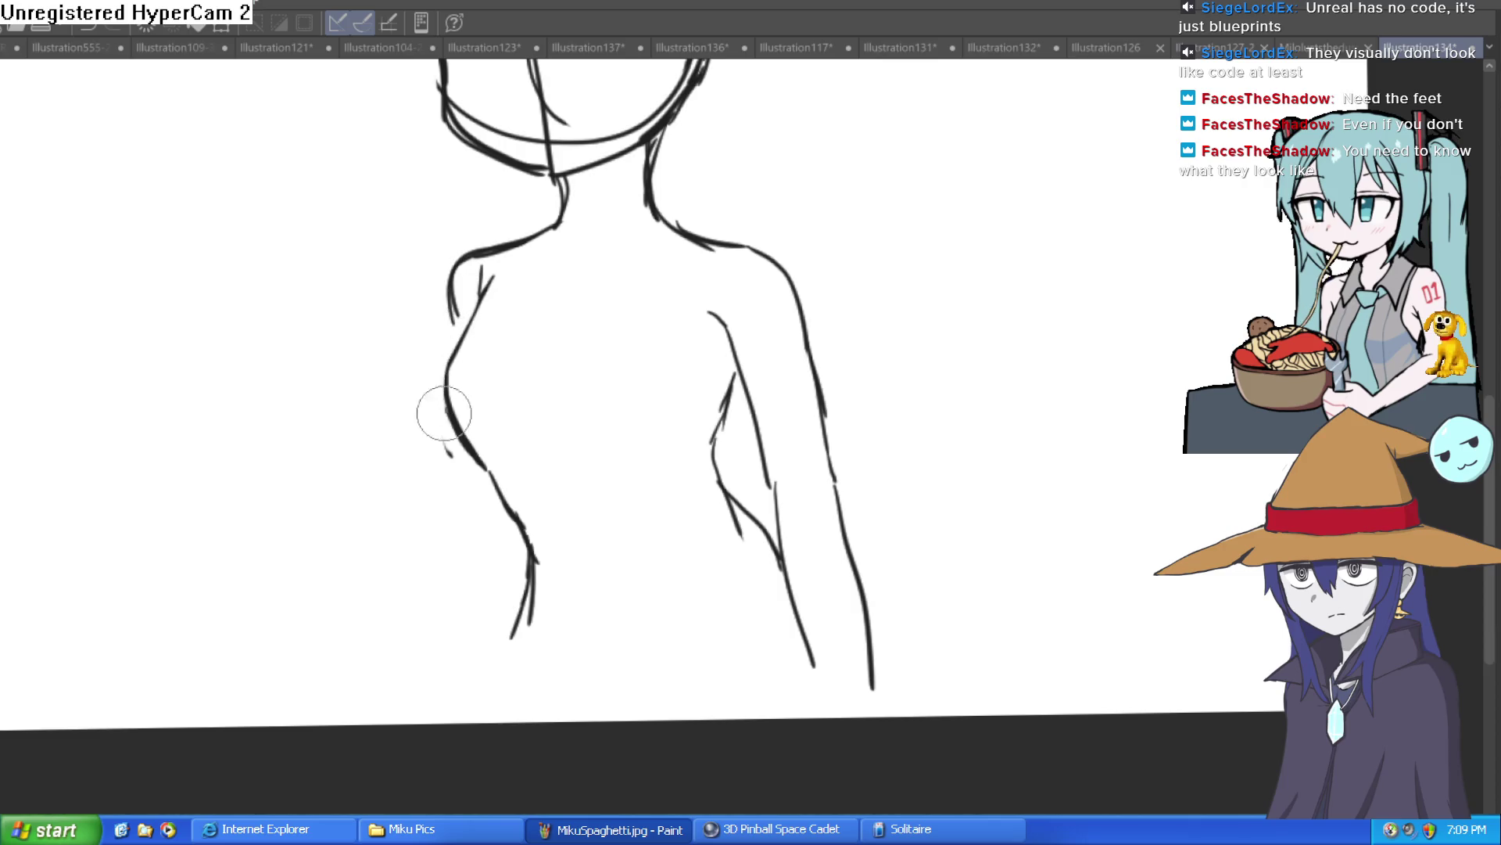
{"action": "scroll", "coordinate": [575, 396], "scroll_direction": "down", "scroll_amount": 5}
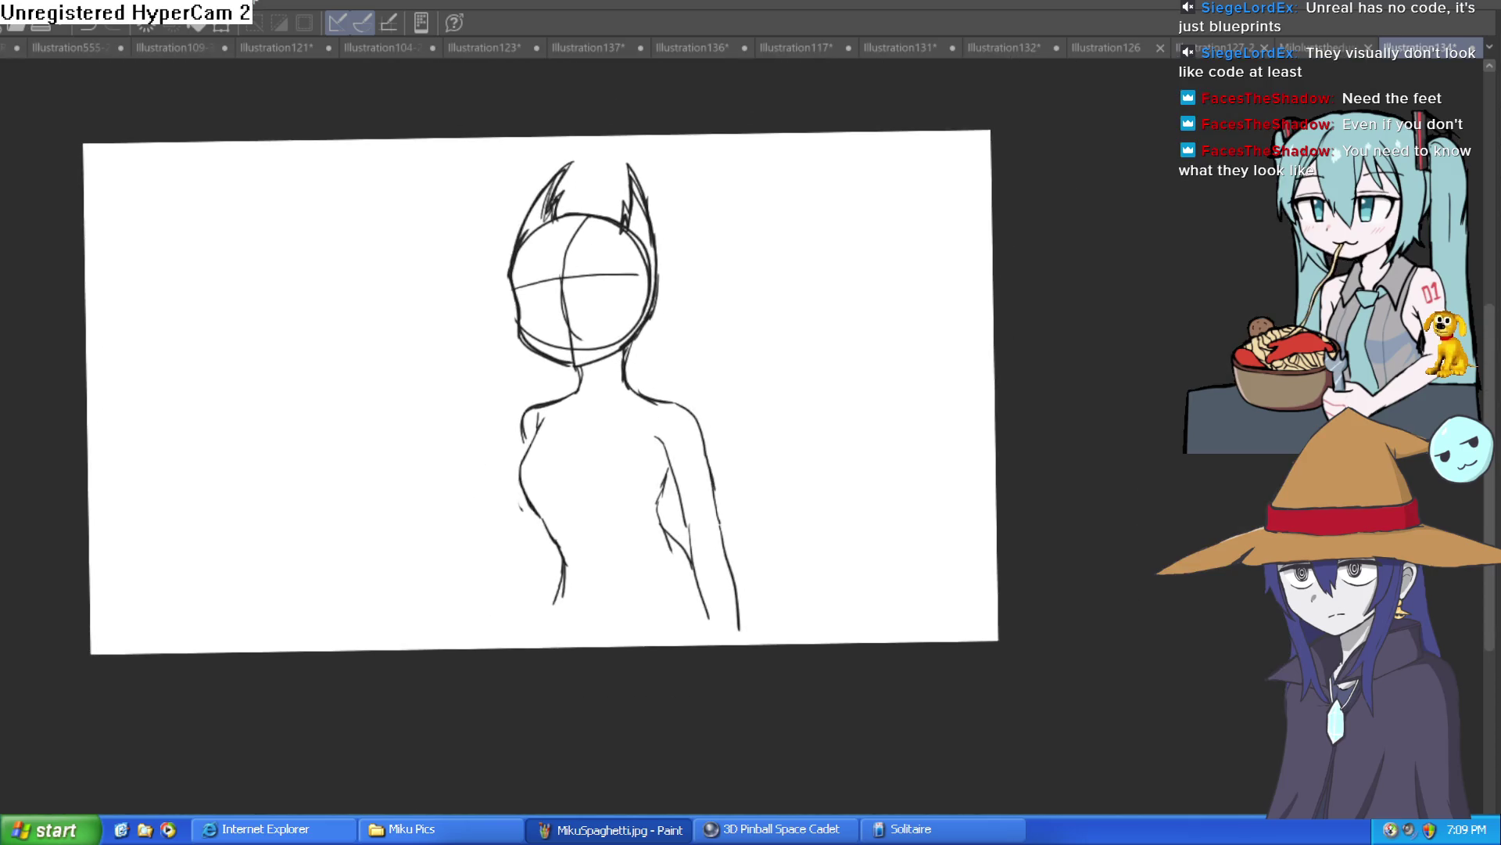
{"action": "left_click_drag", "start_coordinate": [717, 440], "coordinate": [686, 416]}
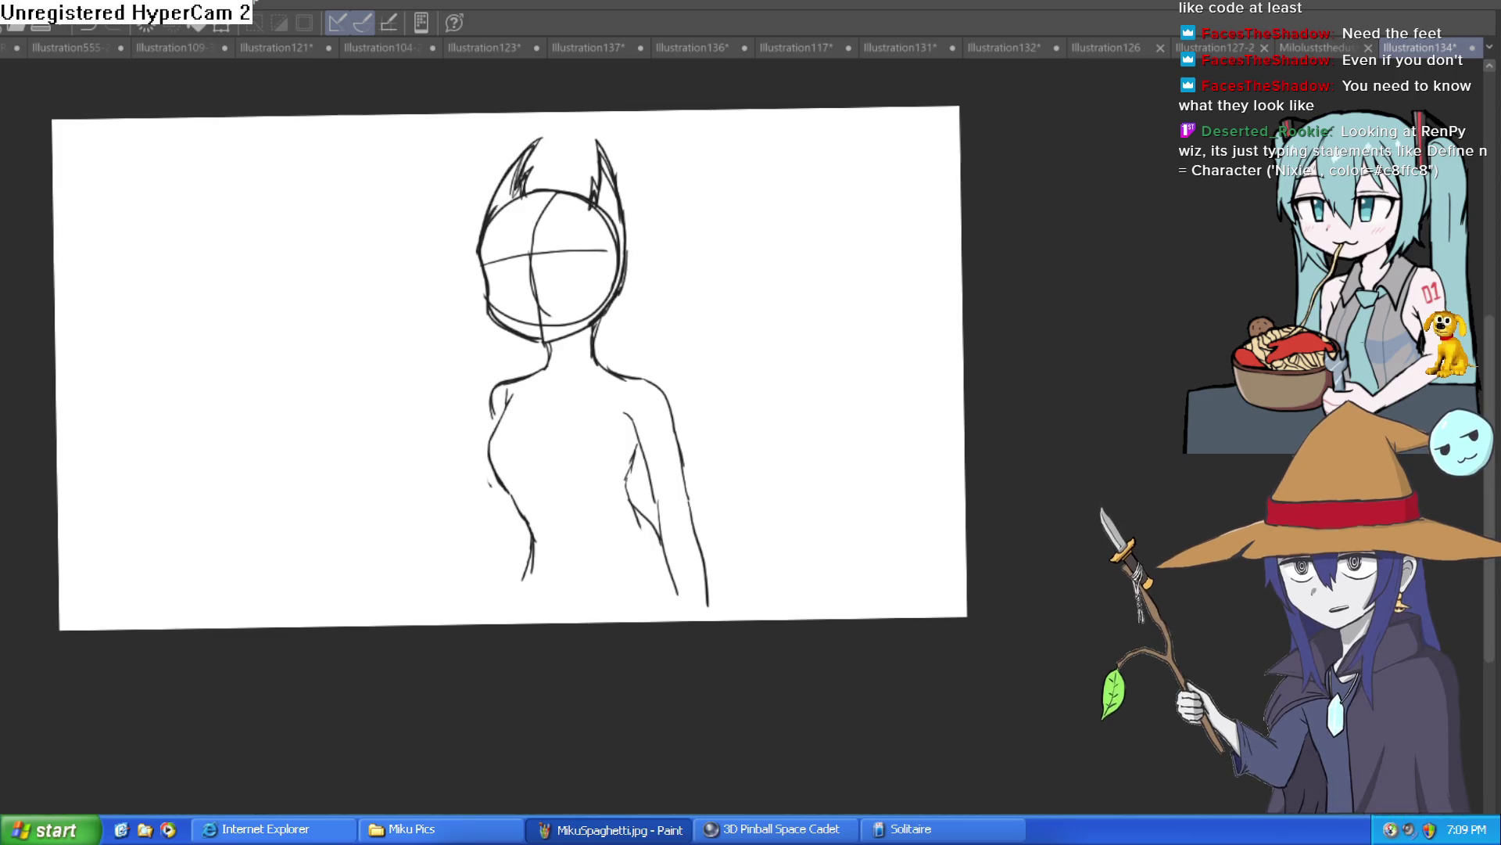
{"action": "key", "text": "alt+Tab"}
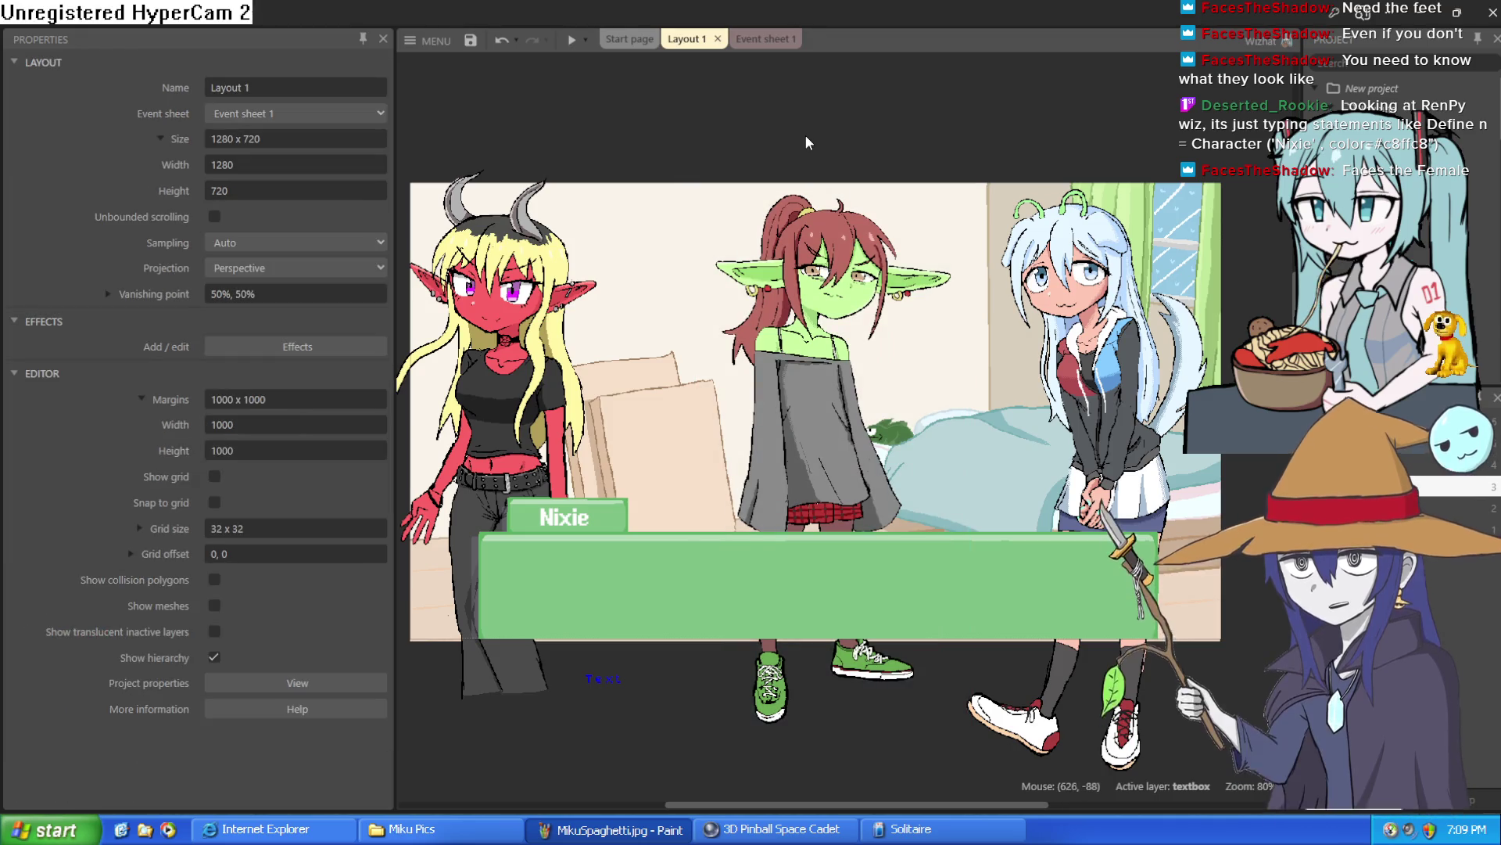
{"action": "mouse_move", "coordinate": [772, 119]}
{"action": "left_mouse_down"}
{"action": "mouse_move", "coordinate": [791, 136]}
{"action": "mouse_move", "coordinate": [782, 147]}
{"action": "left_mouse_up"}
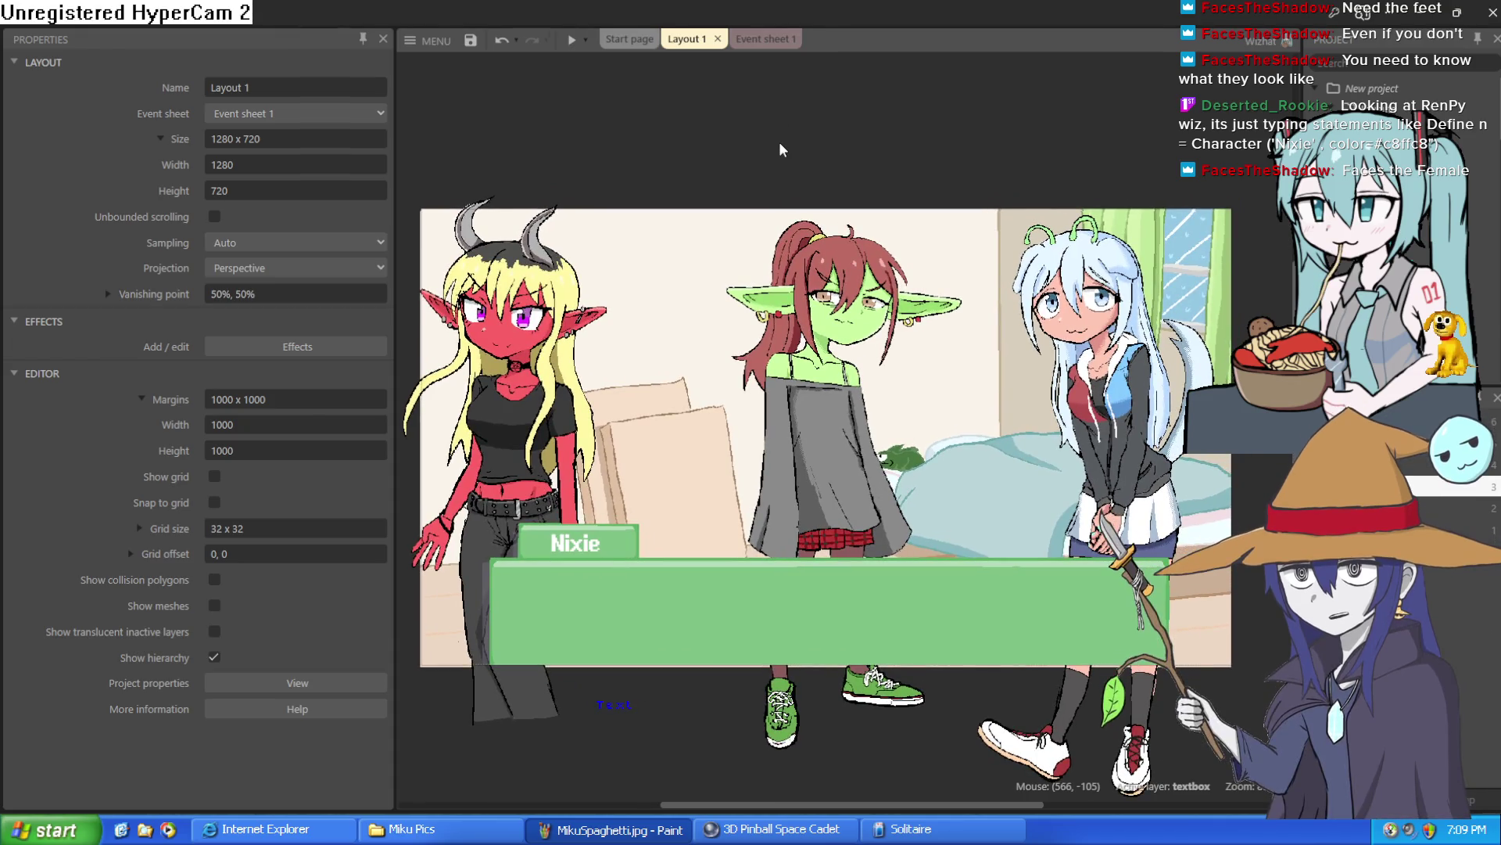
{"action": "left_click", "coordinate": [775, 43]}
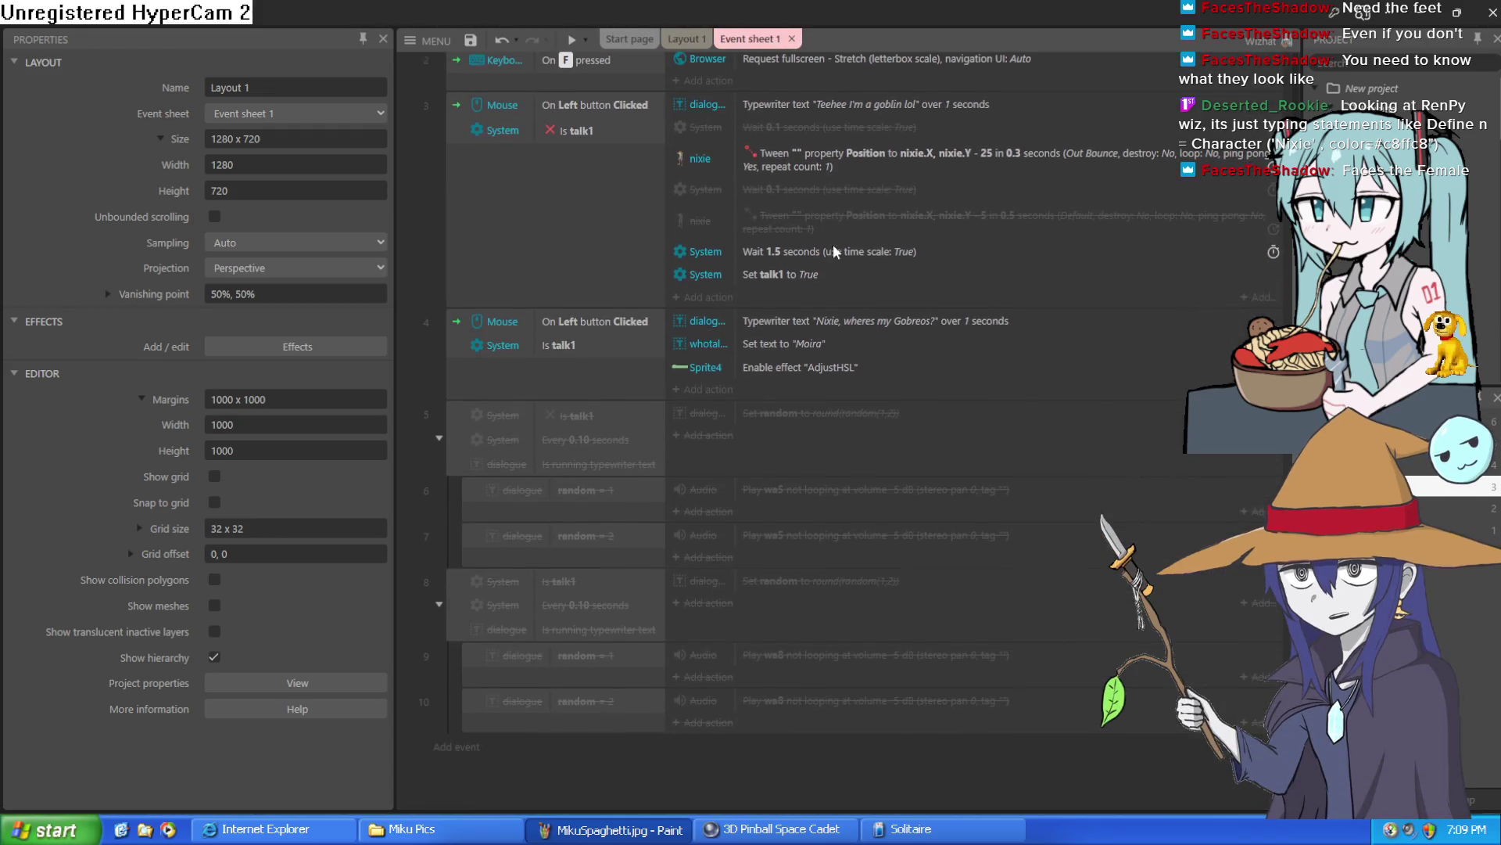
{"action": "left_click", "coordinate": [686, 39]}
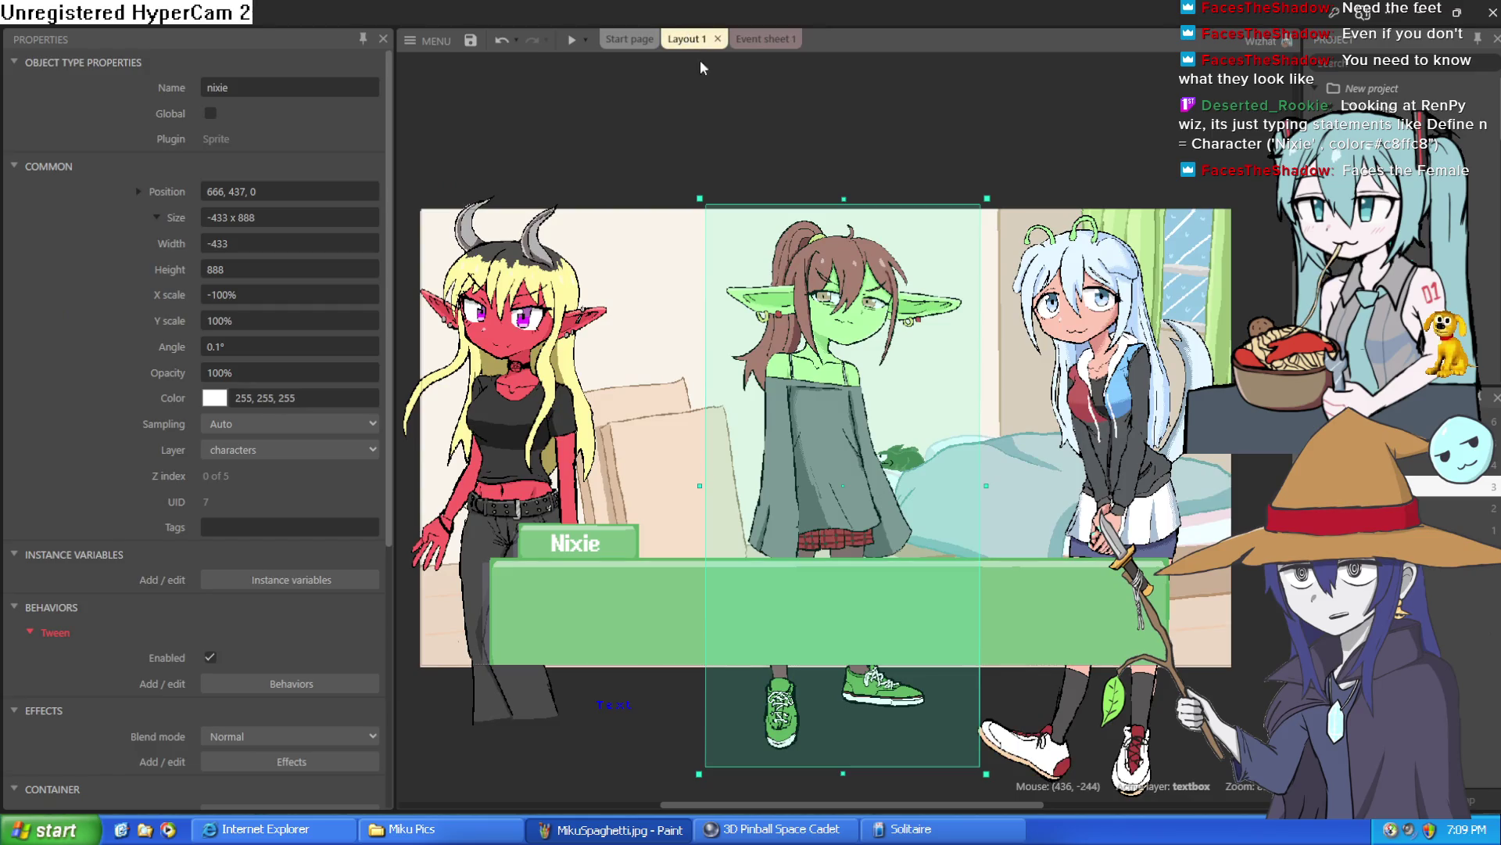
{"action": "left_click", "coordinate": [749, 133]}
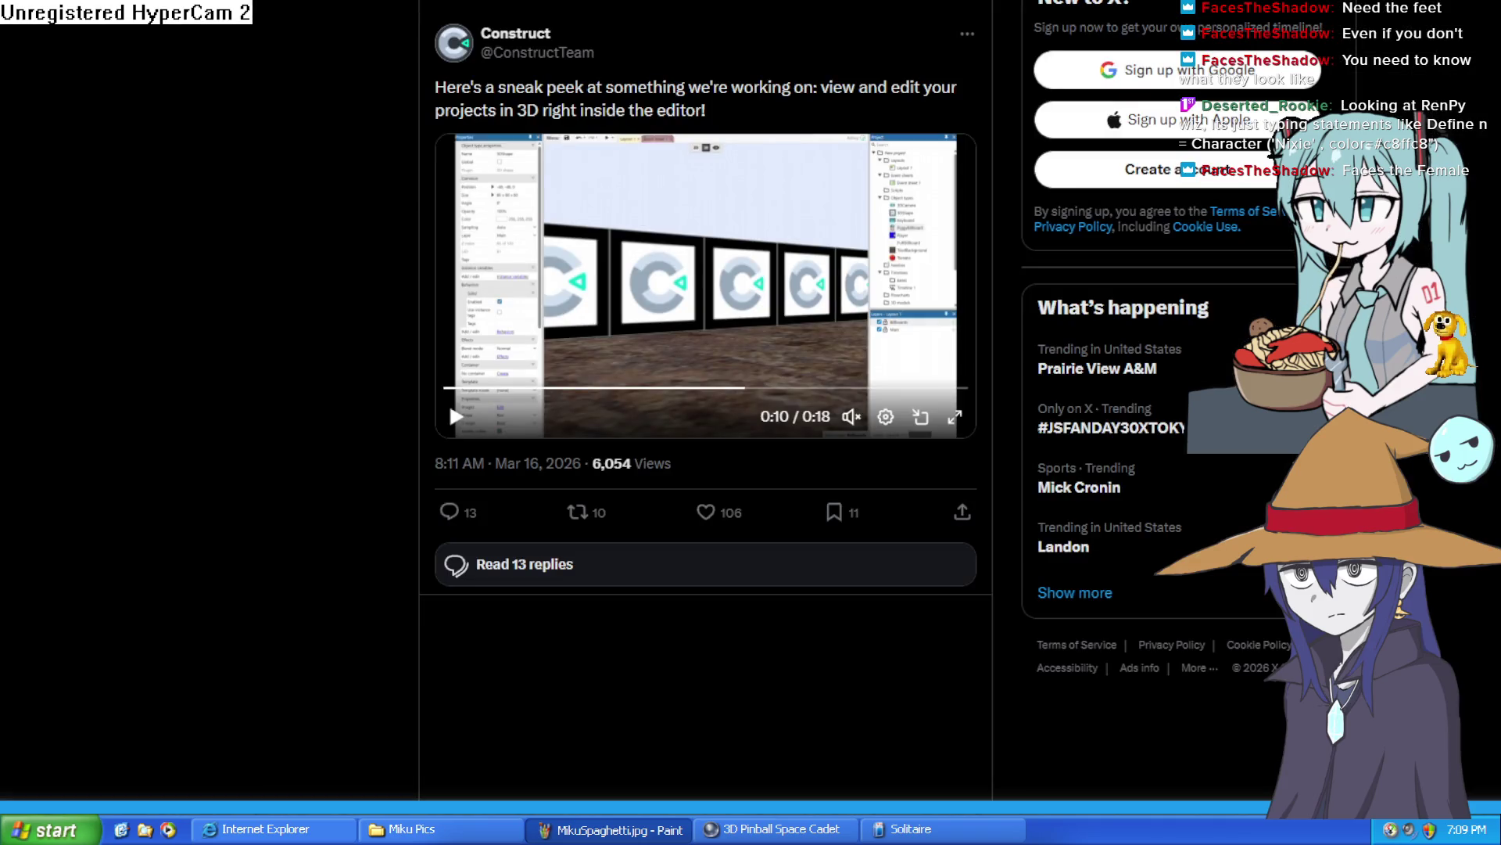
Step: Play the Construct 3D editor preview video in the post and pause it at 0:01
{"action": "left_click", "coordinate": [454, 417]}
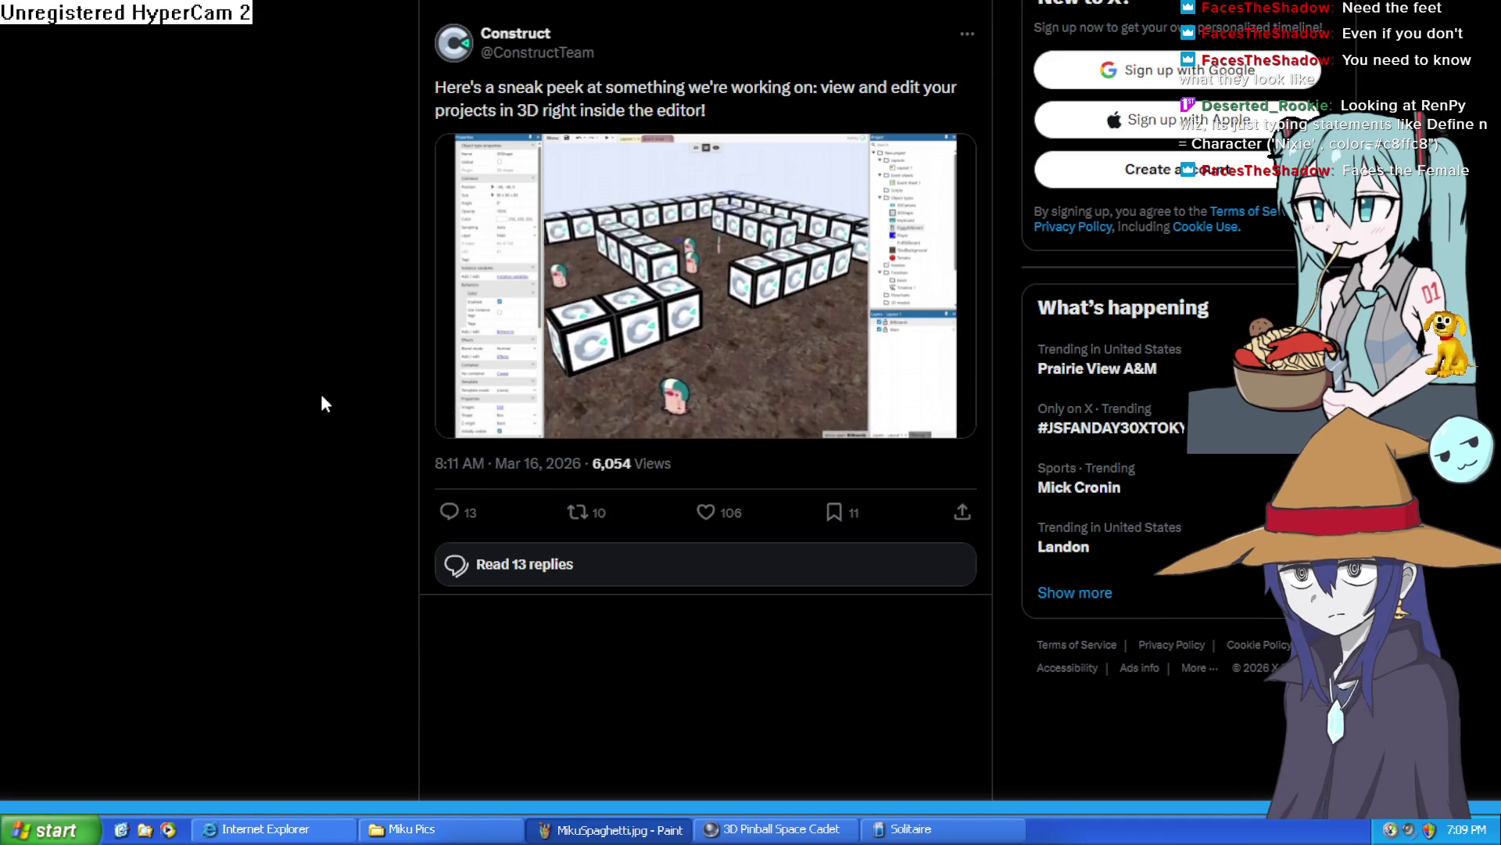
{"action": "scroll", "coordinate": [324, 402], "scroll_direction": "up", "scroll_amount": 4}
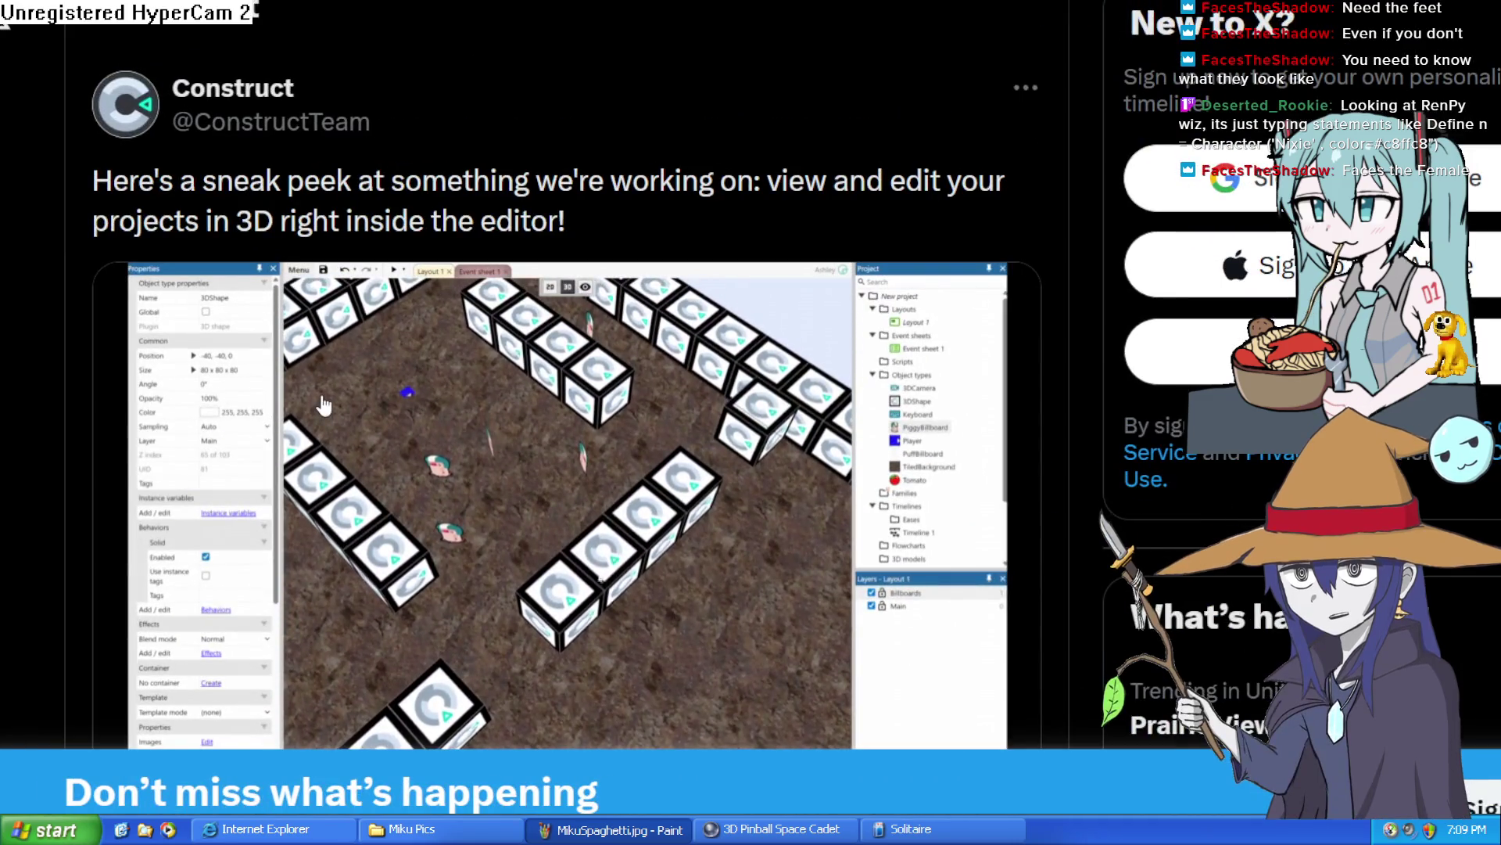
{"action": "scroll", "coordinate": [499, 406], "scroll_direction": "down", "scroll_amount": 5}
{"action": "scroll", "coordinate": [67, 402], "scroll_direction": "up", "scroll_amount": 3}
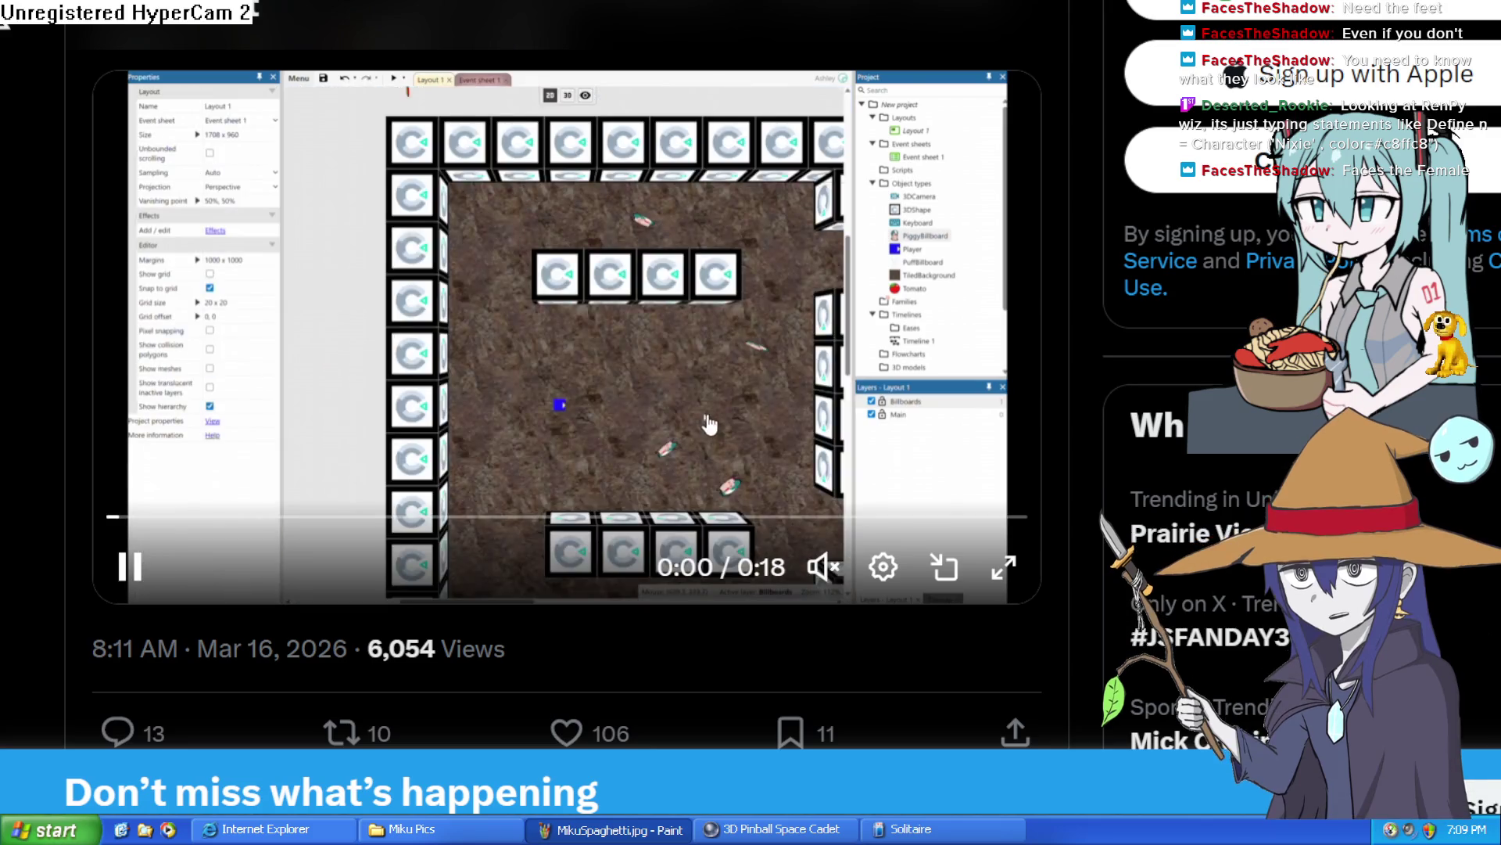
{"action": "left_click", "coordinate": [671, 397]}
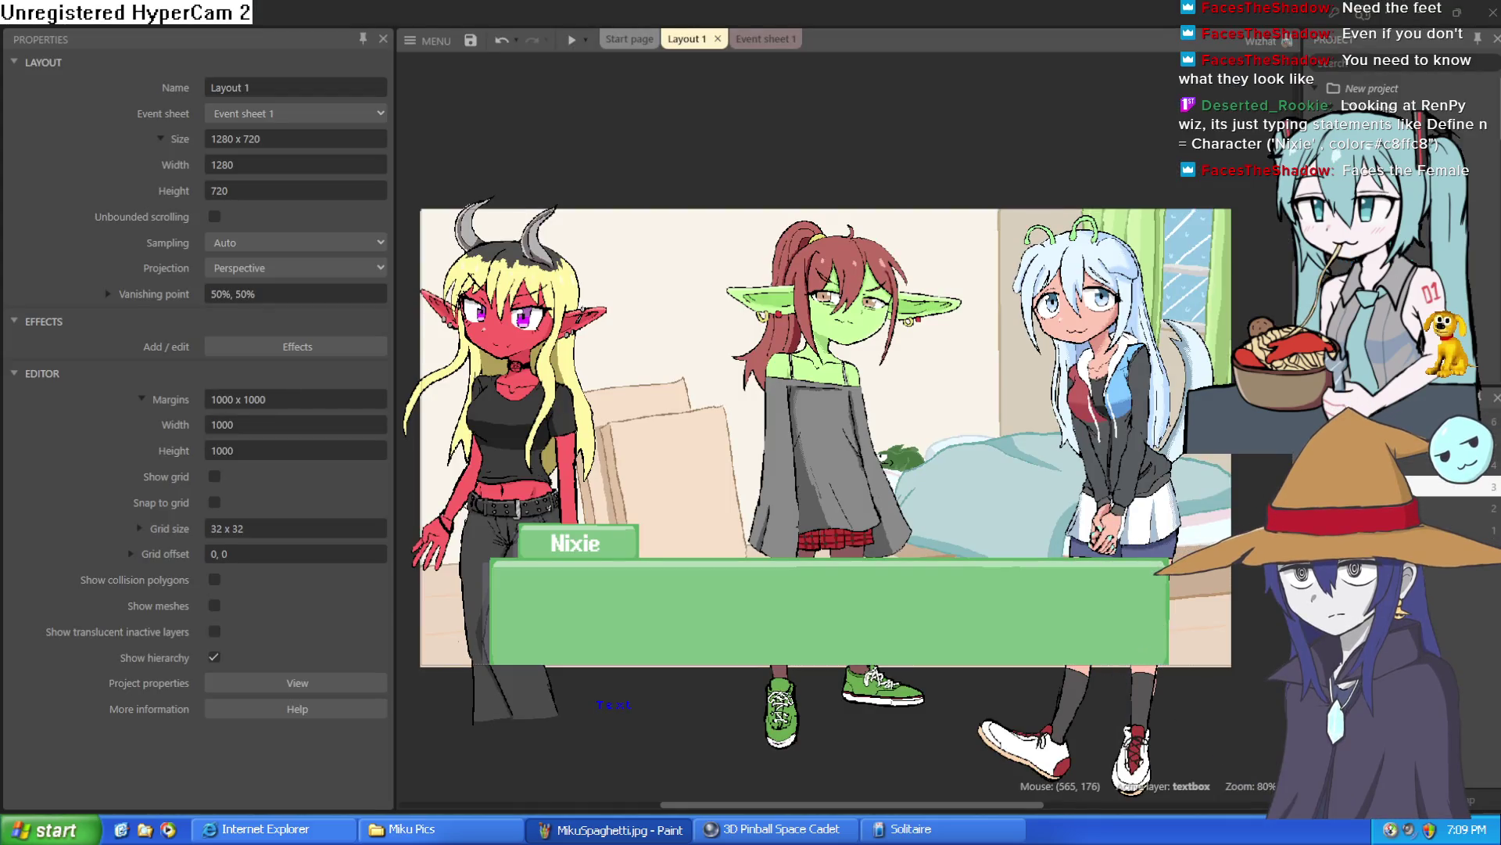
Step: Inspect the nixie sprite, Event sheet 1 and Layout 1, then return to Clip Studio Paint
{"action": "left_click", "coordinate": [775, 311]}
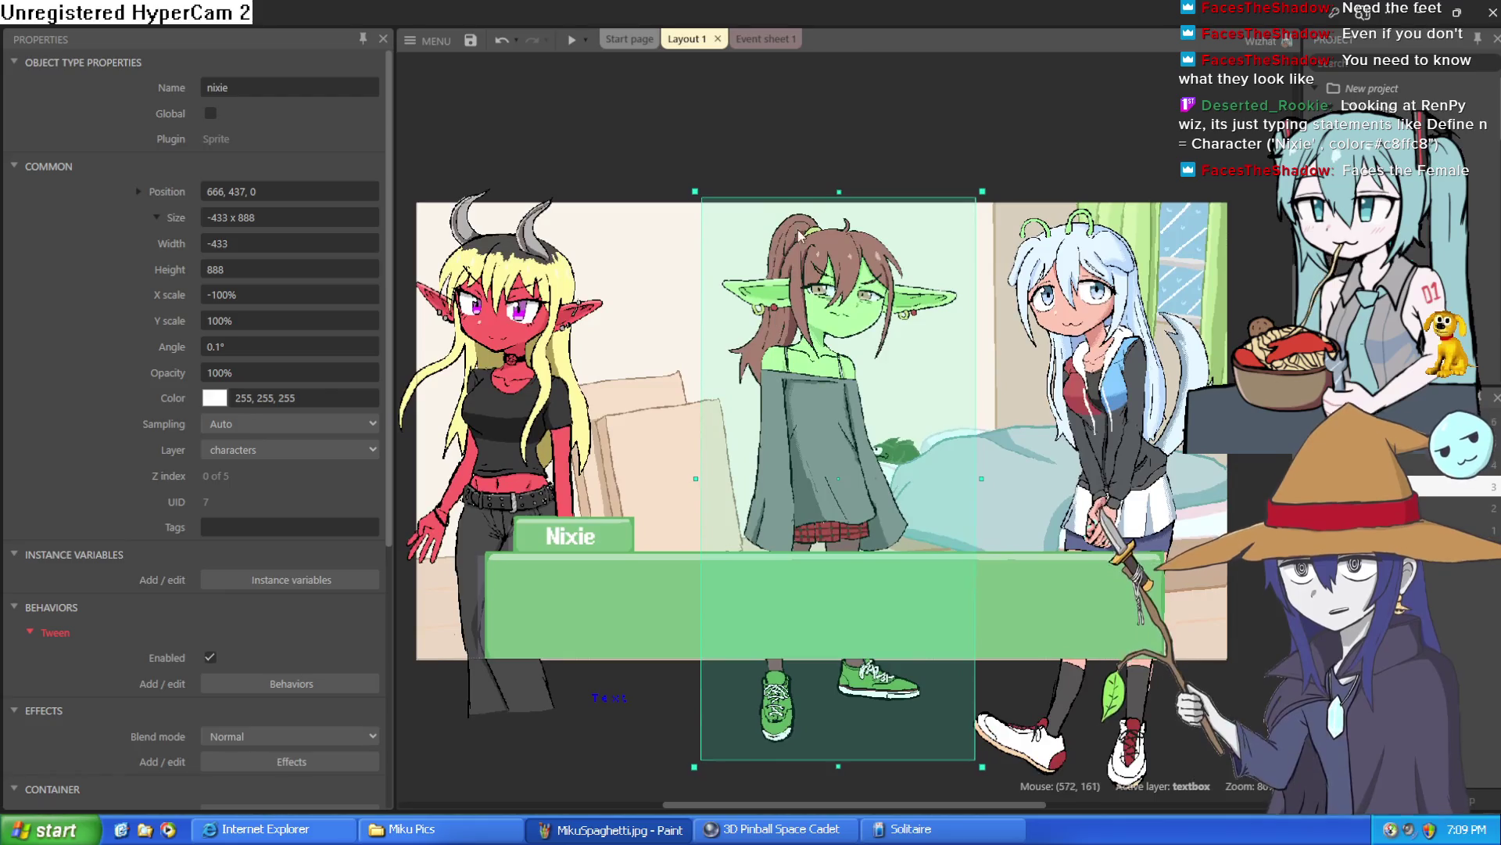
{"action": "left_click", "coordinate": [763, 39]}
{"action": "left_click", "coordinate": [682, 39]}
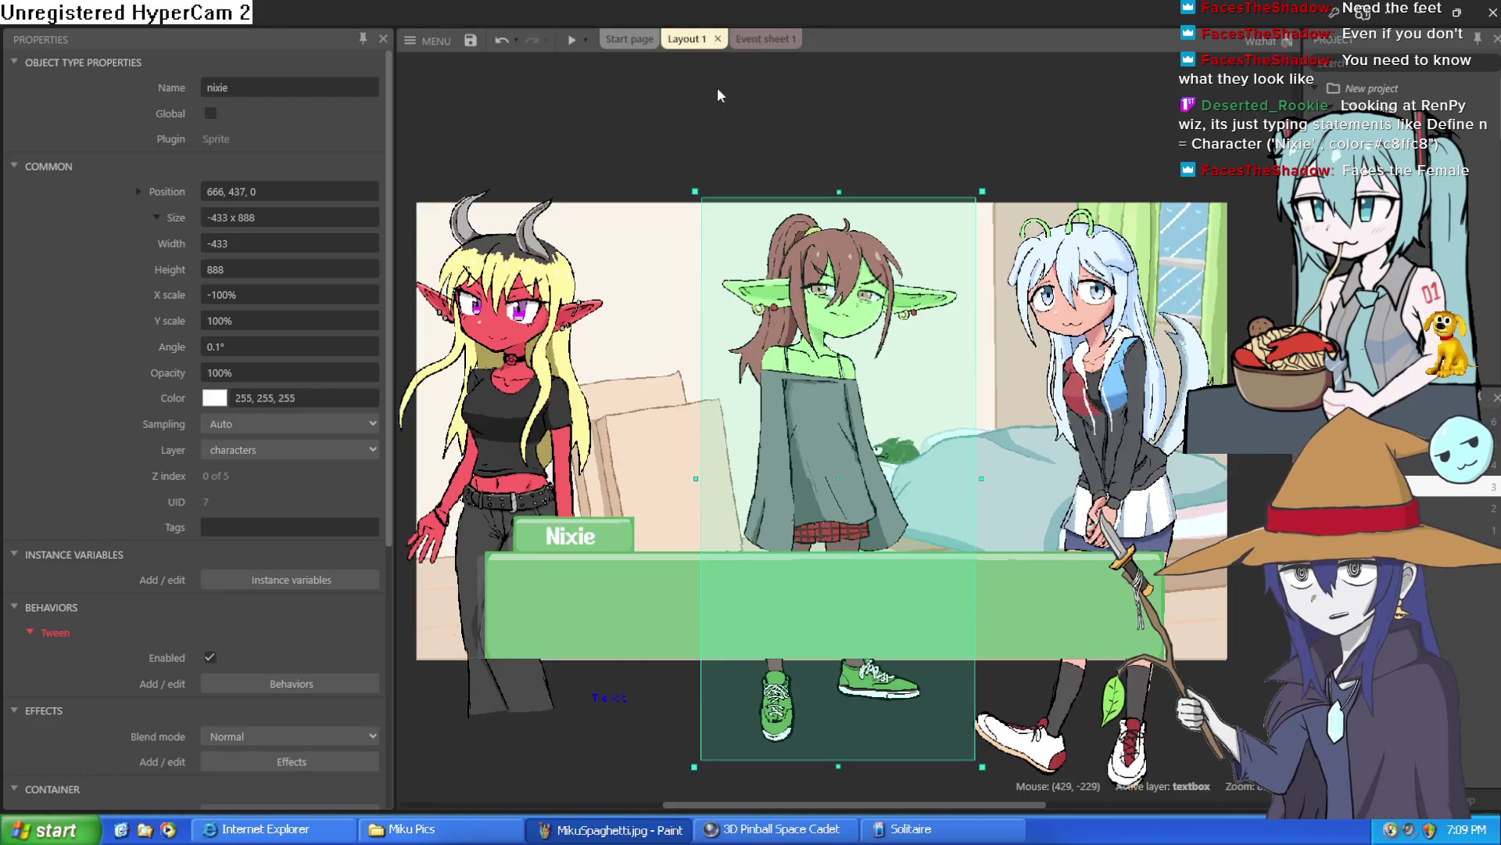
{"action": "left_click", "coordinate": [801, 149]}
{"action": "scroll", "coordinate": [792, 141], "scroll_direction": "down", "scroll_amount": 2}
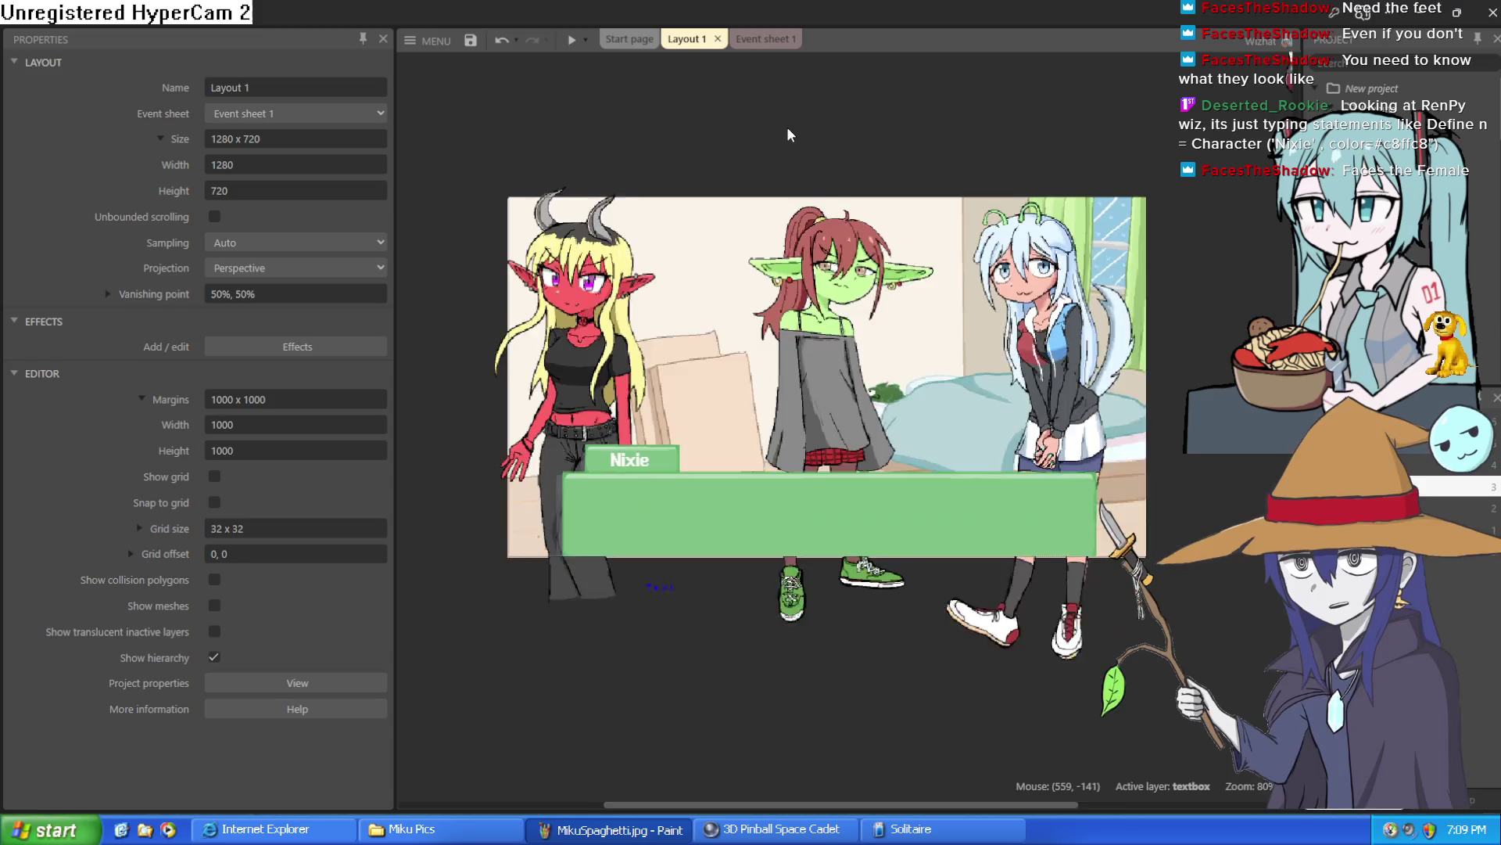
{"action": "scroll", "coordinate": [787, 128], "scroll_direction": "up", "scroll_amount": 1}
{"action": "scroll", "coordinate": [787, 128], "scroll_direction": "down", "scroll_amount": 2}
{"action": "scroll", "coordinate": [787, 130], "scroll_direction": "up", "scroll_amount": 1}
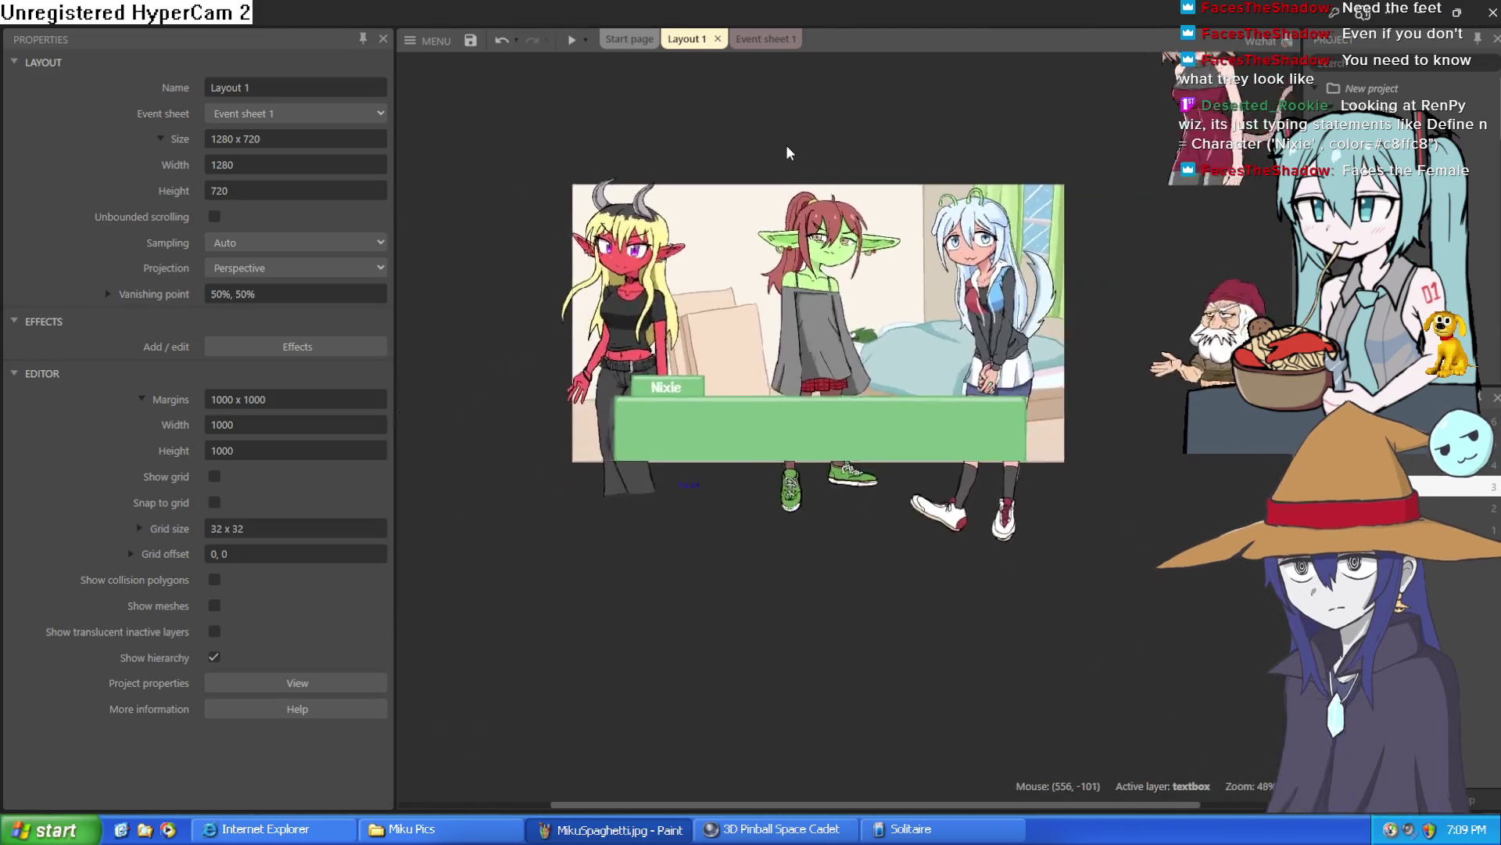
{"action": "scroll", "coordinate": [786, 144], "scroll_direction": "up", "scroll_amount": 2}
{"action": "key", "text": "alt+Tab"}
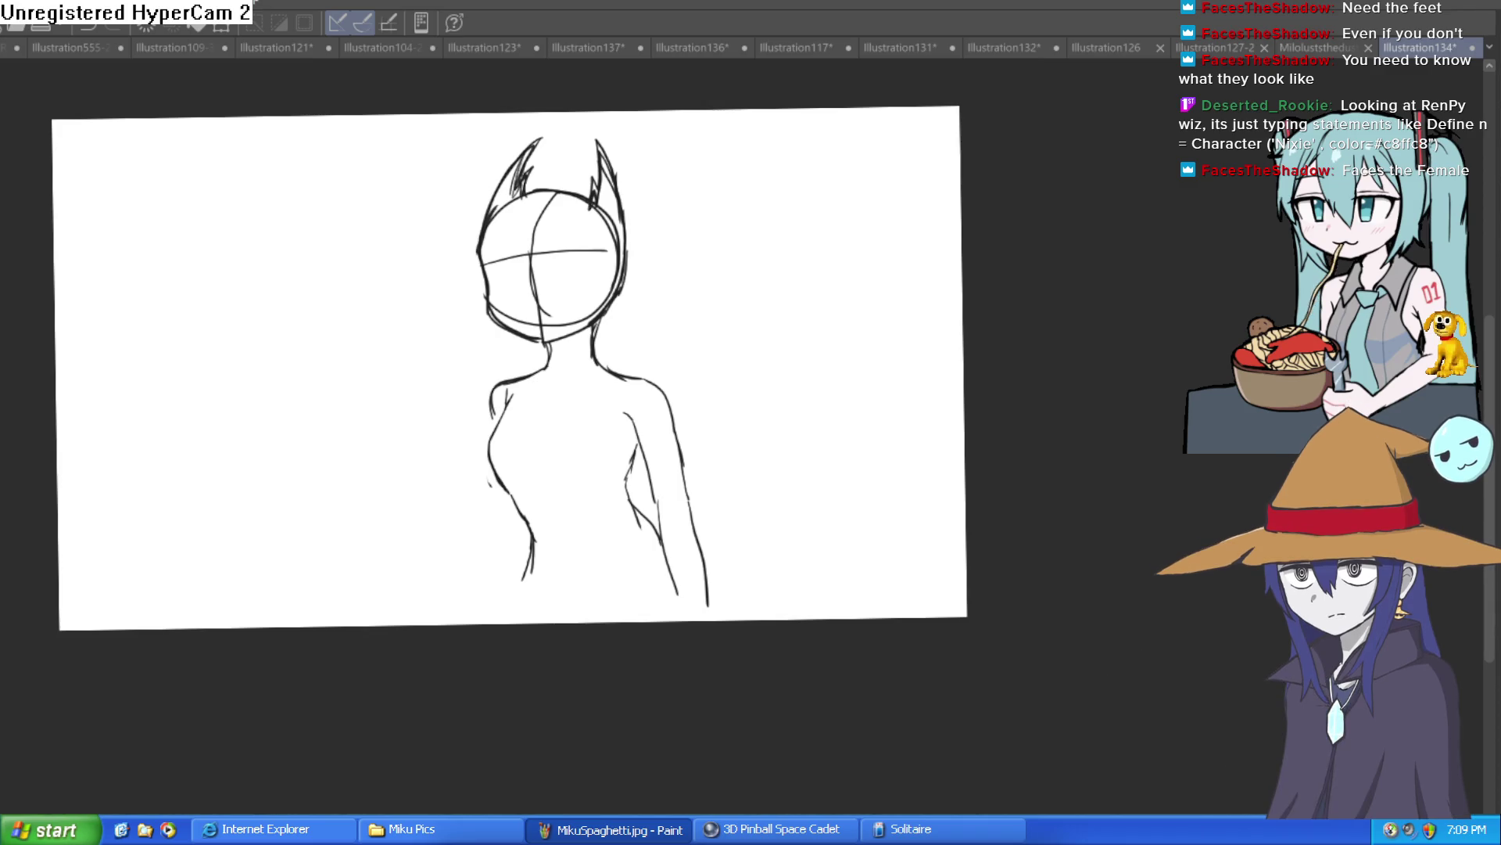
Step: Sketch the dashed curve along the torso's bottom edge and extend strokes down the right arm
{"action": "mouse_move", "coordinate": [580, 582]}
{"action": "left_mouse_down"}
{"action": "mouse_move", "coordinate": [511, 514]}
{"action": "mouse_move", "coordinate": [524, 439]}
{"action": "mouse_move", "coordinate": [526, 456]}
{"action": "mouse_move", "coordinate": [421, 461]}
{"action": "left_mouse_up"}
{"action": "mouse_move", "coordinate": [424, 472]}
{"action": "left_mouse_down"}
{"action": "mouse_move", "coordinate": [489, 511]}
{"action": "mouse_move", "coordinate": [531, 502]}
{"action": "left_mouse_up"}
{"action": "left_click_drag", "start_coordinate": [539, 499], "coordinate": [580, 440]}
{"action": "mouse_move", "coordinate": [593, 330]}
{"action": "left_mouse_down"}
{"action": "mouse_move", "coordinate": [644, 386]}
{"action": "mouse_move", "coordinate": [686, 528]}
{"action": "left_mouse_up"}
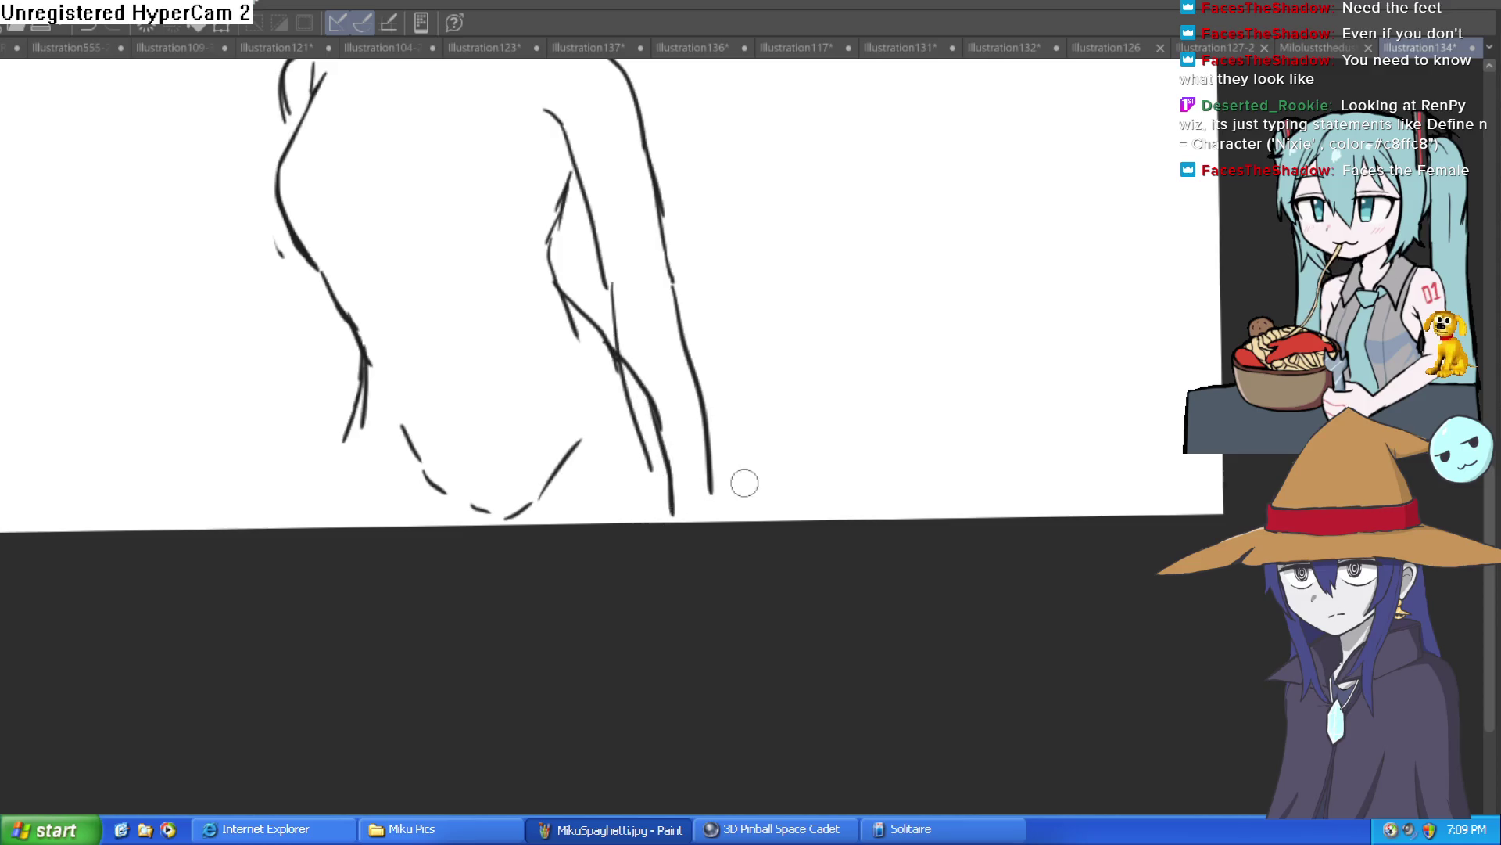
{"action": "key", "text": "ctrl+minus"}
{"action": "mouse_move", "coordinate": [744, 480]}
{"action": "left_mouse_down"}
{"action": "mouse_move", "coordinate": [775, 514]}
{"action": "mouse_move", "coordinate": [780, 563]}
{"action": "mouse_move", "coordinate": [831, 493]}
{"action": "mouse_move", "coordinate": [838, 409]}
{"action": "mouse_move", "coordinate": [760, 331]}
{"action": "left_mouse_up"}
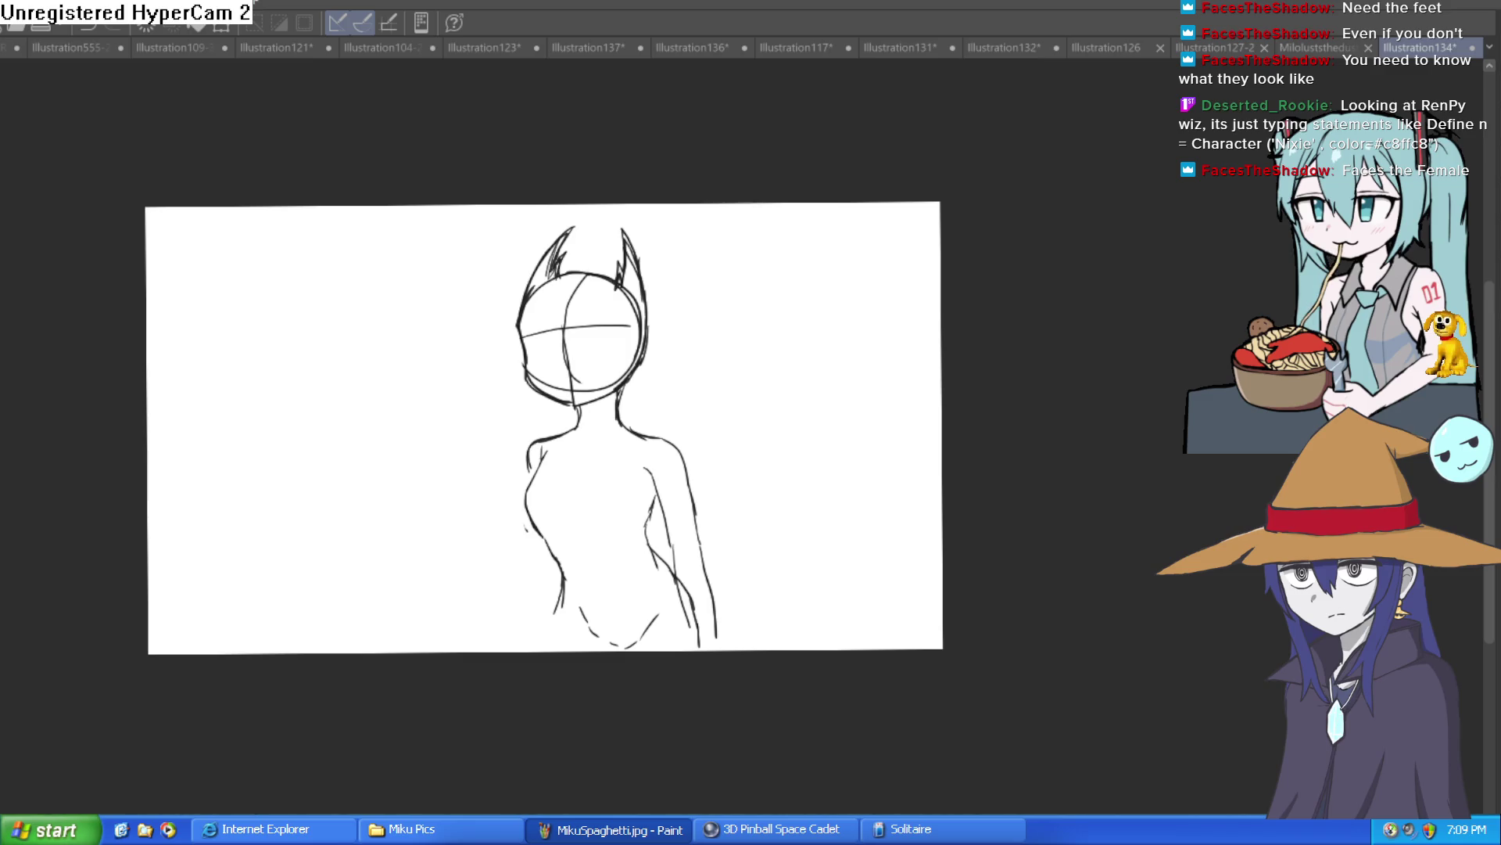
{"action": "key", "text": "ctrl+alt+c"}
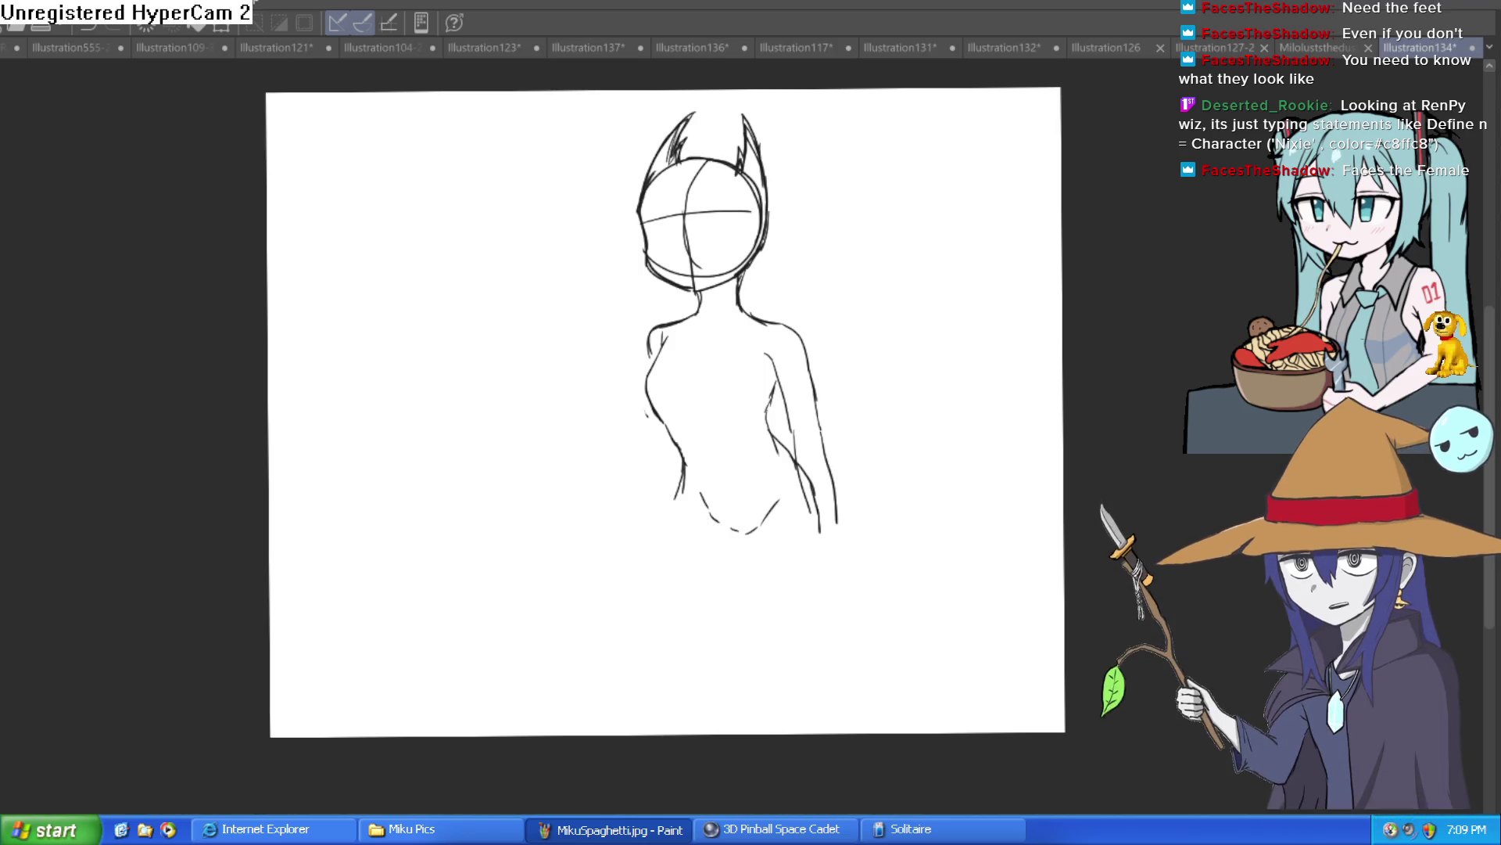
Step: Draw the first leg lines down from the hip: a long outer line and the leg's right edge
{"action": "left_click_drag", "start_coordinate": [934, 484], "coordinate": [903, 583]}
{"action": "key", "text": "ctrl+z"}
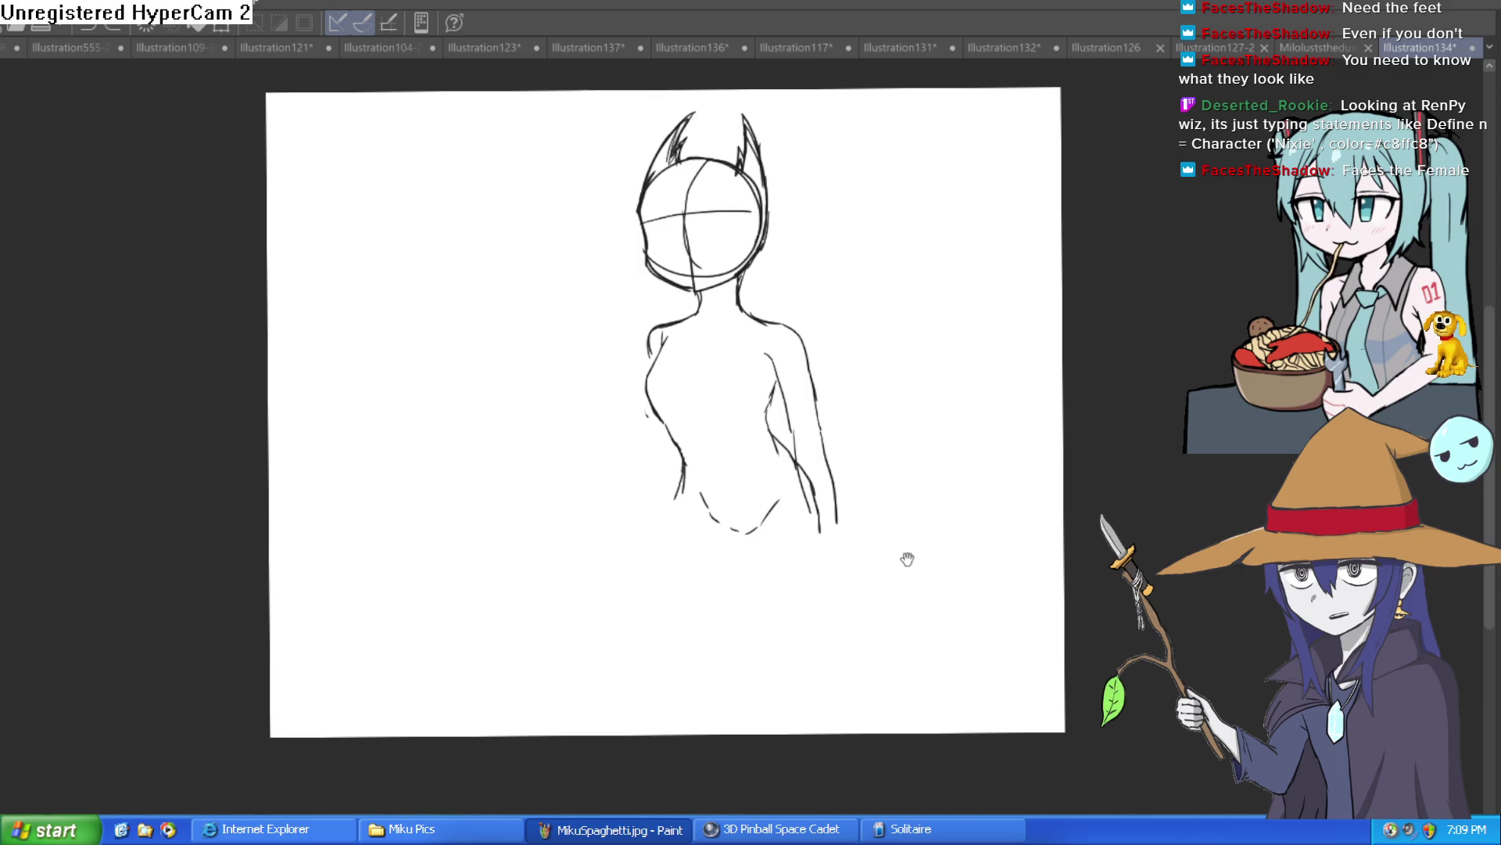
{"action": "scroll", "coordinate": [860, 586], "scroll_direction": "up", "scroll_amount": 3}
{"action": "left_click_drag", "start_coordinate": [763, 292], "coordinate": [780, 467]}
{"action": "scroll", "coordinate": [790, 453], "scroll_direction": "down", "scroll_amount": 2}
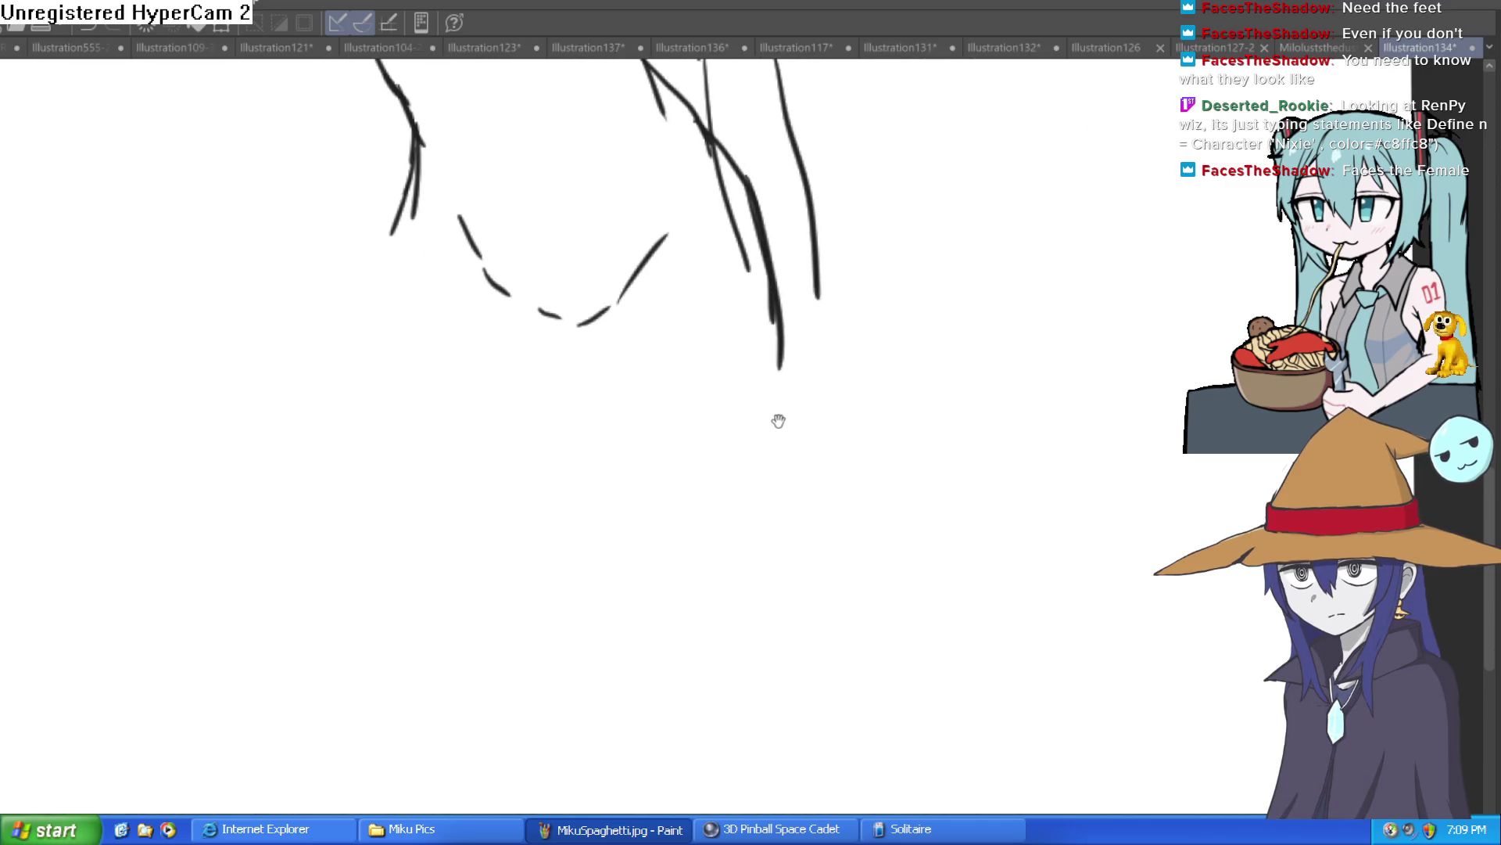
{"action": "left_click_drag", "start_coordinate": [623, 302], "coordinate": [512, 598]}
{"action": "left_click_drag", "start_coordinate": [526, 526], "coordinate": [507, 671]}
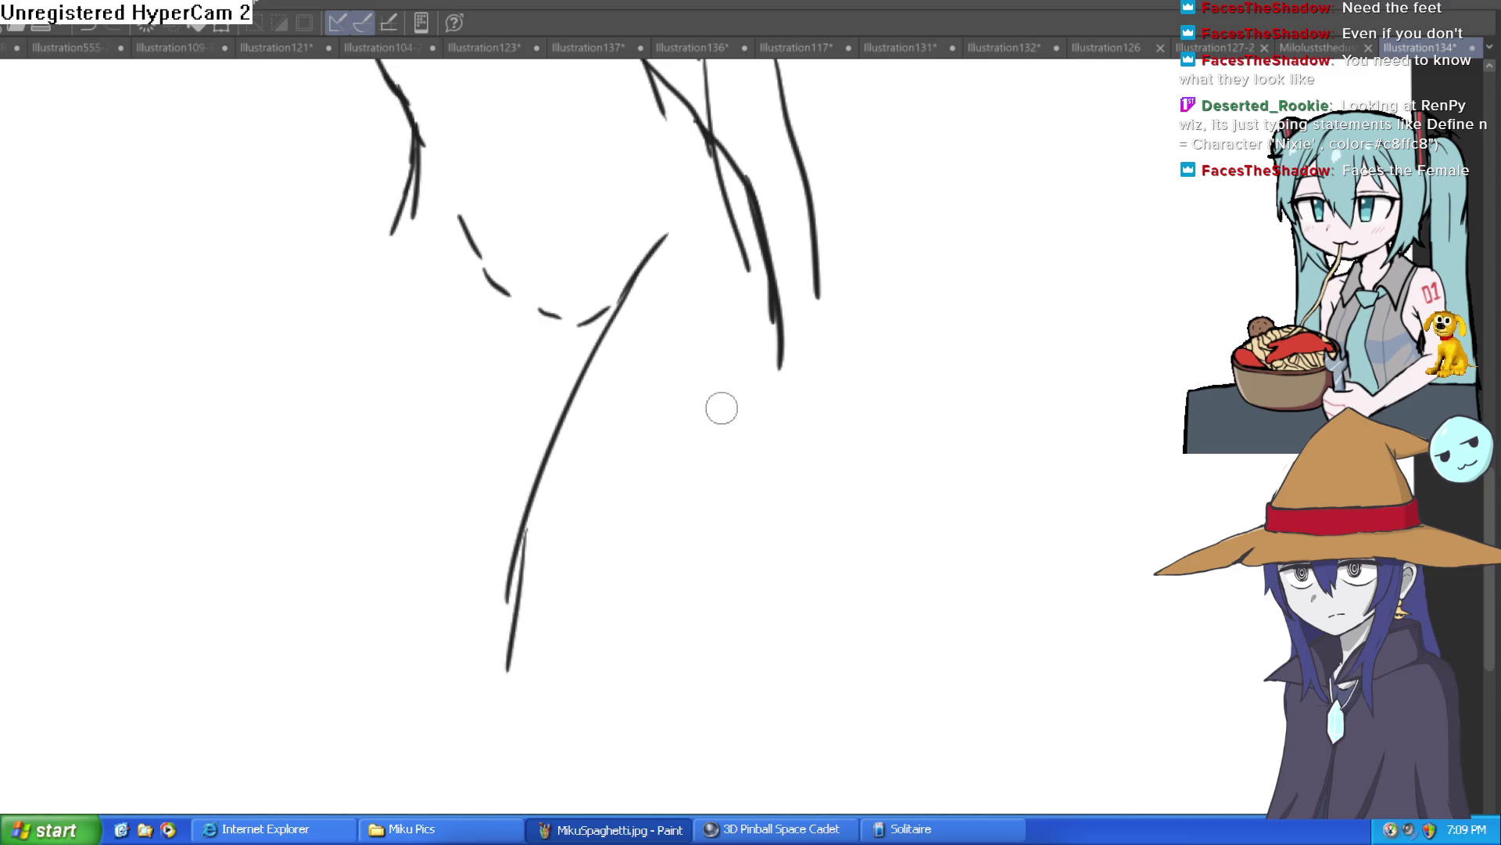
{"action": "scroll", "coordinate": [804, 415], "scroll_direction": "down", "scroll_amount": 3}
{"action": "scroll", "coordinate": [738, 518], "scroll_direction": "up", "scroll_amount": 1}
{"action": "mouse_move", "coordinate": [676, 410]}
{"action": "left_mouse_down"}
{"action": "mouse_move", "coordinate": [711, 497]}
{"action": "mouse_move", "coordinate": [712, 577]}
{"action": "left_mouse_up"}
Step: Draw a longer left leg outline from the hip, discarding short crotch and hip trial strokes
{"action": "scroll", "coordinate": [725, 442], "scroll_direction": "down", "scroll_amount": 2}
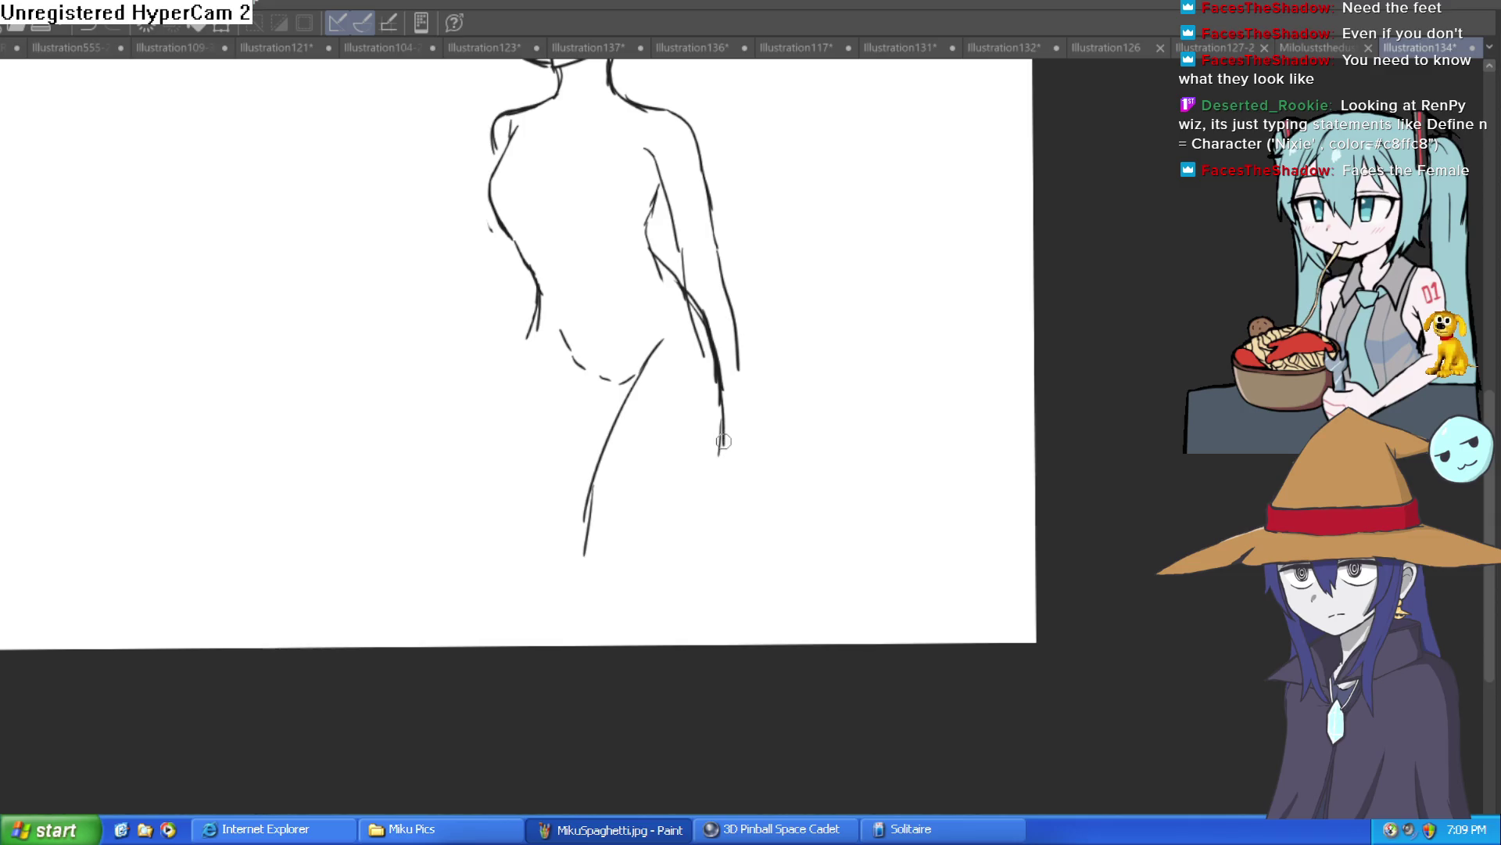
{"action": "scroll", "coordinate": [731, 510], "scroll_direction": "up", "scroll_amount": 4}
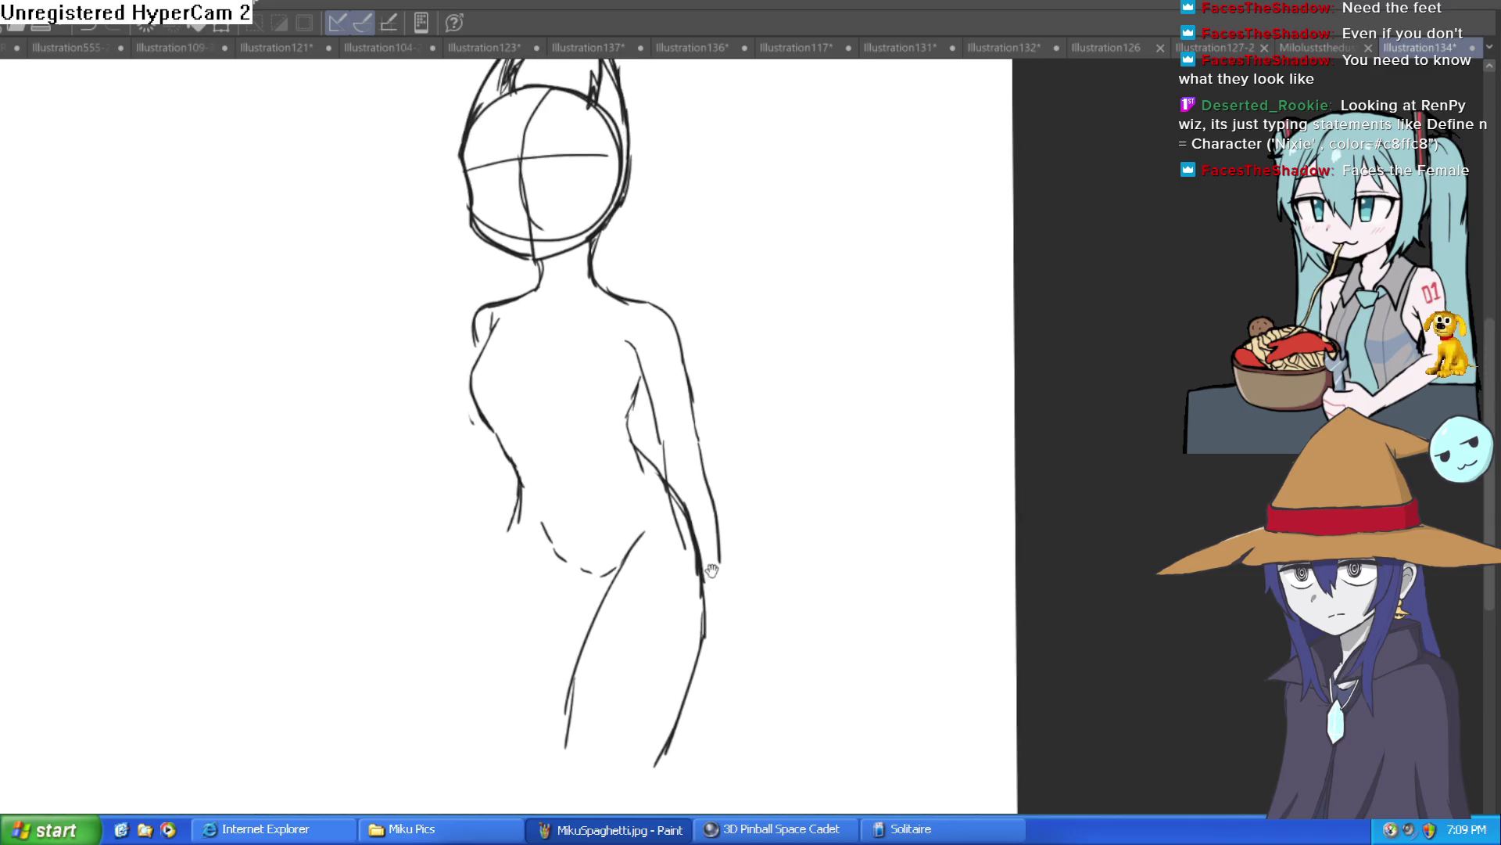
{"action": "scroll", "coordinate": [555, 568], "scroll_direction": "up", "scroll_amount": 3}
{"action": "left_click_drag", "start_coordinate": [492, 455], "coordinate": [626, 590]}
{"action": "key", "text": "ctrl+z"}
{"action": "scroll", "coordinate": [752, 580], "scroll_direction": "down", "scroll_amount": 2}
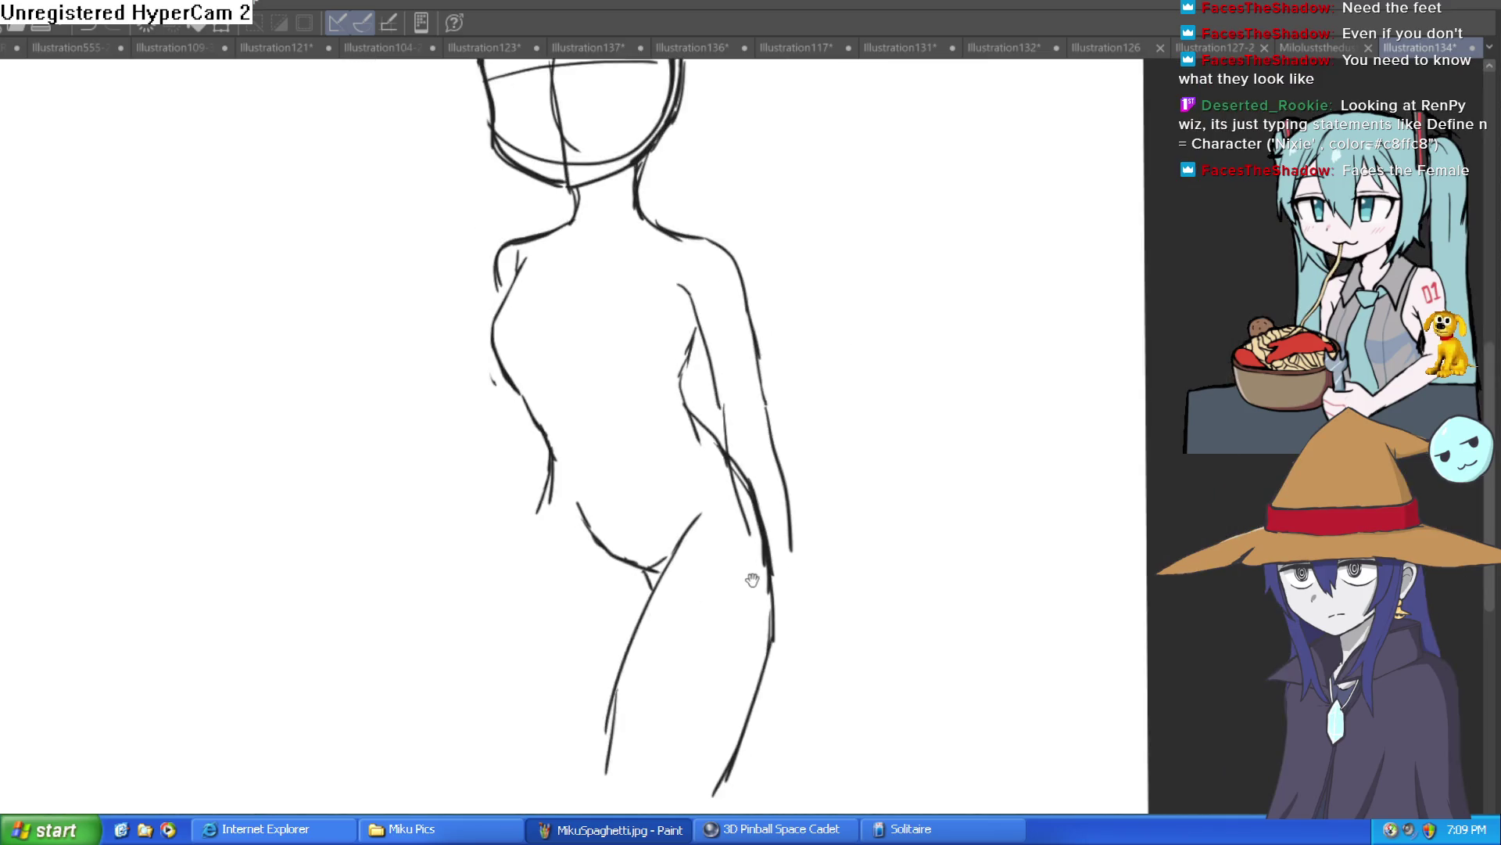
{"action": "left_click_drag", "start_coordinate": [529, 467], "coordinate": [470, 570]}
{"action": "key", "text": "ctrl+z"}
{"action": "left_click_drag", "start_coordinate": [540, 460], "coordinate": [422, 704]}
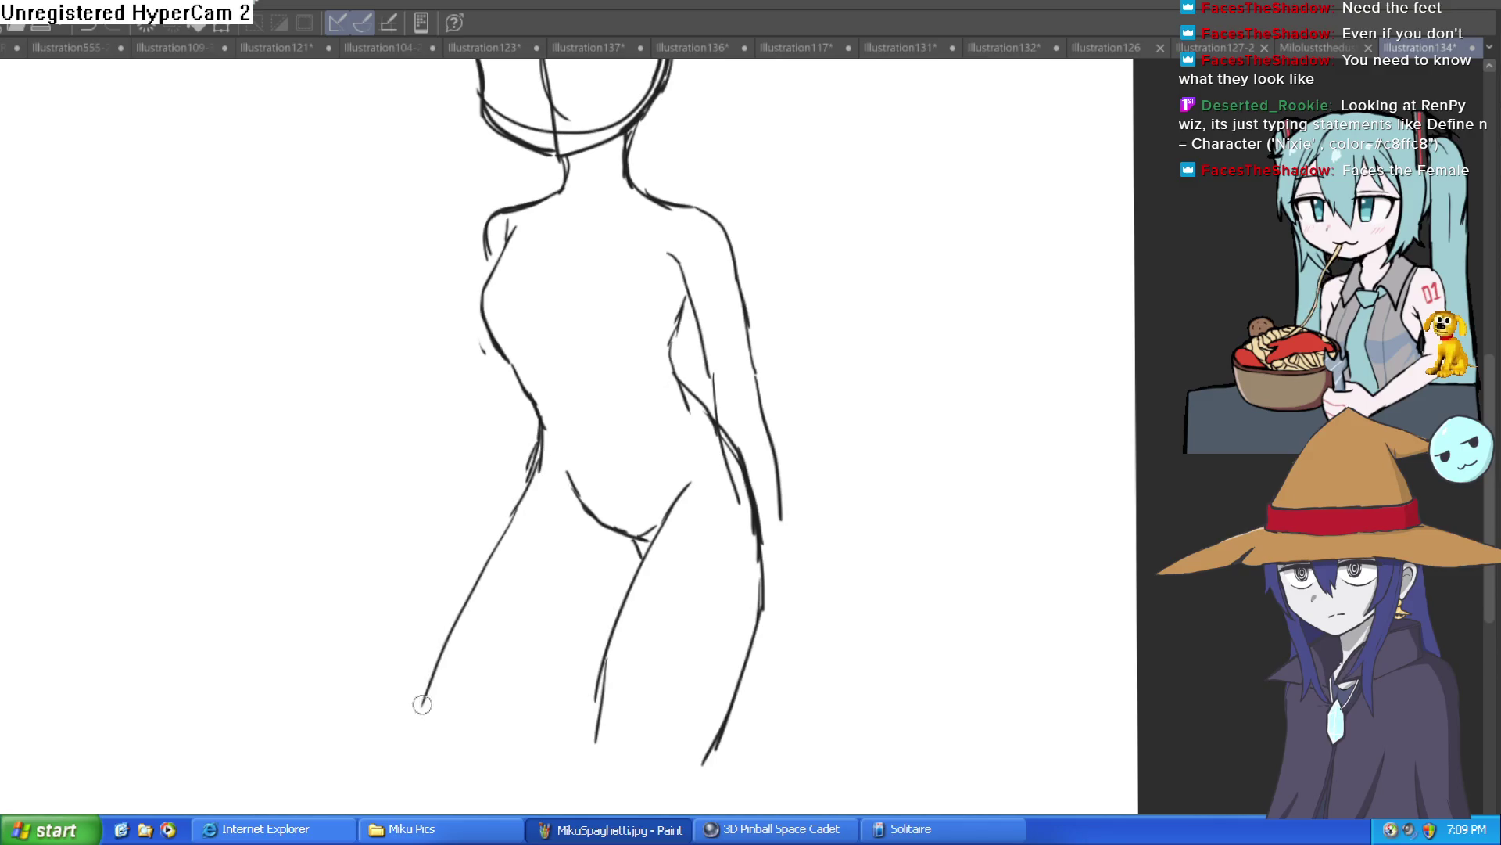
{"action": "scroll", "coordinate": [794, 577], "scroll_direction": "down", "scroll_amount": 5}
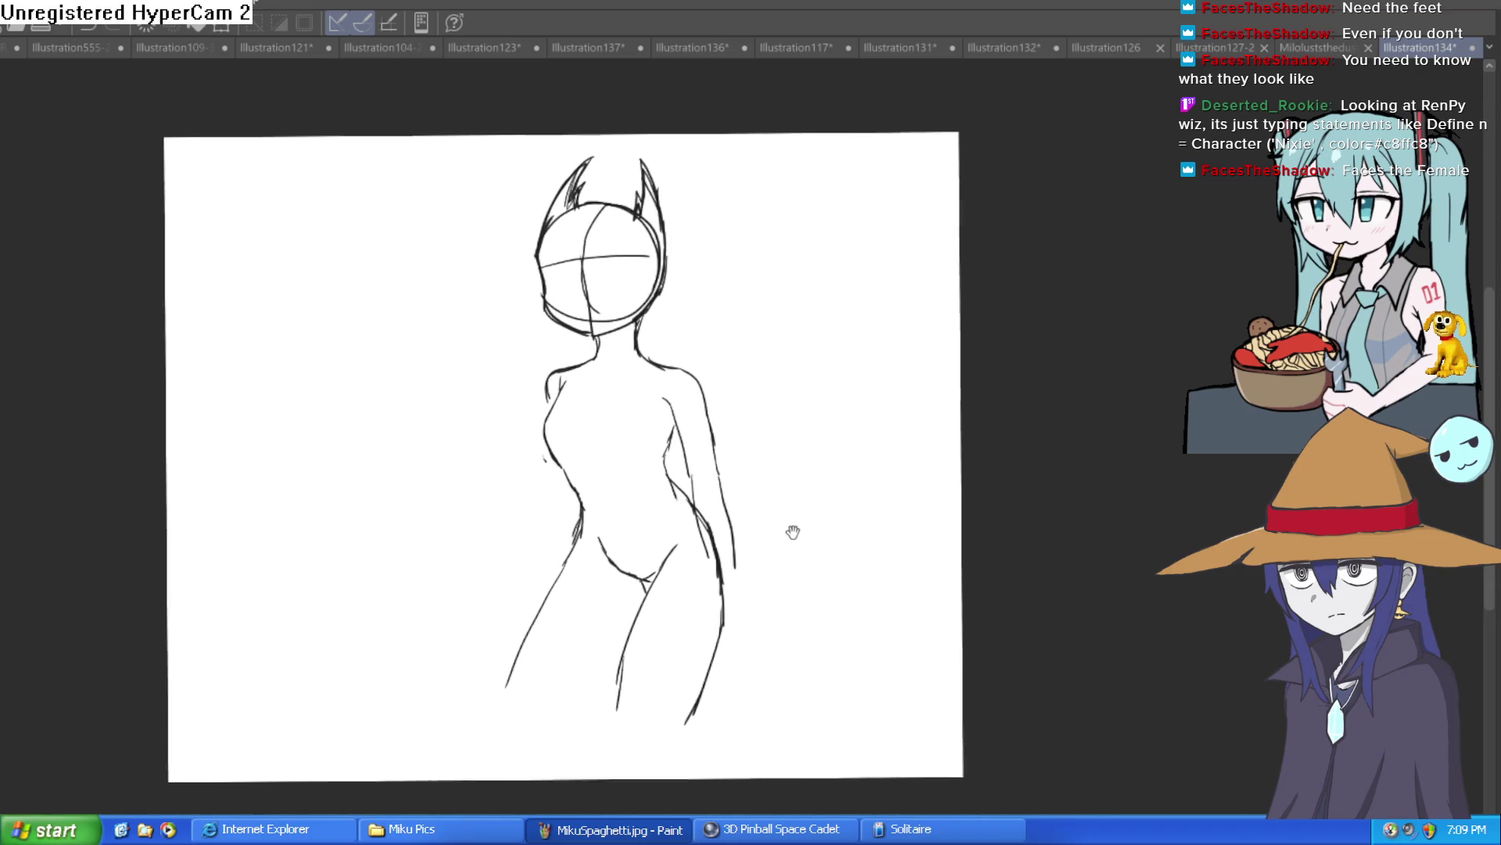
Step: Reframe the view to show the torso and legs together
{"action": "left_click_drag", "start_coordinate": [792, 531], "coordinate": [788, 563]}
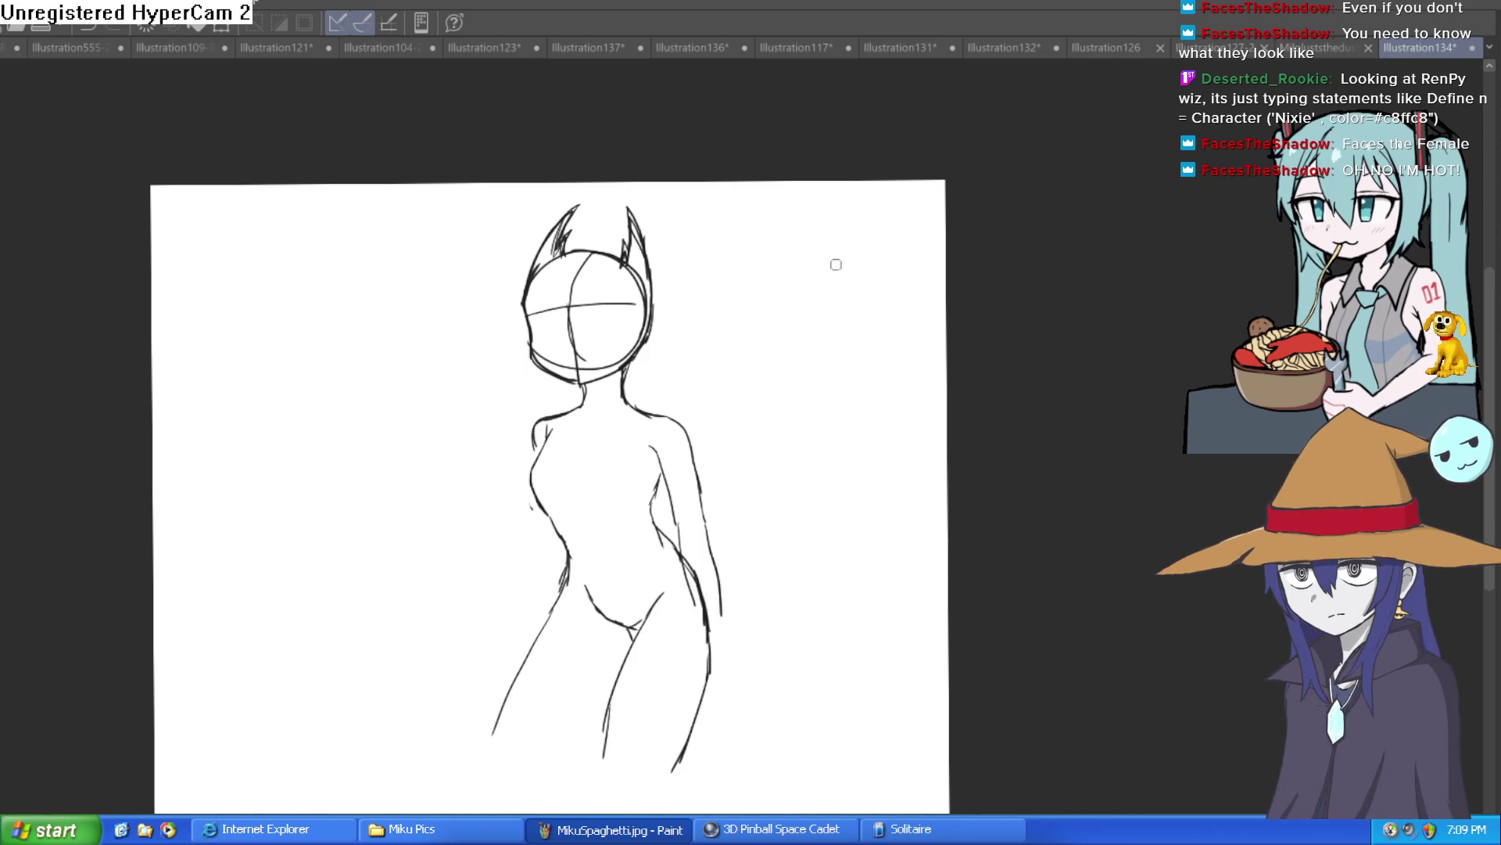
{"action": "scroll", "coordinate": [707, 561], "scroll_direction": "up", "scroll_amount": 5}
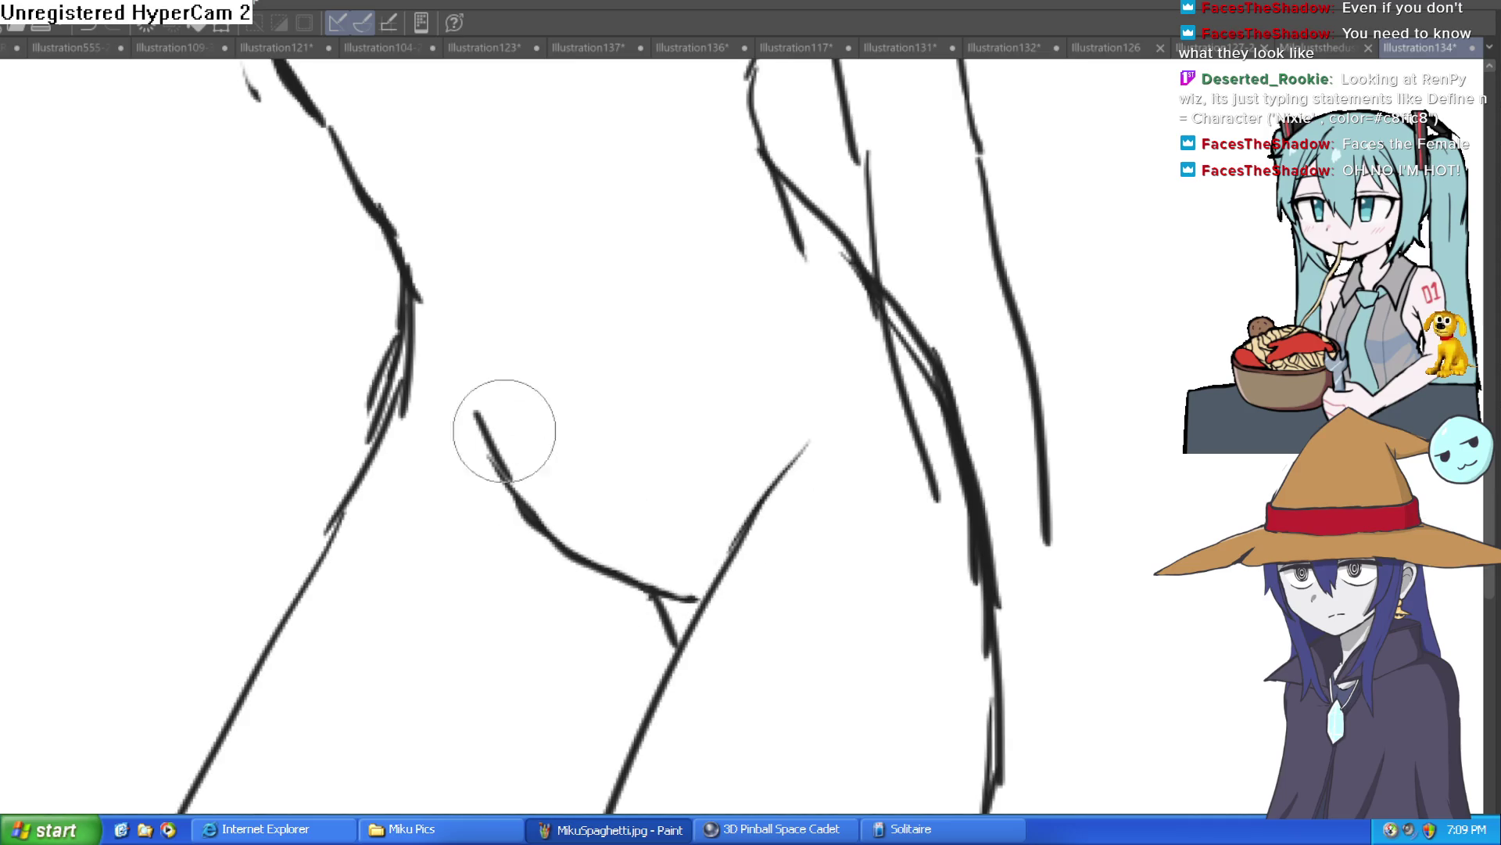
{"action": "scroll", "coordinate": [698, 420], "scroll_direction": "down", "scroll_amount": 5}
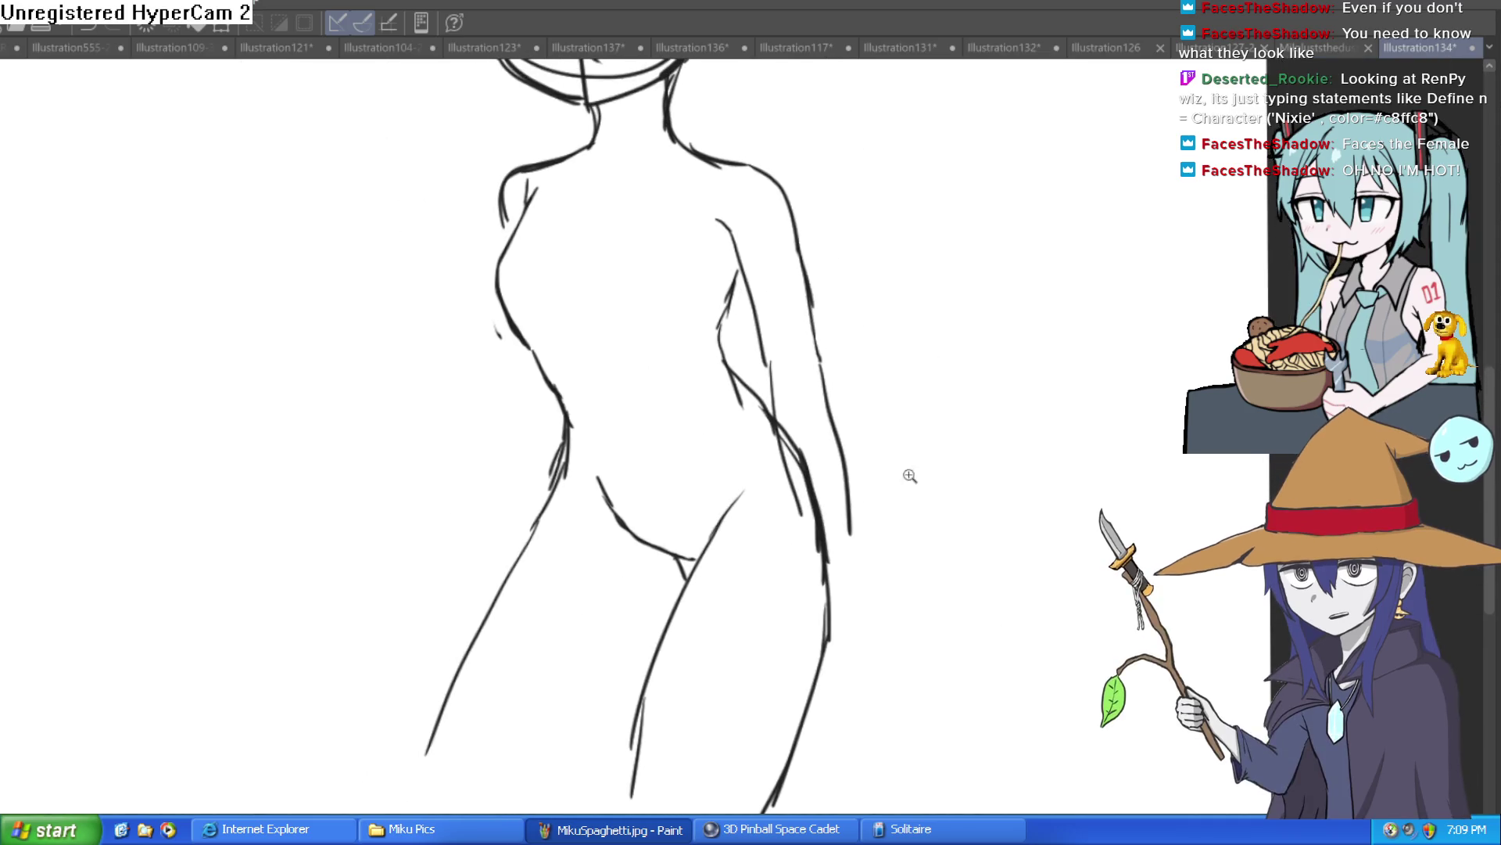
{"action": "scroll", "coordinate": [891, 500], "scroll_direction": "down", "scroll_amount": 3}
{"action": "scroll", "coordinate": [899, 552], "scroll_direction": "up", "scroll_amount": 2}
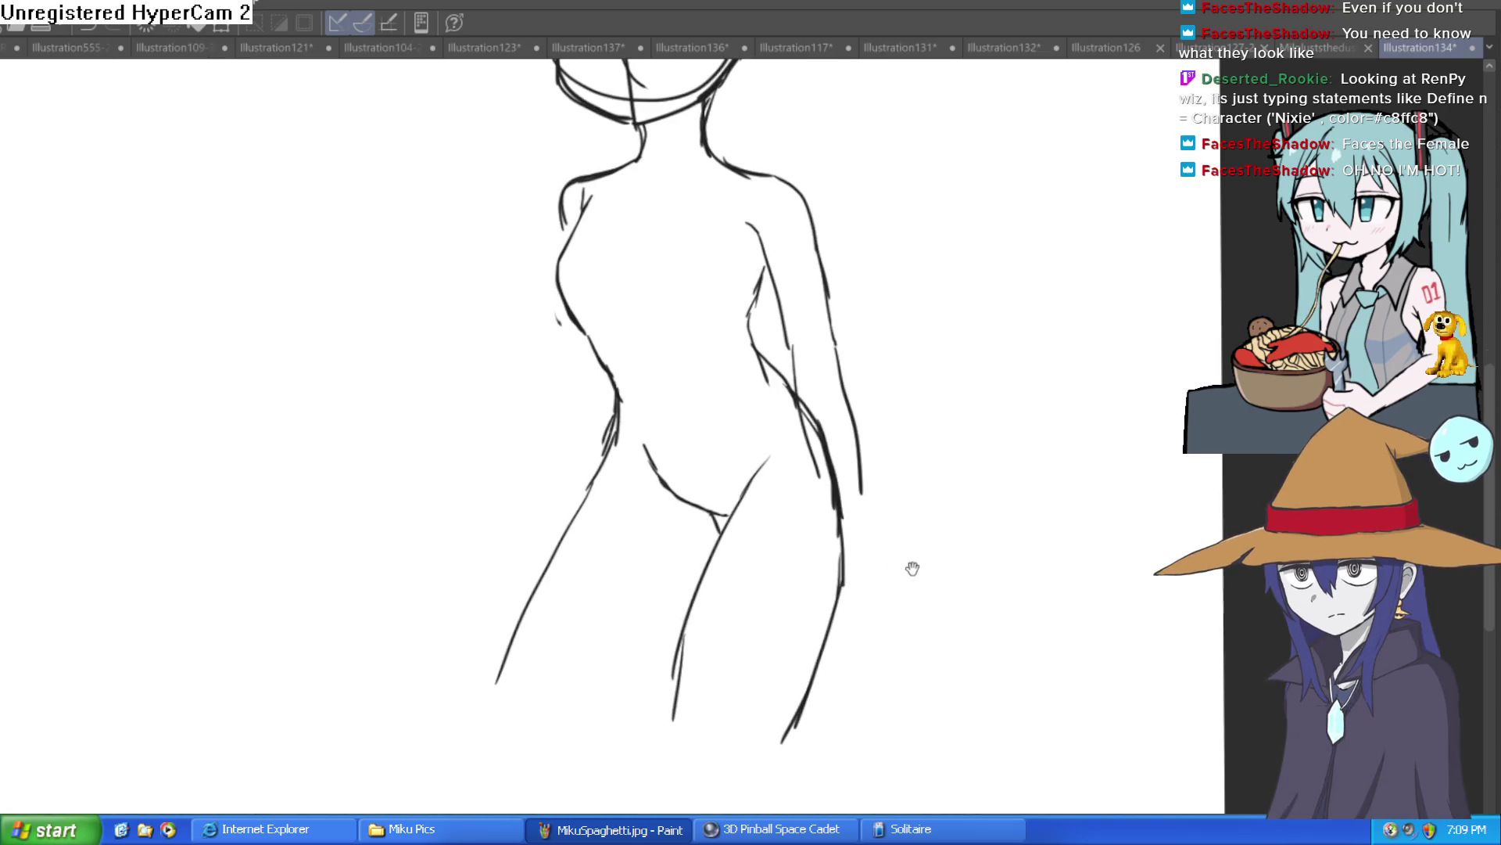
{"action": "scroll", "coordinate": [911, 563], "scroll_direction": "down", "scroll_amount": 1}
{"action": "mouse_move", "coordinate": [912, 556]}
{"action": "left_mouse_down"}
{"action": "mouse_move", "coordinate": [884, 487]}
{"action": "mouse_move", "coordinate": [824, 500]}
{"action": "mouse_move", "coordinate": [818, 519]}
{"action": "mouse_move", "coordinate": [835, 483]}
{"action": "left_mouse_up"}
{"action": "scroll", "coordinate": [918, 500], "scroll_direction": "down", "scroll_amount": 3}
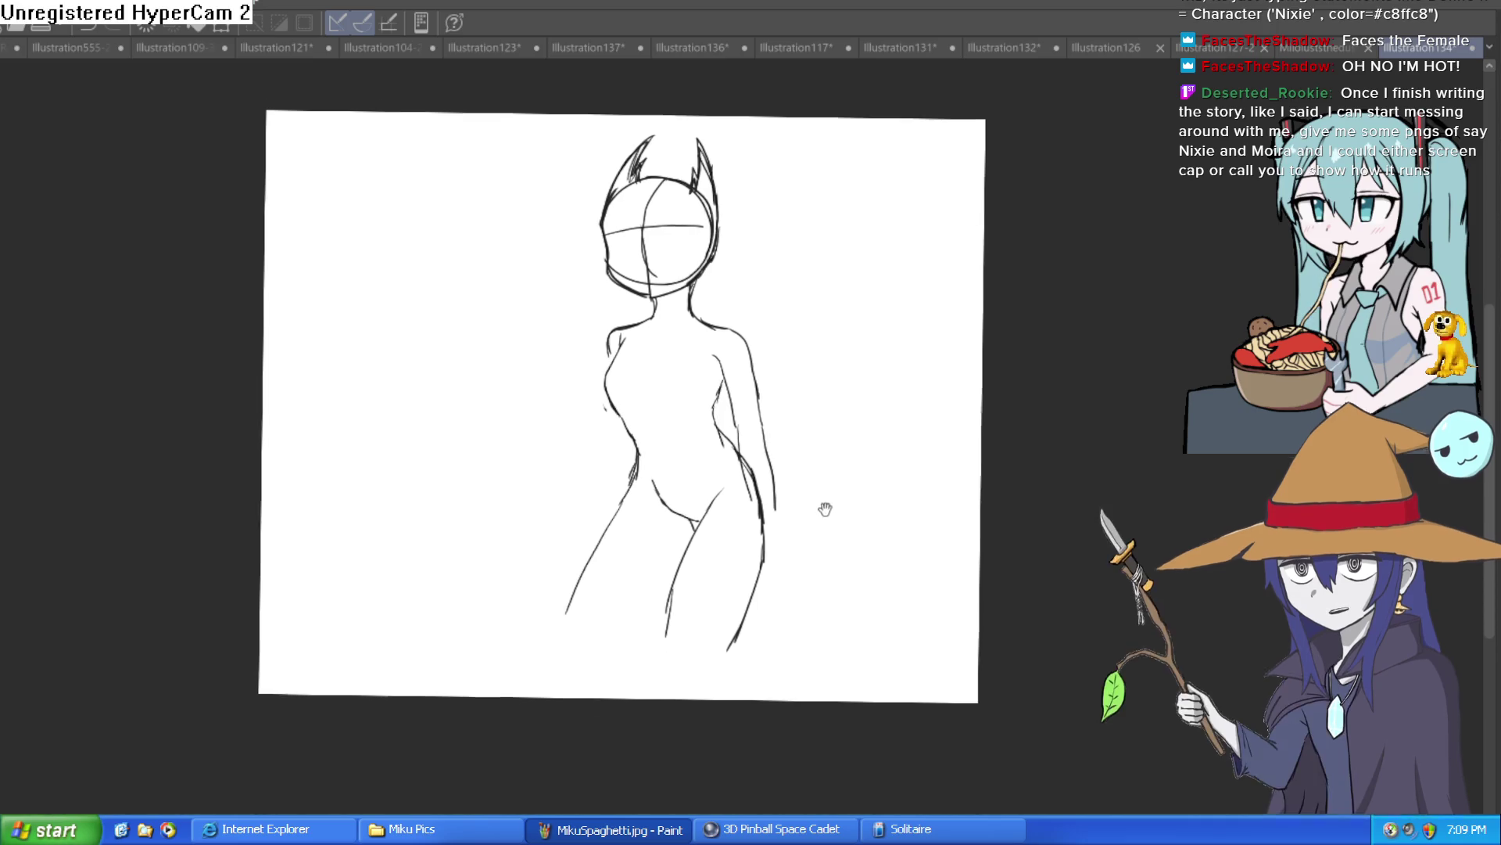
{"action": "scroll", "coordinate": [836, 491], "scroll_direction": "down", "scroll_amount": 1}
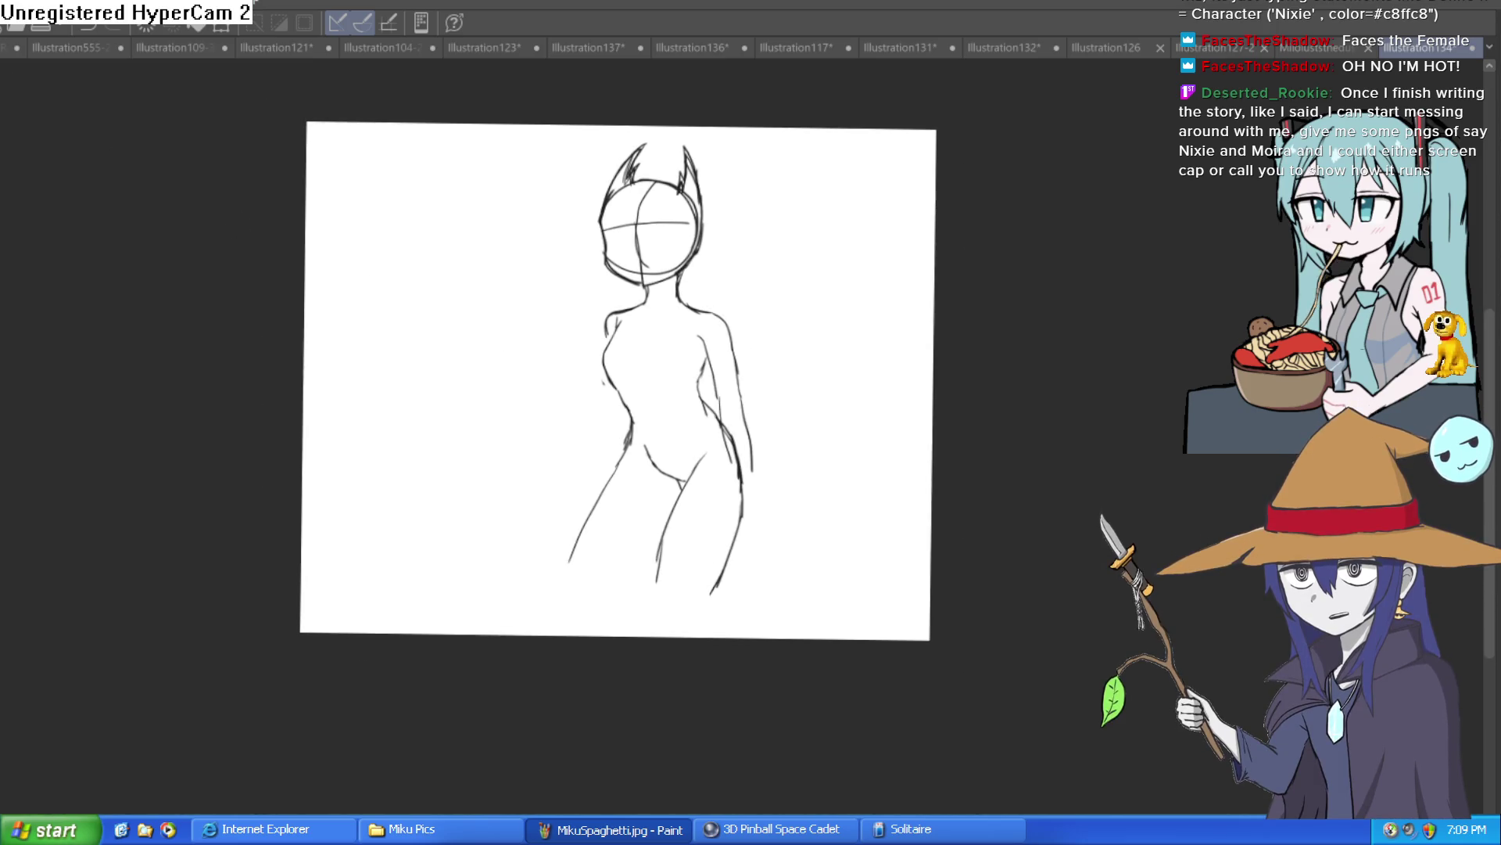
{"action": "key", "text": "ctrl+t"}
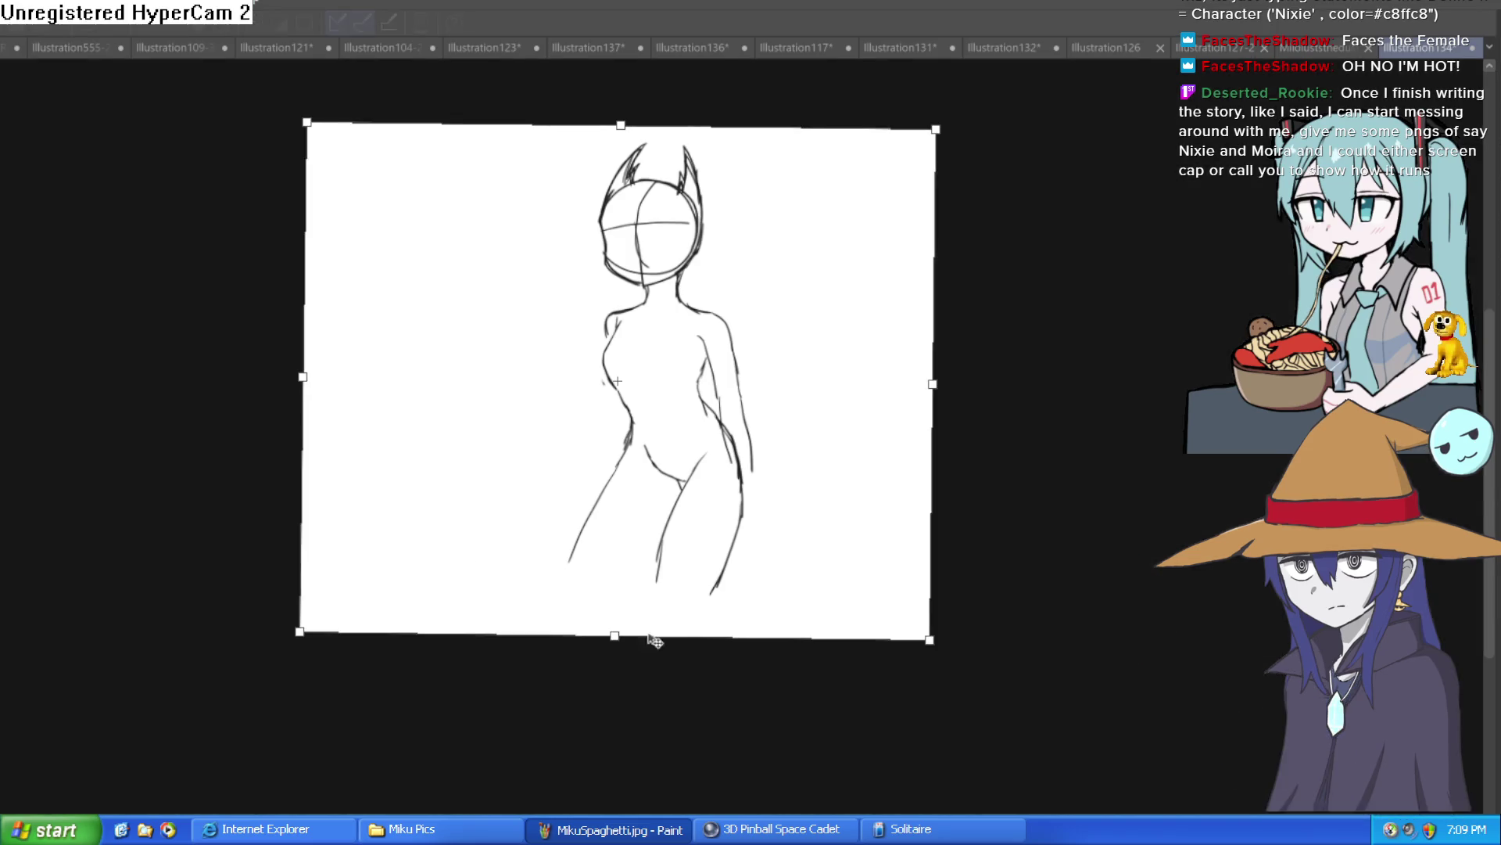
Step: Commit the sketch transform and try long lines down both lower legs, undoing the left one
{"action": "key", "text": "Return"}
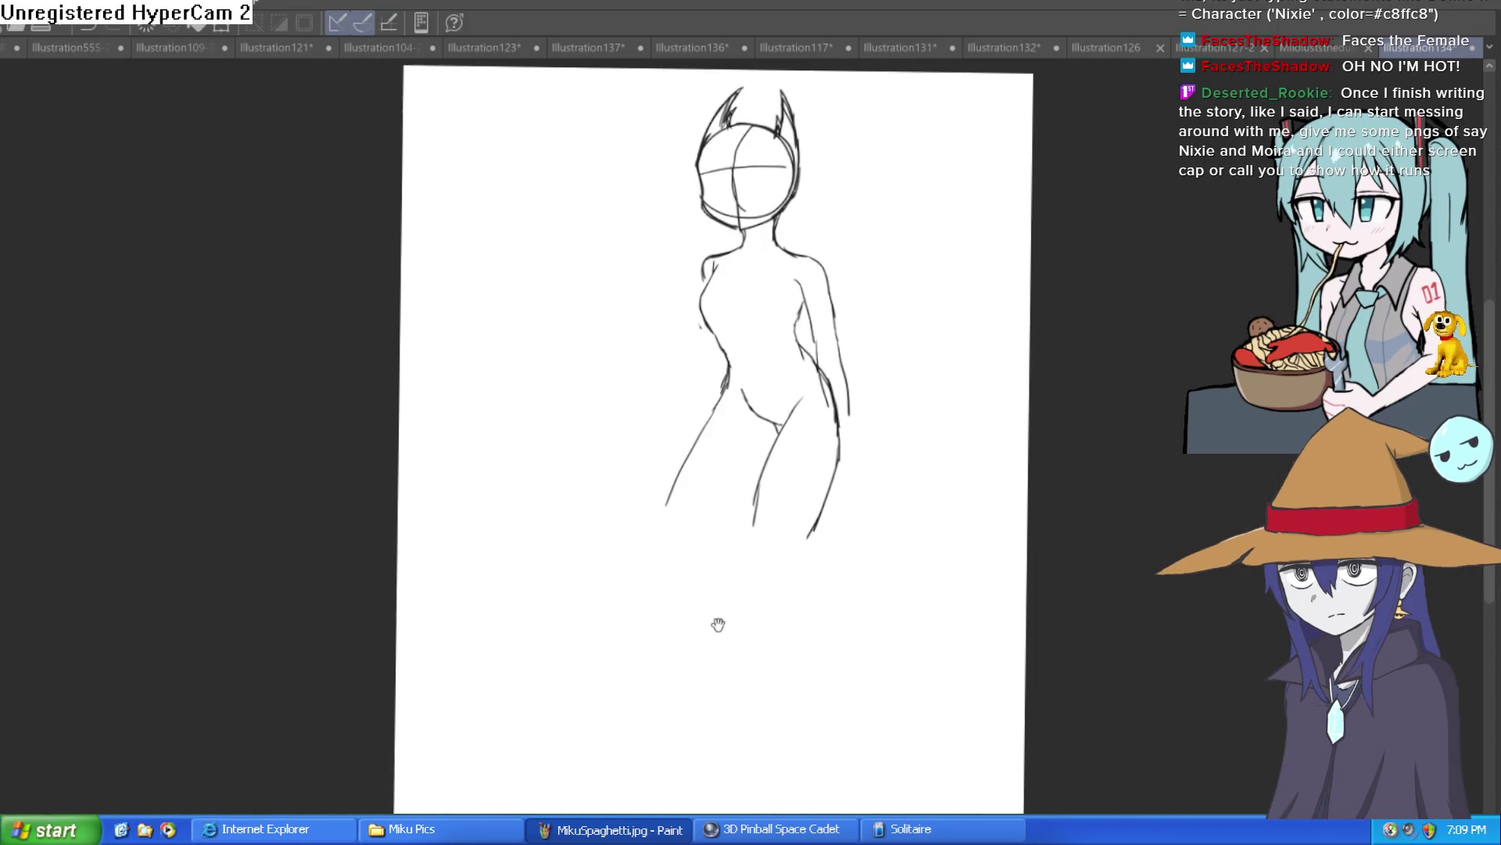
{"action": "scroll", "coordinate": [596, 415], "scroll_direction": "up", "scroll_amount": 3}
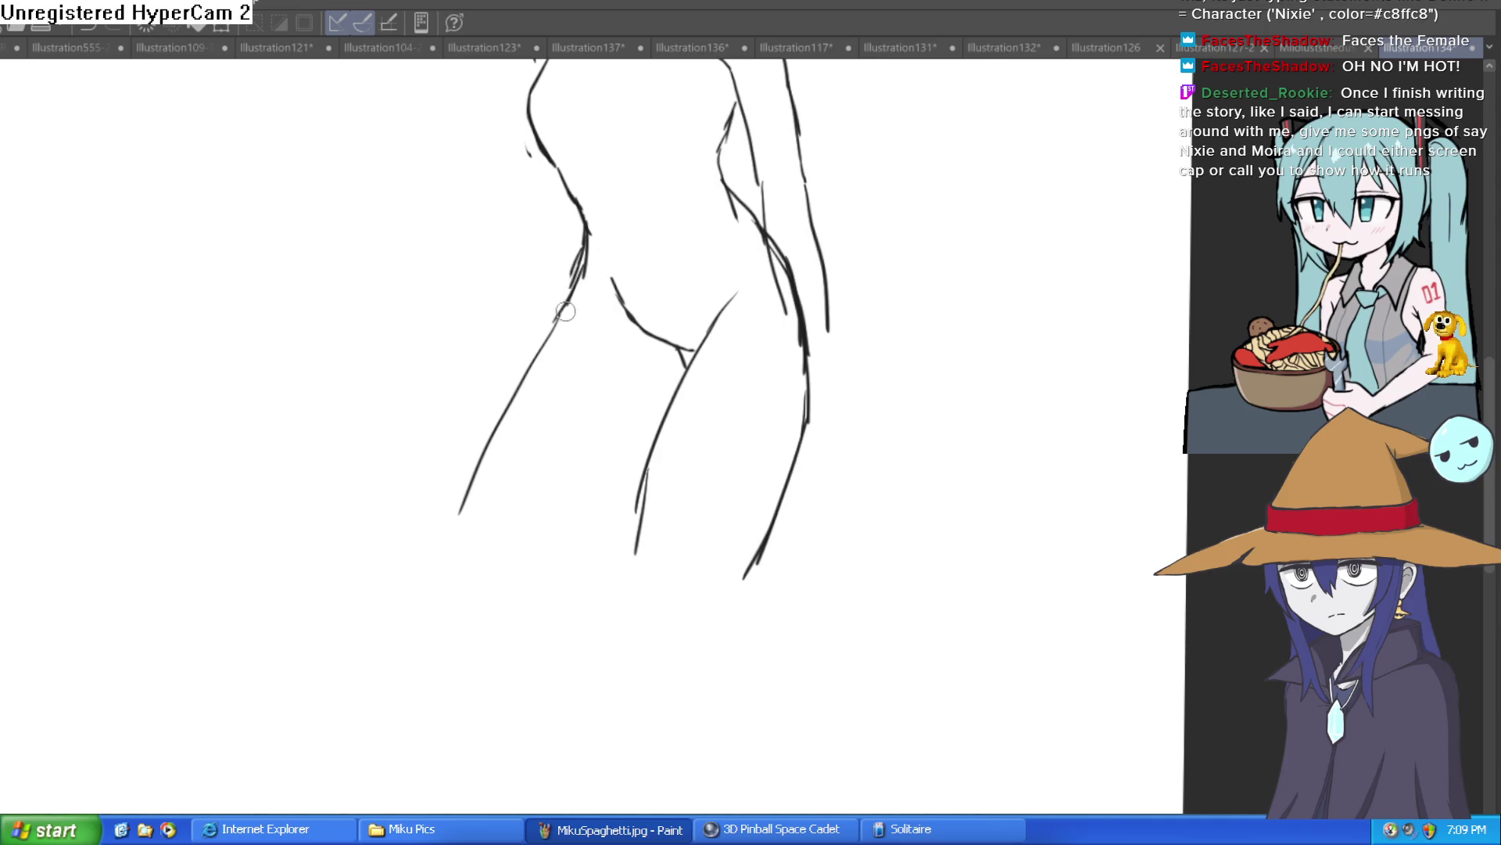
{"action": "scroll", "coordinate": [597, 477], "scroll_direction": "down", "scroll_amount": 3}
{"action": "scroll", "coordinate": [735, 681], "scroll_direction": "up", "scroll_amount": 3}
{"action": "left_click_drag", "start_coordinate": [651, 463], "coordinate": [589, 441]}
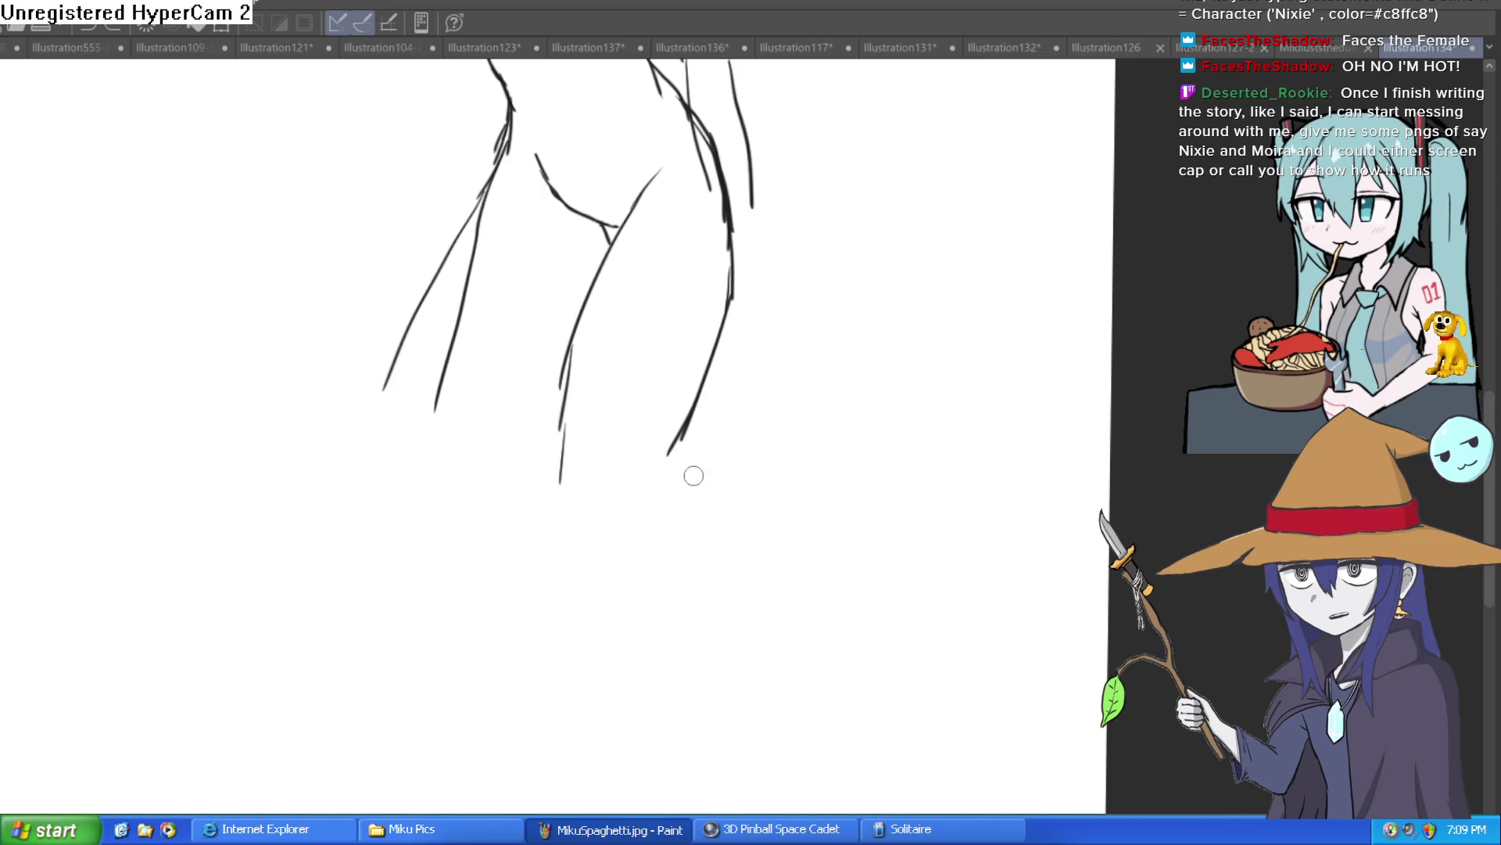
{"action": "left_click_drag", "start_coordinate": [669, 455], "coordinate": [601, 713]}
{"action": "mouse_move", "coordinate": [567, 468]}
{"action": "left_mouse_down"}
{"action": "mouse_move", "coordinate": [560, 587]}
{"action": "mouse_move", "coordinate": [521, 732]}
{"action": "left_mouse_up"}
{"action": "scroll", "coordinate": [724, 660], "scroll_direction": "down", "scroll_amount": 3}
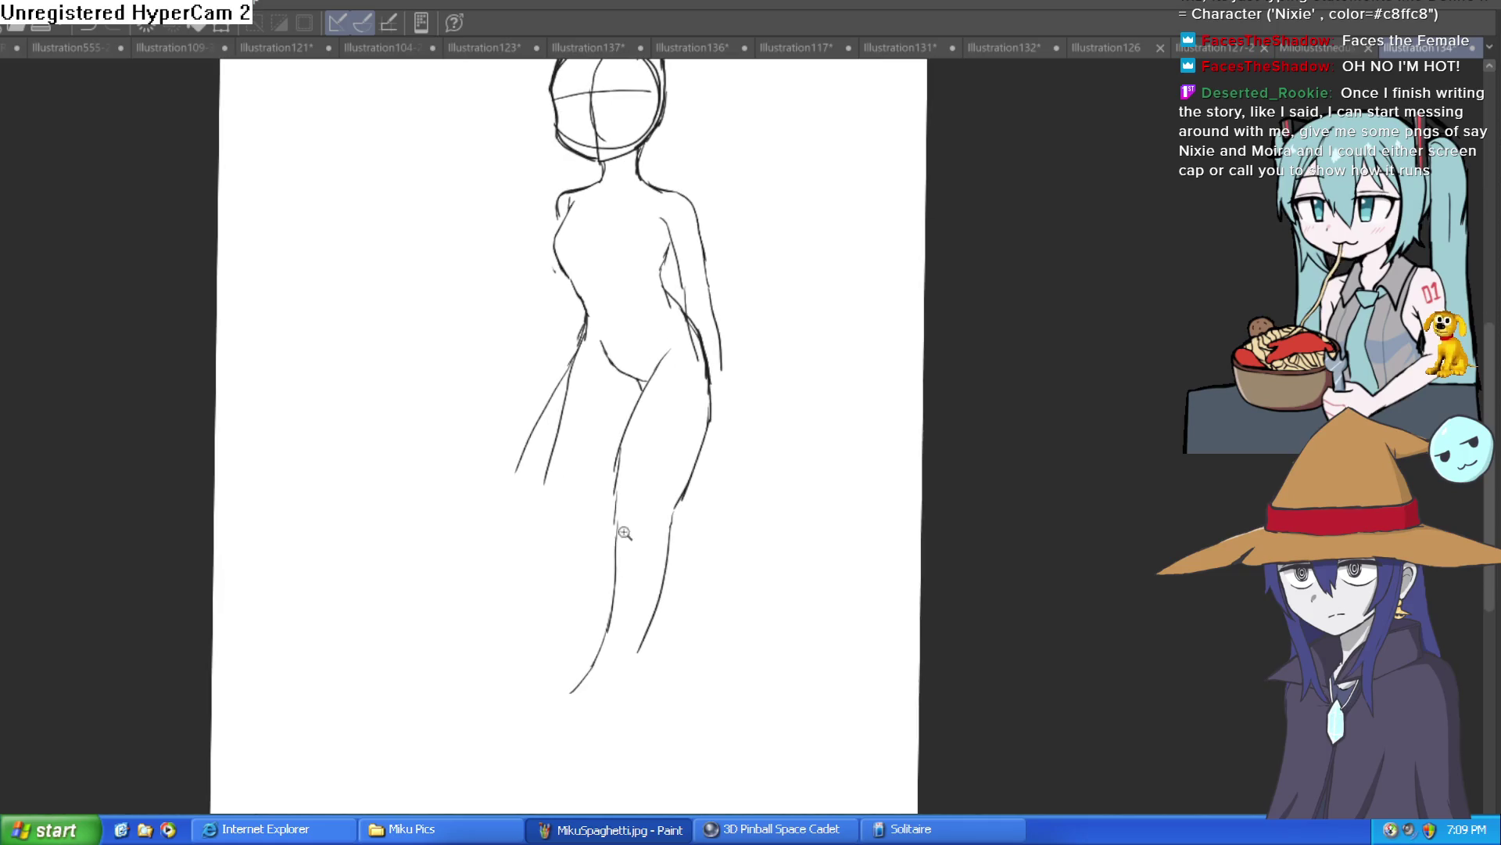
{"action": "scroll", "coordinate": [603, 391], "scroll_direction": "up", "scroll_amount": 3}
{"action": "left_click_drag", "start_coordinate": [790, 412], "coordinate": [743, 402]}
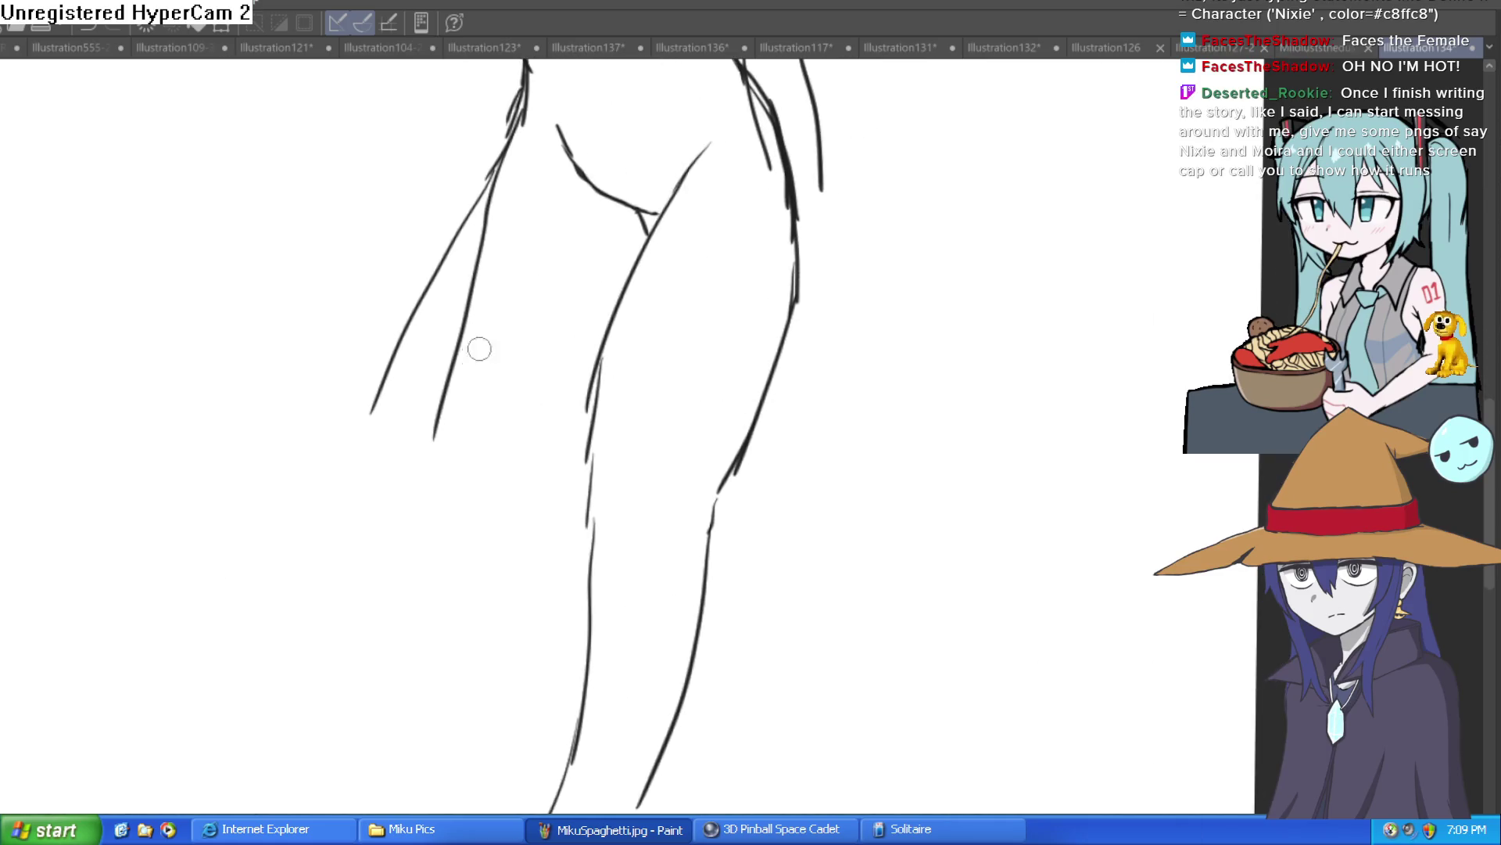
{"action": "key", "text": "ctrl+z"}
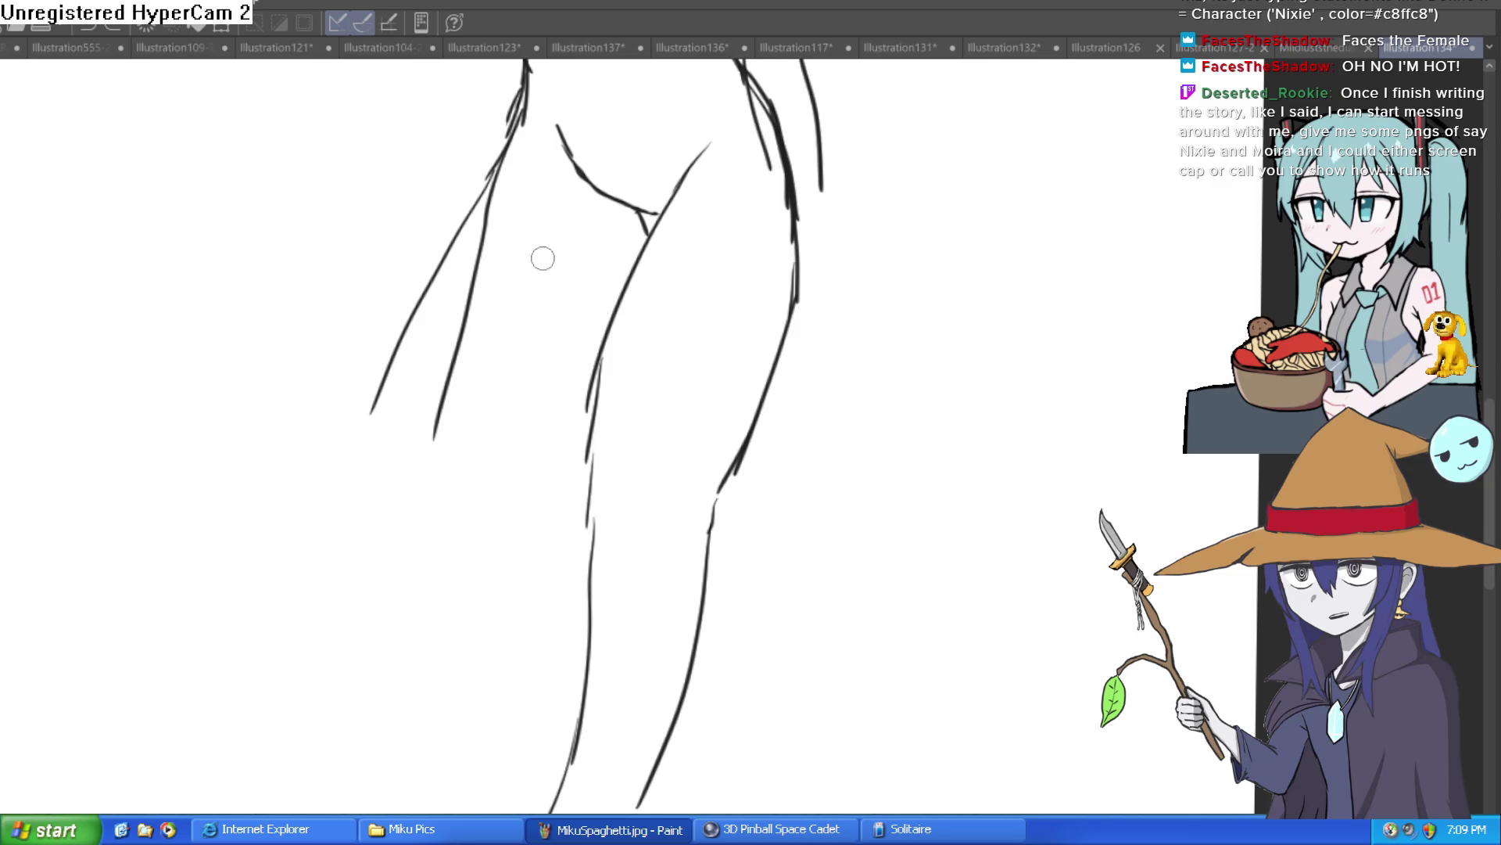
Step: Redraw the inner and outer leg lines down toward the feet, adding foot curves
{"action": "left_click_drag", "start_coordinate": [461, 352], "coordinate": [349, 765]}
{"action": "left_click_drag", "start_coordinate": [592, 455], "coordinate": [469, 763]}
{"action": "scroll", "coordinate": [731, 560], "scroll_direction": "down", "scroll_amount": 5}
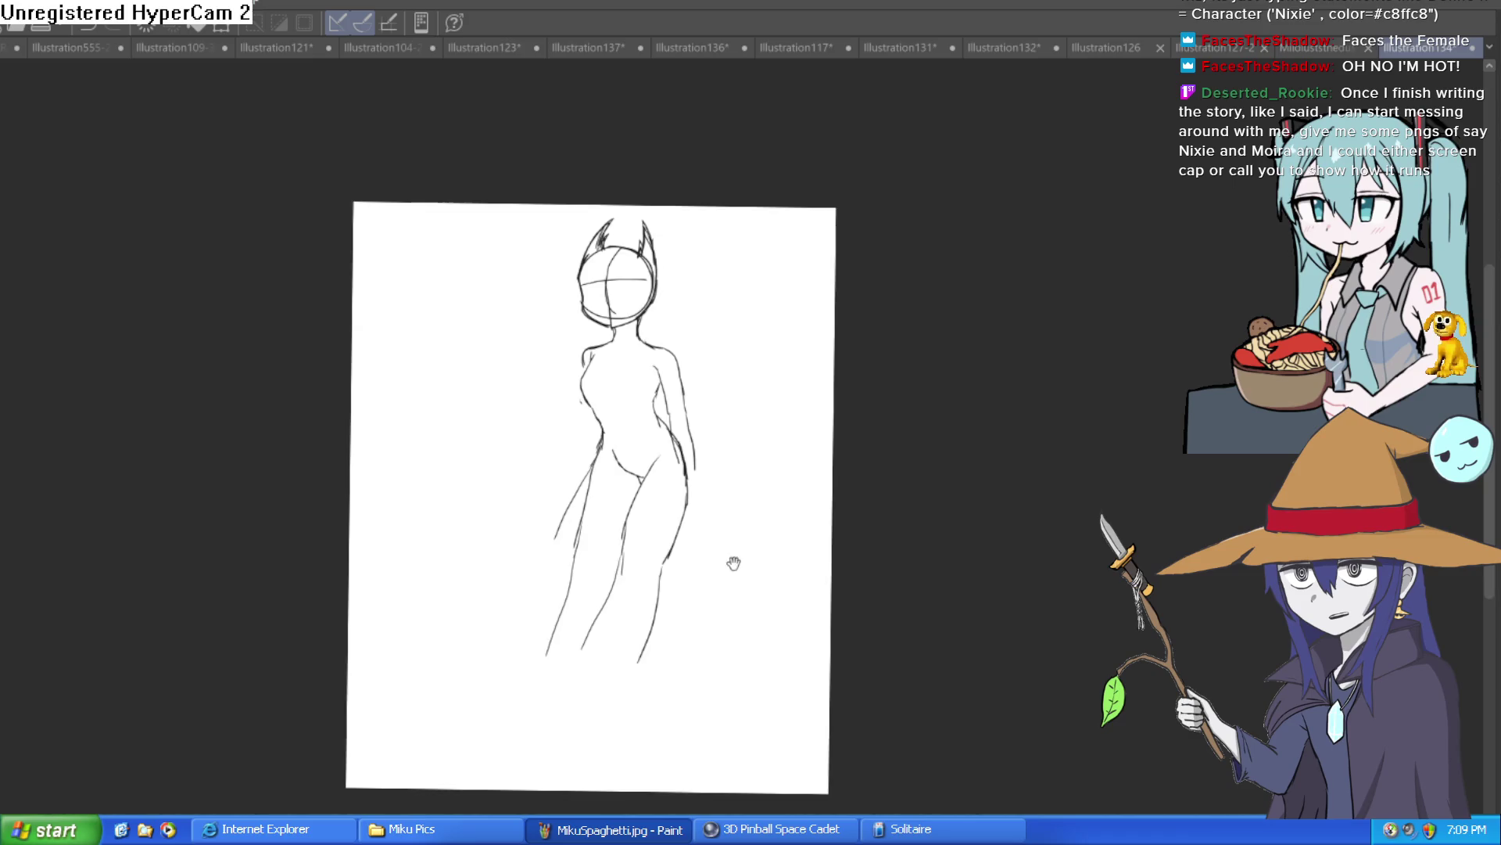
{"action": "scroll", "coordinate": [673, 529], "scroll_direction": "up", "scroll_amount": 5}
{"action": "mouse_move", "coordinate": [679, 540]}
{"action": "left_mouse_down"}
{"action": "mouse_move", "coordinate": [688, 637]}
{"action": "mouse_move", "coordinate": [707, 266]}
{"action": "left_mouse_up"}
{"action": "mouse_move", "coordinate": [610, 341]}
{"action": "left_mouse_down"}
{"action": "mouse_move", "coordinate": [592, 491]}
{"action": "mouse_move", "coordinate": [524, 676]}
{"action": "left_mouse_up"}
{"action": "left_click_drag", "start_coordinate": [660, 558], "coordinate": [609, 698]}
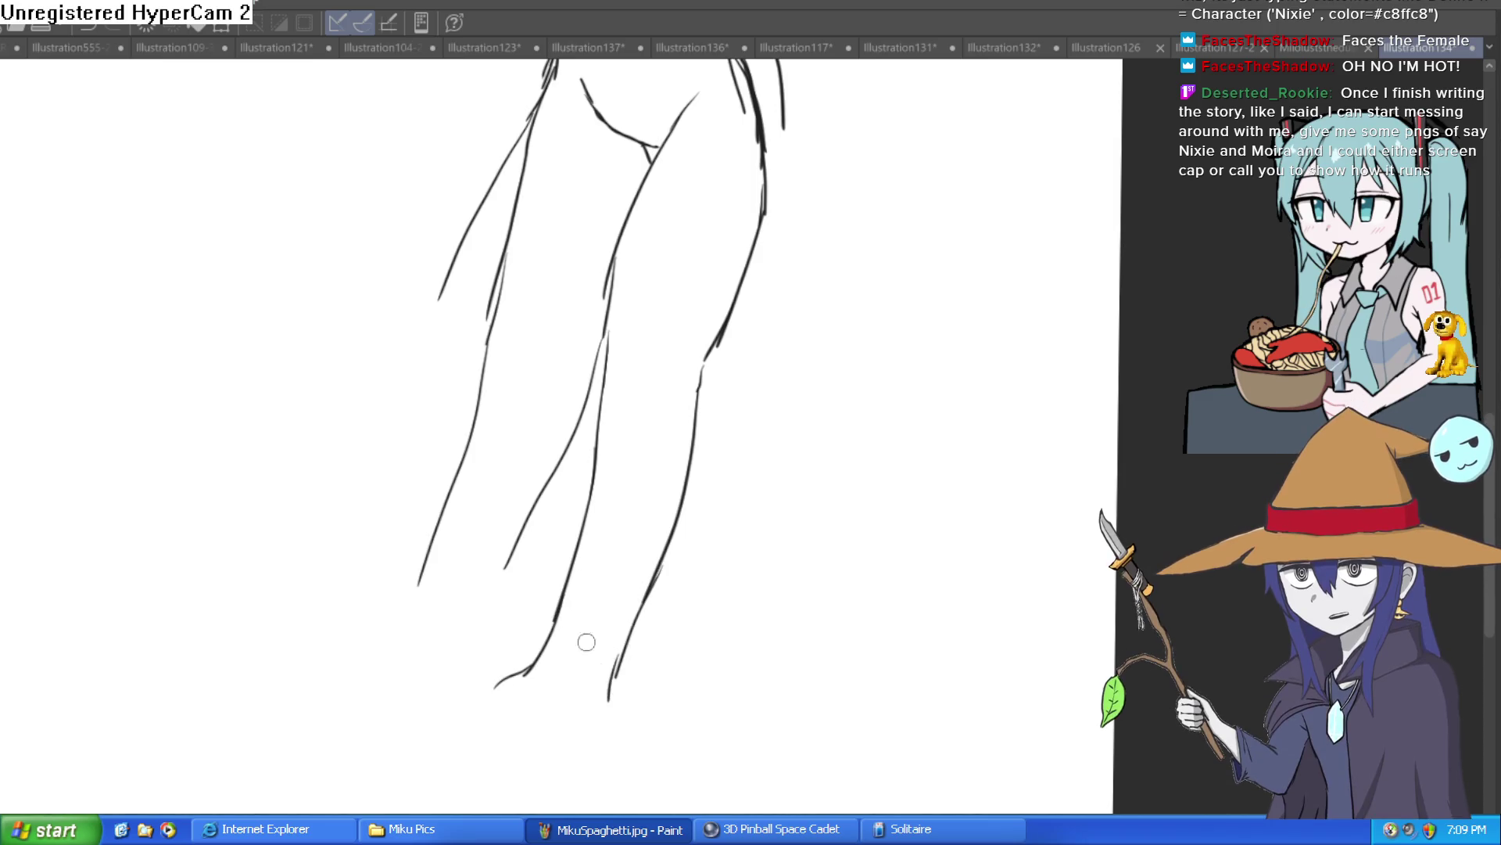
{"action": "mouse_move", "coordinate": [580, 563]}
{"action": "left_mouse_down"}
{"action": "mouse_move", "coordinate": [542, 688]}
{"action": "mouse_move", "coordinate": [442, 730]}
{"action": "left_mouse_up"}
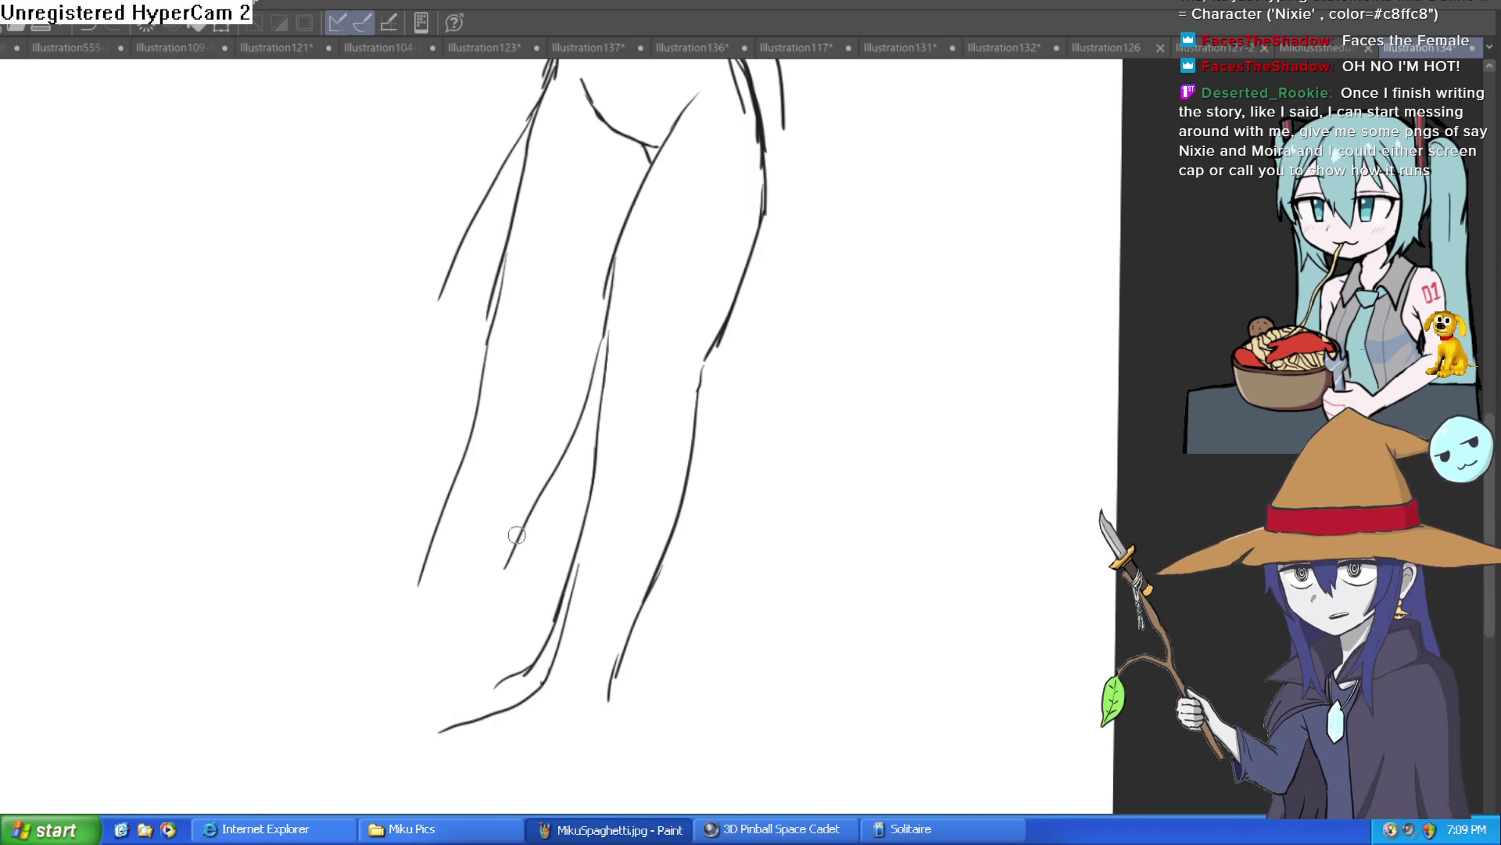
{"action": "mouse_move", "coordinate": [613, 293]}
{"action": "left_mouse_down"}
{"action": "mouse_move", "coordinate": [574, 422]}
{"action": "mouse_move", "coordinate": [498, 565]}
{"action": "left_mouse_up"}
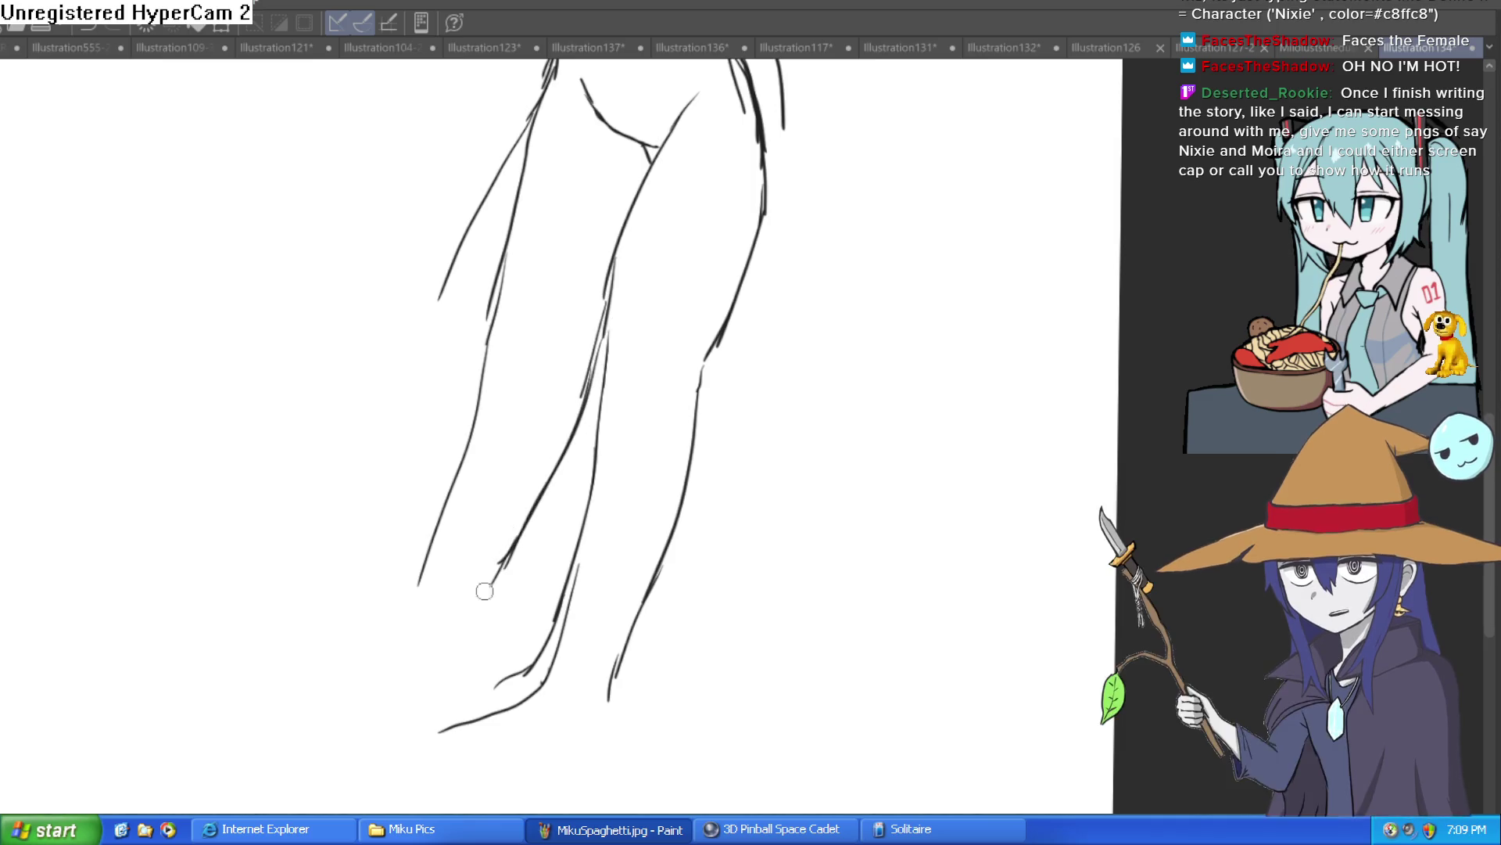
{"action": "left_click_drag", "start_coordinate": [485, 316], "coordinate": [487, 347]}
{"action": "mouse_move", "coordinate": [469, 442]}
{"action": "left_mouse_down"}
{"action": "mouse_move", "coordinate": [418, 602]}
{"action": "mouse_move", "coordinate": [309, 669]}
{"action": "left_mouse_up"}
Step: Discard the lower-leg and foot strokes and draw new lines down the front of the thigh
{"action": "scroll", "coordinate": [483, 617], "scroll_direction": "down", "scroll_amount": 5}
{"action": "scroll", "coordinate": [759, 594], "scroll_direction": "up", "scroll_amount": 1}
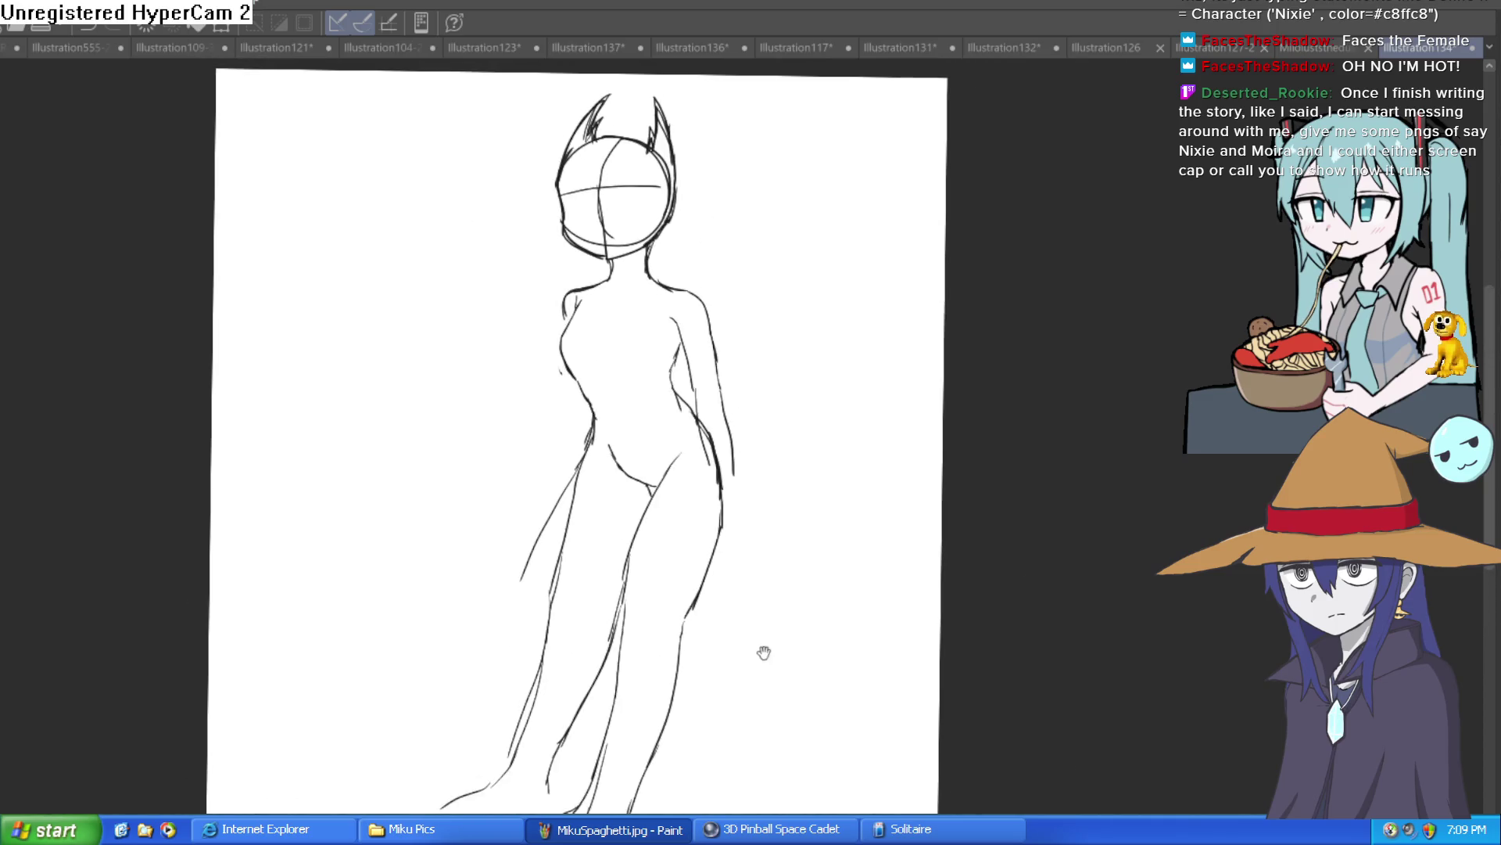
{"action": "key", "text": "ctrl+z"}
{"action": "key", "text": "ctrl+z"}
{"action": "key", "text": "ctrl+z"}
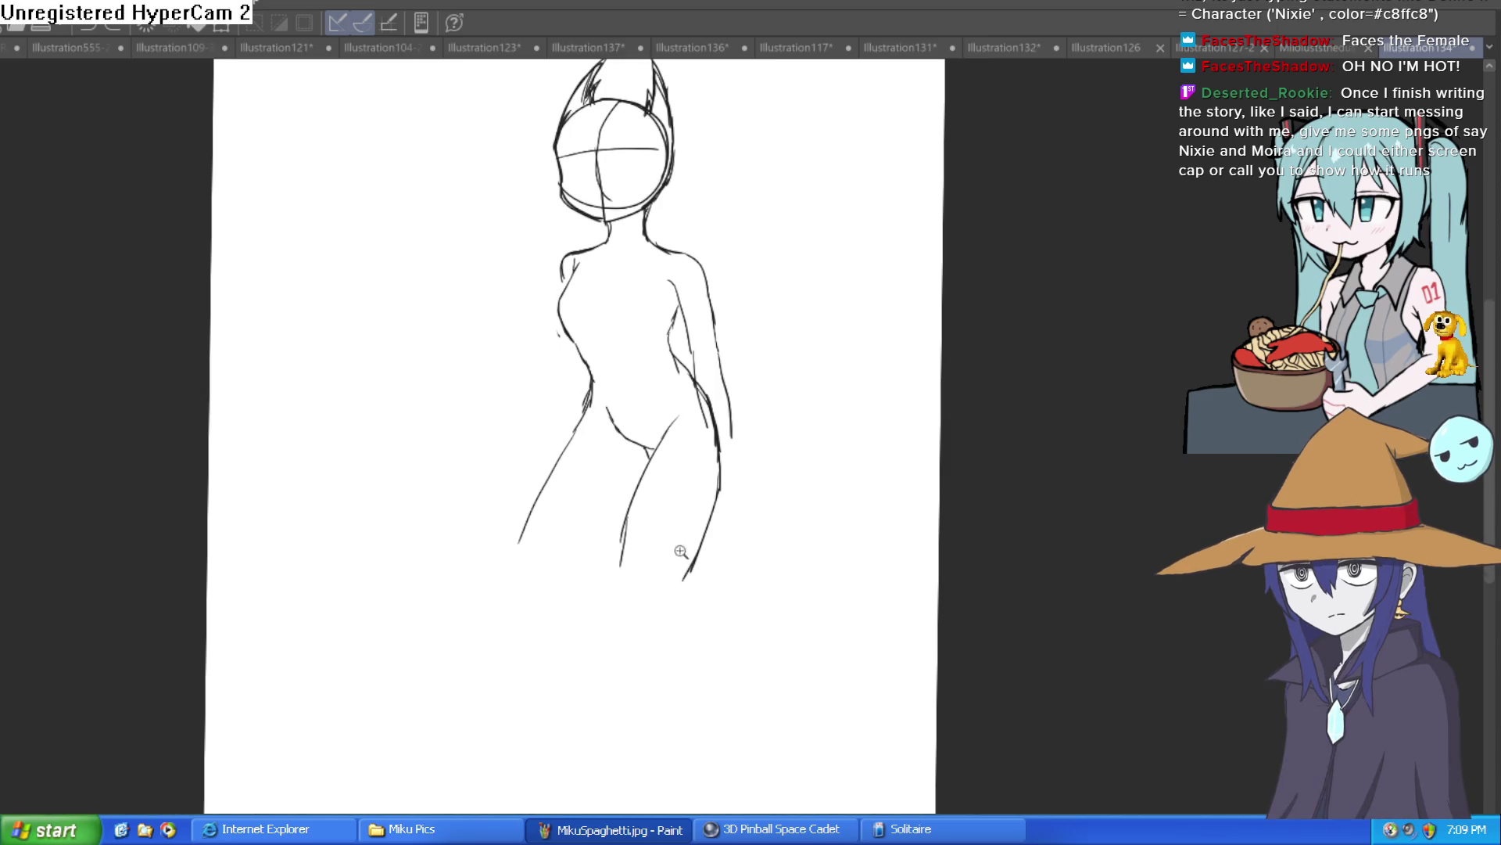
{"action": "scroll", "coordinate": [677, 554], "scroll_direction": "up", "scroll_amount": 2}
{"action": "left_click_drag", "start_coordinate": [684, 300], "coordinate": [558, 560]}
{"action": "scroll", "coordinate": [708, 523], "scroll_direction": "down", "scroll_amount": 4}
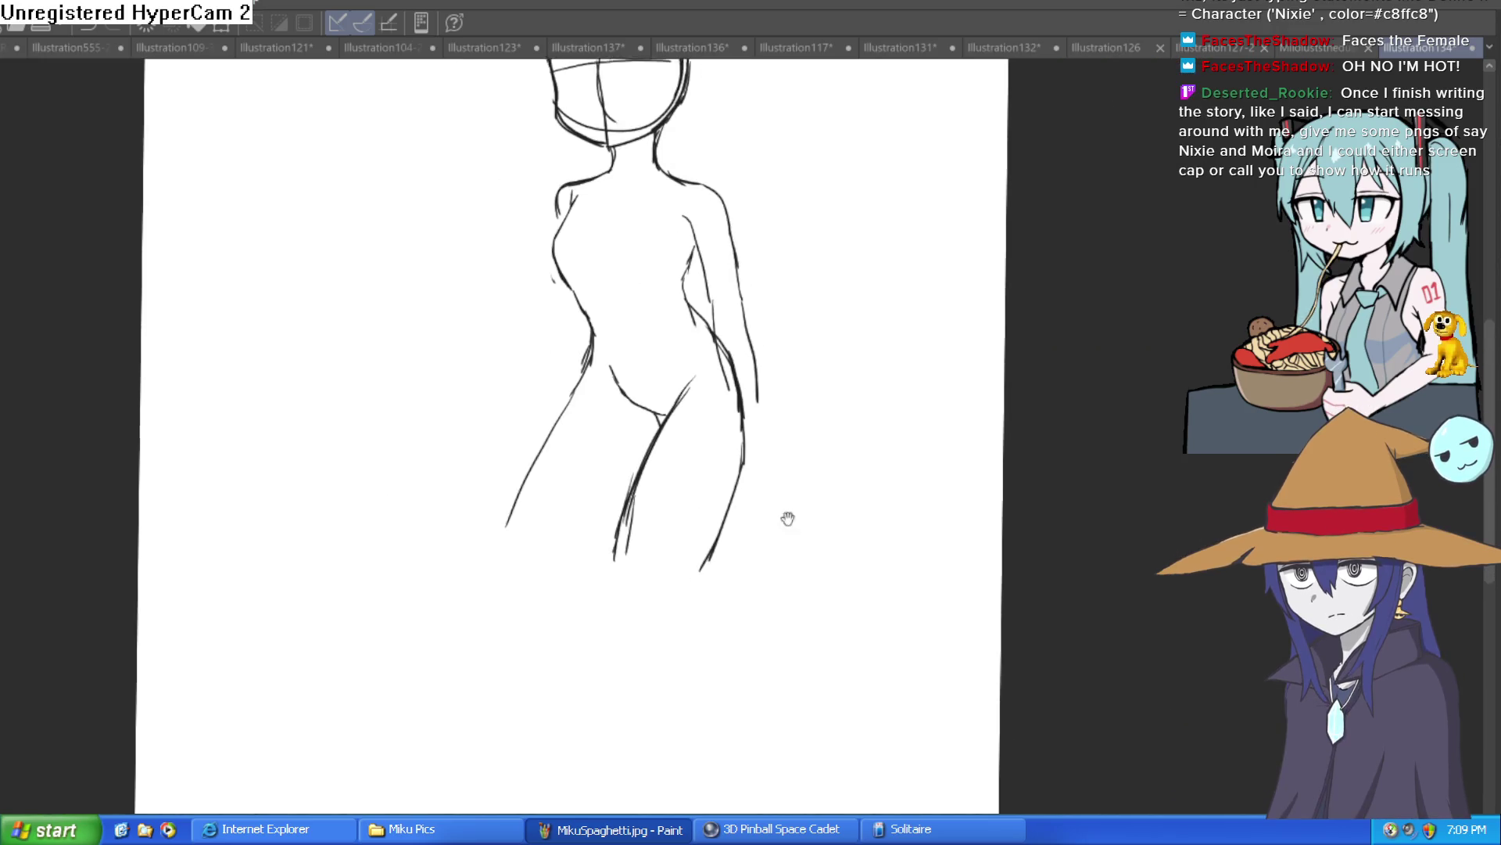
{"action": "left_click_drag", "start_coordinate": [699, 563], "coordinate": [709, 614]}
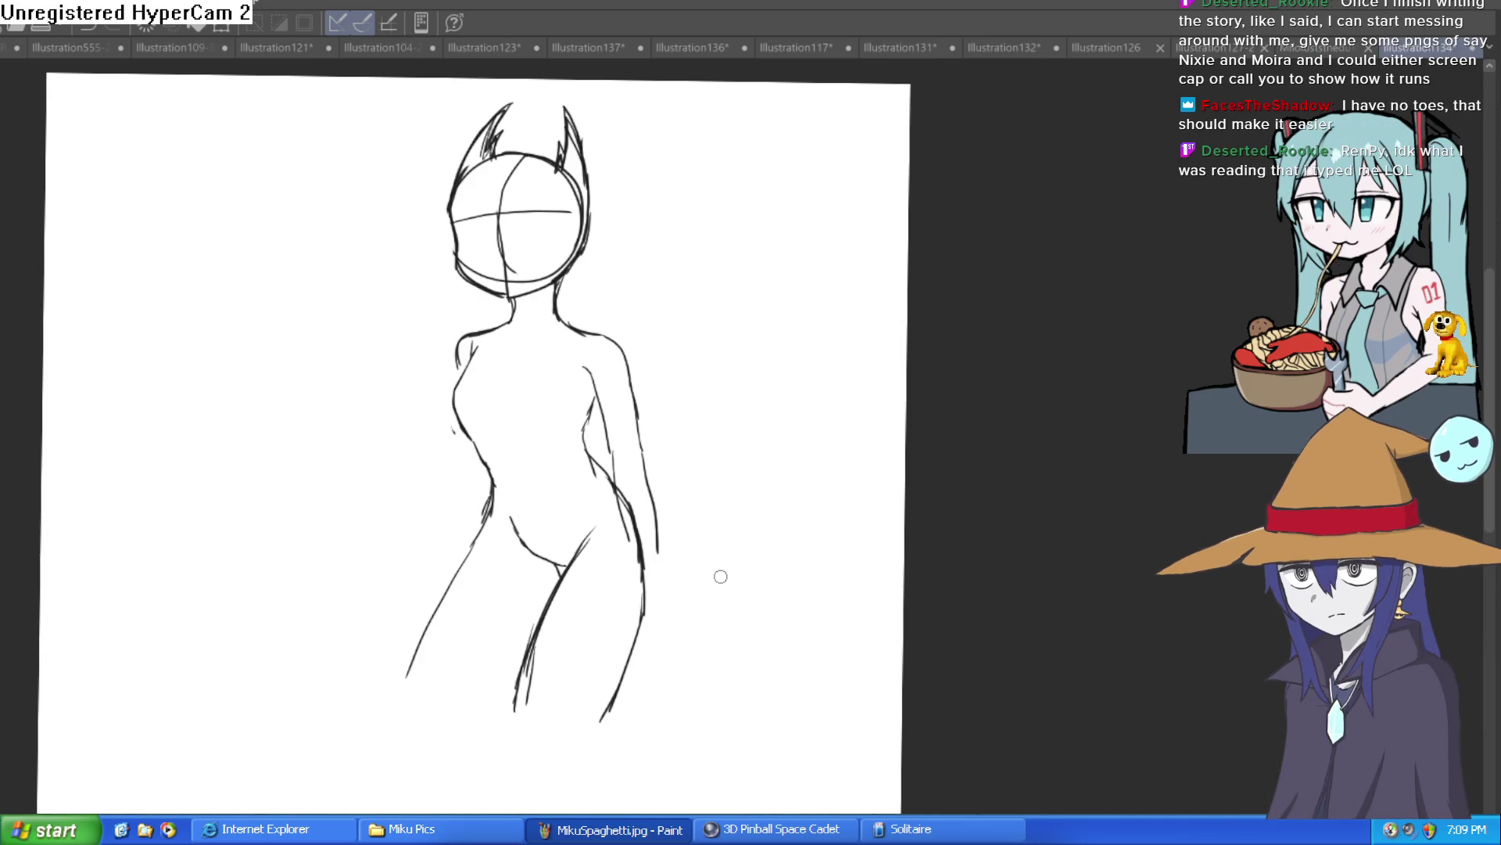
Step: Add a short navel line below the waist and thicken the right hip outline
{"action": "left_click_drag", "start_coordinate": [660, 491], "coordinate": [600, 273]}
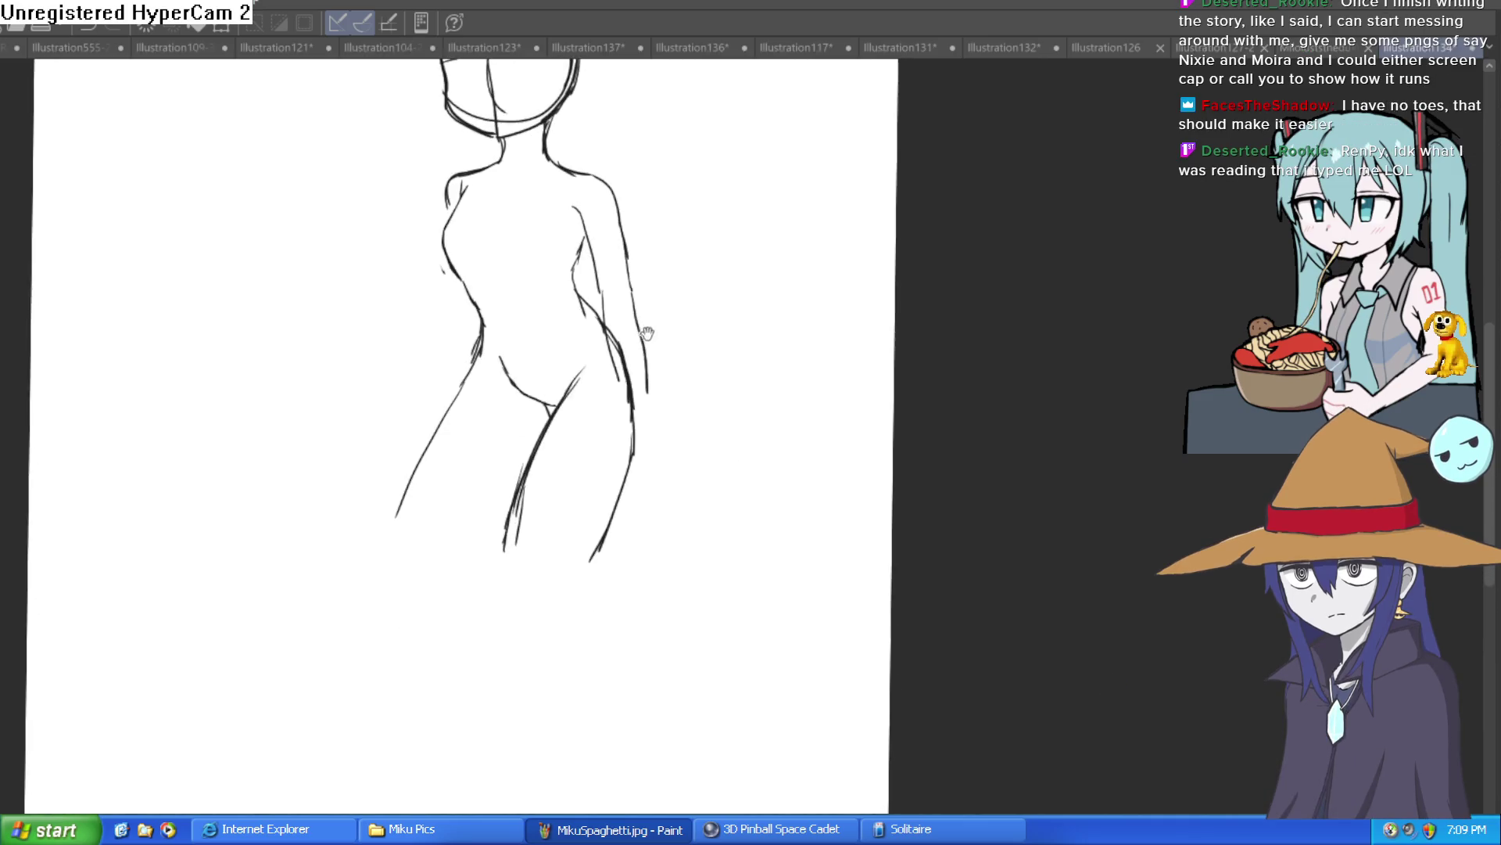
{"action": "left_click", "coordinate": [655, 342]}
{"action": "left_click_drag", "start_coordinate": [467, 267], "coordinate": [482, 312]}
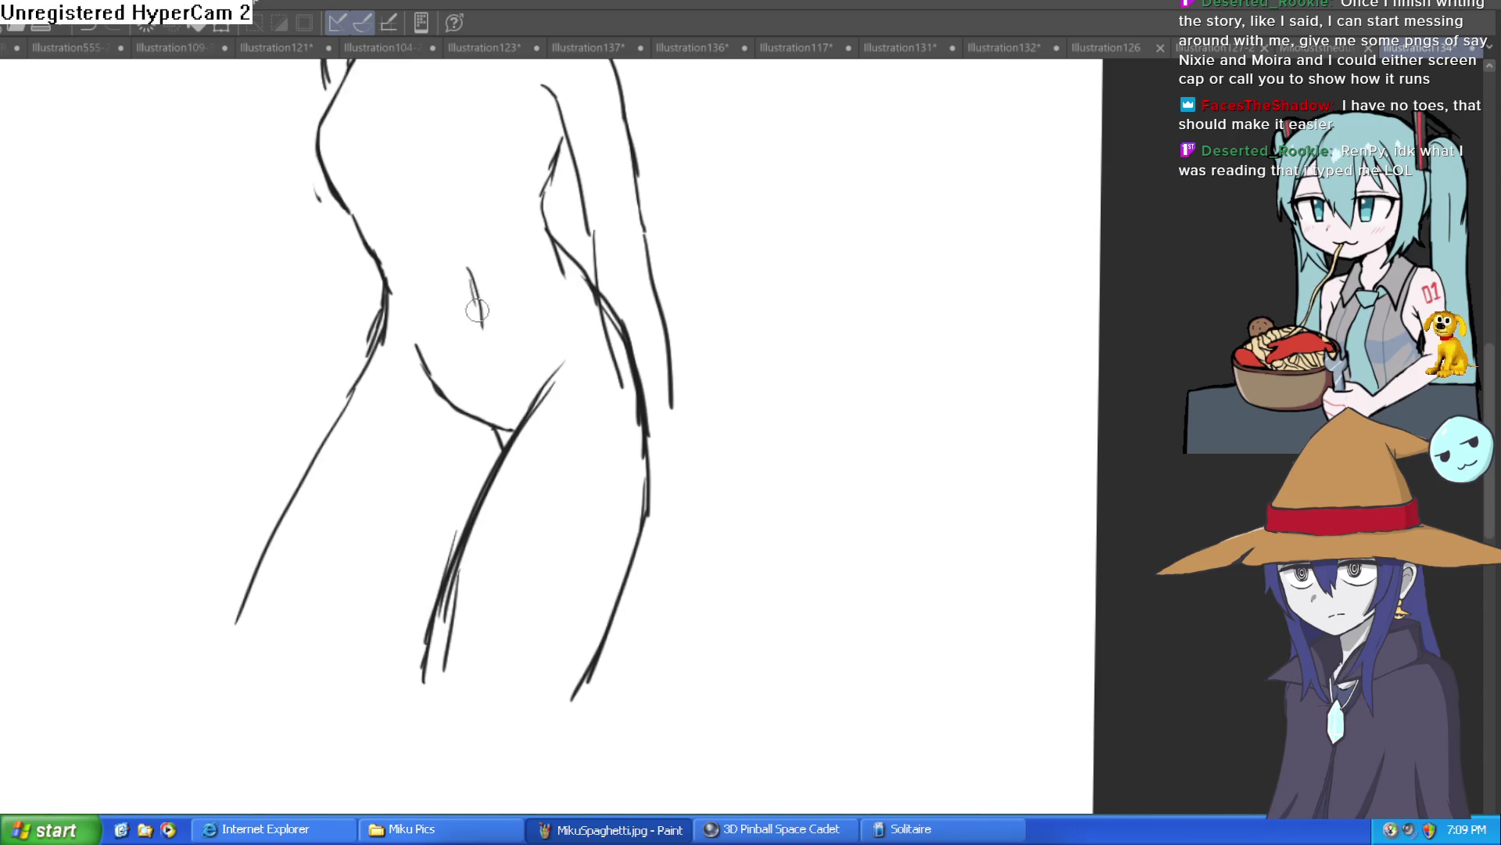
{"action": "scroll", "coordinate": [666, 338], "scroll_direction": "down", "scroll_amount": 3}
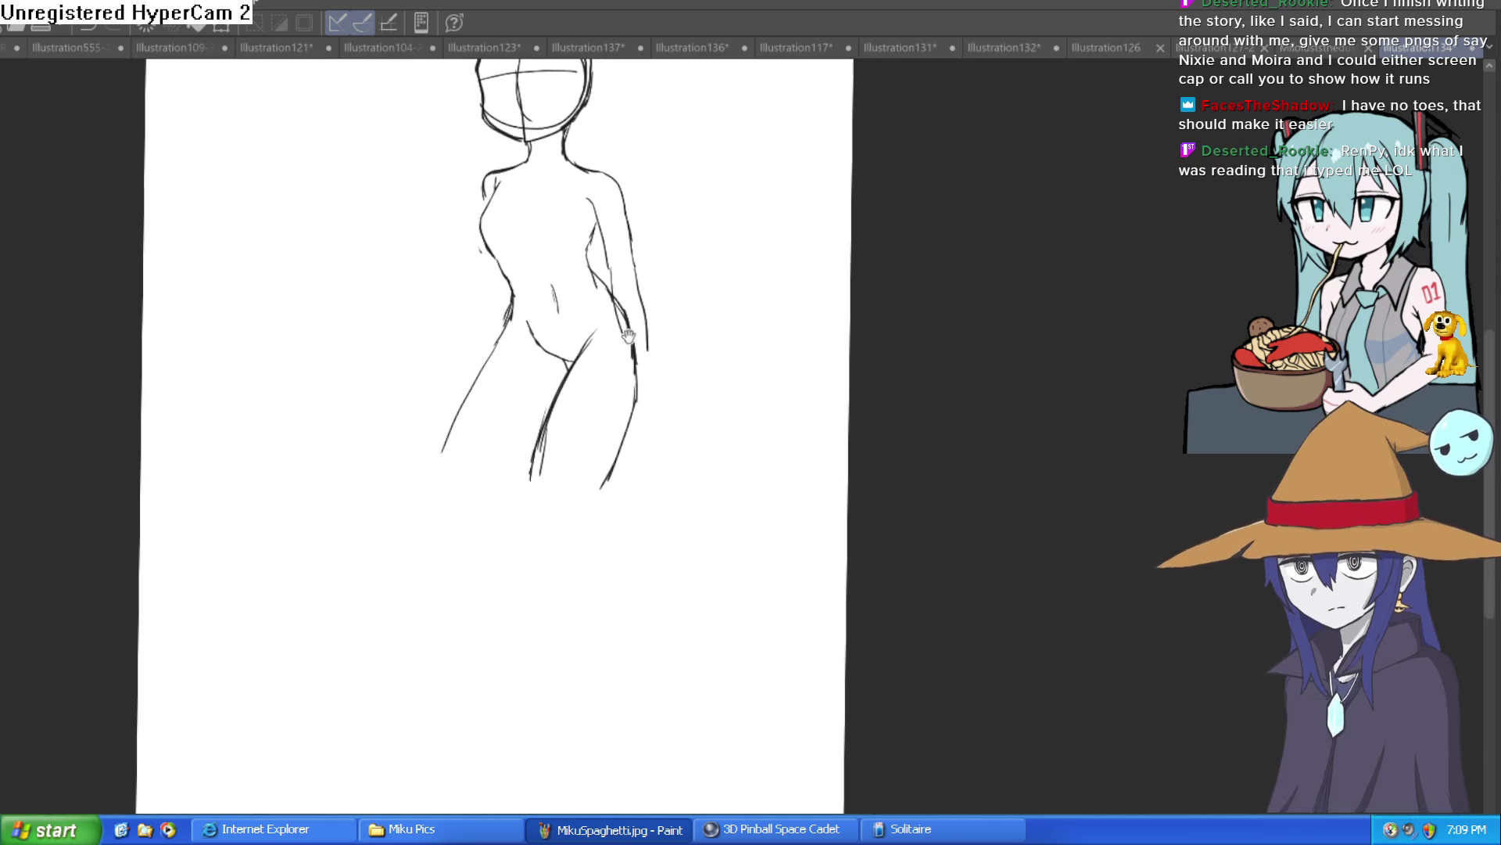
{"action": "scroll", "coordinate": [647, 318], "scroll_direction": "up", "scroll_amount": 2}
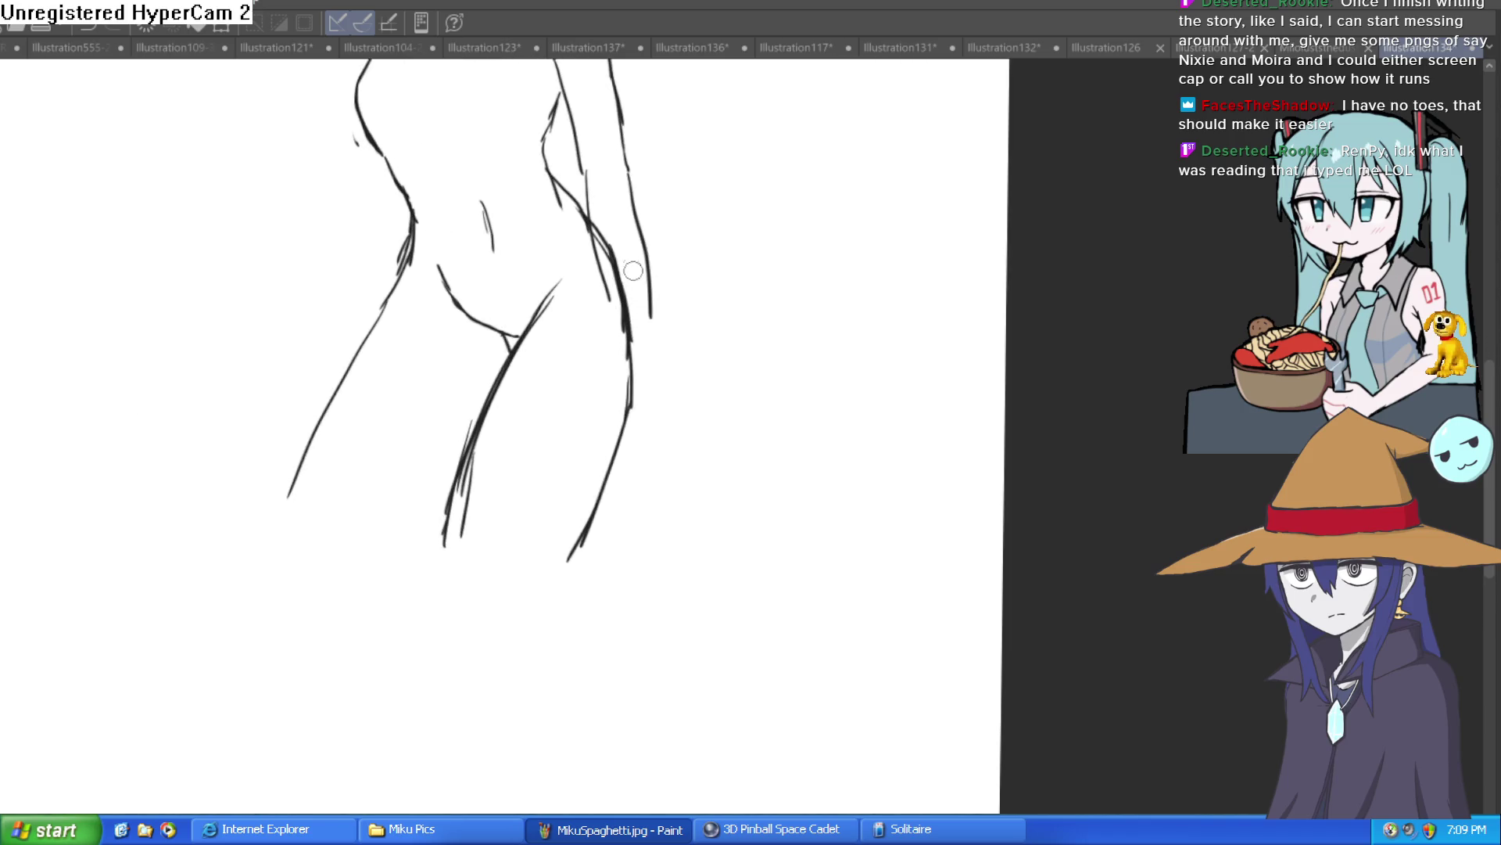
{"action": "left_click_drag", "start_coordinate": [615, 262], "coordinate": [631, 422]}
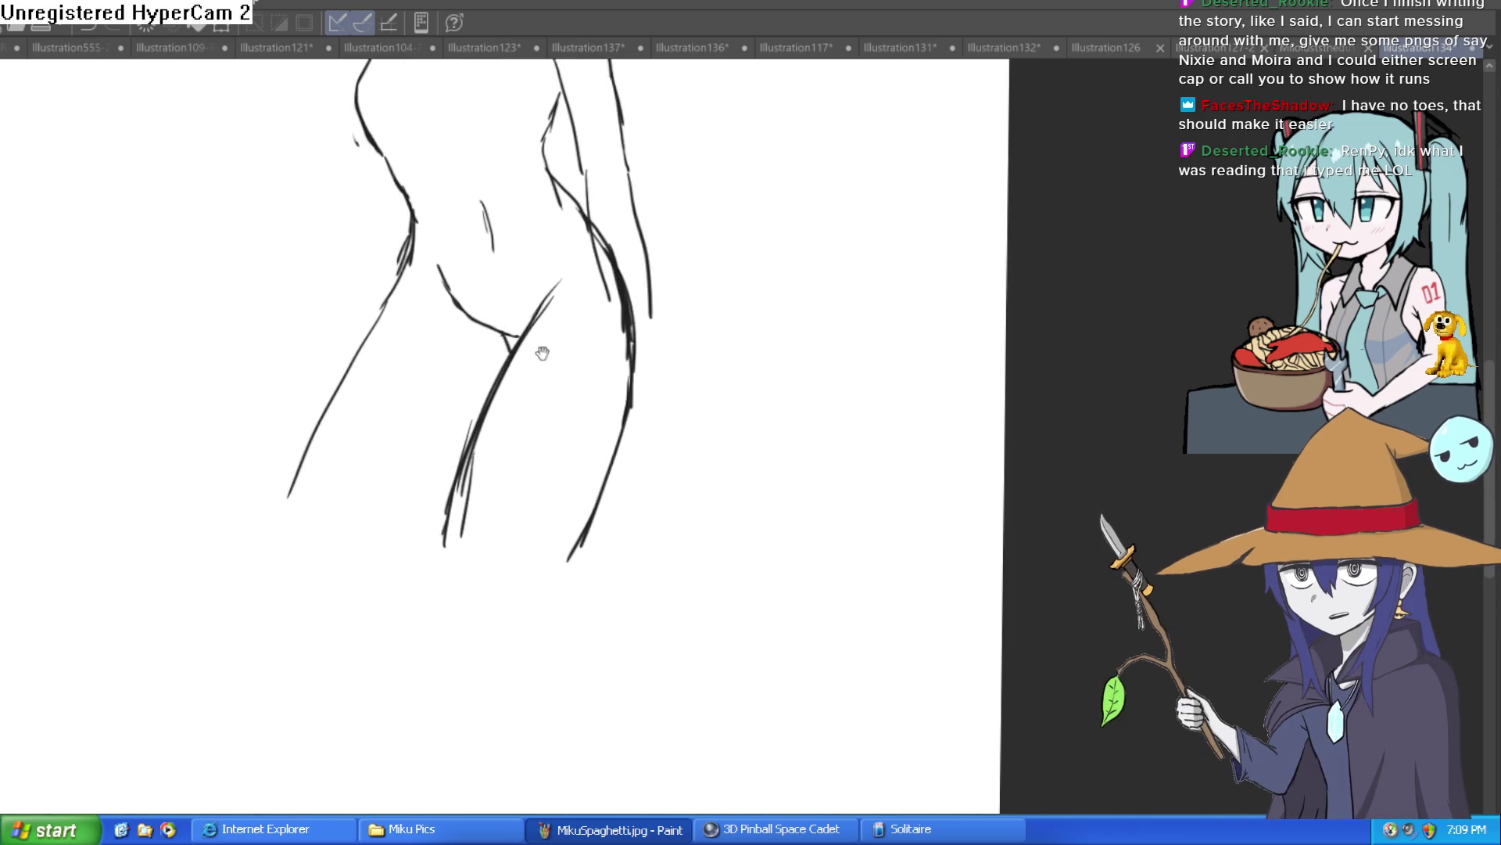
{"action": "scroll", "coordinate": [568, 261], "scroll_direction": "down", "scroll_amount": 3}
Step: Tidy the thigh lines, erasing stray tails and undoing the trial lower-leg strokes
{"action": "mouse_move", "coordinate": [567, 261]}
{"action": "left_mouse_down"}
{"action": "mouse_move", "coordinate": [623, 339]}
{"action": "mouse_move", "coordinate": [597, 278]}
{"action": "mouse_move", "coordinate": [580, 302]}
{"action": "left_mouse_up"}
{"action": "left_click_drag", "start_coordinate": [501, 382], "coordinate": [556, 339]}
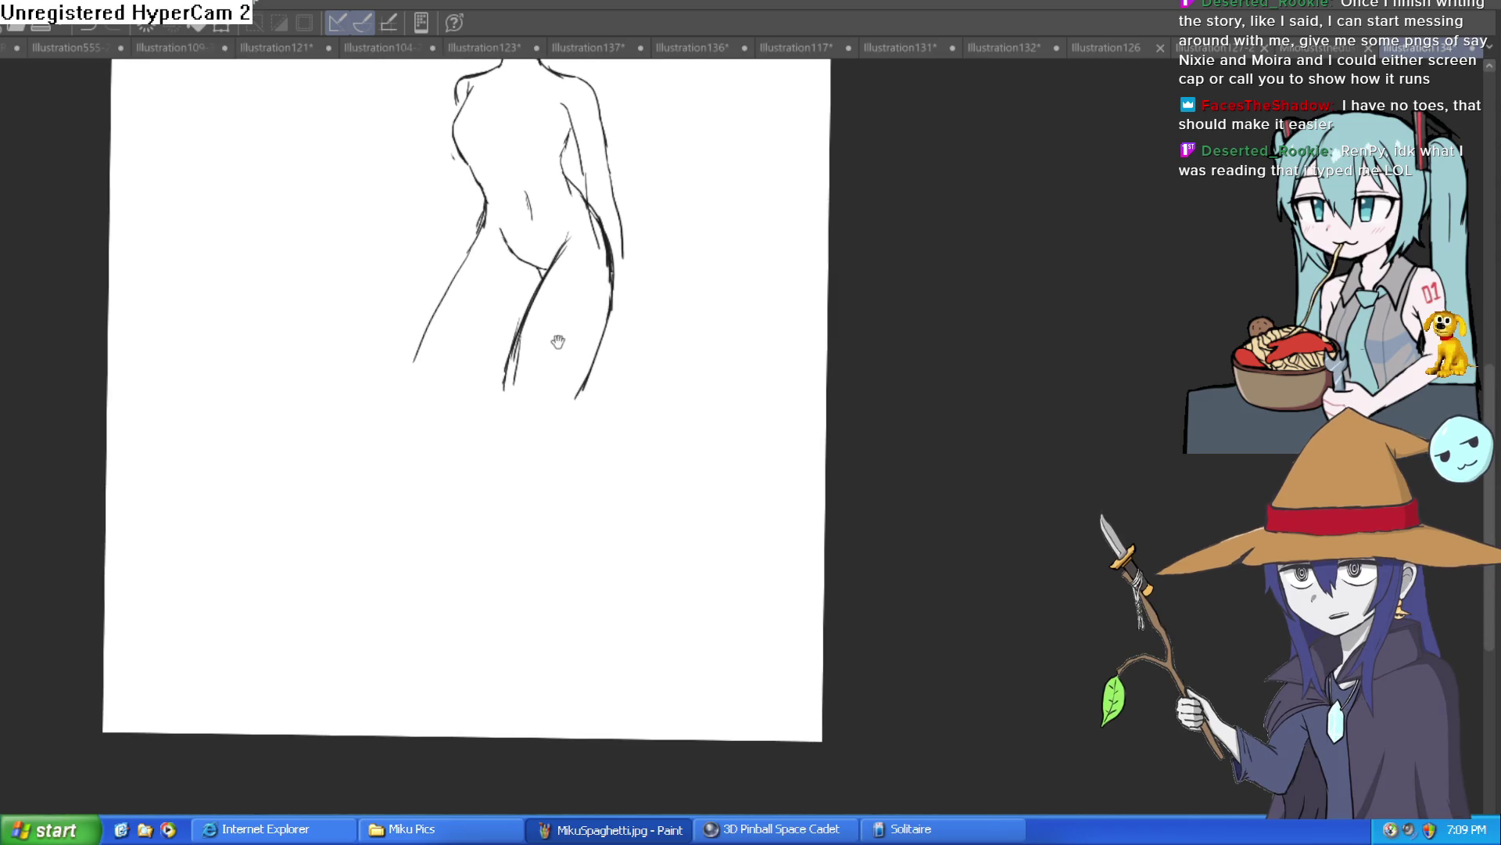
{"action": "scroll", "coordinate": [592, 393], "scroll_direction": "up", "scroll_amount": 2}
{"action": "left_click_drag", "start_coordinate": [593, 392], "coordinate": [549, 498]}
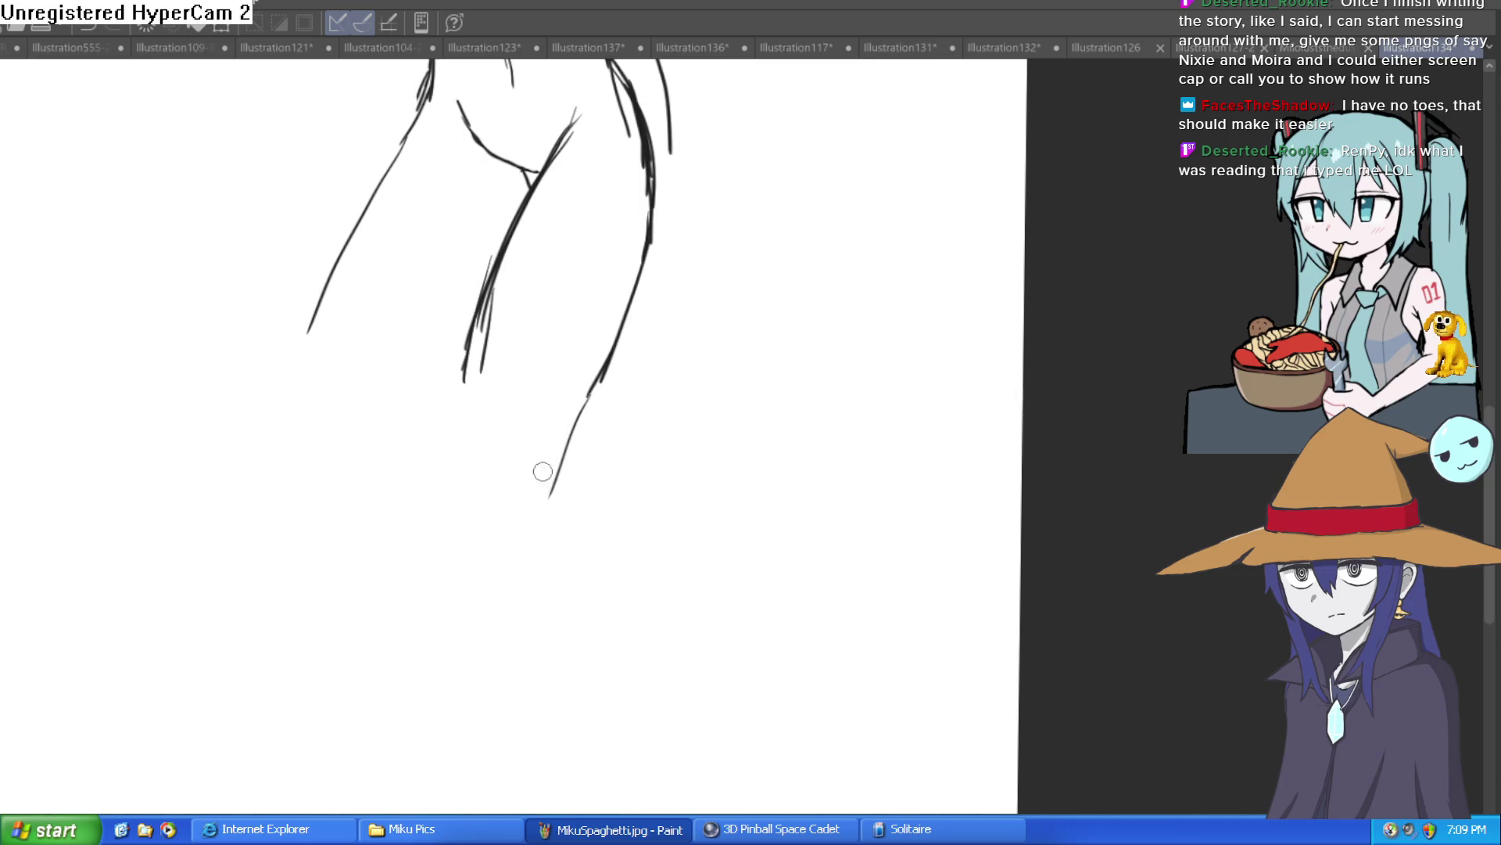
{"action": "mouse_move", "coordinate": [487, 293]}
{"action": "left_mouse_down"}
{"action": "mouse_move", "coordinate": [436, 565]}
{"action": "mouse_move", "coordinate": [387, 705]}
{"action": "left_mouse_up"}
{"action": "scroll", "coordinate": [526, 544], "scroll_direction": "down", "scroll_amount": 2}
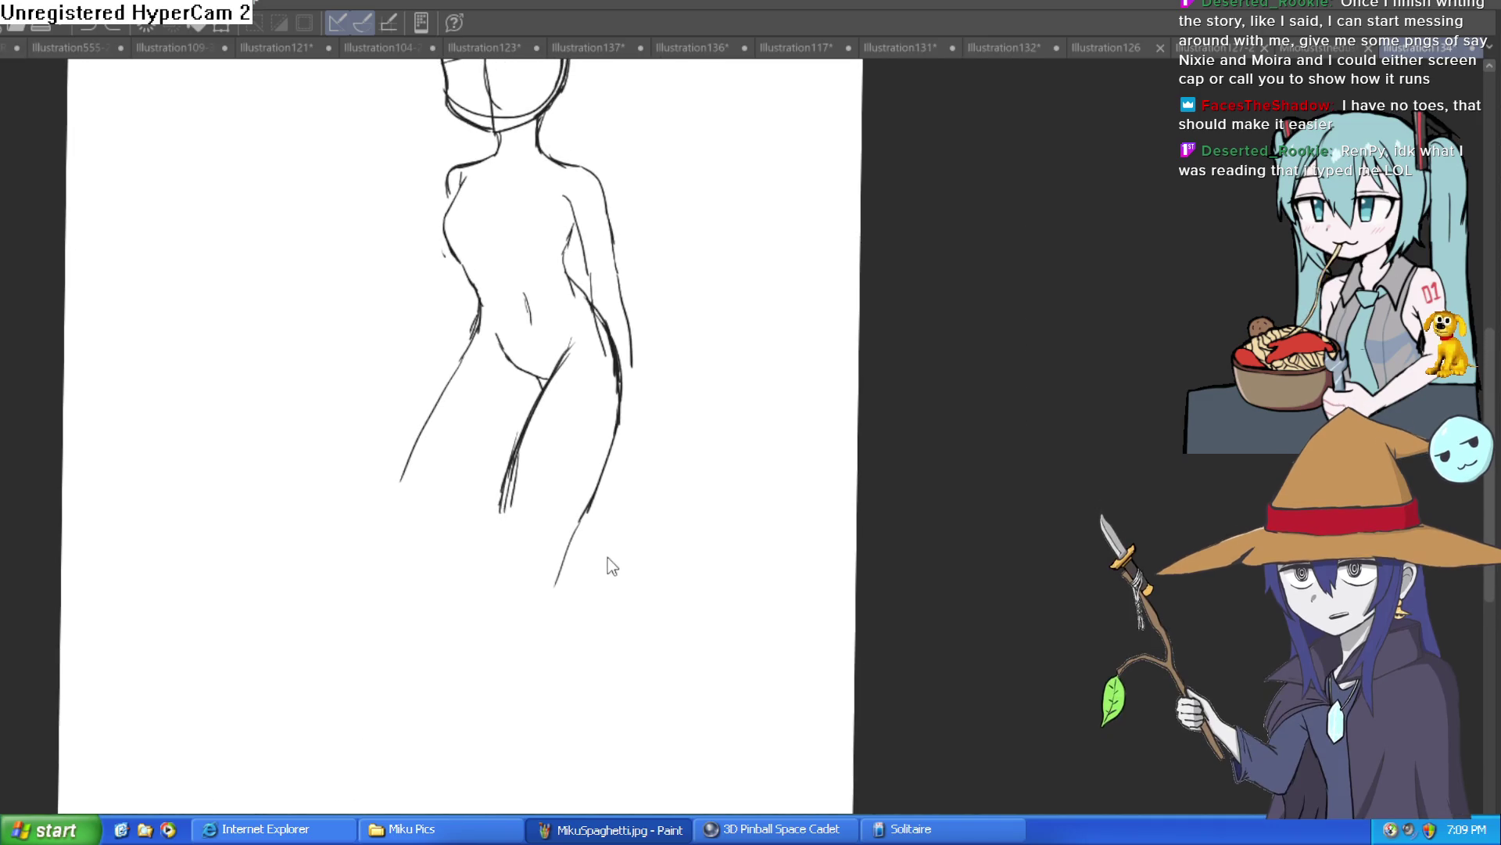
{"action": "left_click_drag", "start_coordinate": [557, 582], "coordinate": [583, 529]}
{"action": "mouse_move", "coordinate": [513, 457]}
{"action": "left_mouse_down"}
{"action": "mouse_move", "coordinate": [502, 512]}
{"action": "mouse_move", "coordinate": [586, 684]}
{"action": "left_mouse_up"}
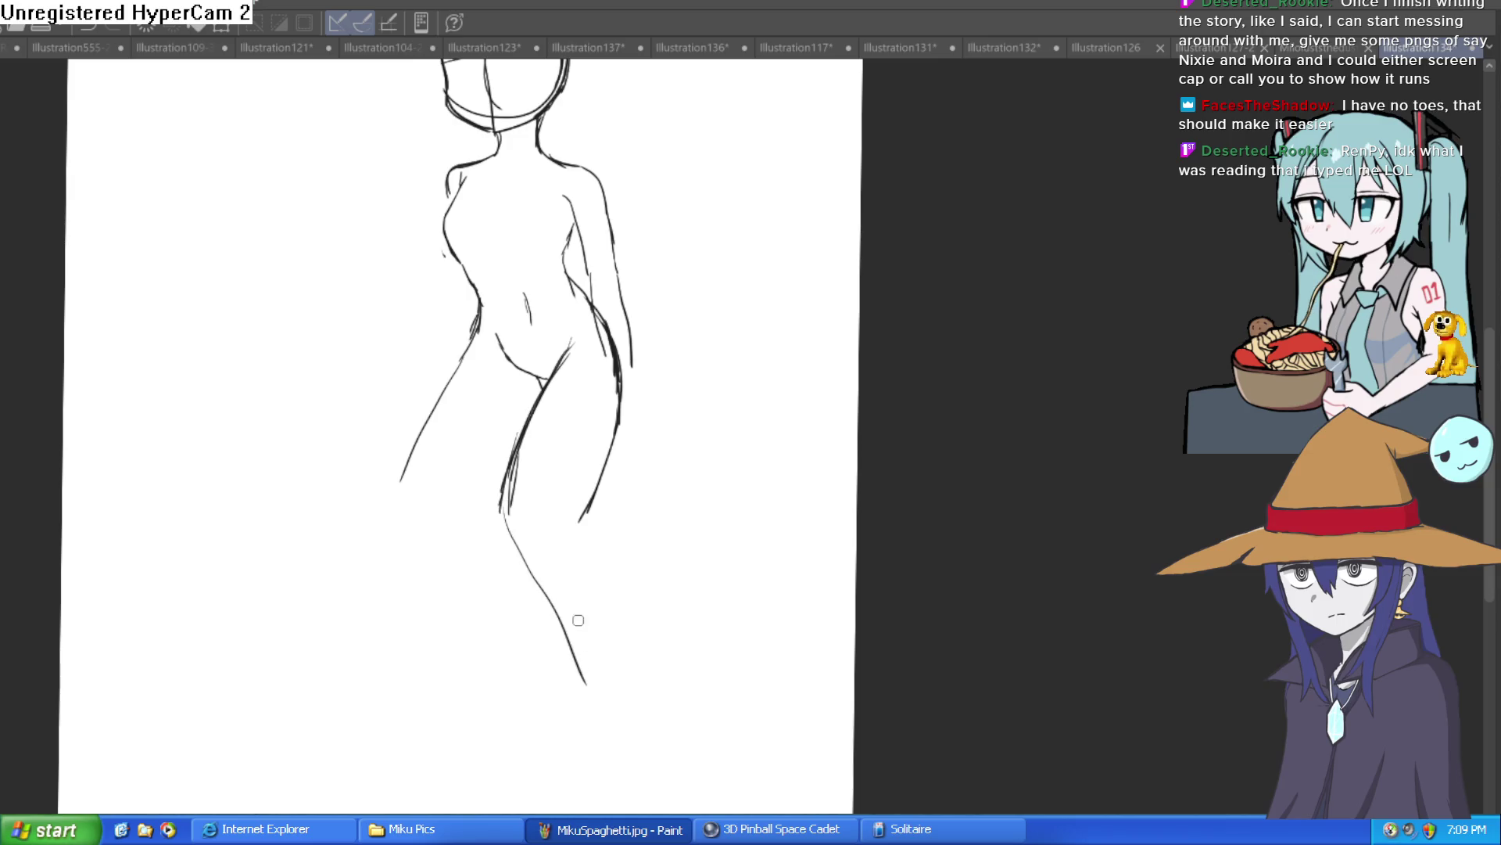
{"action": "left_click_drag", "start_coordinate": [493, 504], "coordinate": [395, 668]}
{"action": "key", "text": "ctrl+z"}
{"action": "key", "text": "ctrl+z"}
{"action": "key", "text": "ctrl+minus"}
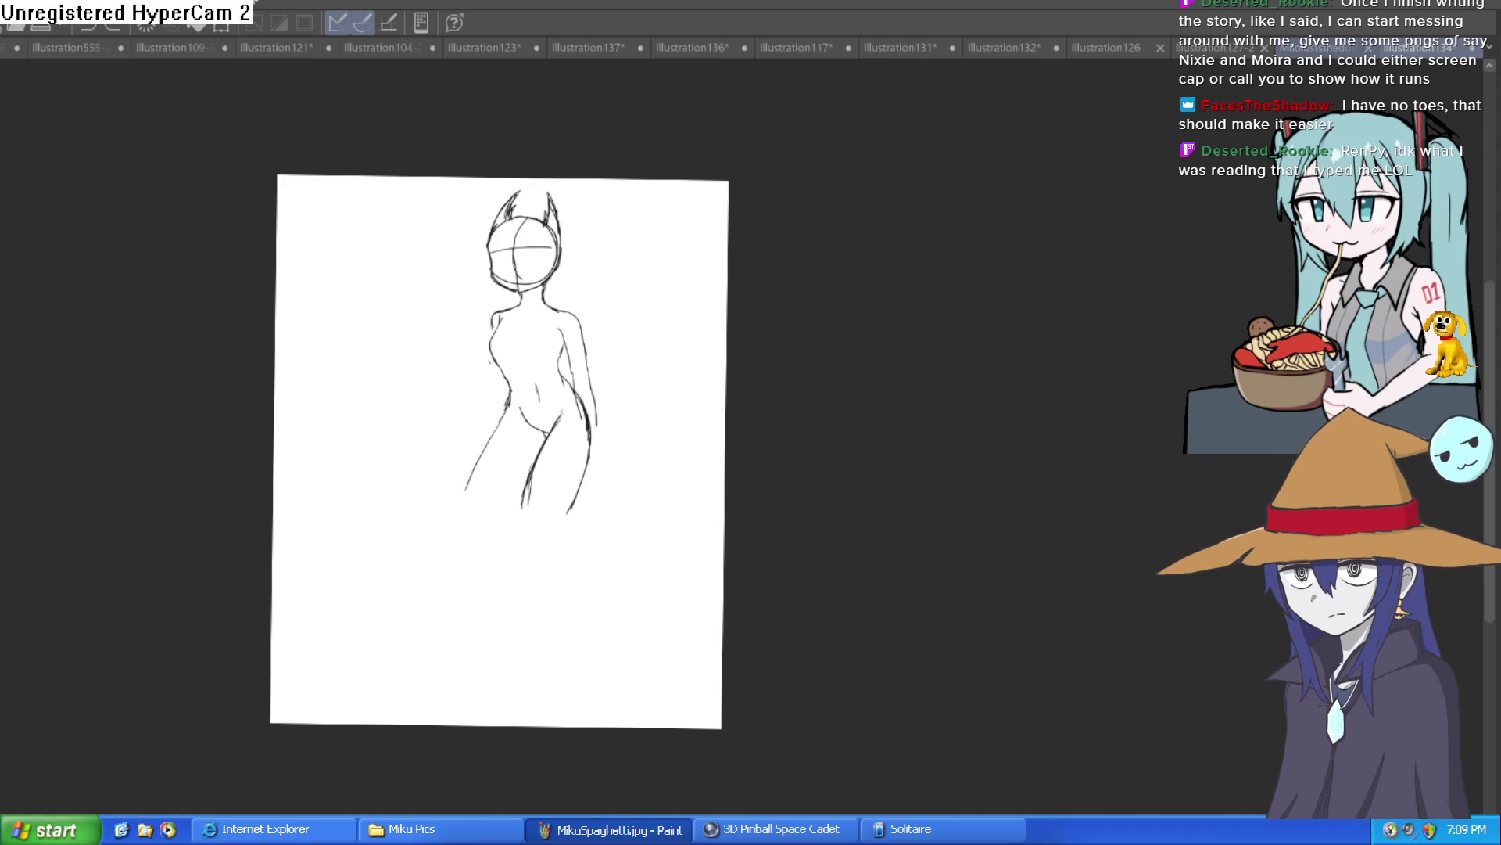
Step: Try a 3D body type model on the reference canvas, rotate it, then undo it
{"action": "left_click", "coordinate": [1329, 49]}
{"action": "left_click", "coordinate": [1296, 49]}
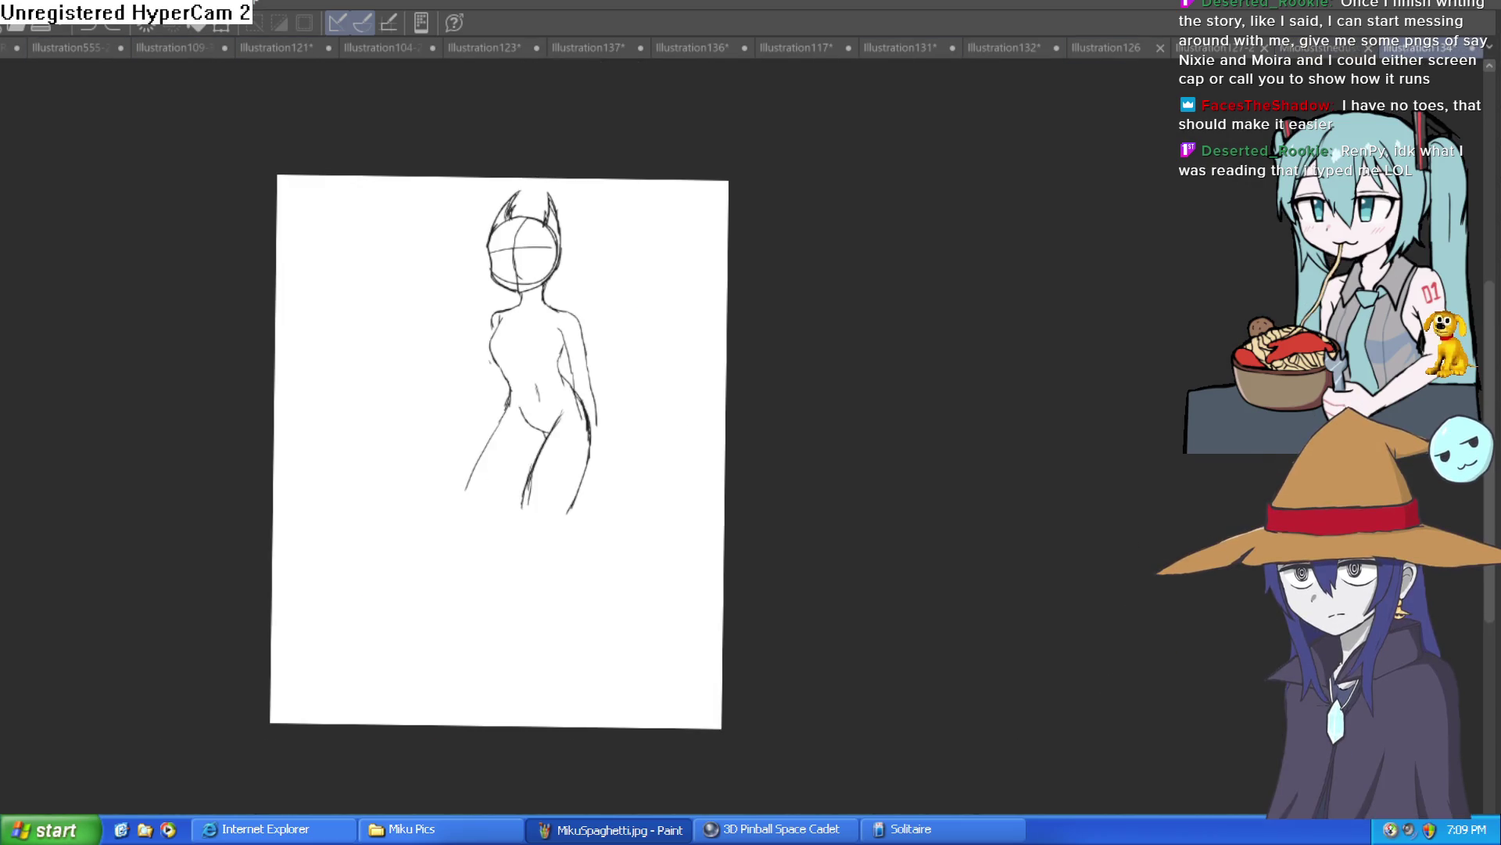
{"action": "key", "text": "Tab"}
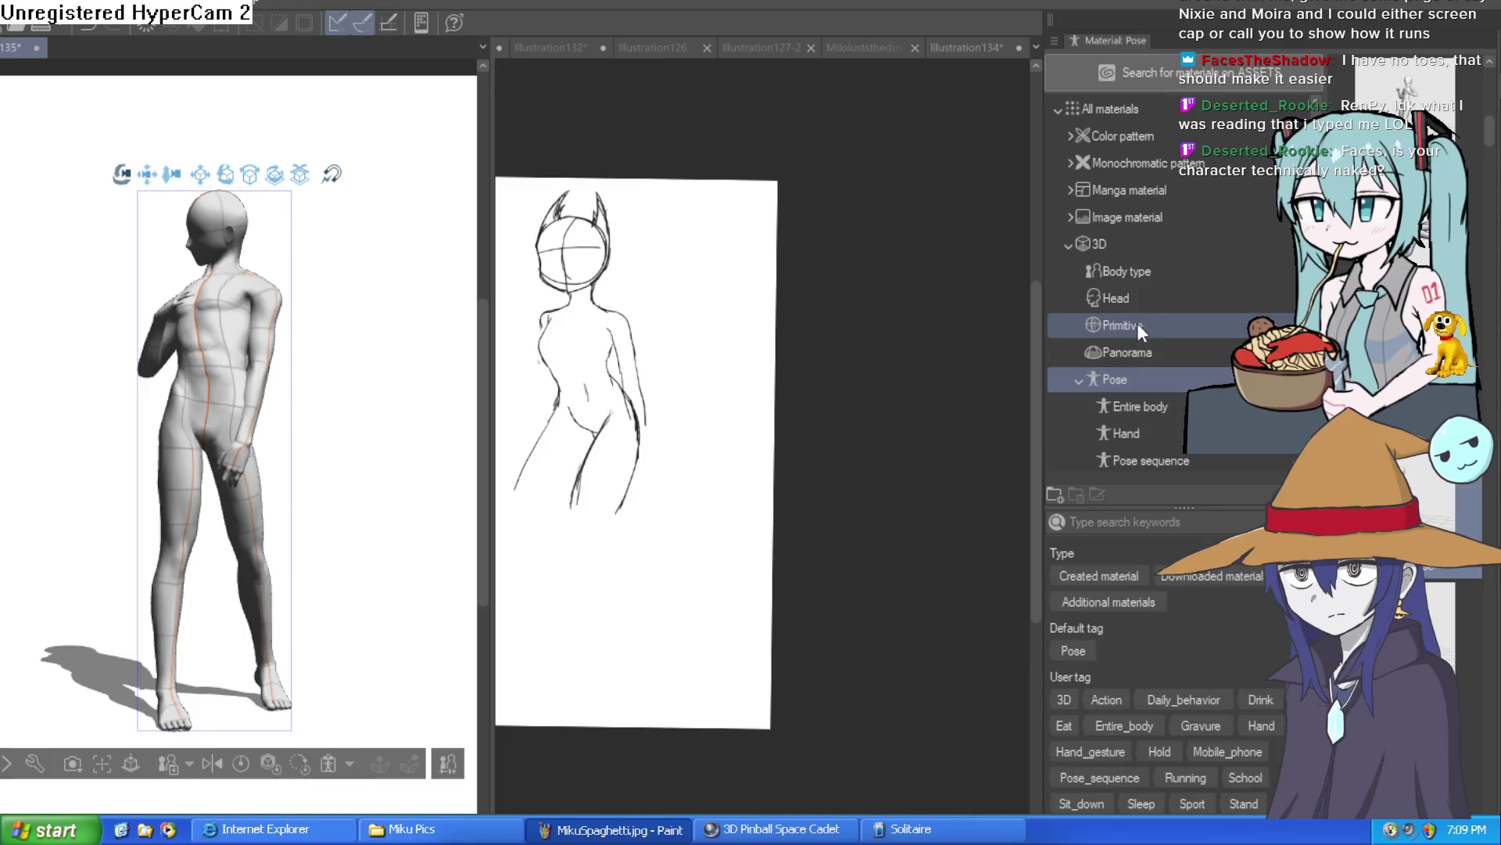
{"action": "left_click", "coordinate": [1141, 271]}
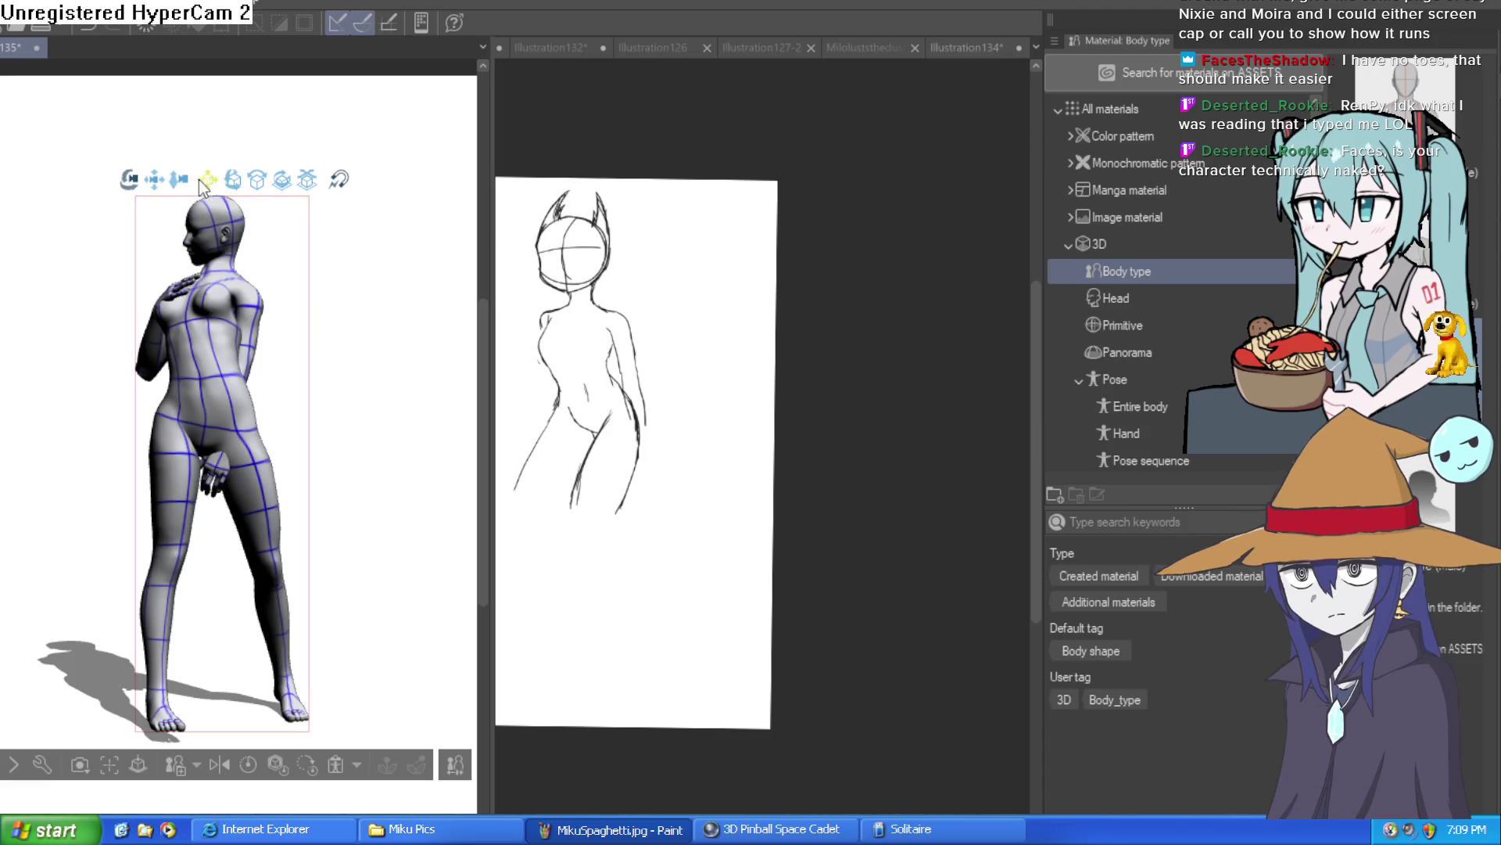
{"action": "left_click_drag", "start_coordinate": [228, 242], "coordinate": [208, 259]}
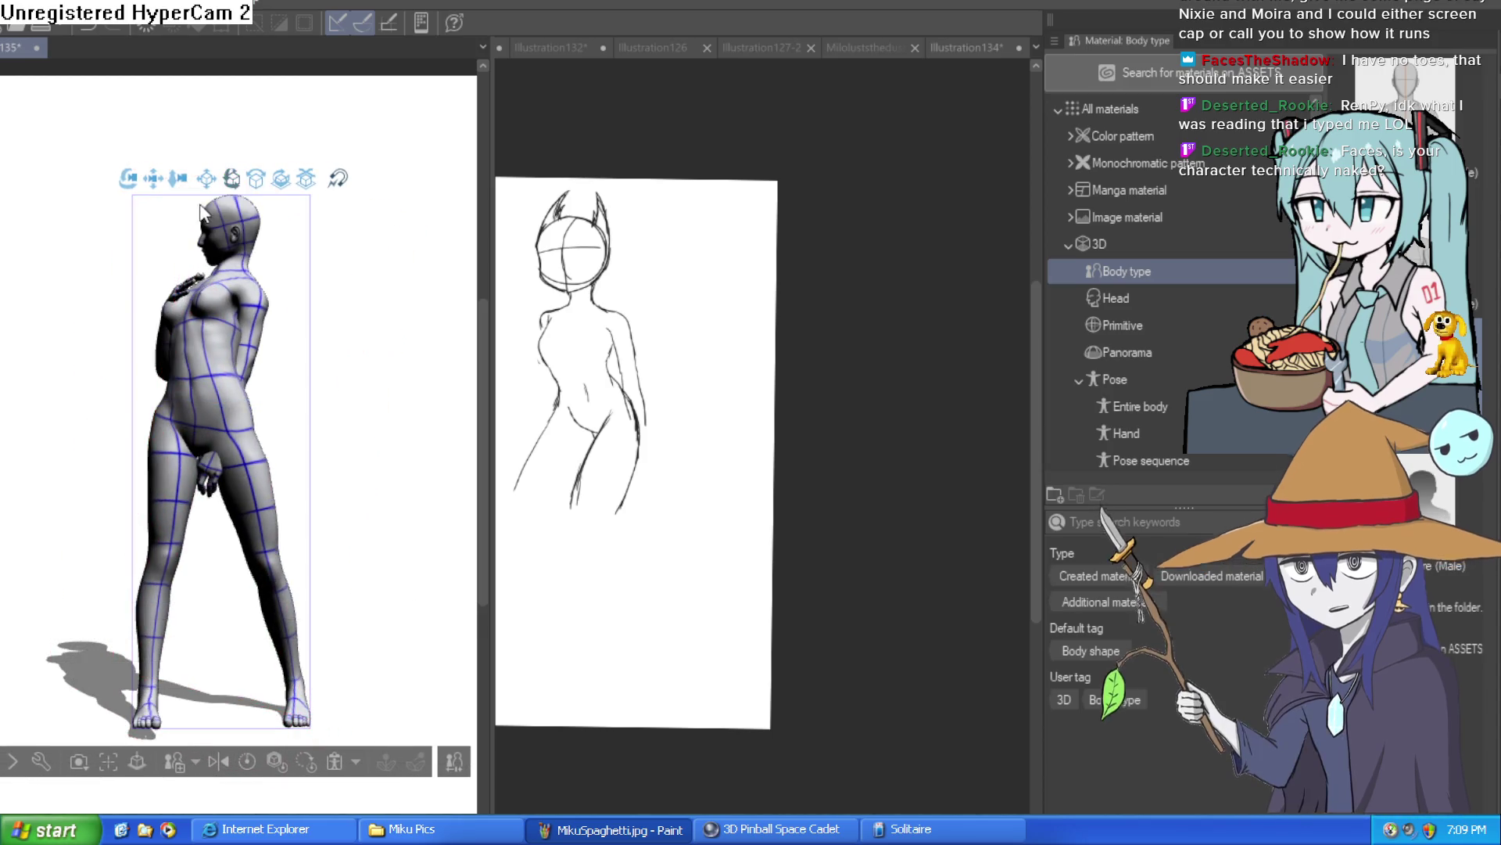
{"action": "left_click_drag", "start_coordinate": [125, 182], "coordinate": [125, 297]}
{"action": "key", "text": "ctrl+z"}
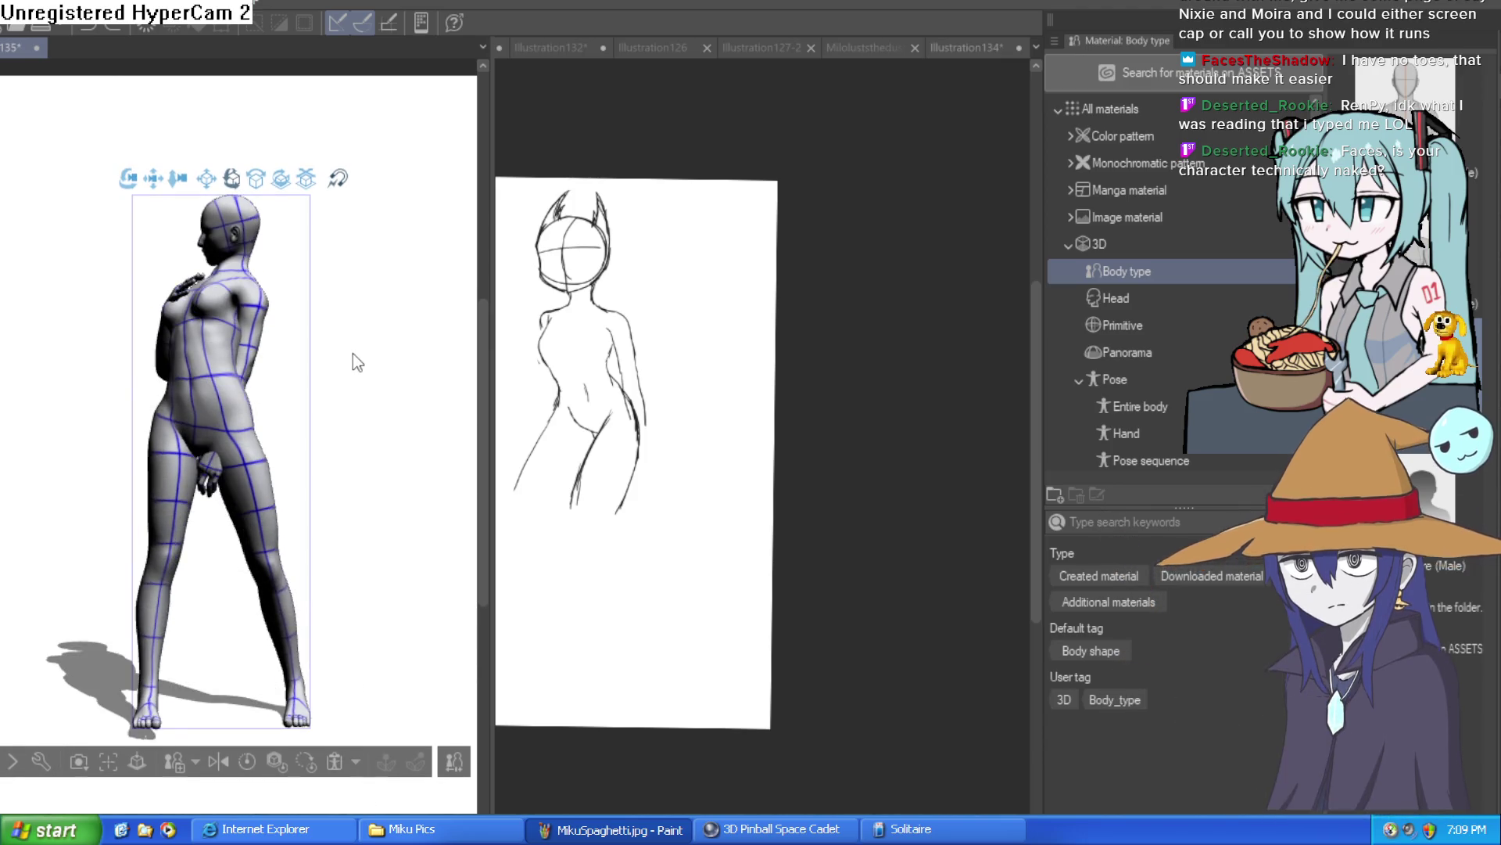
{"action": "key", "text": "ctrl+z"}
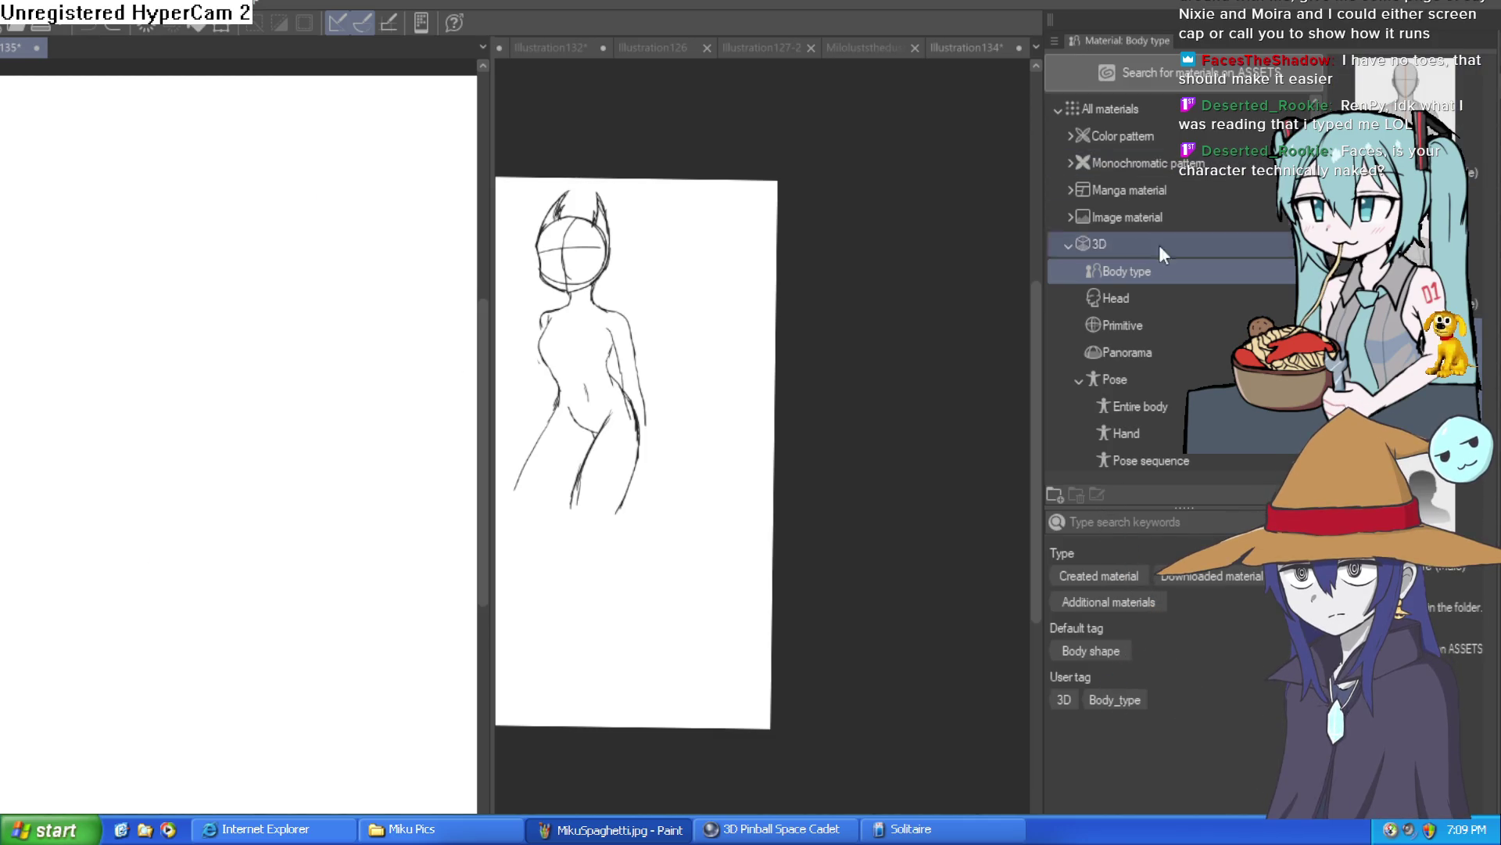
Step: Place a female 3D body model on the reference canvas and adjust its camera angle
{"action": "left_click", "coordinate": [1131, 378]}
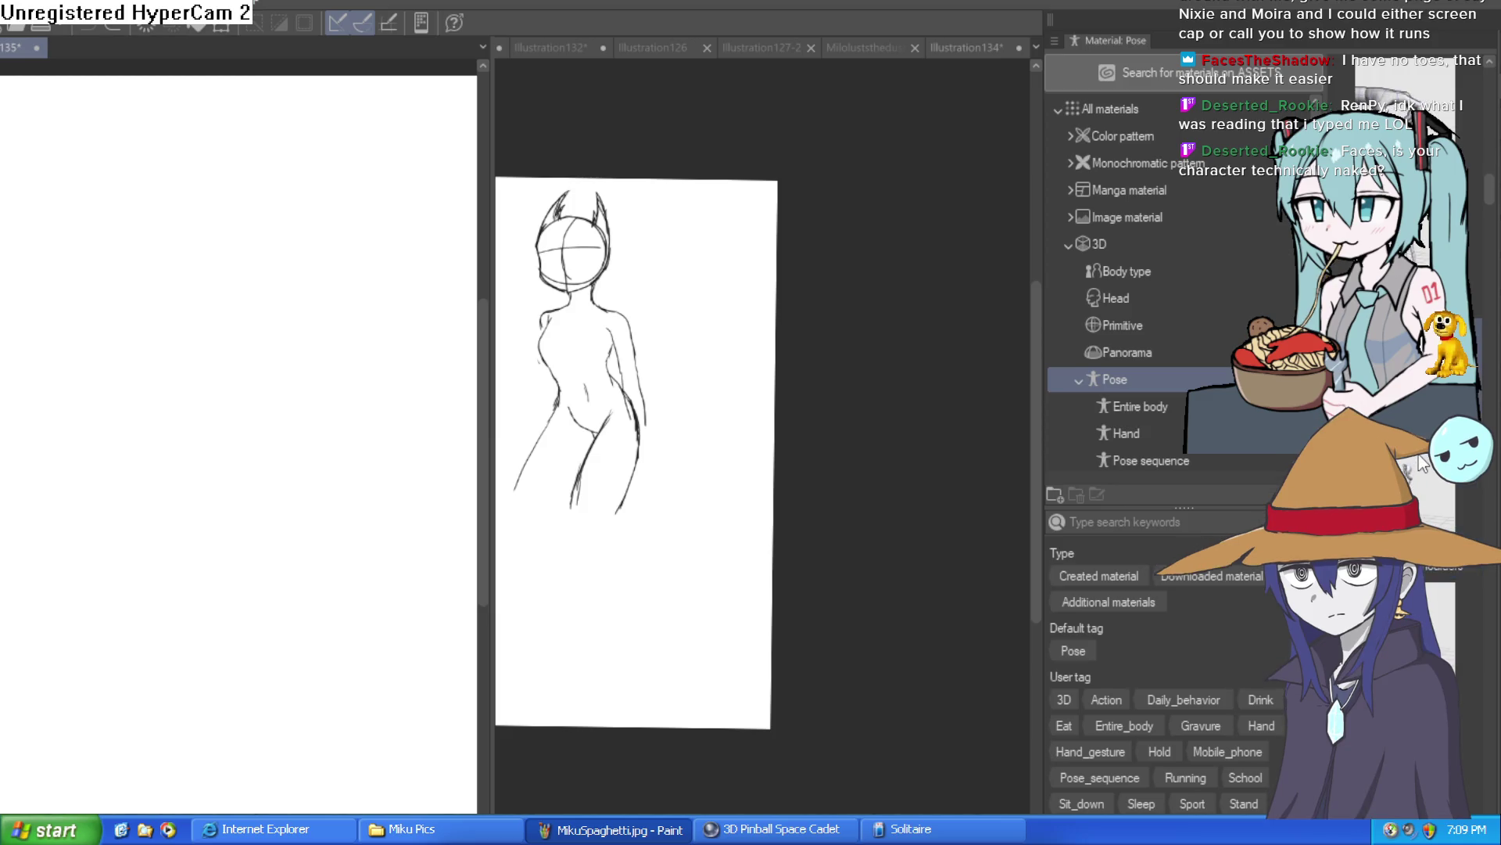
{"action": "left_click_drag", "start_coordinate": [1305, 317], "coordinate": [295, 542]}
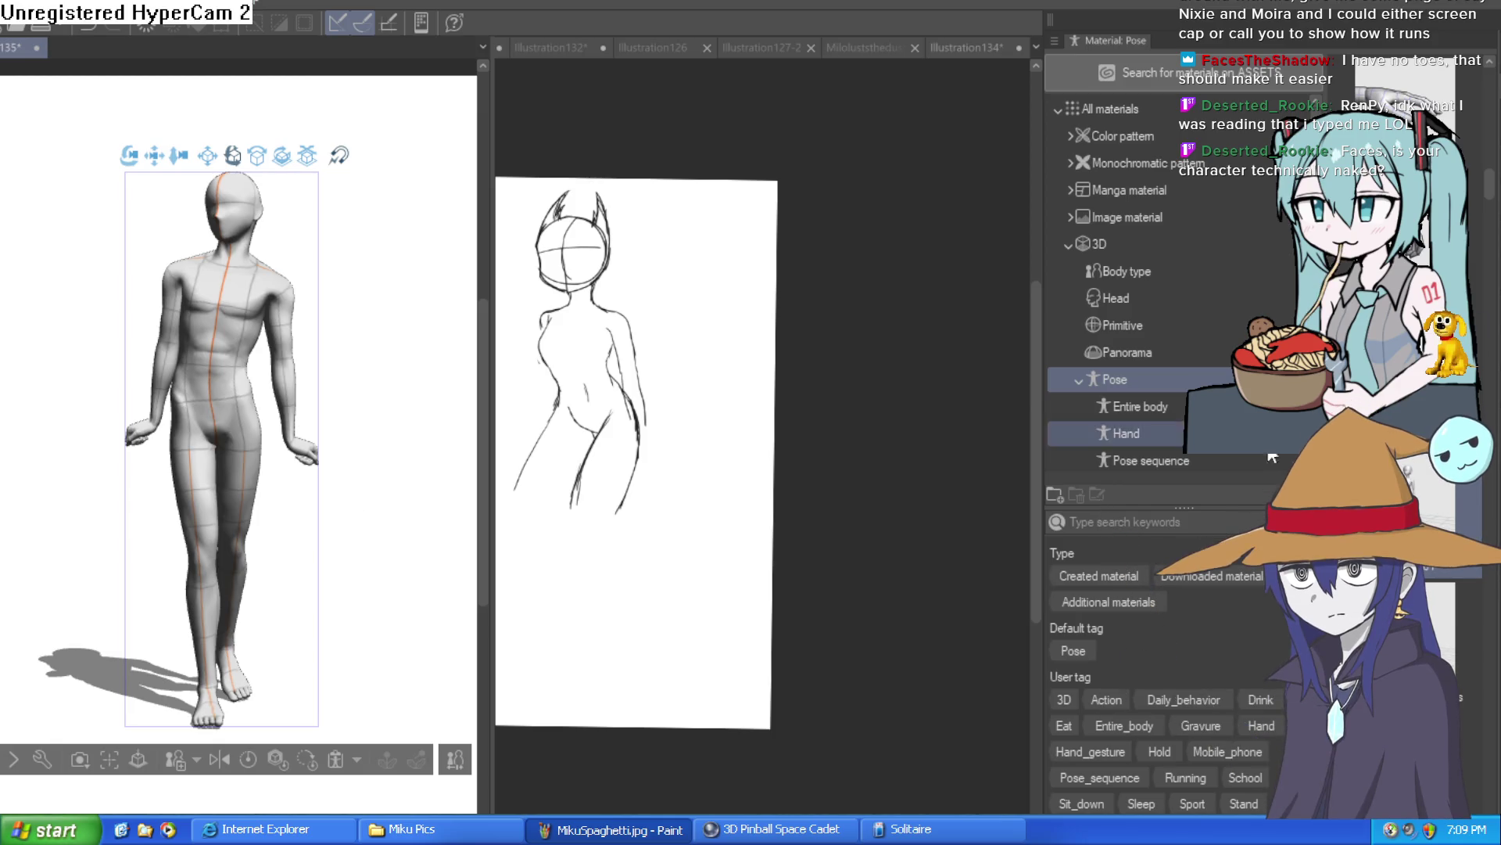
{"action": "left_click", "coordinate": [1120, 278]}
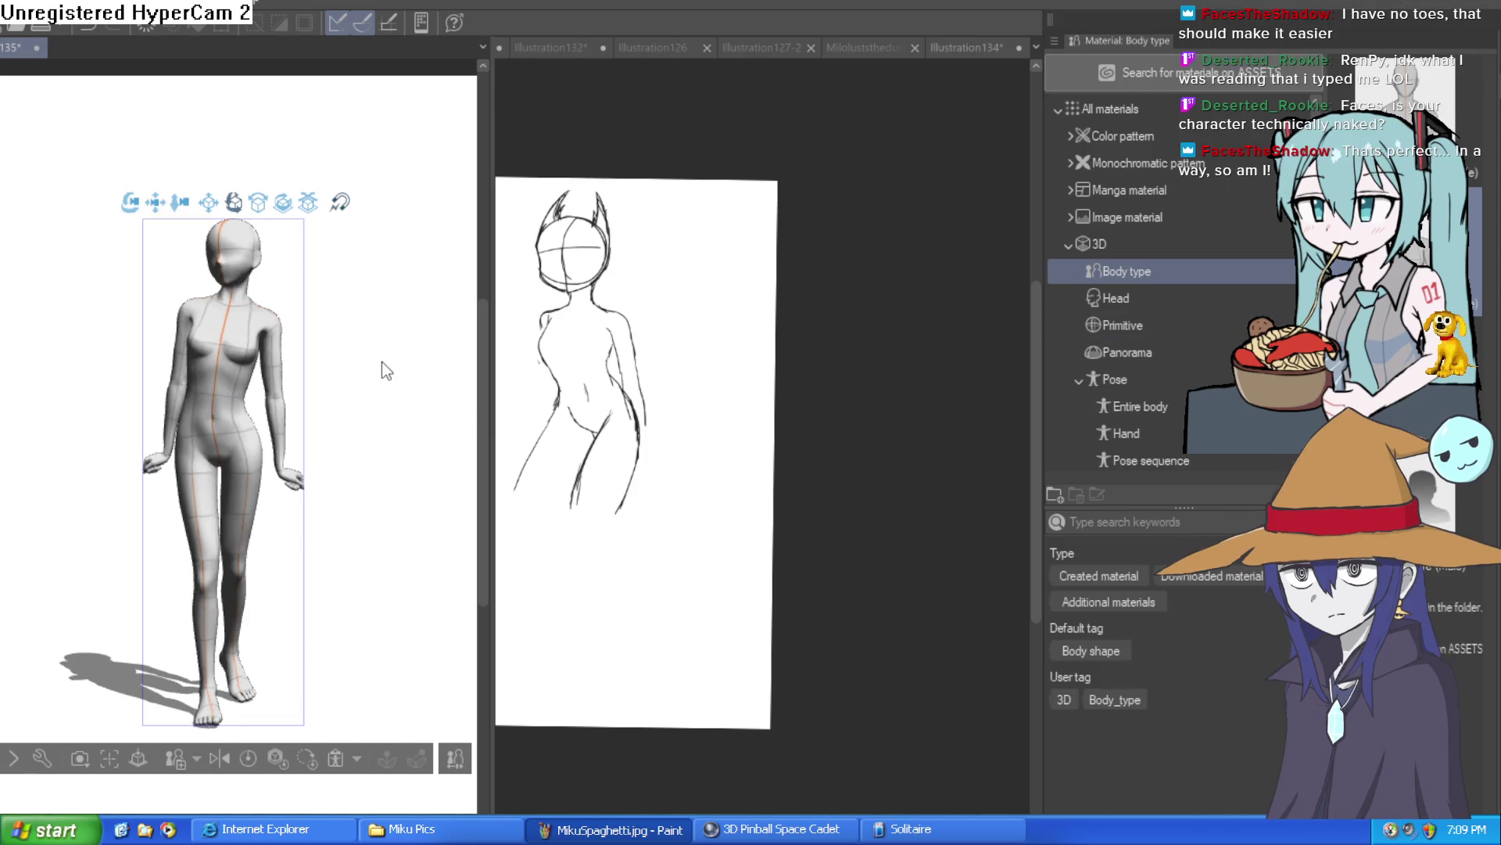
{"action": "mouse_move", "coordinate": [154, 205]}
{"action": "left_mouse_down"}
{"action": "mouse_move", "coordinate": [2, 228]}
{"action": "mouse_move", "coordinate": [17, 195]}
{"action": "mouse_move", "coordinate": [68, 232]}
{"action": "mouse_move", "coordinate": [24, 205]}
{"action": "mouse_move", "coordinate": [45, 225]}
{"action": "mouse_move", "coordinate": [58, 213]}
{"action": "left_mouse_up"}
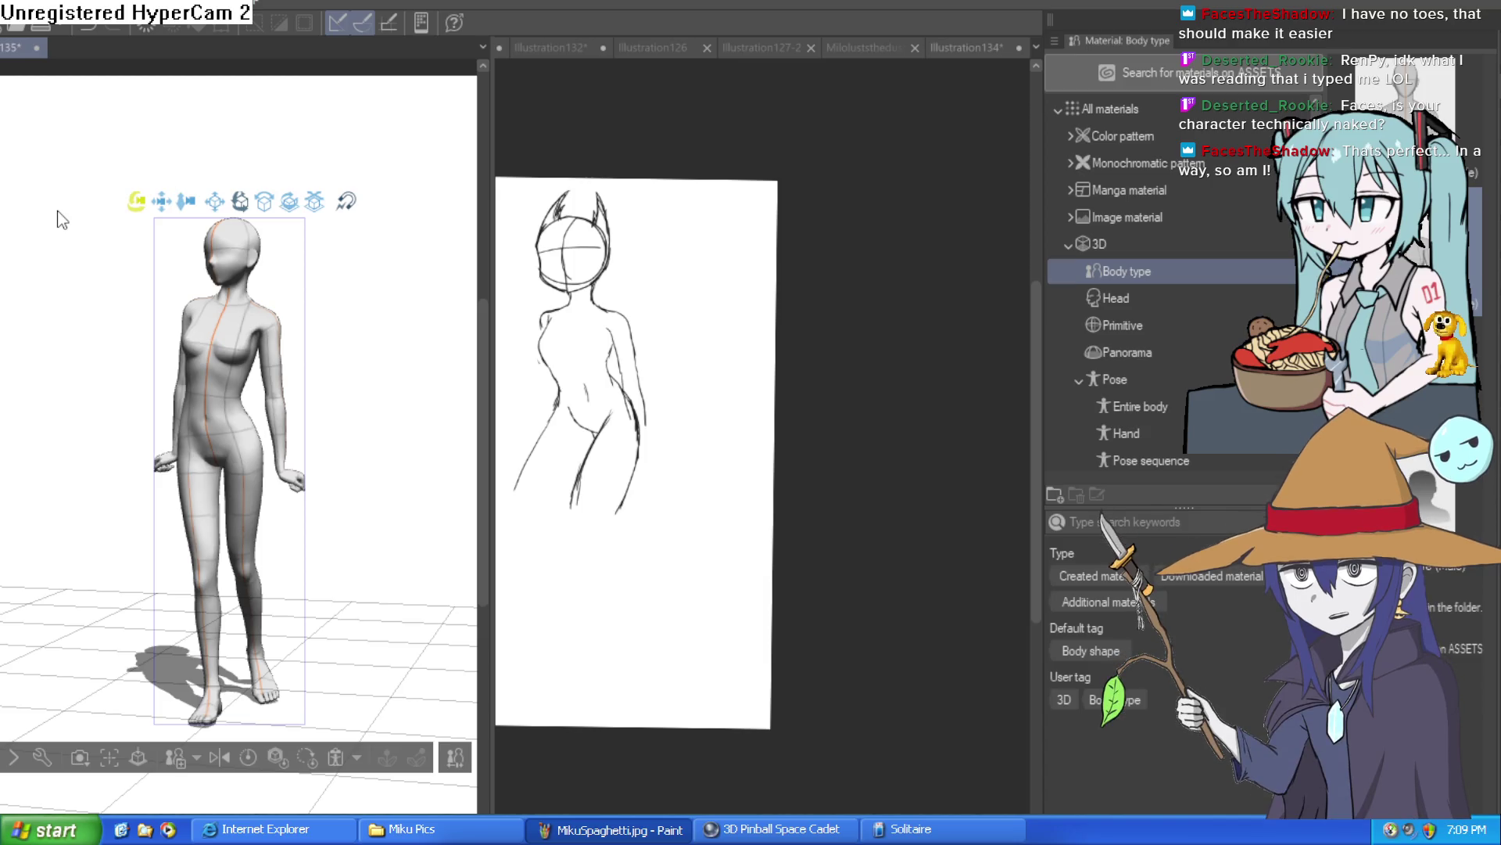
{"action": "left_click_drag", "start_coordinate": [57, 215], "coordinate": [58, 212]}
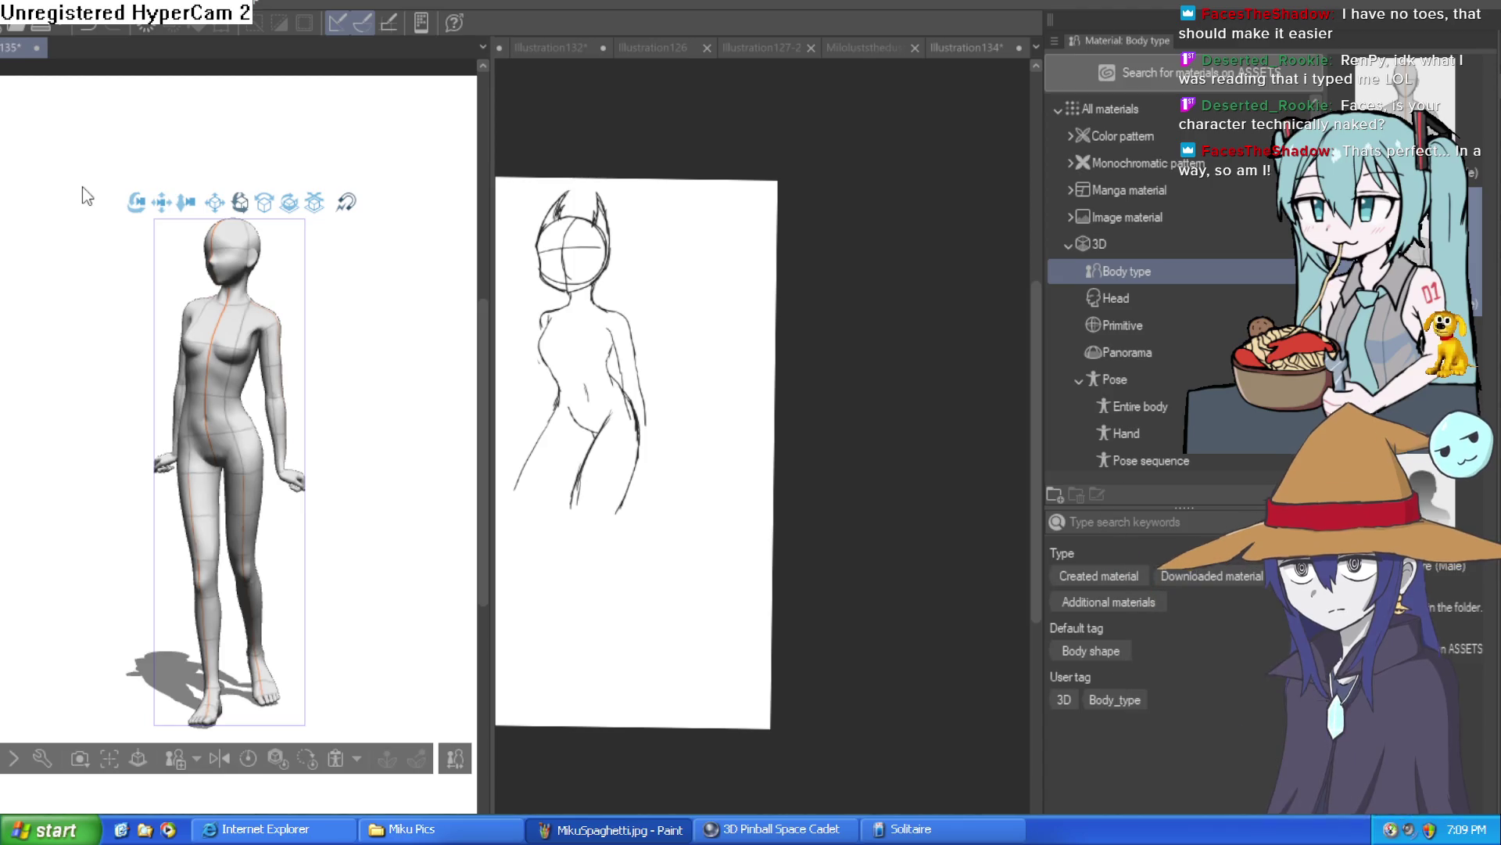
Step: Return to the Illustration134 sketch and reframe it with more room on screen
{"action": "left_click", "coordinate": [714, 469]}
{"action": "left_click_drag", "start_coordinate": [489, 456], "coordinate": [329, 456]}
{"action": "scroll", "coordinate": [551, 461], "scroll_direction": "up", "scroll_amount": 3}
{"action": "mouse_move", "coordinate": [605, 465]}
{"action": "left_mouse_down"}
{"action": "mouse_move", "coordinate": [607, 421]}
{"action": "mouse_move", "coordinate": [635, 470]}
{"action": "left_mouse_up"}
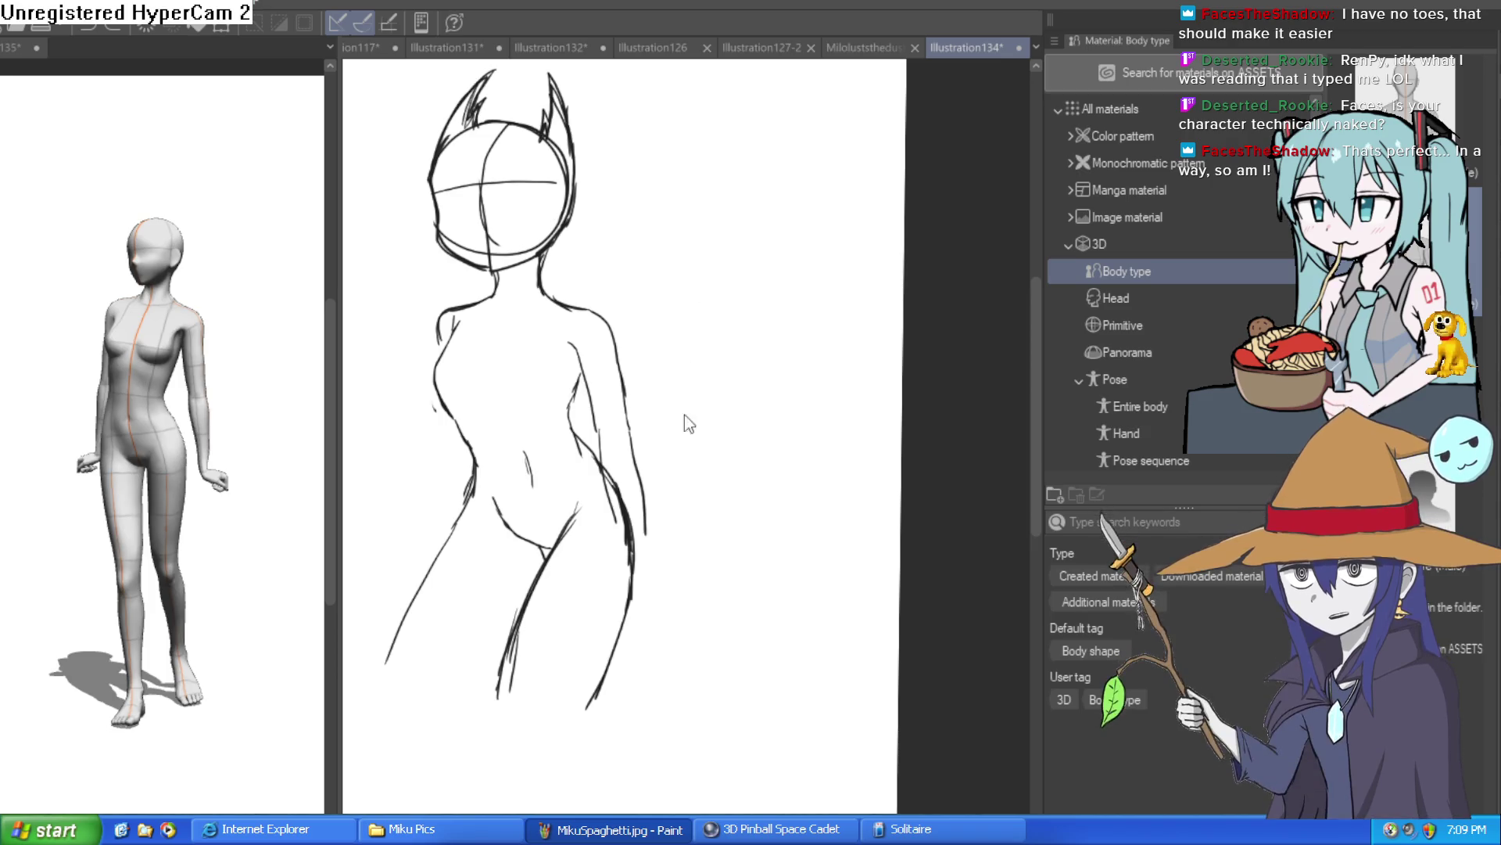
Step: Zoom in and out on the 3D model to inspect its torso shape
{"action": "scroll", "coordinate": [676, 430], "scroll_direction": "down", "scroll_amount": 2}
{"action": "scroll", "coordinate": [156, 406], "scroll_direction": "up", "scroll_amount": 4}
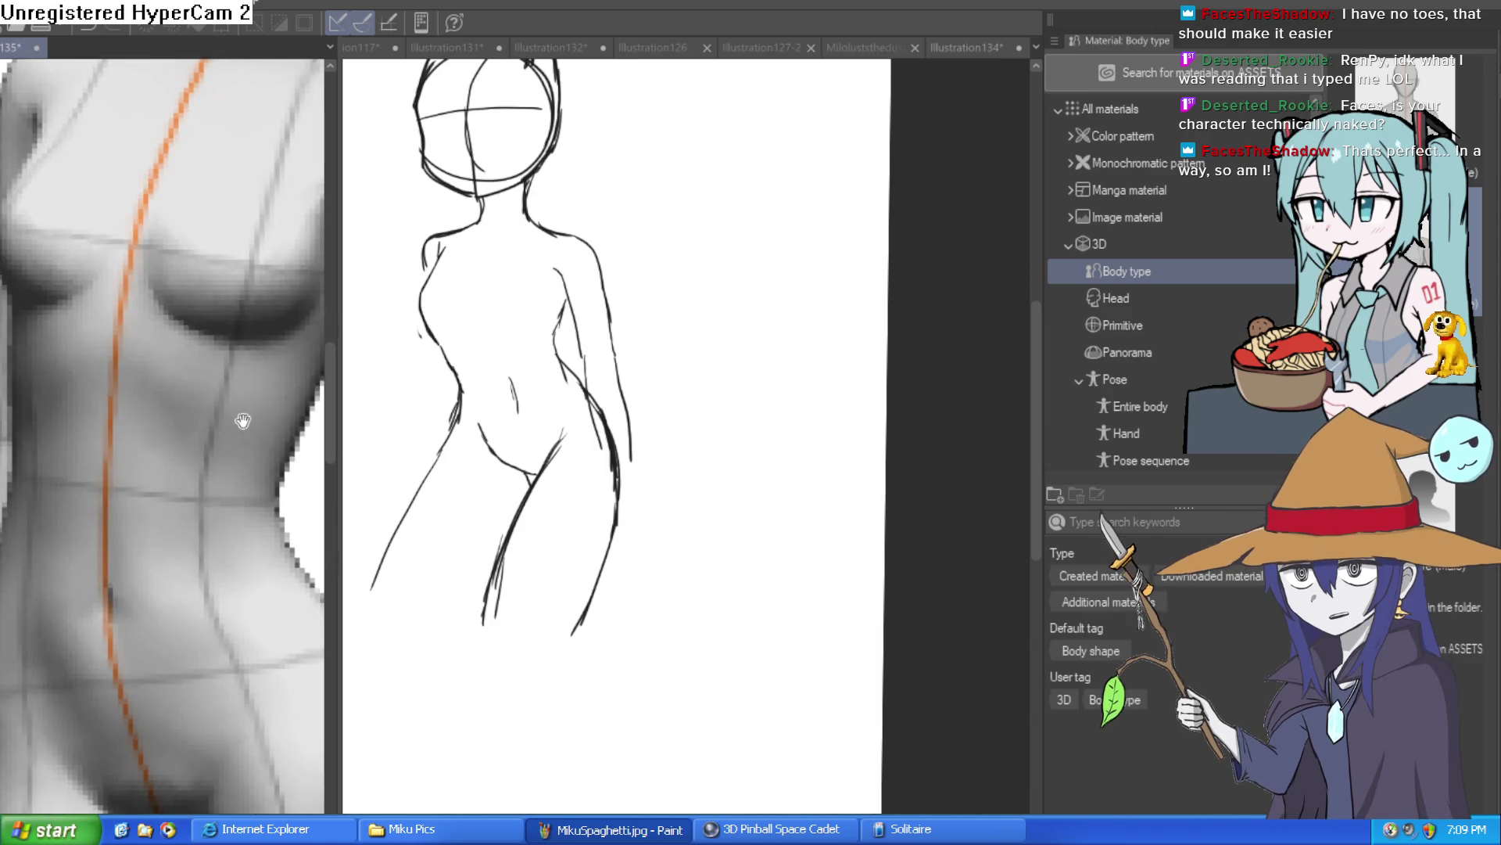
{"action": "scroll", "coordinate": [208, 537], "scroll_direction": "down", "scroll_amount": 3}
{"action": "scroll", "coordinate": [198, 554], "scroll_direction": "up", "scroll_amount": 4}
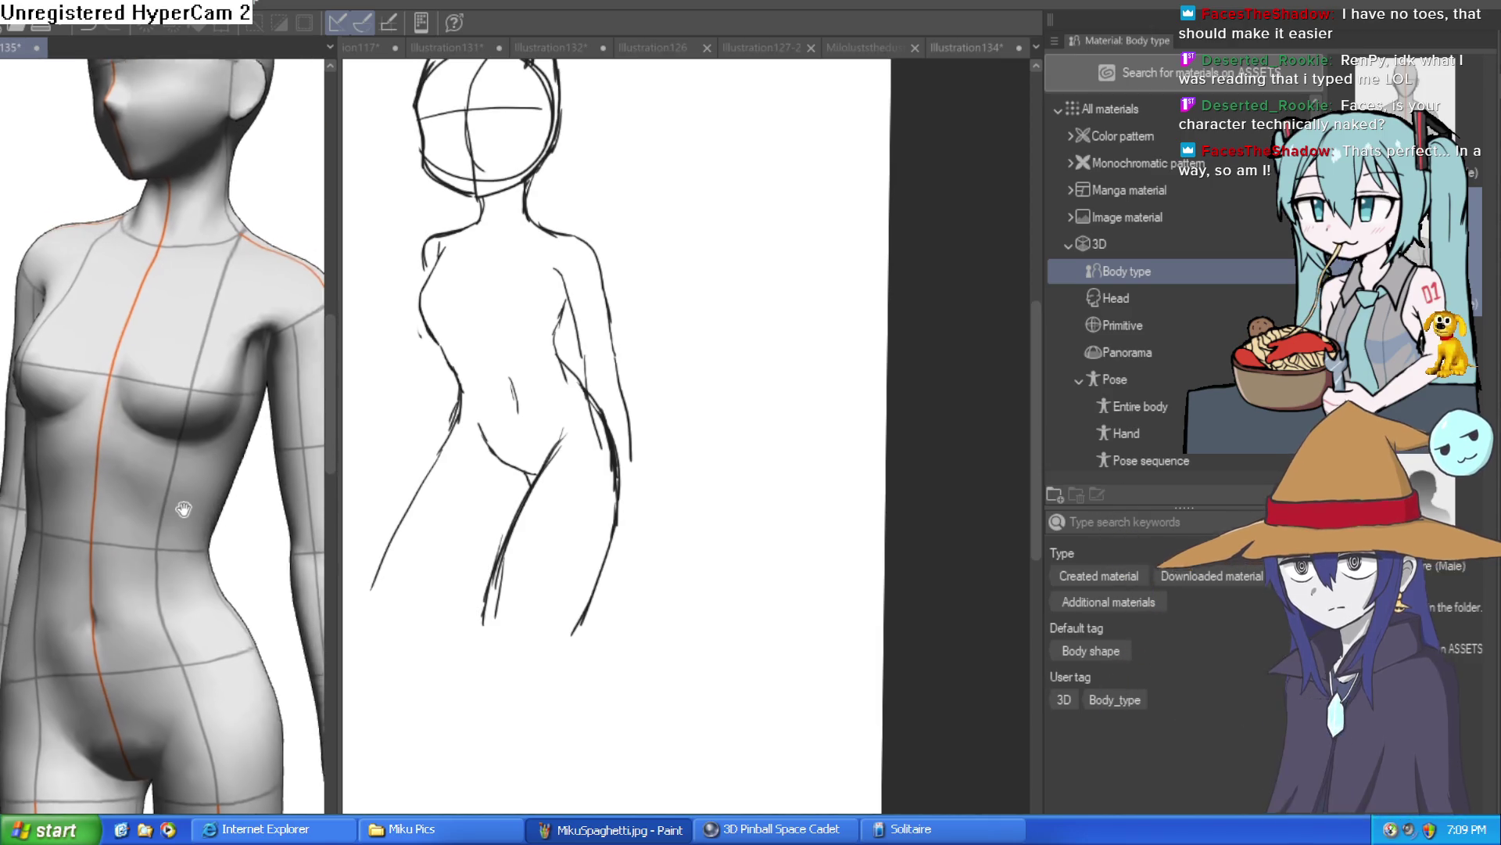
{"action": "scroll", "coordinate": [170, 504], "scroll_direction": "down", "scroll_amount": 5}
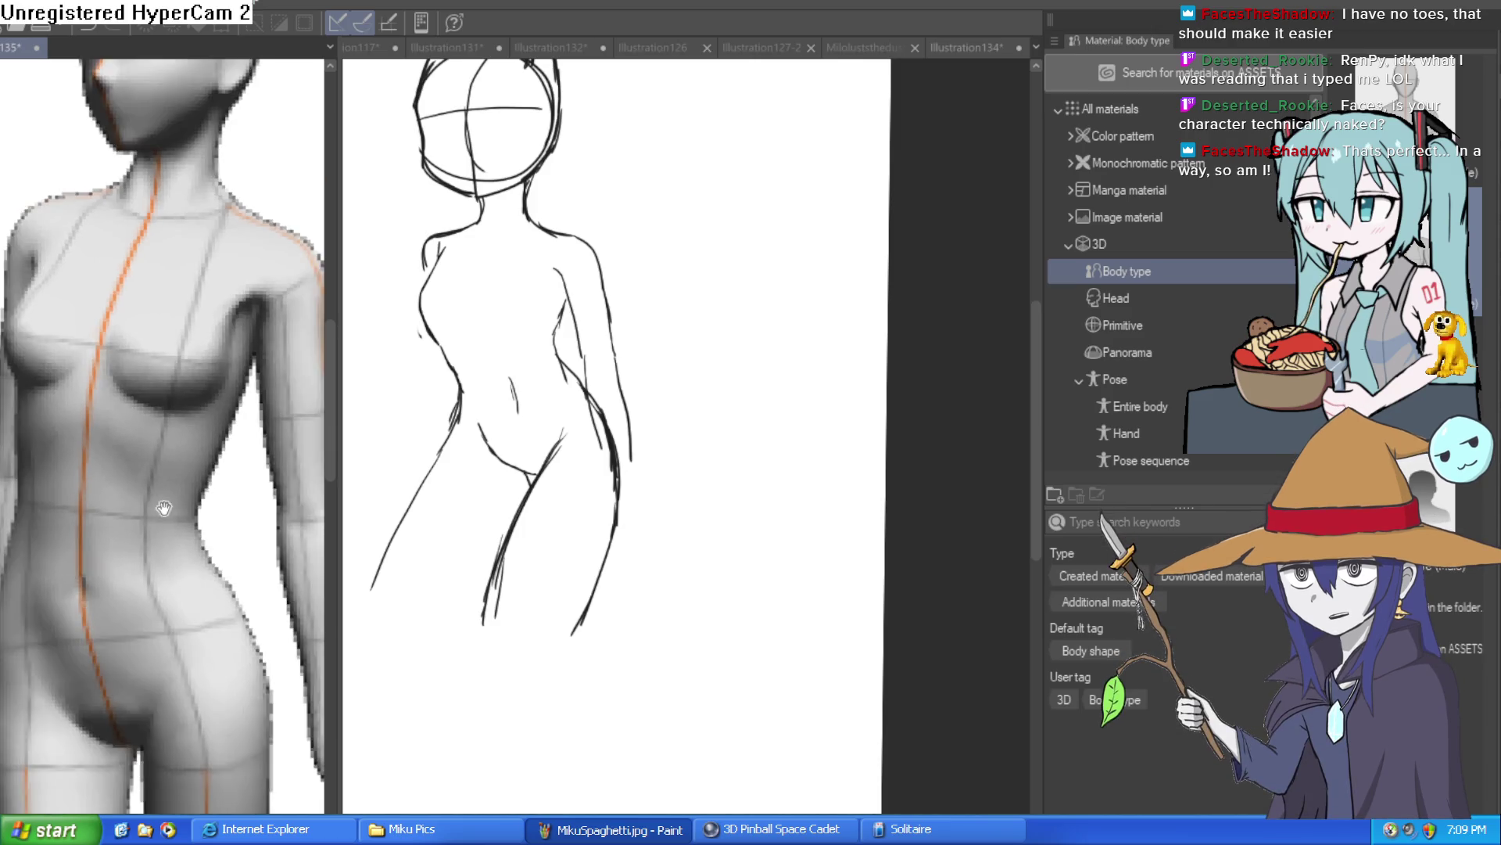
{"action": "scroll", "coordinate": [218, 515], "scroll_direction": "down", "scroll_amount": 3}
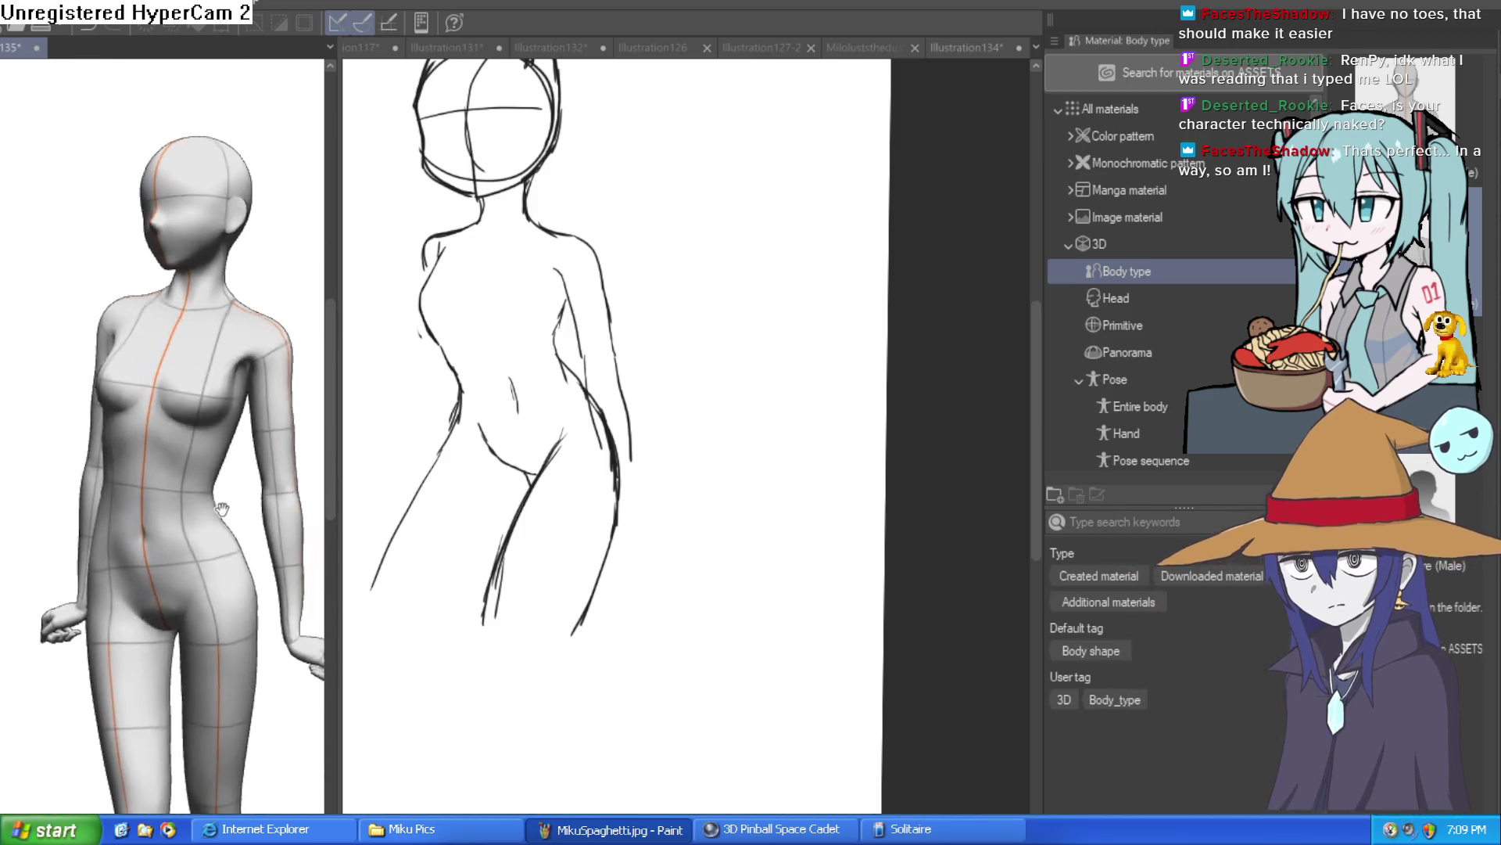
Step: Undo the stray long stroke beside the sketch's left leg and nudge the view
{"action": "left_click_drag", "start_coordinate": [735, 509], "coordinate": [790, 430]}
{"action": "key", "text": "ctrl+z"}
{"action": "mouse_move", "coordinate": [657, 563]}
{"action": "left_mouse_down"}
{"action": "mouse_move", "coordinate": [694, 513]}
{"action": "mouse_move", "coordinate": [629, 424]}
{"action": "mouse_move", "coordinate": [641, 393]}
{"action": "left_mouse_up"}
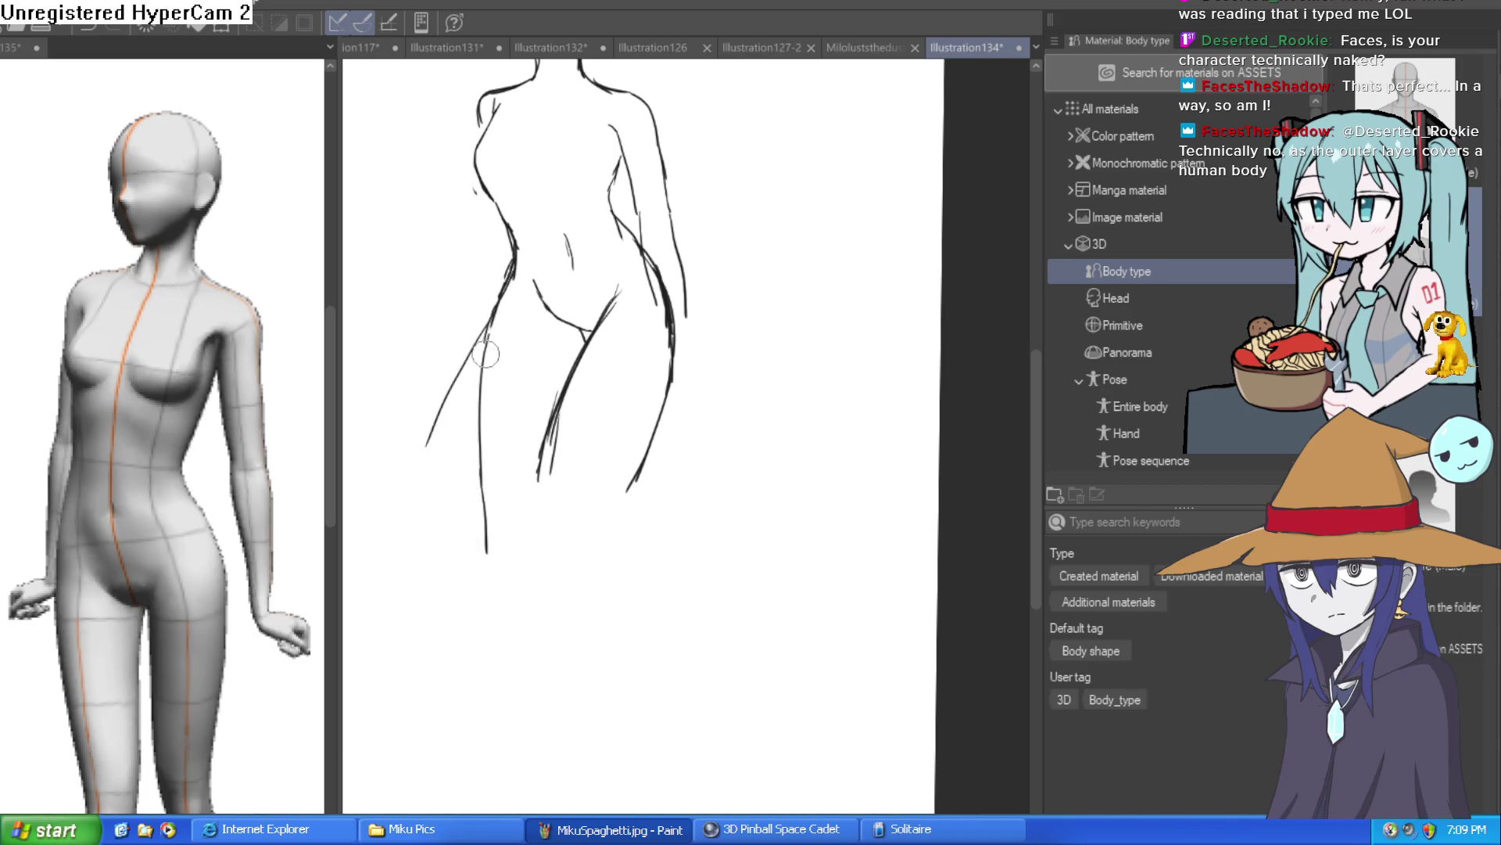
{"action": "key", "text": "ctrl+z"}
{"action": "left_click_drag", "start_coordinate": [447, 392], "coordinate": [434, 420]}
{"action": "left_click_drag", "start_coordinate": [727, 359], "coordinate": [692, 376]}
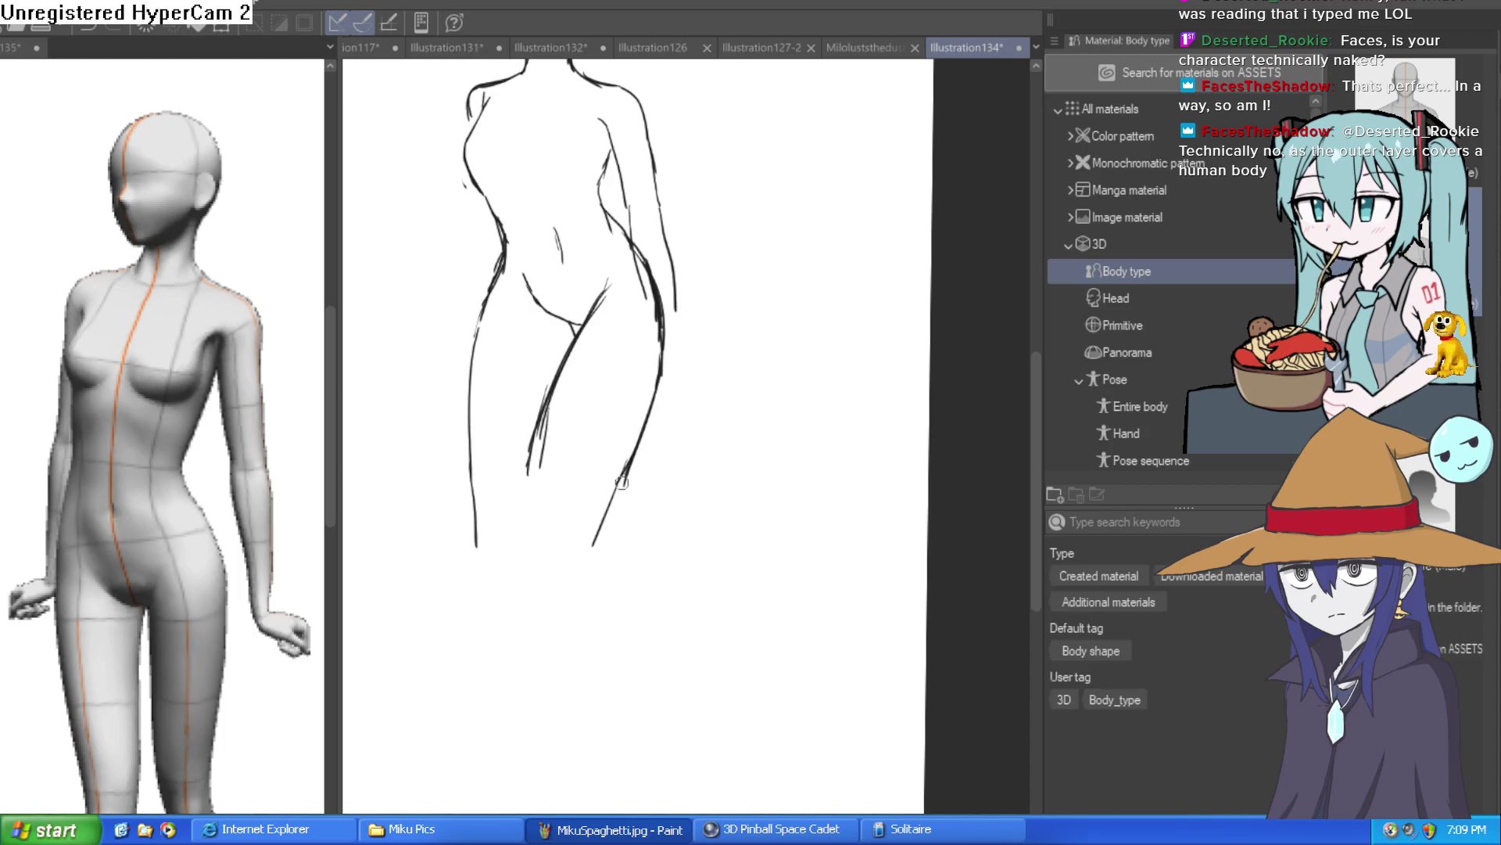
Step: Extend the inner and left leg lines down toward the feet
{"action": "left_click_drag", "start_coordinate": [548, 405], "coordinate": [520, 551]}
{"action": "scroll", "coordinate": [680, 596], "scroll_direction": "up", "scroll_amount": 3}
{"action": "scroll", "coordinate": [637, 613], "scroll_direction": "down", "scroll_amount": 3}
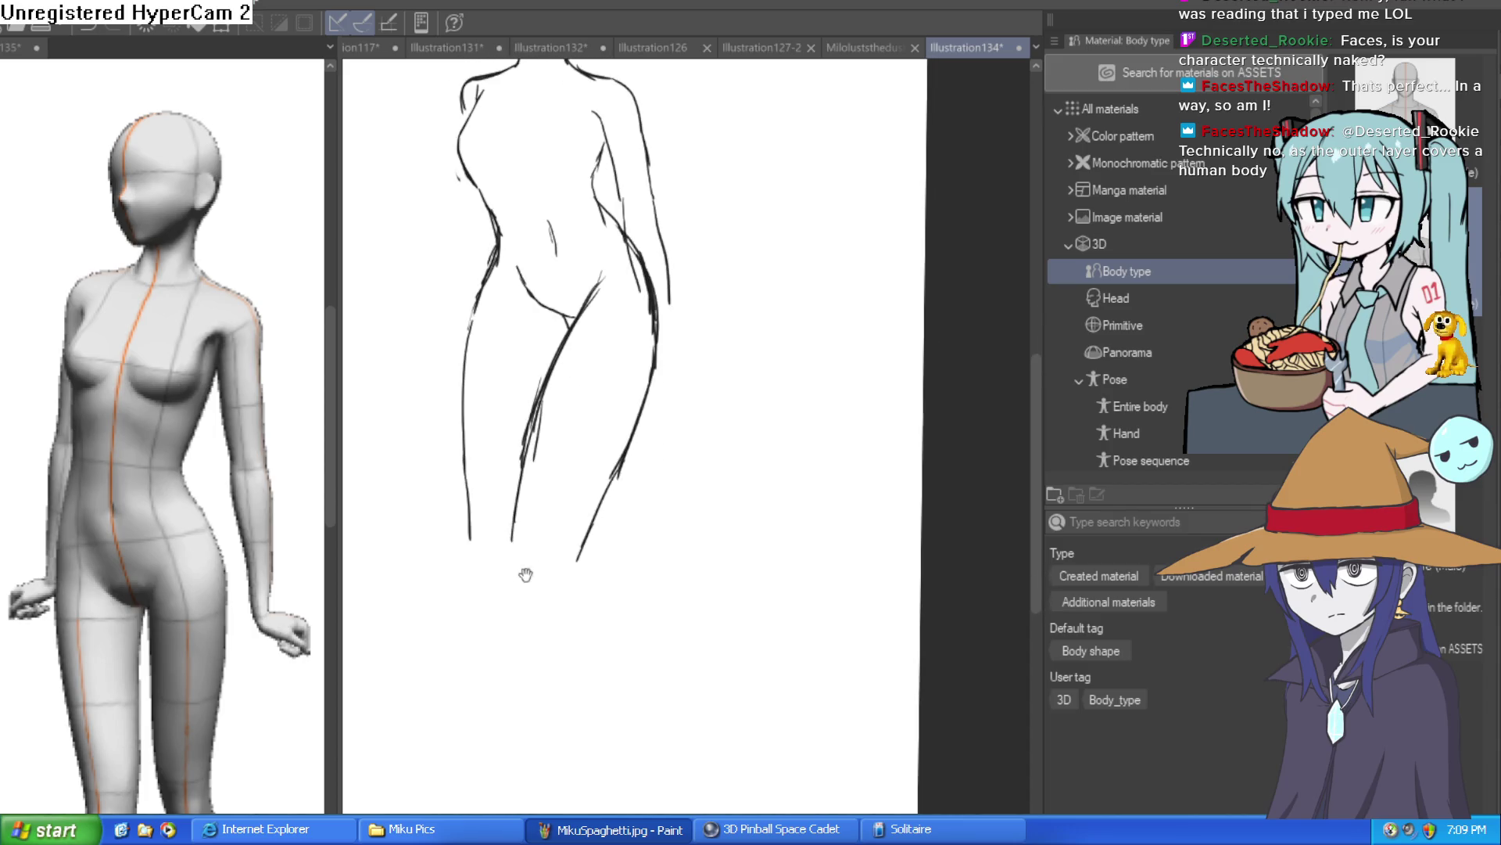
{"action": "scroll", "coordinate": [278, 700], "scroll_direction": "down", "scroll_amount": 5}
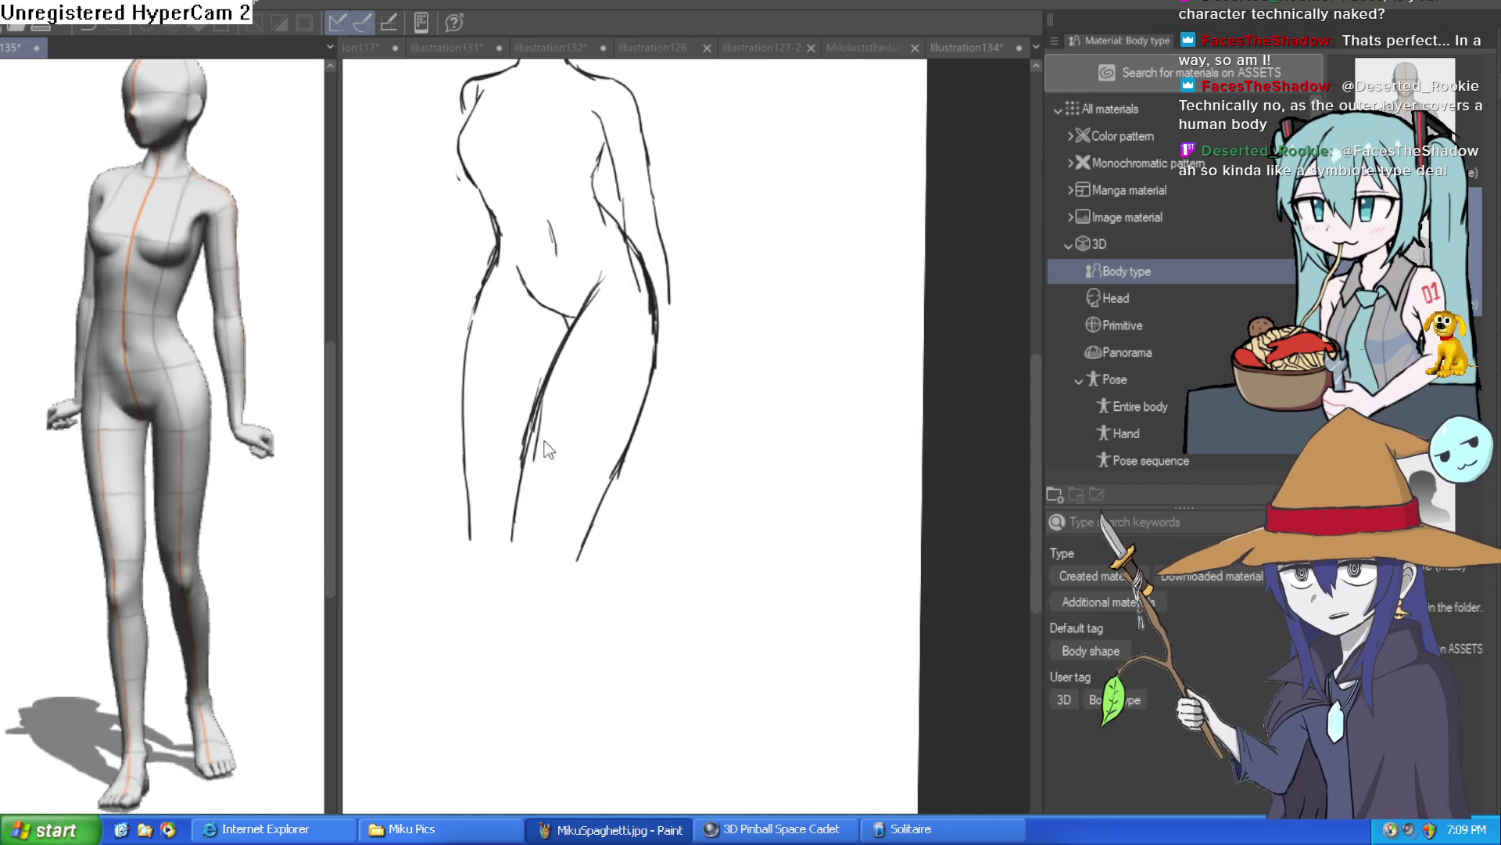
{"action": "scroll", "coordinate": [643, 495], "scroll_direction": "down", "scroll_amount": 3}
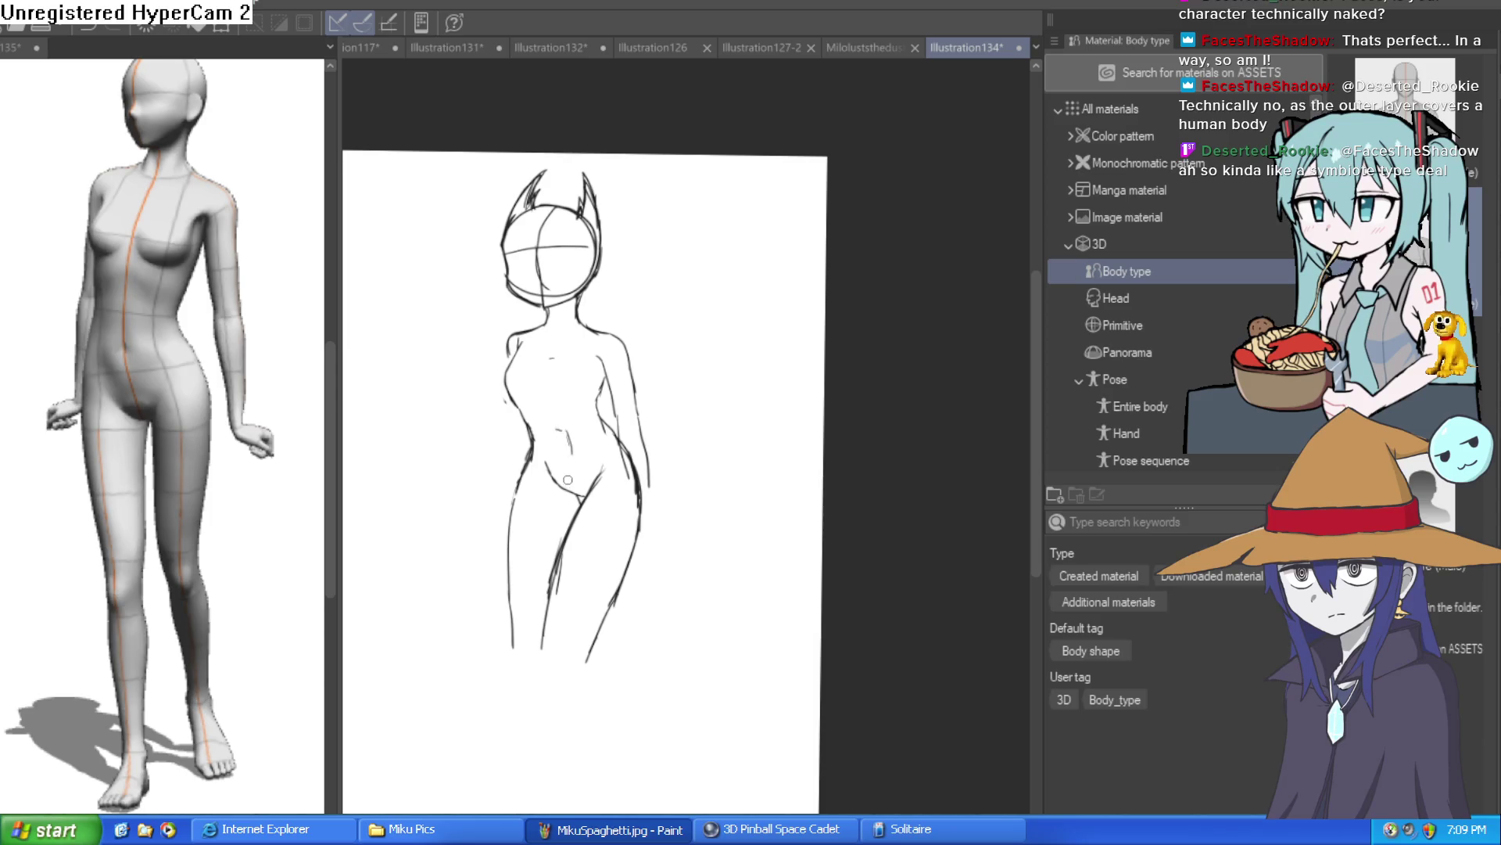
{"action": "scroll", "coordinate": [587, 548], "scroll_direction": "up", "scroll_amount": 2}
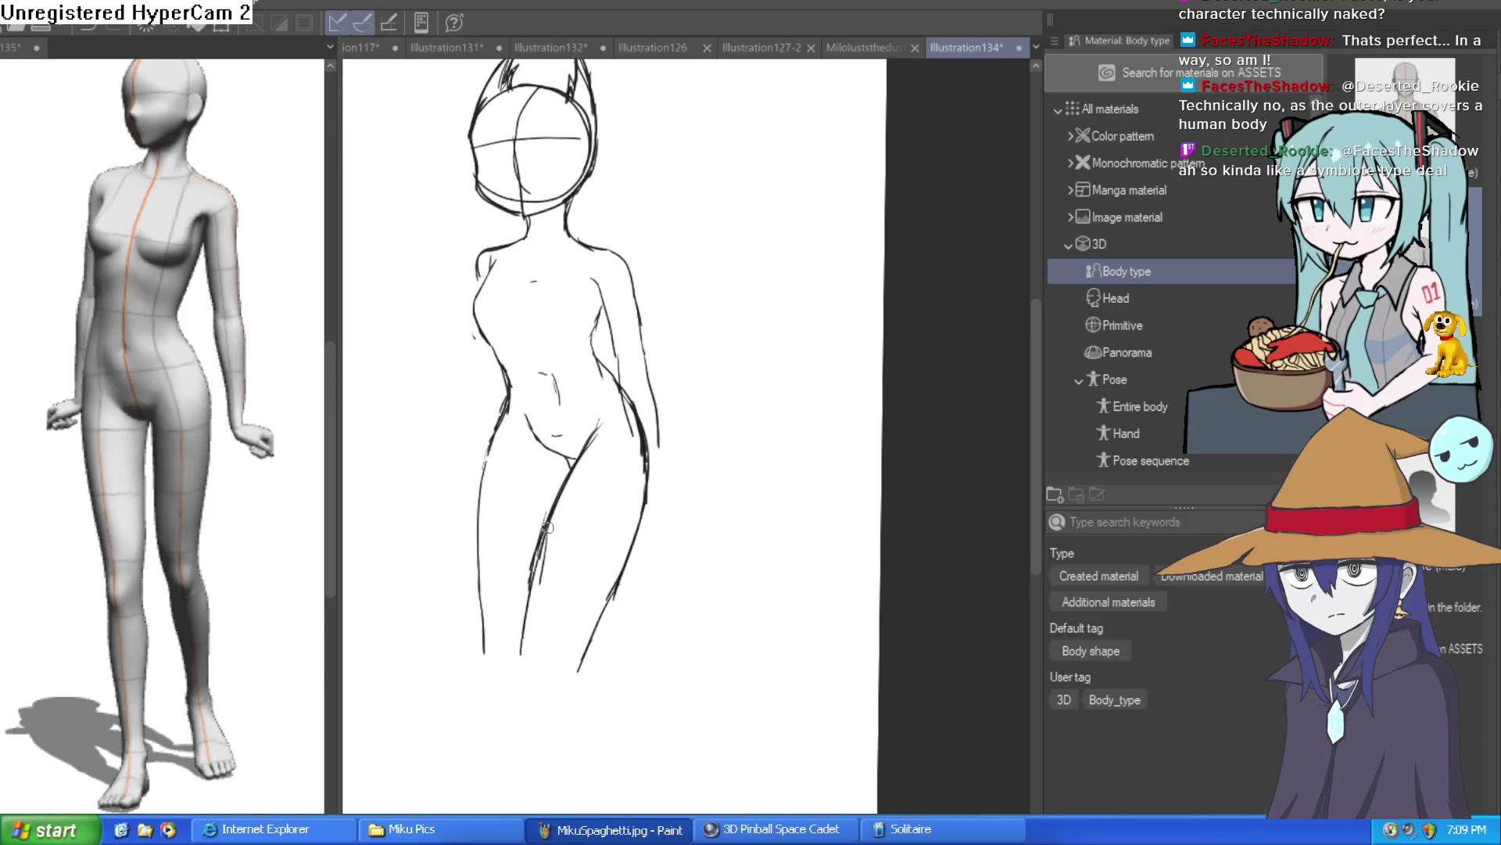
{"action": "left_click_drag", "start_coordinate": [524, 625], "coordinate": [521, 537]}
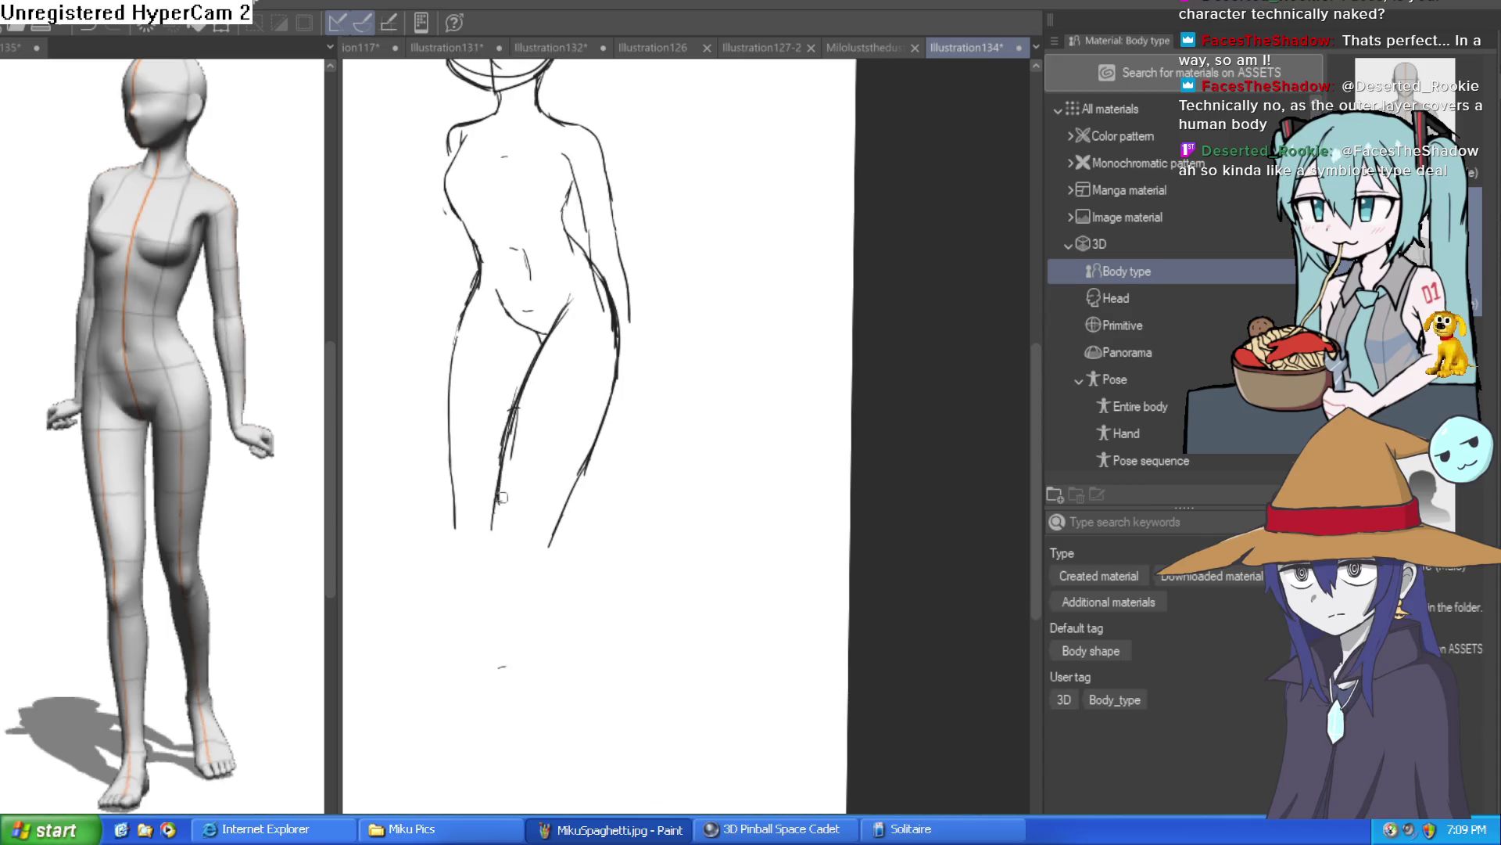
{"action": "left_click_drag", "start_coordinate": [494, 510], "coordinate": [522, 669]}
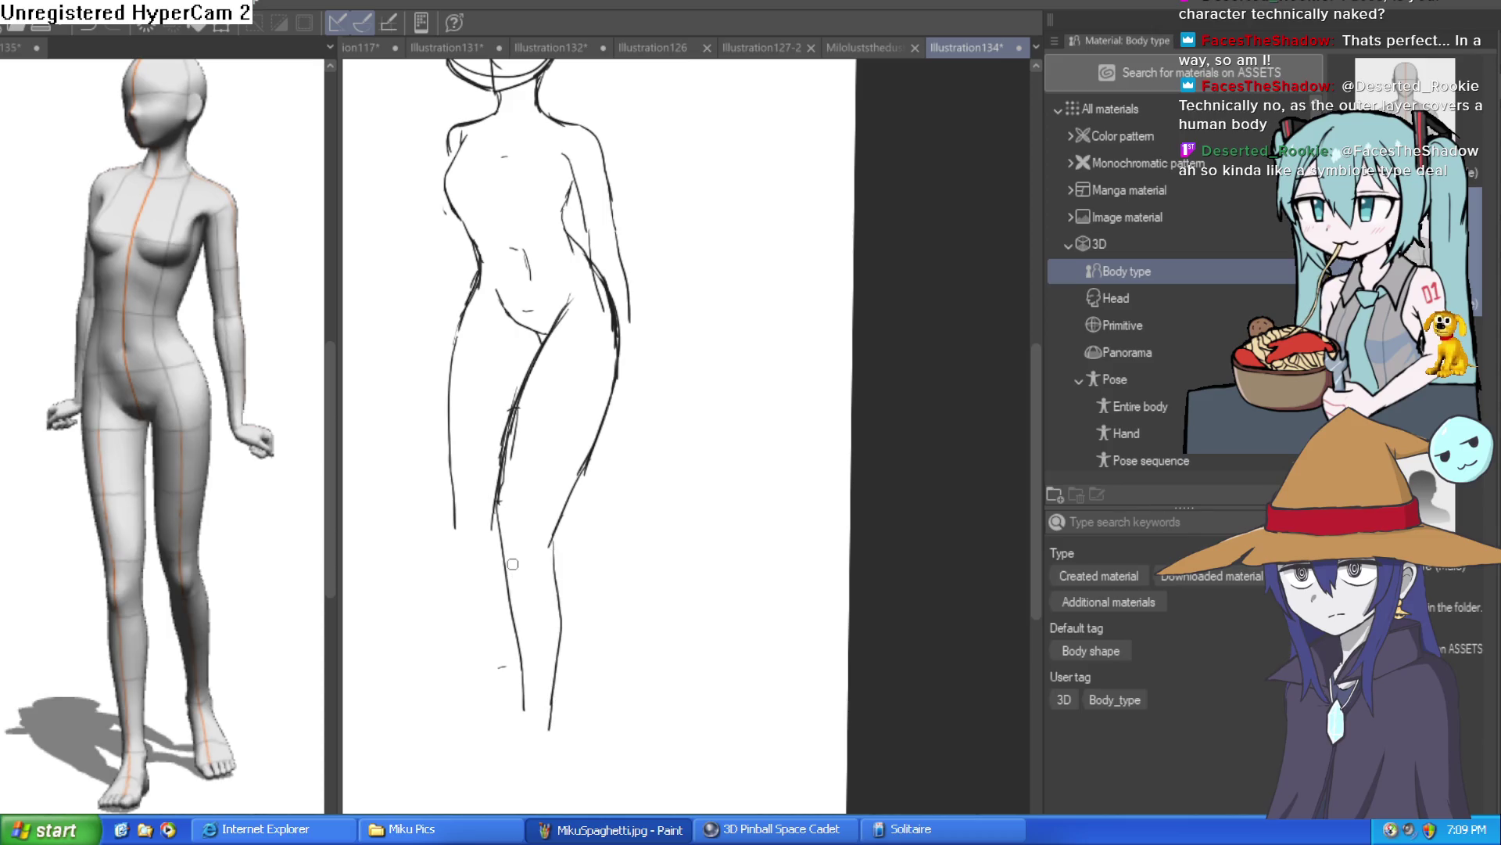
{"action": "left_click_drag", "start_coordinate": [463, 575], "coordinate": [481, 701]}
{"action": "mouse_move", "coordinate": [523, 584]}
{"action": "left_mouse_down"}
{"action": "mouse_move", "coordinate": [647, 488]}
{"action": "mouse_move", "coordinate": [604, 505]}
{"action": "mouse_move", "coordinate": [610, 533]}
{"action": "mouse_move", "coordinate": [505, 517]}
{"action": "left_mouse_up"}
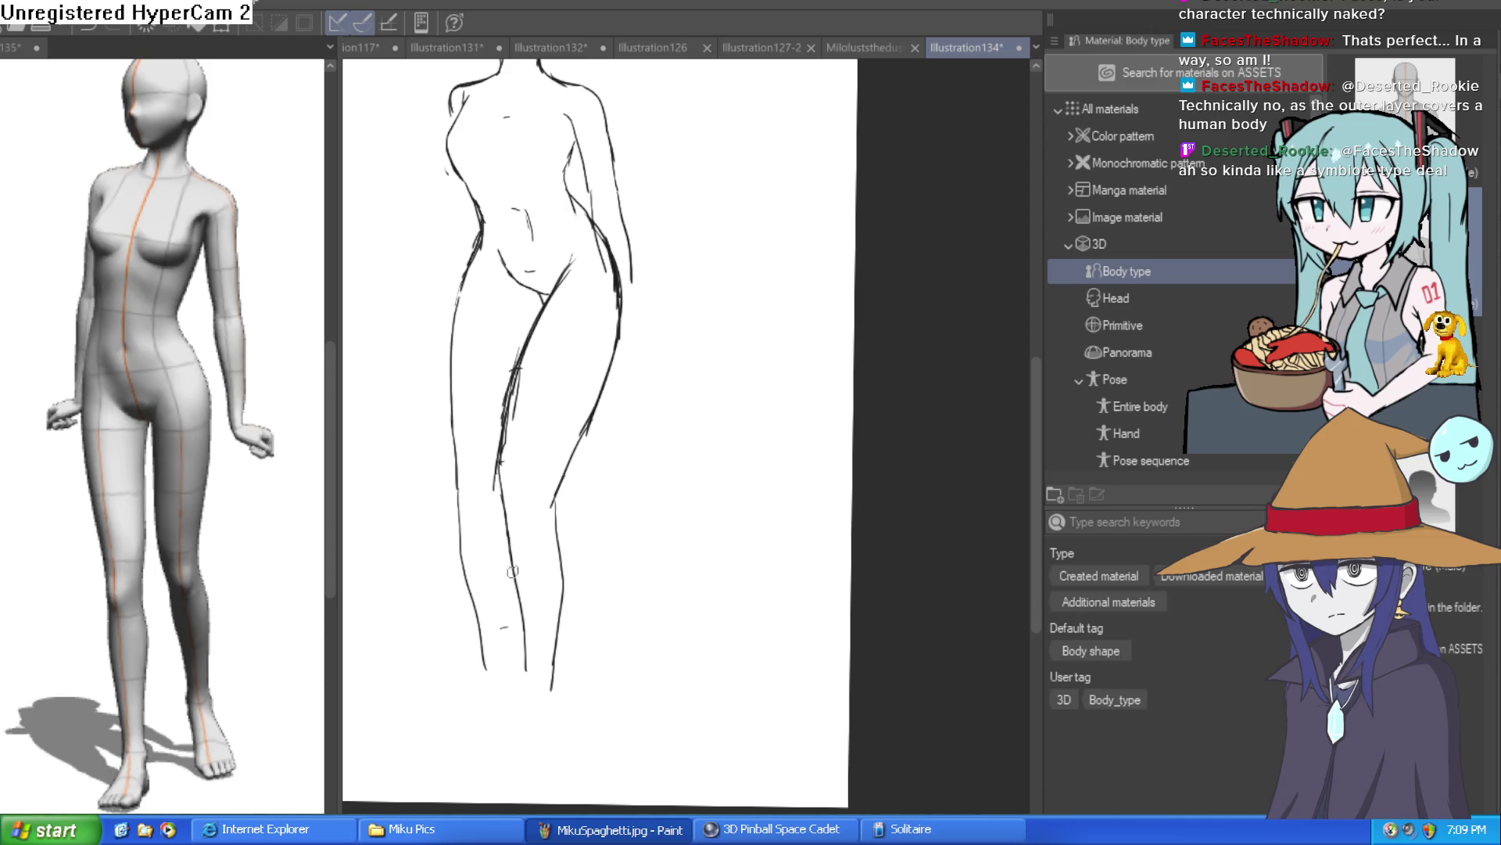
{"action": "left_click_drag", "start_coordinate": [516, 672], "coordinate": [541, 520]}
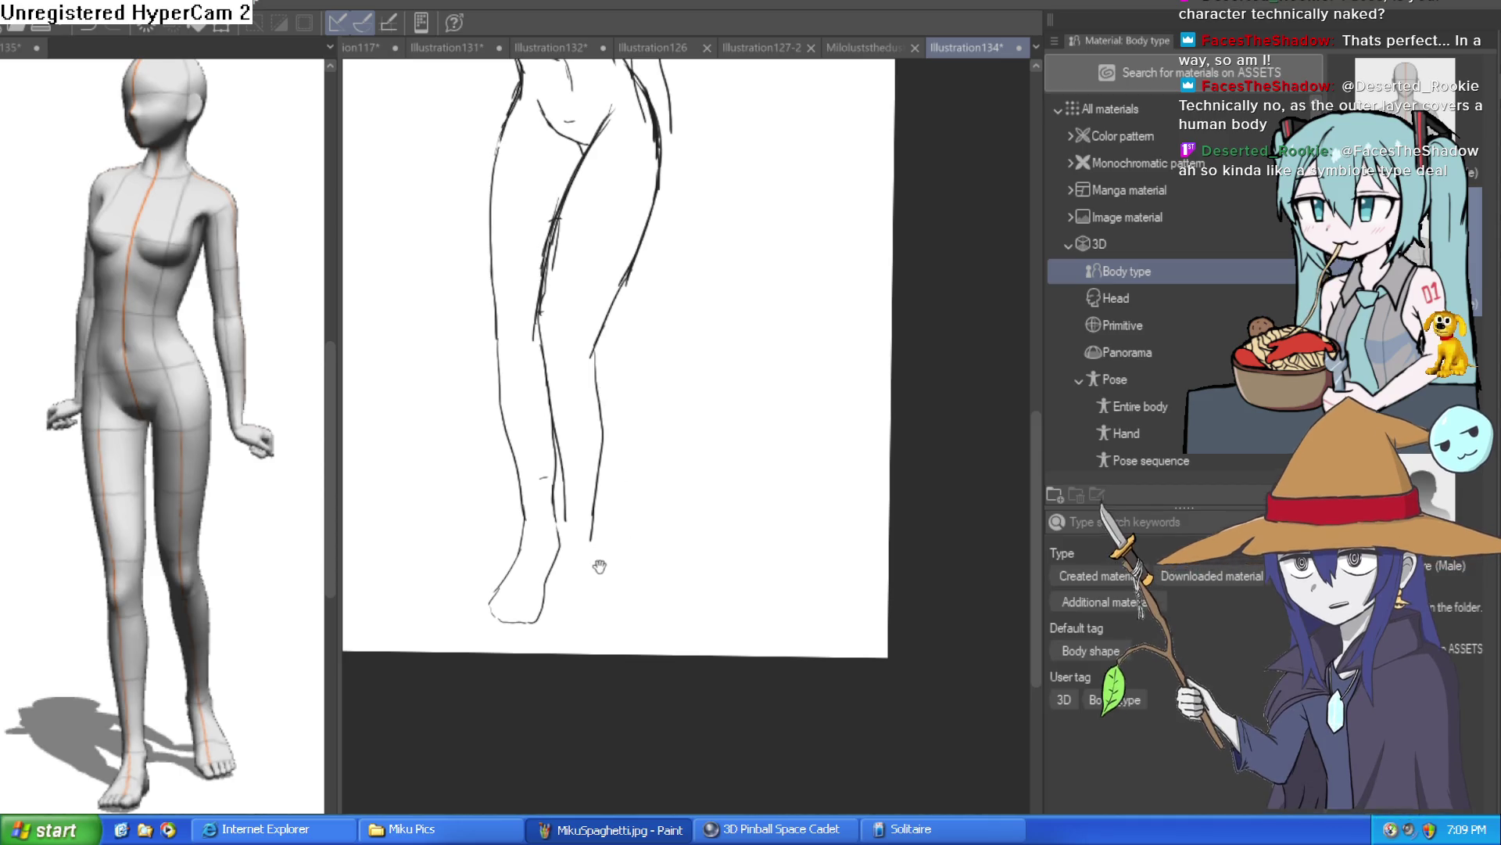
Step: Draw the leg contours, sole and inner ankle, trimming the inner right-leg line
{"action": "scroll", "coordinate": [606, 538], "scroll_direction": "up", "scroll_amount": 5}
{"action": "left_click_drag", "start_coordinate": [591, 291], "coordinate": [626, 453]}
{"action": "mouse_move", "coordinate": [608, 518]}
{"action": "left_mouse_down"}
{"action": "mouse_move", "coordinate": [524, 492]}
{"action": "mouse_move", "coordinate": [523, 242]}
{"action": "left_mouse_up"}
{"action": "scroll", "coordinate": [636, 385], "scroll_direction": "up", "scroll_amount": 3}
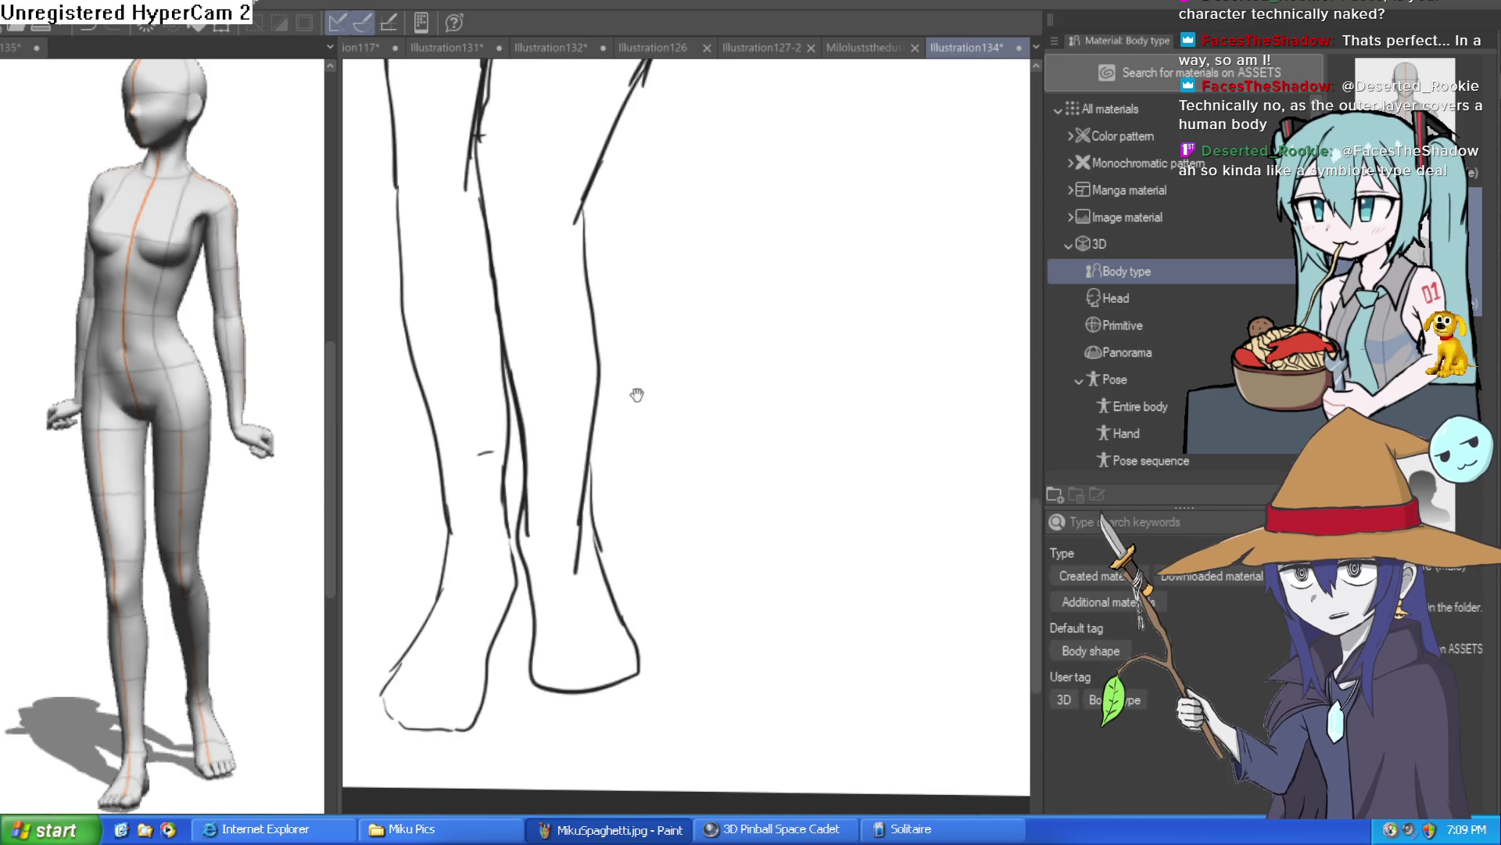
{"action": "left_click_drag", "start_coordinate": [582, 571], "coordinate": [576, 512]}
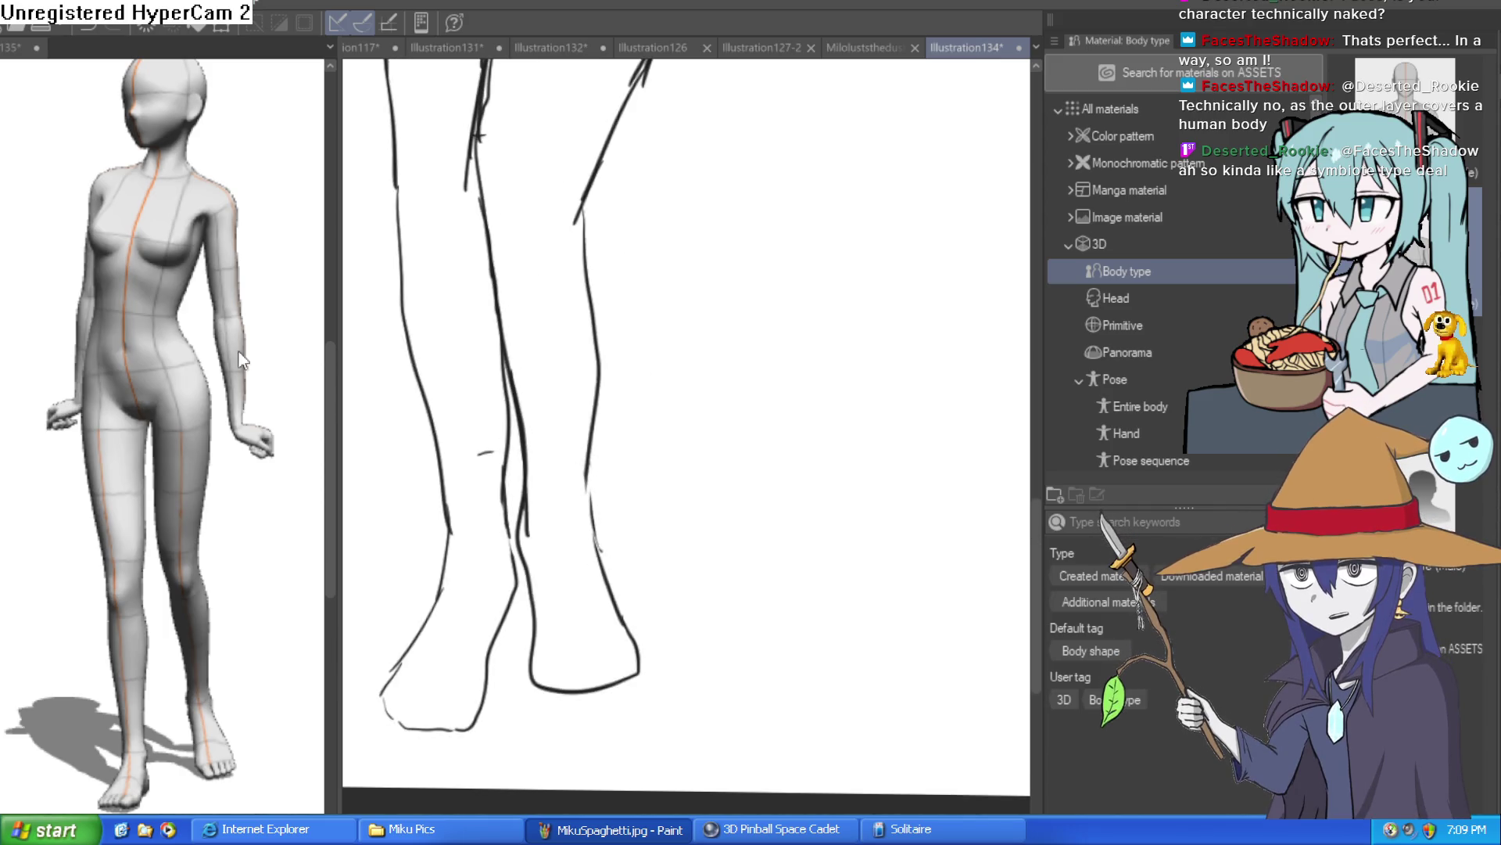
{"action": "mouse_move", "coordinate": [583, 222]}
{"action": "left_mouse_down"}
{"action": "mouse_move", "coordinate": [604, 305]}
{"action": "mouse_move", "coordinate": [588, 485]}
{"action": "left_mouse_up"}
{"action": "left_click_drag", "start_coordinate": [619, 427], "coordinate": [680, 317]}
{"action": "left_click_drag", "start_coordinate": [490, 332], "coordinate": [510, 416]}
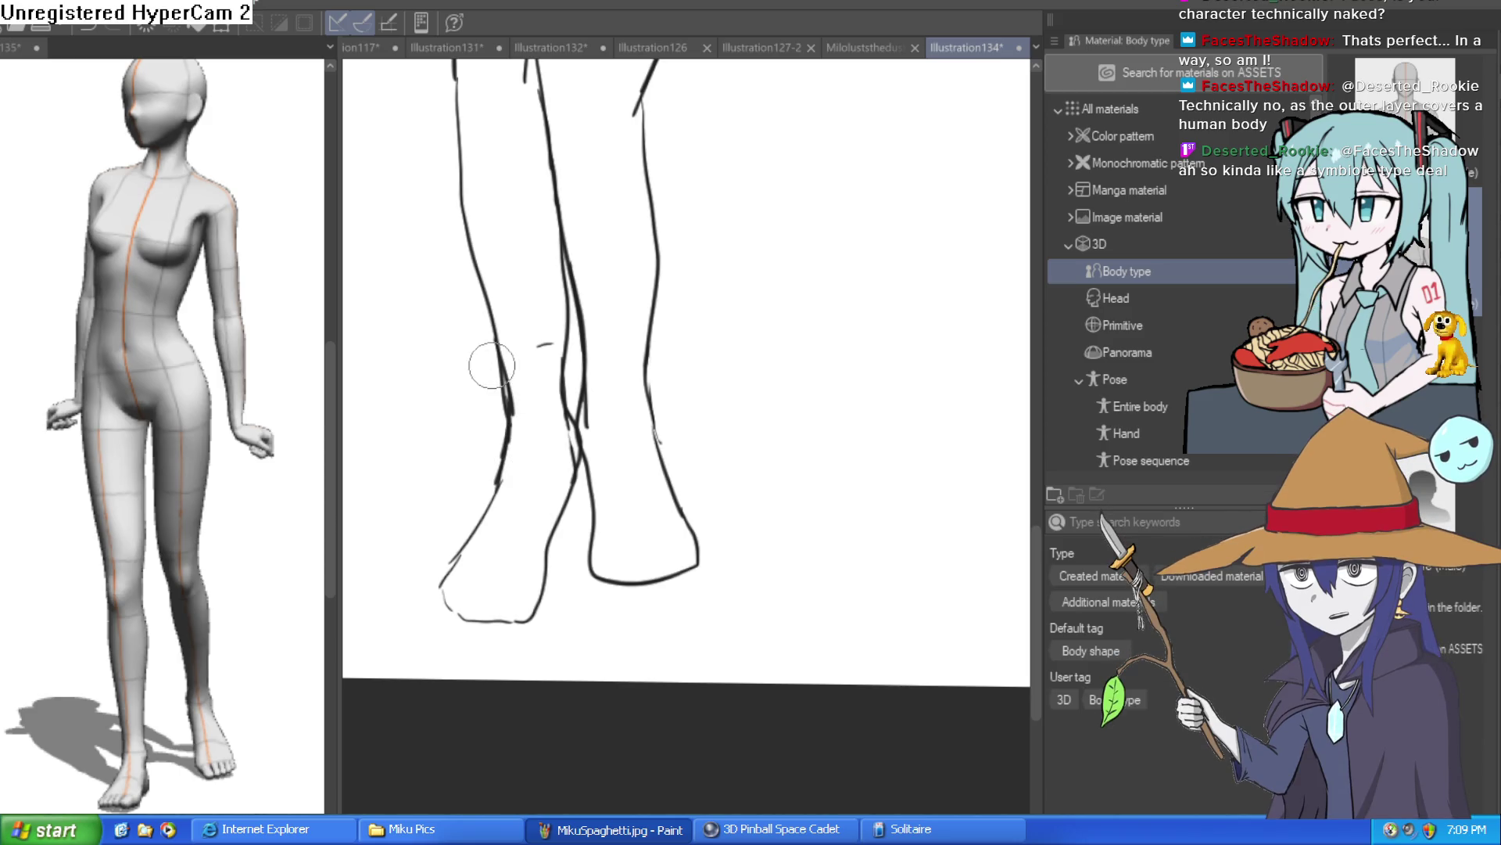
{"action": "scroll", "coordinate": [492, 365], "scroll_direction": "down", "scroll_amount": 2}
{"action": "left_click_drag", "start_coordinate": [680, 449], "coordinate": [685, 492]}
Step: Lasso the lower legs and transform them slightly upward to fix proportions
{"action": "scroll", "coordinate": [685, 491], "scroll_direction": "down", "scroll_amount": 3}
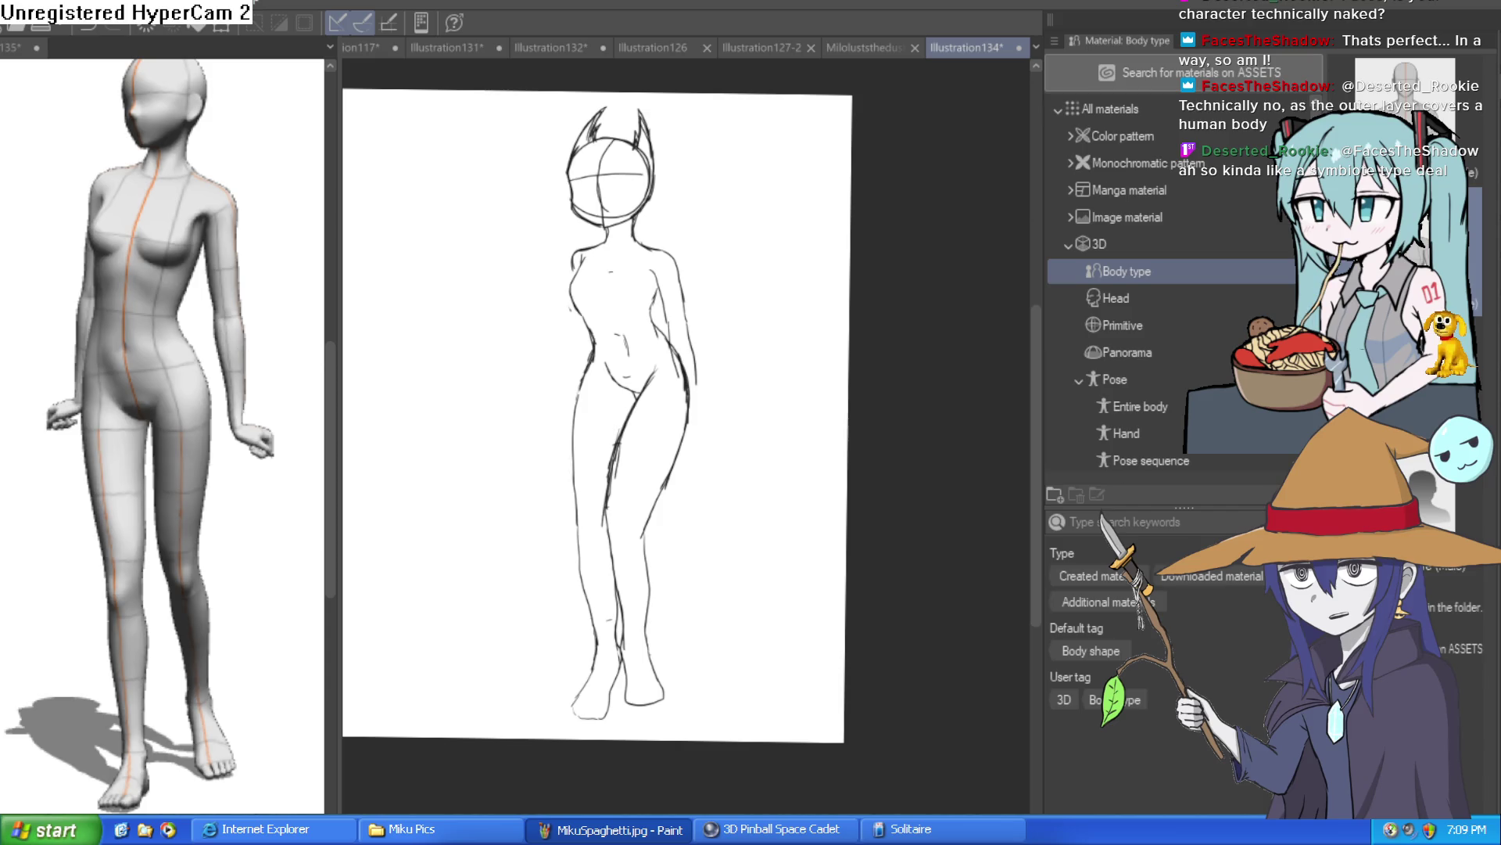
{"action": "mouse_move", "coordinate": [706, 434]}
{"action": "left_mouse_down"}
{"action": "mouse_move", "coordinate": [594, 413]}
{"action": "mouse_move", "coordinate": [507, 586]}
{"action": "mouse_move", "coordinate": [525, 710]}
{"action": "mouse_move", "coordinate": [725, 703]}
{"action": "mouse_move", "coordinate": [708, 431]}
{"action": "left_mouse_up"}
{"action": "key", "text": "ctrl+t"}
{"action": "mouse_move", "coordinate": [664, 512]}
{"action": "left_mouse_down"}
{"action": "mouse_move", "coordinate": [666, 483]}
{"action": "mouse_move", "coordinate": [658, 513]}
{"action": "left_mouse_up"}
Step: Apply the leg transform, deselect, erase extra inner-thigh strokes and darken the left thigh outline
{"action": "left_click", "coordinate": [579, 741]}
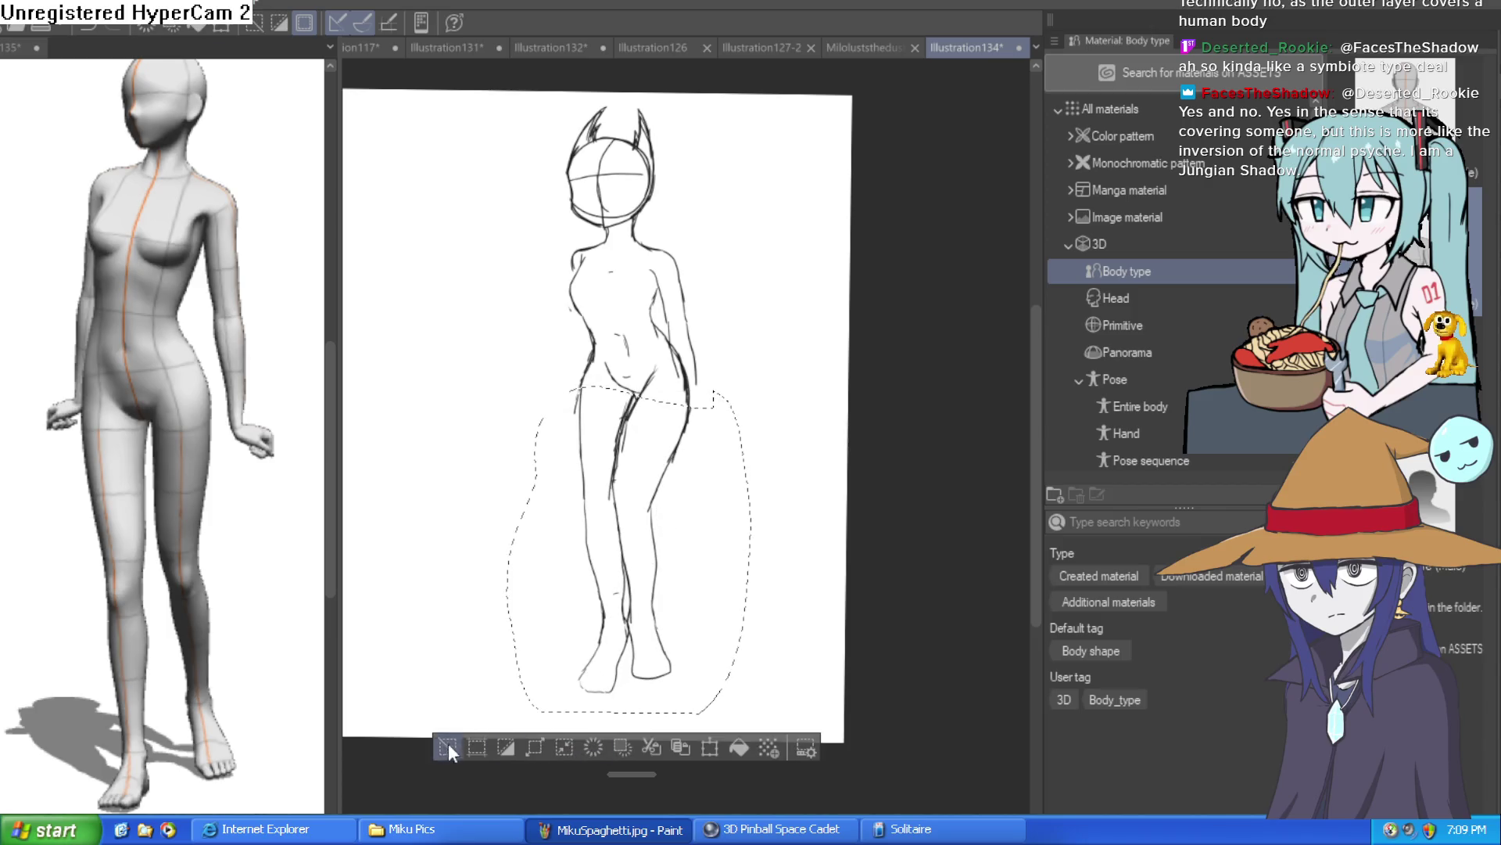
{"action": "key", "text": "ctrl+d"}
{"action": "left_click_drag", "start_coordinate": [681, 594], "coordinate": [655, 641]}
{"action": "scroll", "coordinate": [652, 445], "scroll_direction": "up", "scroll_amount": 4}
{"action": "mouse_move", "coordinate": [651, 383]}
{"action": "left_mouse_down"}
{"action": "mouse_move", "coordinate": [620, 425]}
{"action": "mouse_move", "coordinate": [681, 295]}
{"action": "mouse_move", "coordinate": [624, 406]}
{"action": "mouse_move", "coordinate": [608, 381]}
{"action": "mouse_move", "coordinate": [579, 396]}
{"action": "mouse_move", "coordinate": [603, 556]}
{"action": "mouse_move", "coordinate": [697, 335]}
{"action": "mouse_move", "coordinate": [625, 453]}
{"action": "mouse_move", "coordinate": [613, 436]}
{"action": "mouse_move", "coordinate": [675, 490]}
{"action": "mouse_move", "coordinate": [671, 388]}
{"action": "left_mouse_up"}
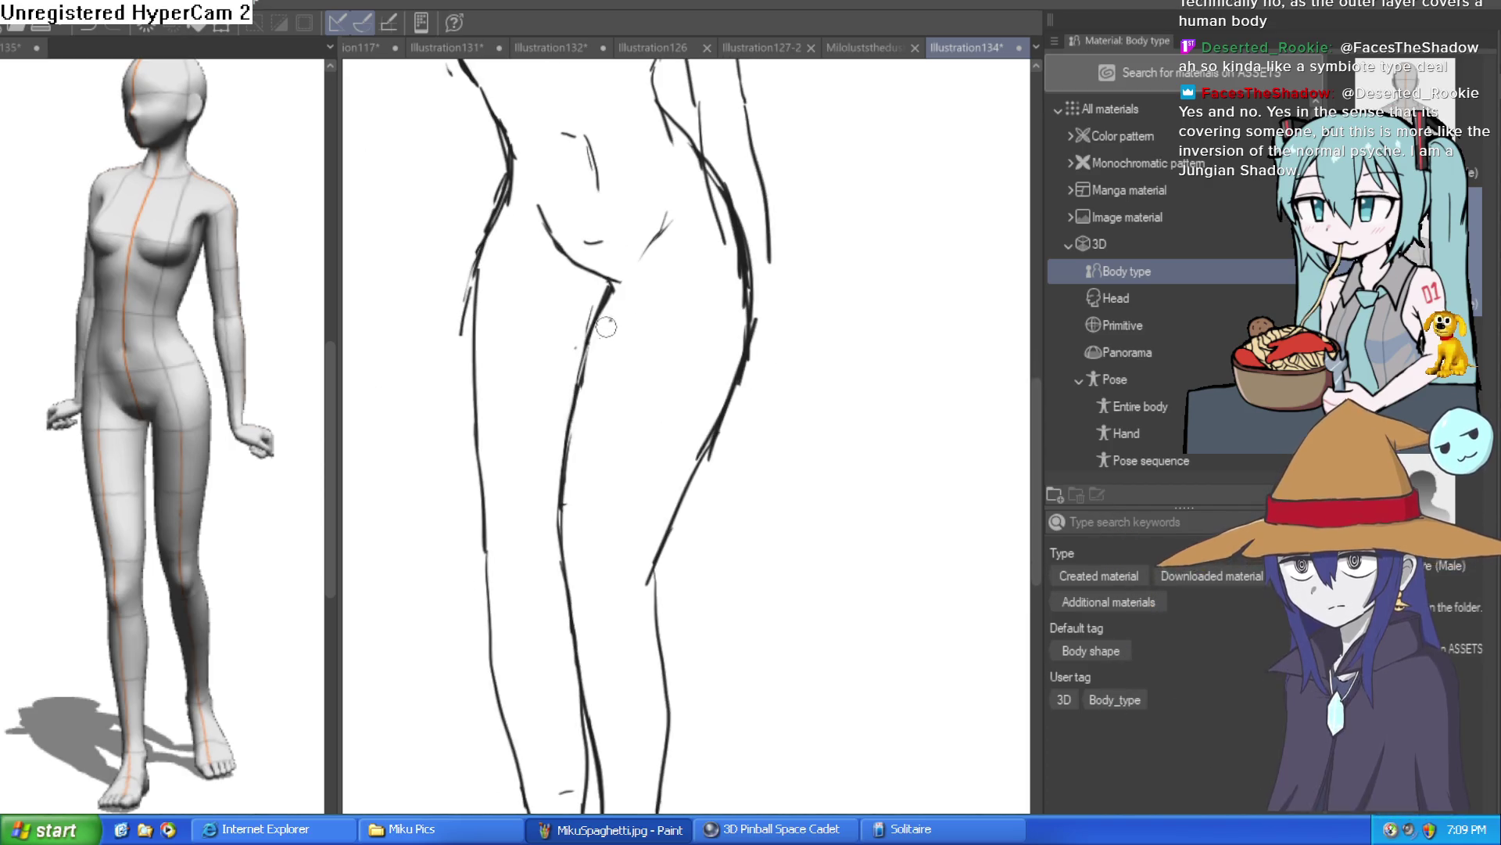
{"action": "left_click_drag", "start_coordinate": [484, 242], "coordinate": [490, 511]}
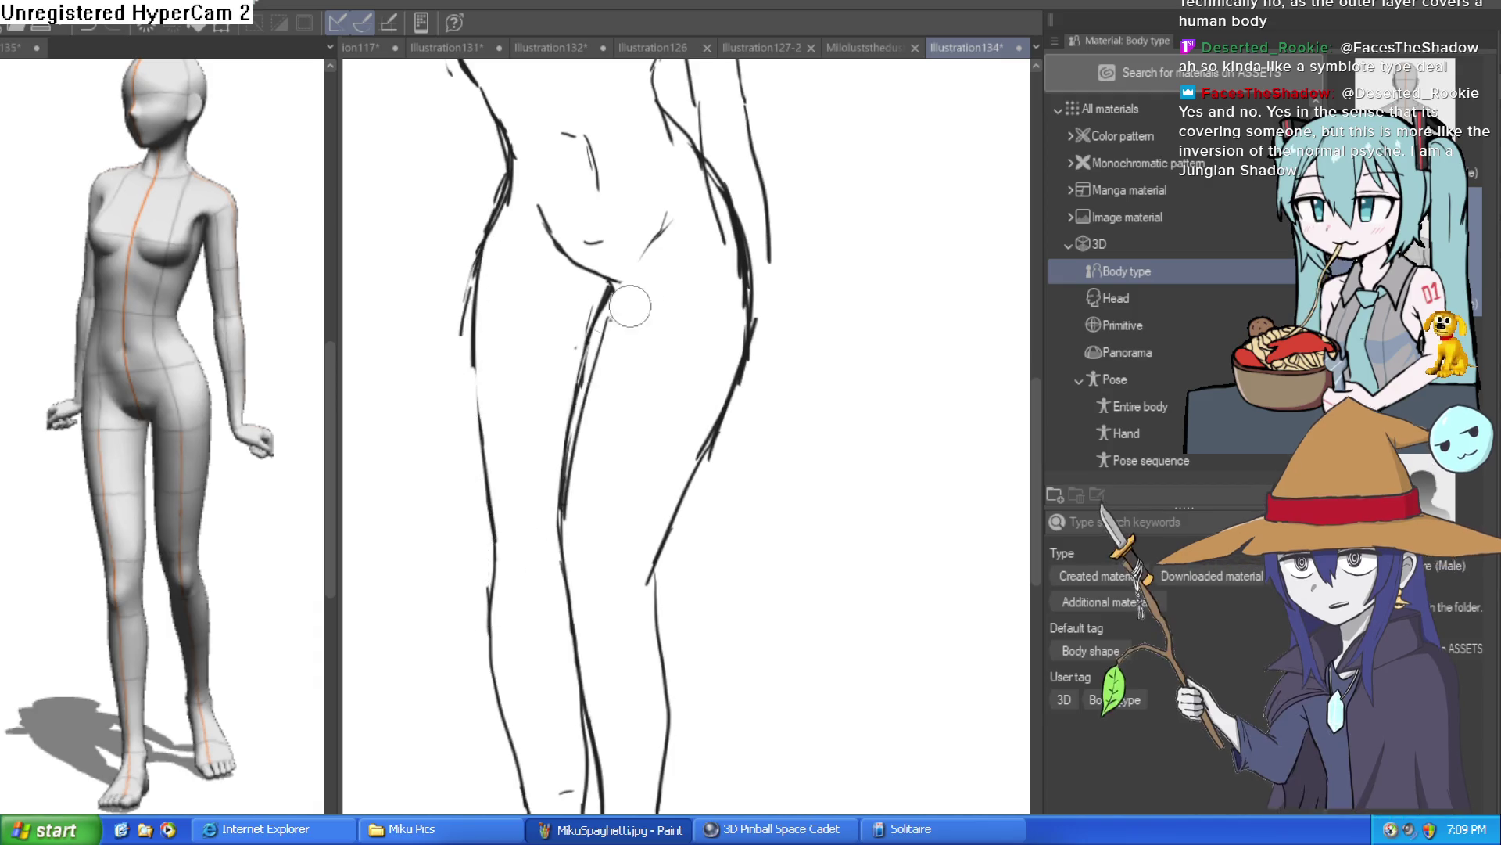
Step: Try dark inner-thigh and crotch strokes, then undo them
{"action": "key", "text": "ctrl+0"}
{"action": "mouse_move", "coordinate": [753, 442]}
{"action": "left_mouse_down"}
{"action": "mouse_move", "coordinate": [770, 334]}
{"action": "mouse_move", "coordinate": [582, 316]}
{"action": "left_mouse_up"}
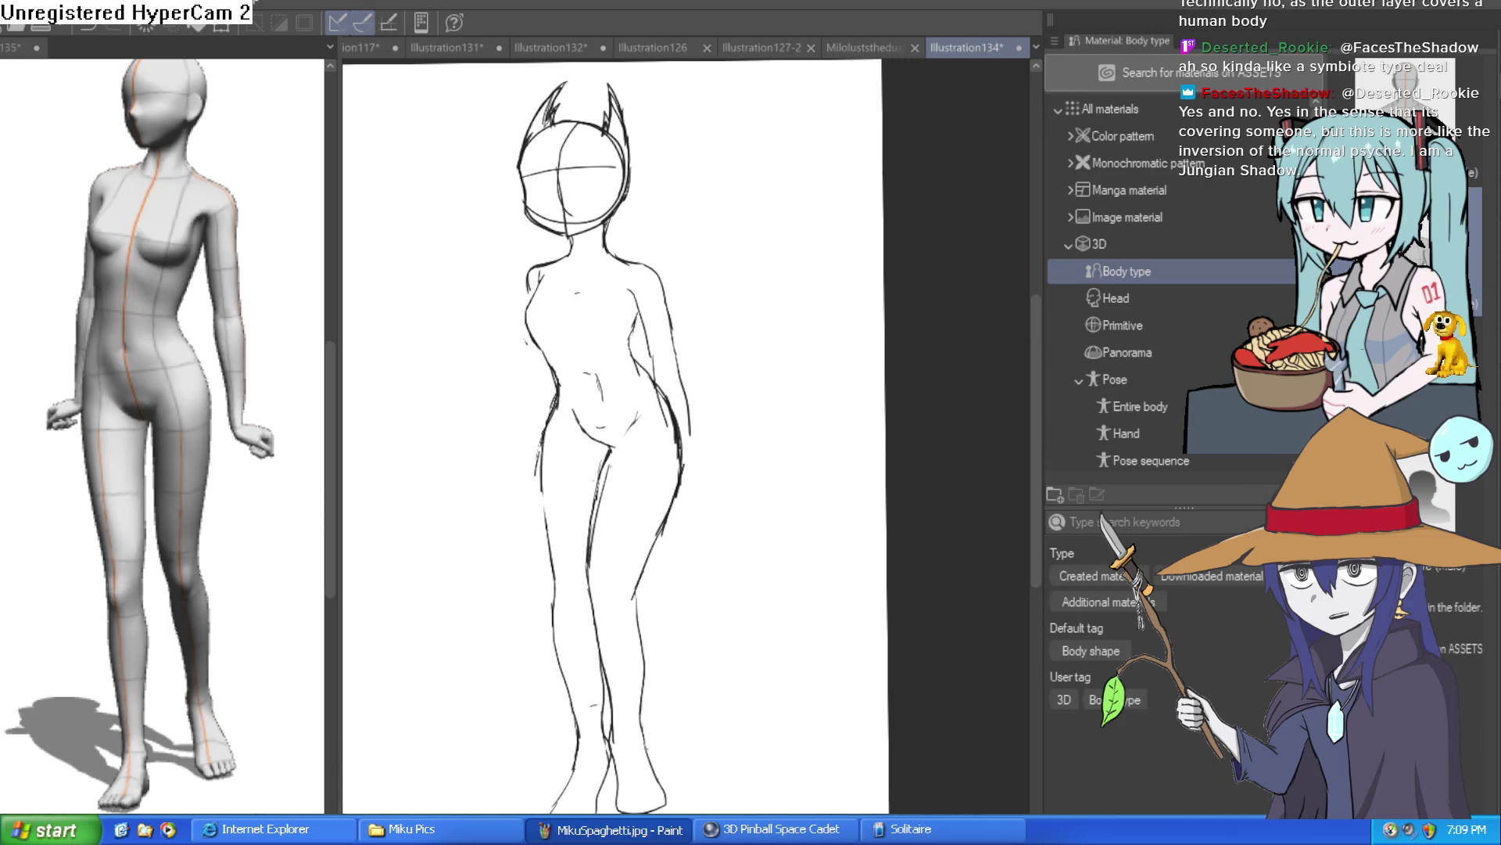
{"action": "scroll", "coordinate": [581, 490], "scroll_direction": "up", "scroll_amount": 5}
{"action": "left_click_drag", "start_coordinate": [731, 258], "coordinate": [626, 446]}
{"action": "left_click_drag", "start_coordinate": [569, 312], "coordinate": [638, 361]}
{"action": "key", "text": "ctrl+z"}
{"action": "key", "text": "ctrl+z"}
{"action": "scroll", "coordinate": [774, 434], "scroll_direction": "down", "scroll_amount": 5}
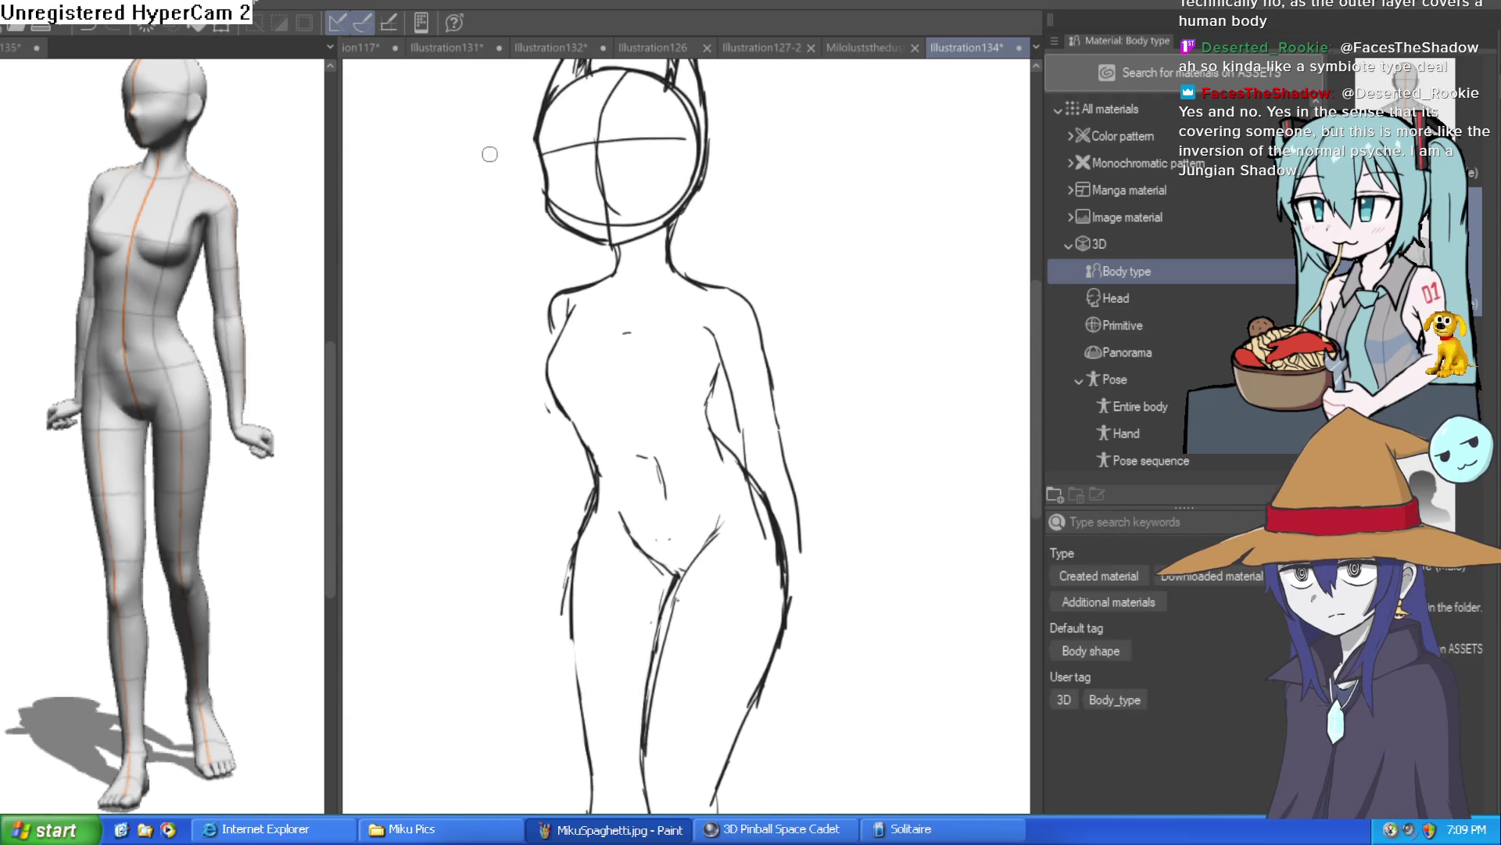
{"action": "scroll", "coordinate": [727, 444], "scroll_direction": "up", "scroll_amount": 5}
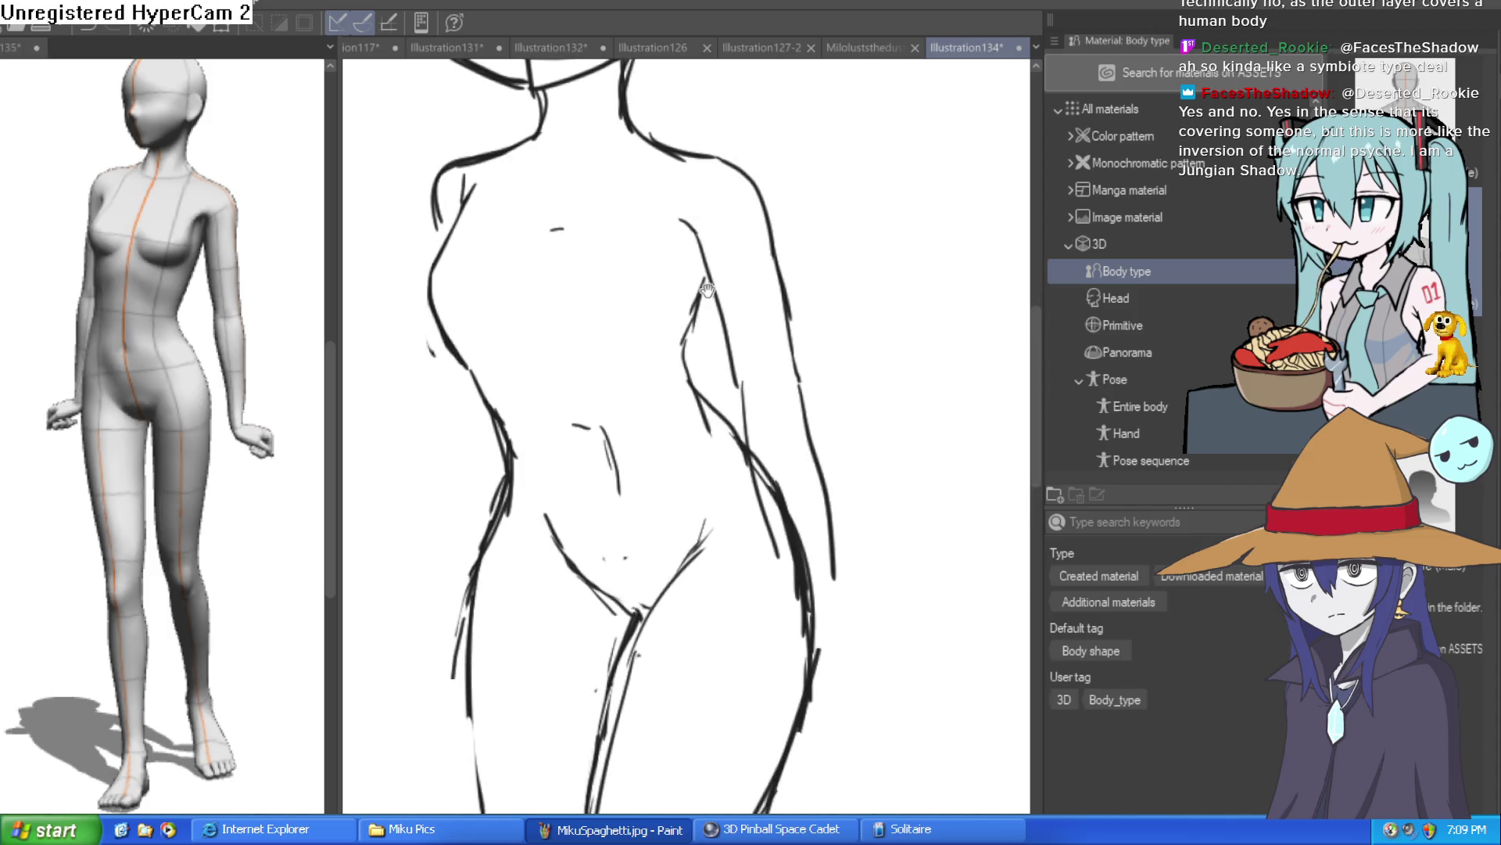
Step: Draw a thick dark line along the right waist down to the right hip
{"action": "left_click_drag", "start_coordinate": [702, 235], "coordinate": [689, 329]}
{"action": "left_click_drag", "start_coordinate": [704, 262], "coordinate": [678, 375]}
{"action": "mouse_move", "coordinate": [700, 301]}
{"action": "left_mouse_down"}
{"action": "mouse_move", "coordinate": [674, 406]}
{"action": "mouse_move", "coordinate": [739, 454]}
{"action": "mouse_move", "coordinate": [829, 587]}
{"action": "left_mouse_up"}
{"action": "scroll", "coordinate": [782, 508], "scroll_direction": "down", "scroll_amount": 2}
{"action": "left_click_drag", "start_coordinate": [778, 383], "coordinate": [837, 570]}
{"action": "scroll", "coordinate": [847, 401], "scroll_direction": "down", "scroll_amount": 2}
{"action": "scroll", "coordinate": [821, 387], "scroll_direction": "up", "scroll_amount": 2}
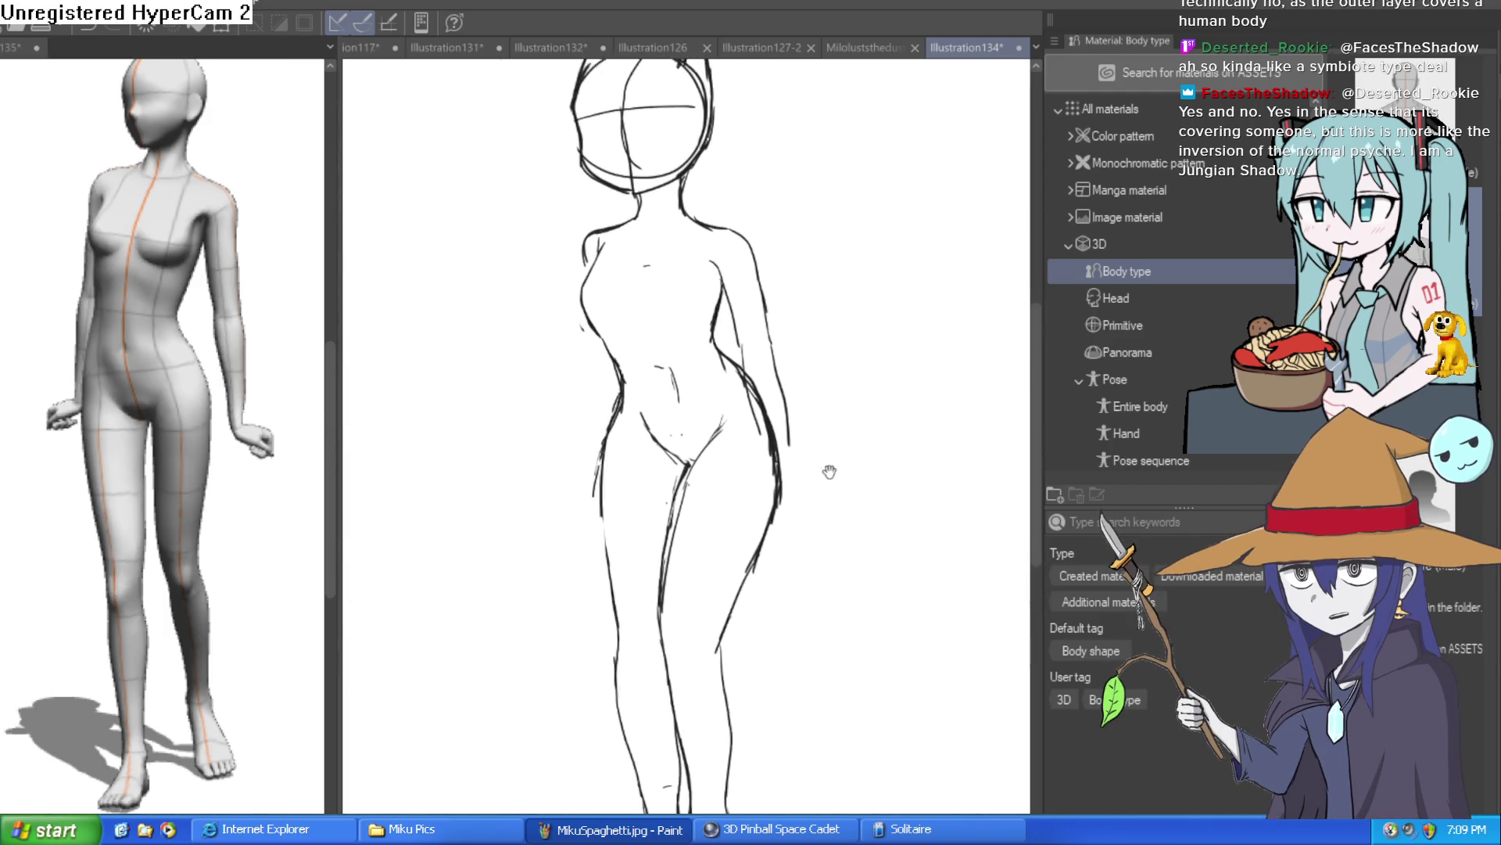
{"action": "scroll", "coordinate": [760, 317], "scroll_direction": "up", "scroll_amount": 1}
{"action": "scroll", "coordinate": [798, 348], "scroll_direction": "up", "scroll_amount": 4}
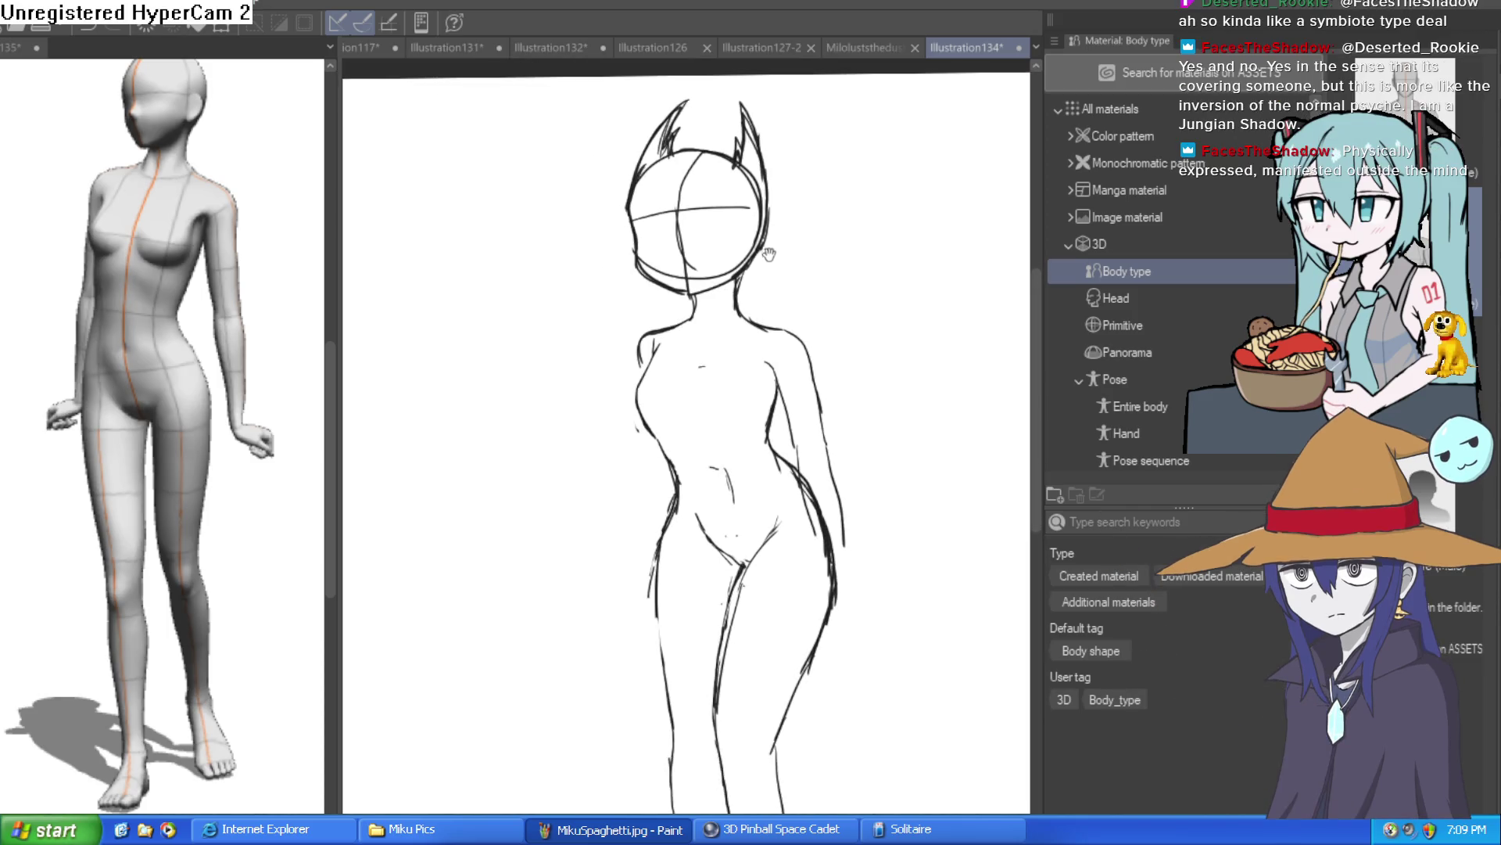
Step: Draw the collarbone line and the neck-to-left-shoulder contour
{"action": "mouse_move", "coordinate": [832, 377]}
{"action": "left_mouse_down"}
{"action": "mouse_move", "coordinate": [825, 356]}
{"action": "mouse_move", "coordinate": [832, 395]}
{"action": "mouse_move", "coordinate": [695, 416]}
{"action": "mouse_move", "coordinate": [588, 401]}
{"action": "left_mouse_up"}
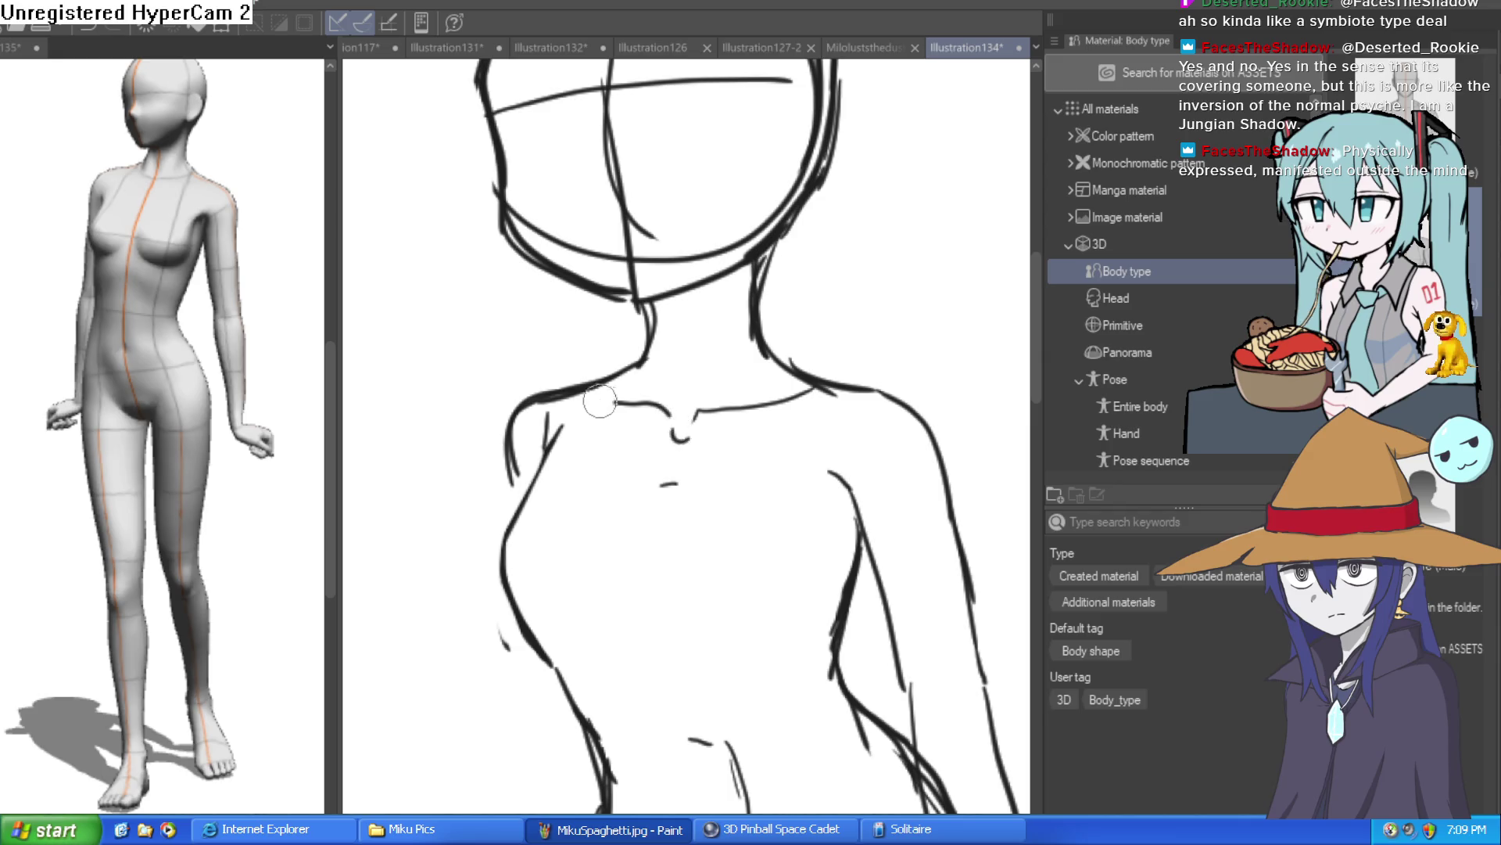
{"action": "mouse_move", "coordinate": [646, 312]}
{"action": "left_mouse_down"}
{"action": "mouse_move", "coordinate": [658, 352]}
{"action": "mouse_move", "coordinate": [509, 438]}
{"action": "mouse_move", "coordinate": [530, 471]}
{"action": "left_mouse_up"}
{"action": "scroll", "coordinate": [563, 422], "scroll_direction": "down", "scroll_amount": 3}
Step: Undo the old hand loop and sketch a new wrist and hand at the arm's end
{"action": "mouse_move", "coordinate": [790, 516]}
{"action": "left_mouse_down"}
{"action": "mouse_move", "coordinate": [774, 360]}
{"action": "mouse_move", "coordinate": [746, 296]}
{"action": "left_mouse_up"}
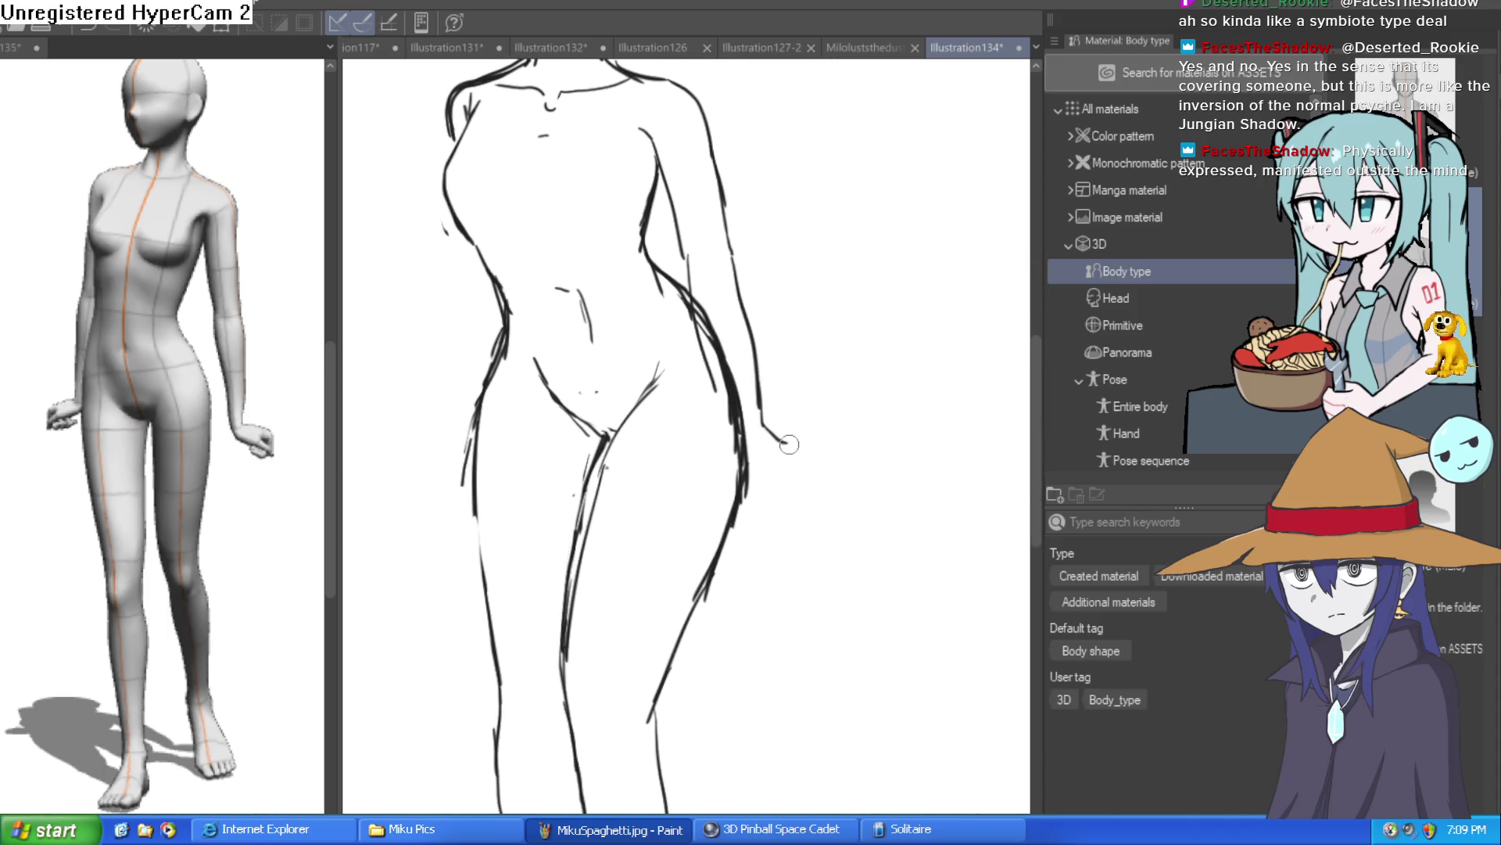
{"action": "key", "text": "ctrl+z"}
{"action": "scroll", "coordinate": [777, 429], "scroll_direction": "up", "scroll_amount": 3}
{"action": "mouse_move", "coordinate": [735, 389]}
{"action": "left_mouse_down"}
{"action": "mouse_move", "coordinate": [797, 422]}
{"action": "mouse_move", "coordinate": [809, 480]}
{"action": "mouse_move", "coordinate": [751, 500]}
{"action": "mouse_move", "coordinate": [763, 458]}
{"action": "mouse_move", "coordinate": [741, 461]}
{"action": "left_mouse_up"}
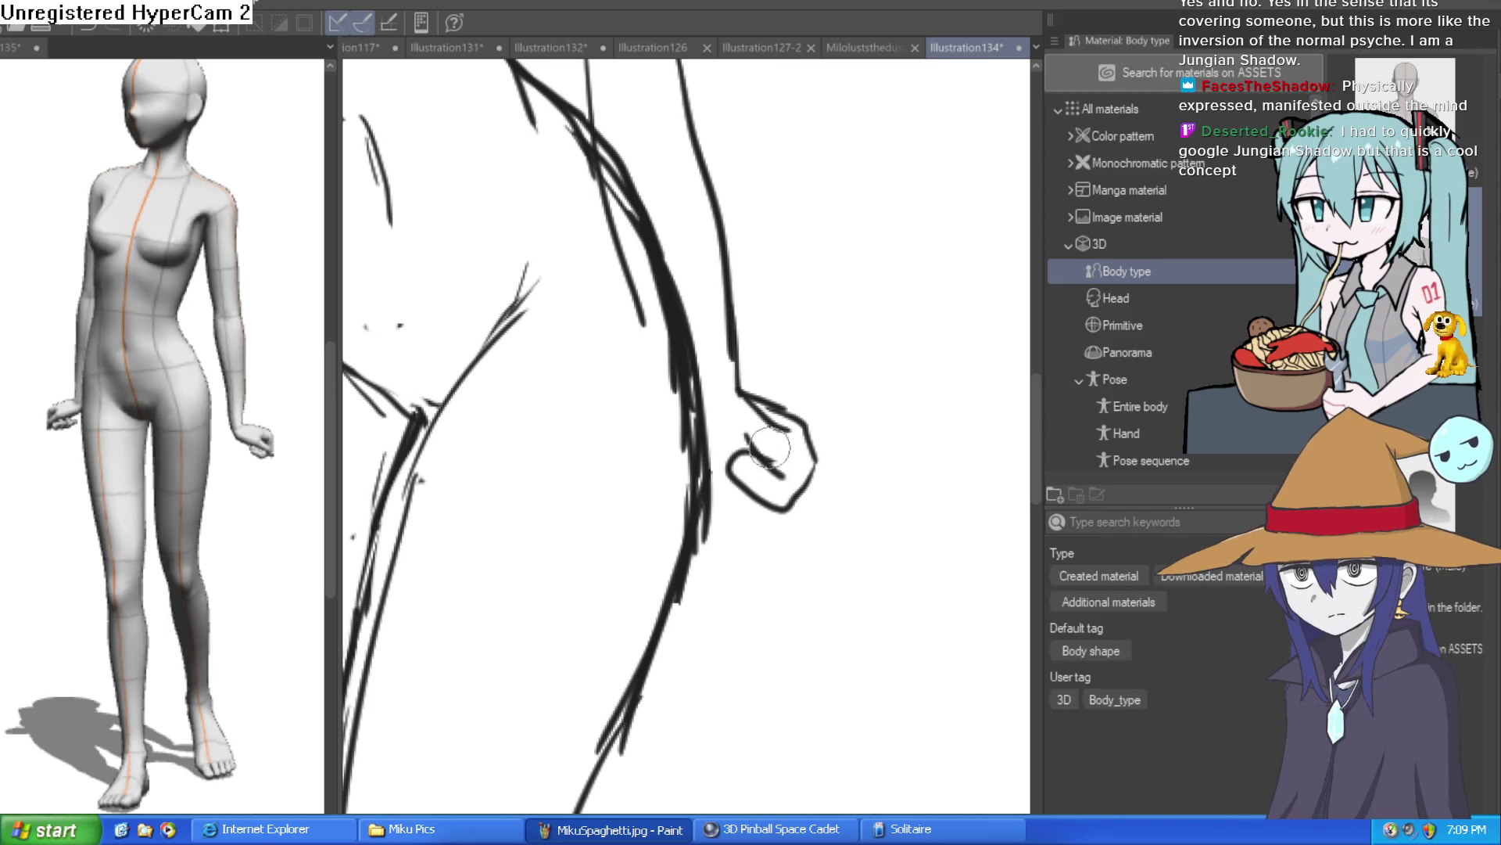
Step: Redraw the right hand as a clenched fist with knuckle lines
{"action": "key", "text": "ctrl+z"}
{"action": "mouse_move", "coordinate": [801, 426]}
{"action": "left_mouse_down"}
{"action": "mouse_move", "coordinate": [763, 508]}
{"action": "mouse_move", "coordinate": [735, 469]}
{"action": "left_mouse_up"}
{"action": "mouse_move", "coordinate": [750, 438]}
{"action": "left_mouse_down"}
{"action": "mouse_move", "coordinate": [715, 469]}
{"action": "mouse_move", "coordinate": [771, 437]}
{"action": "mouse_move", "coordinate": [736, 485]}
{"action": "mouse_move", "coordinate": [758, 454]}
{"action": "mouse_move", "coordinate": [789, 483]}
{"action": "left_mouse_up"}
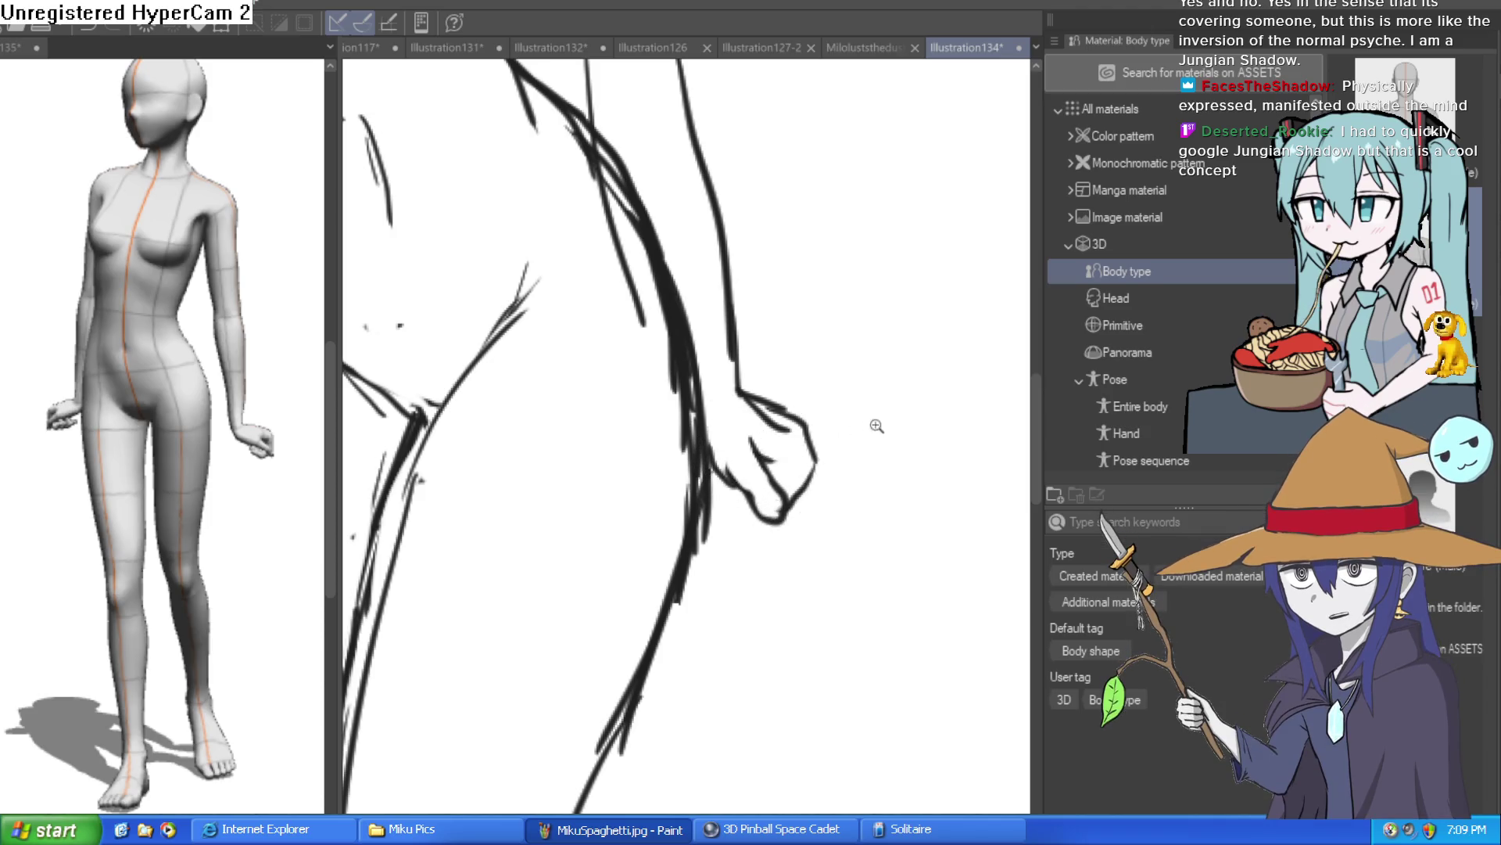
{"action": "scroll", "coordinate": [894, 512], "scroll_direction": "down", "scroll_amount": 3}
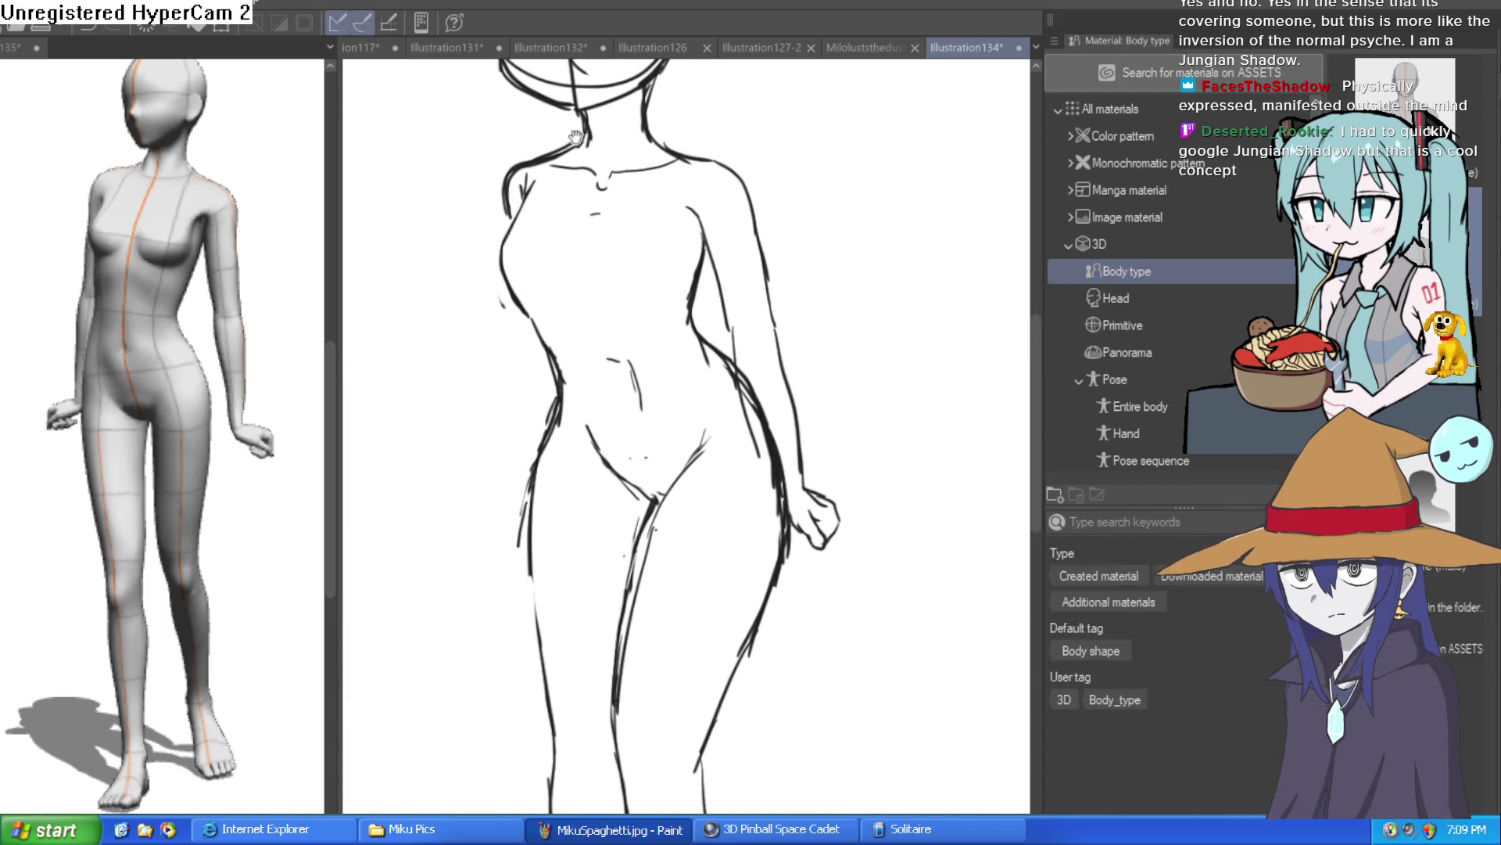
{"action": "left_click_drag", "start_coordinate": [535, 115], "coordinate": [551, 37]}
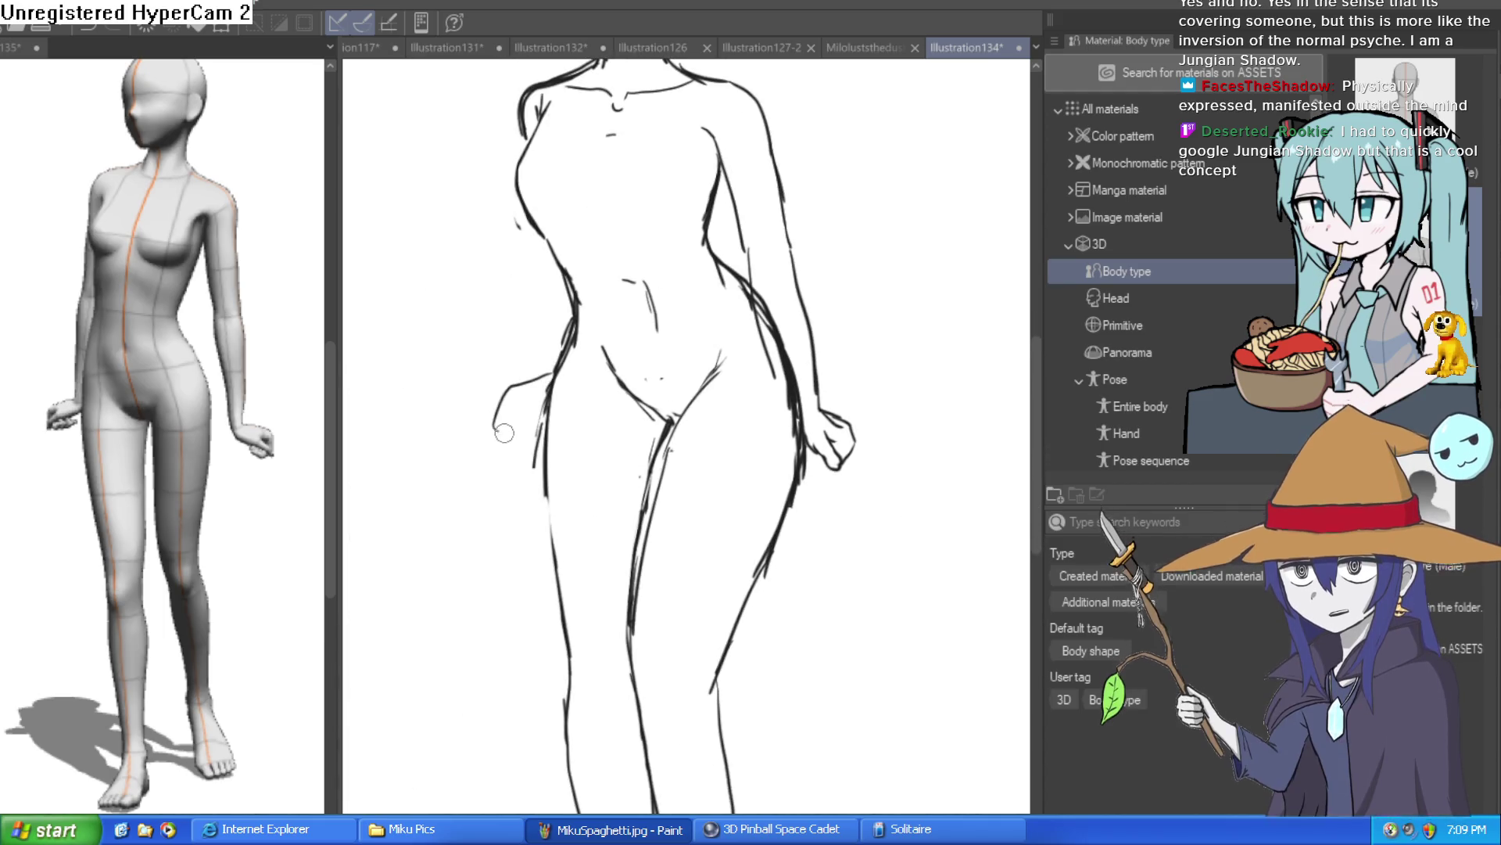
{"action": "scroll", "coordinate": [576, 369], "scroll_direction": "up", "scroll_amount": 3}
Step: Sketch the left hand as a loose fist beside the left hip
{"action": "left_click_drag", "start_coordinate": [557, 374], "coordinate": [516, 454]}
{"action": "mouse_move", "coordinate": [557, 373]}
{"action": "left_mouse_down"}
{"action": "mouse_move", "coordinate": [514, 455]}
{"action": "mouse_move", "coordinate": [576, 429]}
{"action": "mouse_move", "coordinate": [540, 442]}
{"action": "mouse_move", "coordinate": [514, 408]}
{"action": "left_mouse_up"}
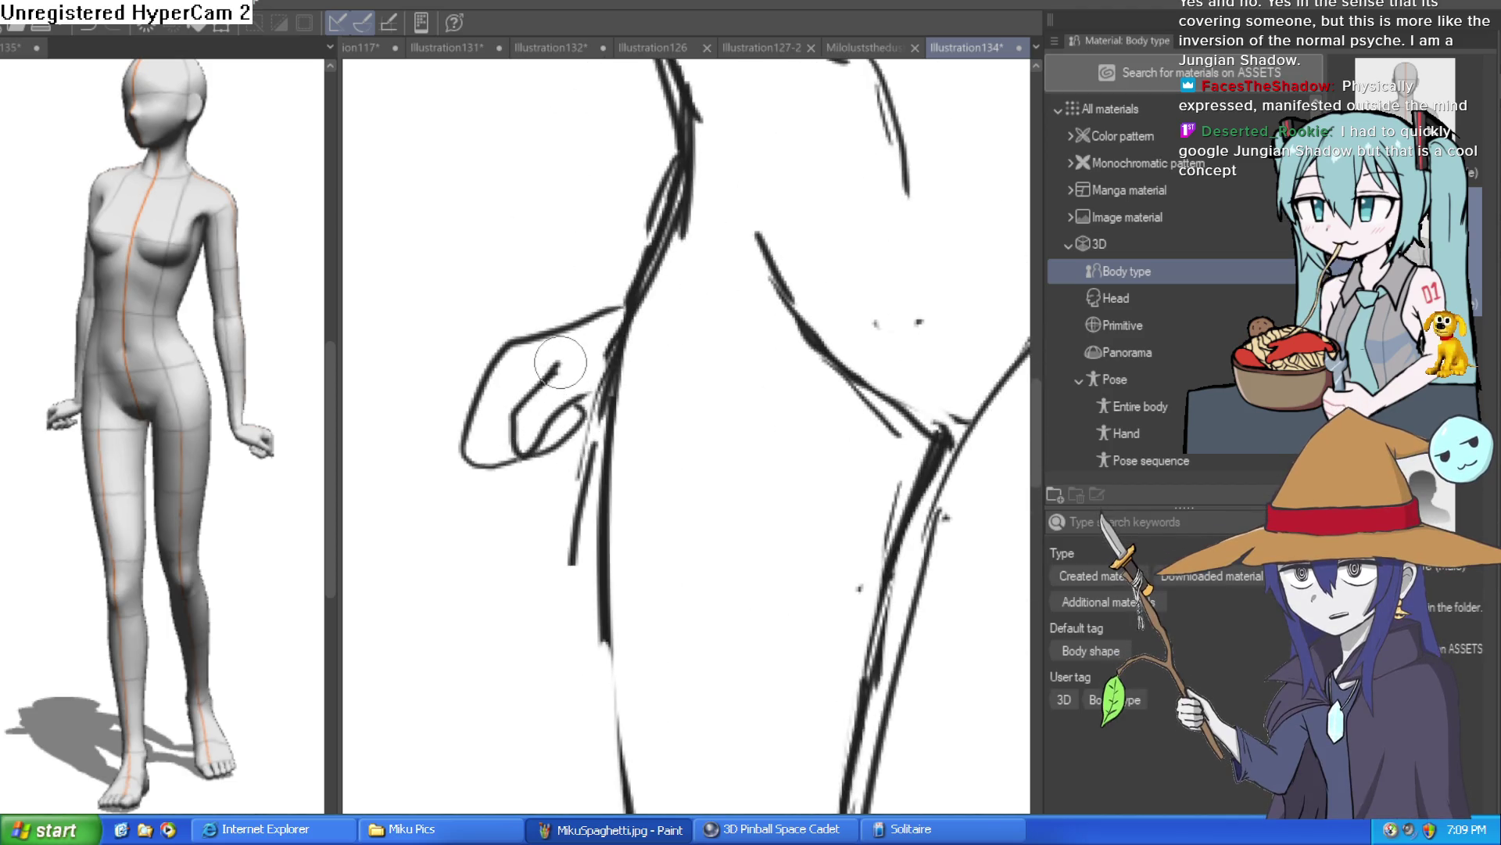
{"action": "mouse_move", "coordinate": [622, 307]}
{"action": "left_mouse_down"}
{"action": "mouse_move", "coordinate": [507, 359]}
{"action": "mouse_move", "coordinate": [463, 450]}
{"action": "mouse_move", "coordinate": [513, 465]}
{"action": "left_mouse_up"}
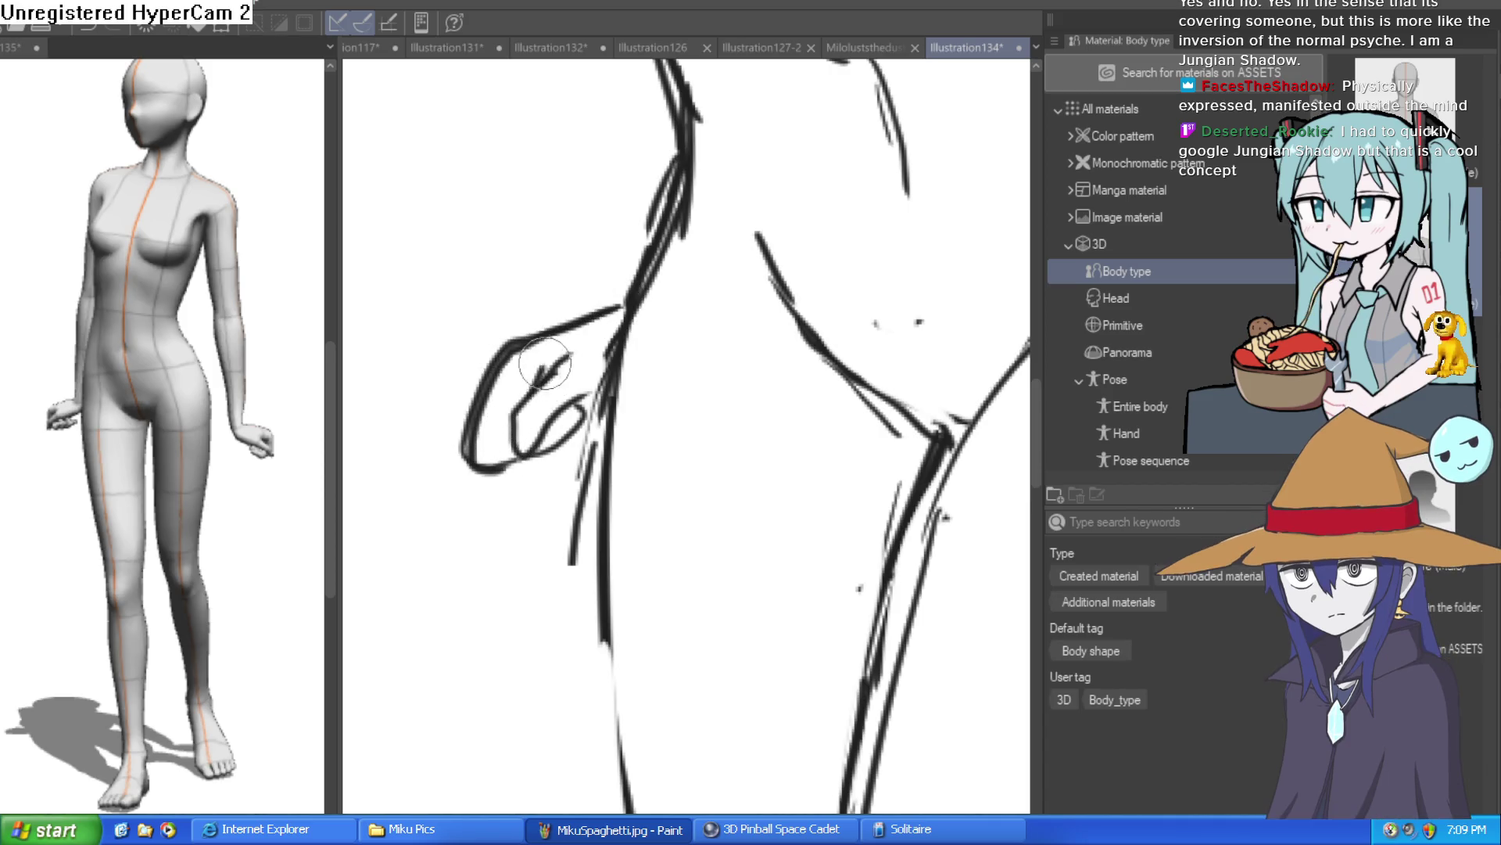
{"action": "scroll", "coordinate": [547, 391], "scroll_direction": "down", "scroll_amount": 5}
{"action": "left_click_drag", "start_coordinate": [978, 391], "coordinate": [696, 443]}
{"action": "scroll", "coordinate": [695, 443], "scroll_direction": "up", "scroll_amount": 6}
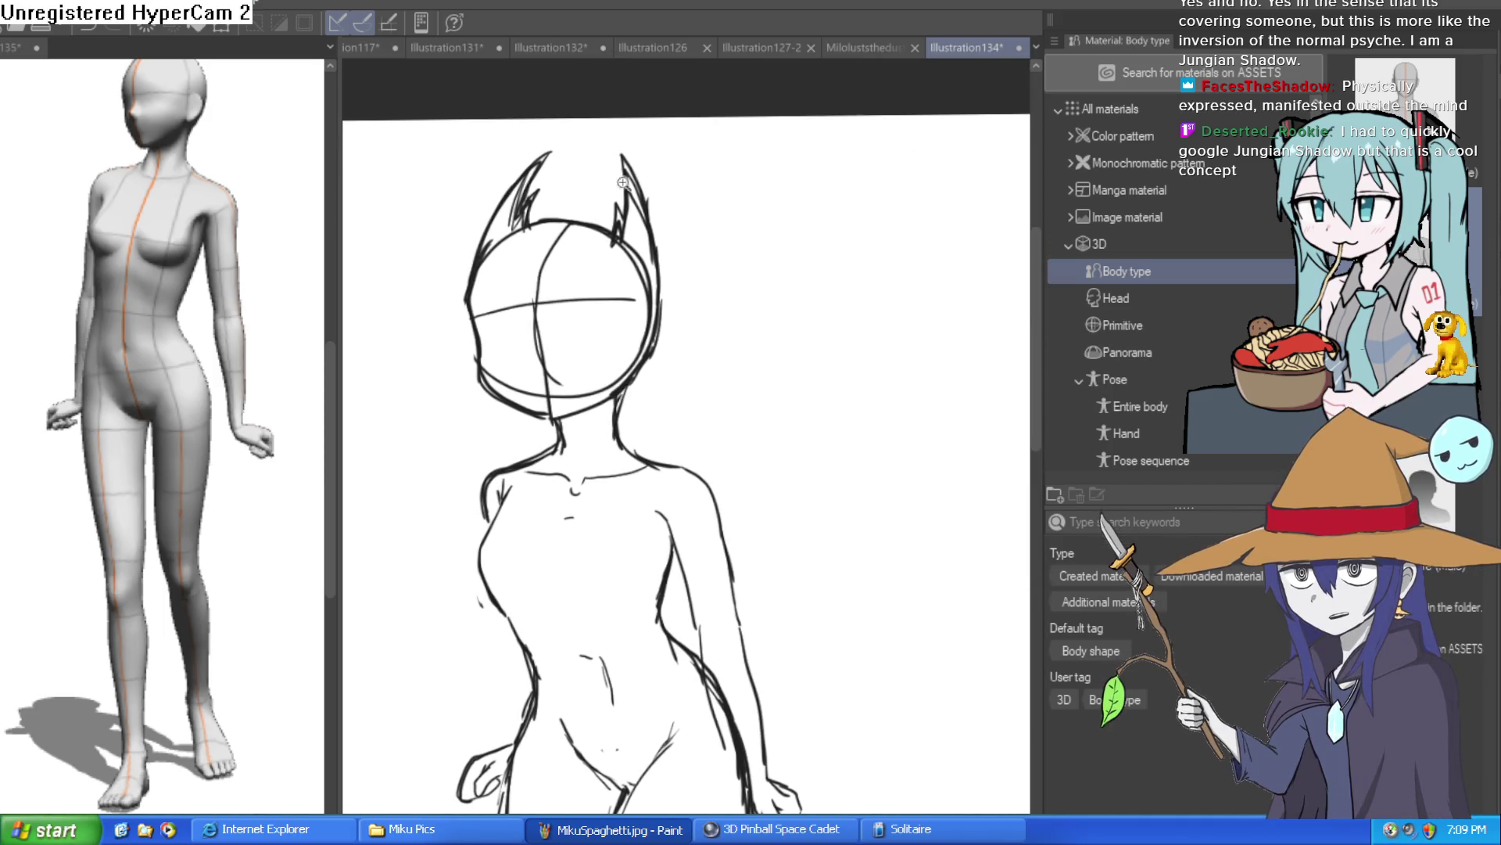
Step: Lasso the head, rotate it upright with a transform, and deselect
{"action": "mouse_move", "coordinate": [507, 422]}
{"action": "left_mouse_down"}
{"action": "mouse_move", "coordinate": [438, 235]}
{"action": "mouse_move", "coordinate": [696, 176]}
{"action": "mouse_move", "coordinate": [655, 248]}
{"action": "mouse_move", "coordinate": [661, 270]}
{"action": "left_mouse_up"}
{"action": "key", "text": "ctrl+t"}
{"action": "left_click", "coordinate": [508, 481]}
{"action": "left_click", "coordinate": [368, 474]}
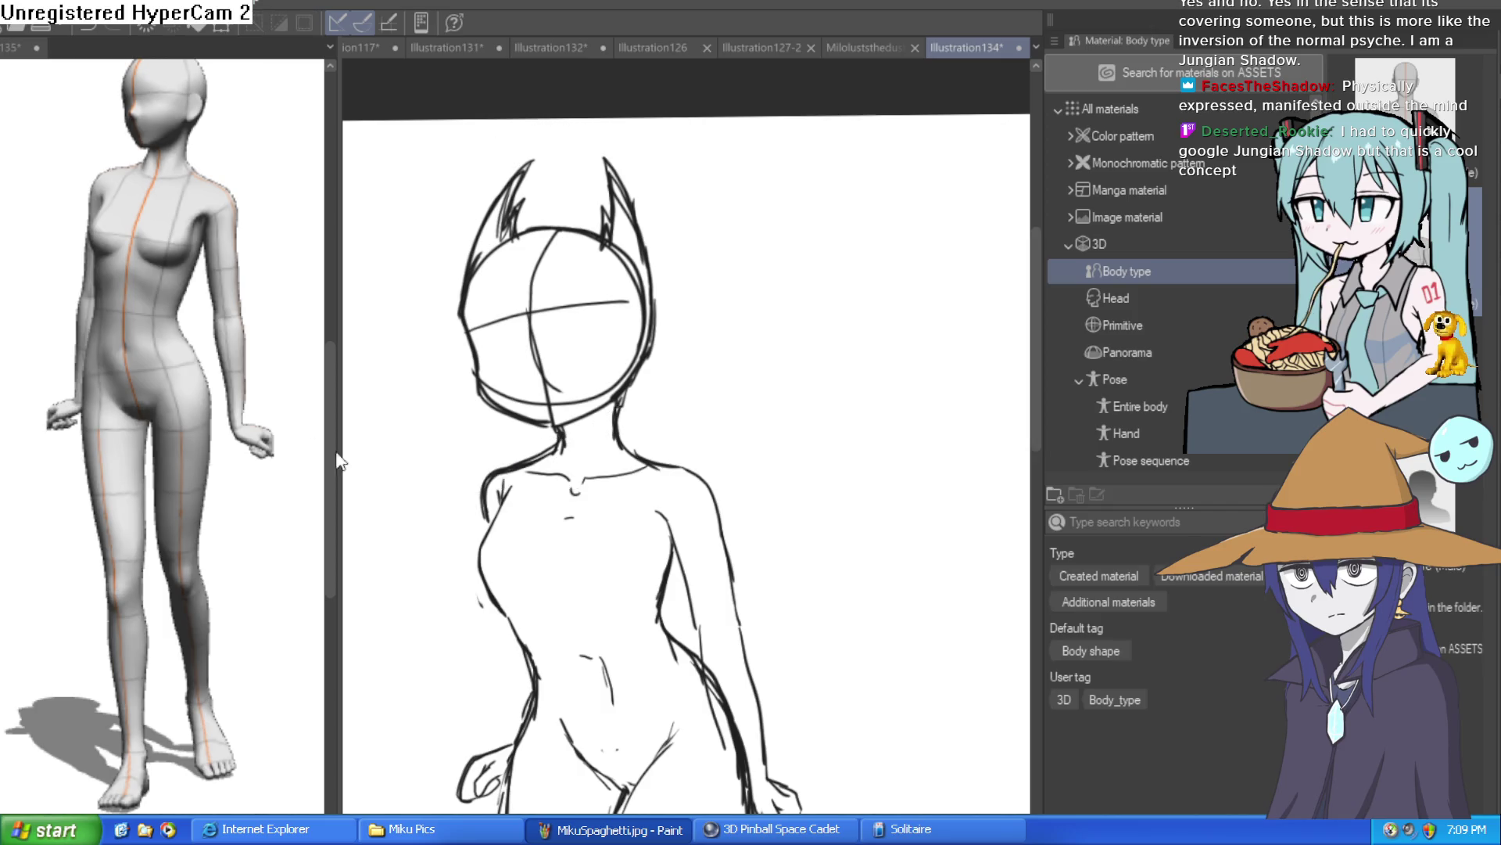
Step: Draw eye-line guides across the face and tint the sketch light blue
{"action": "left_click_drag", "start_coordinate": [651, 200], "coordinate": [540, 241]}
{"action": "left_click_drag", "start_coordinate": [474, 395], "coordinate": [617, 324]}
{"action": "left_click_drag", "start_coordinate": [512, 368], "coordinate": [614, 305]}
{"action": "mouse_move", "coordinate": [615, 305]}
{"action": "left_mouse_down"}
{"action": "mouse_move", "coordinate": [827, 373]}
{"action": "mouse_move", "coordinate": [821, 354]}
{"action": "left_mouse_up"}
{"action": "scroll", "coordinate": [777, 394], "scroll_direction": "up", "scroll_amount": 3}
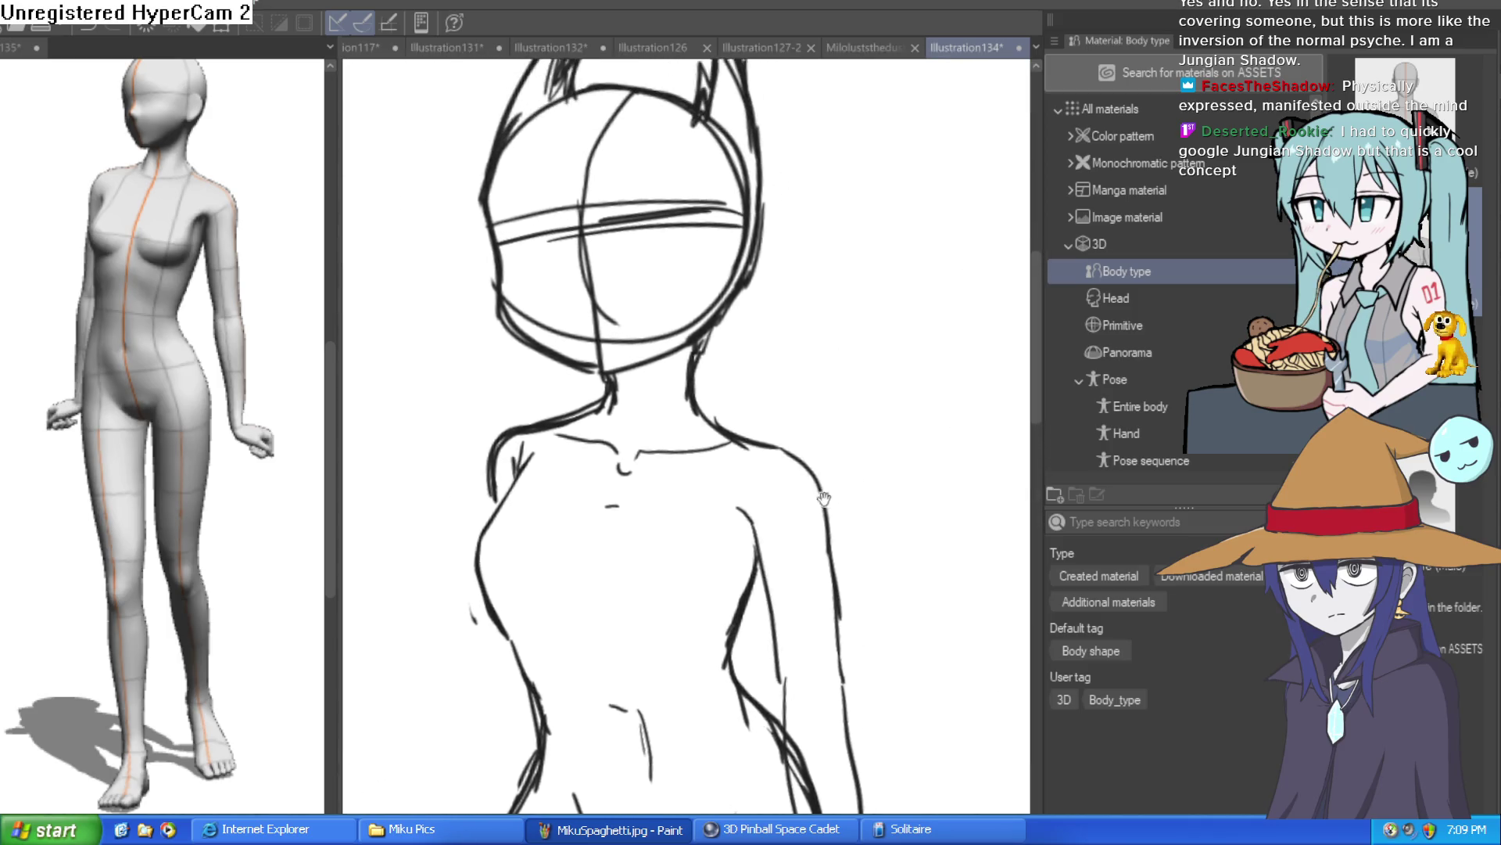
{"action": "key", "text": "ctrl+shift+c"}
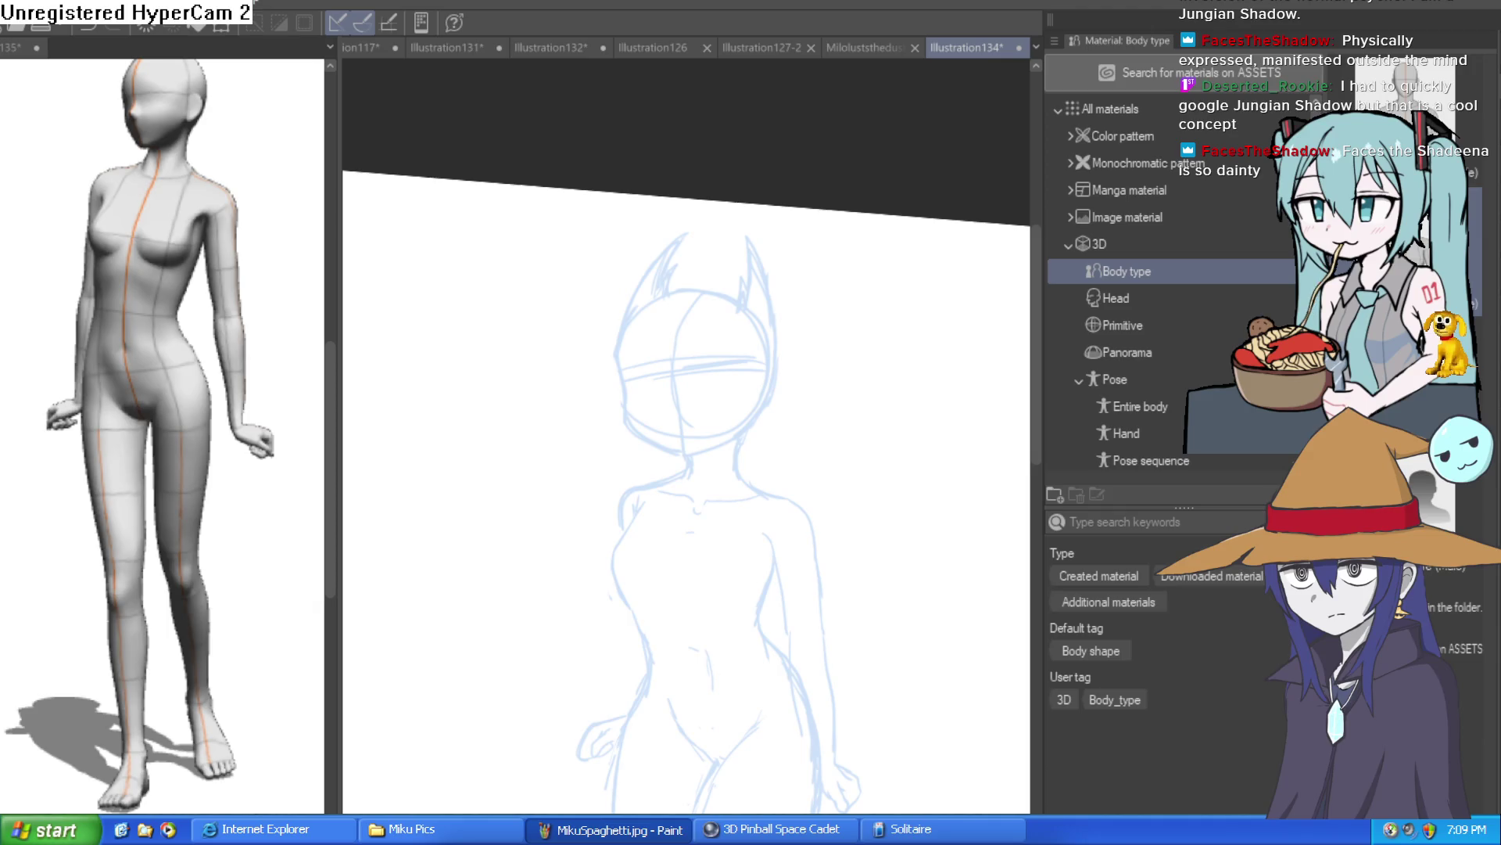
Step: Ink the jaw line and the chin up the right side of the face
{"action": "mouse_move", "coordinate": [880, 467]}
{"action": "left_mouse_down"}
{"action": "mouse_move", "coordinate": [781, 422]}
{"action": "mouse_move", "coordinate": [625, 391]}
{"action": "left_mouse_up"}
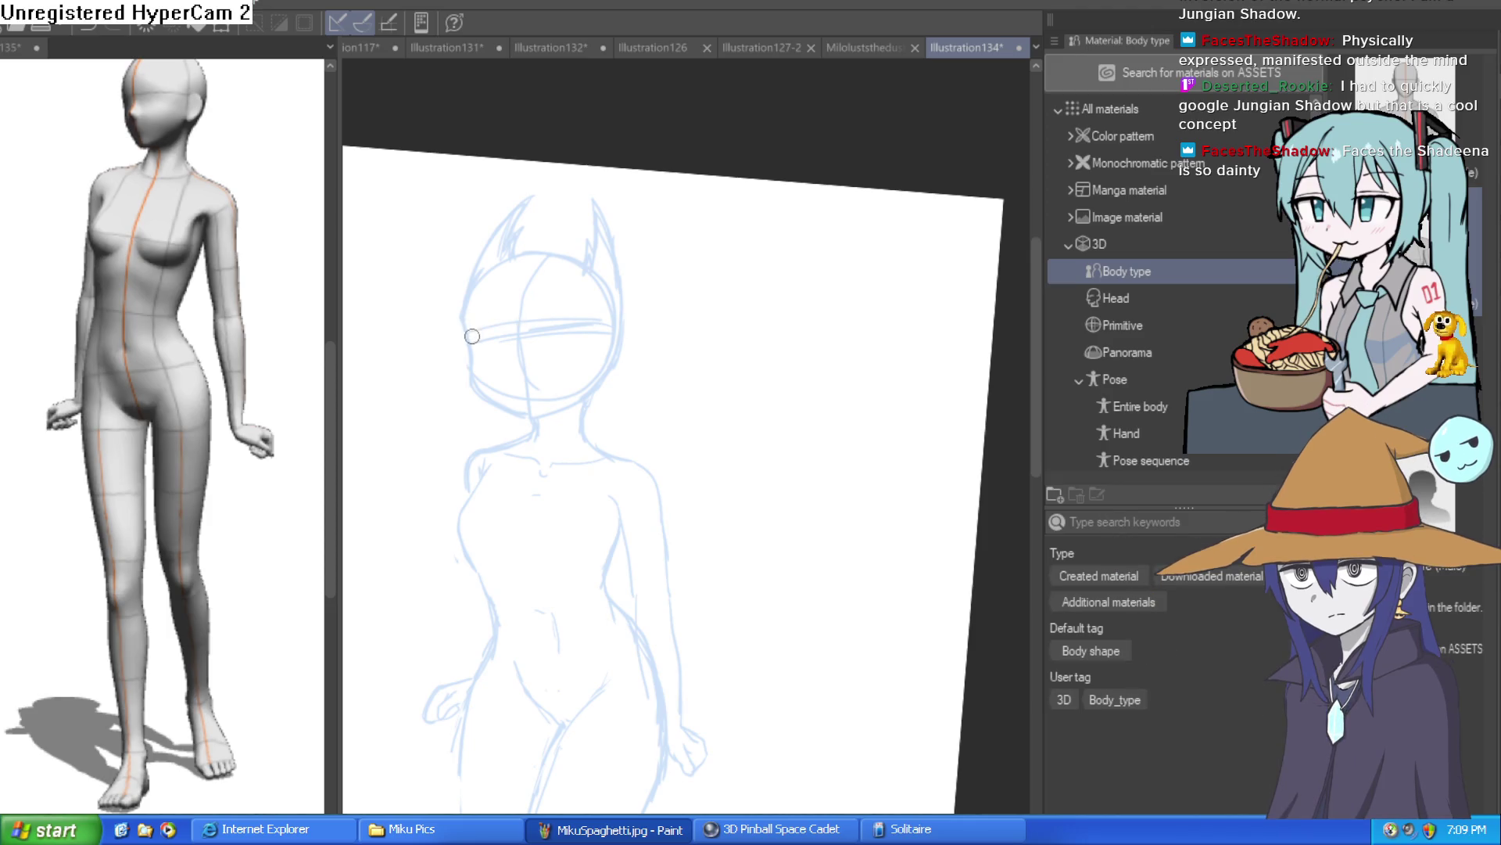
{"action": "scroll", "coordinate": [471, 336], "scroll_direction": "up", "scroll_amount": 5}
{"action": "mouse_move", "coordinate": [454, 305]}
{"action": "left_mouse_down"}
{"action": "mouse_move", "coordinate": [481, 456]}
{"action": "mouse_move", "coordinate": [607, 564]}
{"action": "mouse_move", "coordinate": [748, 547]}
{"action": "mouse_move", "coordinate": [866, 455]}
{"action": "left_mouse_up"}
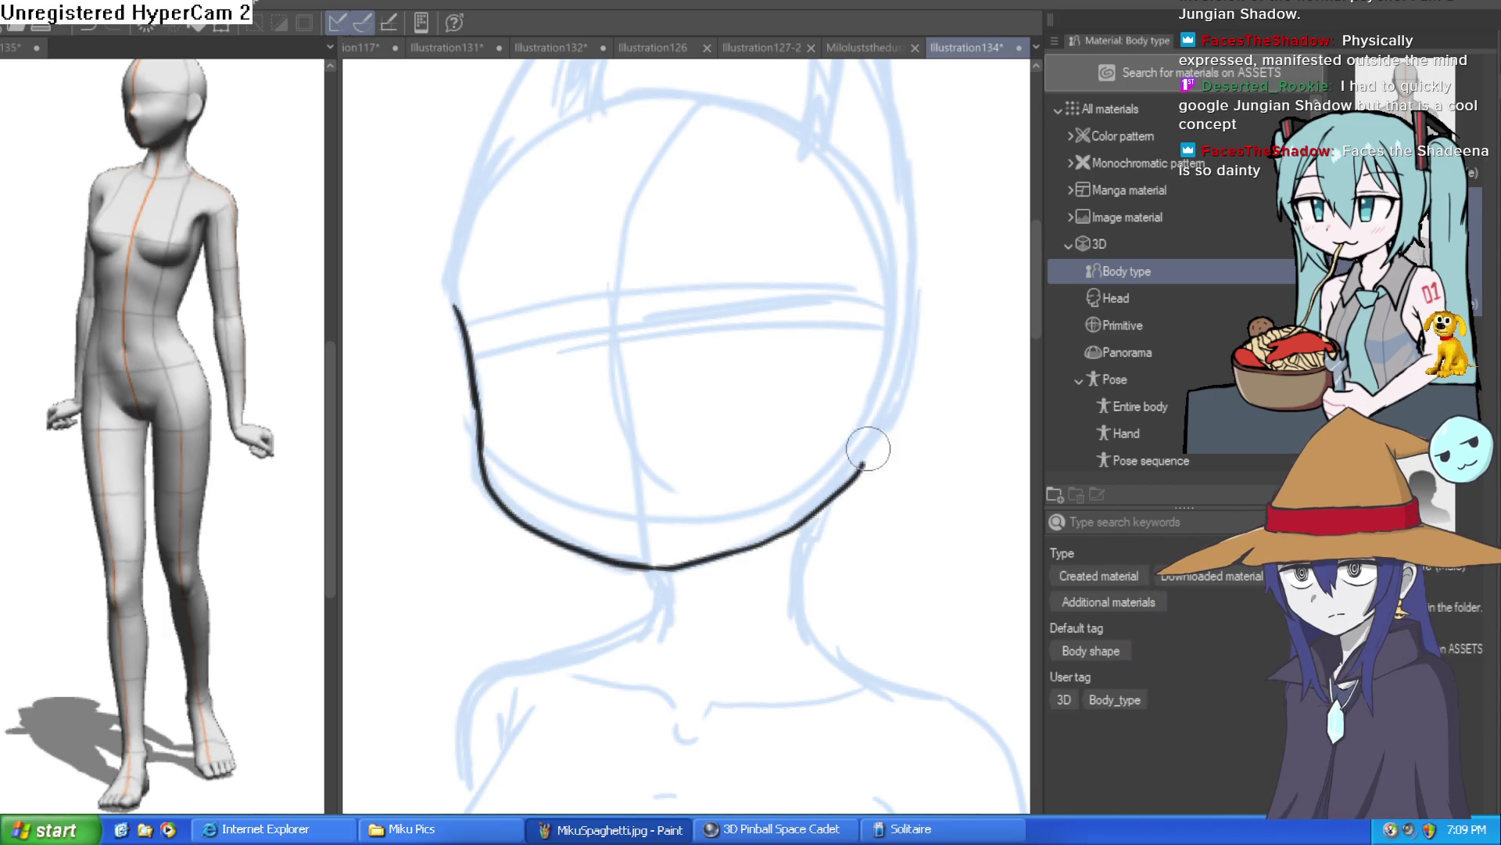
{"action": "key", "text": "ctrl+z"}
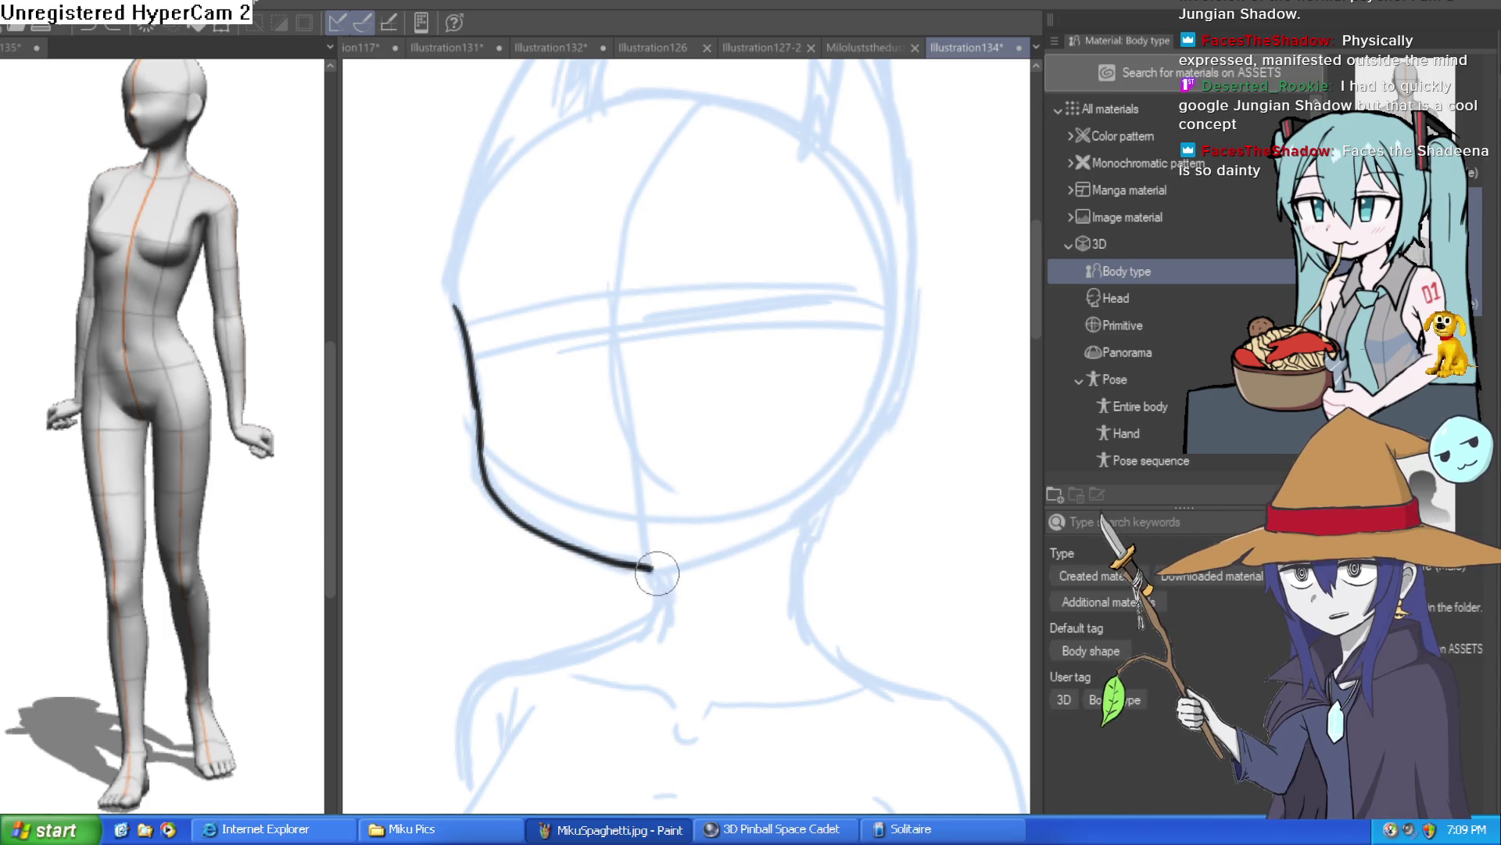
{"action": "mouse_move", "coordinate": [665, 575]}
{"action": "left_mouse_down"}
{"action": "mouse_move", "coordinate": [865, 462]}
{"action": "mouse_move", "coordinate": [899, 361]}
{"action": "left_mouse_up"}
{"action": "scroll", "coordinate": [925, 423], "scroll_direction": "up", "scroll_amount": 2}
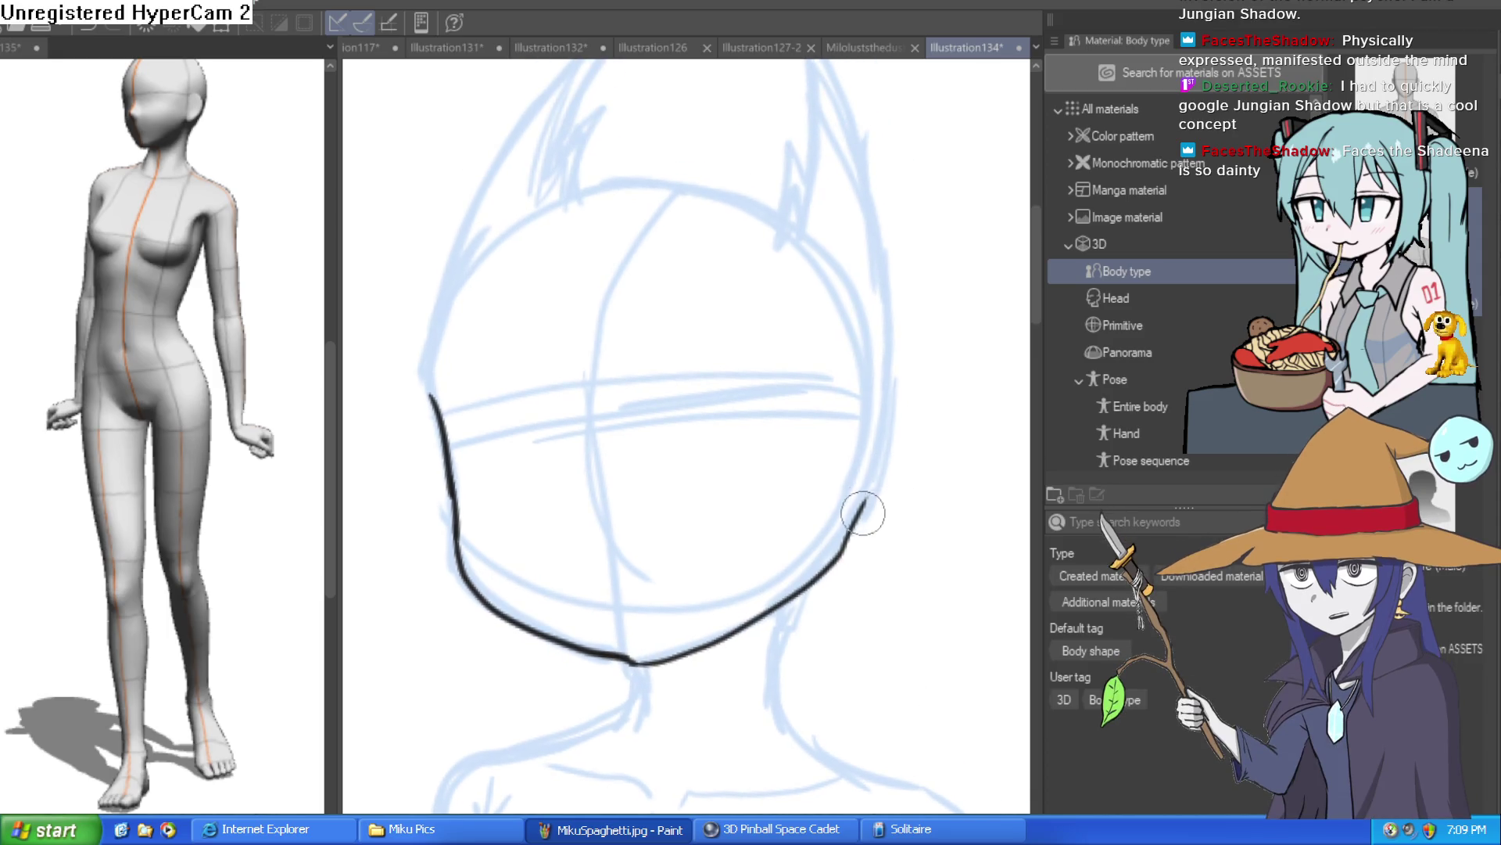
{"action": "scroll", "coordinate": [887, 305], "scroll_direction": "up", "scroll_amount": 3}
Step: Extend the outline up the head's right side and ink the left cheek to the top
{"action": "mouse_move", "coordinate": [872, 449]}
{"action": "left_mouse_down"}
{"action": "mouse_move", "coordinate": [832, 242]}
{"action": "mouse_move", "coordinate": [806, 205]}
{"action": "left_mouse_up"}
{"action": "left_click_drag", "start_coordinate": [532, 509], "coordinate": [566, 343]}
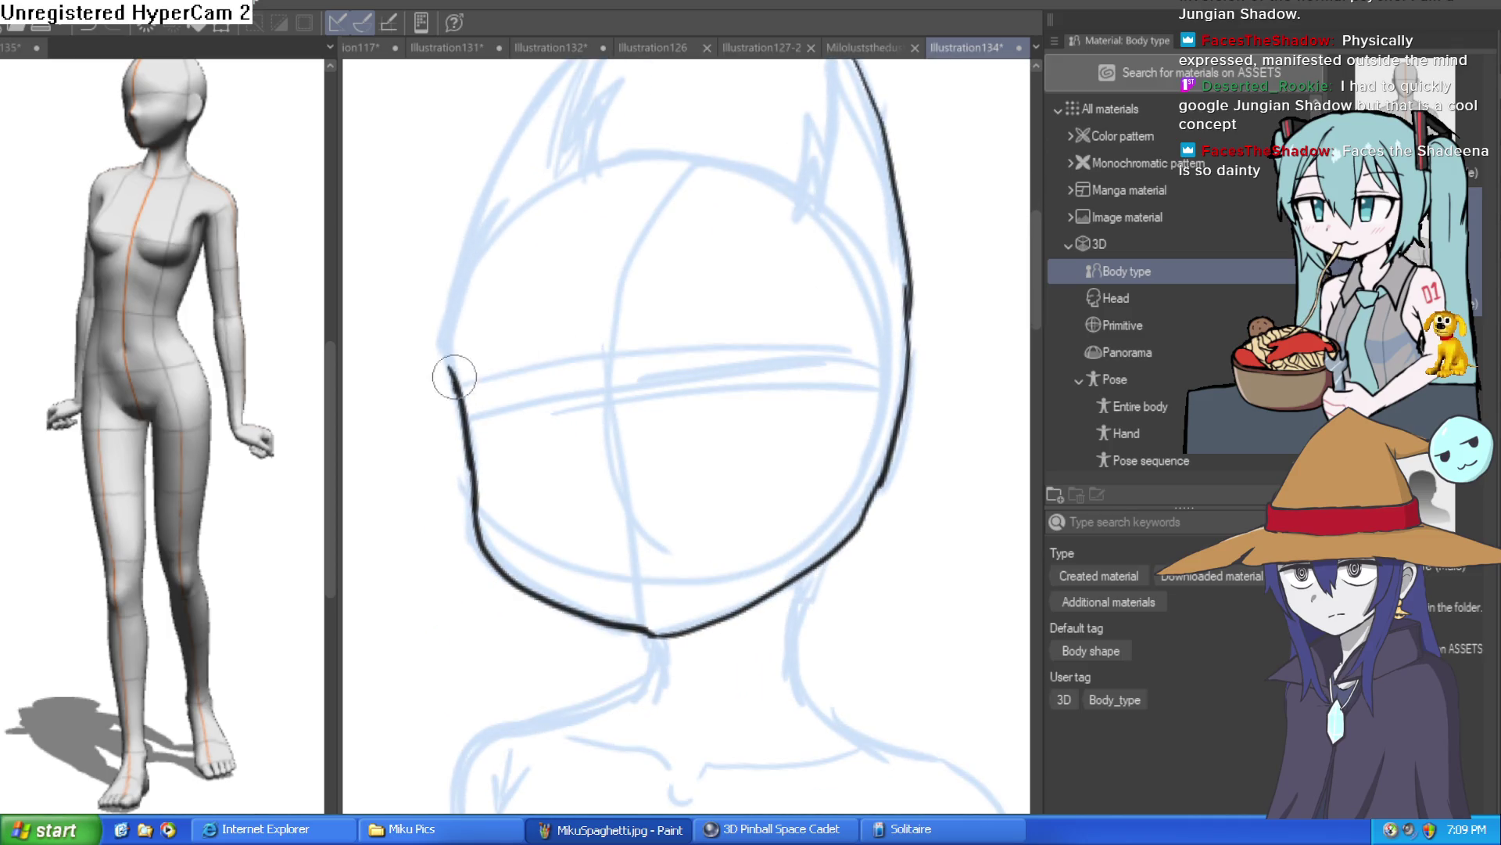
{"action": "scroll", "coordinate": [503, 352], "scroll_direction": "up", "scroll_amount": 3}
{"action": "mouse_move", "coordinate": [469, 519]}
{"action": "left_mouse_down"}
{"action": "mouse_move", "coordinate": [469, 402]}
{"action": "mouse_move", "coordinate": [595, 190]}
{"action": "mouse_move", "coordinate": [660, 129]}
{"action": "left_mouse_up"}
{"action": "left_click_drag", "start_coordinate": [754, 356], "coordinate": [712, 319]}
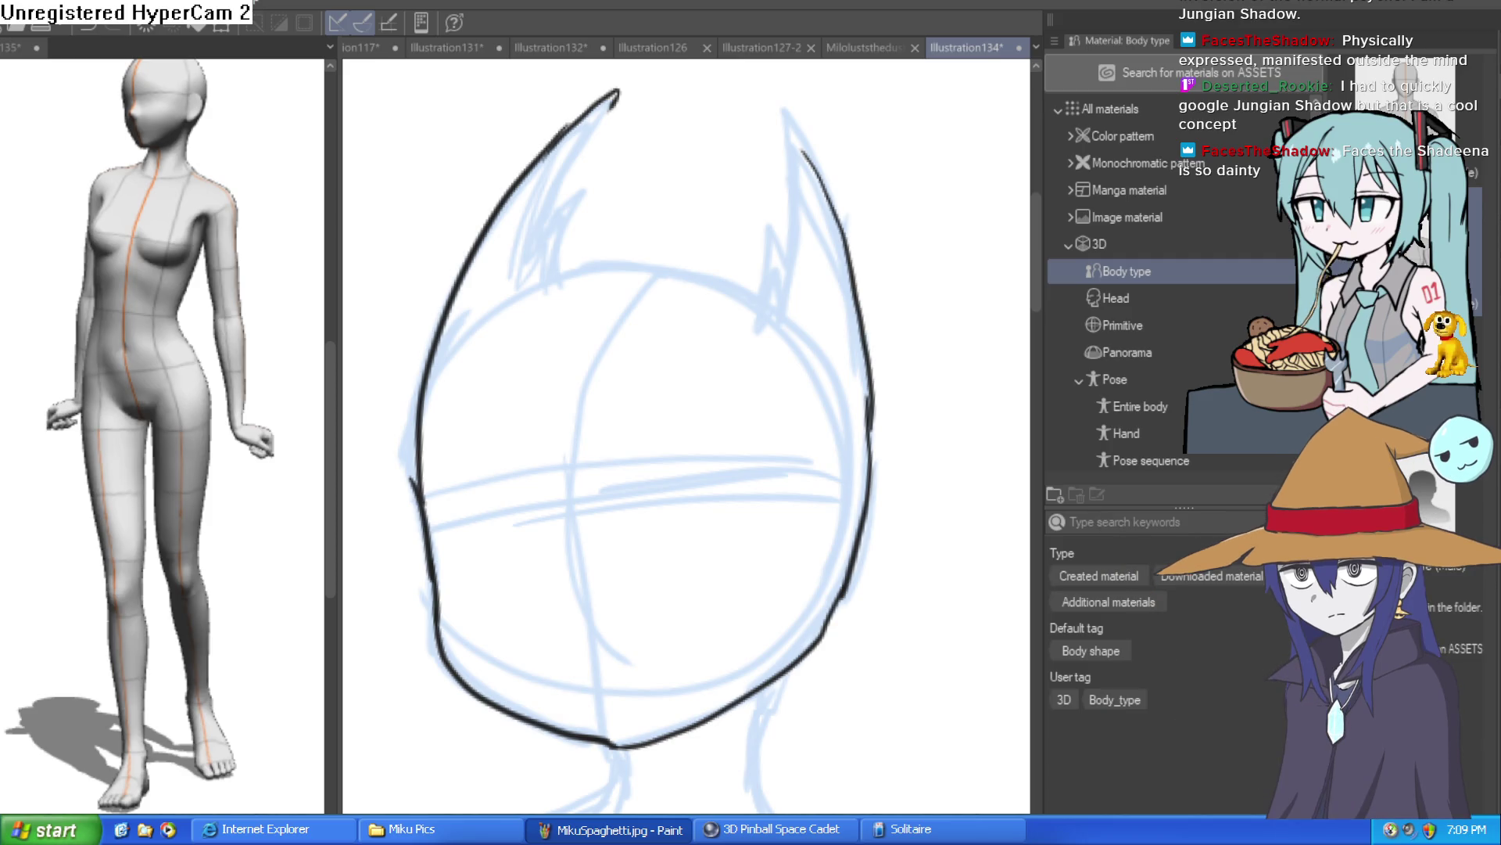
Step: Ink the inner edges of both pointed hair tufts, adding a zigzag at the right tuft's tip
{"action": "mouse_move", "coordinate": [872, 321]}
{"action": "left_mouse_down"}
{"action": "mouse_move", "coordinate": [819, 456]}
{"action": "mouse_move", "coordinate": [791, 476]}
{"action": "left_mouse_up"}
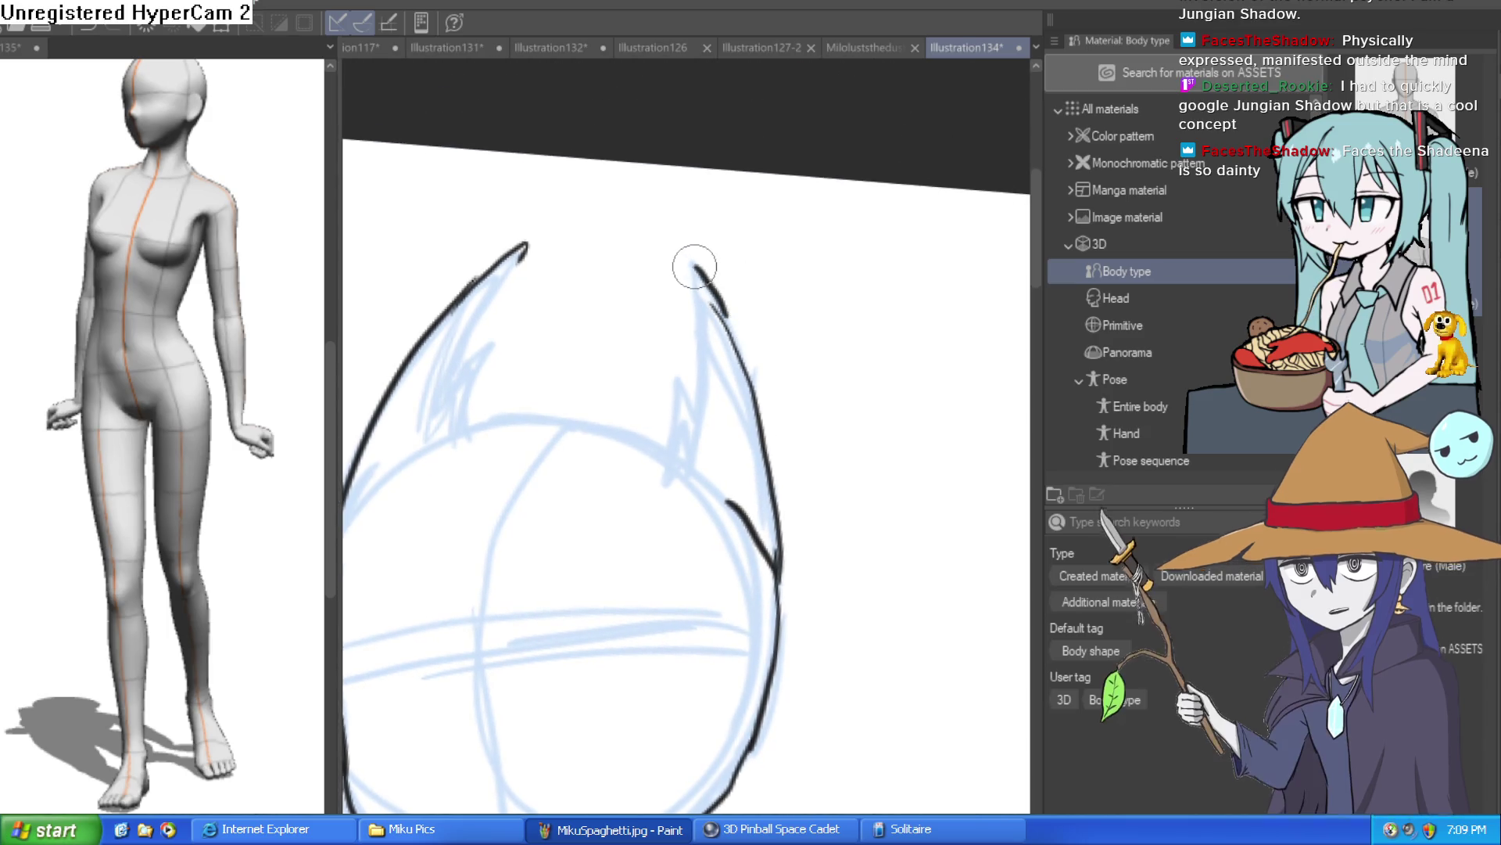
{"action": "mouse_move", "coordinate": [697, 271]}
{"action": "left_mouse_down"}
{"action": "mouse_move", "coordinate": [704, 376]}
{"action": "mouse_move", "coordinate": [699, 409]}
{"action": "mouse_move", "coordinate": [679, 361]}
{"action": "mouse_move", "coordinate": [675, 467]}
{"action": "left_mouse_up"}
{"action": "left_click_drag", "start_coordinate": [688, 407], "coordinate": [811, 336]}
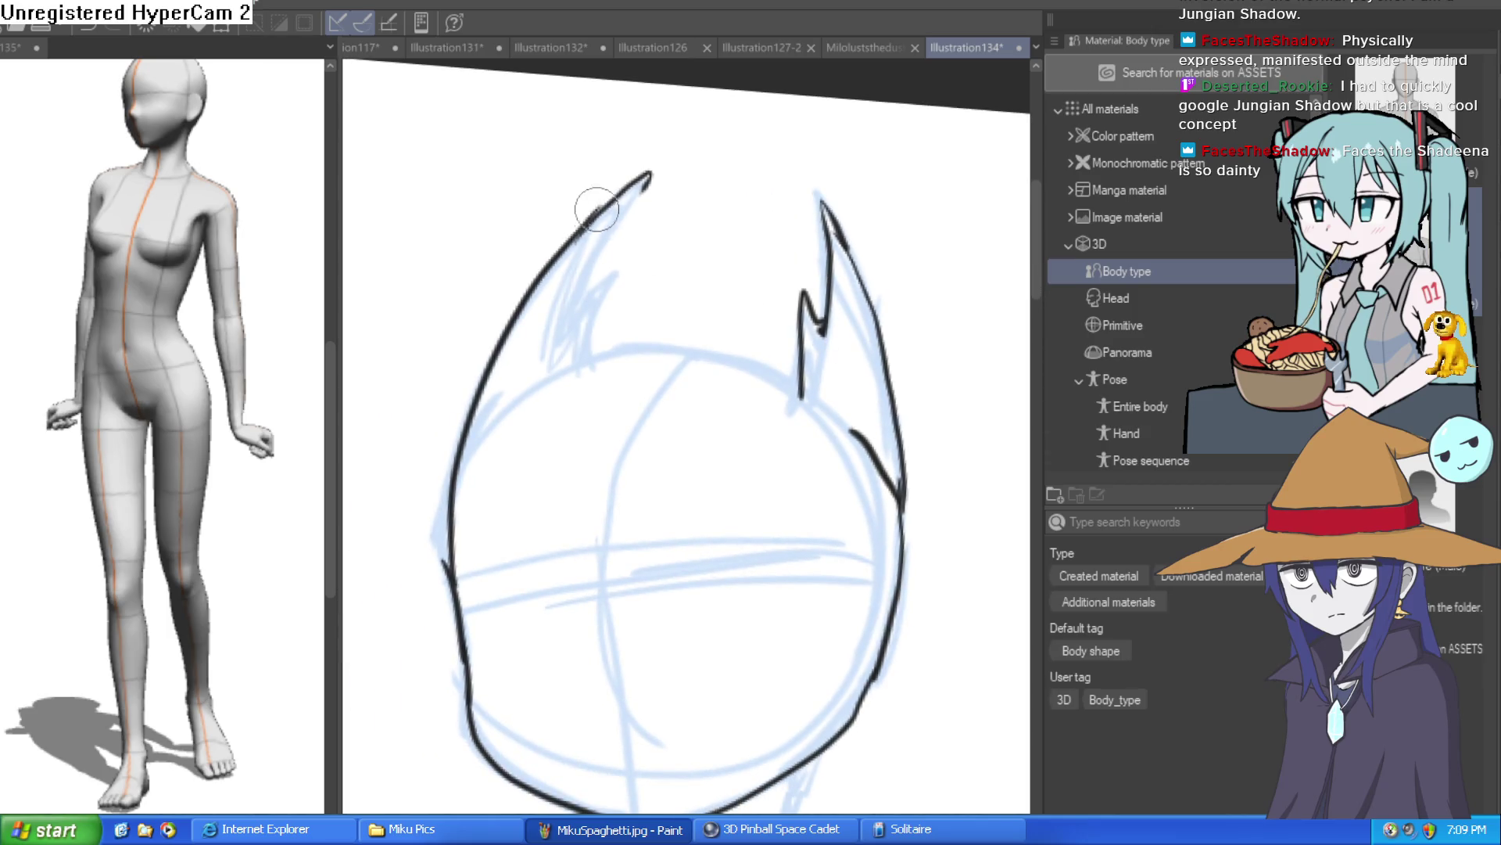
{"action": "mouse_move", "coordinate": [649, 174]}
{"action": "left_mouse_down"}
{"action": "mouse_move", "coordinate": [564, 316]}
{"action": "mouse_move", "coordinate": [616, 270]}
{"action": "mouse_move", "coordinate": [587, 366]}
{"action": "left_mouse_up"}
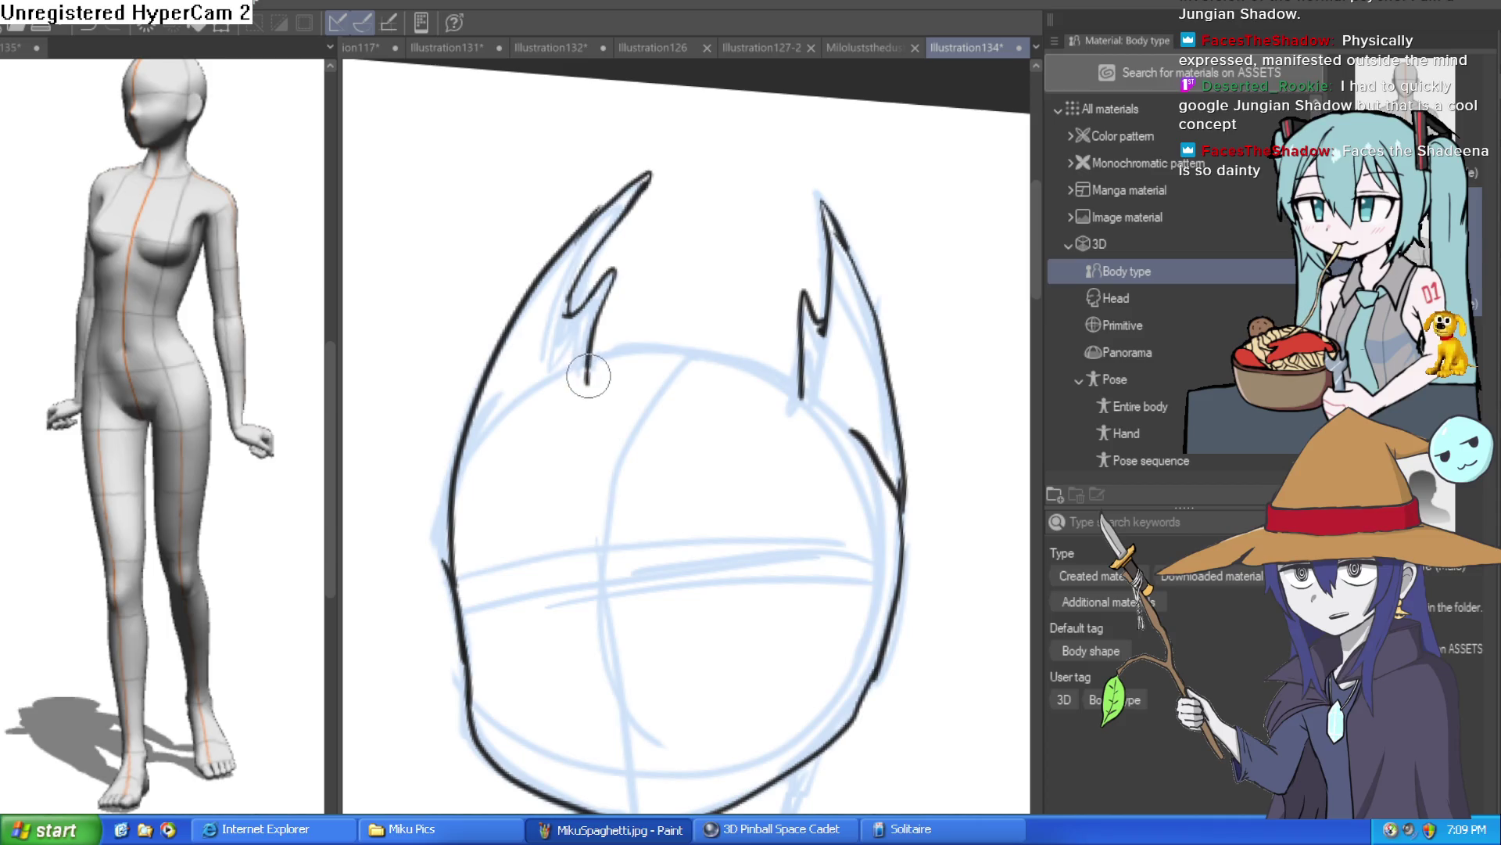
Step: Ink the hairline joining the two tufts and a short detail on the head's right side
{"action": "mouse_move", "coordinate": [798, 389]}
{"action": "left_mouse_down"}
{"action": "mouse_move", "coordinate": [630, 356]}
{"action": "mouse_move", "coordinate": [592, 383]}
{"action": "left_mouse_up"}
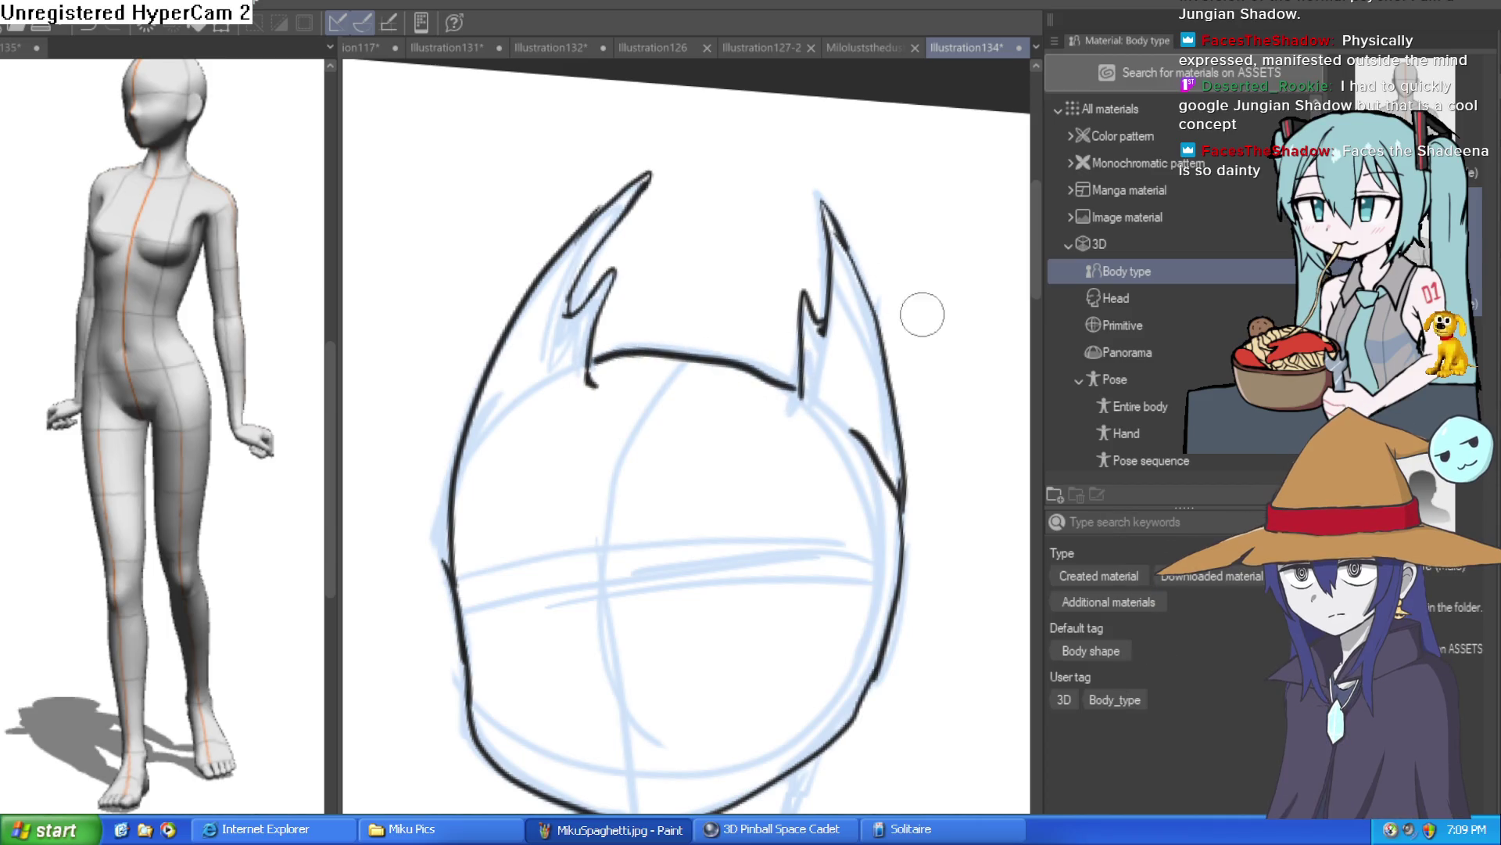
{"action": "mouse_move", "coordinate": [802, 399]}
{"action": "left_mouse_down"}
{"action": "mouse_move", "coordinate": [735, 345]}
{"action": "mouse_move", "coordinate": [723, 364]}
{"action": "left_mouse_up"}
{"action": "scroll", "coordinate": [881, 345], "scroll_direction": "down", "scroll_amount": 3}
{"action": "scroll", "coordinate": [919, 348], "scroll_direction": "up", "scroll_amount": 4}
{"action": "left_click_drag", "start_coordinate": [919, 348], "coordinate": [855, 503]}
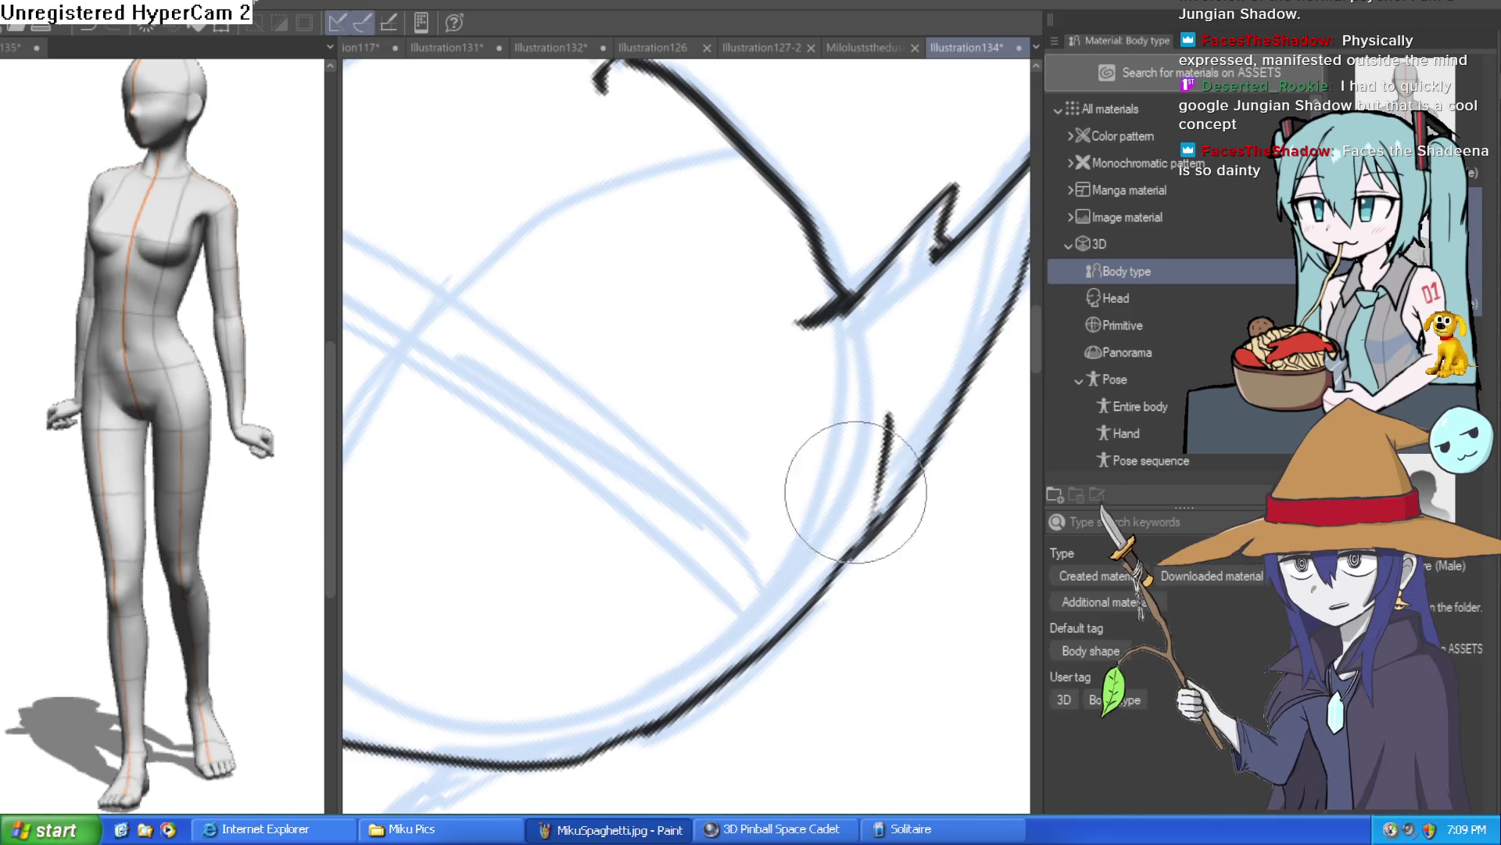
{"action": "scroll", "coordinate": [932, 503], "scroll_direction": "down", "scroll_amount": 3}
{"action": "scroll", "coordinate": [919, 335], "scroll_direction": "up", "scroll_amount": 3}
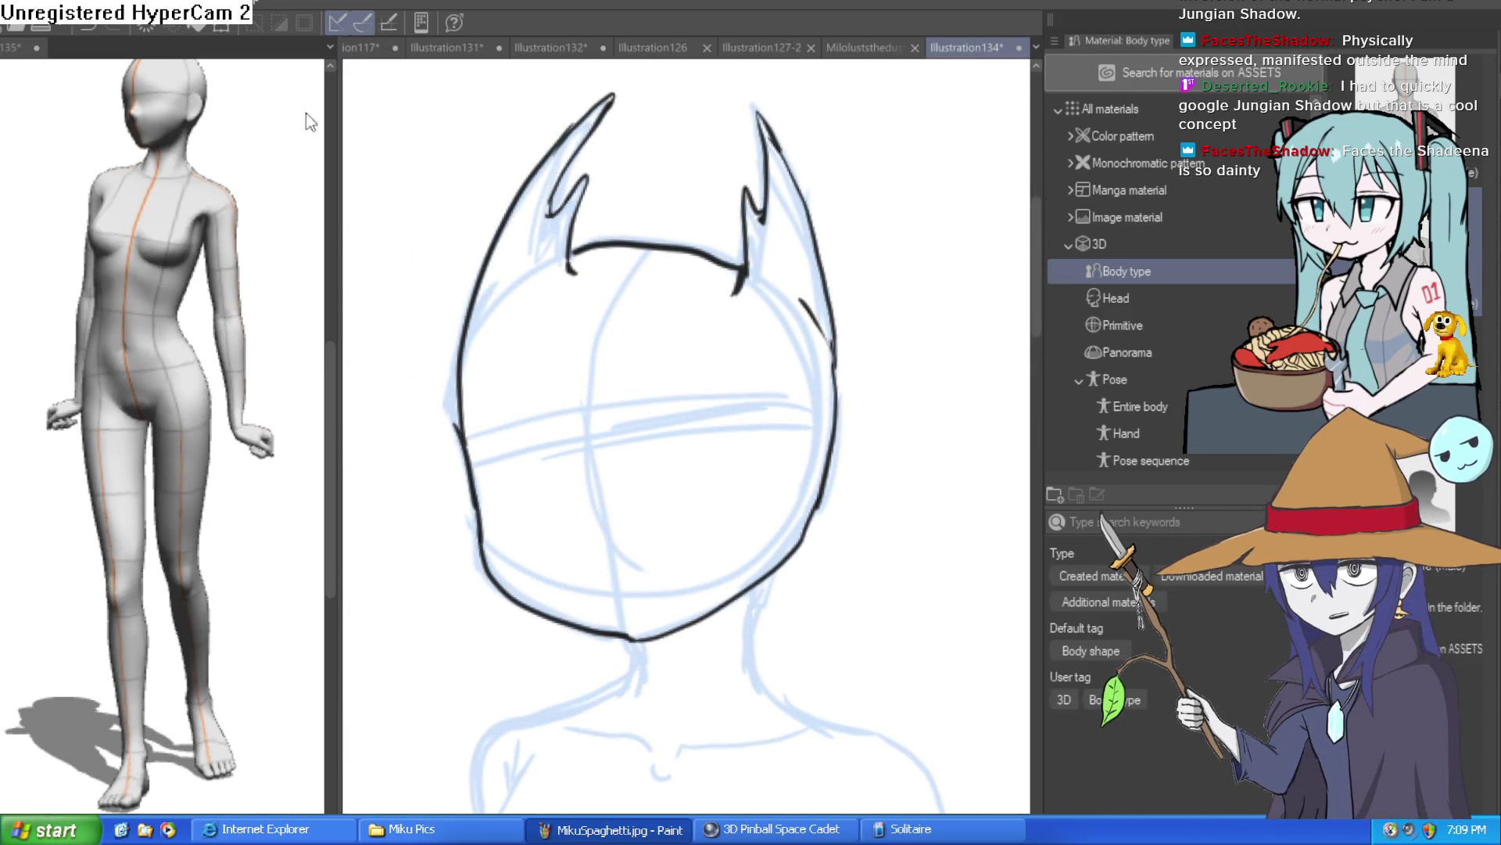
{"action": "scroll", "coordinate": [671, 234], "scroll_direction": "up", "scroll_amount": 3}
Step: Lasso the left tuft, move and tilt it into place with Ctrl+T, then deselect
{"action": "left_click_drag", "start_coordinate": [610, 184], "coordinate": [447, 425]}
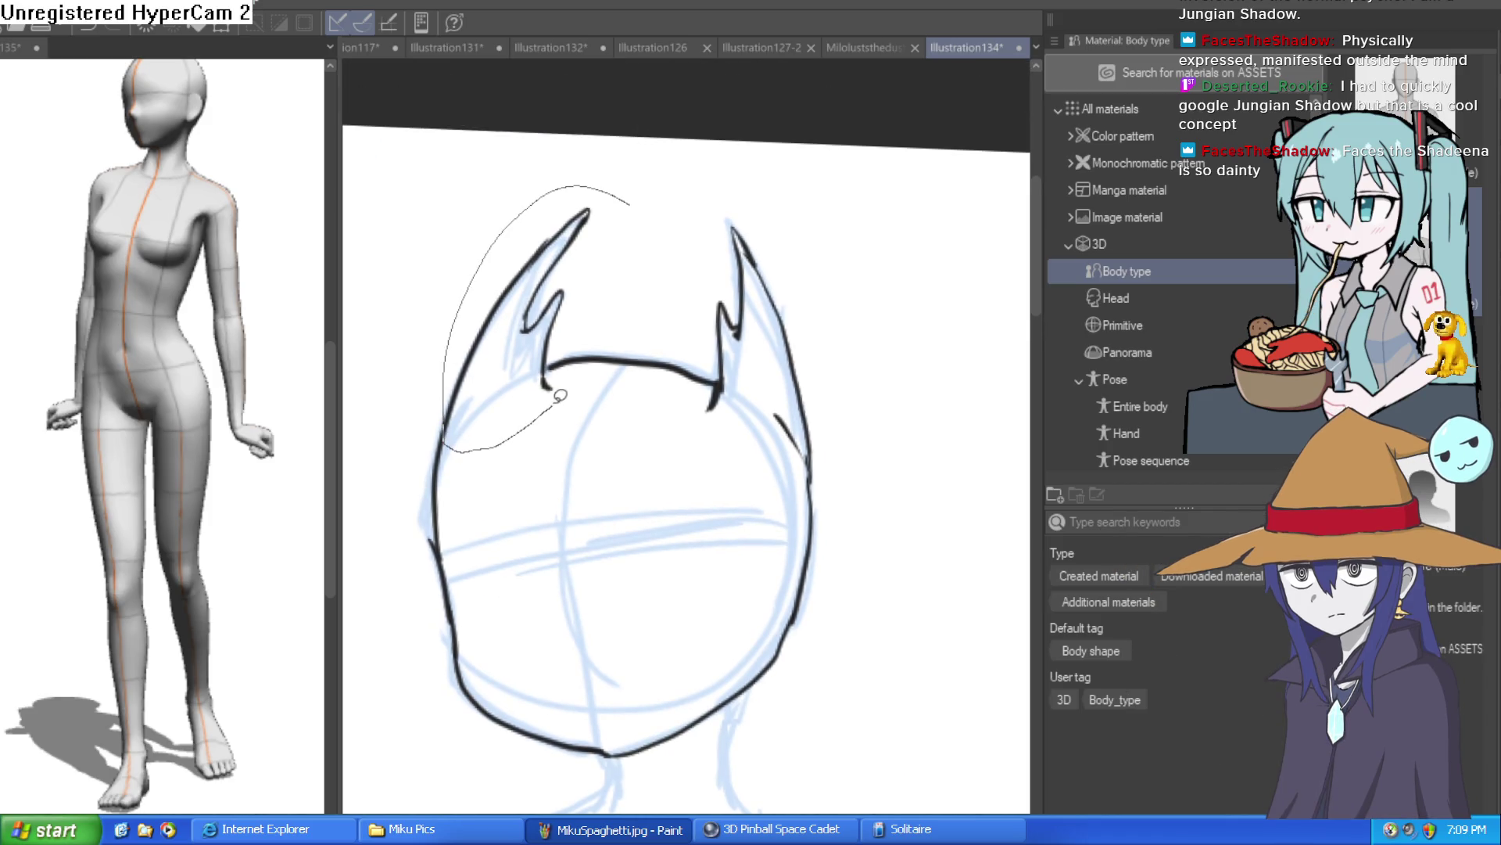
{"action": "key", "text": "ctrl+t"}
{"action": "mouse_move", "coordinate": [592, 276]}
{"action": "left_mouse_down"}
{"action": "mouse_move", "coordinate": [559, 309]}
{"action": "mouse_move", "coordinate": [544, 383]}
{"action": "left_mouse_up"}
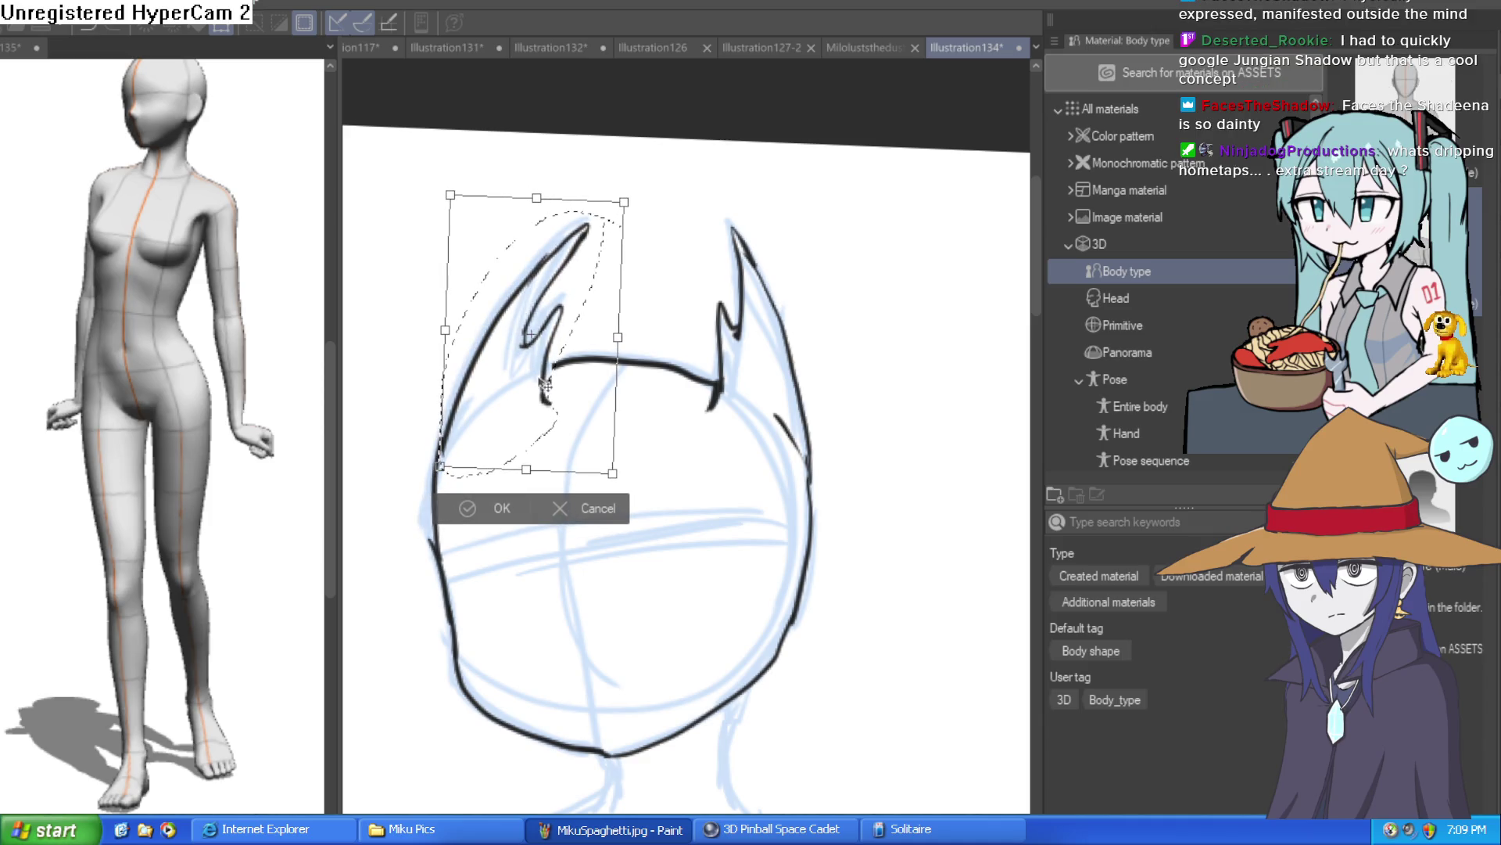
{"action": "left_click", "coordinate": [483, 513]}
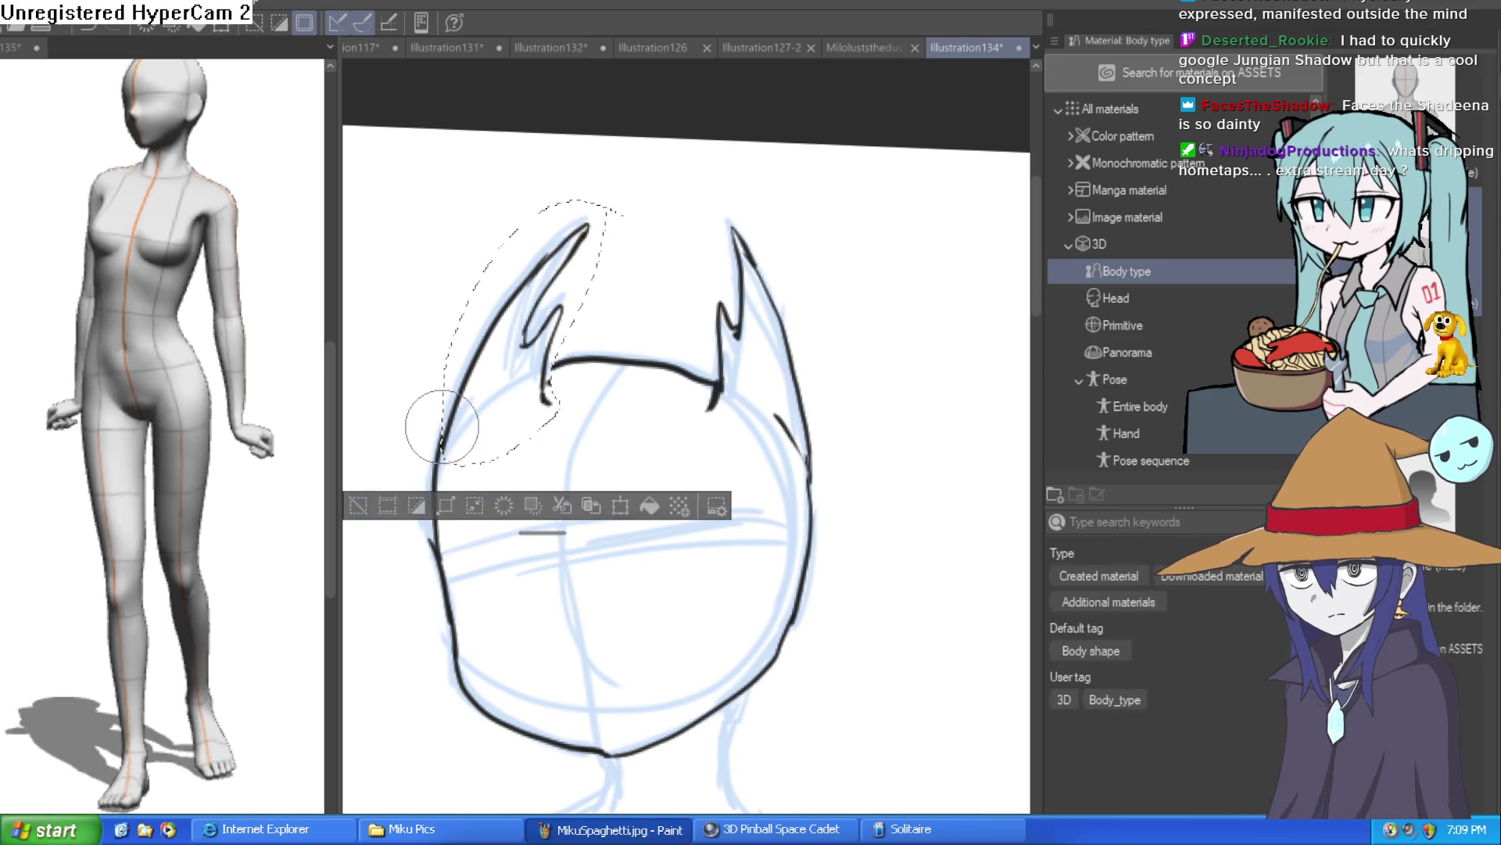
{"action": "key", "text": "ctrl+d"}
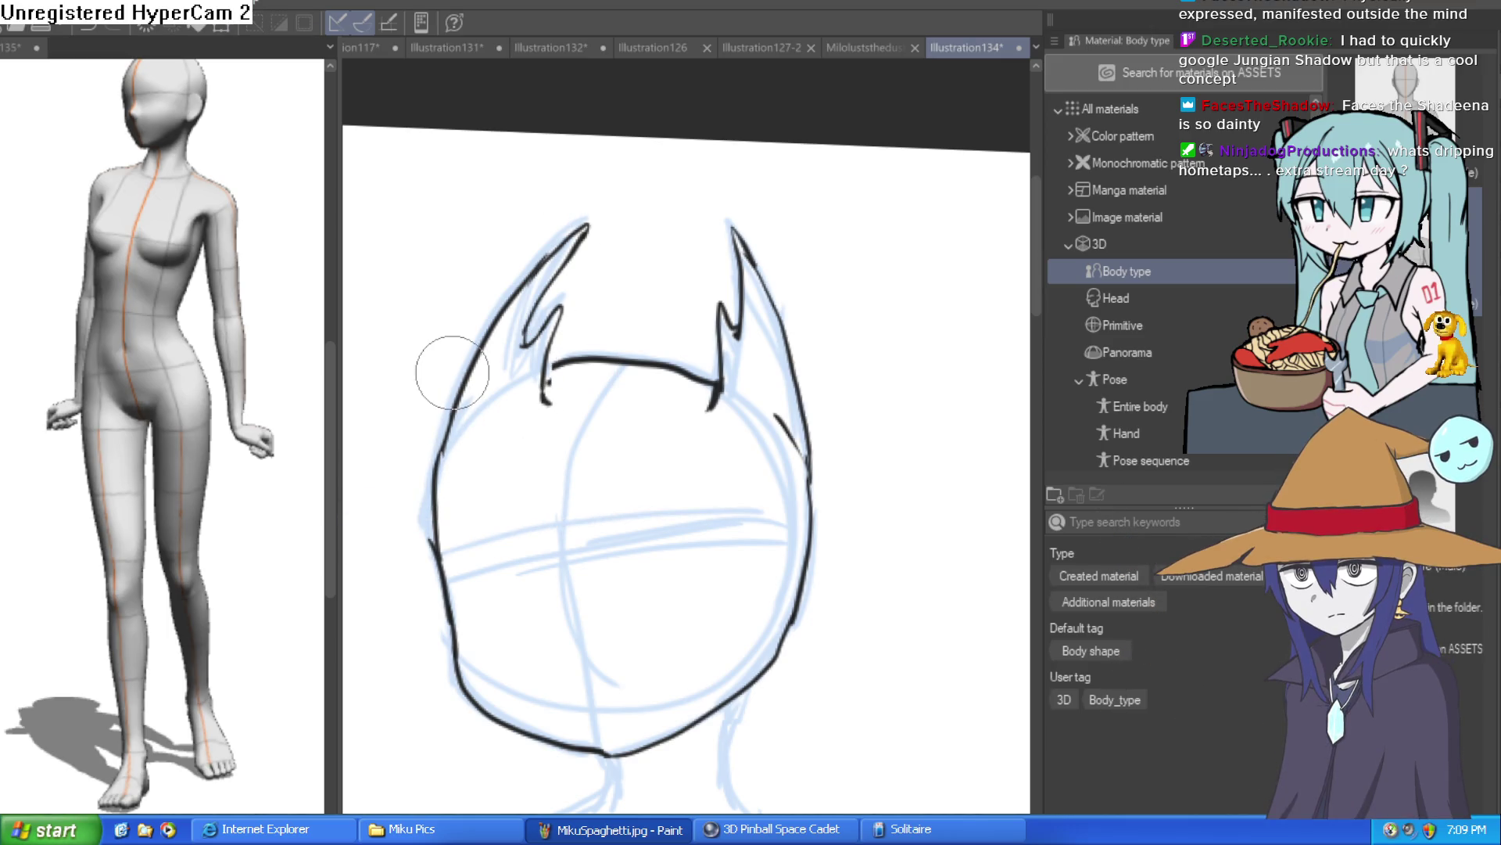
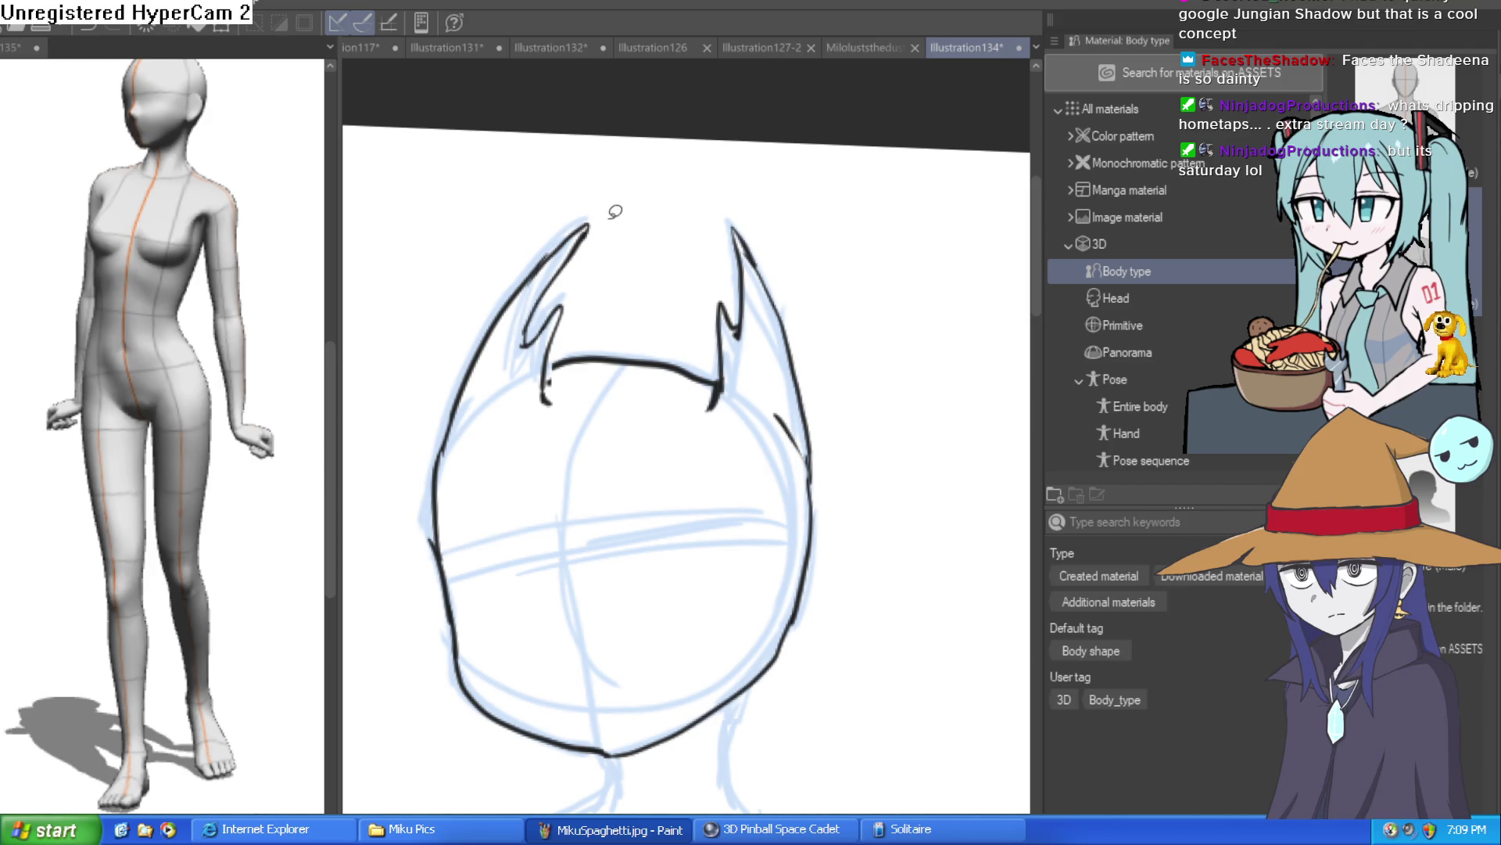
Step: Lasso the left ear spike, rotate it slightly with Ctrl+T, and deselect
{"action": "mouse_move", "coordinate": [611, 217]}
{"action": "left_mouse_down"}
{"action": "mouse_move", "coordinate": [505, 423]}
{"action": "mouse_move", "coordinate": [550, 179]}
{"action": "mouse_move", "coordinate": [620, 207]}
{"action": "left_mouse_up"}
{"action": "key", "text": "ctrl+t"}
{"action": "mouse_move", "coordinate": [540, 422]}
{"action": "left_mouse_down"}
{"action": "mouse_move", "coordinate": [534, 401]}
{"action": "mouse_move", "coordinate": [526, 428]}
{"action": "mouse_move", "coordinate": [528, 416]}
{"action": "left_mouse_up"}
{"action": "key", "text": "Return"}
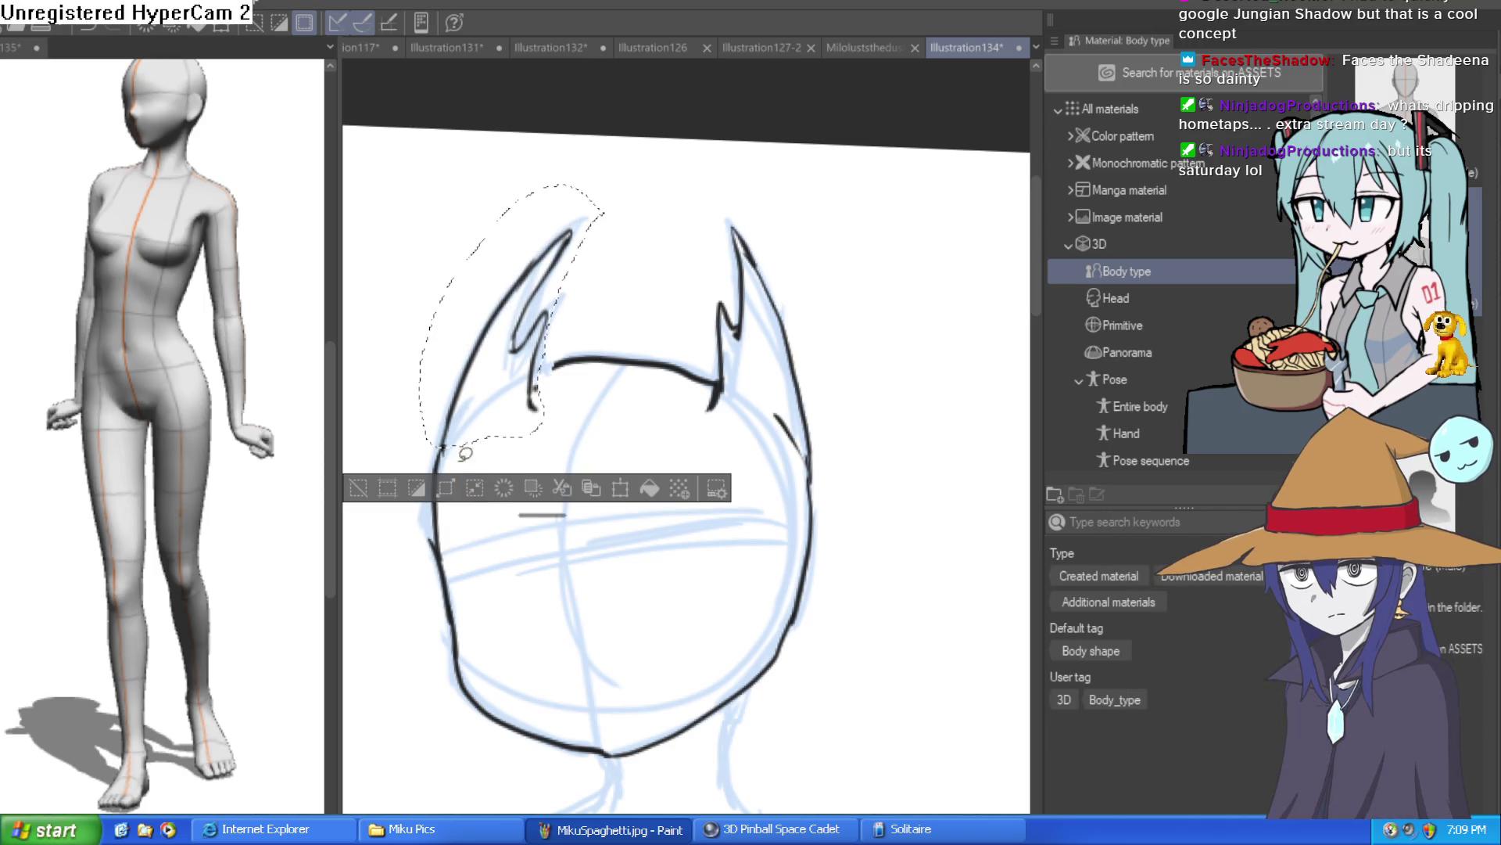
{"action": "key", "text": "ctrl+d"}
Step: Erase the small stray hook under the left ear spike
{"action": "left_click", "coordinate": [521, 413], "text": "ctrl"}
{"action": "key", "text": "e"}
{"action": "left_click_drag", "start_coordinate": [519, 392], "coordinate": [570, 352]}
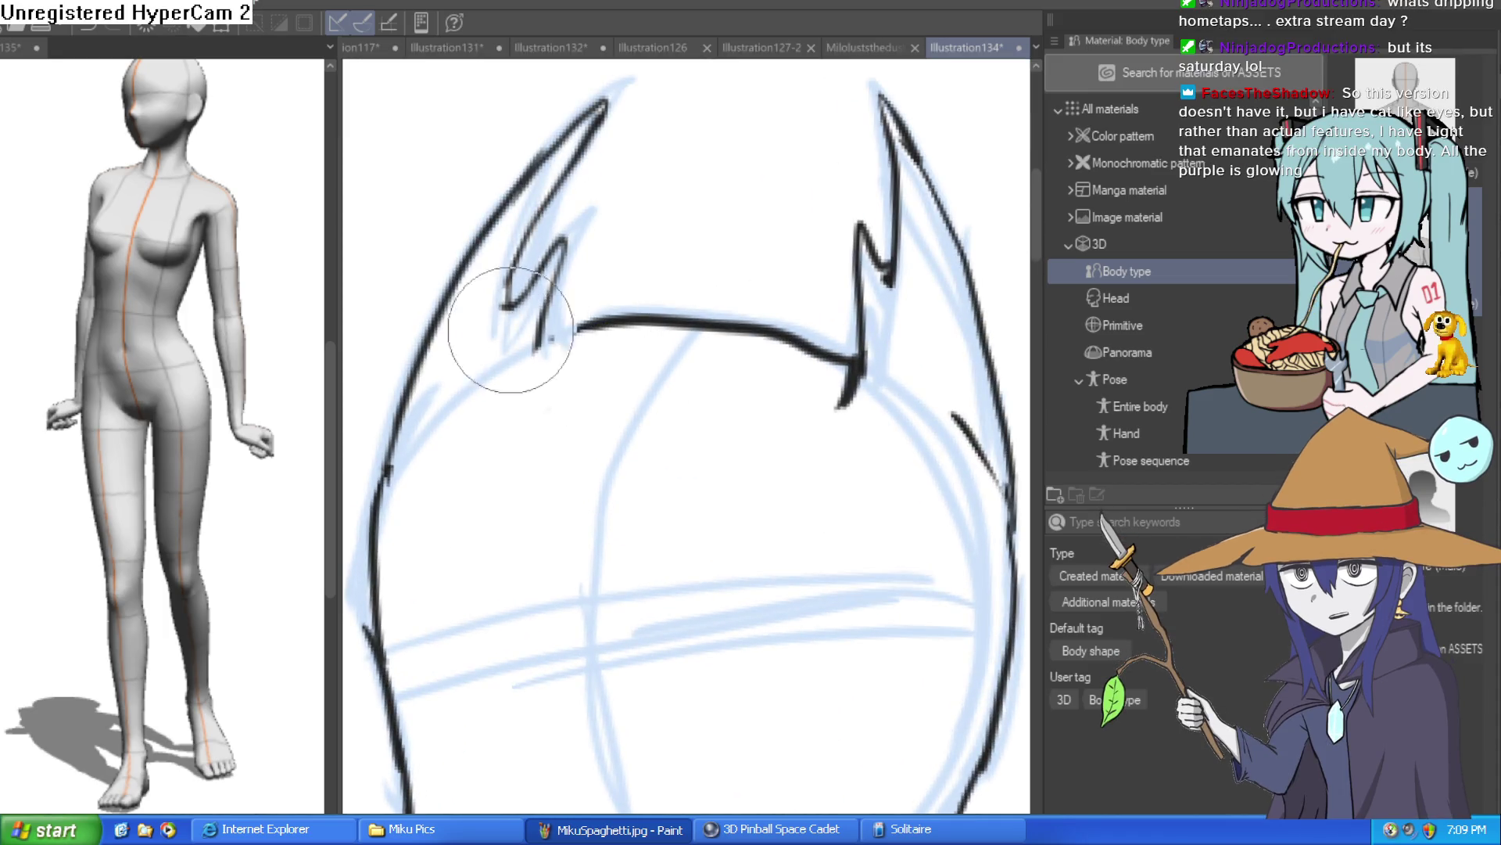
Step: Ink the first almond-shaped eye on the upright canvas view
{"action": "key", "text": "minus"}
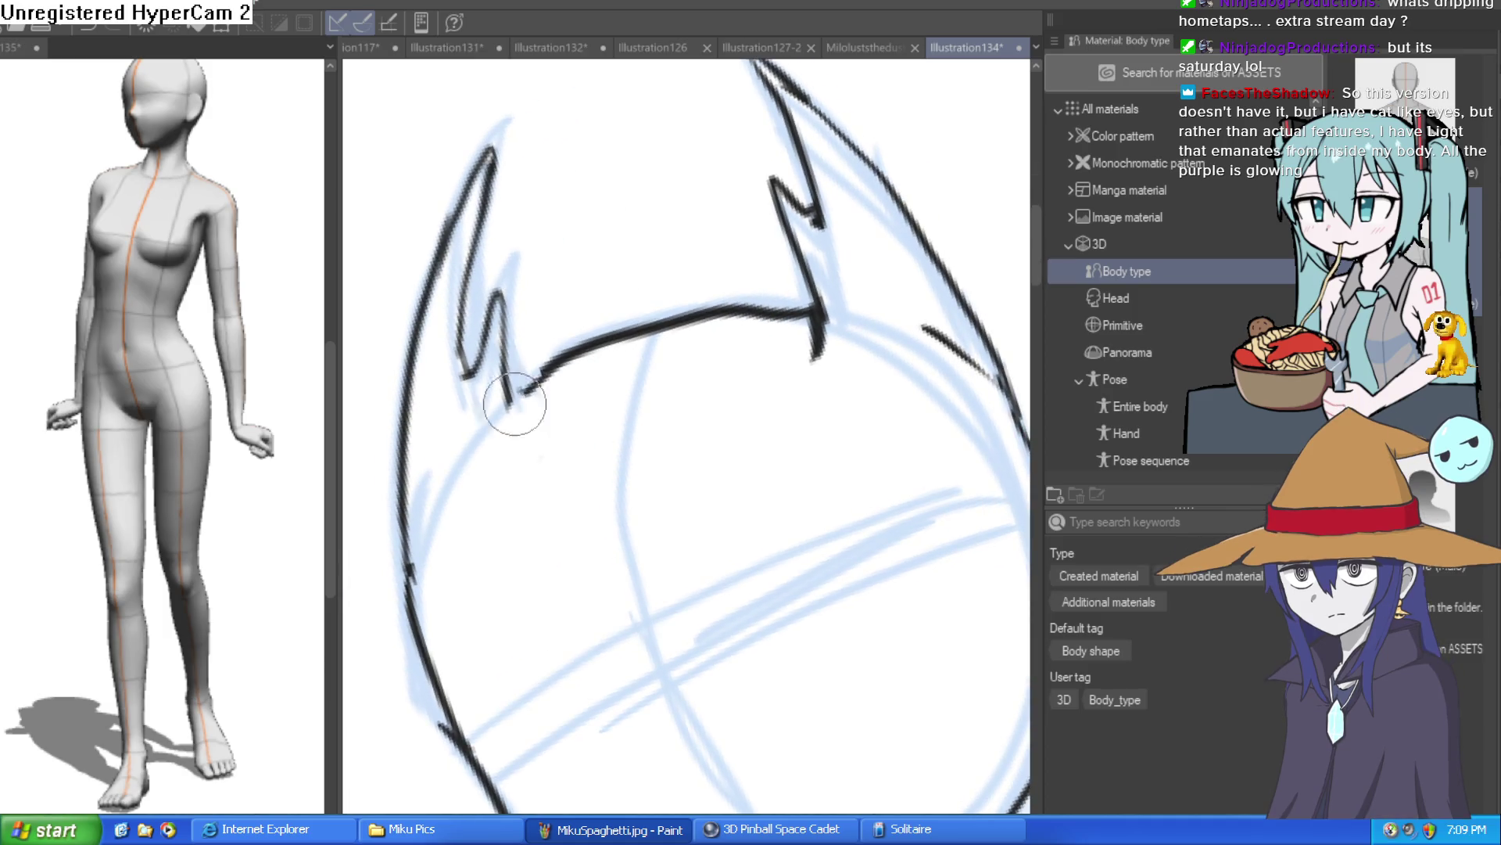
{"action": "scroll", "coordinate": [865, 657], "scroll_direction": "down", "scroll_amount": 5}
{"action": "mouse_move", "coordinate": [883, 298]}
{"action": "left_mouse_down"}
{"action": "mouse_move", "coordinate": [782, 258]}
{"action": "mouse_move", "coordinate": [620, 317]}
{"action": "left_mouse_up"}
{"action": "mouse_move", "coordinate": [584, 379]}
{"action": "left_mouse_down"}
{"action": "mouse_move", "coordinate": [674, 287]}
{"action": "mouse_move", "coordinate": [656, 350]}
{"action": "mouse_move", "coordinate": [798, 436]}
{"action": "mouse_move", "coordinate": [804, 361]}
{"action": "left_mouse_up"}
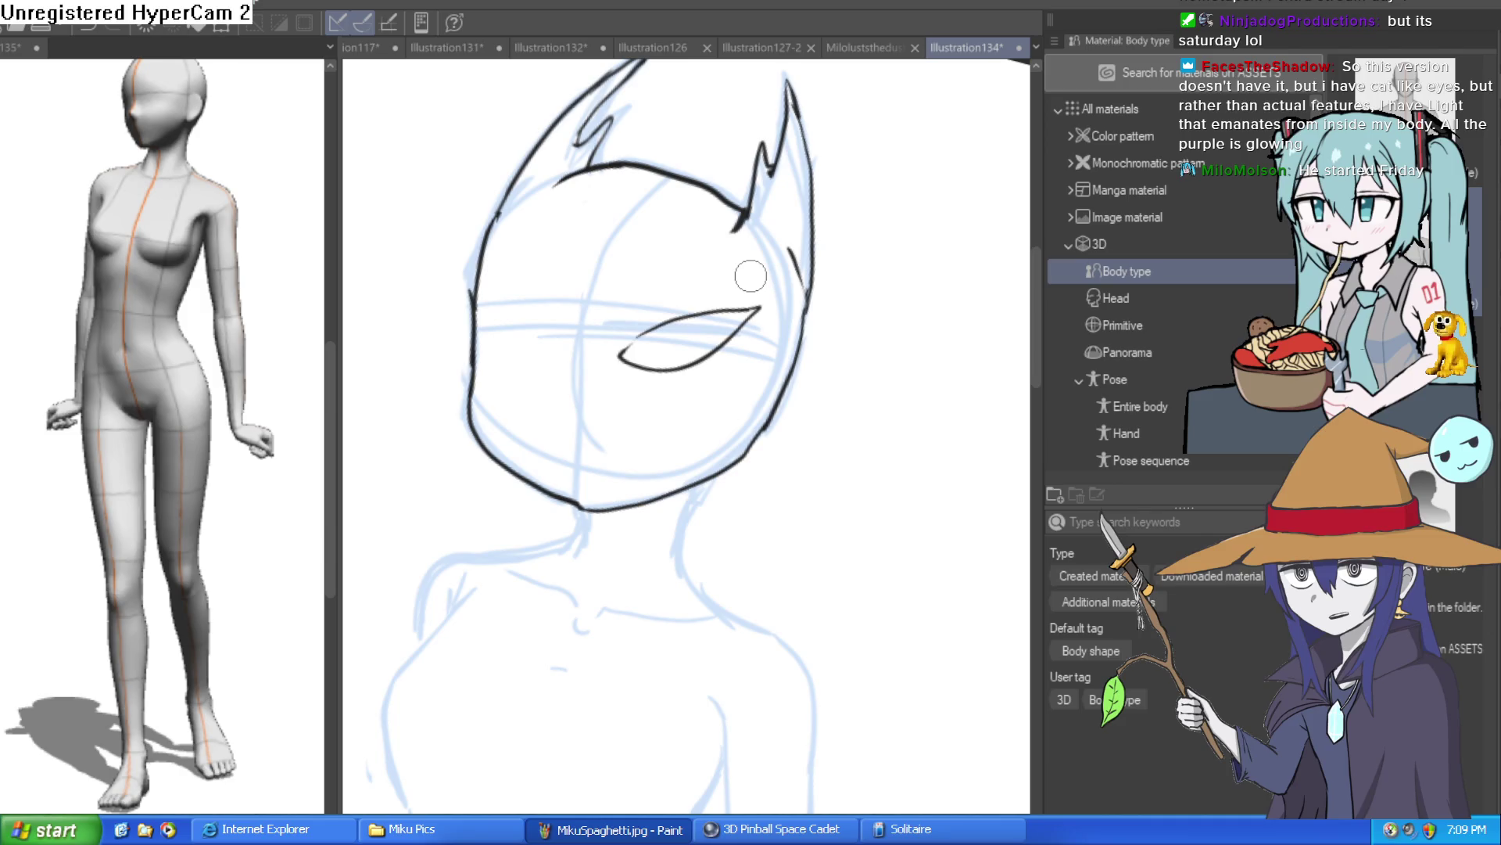
Step: Extend the eye outline, undo the bad stroke, and ink the second eye's upper line
{"action": "mouse_move", "coordinate": [751, 276]}
{"action": "left_mouse_down"}
{"action": "mouse_move", "coordinate": [745, 409]}
{"action": "mouse_move", "coordinate": [784, 266]}
{"action": "mouse_move", "coordinate": [865, 338]}
{"action": "mouse_move", "coordinate": [726, 316]}
{"action": "left_mouse_up"}
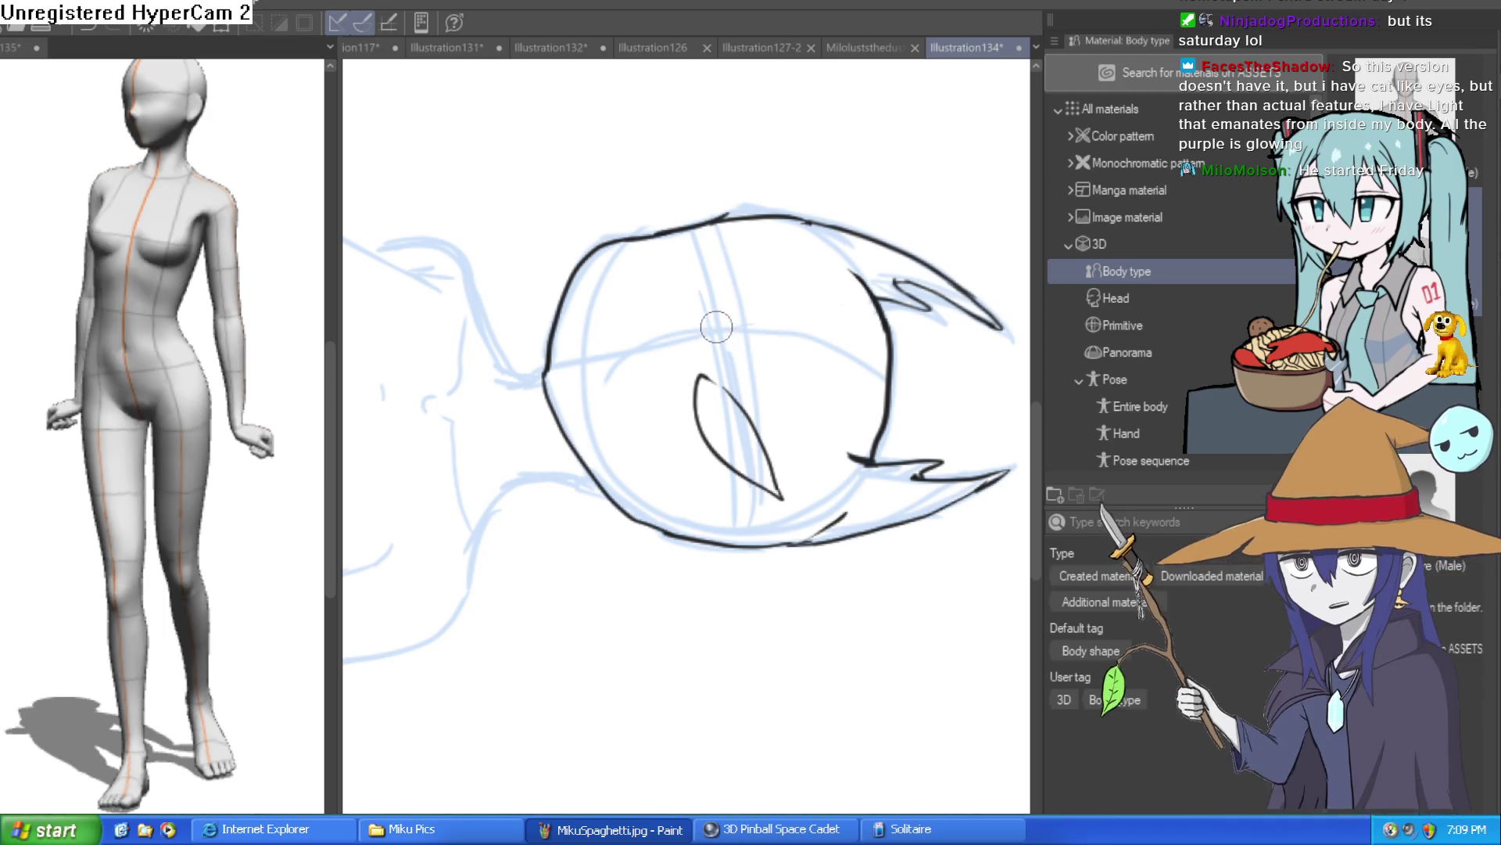
{"action": "mouse_move", "coordinate": [729, 263]}
{"action": "left_mouse_down"}
{"action": "mouse_move", "coordinate": [737, 227]}
{"action": "mouse_move", "coordinate": [445, 327]}
{"action": "left_mouse_up"}
{"action": "key", "text": "ctrl+z"}
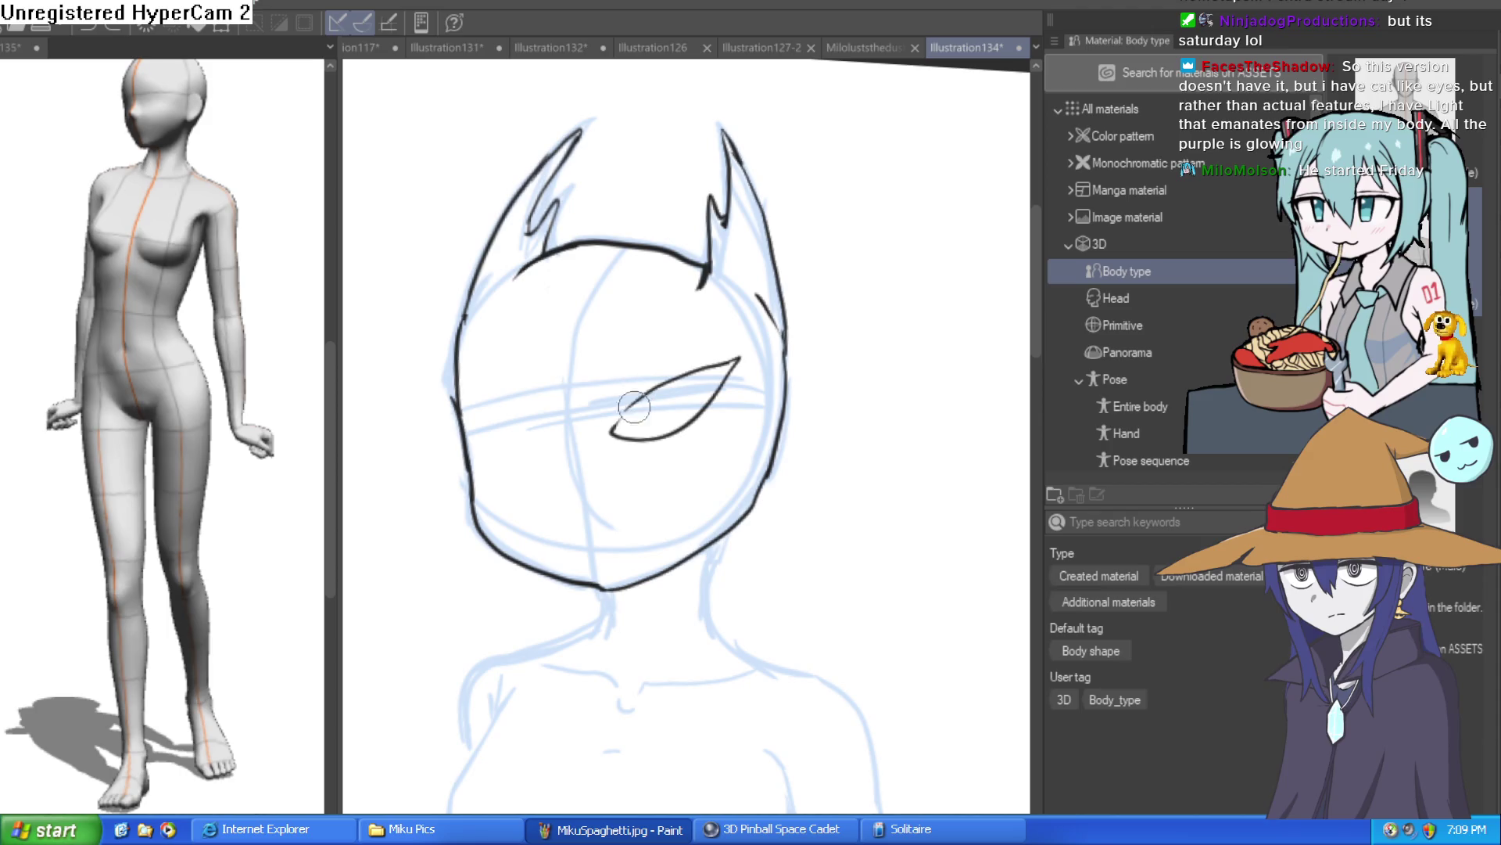
{"action": "left_click_drag", "start_coordinate": [575, 432], "coordinate": [480, 397]}
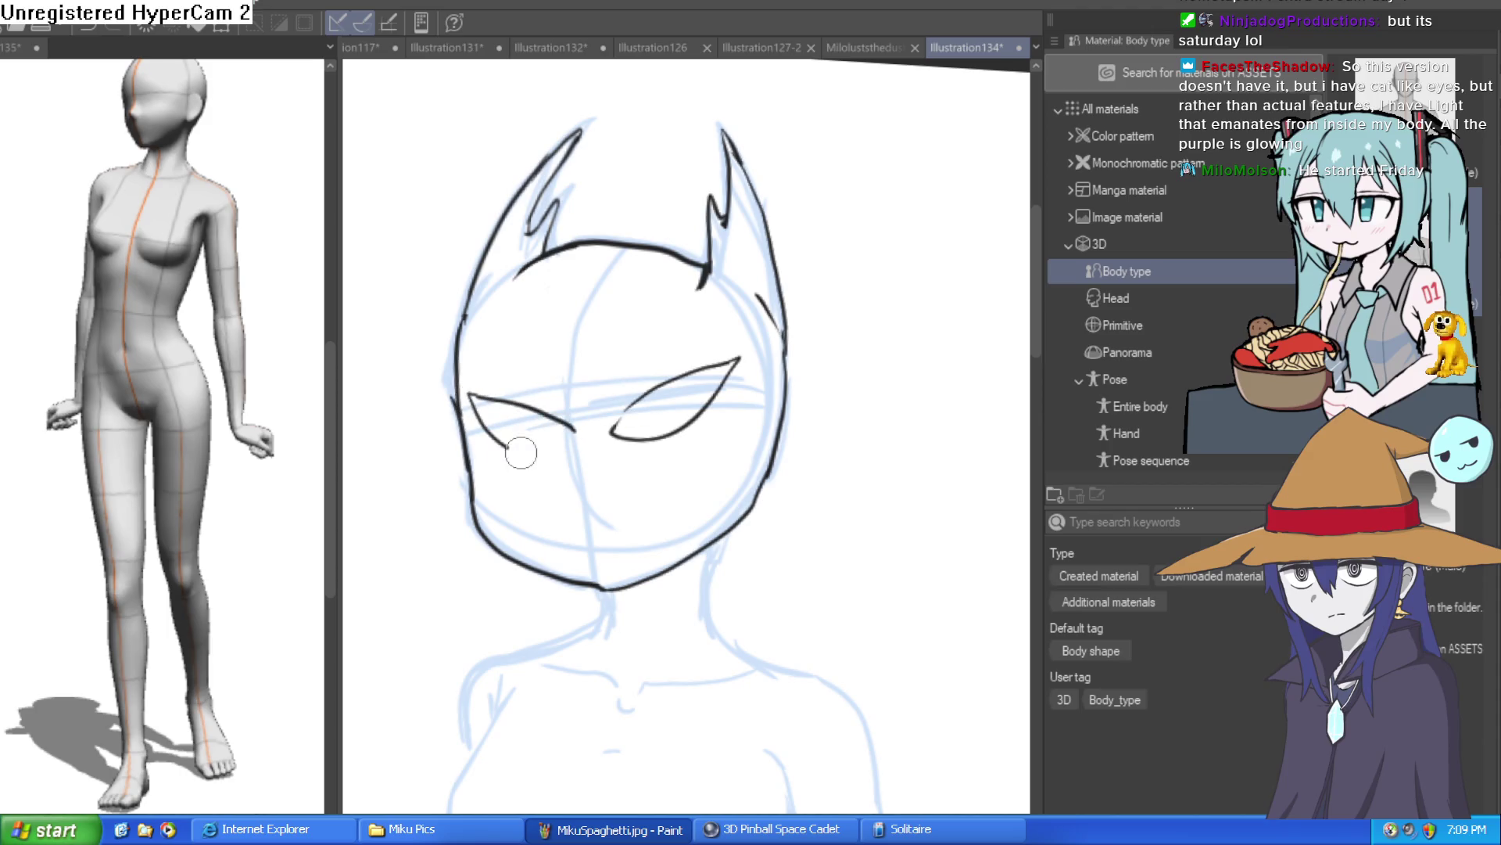
Step: Darken the head's left contour and redraw the left jaw to the chin as one clean stroke
{"action": "mouse_move", "coordinate": [455, 398]}
{"action": "left_mouse_down"}
{"action": "mouse_move", "coordinate": [480, 496]}
{"action": "mouse_move", "coordinate": [615, 591]}
{"action": "left_mouse_up"}
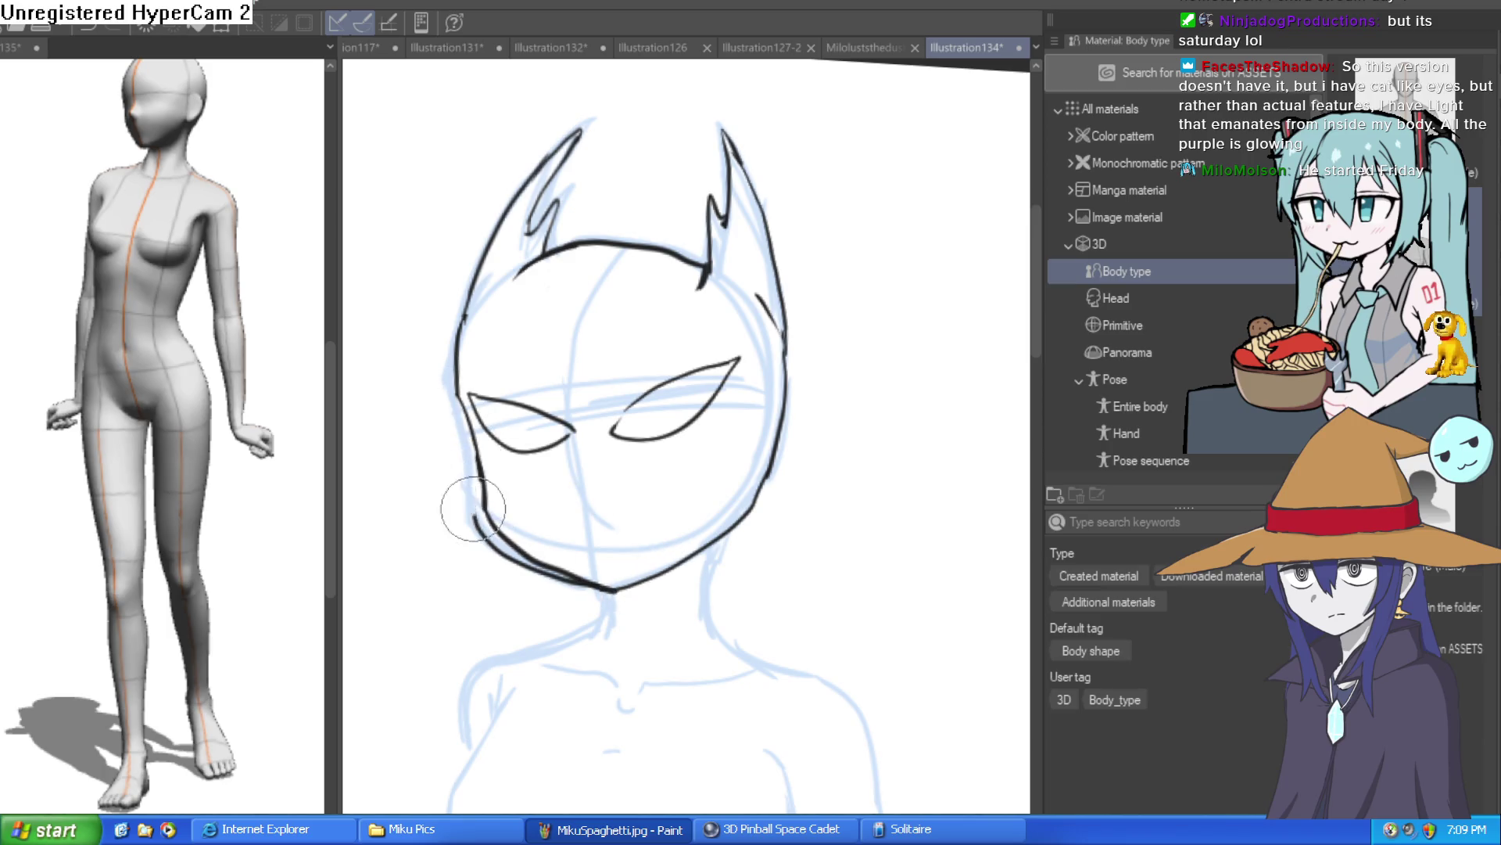
{"action": "scroll", "coordinate": [774, 541], "scroll_direction": "down", "scroll_amount": 3}
{"action": "left_click_drag", "start_coordinate": [774, 542], "coordinate": [750, 522]}
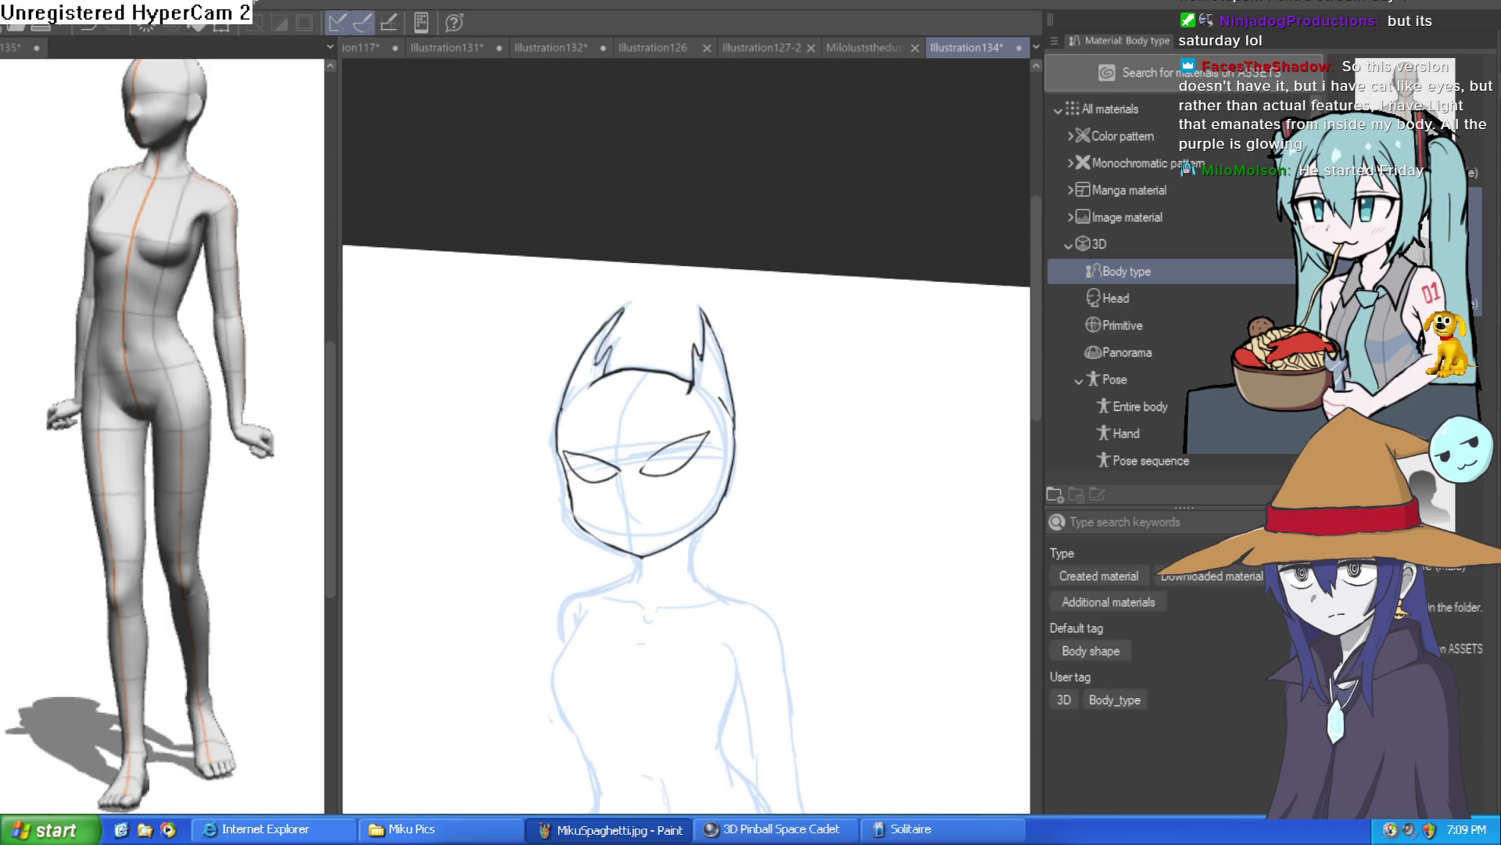
{"action": "left_click", "coordinate": [601, 442]}
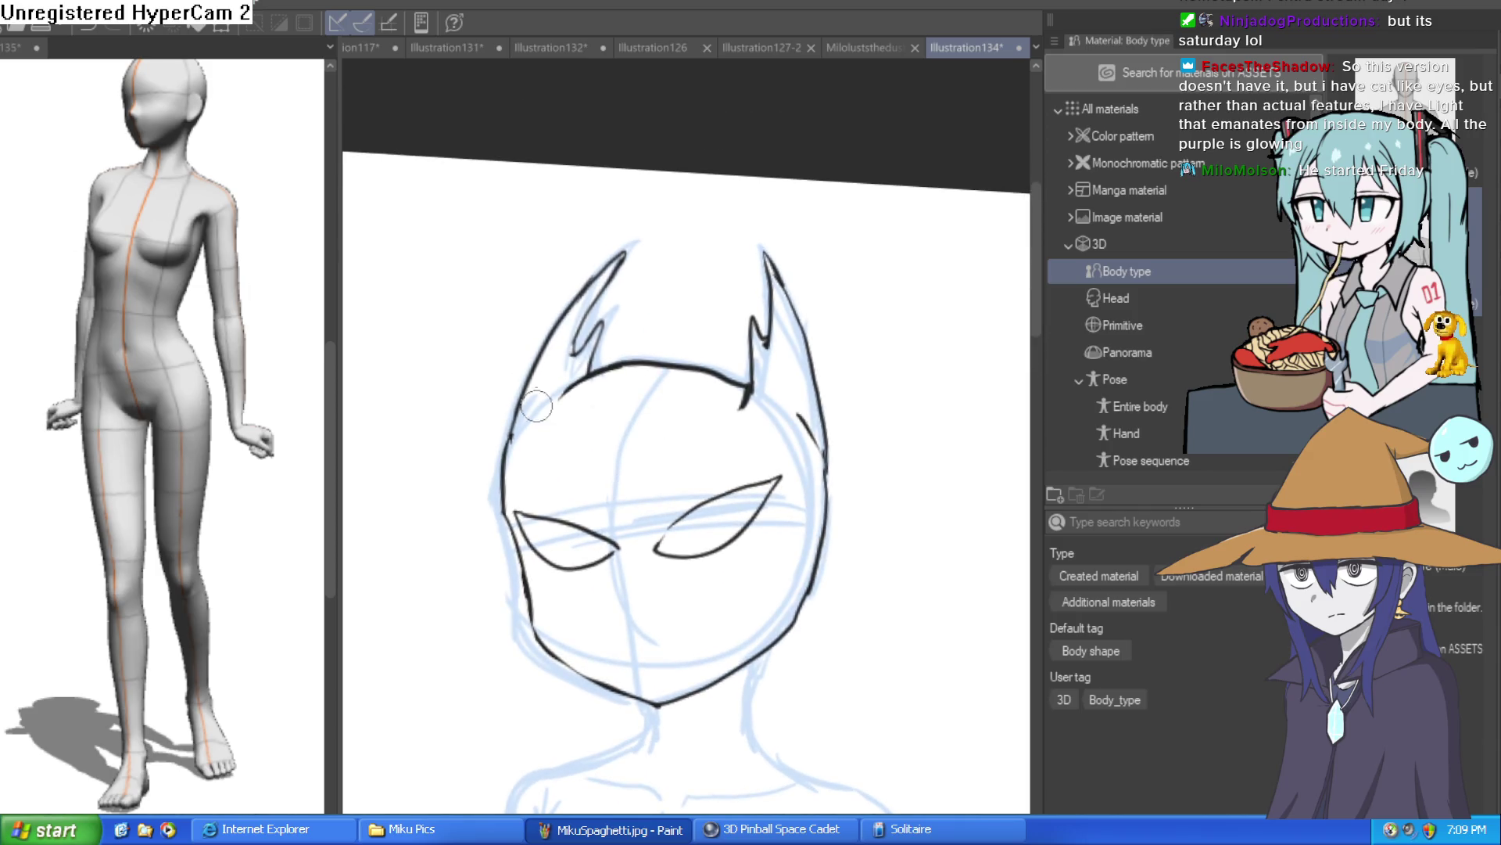
{"action": "scroll", "coordinate": [522, 406], "scroll_direction": "down", "scroll_amount": 3}
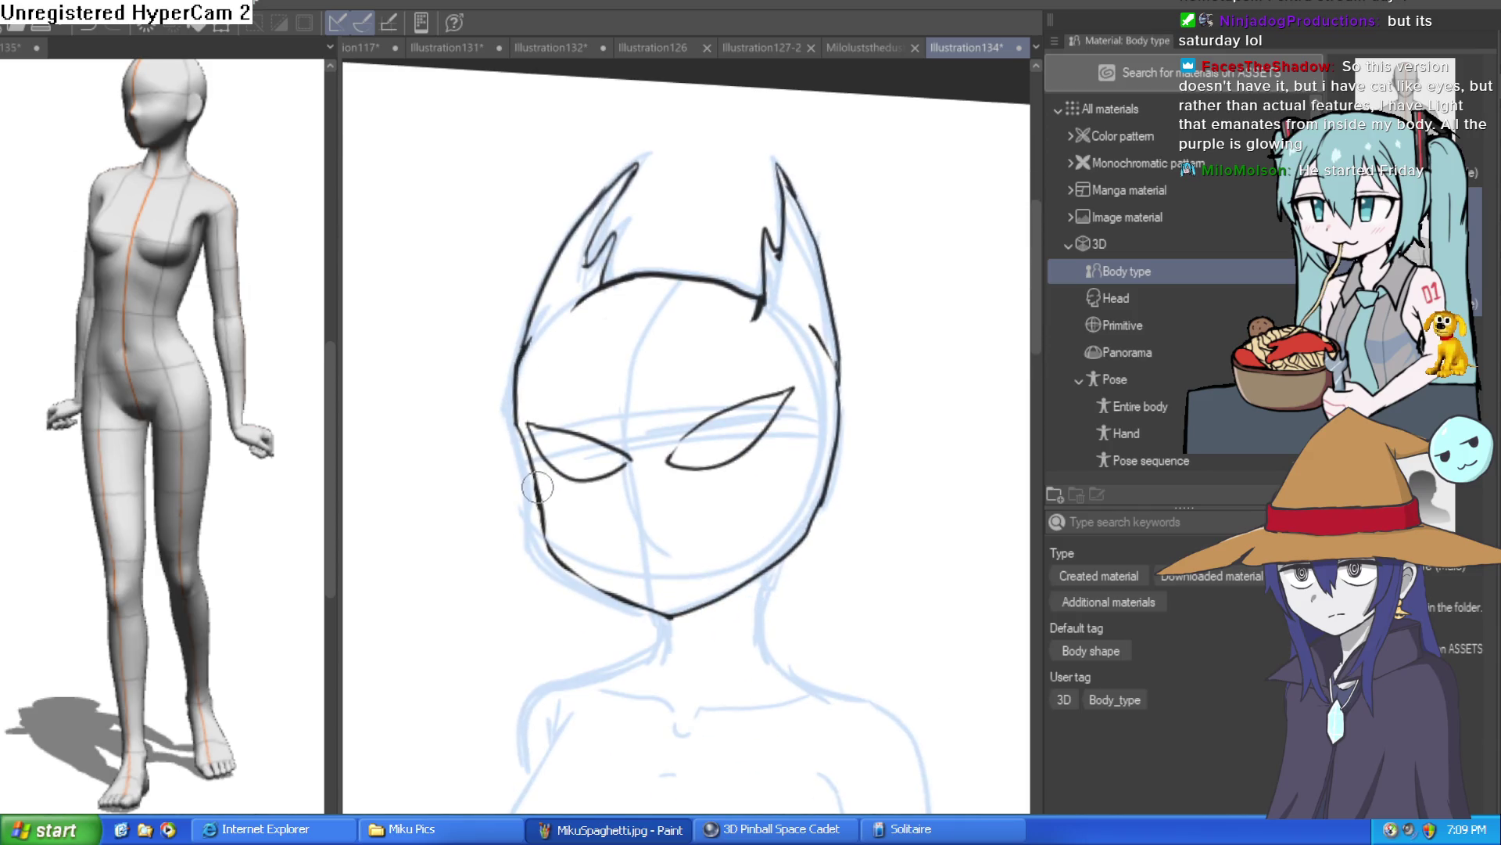
{"action": "left_click_drag", "start_coordinate": [524, 344], "coordinate": [531, 458]}
{"action": "mouse_move", "coordinate": [569, 560]}
{"action": "left_mouse_down"}
{"action": "mouse_move", "coordinate": [699, 599]}
{"action": "mouse_move", "coordinate": [782, 547]}
{"action": "mouse_move", "coordinate": [845, 462]}
{"action": "mouse_move", "coordinate": [843, 391]}
{"action": "left_mouse_up"}
{"action": "mouse_move", "coordinate": [516, 391]}
{"action": "left_mouse_down"}
{"action": "mouse_move", "coordinate": [519, 496]}
{"action": "mouse_move", "coordinate": [596, 607]}
{"action": "mouse_move", "coordinate": [656, 615]}
{"action": "mouse_move", "coordinate": [825, 501]}
{"action": "mouse_move", "coordinate": [843, 380]}
{"action": "mouse_move", "coordinate": [844, 488]}
{"action": "mouse_move", "coordinate": [859, 391]}
{"action": "mouse_move", "coordinate": [833, 504]}
{"action": "left_mouse_up"}
Step: Draw a jagged zigzag toothy mouth below the eyes
{"action": "left_click_drag", "start_coordinate": [739, 499], "coordinate": [665, 445]}
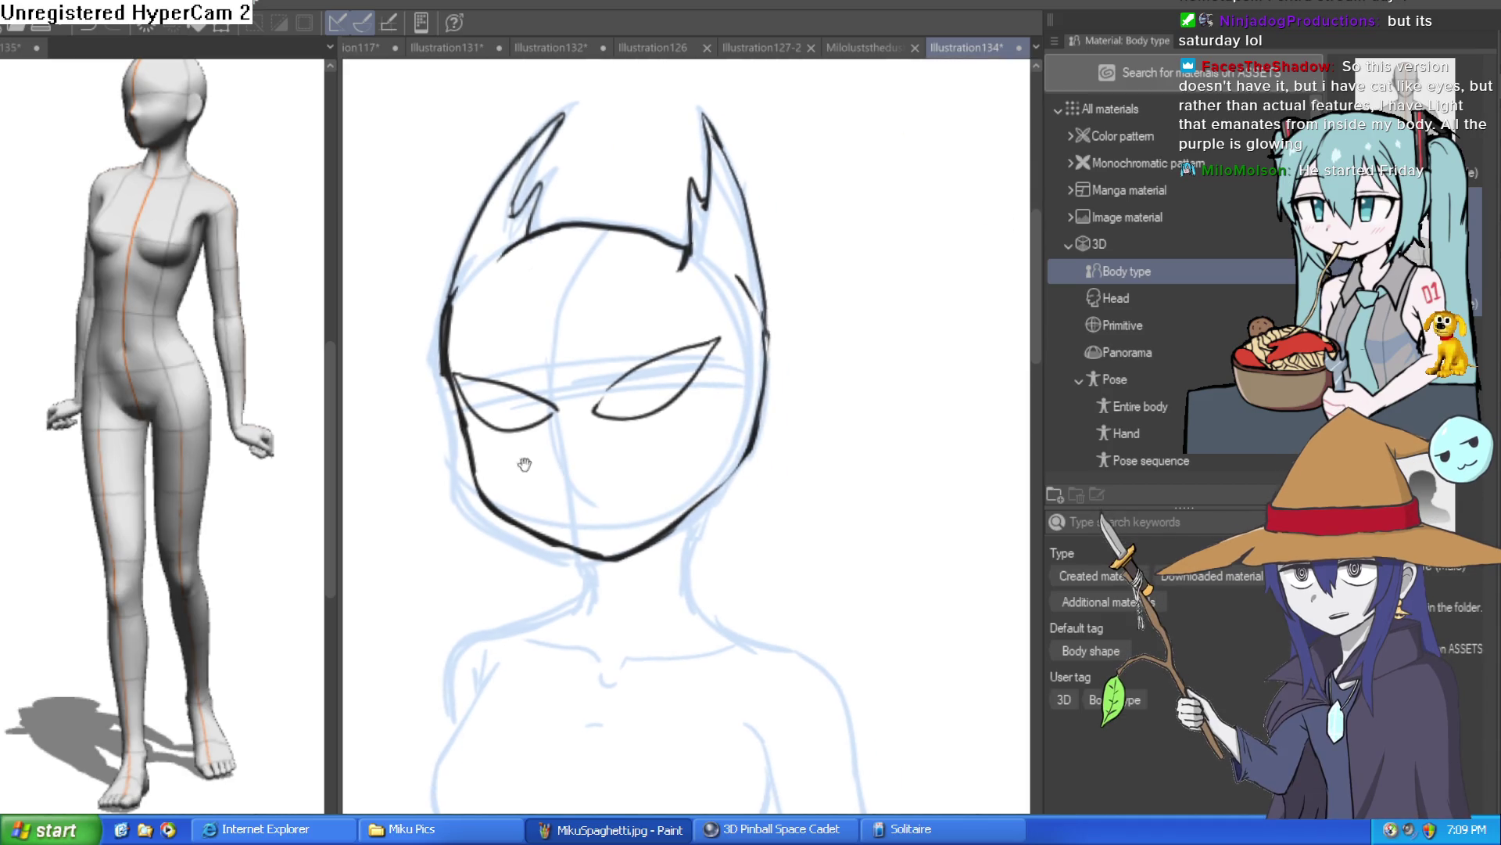
{"action": "mouse_move", "coordinate": [579, 488]}
{"action": "left_mouse_down"}
{"action": "mouse_move", "coordinate": [560, 378]}
{"action": "mouse_move", "coordinate": [697, 459]}
{"action": "mouse_move", "coordinate": [676, 434]}
{"action": "left_mouse_up"}
{"action": "mouse_move", "coordinate": [636, 486]}
{"action": "left_mouse_down"}
{"action": "mouse_move", "coordinate": [671, 362]}
{"action": "mouse_move", "coordinate": [767, 345]}
{"action": "mouse_move", "coordinate": [876, 384]}
{"action": "mouse_move", "coordinate": [955, 295]}
{"action": "mouse_move", "coordinate": [882, 483]}
{"action": "mouse_move", "coordinate": [647, 554]}
{"action": "mouse_move", "coordinate": [554, 531]}
{"action": "mouse_move", "coordinate": [479, 446]}
{"action": "mouse_move", "coordinate": [503, 396]}
{"action": "mouse_move", "coordinate": [571, 473]}
{"action": "left_mouse_up"}
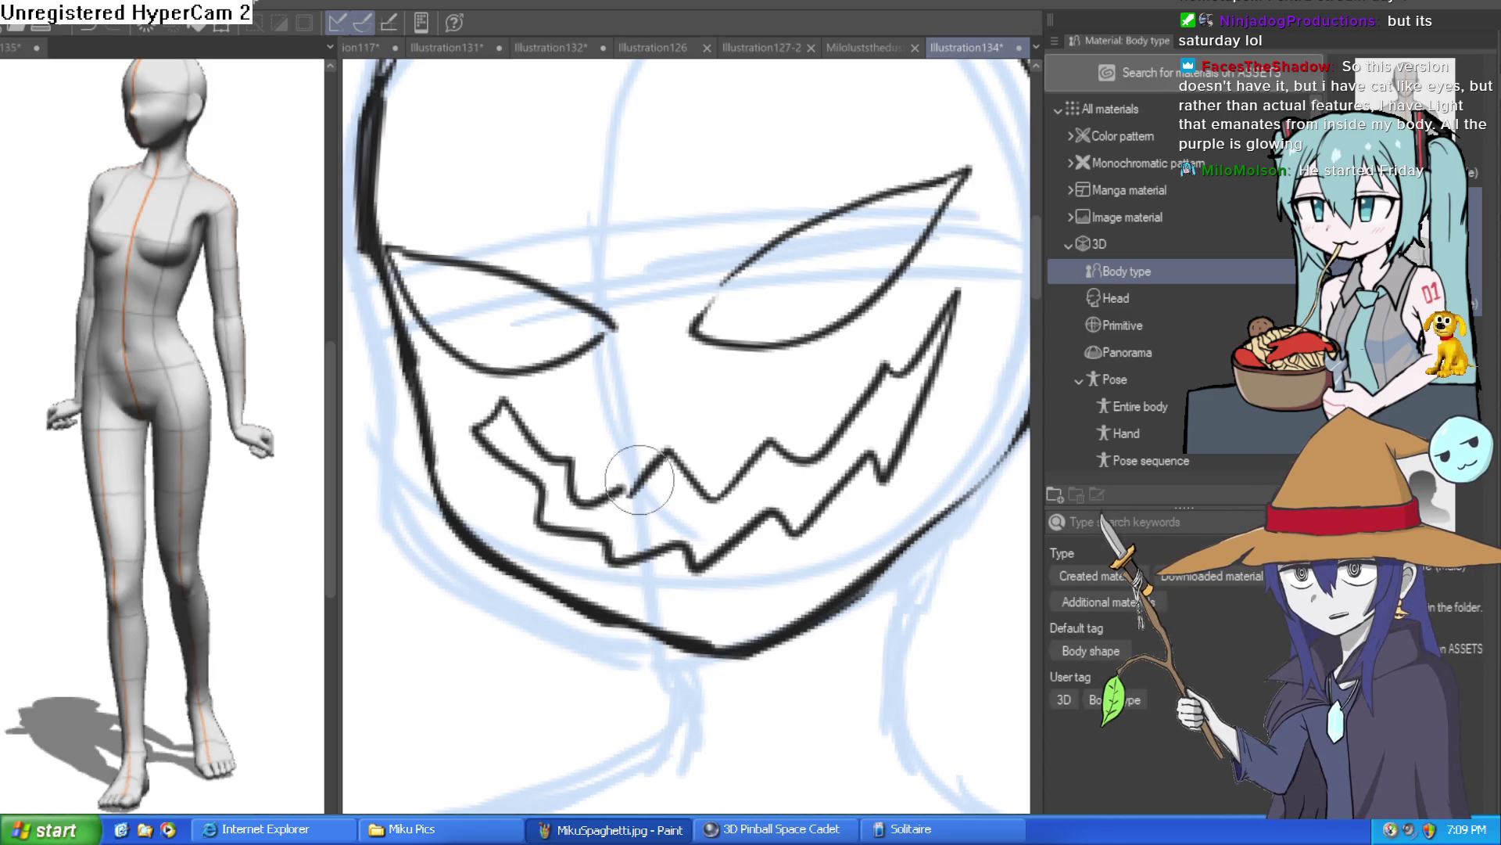
Step: Undo the zigzag mouth and a caret-shaped attempt, leaving a short mouth line
{"action": "scroll", "coordinate": [571, 473], "scroll_direction": "down", "scroll_amount": 3}
{"action": "key", "text": "^"}
{"action": "key", "text": "ctrl+z"}
{"action": "scroll", "coordinate": [740, 427], "scroll_direction": "up", "scroll_amount": 10}
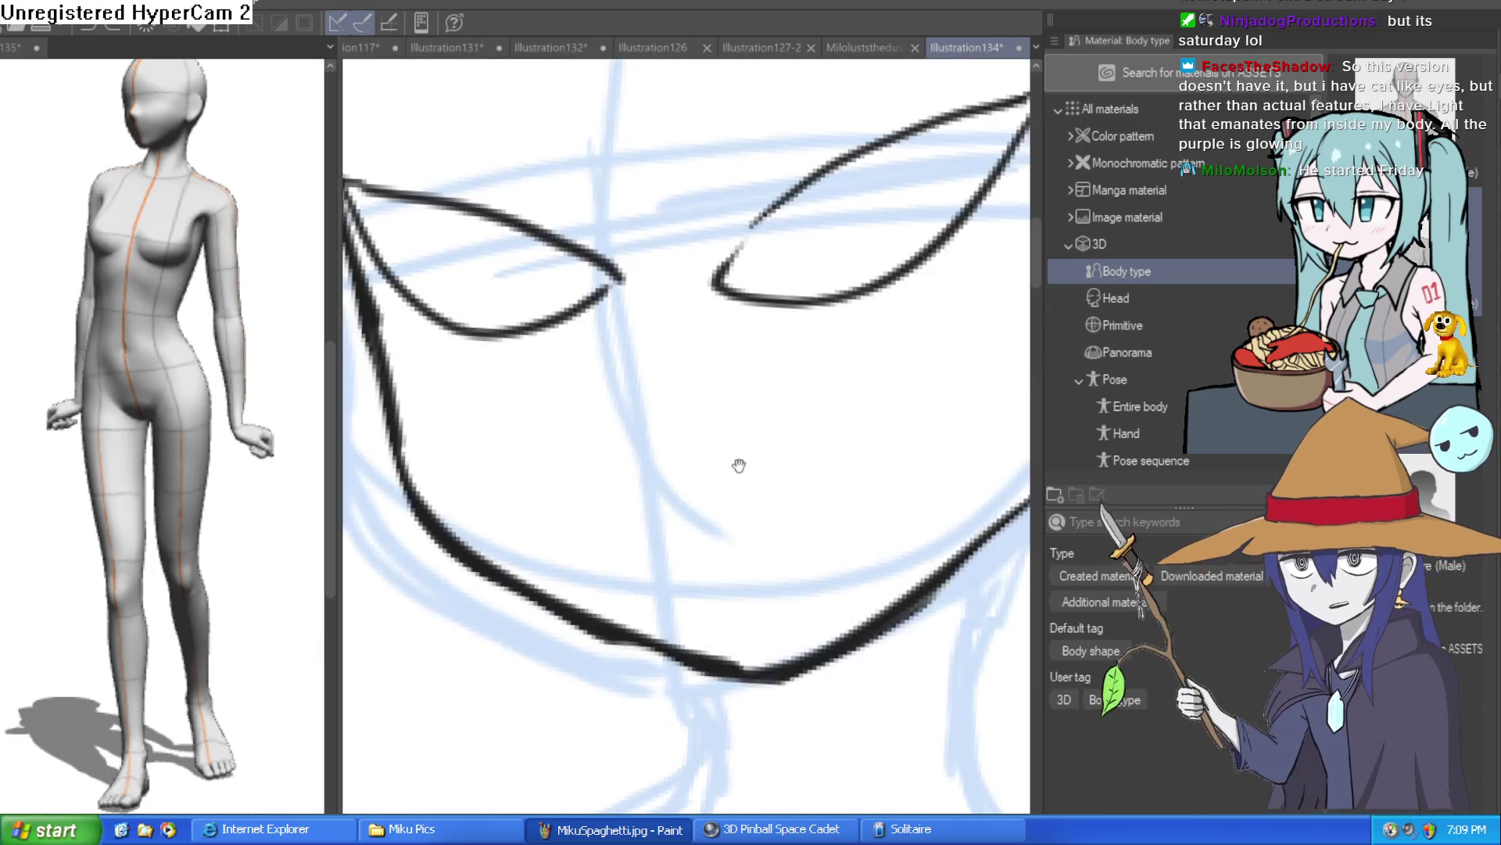
{"action": "left_click_drag", "start_coordinate": [623, 468], "coordinate": [803, 429]}
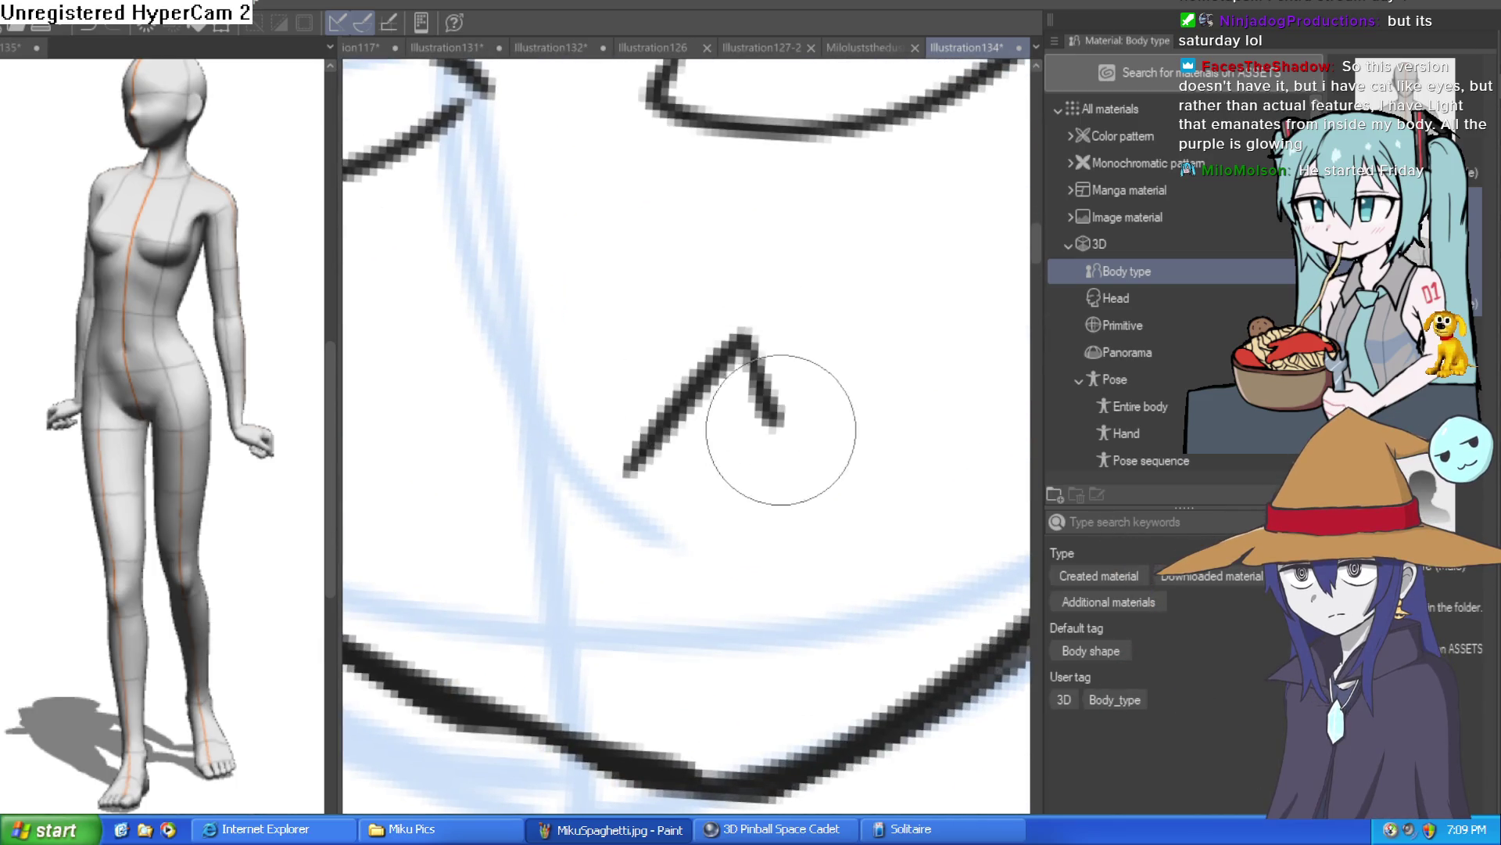
{"action": "scroll", "coordinate": [804, 430], "scroll_direction": "down", "scroll_amount": 5}
{"action": "key", "text": "ctrl+z"}
{"action": "mouse_move", "coordinate": [577, 505]}
{"action": "left_mouse_down"}
{"action": "mouse_move", "coordinate": [716, 430]}
{"action": "mouse_move", "coordinate": [735, 466]}
{"action": "mouse_move", "coordinate": [599, 538]}
{"action": "mouse_move", "coordinate": [528, 536]}
{"action": "mouse_move", "coordinate": [500, 485]}
{"action": "mouse_move", "coordinate": [460, 473]}
{"action": "mouse_move", "coordinate": [485, 469]}
{"action": "left_mouse_up"}
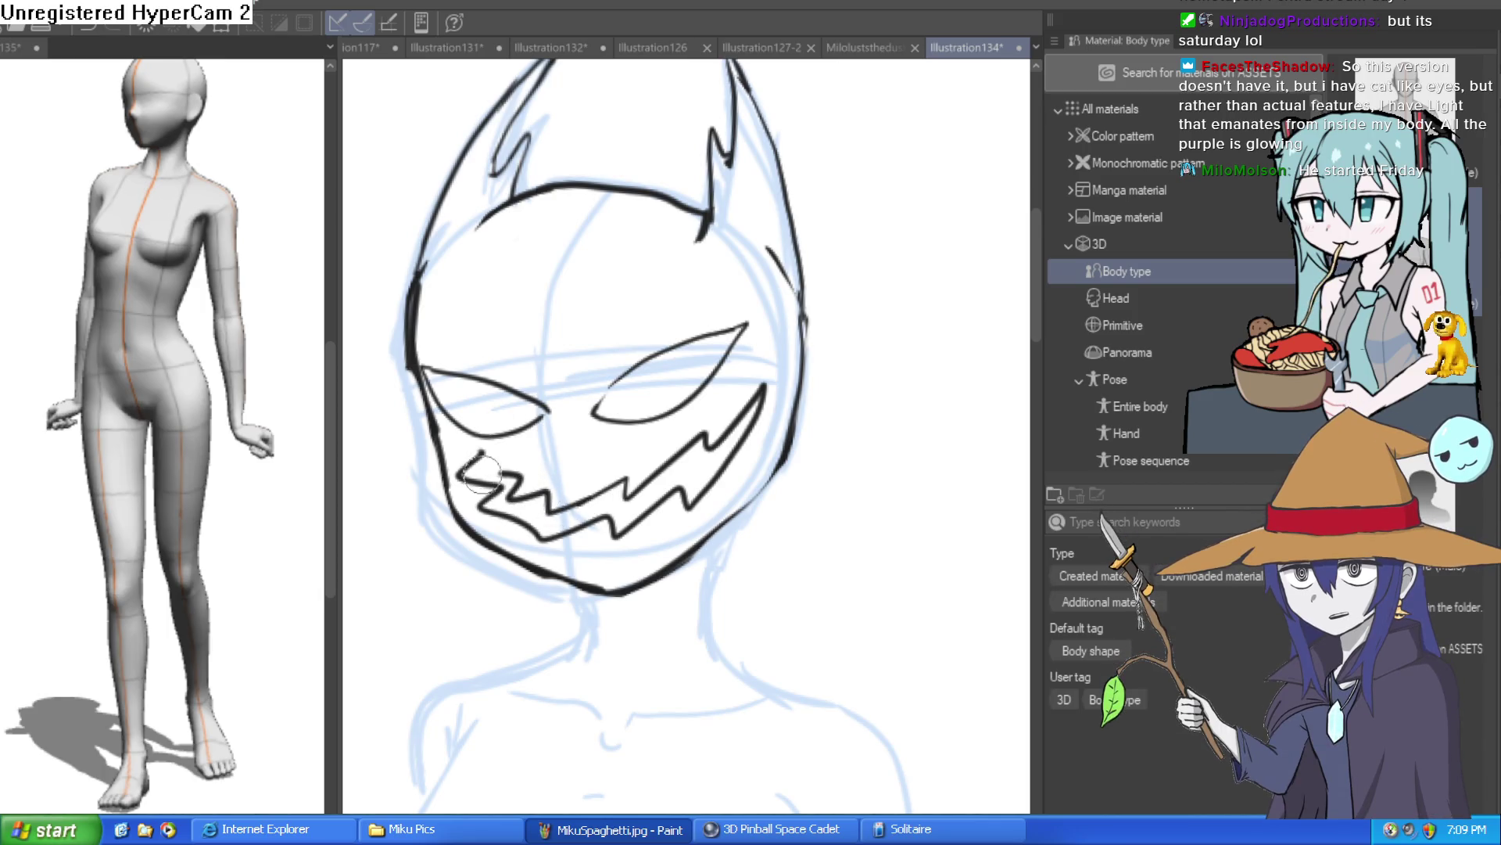
Step: Ink the right and left neck lines down from the chin
{"action": "scroll", "coordinate": [756, 403], "scroll_direction": "down", "scroll_amount": 3}
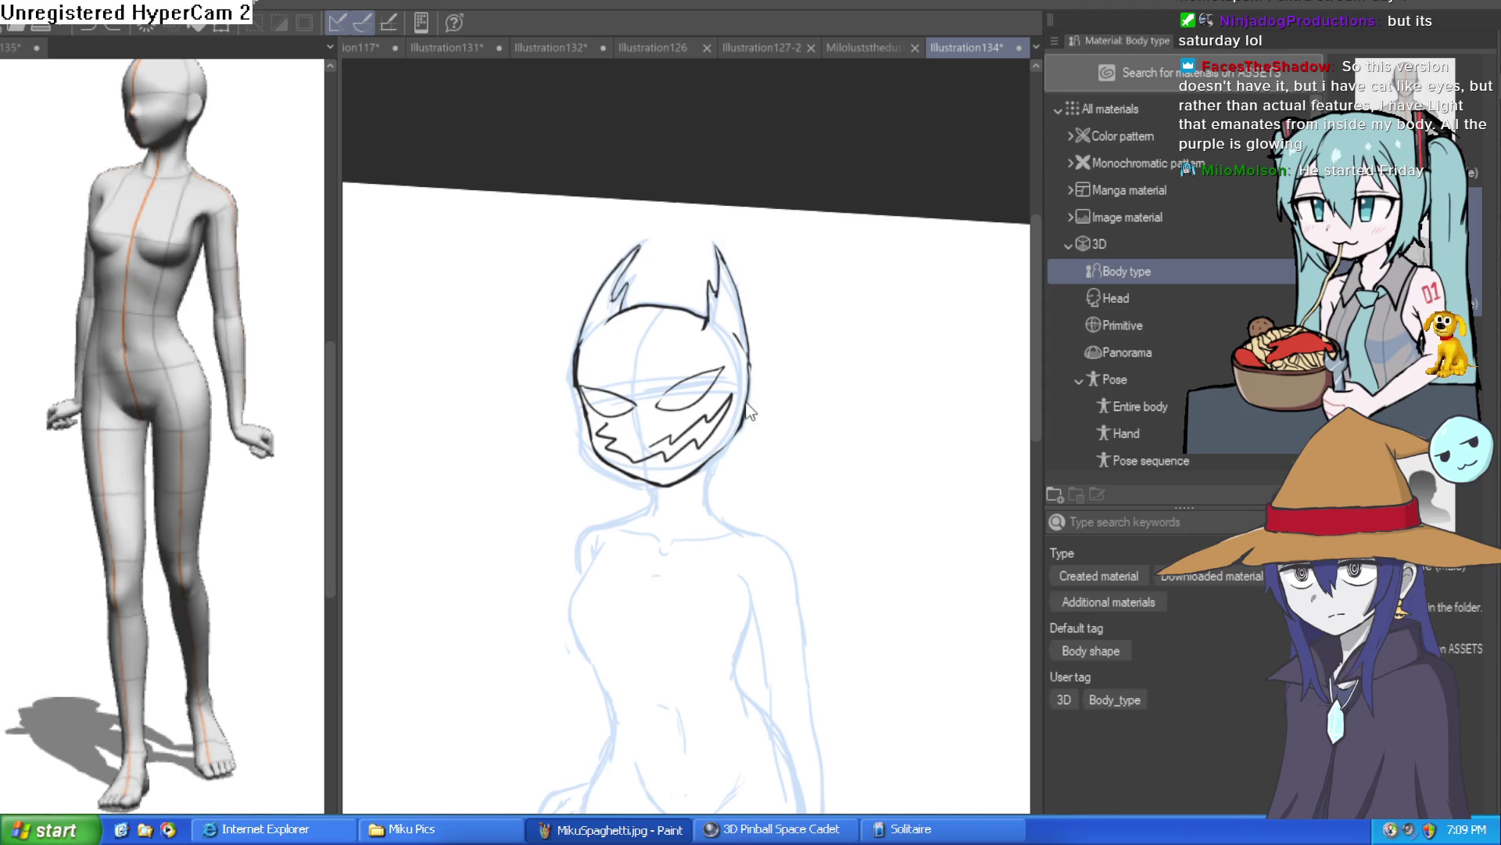
{"action": "scroll", "coordinate": [747, 391], "scroll_direction": "up", "scroll_amount": 5}
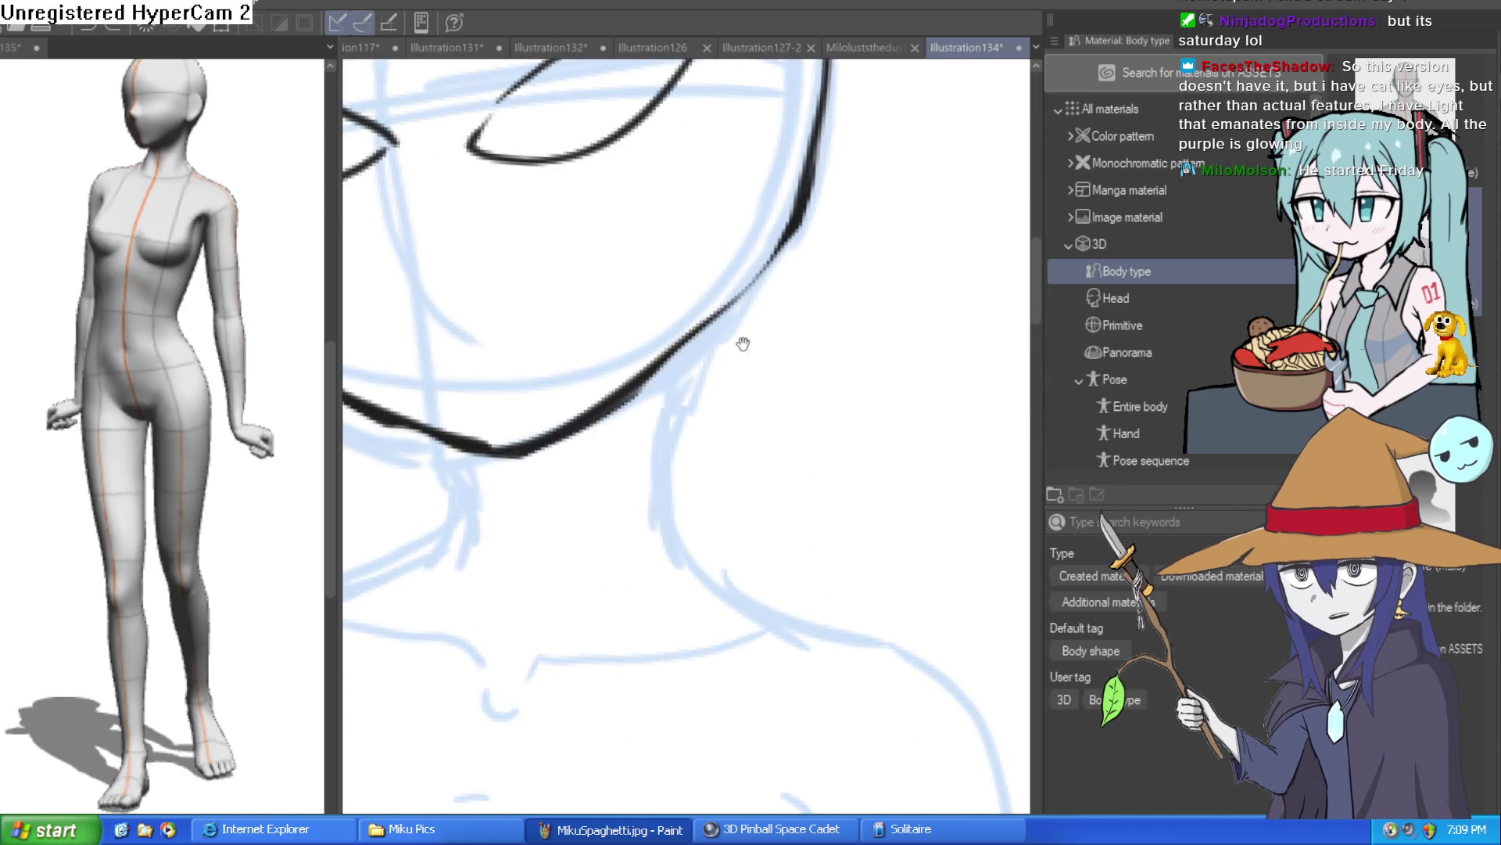
{"action": "left_click_drag", "start_coordinate": [687, 335], "coordinate": [653, 540]}
{"action": "scroll", "coordinate": [623, 527], "scroll_direction": "down", "scroll_amount": 2}
{"action": "mouse_move", "coordinate": [531, 312]}
{"action": "left_mouse_down"}
{"action": "mouse_move", "coordinate": [578, 438]}
{"action": "mouse_move", "coordinate": [565, 445]}
{"action": "left_mouse_up"}
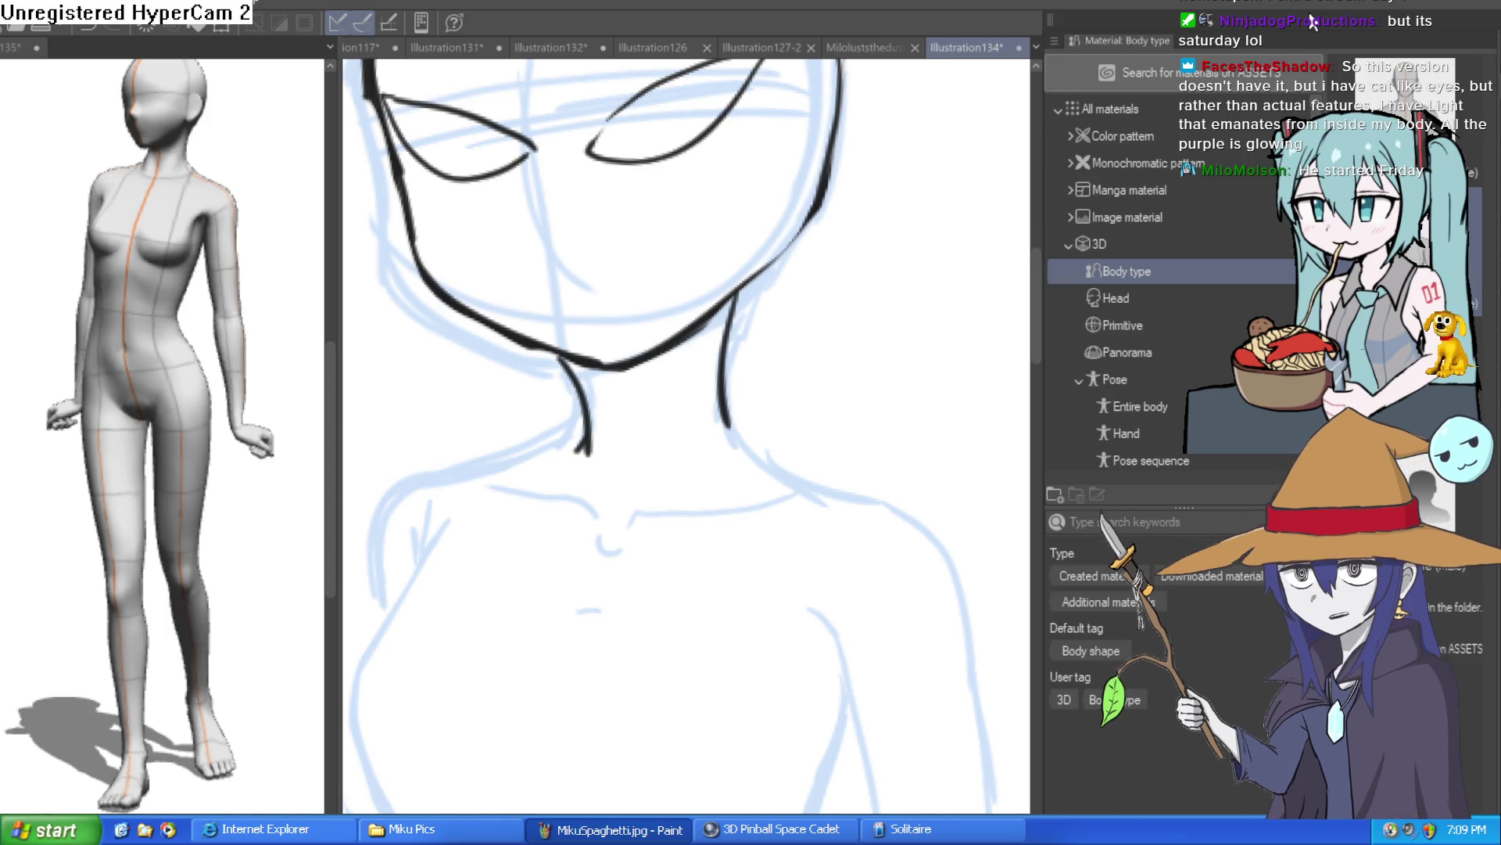
Step: Lasso the left eye and rotate it to a steeper slant with Ctrl+T, then confirm
{"action": "scroll", "coordinate": [805, 402], "scroll_direction": "up", "scroll_amount": 3}
{"action": "scroll", "coordinate": [768, 412], "scroll_direction": "down", "scroll_amount": 4}
{"action": "left_click_drag", "start_coordinate": [778, 427], "coordinate": [792, 486]}
{"action": "mouse_move", "coordinate": [814, 377]}
{"action": "left_mouse_down"}
{"action": "mouse_move", "coordinate": [765, 305]}
{"action": "mouse_move", "coordinate": [704, 381]}
{"action": "left_mouse_up"}
{"action": "scroll", "coordinate": [715, 243], "scroll_direction": "up", "scroll_amount": 3}
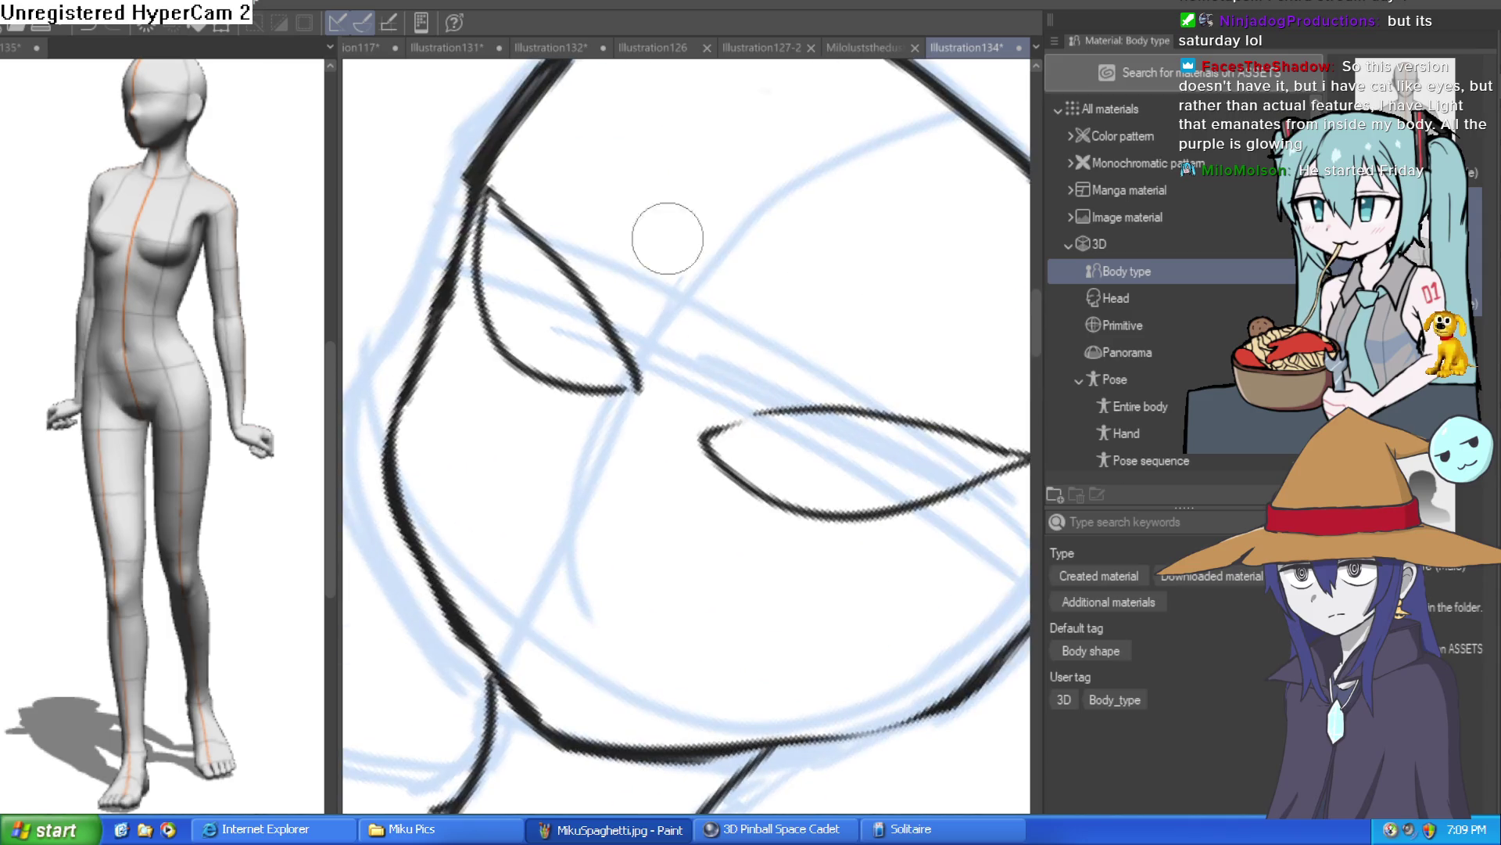
{"action": "mouse_move", "coordinate": [644, 258]}
{"action": "left_mouse_down"}
{"action": "mouse_move", "coordinate": [666, 426]}
{"action": "mouse_move", "coordinate": [469, 308]}
{"action": "mouse_move", "coordinate": [474, 238]}
{"action": "mouse_move", "coordinate": [680, 250]}
{"action": "mouse_move", "coordinate": [686, 317]}
{"action": "left_mouse_up"}
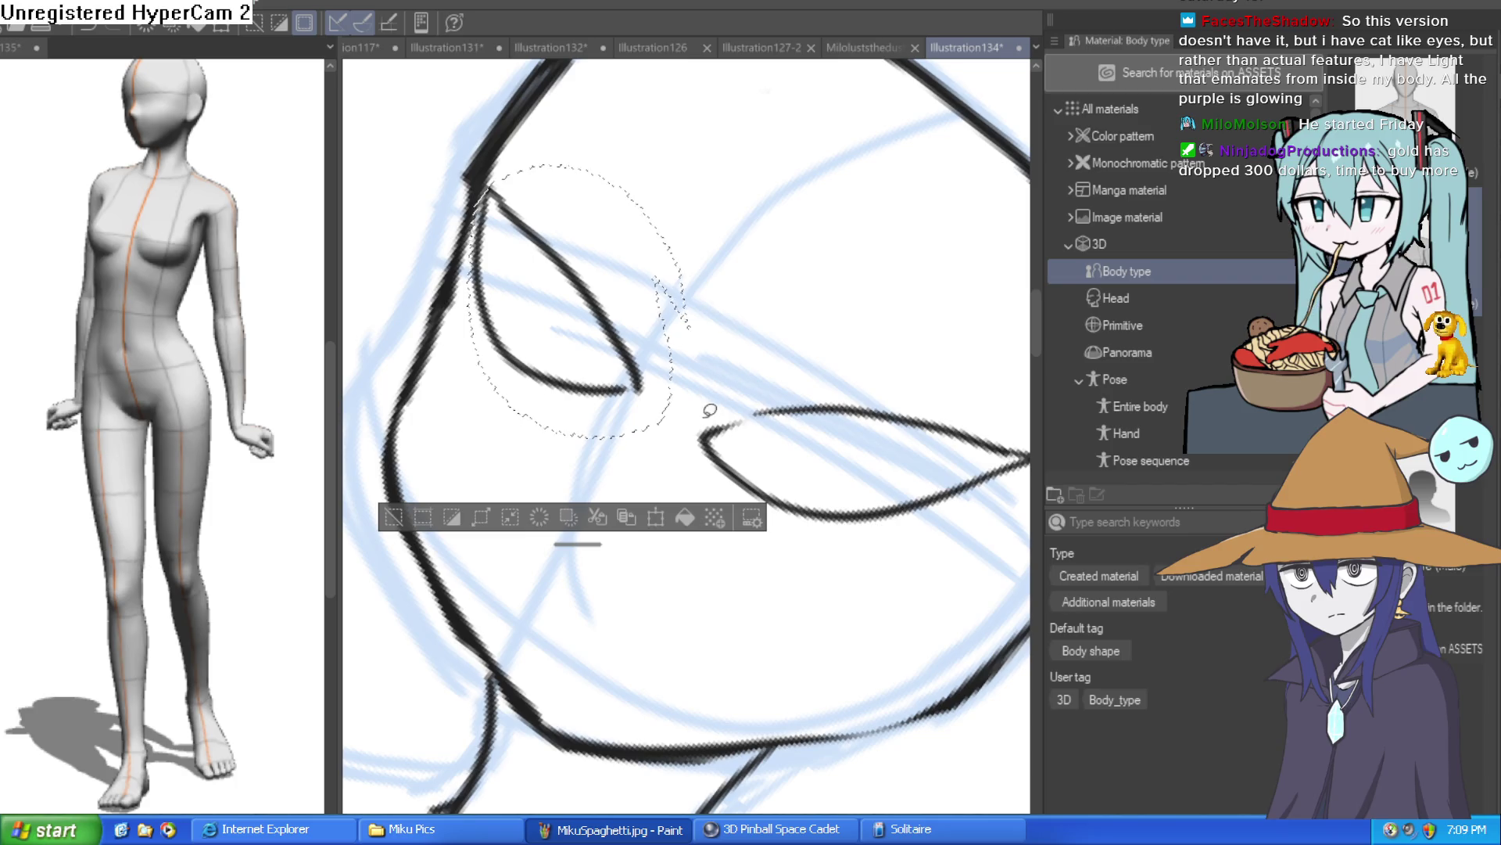
{"action": "key", "text": "ctrl+t"}
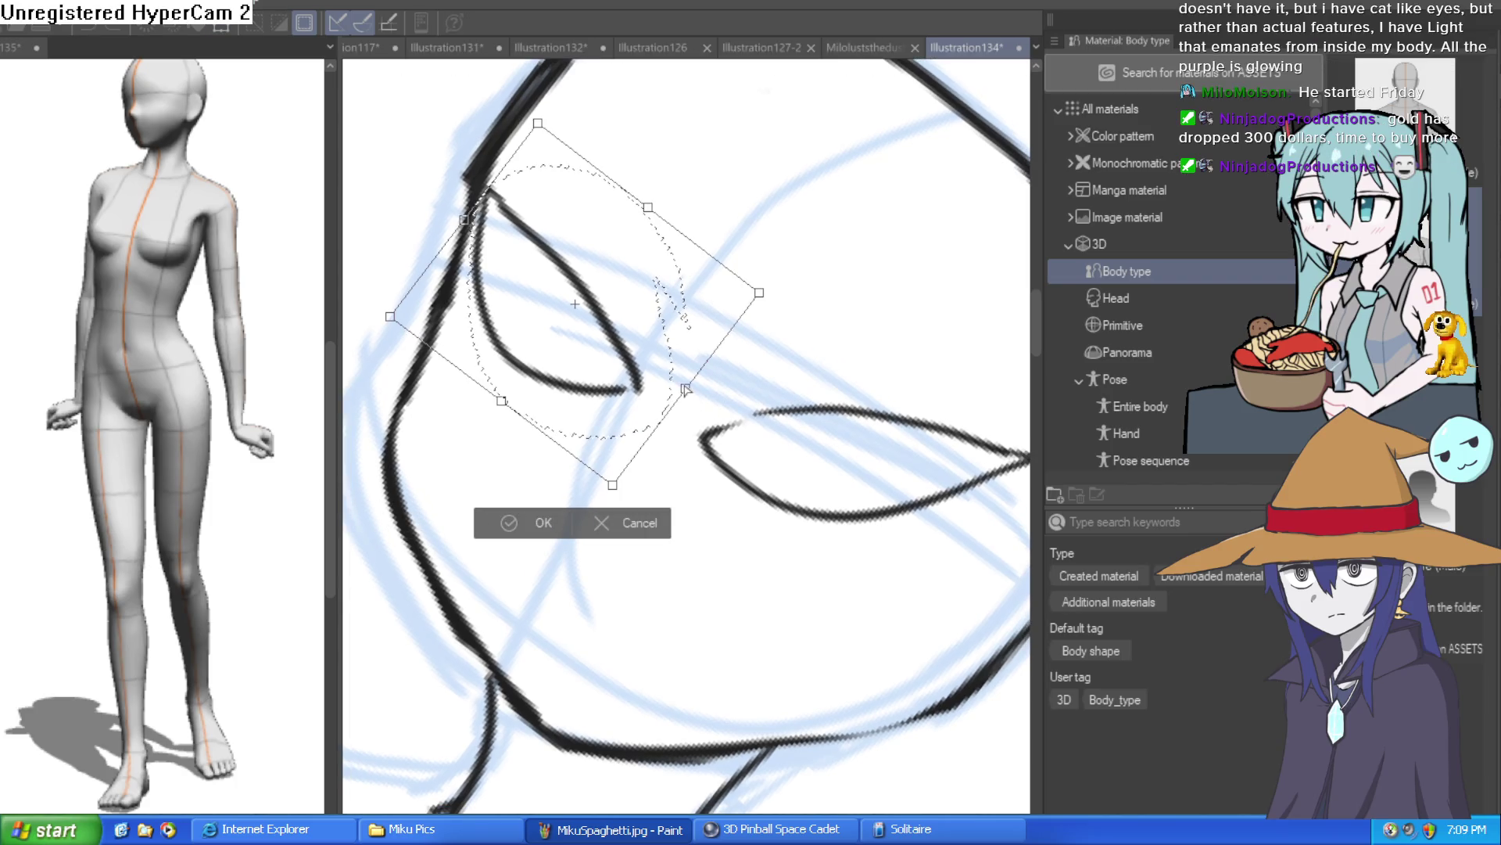
{"action": "left_click_drag", "start_coordinate": [688, 391], "coordinate": [647, 375]}
{"action": "scroll", "coordinate": [506, 509], "scroll_direction": "down", "scroll_amount": 5}
{"action": "left_click", "coordinate": [438, 407]}
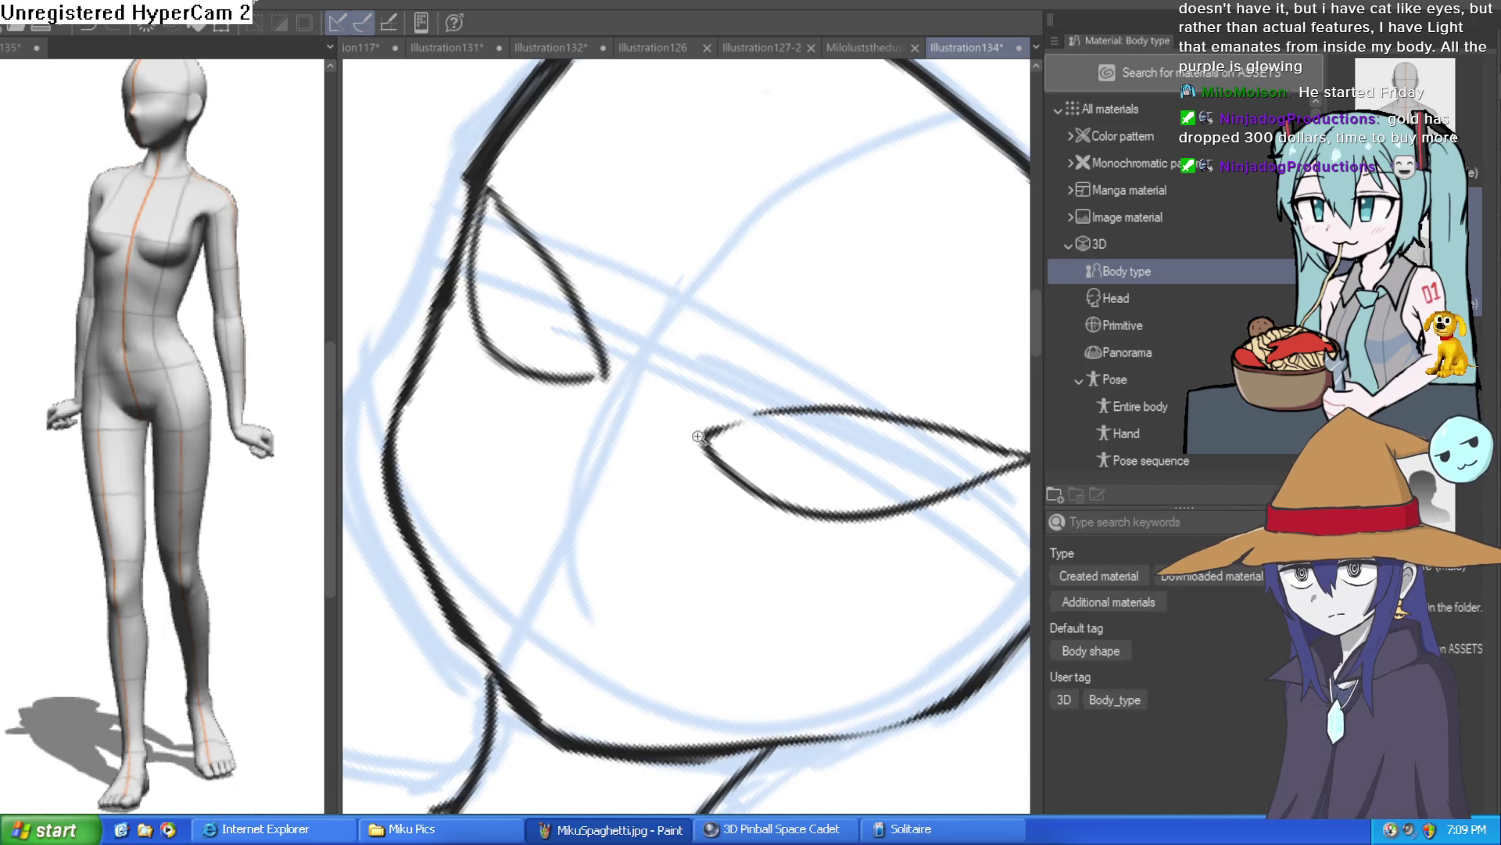
{"action": "scroll", "coordinate": [830, 270], "scroll_direction": "down", "scroll_amount": 5}
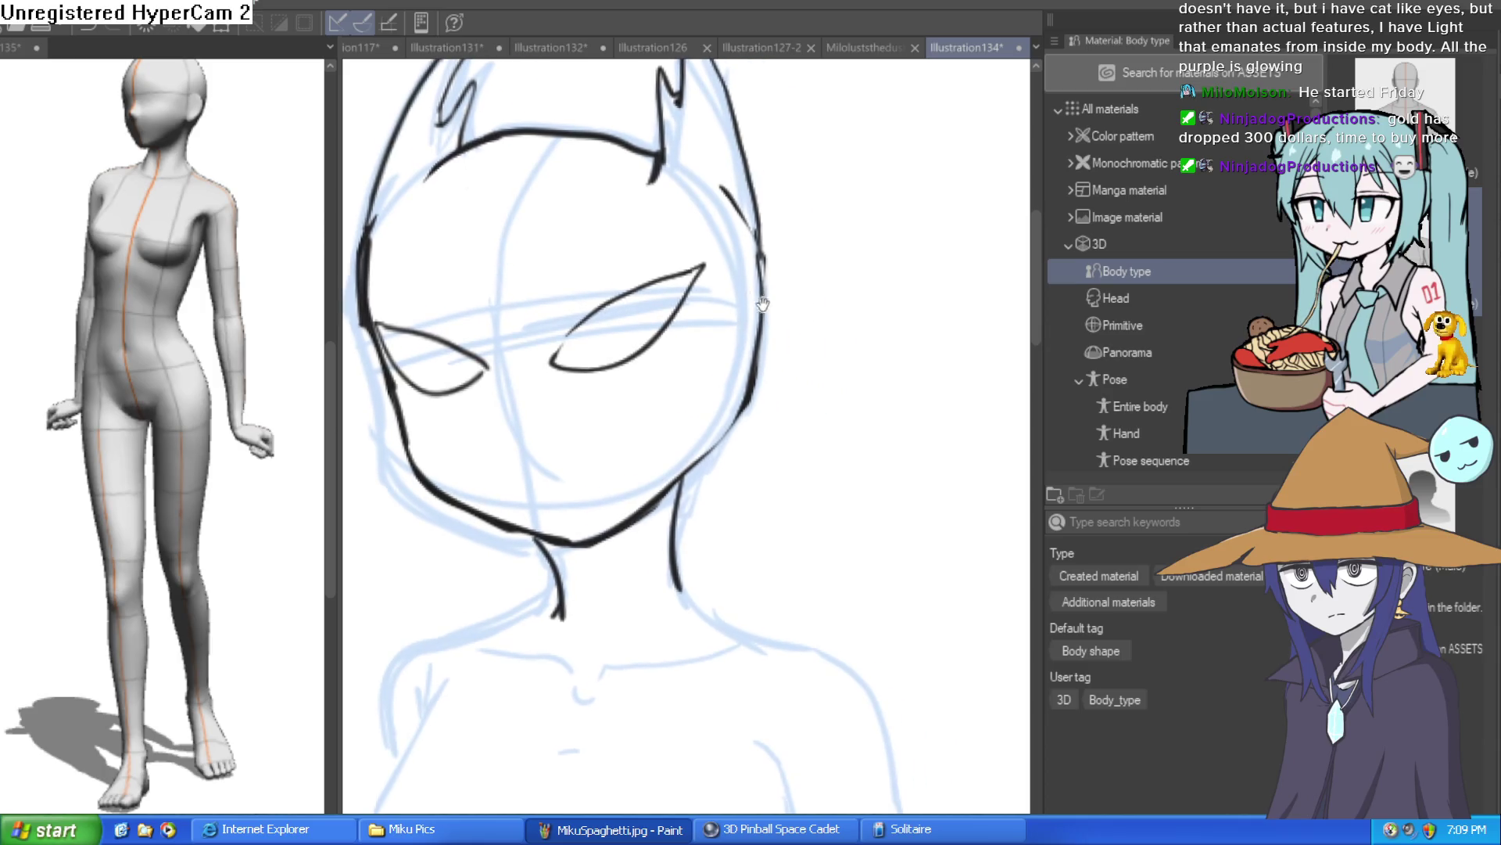
{"action": "mouse_move", "coordinate": [575, 290]}
{"action": "left_mouse_down"}
{"action": "mouse_move", "coordinate": [692, 492]}
{"action": "mouse_move", "coordinate": [781, 382]}
{"action": "mouse_move", "coordinate": [790, 281]}
{"action": "mouse_move", "coordinate": [766, 421]}
{"action": "left_mouse_up"}
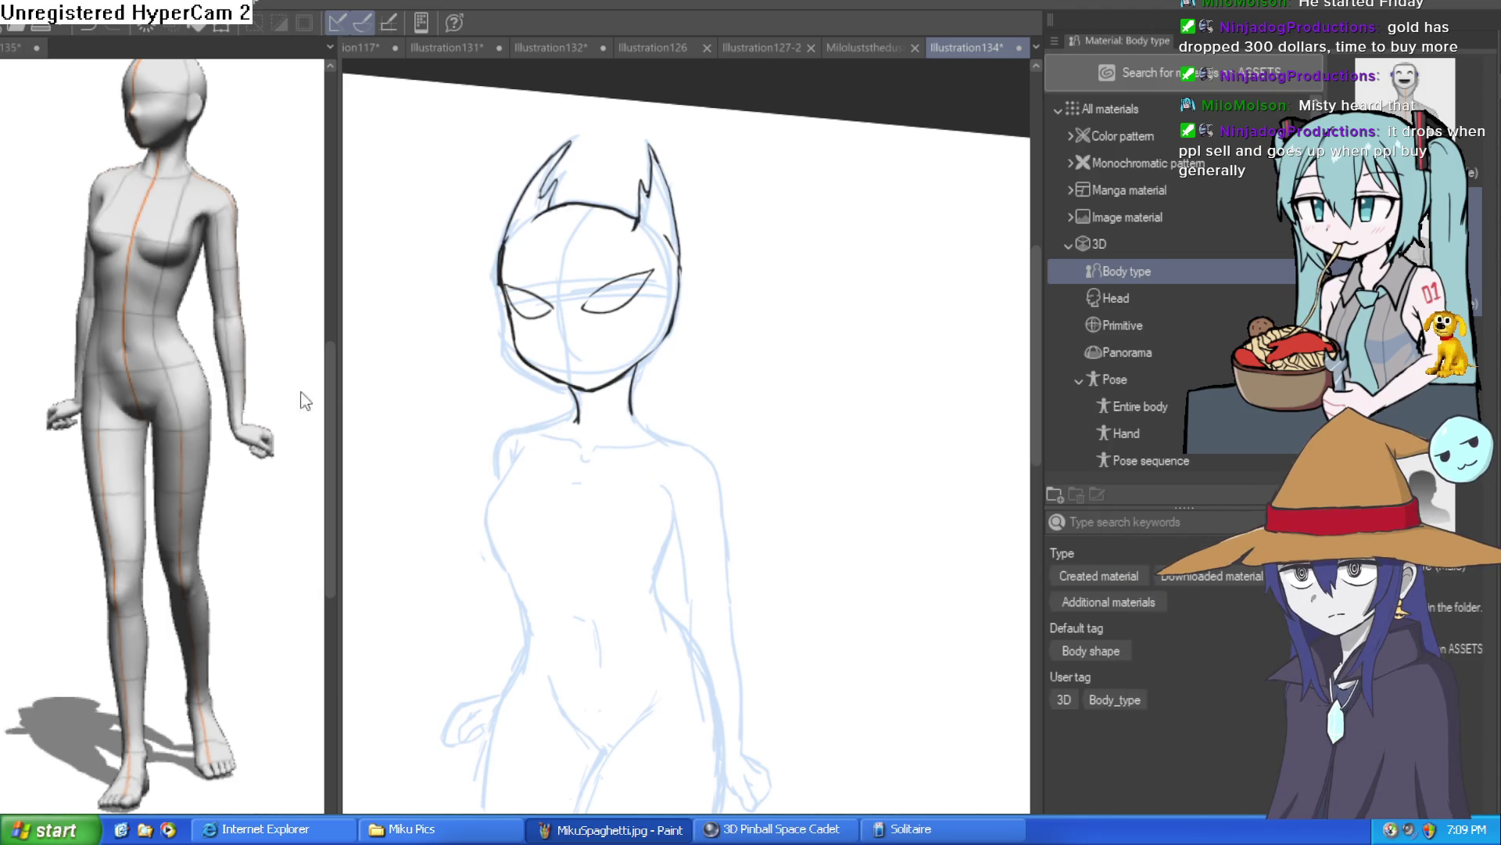
Step: Ink the shoulder line from the neck base and two short strokes below the ribcage
{"action": "left_click_drag", "start_coordinate": [728, 409], "coordinate": [643, 322]}
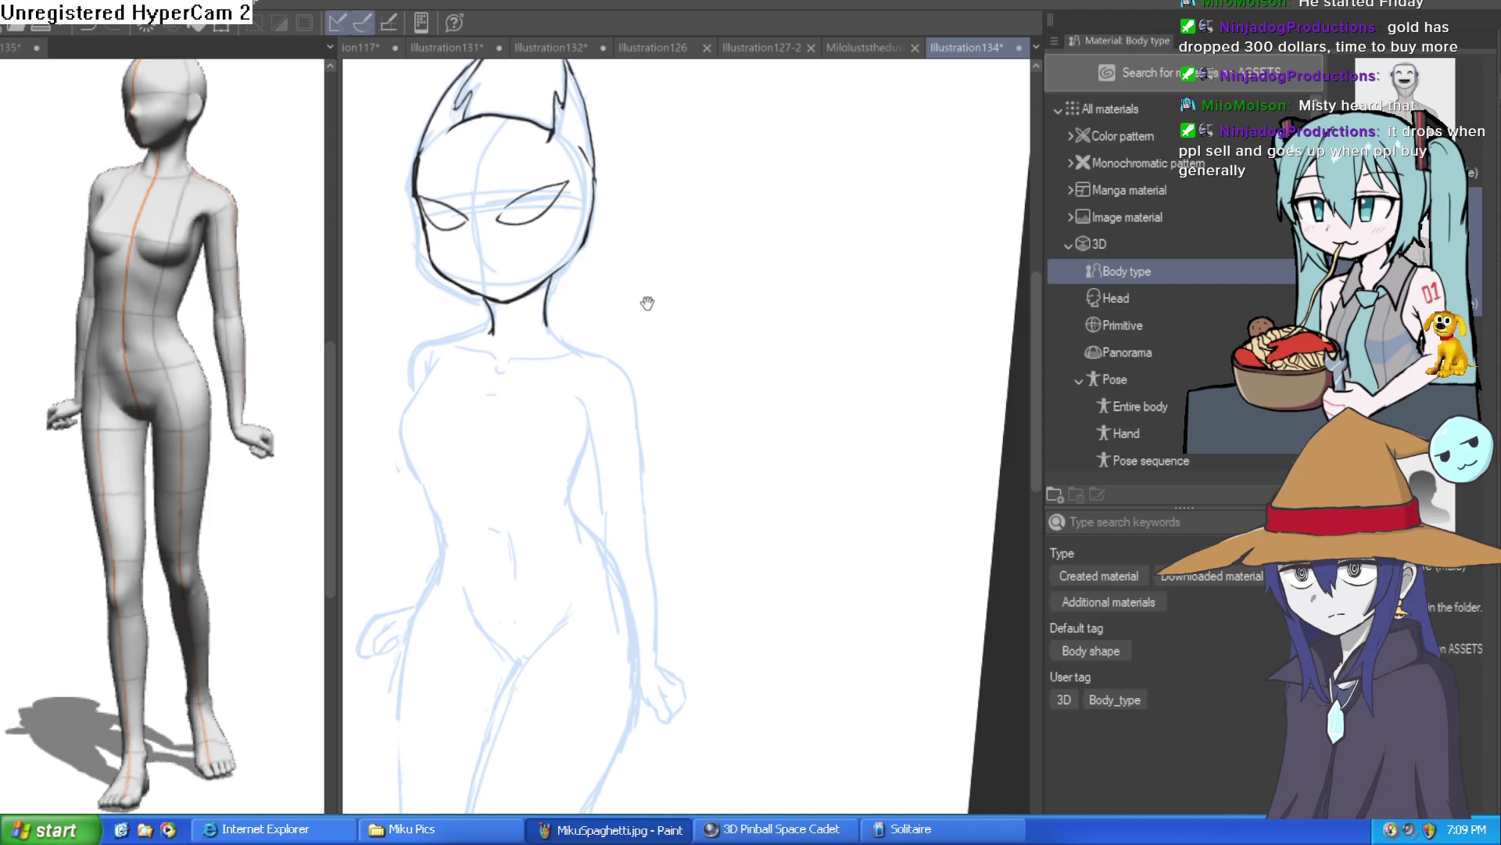
{"action": "left_click", "coordinate": [653, 277]}
{"action": "left_click", "coordinate": [570, 302]}
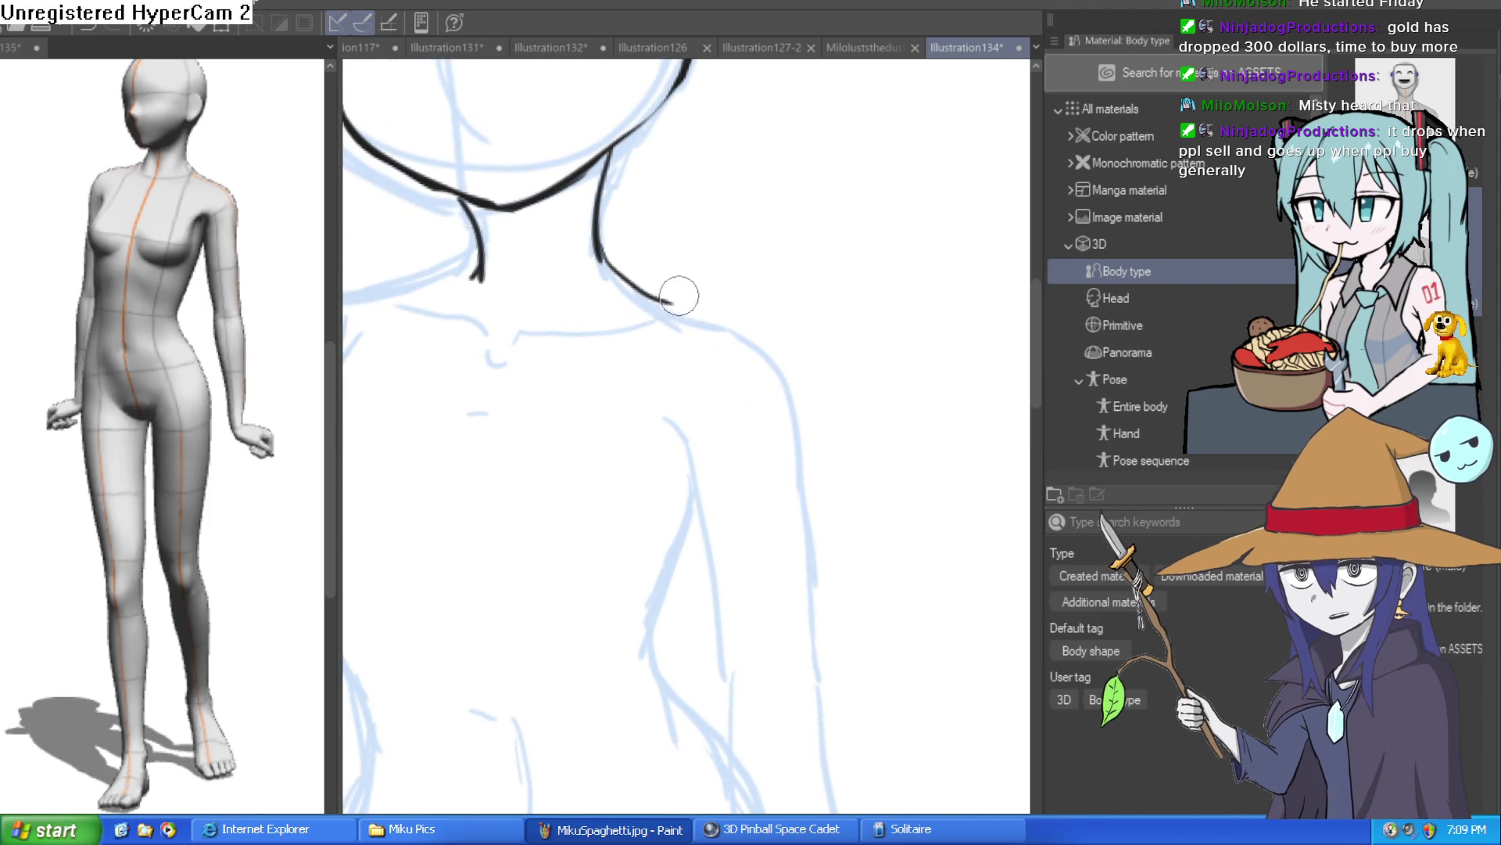
{"action": "left_click_drag", "start_coordinate": [687, 295], "coordinate": [923, 268]}
{"action": "mouse_move", "coordinate": [782, 222]}
{"action": "left_mouse_down"}
{"action": "mouse_move", "coordinate": [641, 273]}
{"action": "mouse_move", "coordinate": [616, 359]}
{"action": "mouse_move", "coordinate": [645, 270]}
{"action": "mouse_move", "coordinate": [630, 462]}
{"action": "left_mouse_up"}
{"action": "scroll", "coordinate": [740, 510], "scroll_direction": "down", "scroll_amount": 1}
{"action": "scroll", "coordinate": [827, 358], "scroll_direction": "right", "scroll_amount": 3}
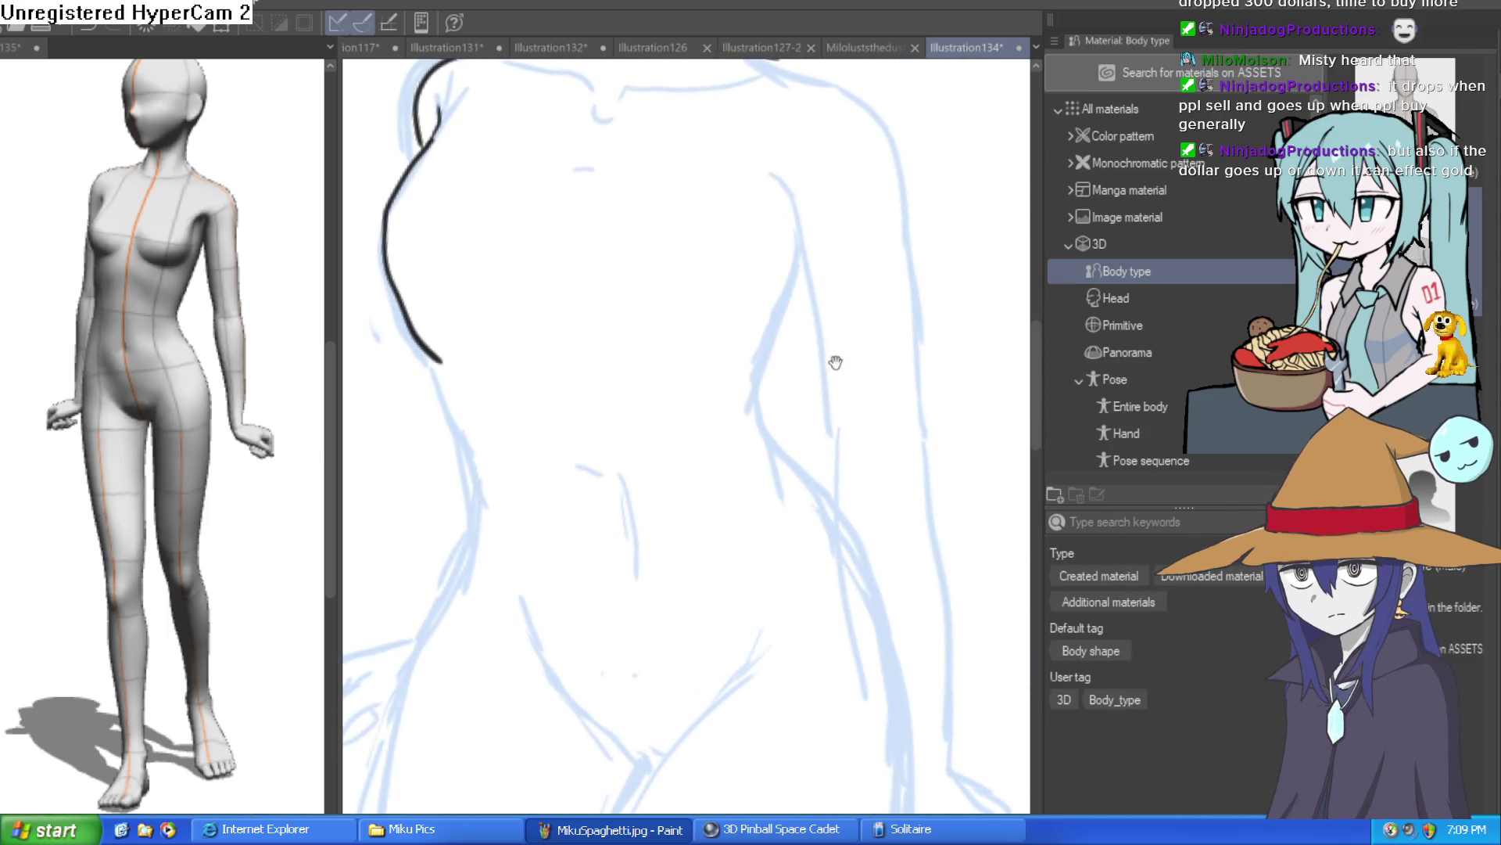
{"action": "left_click_drag", "start_coordinate": [567, 401], "coordinate": [627, 415]}
{"action": "left_click_drag", "start_coordinate": [645, 415], "coordinate": [696, 393]}
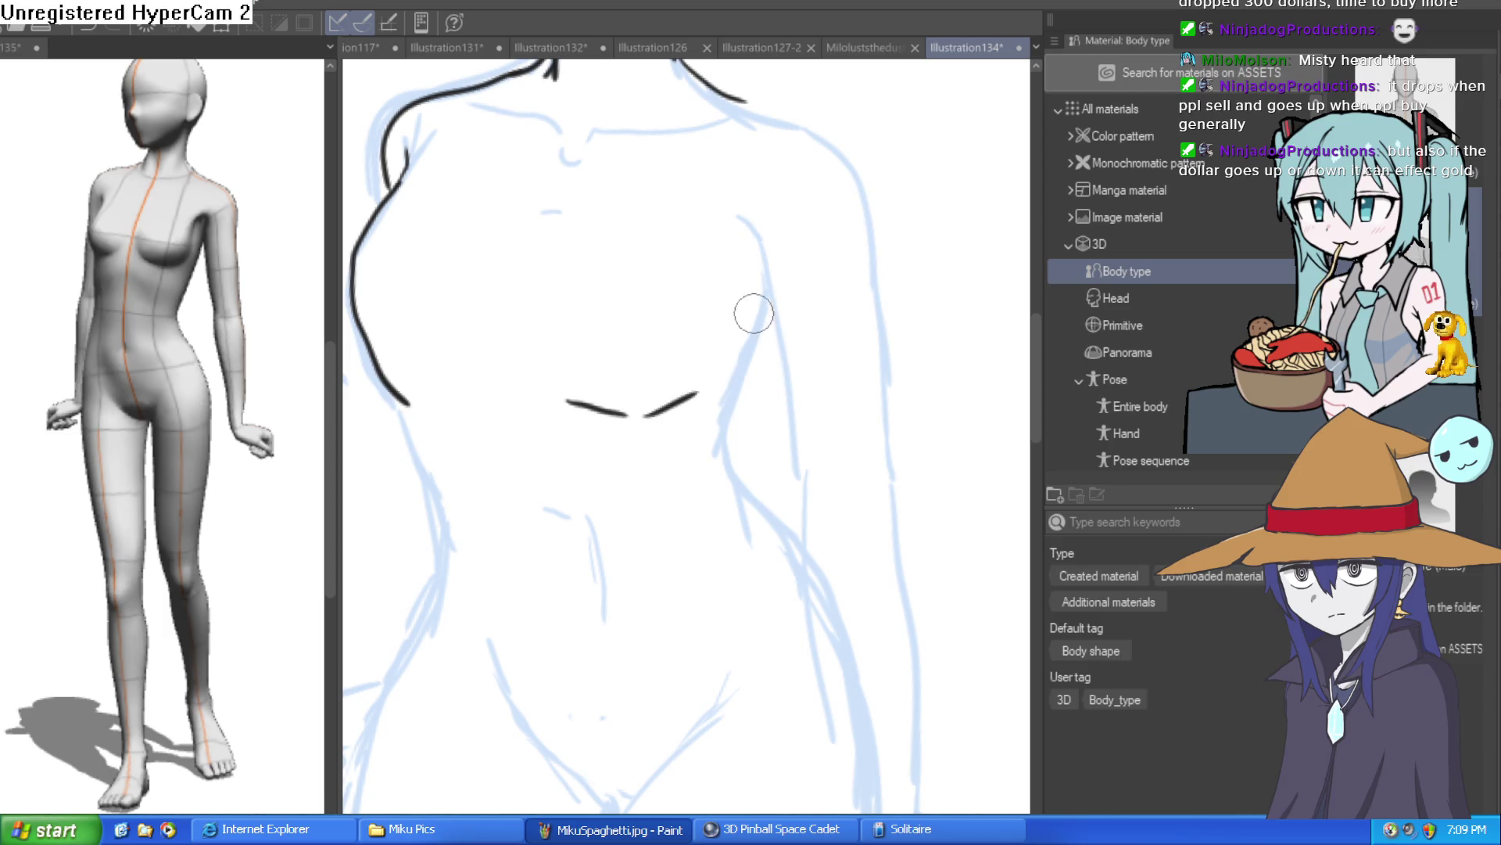
Step: Ink the arm's outer contour and inner line
{"action": "mouse_move", "coordinate": [732, 215]}
{"action": "left_mouse_down"}
{"action": "mouse_move", "coordinate": [790, 335]}
{"action": "mouse_move", "coordinate": [799, 441]}
{"action": "left_mouse_up"}
{"action": "scroll", "coordinate": [811, 368], "scroll_direction": "down", "scroll_amount": 2}
{"action": "scroll", "coordinate": [814, 335], "scroll_direction": "right", "scroll_amount": 2}
{"action": "left_click_drag", "start_coordinate": [710, 348], "coordinate": [730, 497]}
{"action": "left_click_drag", "start_coordinate": [749, 488], "coordinate": [732, 388]}
{"action": "left_click_drag", "start_coordinate": [770, 321], "coordinate": [803, 622]}
{"action": "left_click_drag", "start_coordinate": [748, 515], "coordinate": [819, 555]}
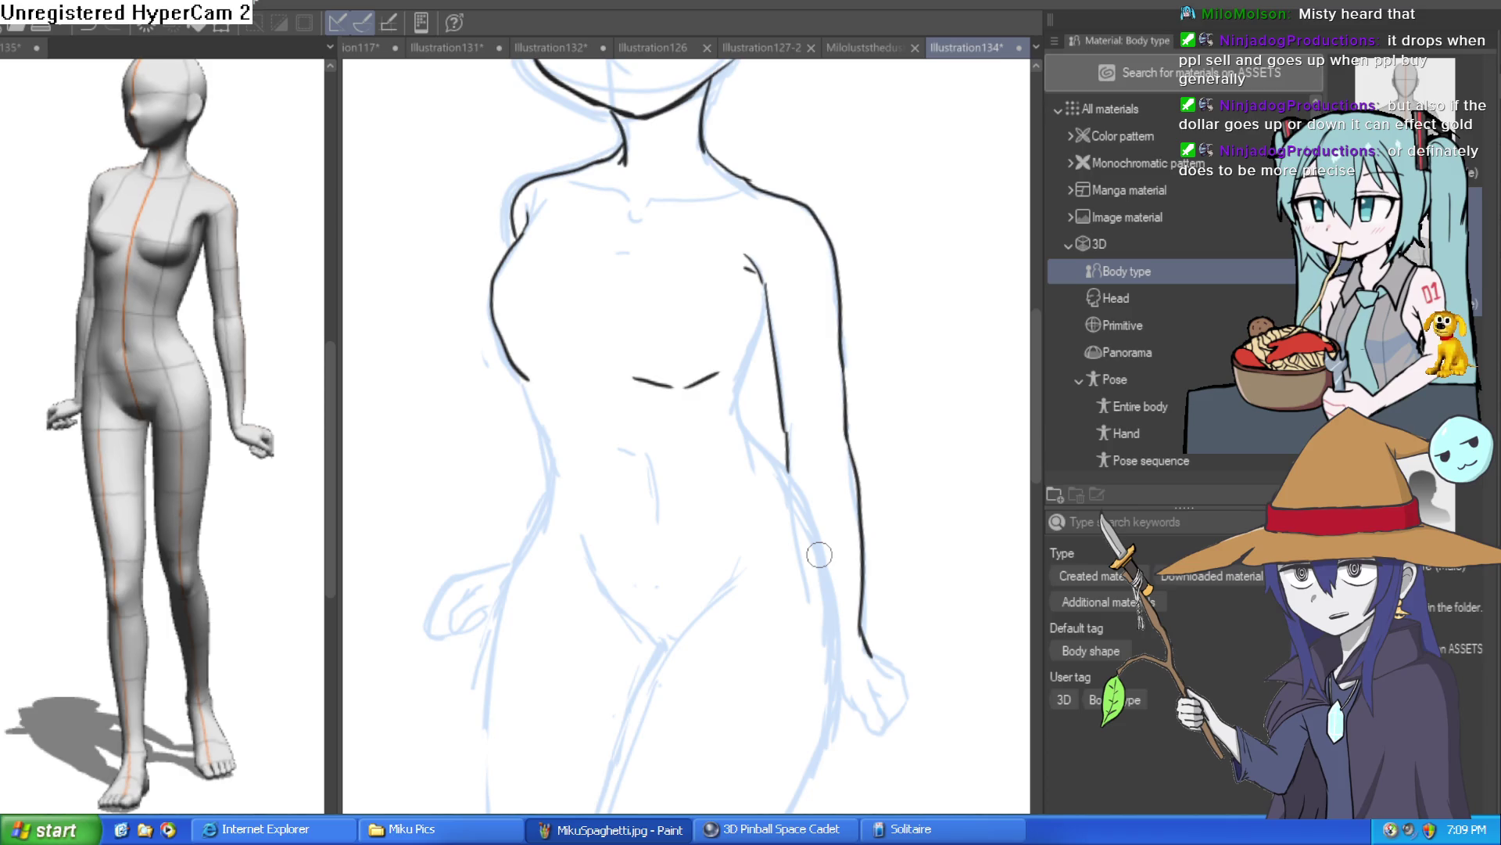
Step: Ink both torso sides down to the hips, plus the V-shaped crotch line and navel
{"action": "left_click_drag", "start_coordinate": [743, 365], "coordinate": [717, 292]}
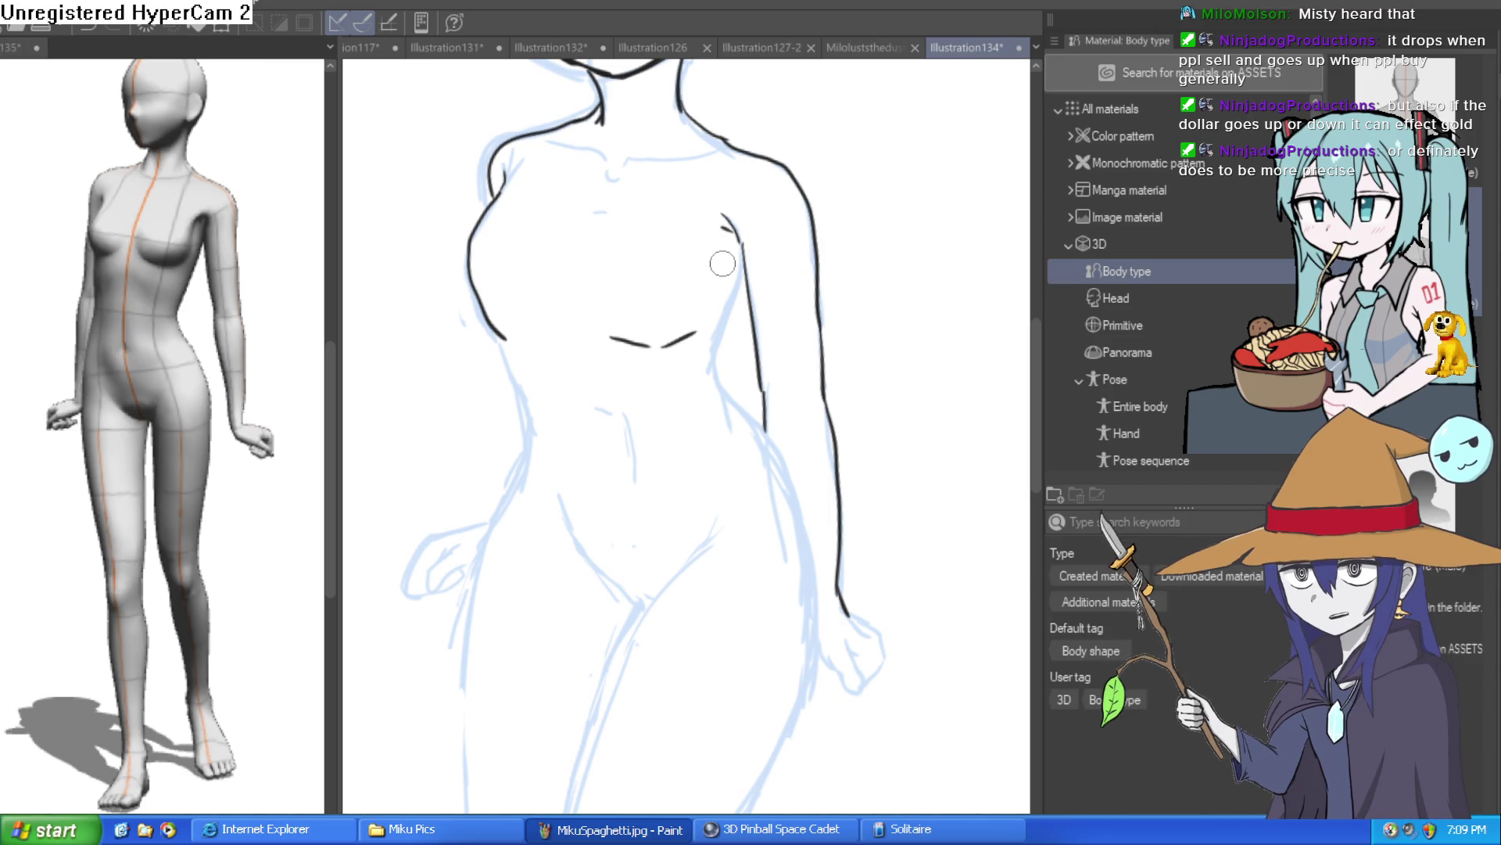
{"action": "left_click_drag", "start_coordinate": [501, 335], "coordinate": [532, 419]}
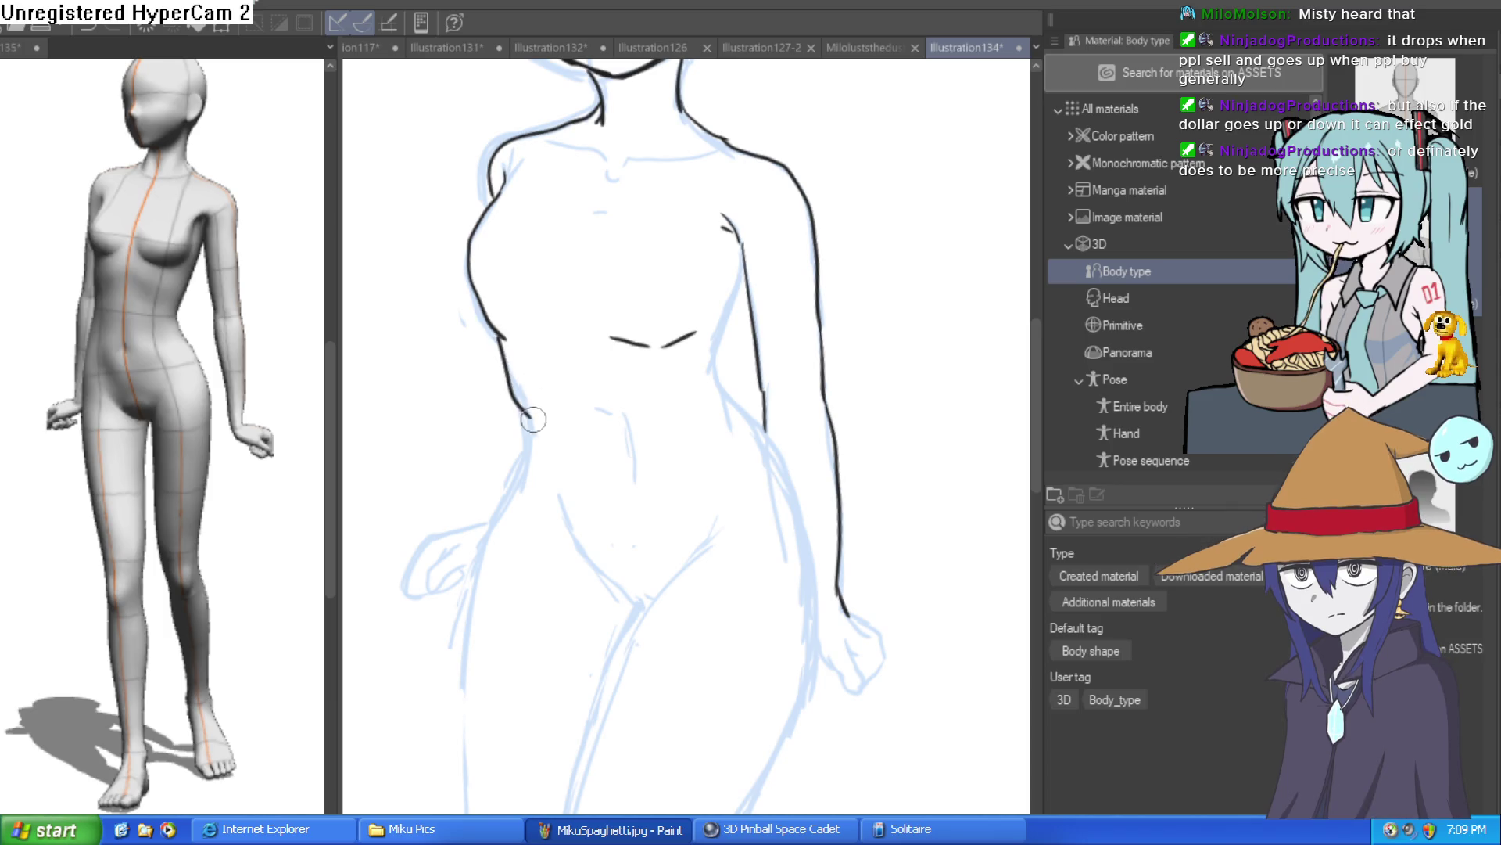
{"action": "mouse_move", "coordinate": [743, 282]}
{"action": "left_mouse_down"}
{"action": "mouse_move", "coordinate": [712, 356]}
{"action": "mouse_move", "coordinate": [802, 489]}
{"action": "mouse_move", "coordinate": [817, 676]}
{"action": "left_mouse_up"}
{"action": "left_click_drag", "start_coordinate": [712, 564], "coordinate": [717, 498]}
{"action": "mouse_move", "coordinate": [567, 434]}
{"action": "left_mouse_down"}
{"action": "mouse_move", "coordinate": [645, 547]}
{"action": "mouse_move", "coordinate": [723, 473]}
{"action": "left_mouse_up"}
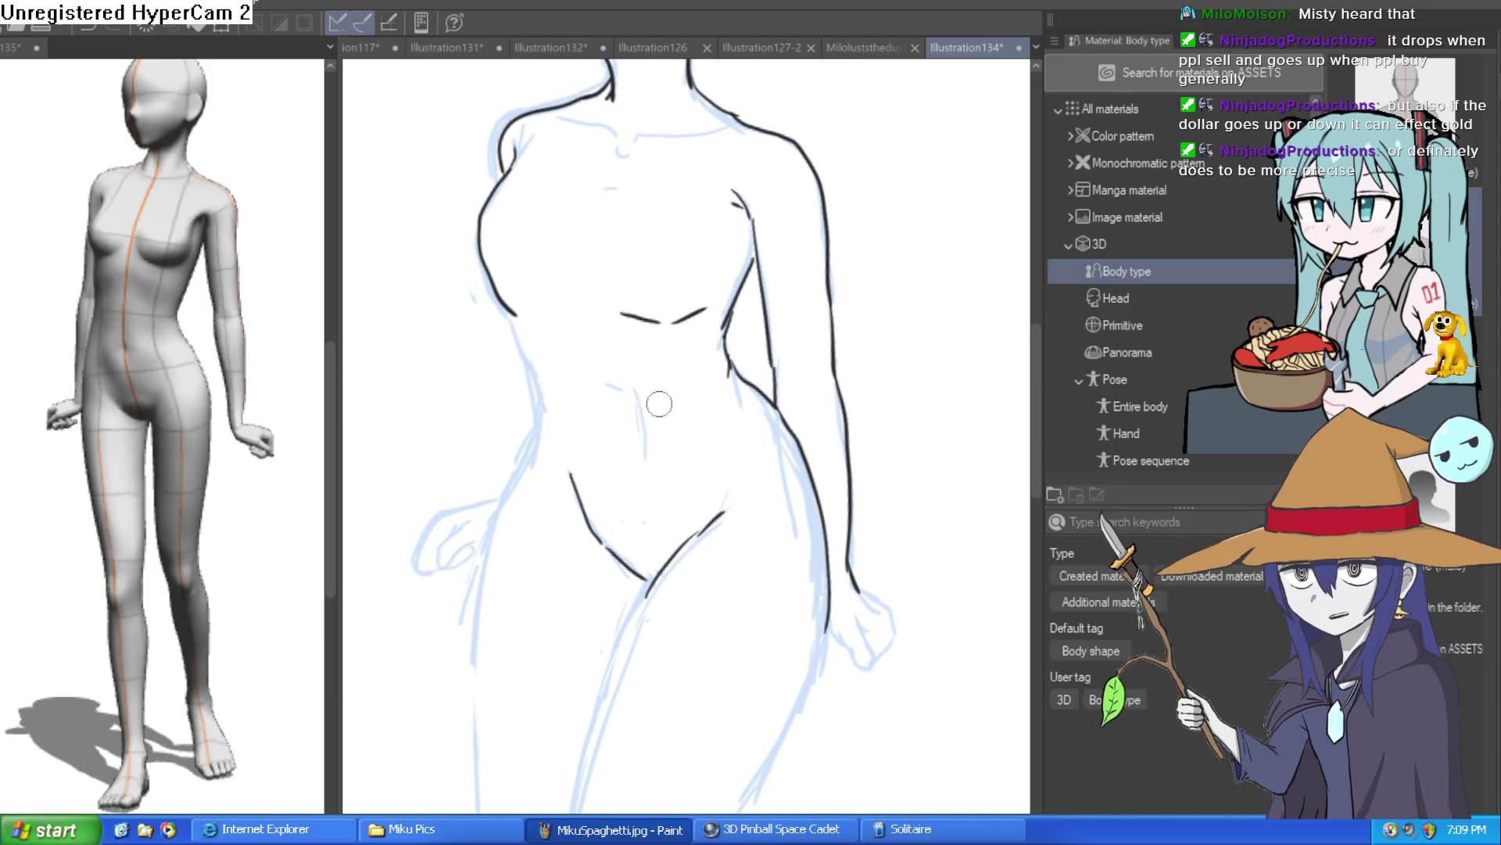
{"action": "left_click_drag", "start_coordinate": [634, 415], "coordinate": [648, 468]}
{"action": "mouse_move", "coordinate": [513, 315]}
{"action": "left_mouse_down"}
{"action": "mouse_move", "coordinate": [538, 419]}
{"action": "mouse_move", "coordinate": [474, 556]}
{"action": "left_mouse_up"}
Step: Extend the right leg outline downward and draw the left leg's inner line
{"action": "scroll", "coordinate": [821, 547], "scroll_direction": "down", "scroll_amount": 3}
{"action": "mouse_move", "coordinate": [847, 462]}
{"action": "left_mouse_down"}
{"action": "mouse_move", "coordinate": [808, 344]}
{"action": "mouse_move", "coordinate": [764, 356]}
{"action": "left_mouse_up"}
{"action": "left_click_drag", "start_coordinate": [753, 417], "coordinate": [696, 554]}
{"action": "left_click_drag", "start_coordinate": [665, 354], "coordinate": [644, 443]}
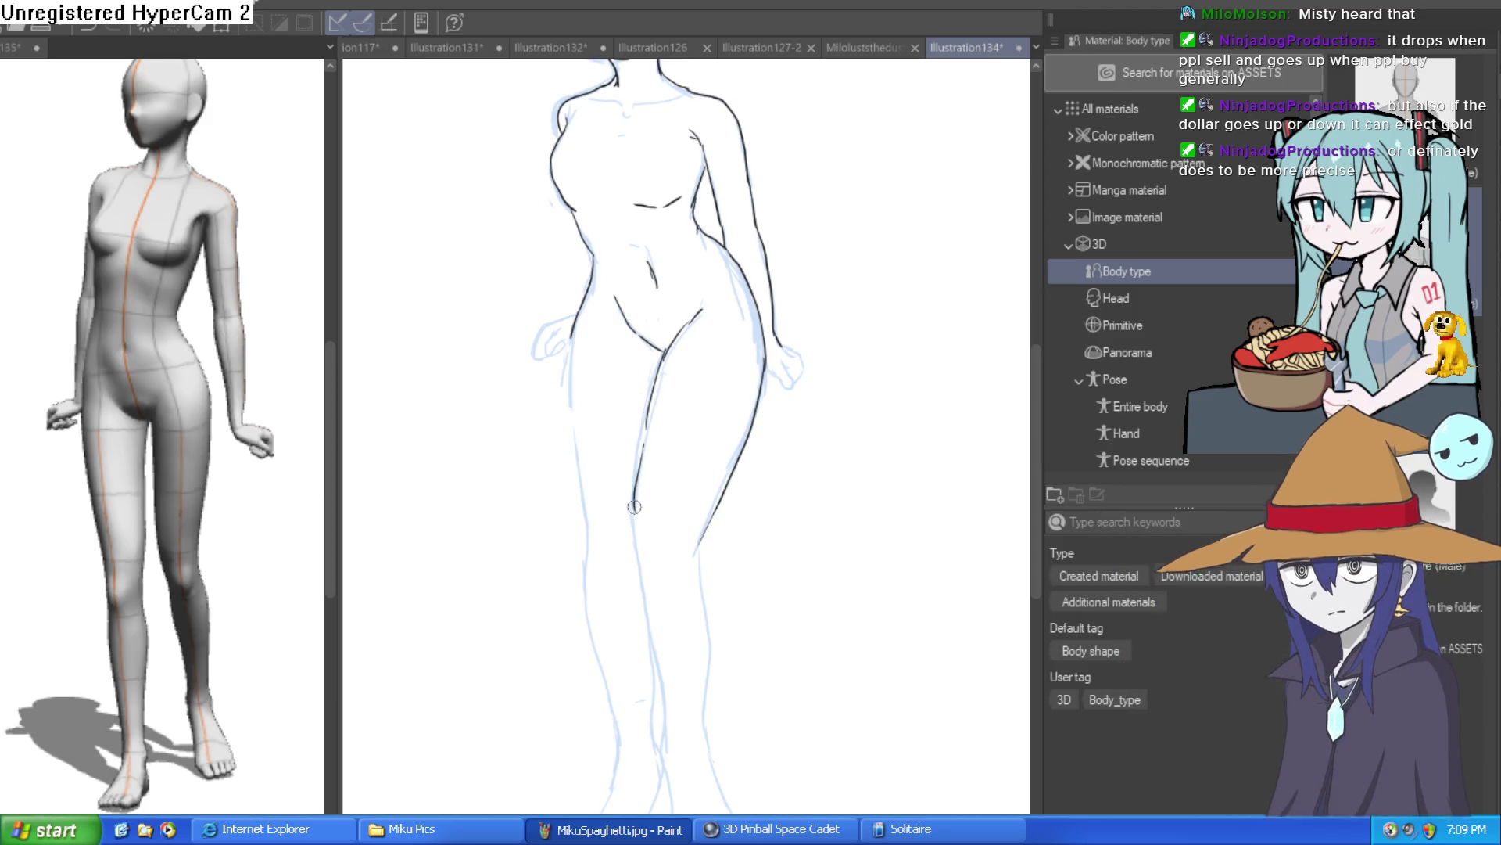
Step: Ink the left leg's outer line from the hip and its inner outline to the foot
{"action": "left_click_drag", "start_coordinate": [571, 347], "coordinate": [584, 527]}
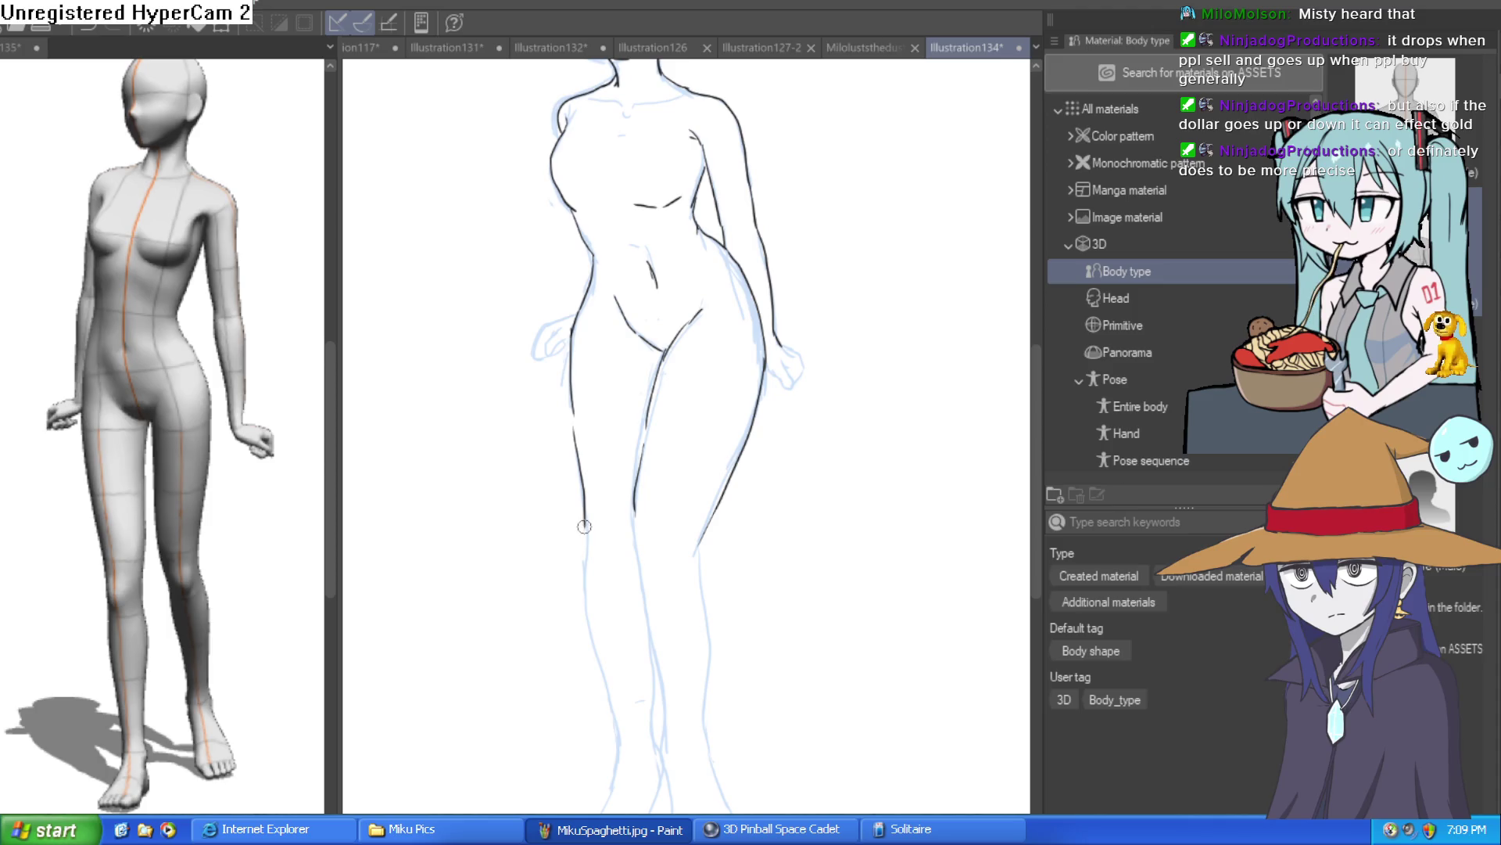
{"action": "scroll", "coordinate": [628, 498], "scroll_direction": "up", "scroll_amount": 5}
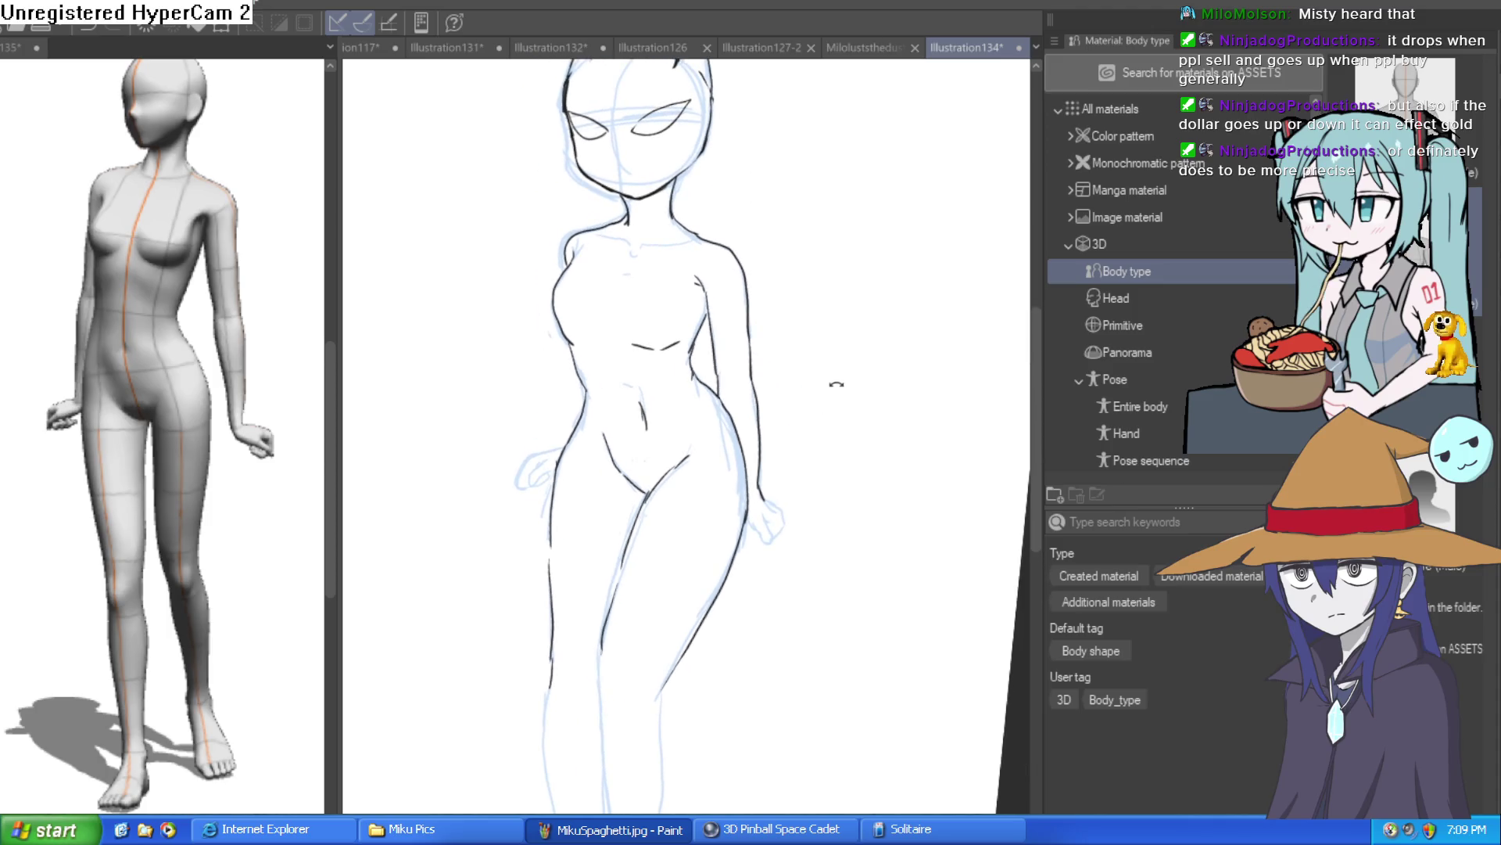
{"action": "scroll", "coordinate": [827, 409], "scroll_direction": "up", "scroll_amount": 3}
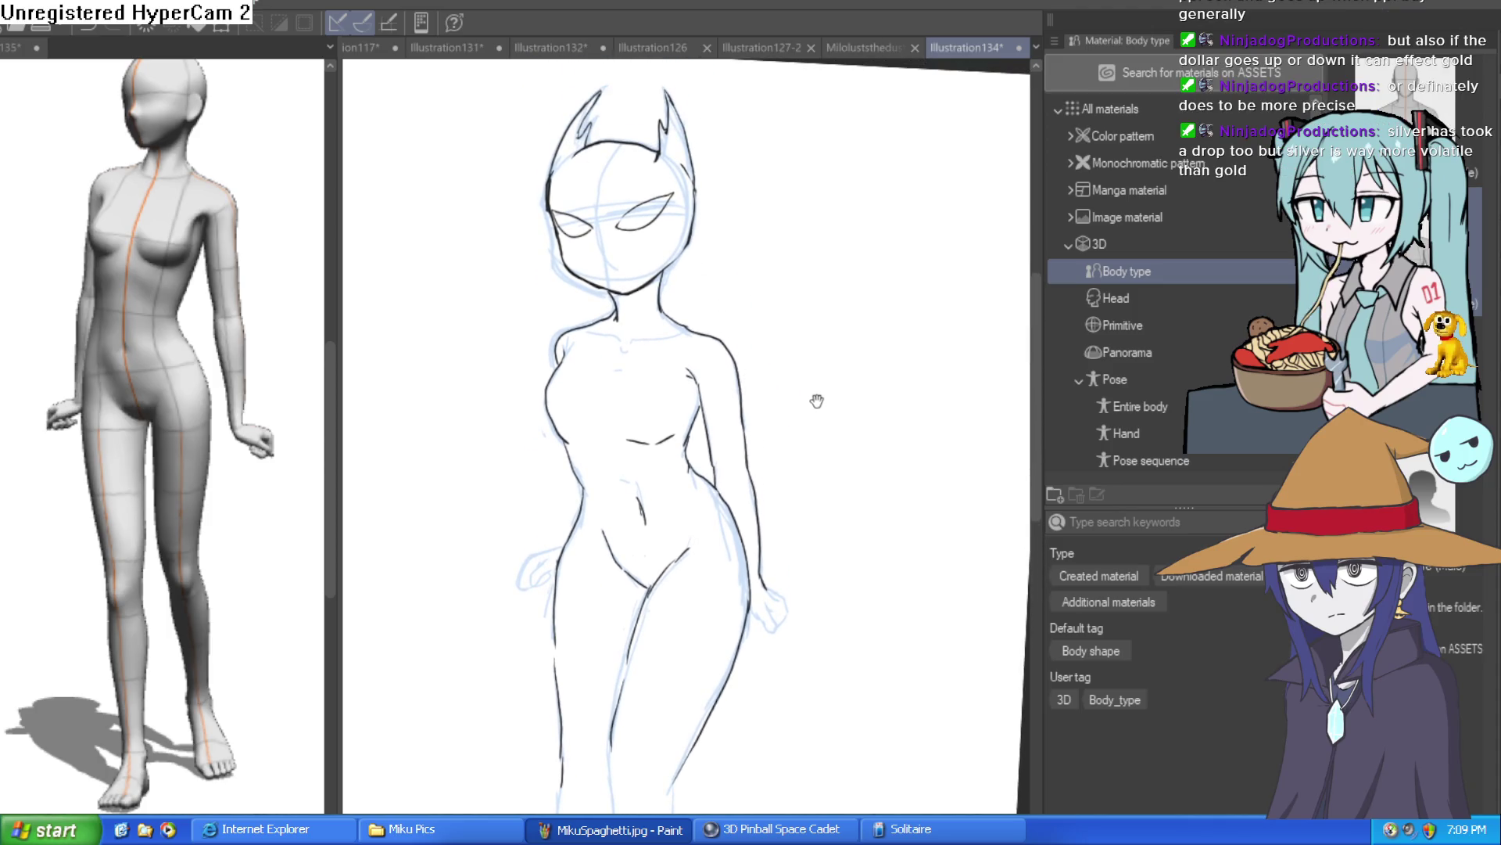
{"action": "scroll", "coordinate": [787, 314], "scroll_direction": "up", "scroll_amount": 1}
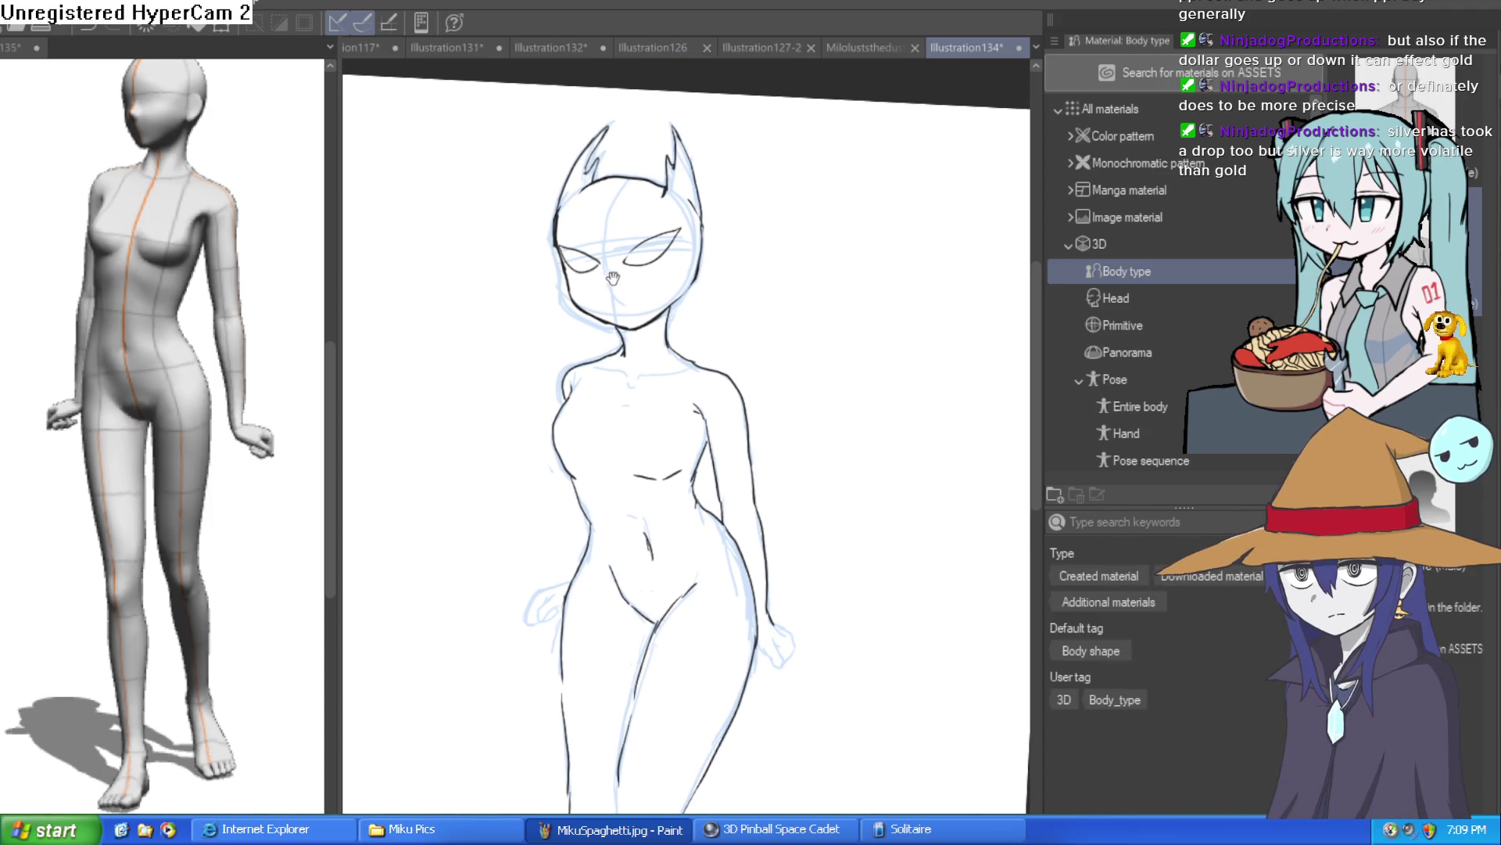
{"action": "scroll", "coordinate": [794, 325], "scroll_direction": "down", "scroll_amount": 15}
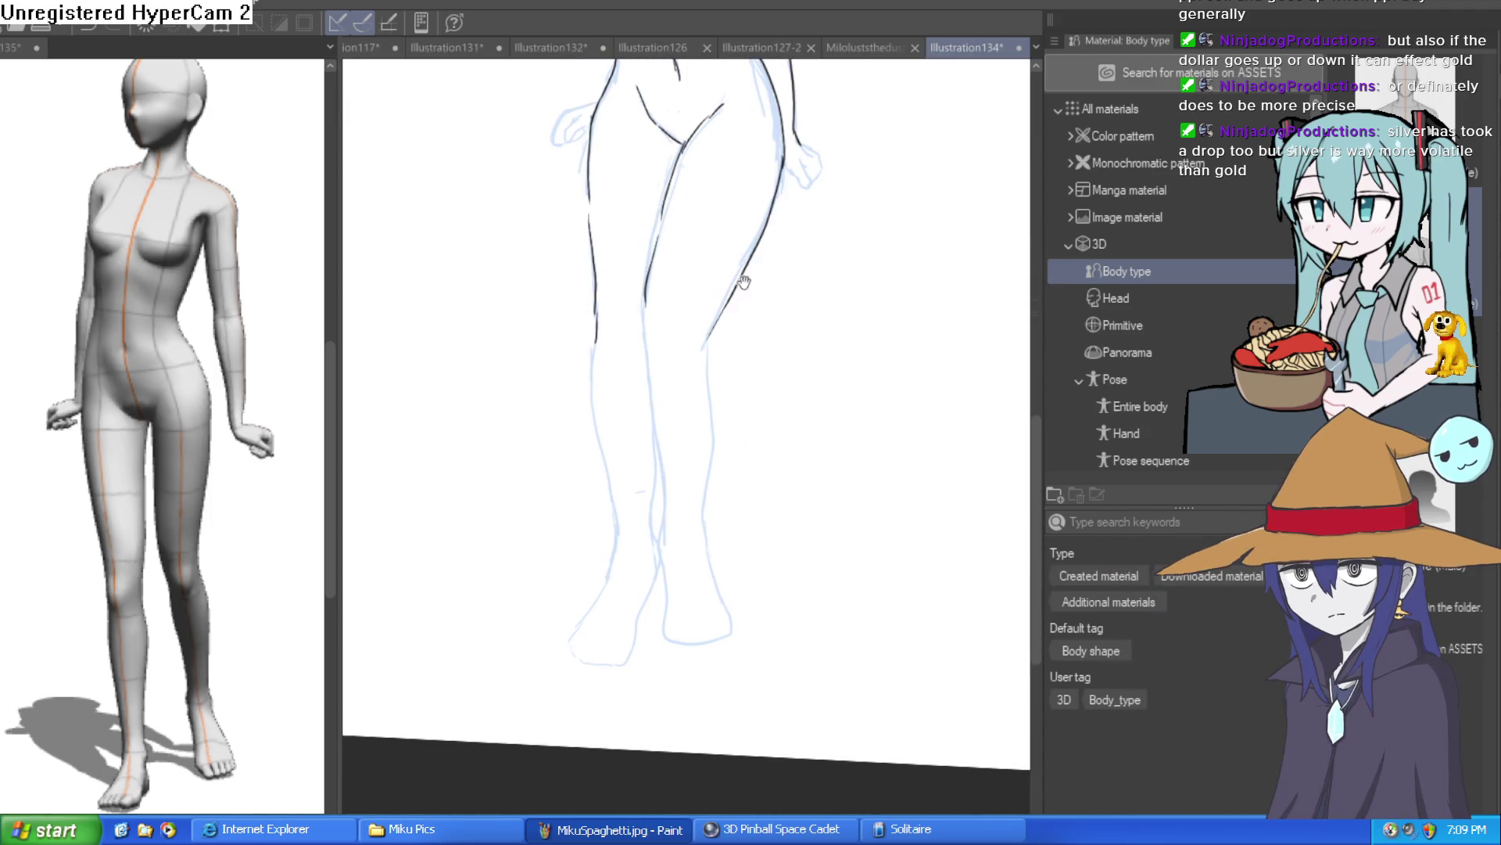
{"action": "left_click_drag", "start_coordinate": [707, 344], "coordinate": [706, 520]}
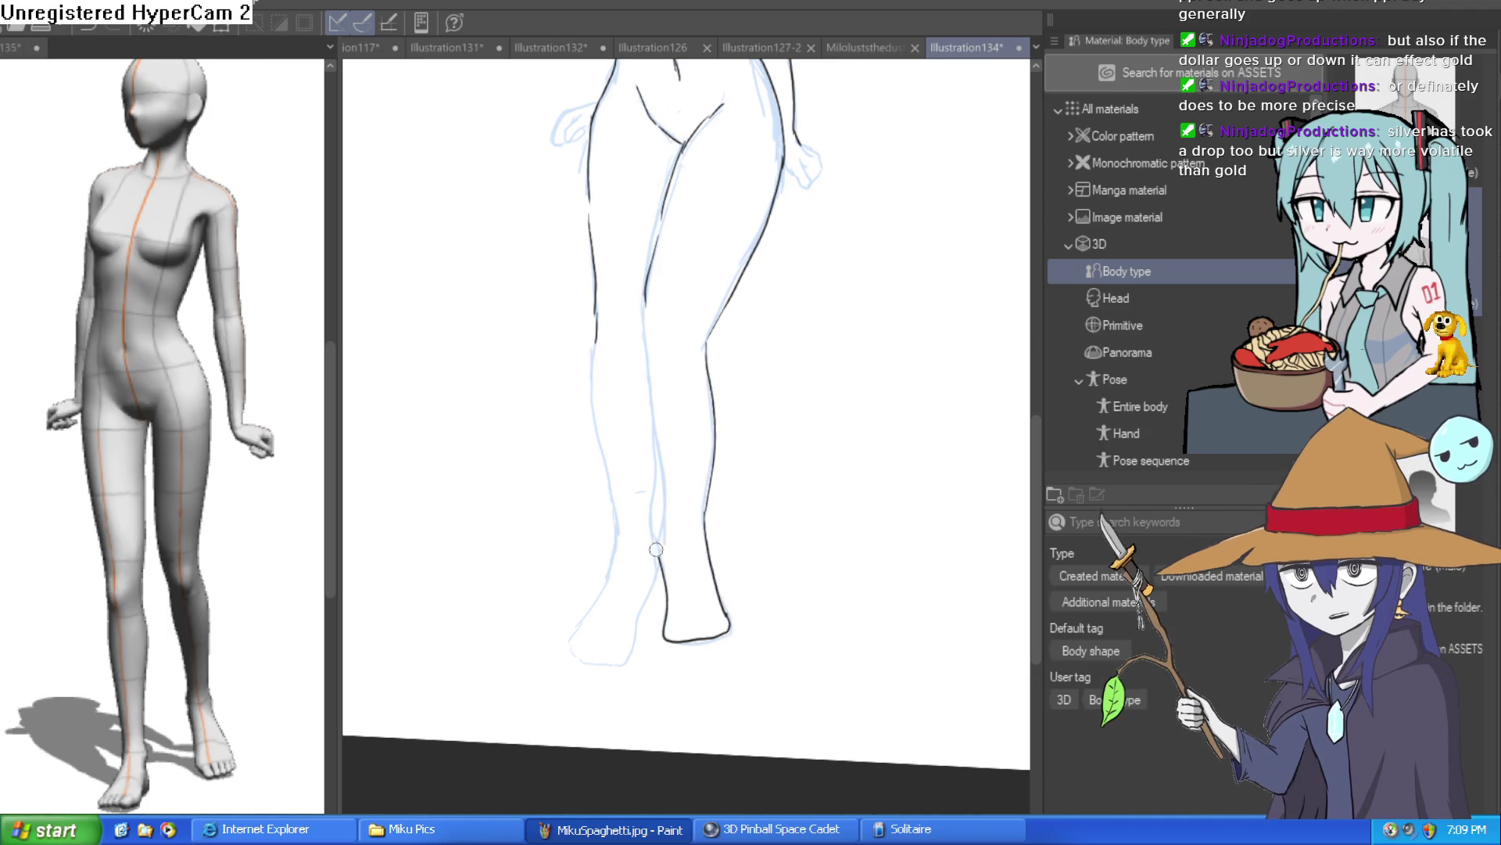
{"action": "left_click_drag", "start_coordinate": [645, 307], "coordinate": [663, 540]}
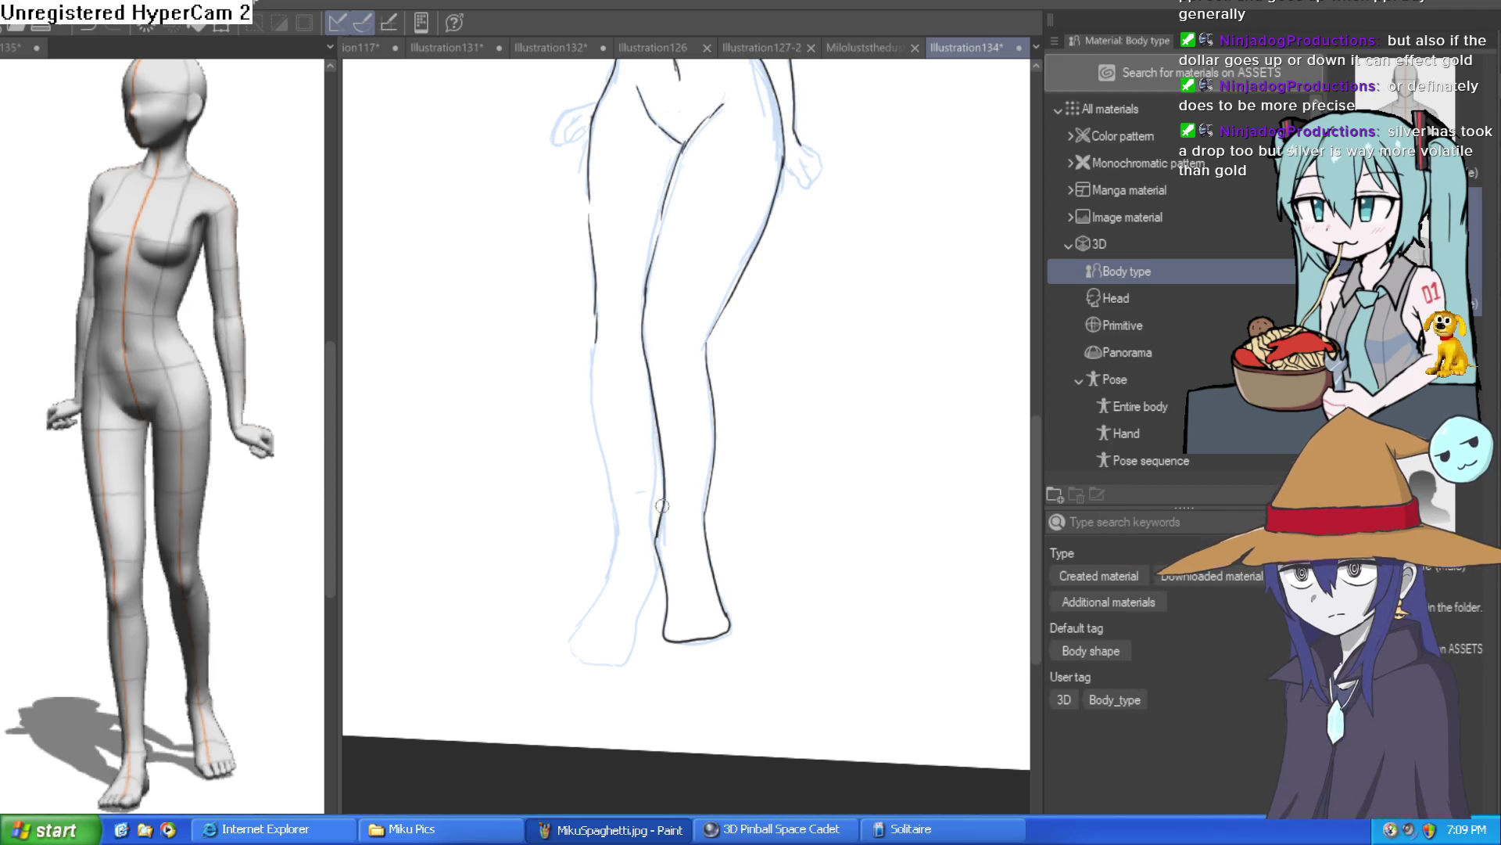
{"action": "scroll", "coordinate": [782, 429], "scroll_direction": "down", "scroll_amount": 1}
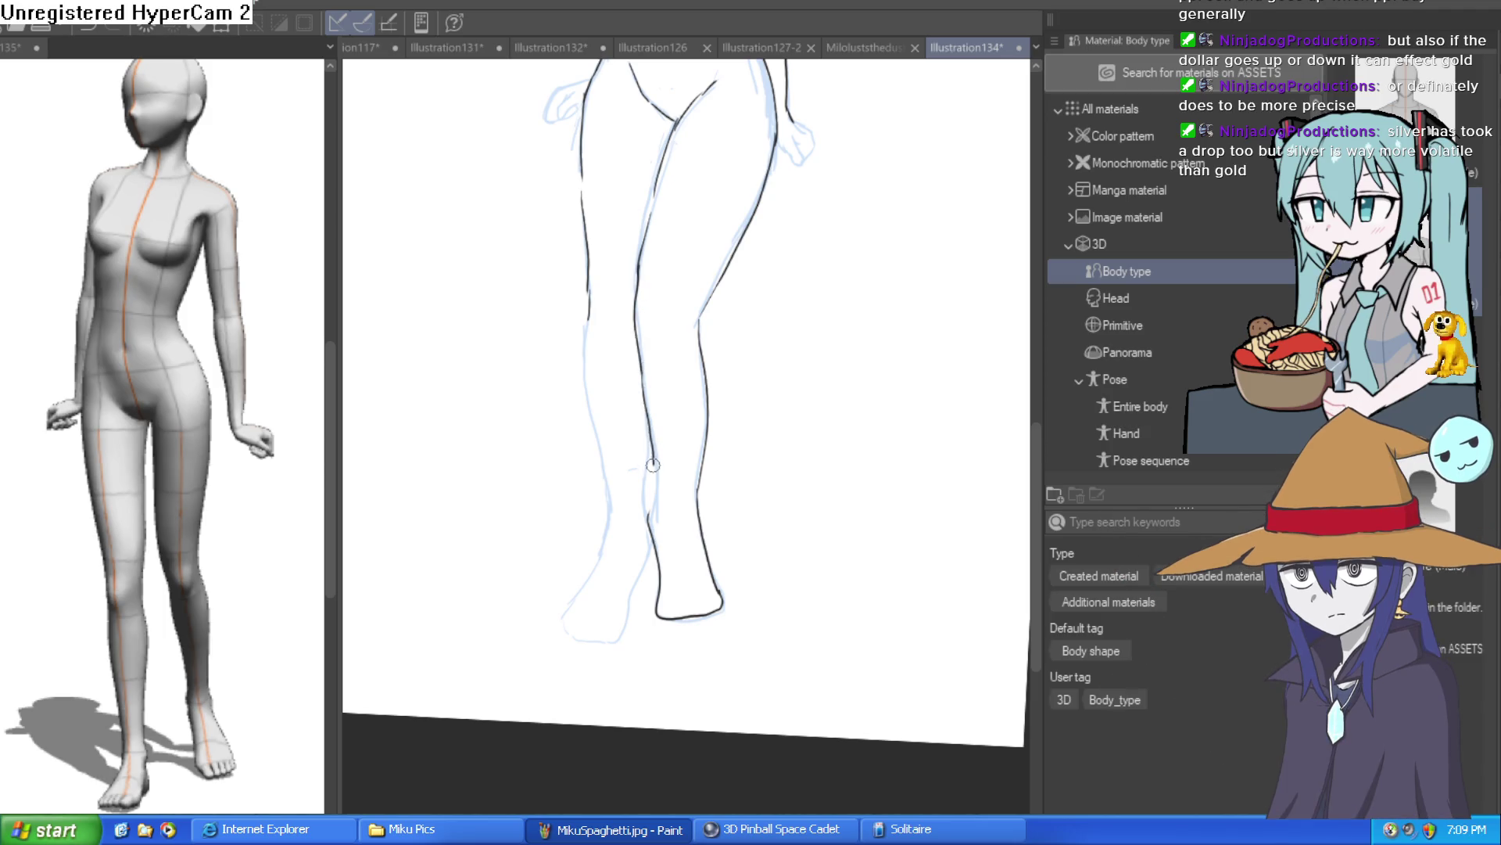
Step: Undo the unwanted inner-leg and ankle strokes and remove leftover dashes at the right foot
{"action": "key", "text": "ctrl+z"}
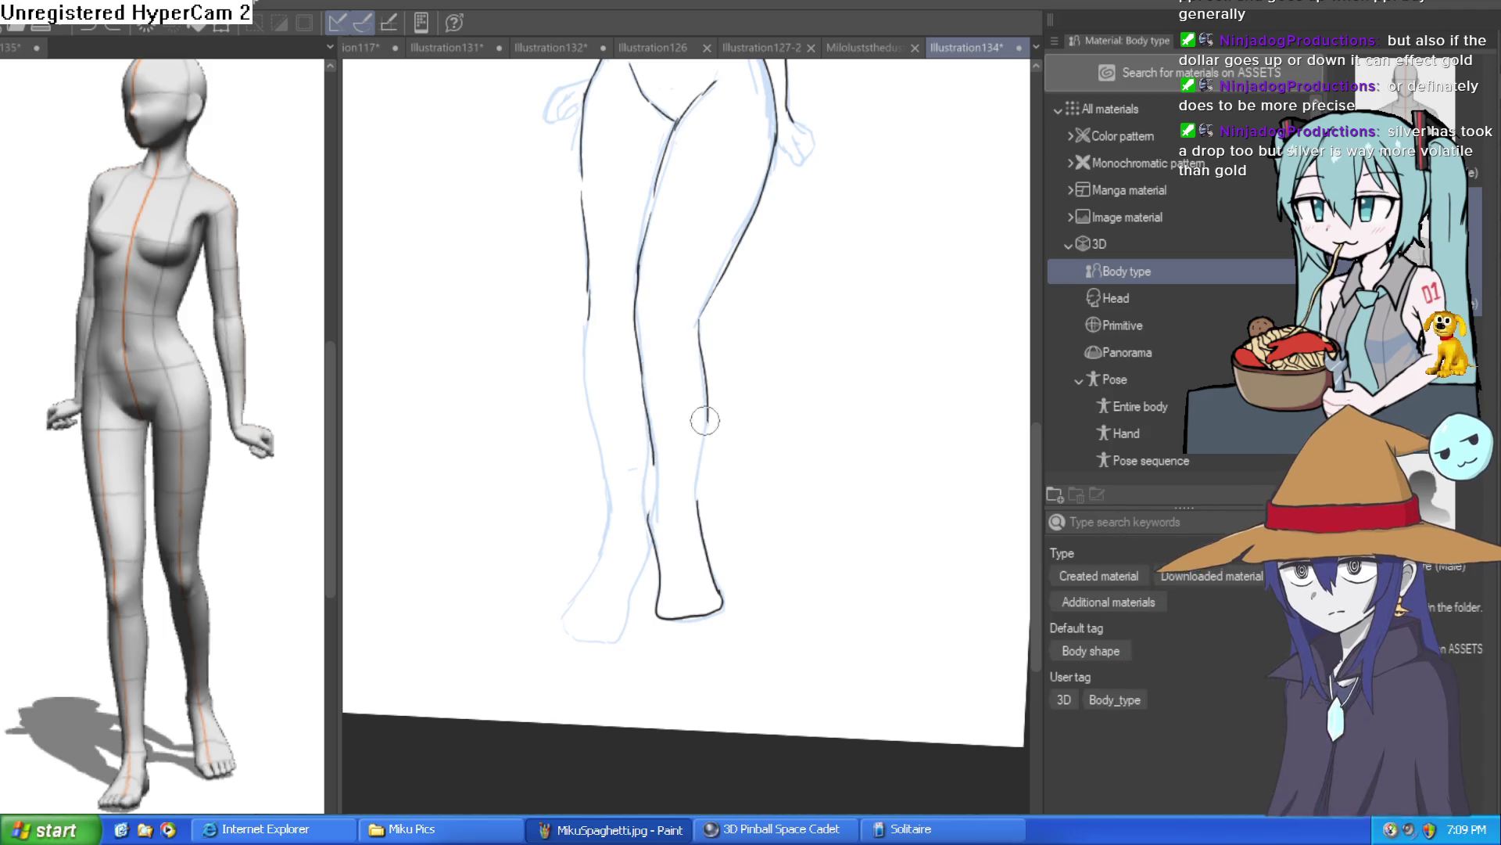
{"action": "key", "text": "ctrl+z"}
{"action": "key", "text": "ctrl+z"}
{"action": "key", "text": "ctrl+z"}
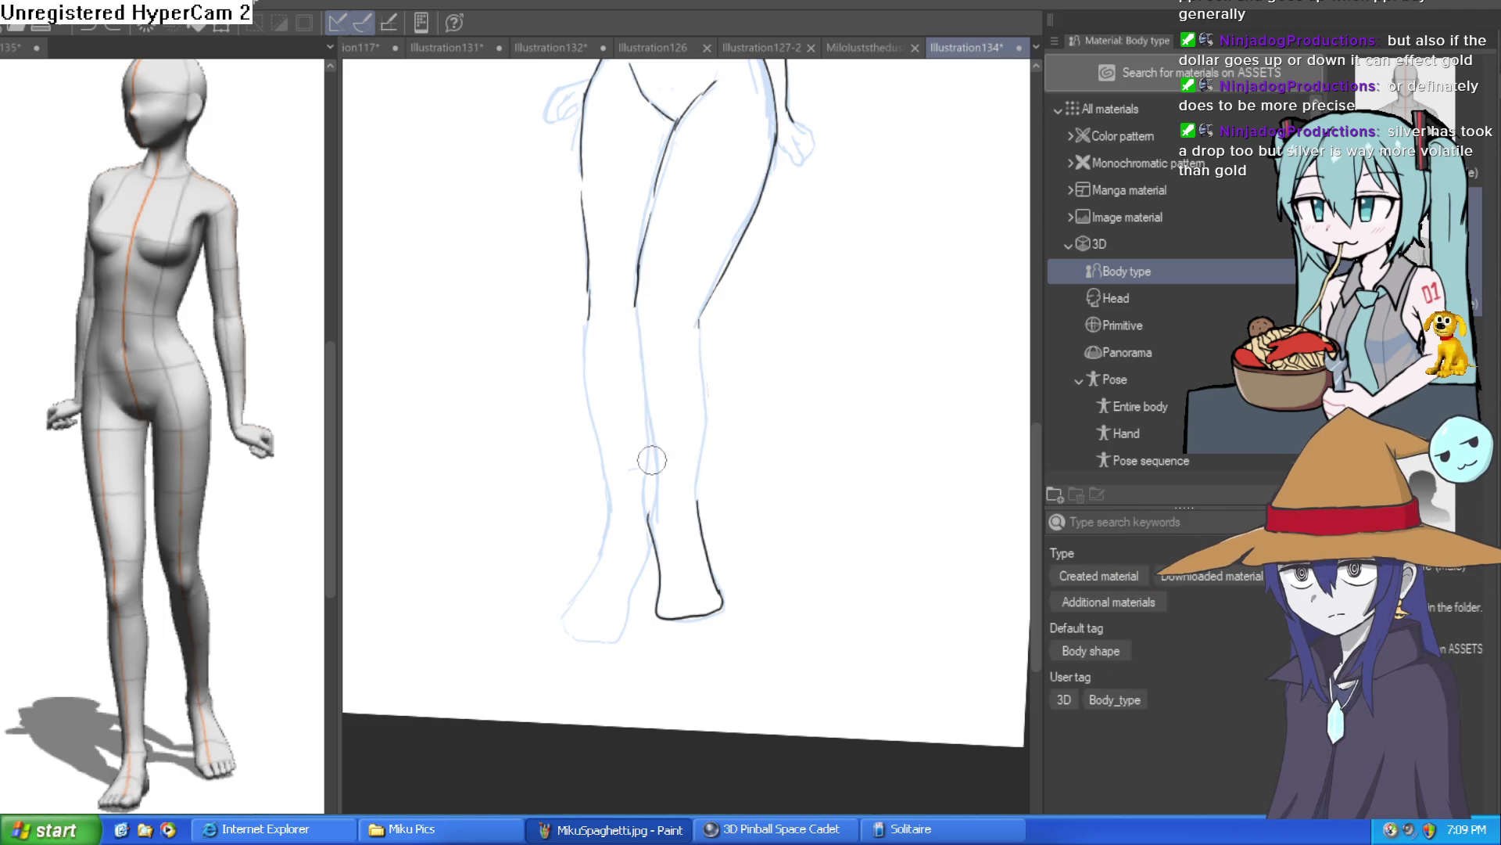
{"action": "key", "text": "ctrl+z"}
{"action": "key", "text": "ctrl+z"}
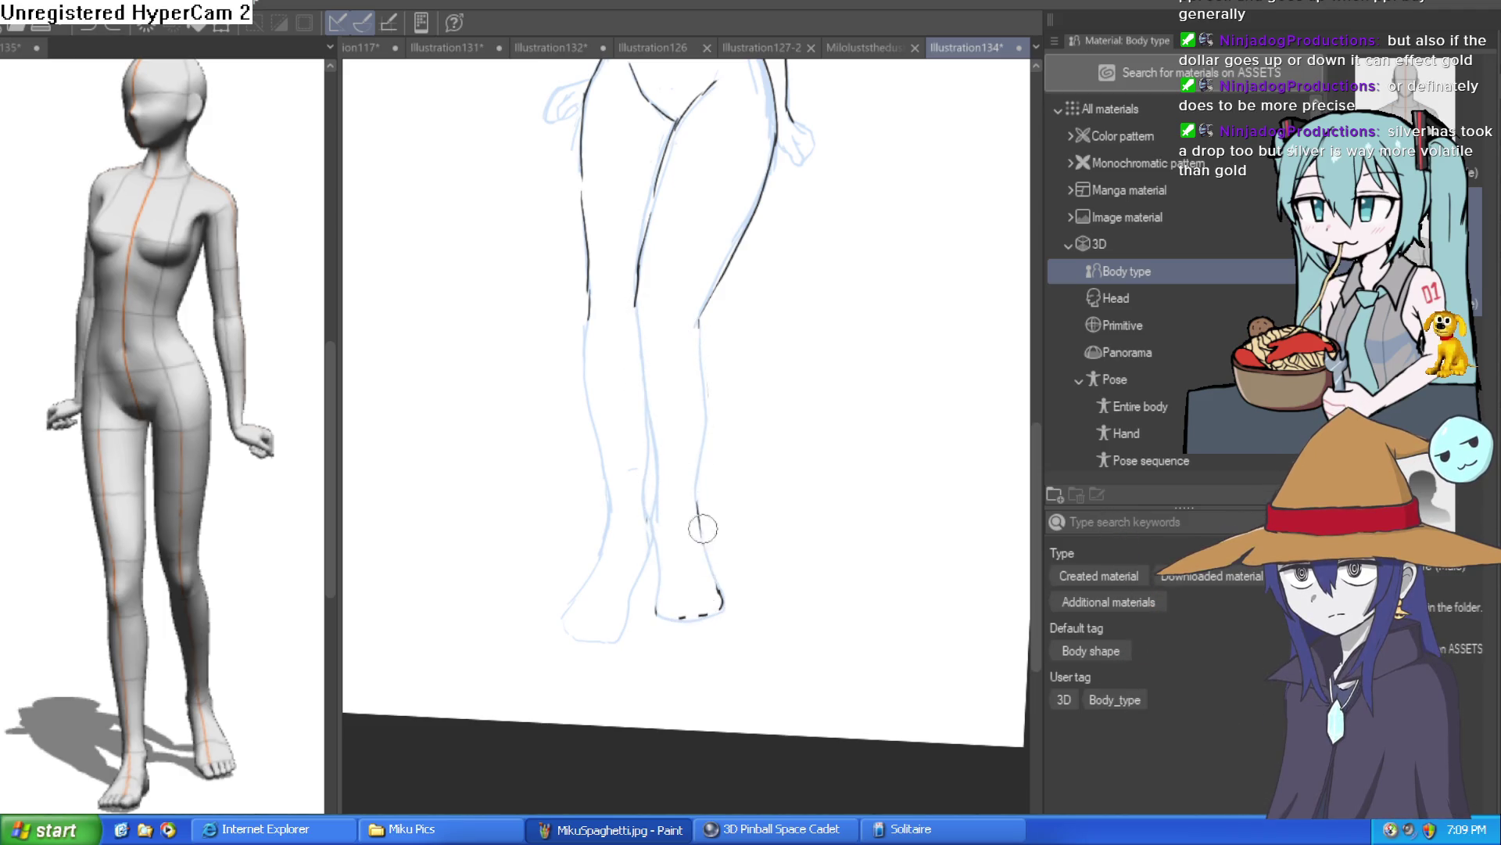
{"action": "key", "text": "ctrl+z"}
{"action": "left_click_drag", "start_coordinate": [755, 496], "coordinate": [720, 616]}
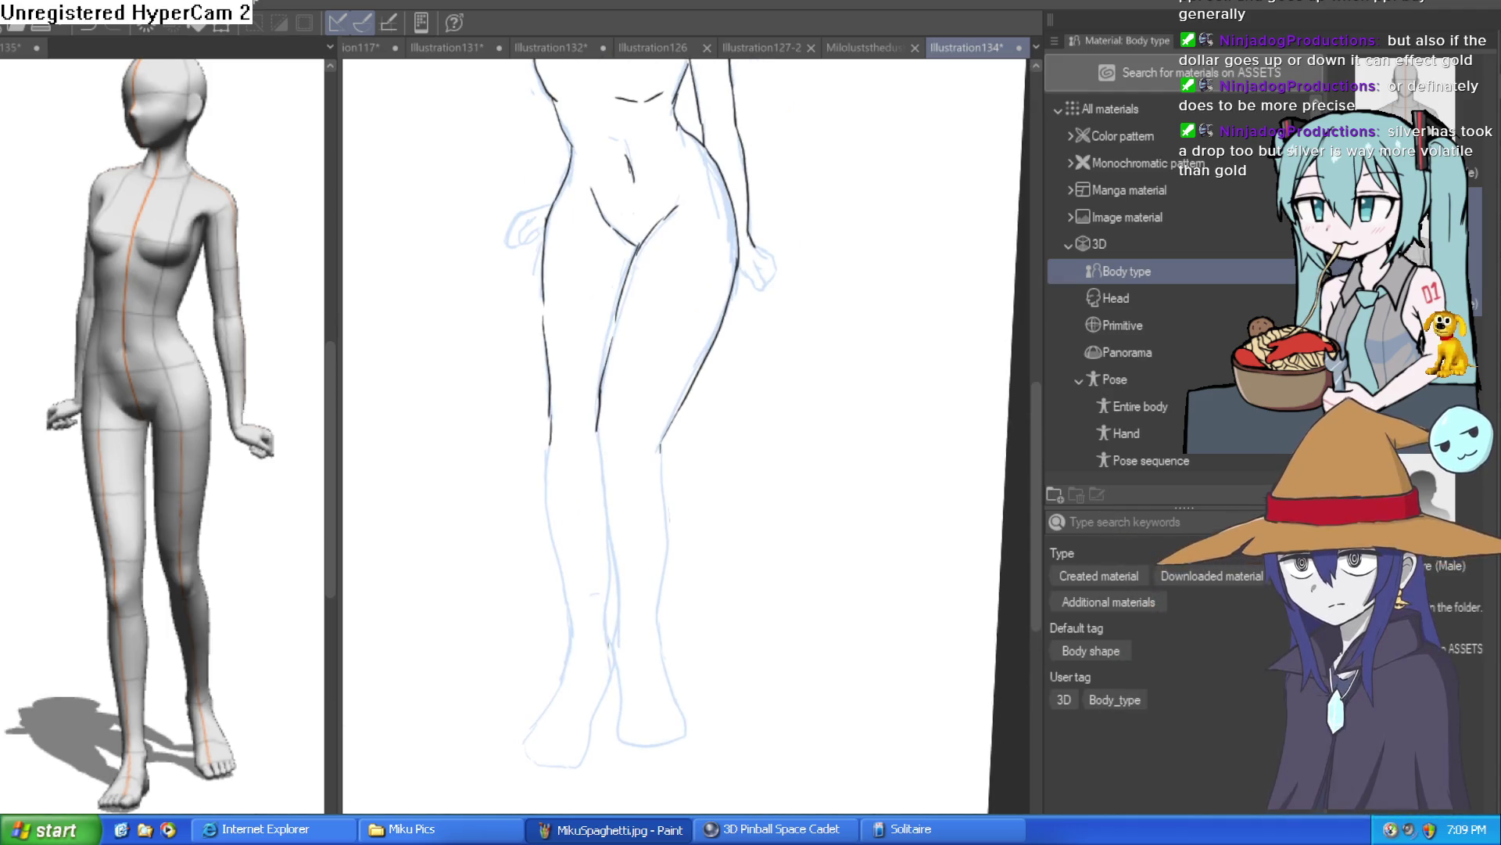
Step: Zoom in and redraw the inner leg line and the right leg's outer line
{"action": "left_click", "coordinate": [695, 405]}
{"action": "left_click_drag", "start_coordinate": [695, 405], "coordinate": [744, 277]}
{"action": "left_click_drag", "start_coordinate": [557, 248], "coordinate": [589, 592]}
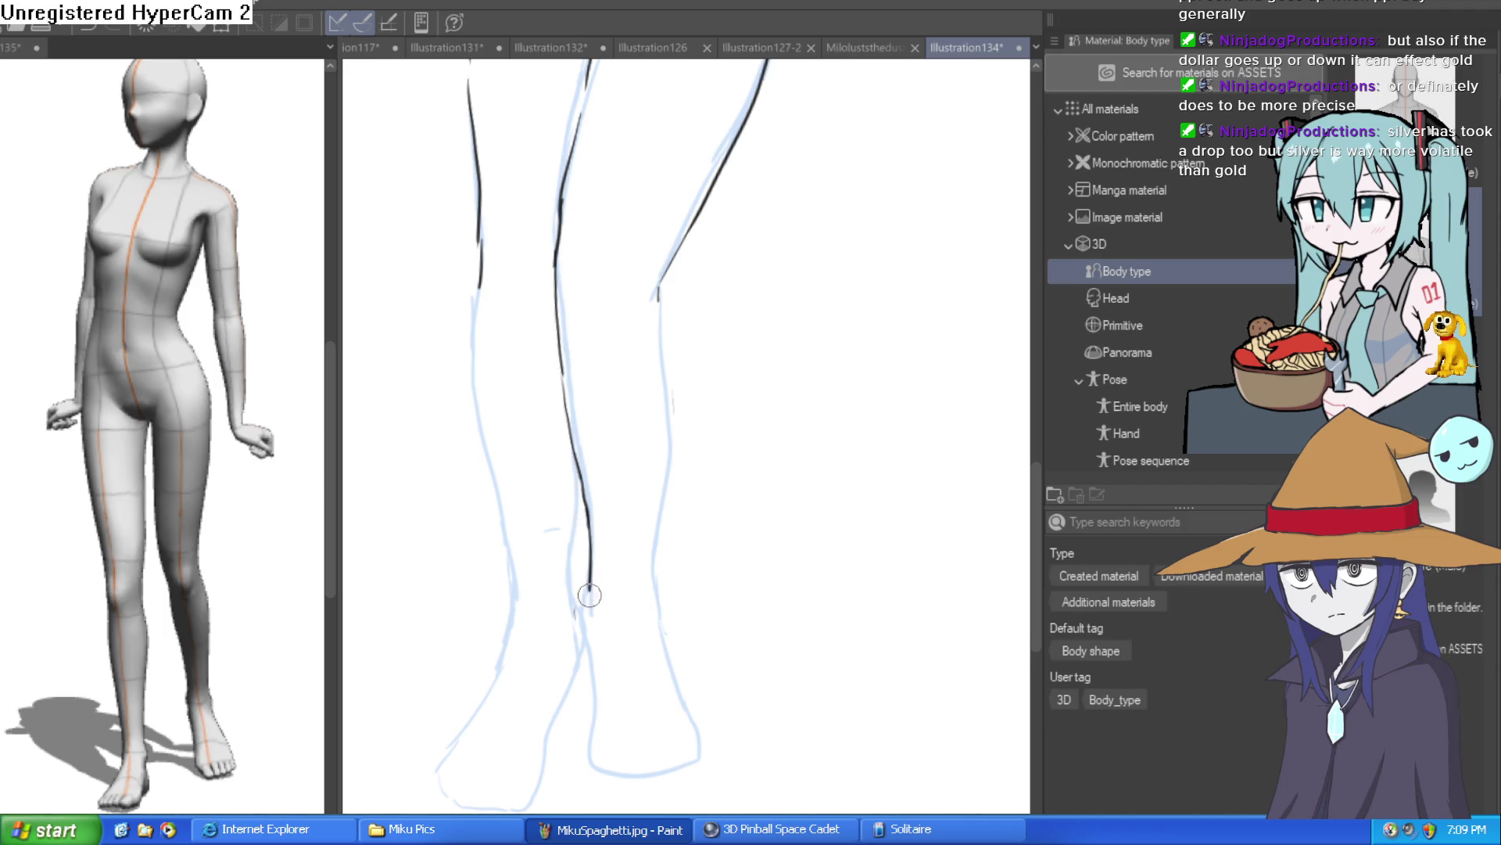
{"action": "mouse_move", "coordinate": [659, 286]}
{"action": "left_mouse_down"}
{"action": "mouse_move", "coordinate": [657, 574]}
{"action": "mouse_move", "coordinate": [591, 640]}
{"action": "mouse_move", "coordinate": [583, 739]}
{"action": "mouse_move", "coordinate": [629, 778]}
{"action": "mouse_move", "coordinate": [702, 739]}
{"action": "mouse_move", "coordinate": [662, 624]}
{"action": "mouse_move", "coordinate": [588, 579]}
{"action": "left_mouse_up"}
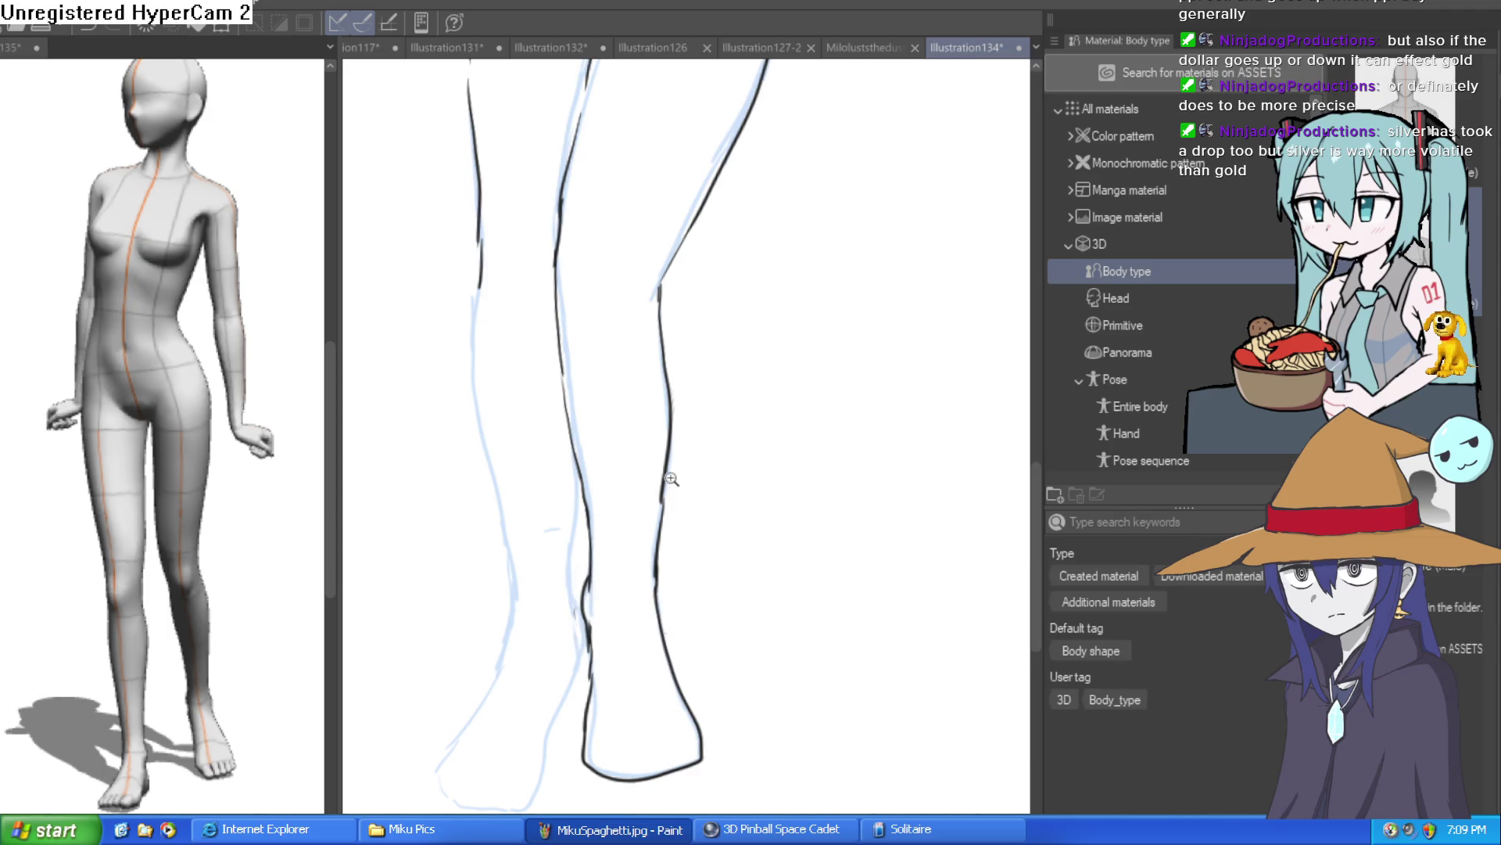
{"action": "scroll", "coordinate": [757, 570], "scroll_direction": "down", "scroll_amount": 3}
{"action": "mouse_move", "coordinate": [758, 571]}
{"action": "left_mouse_down"}
{"action": "mouse_move", "coordinate": [758, 625]}
{"action": "mouse_move", "coordinate": [740, 460]}
{"action": "left_mouse_up"}
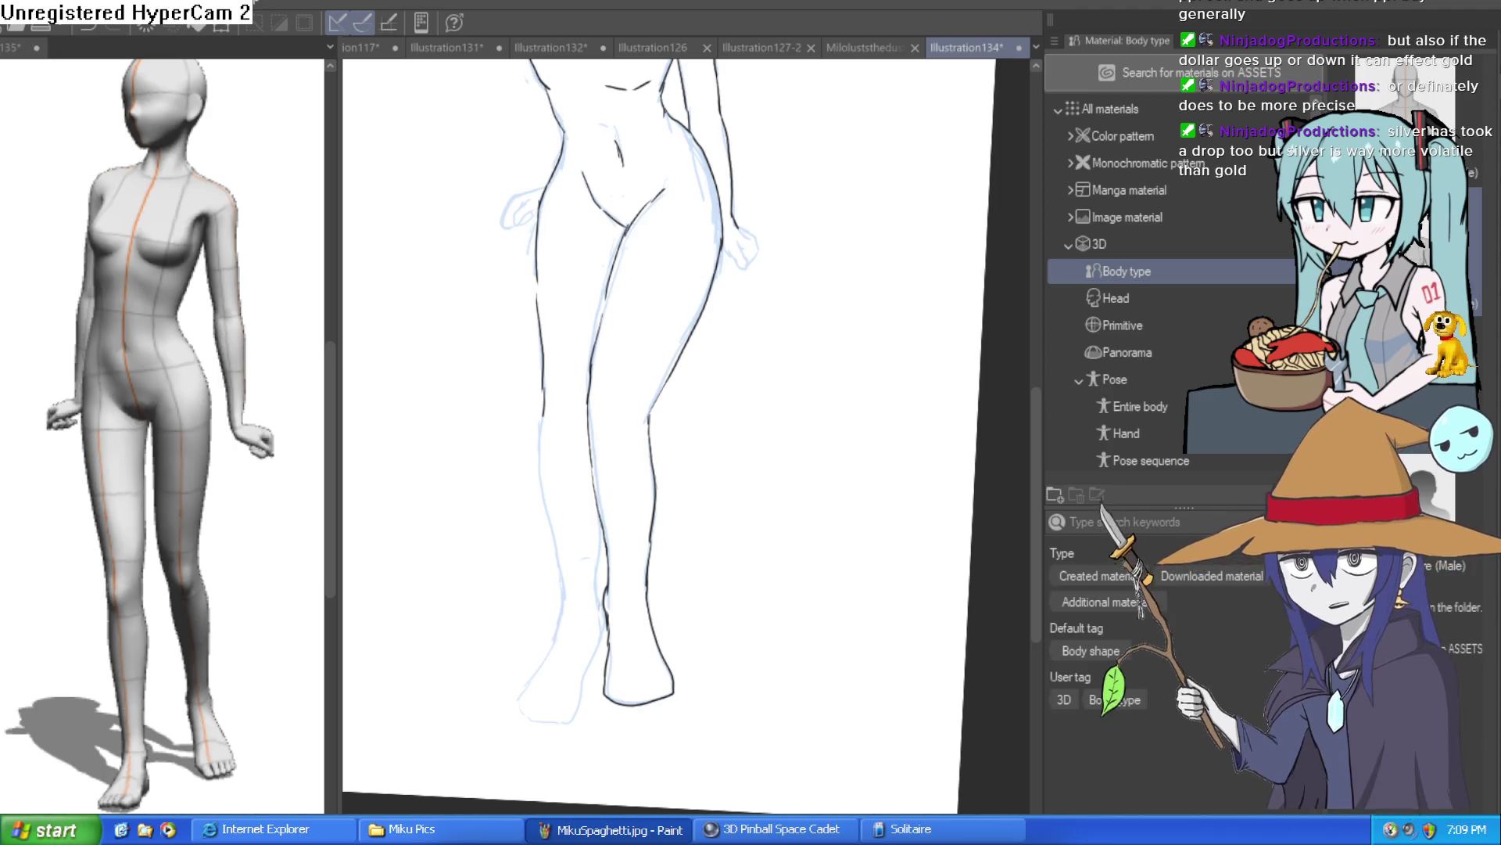
Step: Cycle through the open canvases (Illustration127-2, 132, 131, 117, 136, 137), ending on Illustration109-33
{"action": "left_click", "coordinate": [864, 48]}
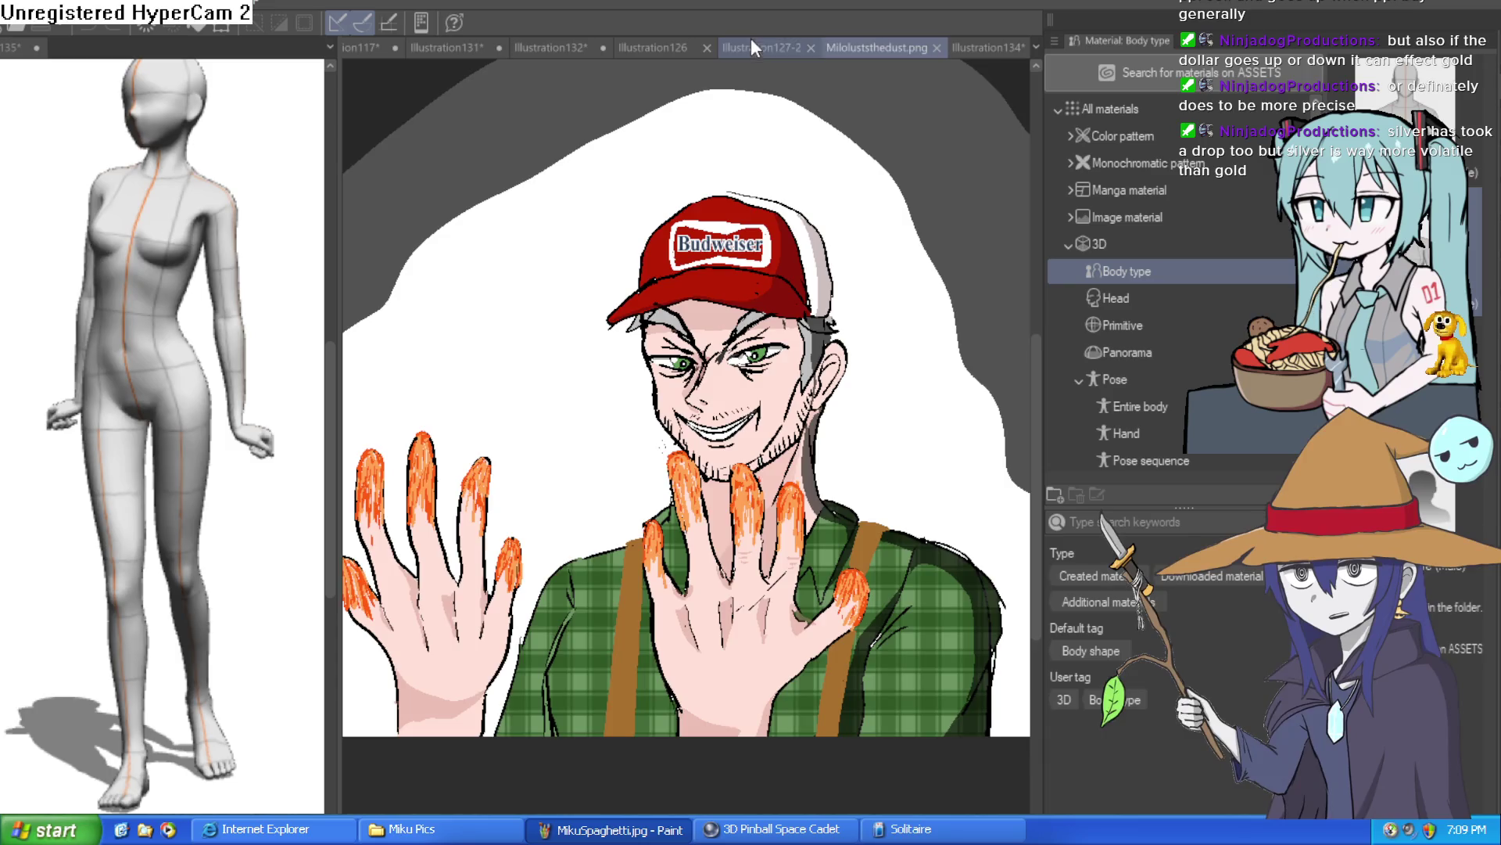
{"action": "left_click", "coordinate": [752, 45]}
{"action": "left_click", "coordinate": [552, 48]}
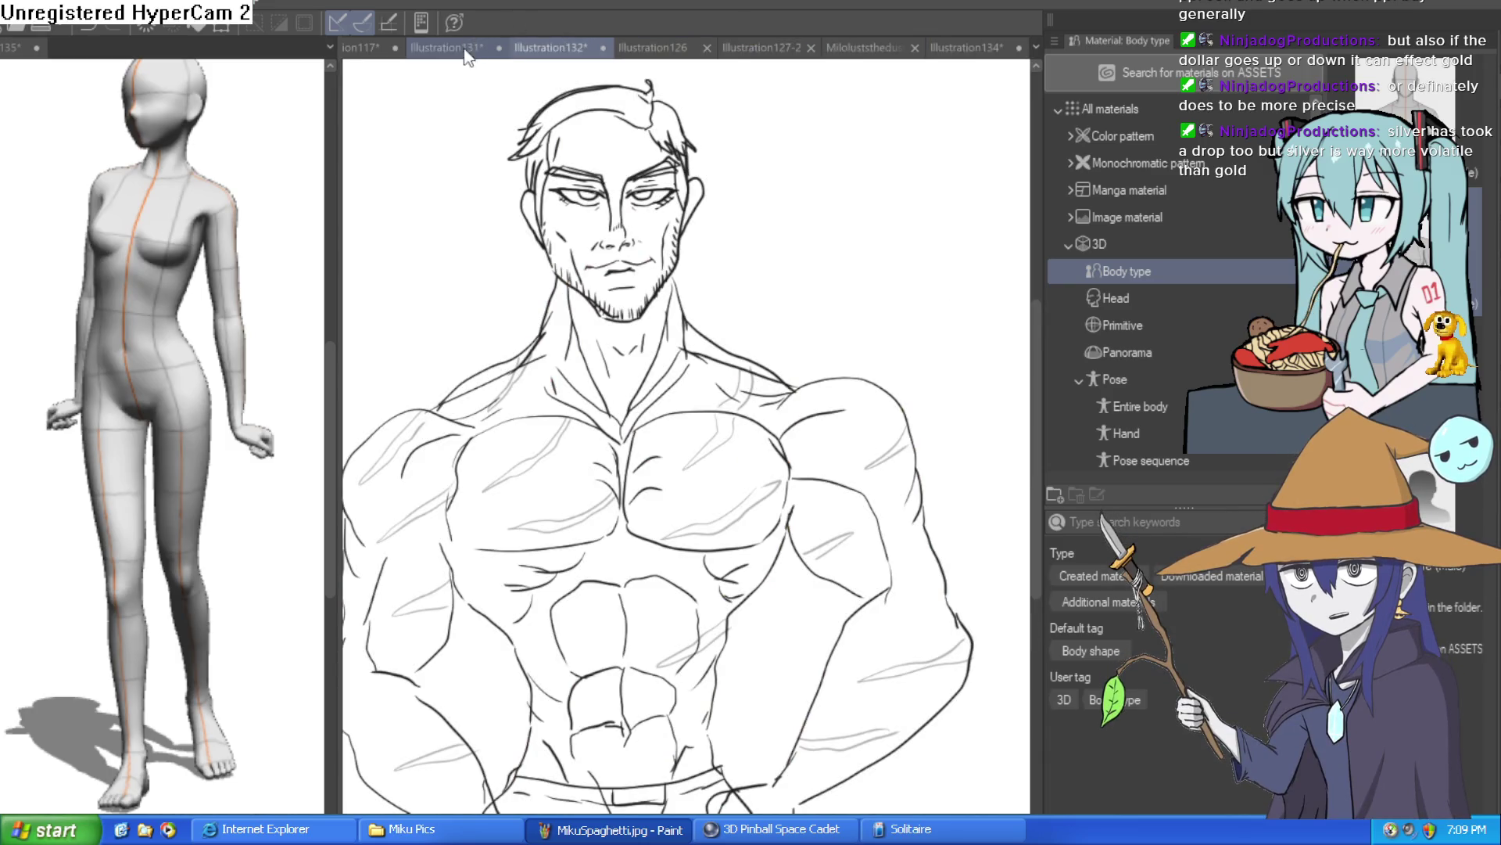
{"action": "left_click", "coordinate": [422, 48]}
{"action": "left_click", "coordinate": [373, 47]}
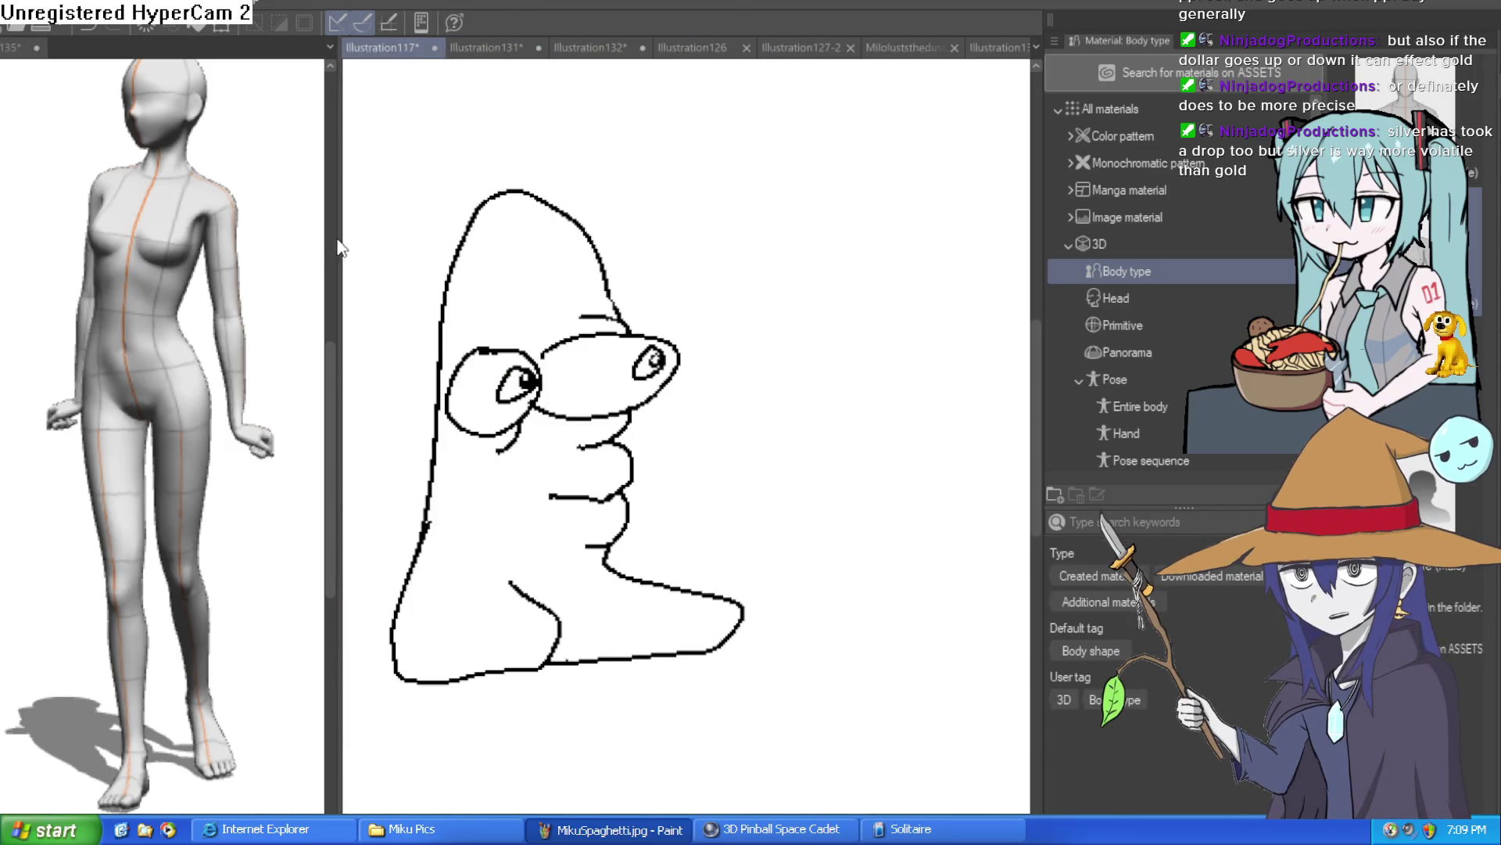
{"action": "left_click", "coordinate": [243, 47]}
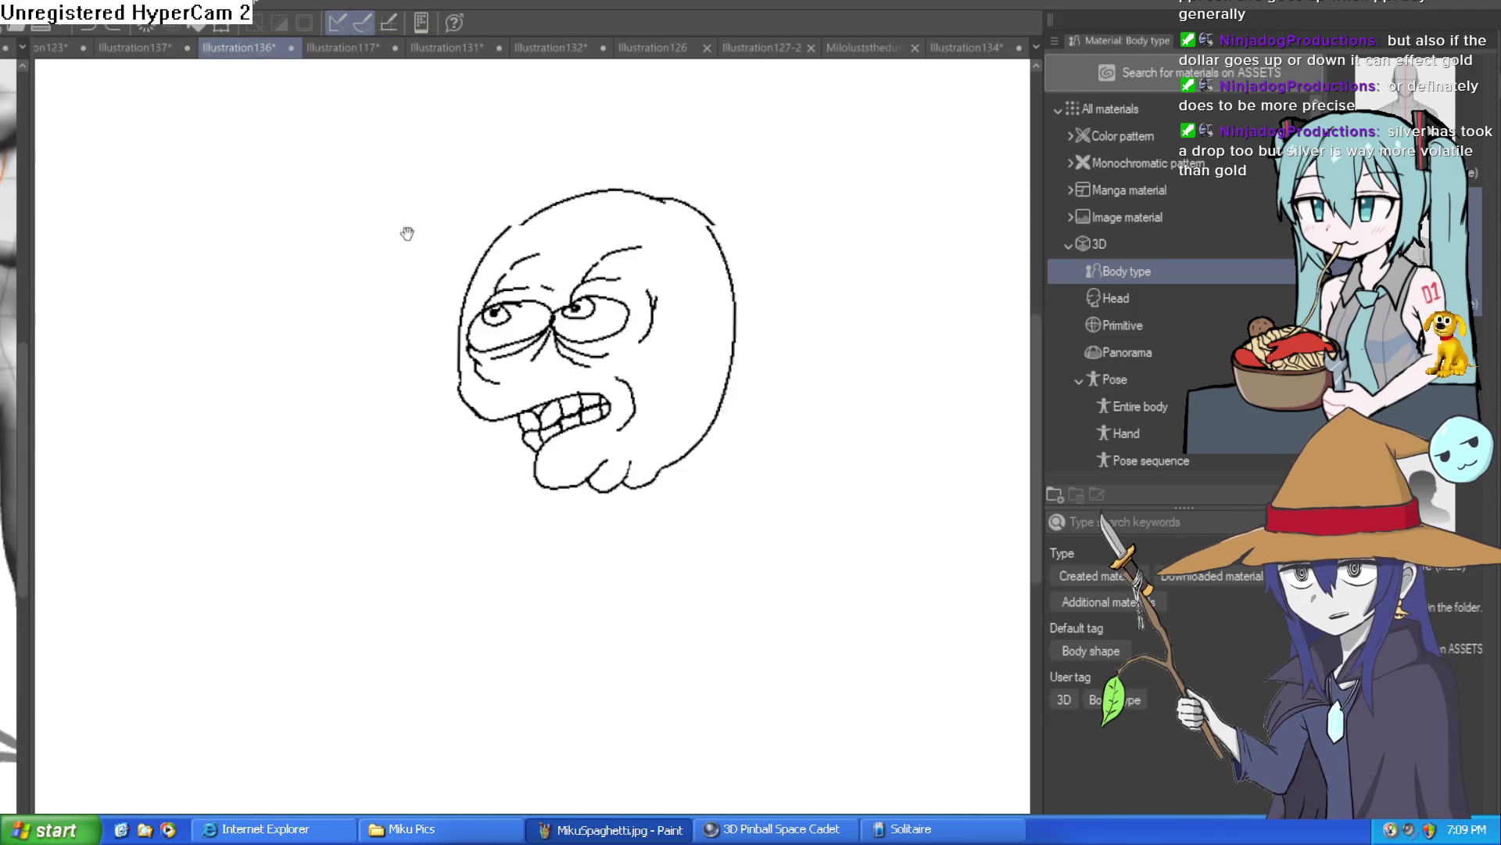
{"action": "left_click", "coordinate": [137, 51]}
{"action": "left_click", "coordinate": [78, 48]}
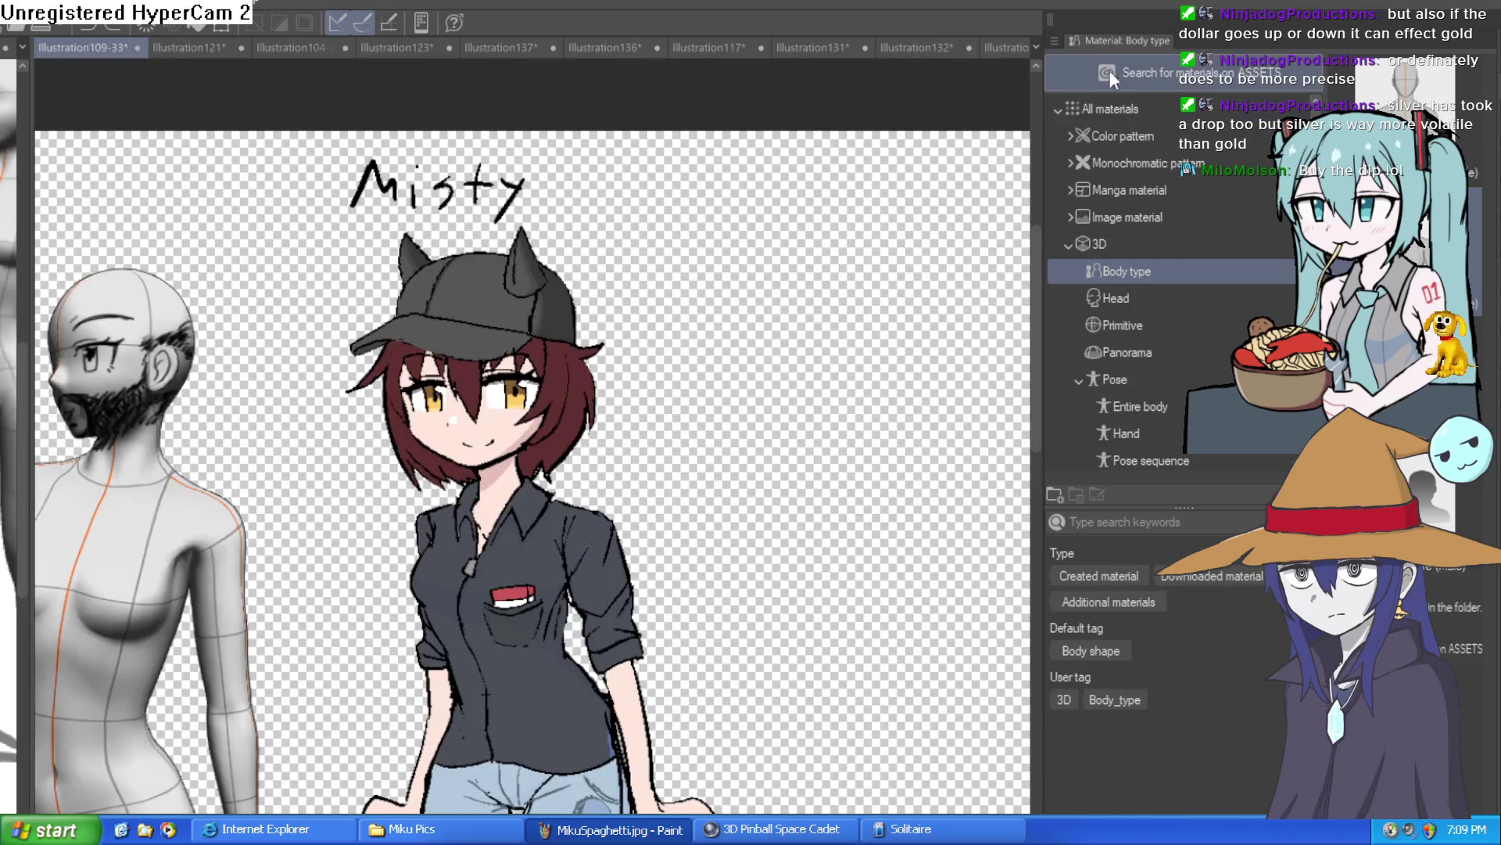
Step: Return from the Misty illustration to the Illustration134 canvas with the inked figure over the blue sketch
{"action": "scroll", "coordinate": [775, 373], "scroll_direction": "down", "scroll_amount": 3}
{"action": "scroll", "coordinate": [775, 373], "scroll_direction": "down", "scroll_amount": 2}
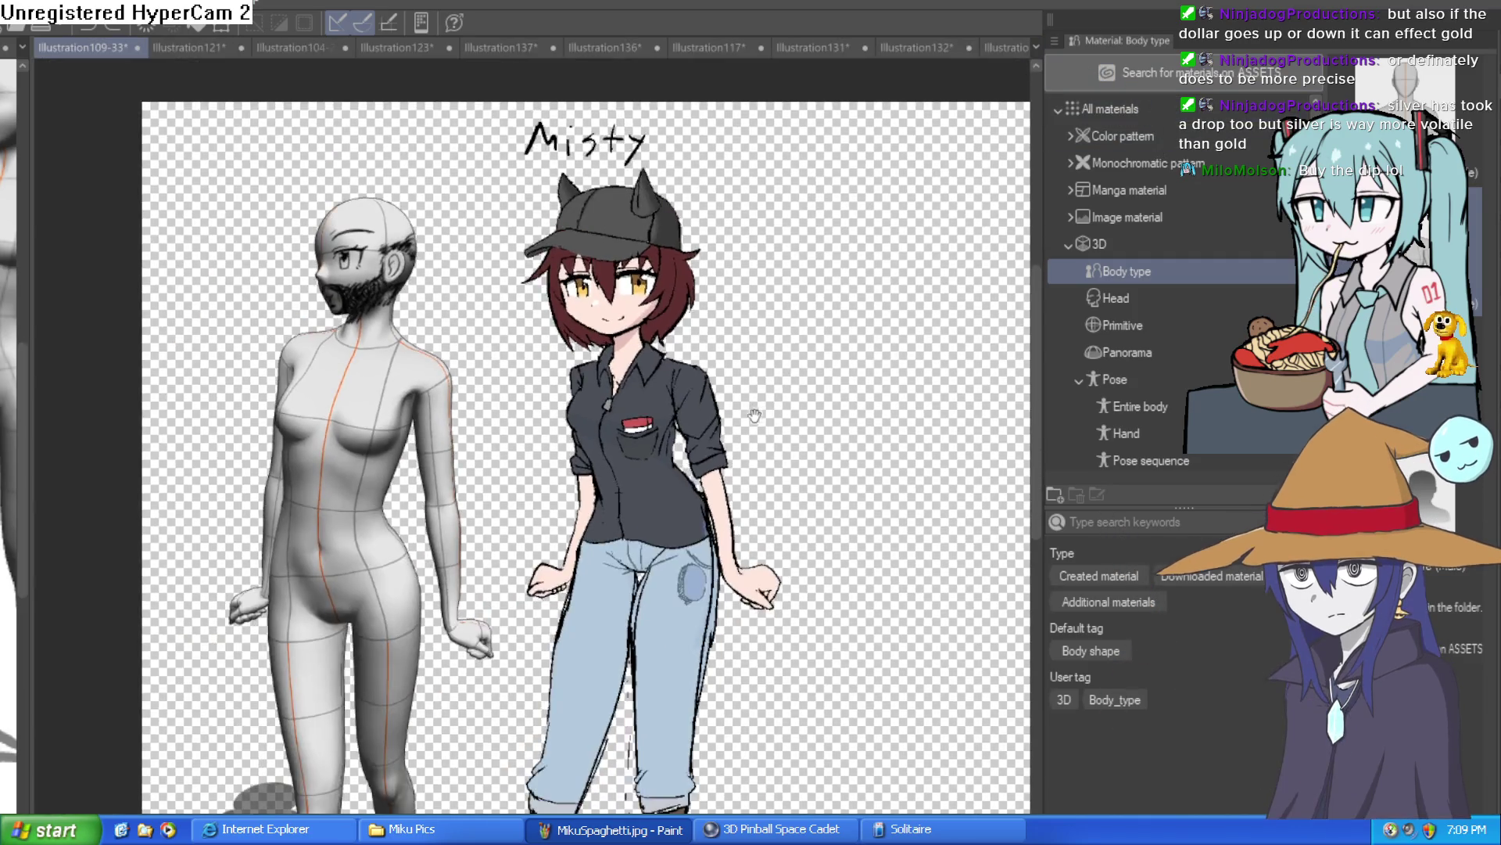
{"action": "scroll", "coordinate": [694, 360], "scroll_direction": "up", "scroll_amount": 4}
{"action": "scroll", "coordinate": [698, 373], "scroll_direction": "up", "scroll_amount": 4}
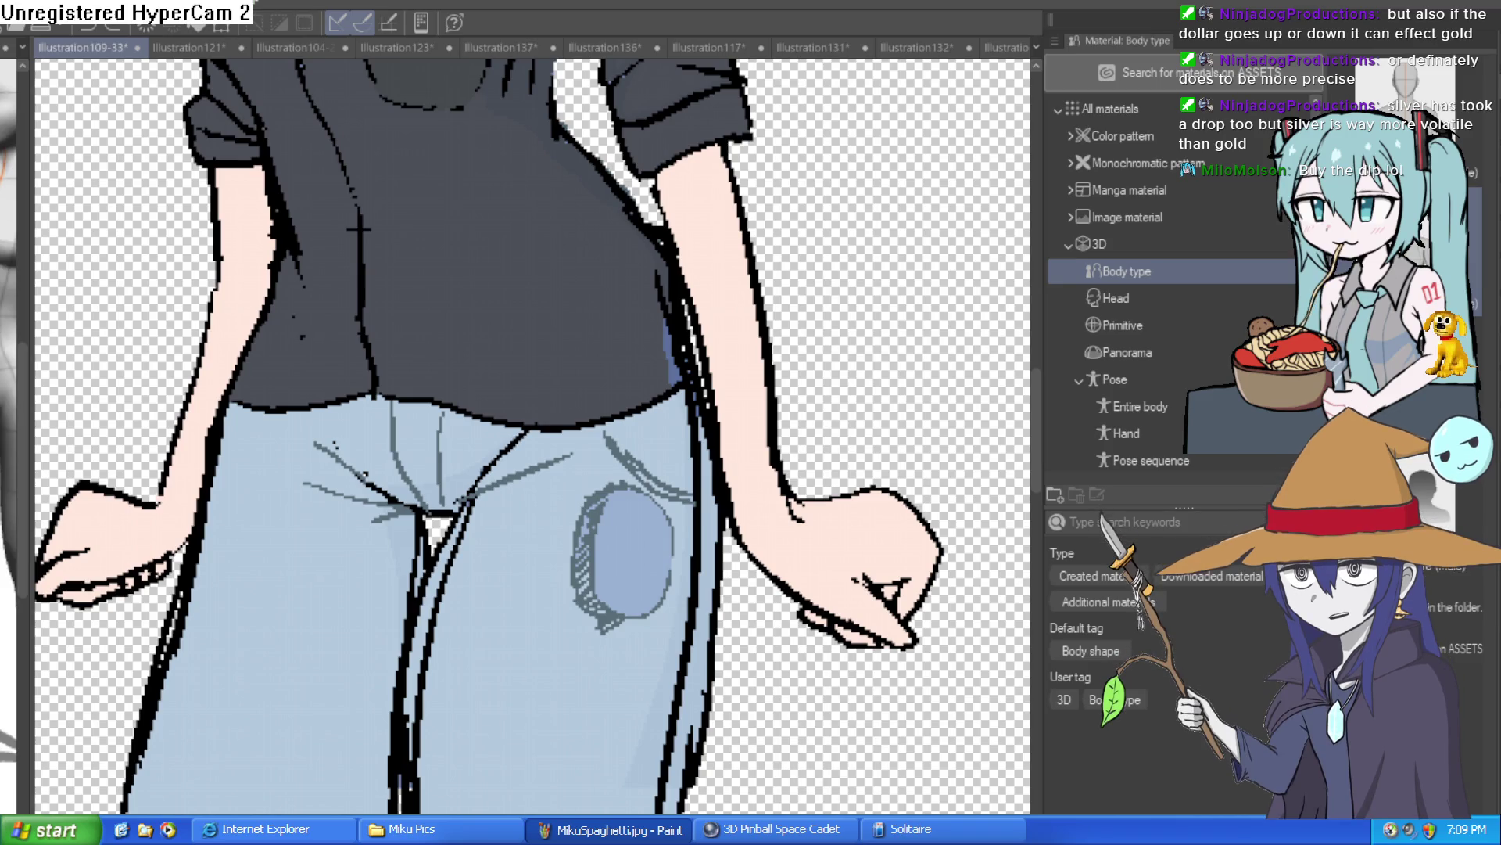
{"action": "scroll", "coordinate": [785, 286], "scroll_direction": "down", "scroll_amount": 5}
{"action": "scroll", "coordinate": [785, 286], "scroll_direction": "up", "scroll_amount": 2}
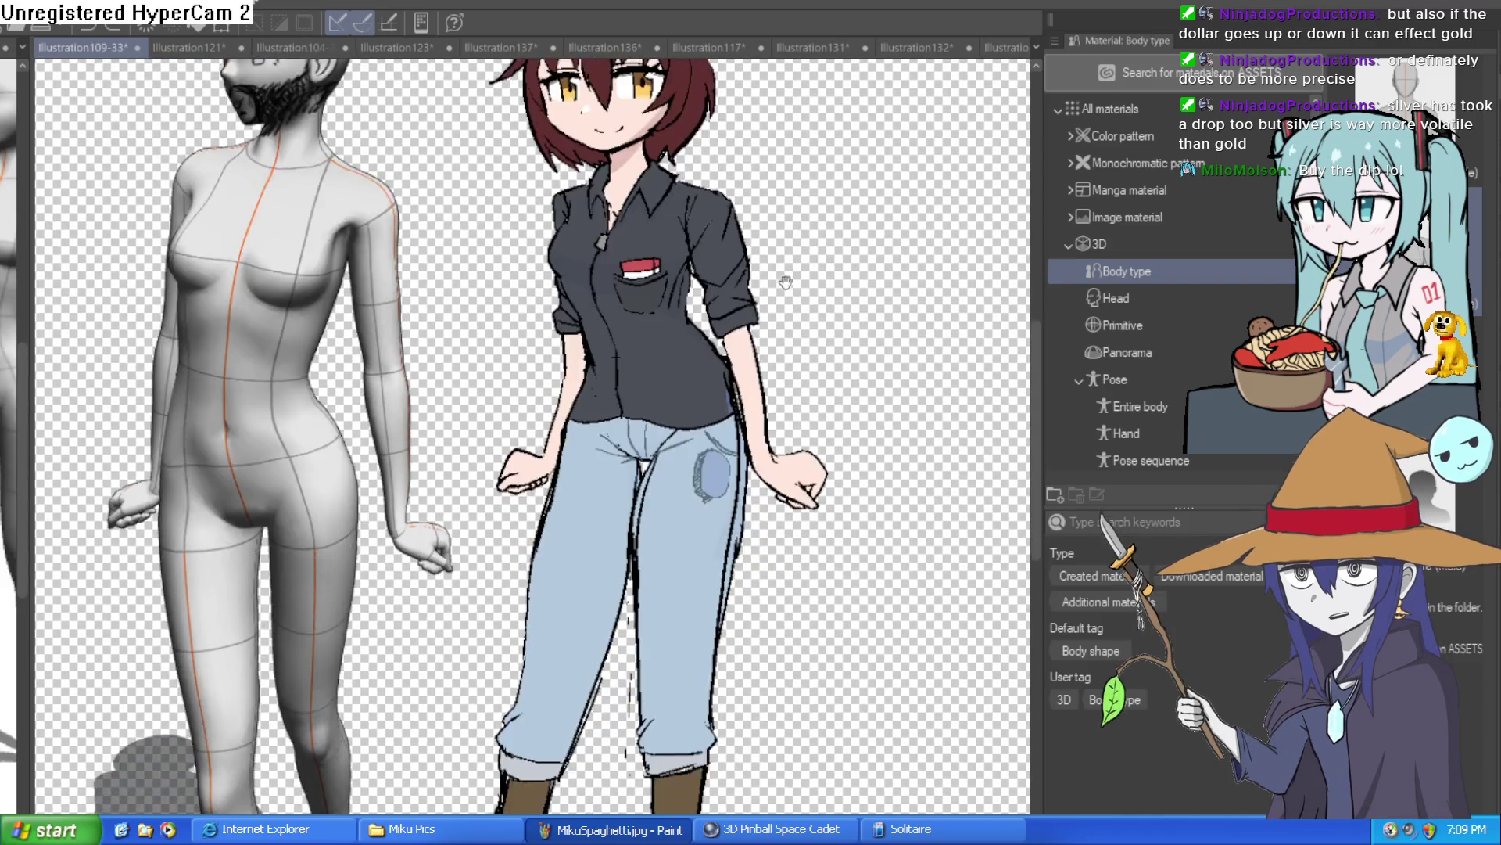
{"action": "scroll", "coordinate": [785, 287], "scroll_direction": "down", "scroll_amount": 3}
{"action": "scroll", "coordinate": [786, 290], "scroll_direction": "up", "scroll_amount": 1}
{"action": "scroll", "coordinate": [788, 294], "scroll_direction": "up", "scroll_amount": 1}
{"action": "scroll", "coordinate": [789, 294], "scroll_direction": "down", "scroll_amount": 1}
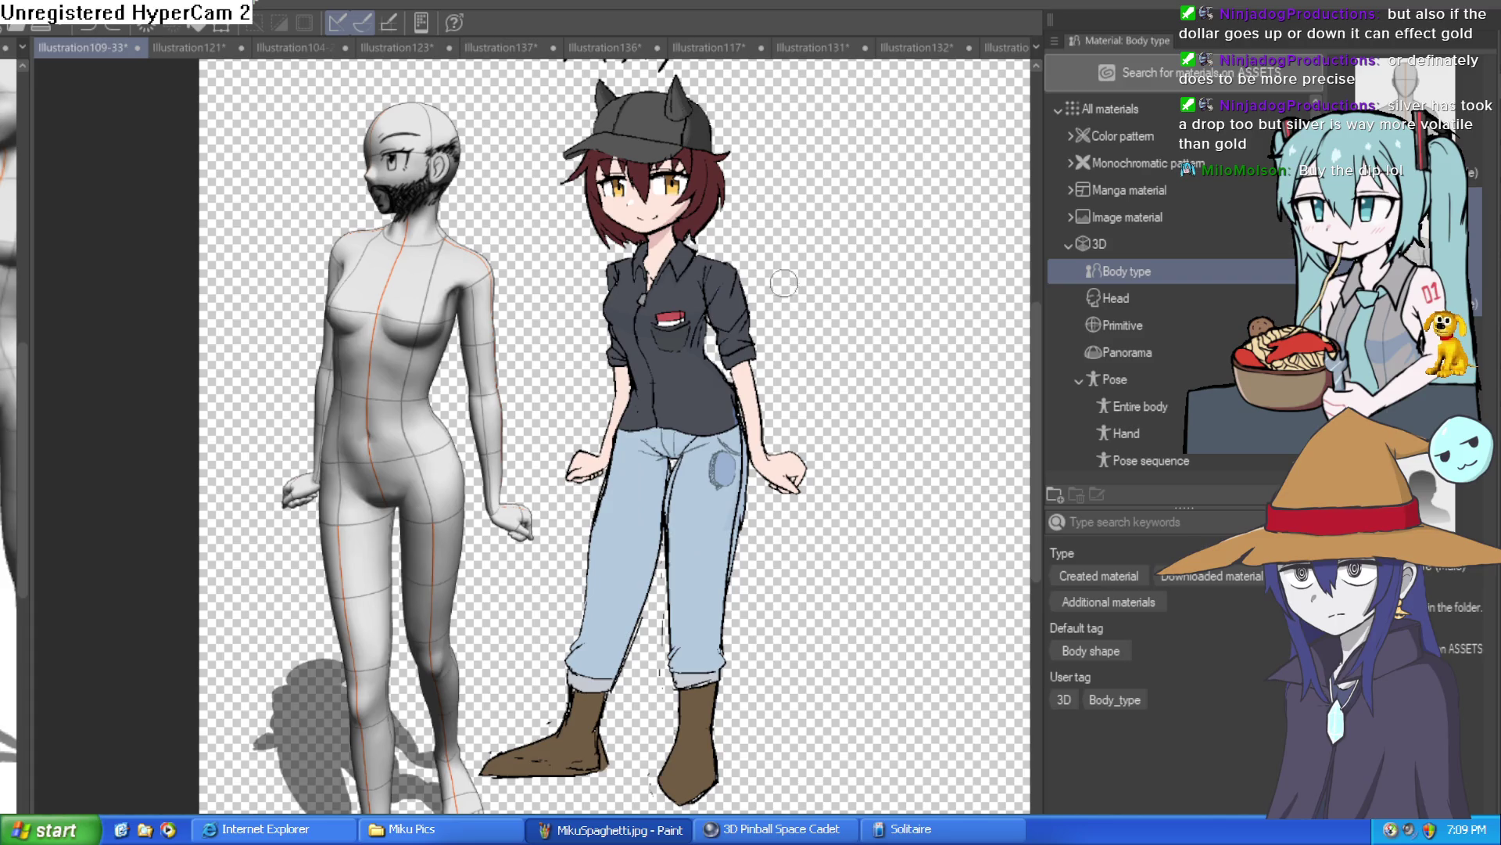
{"action": "scroll", "coordinate": [836, 389], "scroll_direction": "up", "scroll_amount": 3}
{"action": "scroll", "coordinate": [836, 389], "scroll_direction": "down", "scroll_amount": 2}
{"action": "scroll", "coordinate": [836, 389], "scroll_direction": "down", "scroll_amount": 2}
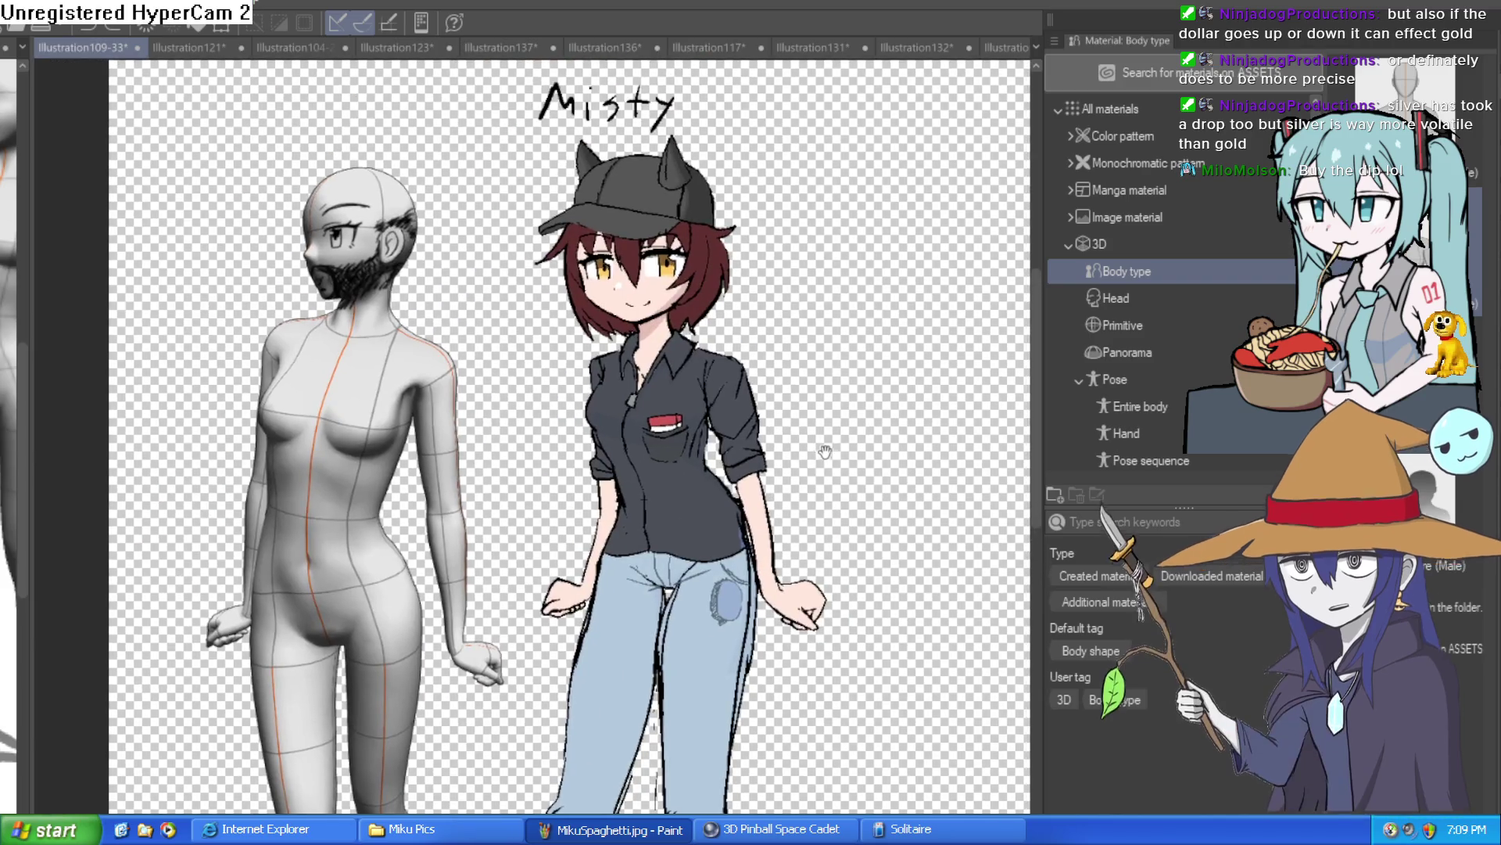
{"action": "scroll", "coordinate": [822, 438], "scroll_direction": "down", "scroll_amount": 1}
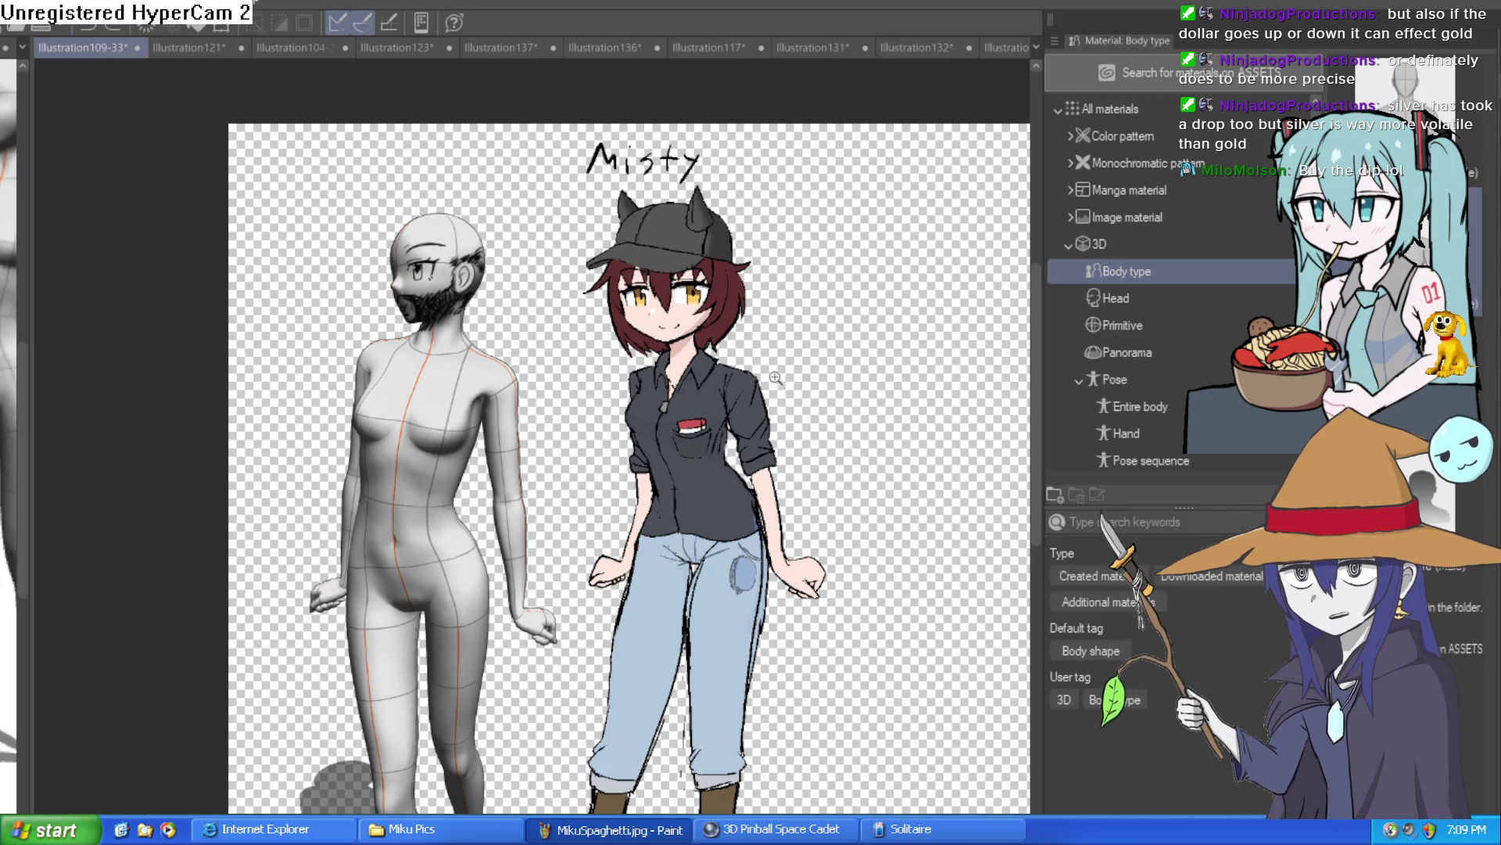
{"action": "left_click", "coordinate": [991, 49]}
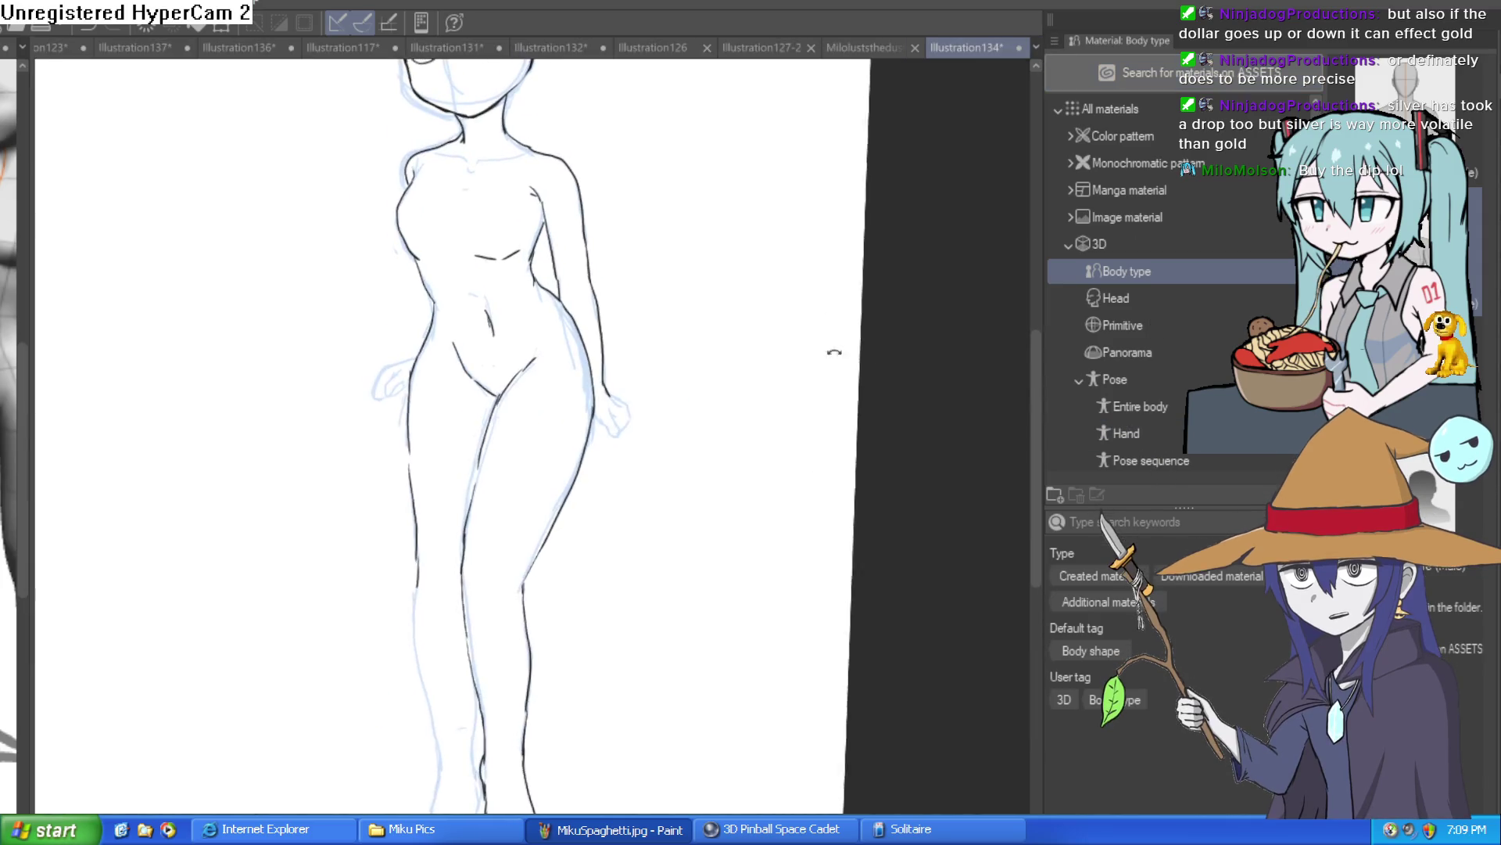
Step: Tilt and zoom the view, then trace the figure's right hand outline in black ink
{"action": "left_click_drag", "start_coordinate": [825, 328], "coordinate": [829, 359]}
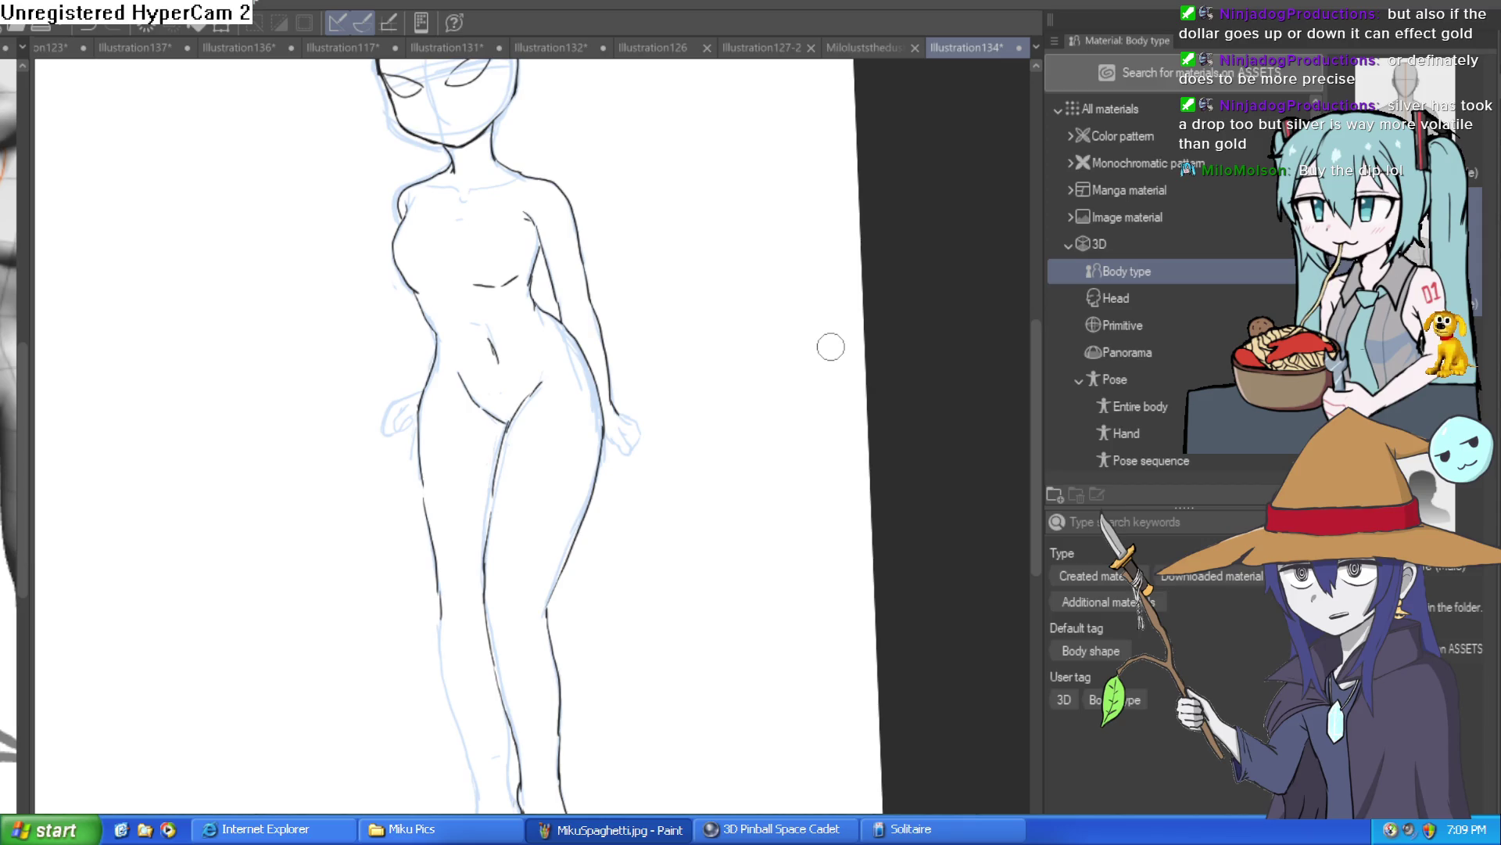
{"action": "scroll", "coordinate": [704, 420], "scroll_direction": "up", "scroll_amount": 1}
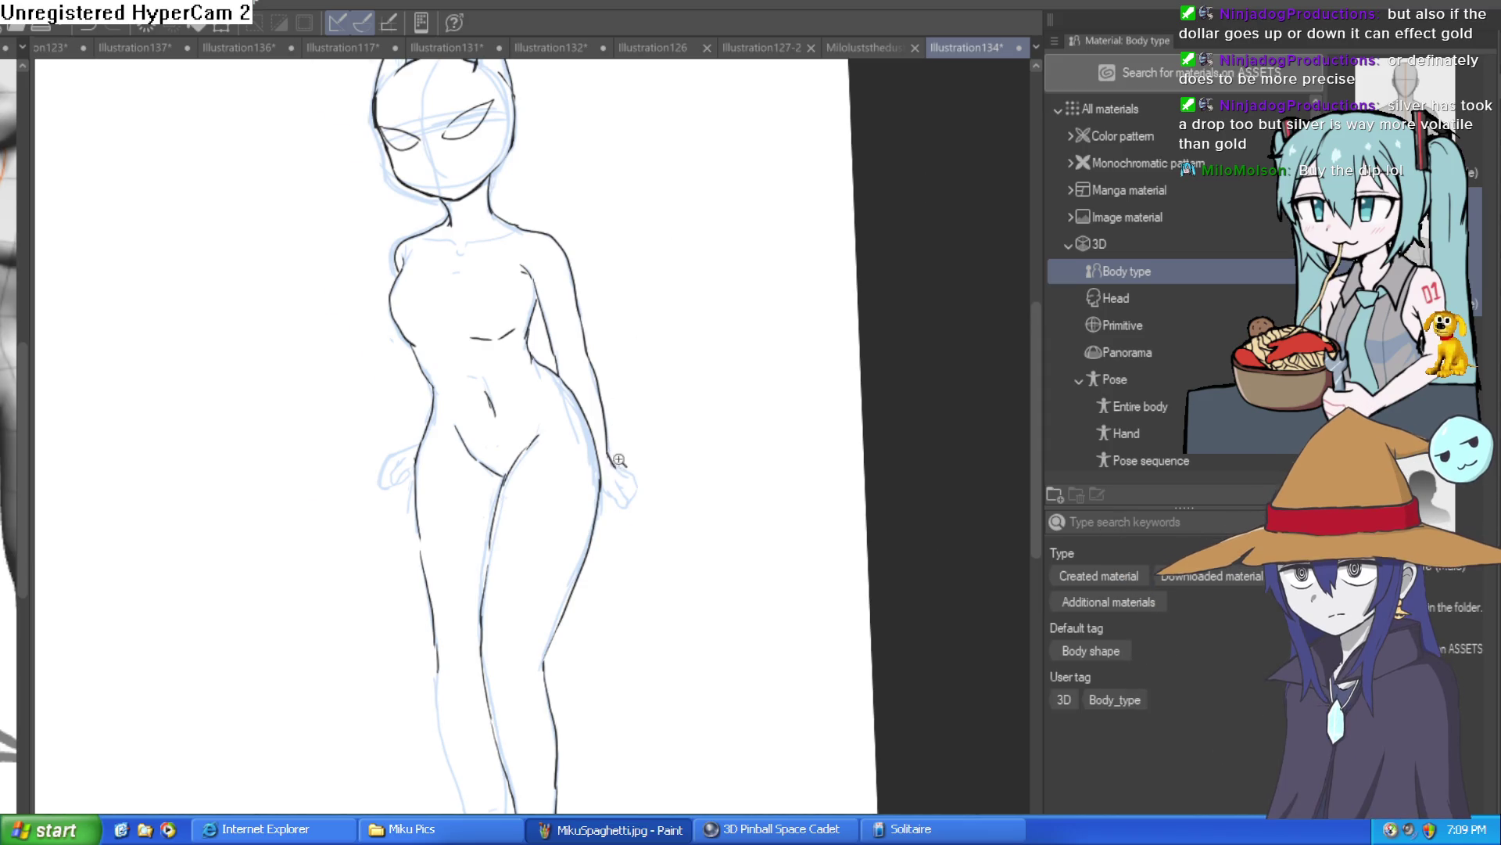
{"action": "scroll", "coordinate": [617, 457], "scroll_direction": "up", "scroll_amount": 4}
{"action": "mouse_move", "coordinate": [617, 418]}
{"action": "left_mouse_down"}
{"action": "mouse_move", "coordinate": [657, 415]}
{"action": "mouse_move", "coordinate": [650, 435]}
{"action": "mouse_move", "coordinate": [697, 499]}
{"action": "mouse_move", "coordinate": [667, 573]}
{"action": "left_mouse_up"}
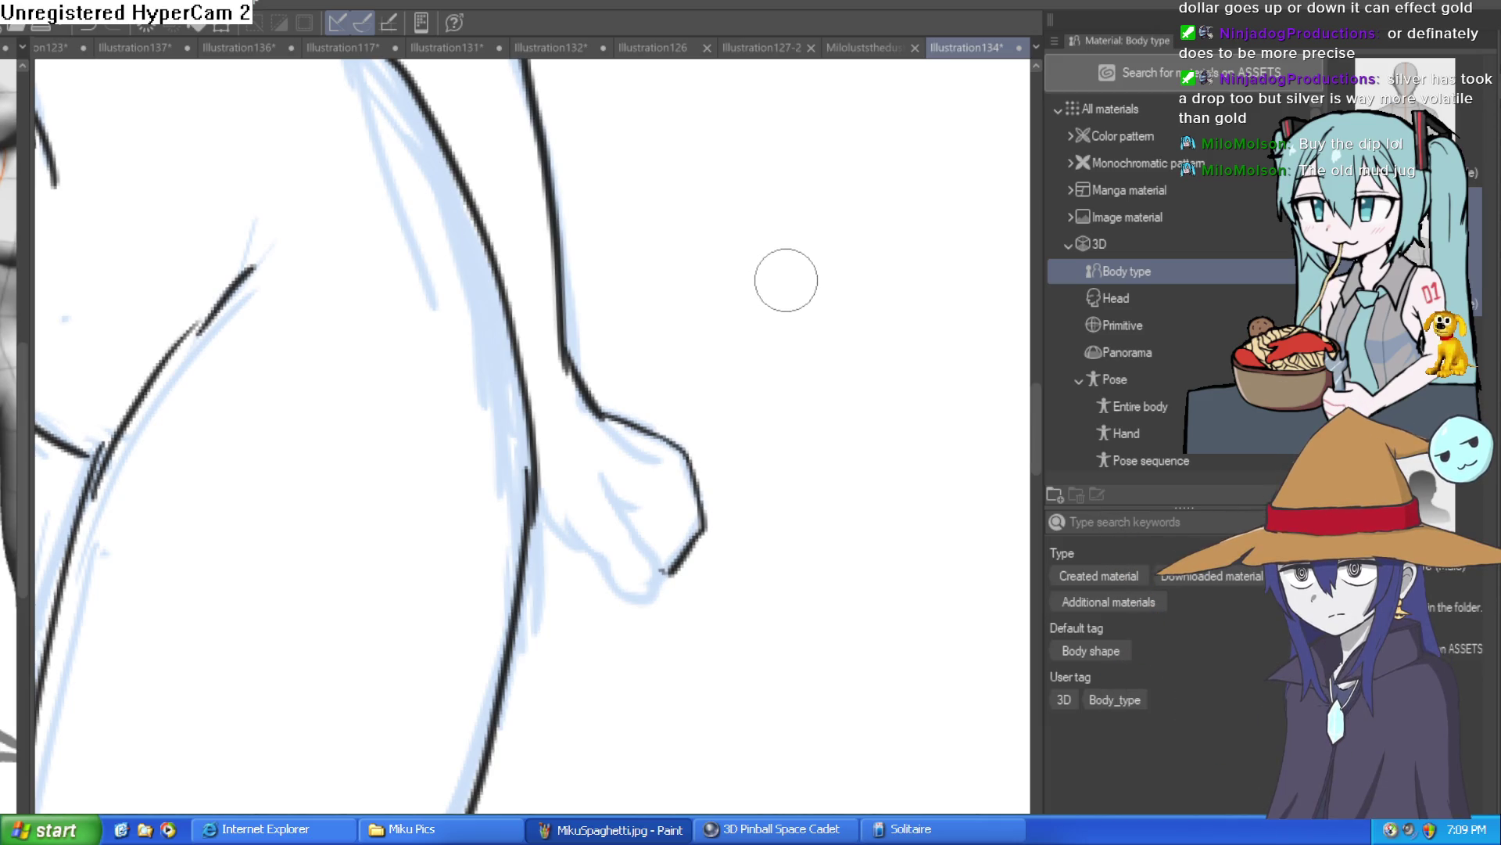
Step: Ink the side, lower contour and a knuckle detail line of the clenched fist
{"action": "left_click_drag", "start_coordinate": [708, 445], "coordinate": [716, 291]}
{"action": "mouse_move", "coordinate": [609, 313]}
{"action": "left_mouse_down"}
{"action": "mouse_move", "coordinate": [670, 393]}
{"action": "mouse_move", "coordinate": [658, 437]}
{"action": "mouse_move", "coordinate": [551, 348]}
{"action": "left_mouse_up"}
{"action": "left_click_drag", "start_coordinate": [620, 259], "coordinate": [643, 281]}
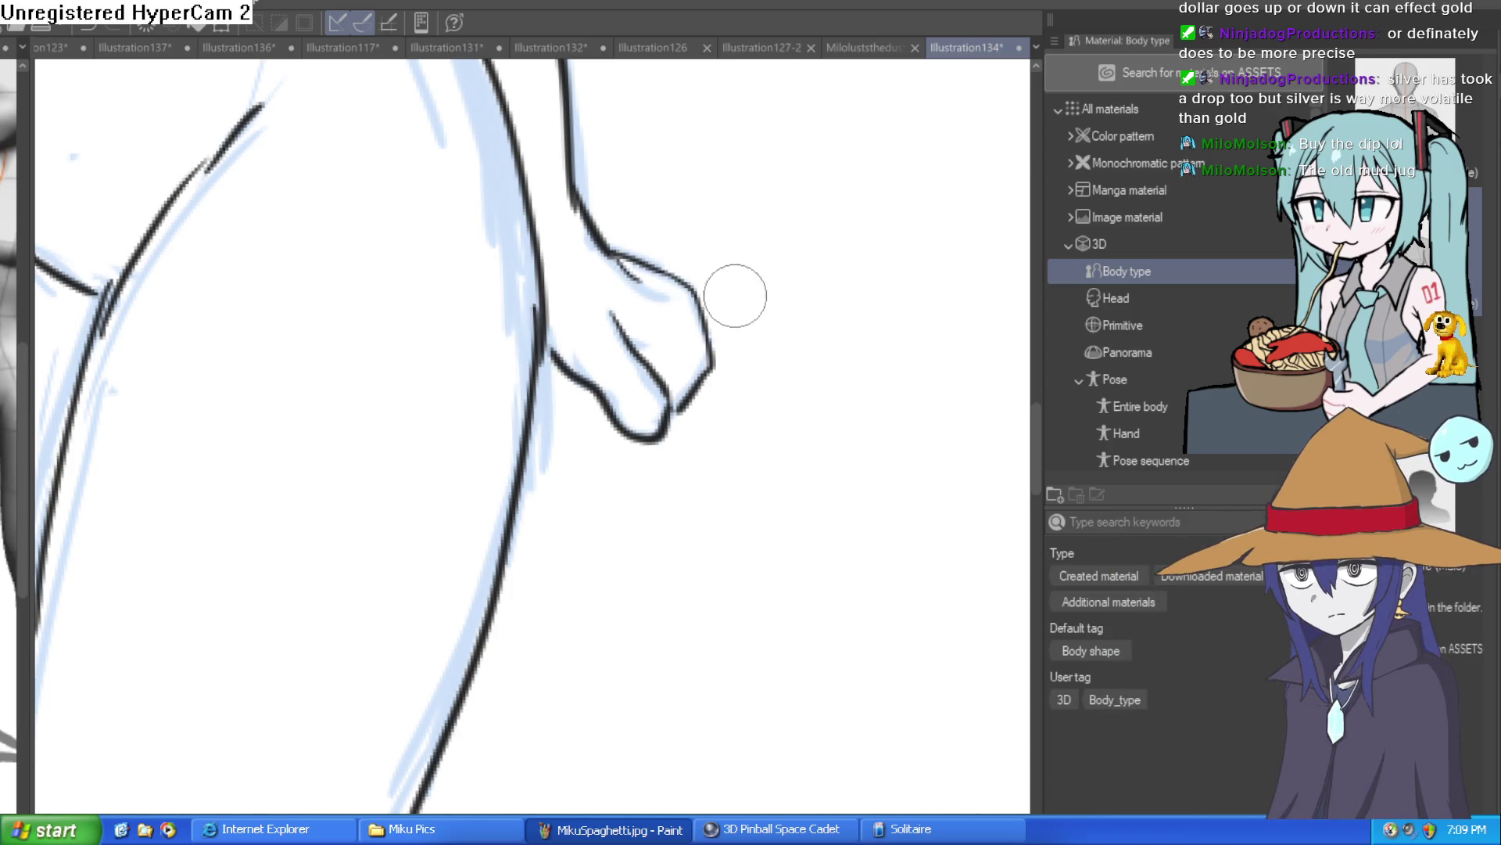
{"action": "scroll", "coordinate": [745, 325], "scroll_direction": "down", "scroll_amount": 3}
{"action": "scroll", "coordinate": [695, 312], "scroll_direction": "up", "scroll_amount": 3}
{"action": "left_click_drag", "start_coordinate": [674, 345], "coordinate": [676, 326]}
{"action": "scroll", "coordinate": [777, 362], "scroll_direction": "up", "scroll_amount": 2}
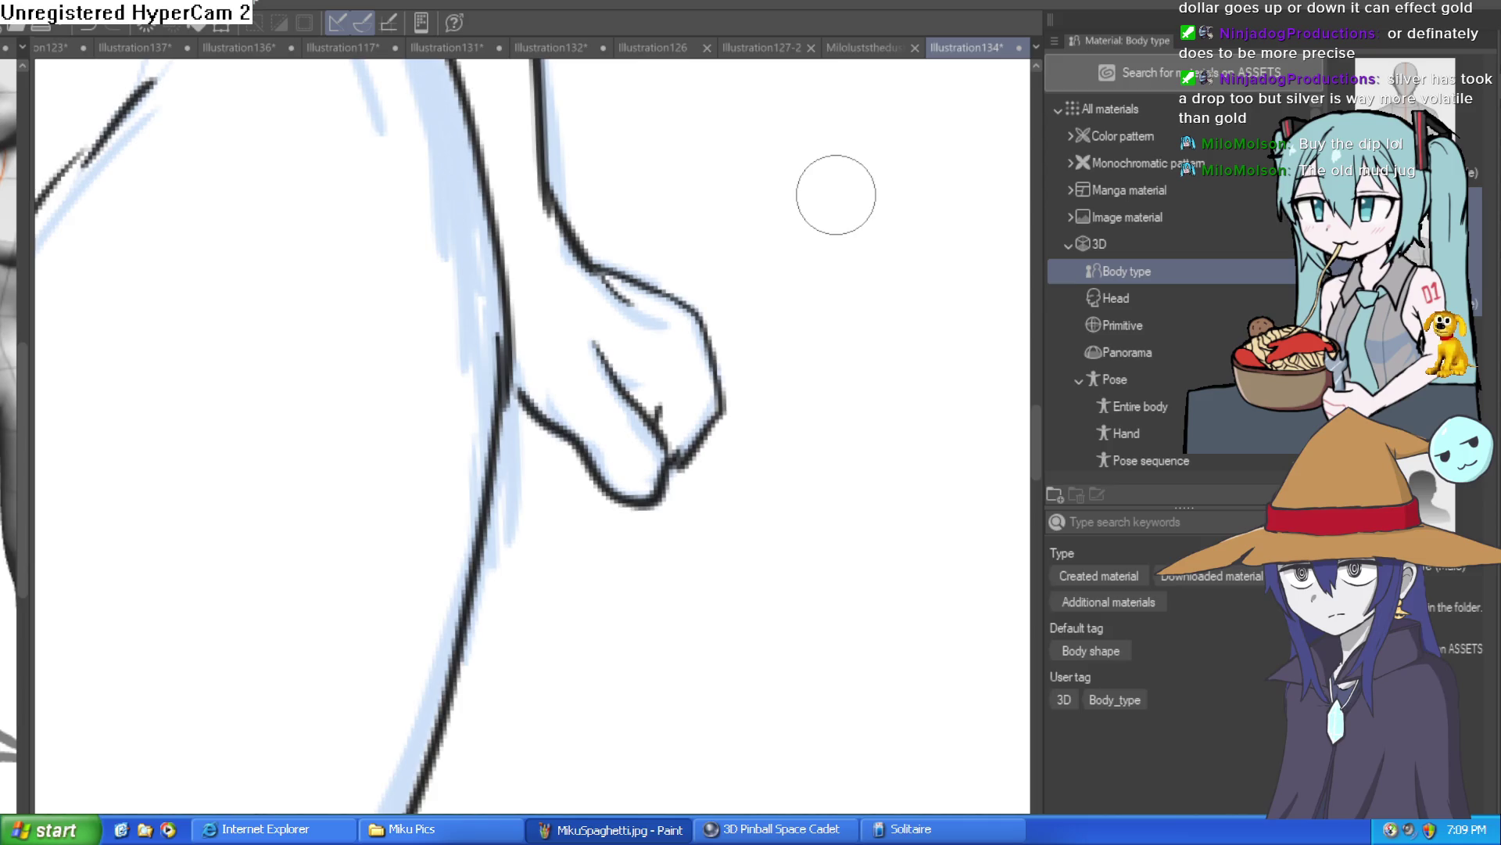
Step: Trace the inner contour of the leg and a line around the left foot
{"action": "scroll", "coordinate": [765, 446], "scroll_direction": "down", "scroll_amount": 5}
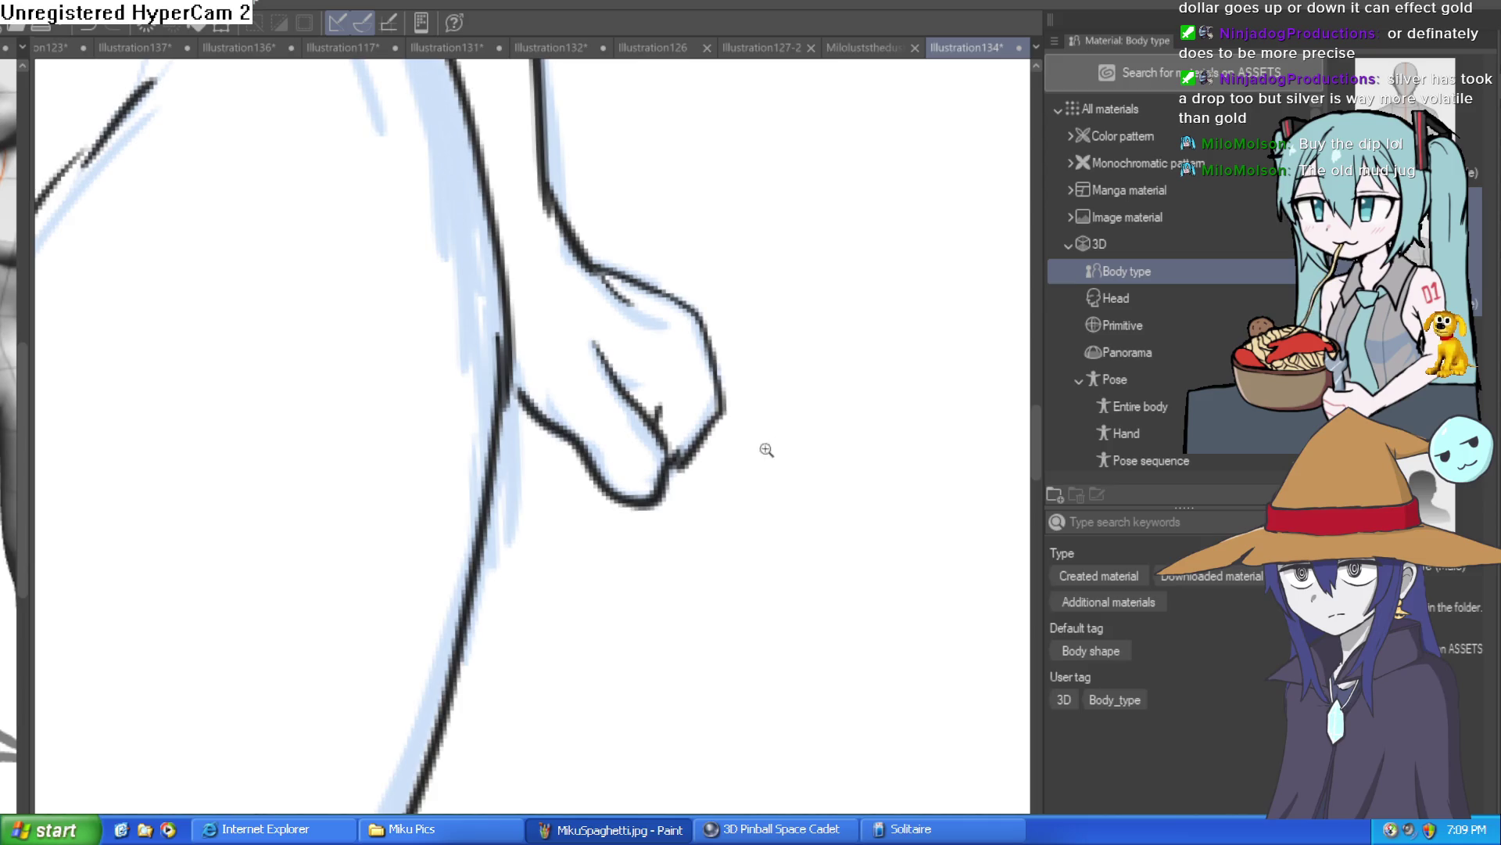
{"action": "mouse_move", "coordinate": [692, 439]}
{"action": "left_mouse_down"}
{"action": "mouse_move", "coordinate": [810, 254]}
{"action": "mouse_move", "coordinate": [811, 384]}
{"action": "left_mouse_up"}
{"action": "scroll", "coordinate": [774, 387], "scroll_direction": "down", "scroll_amount": 6}
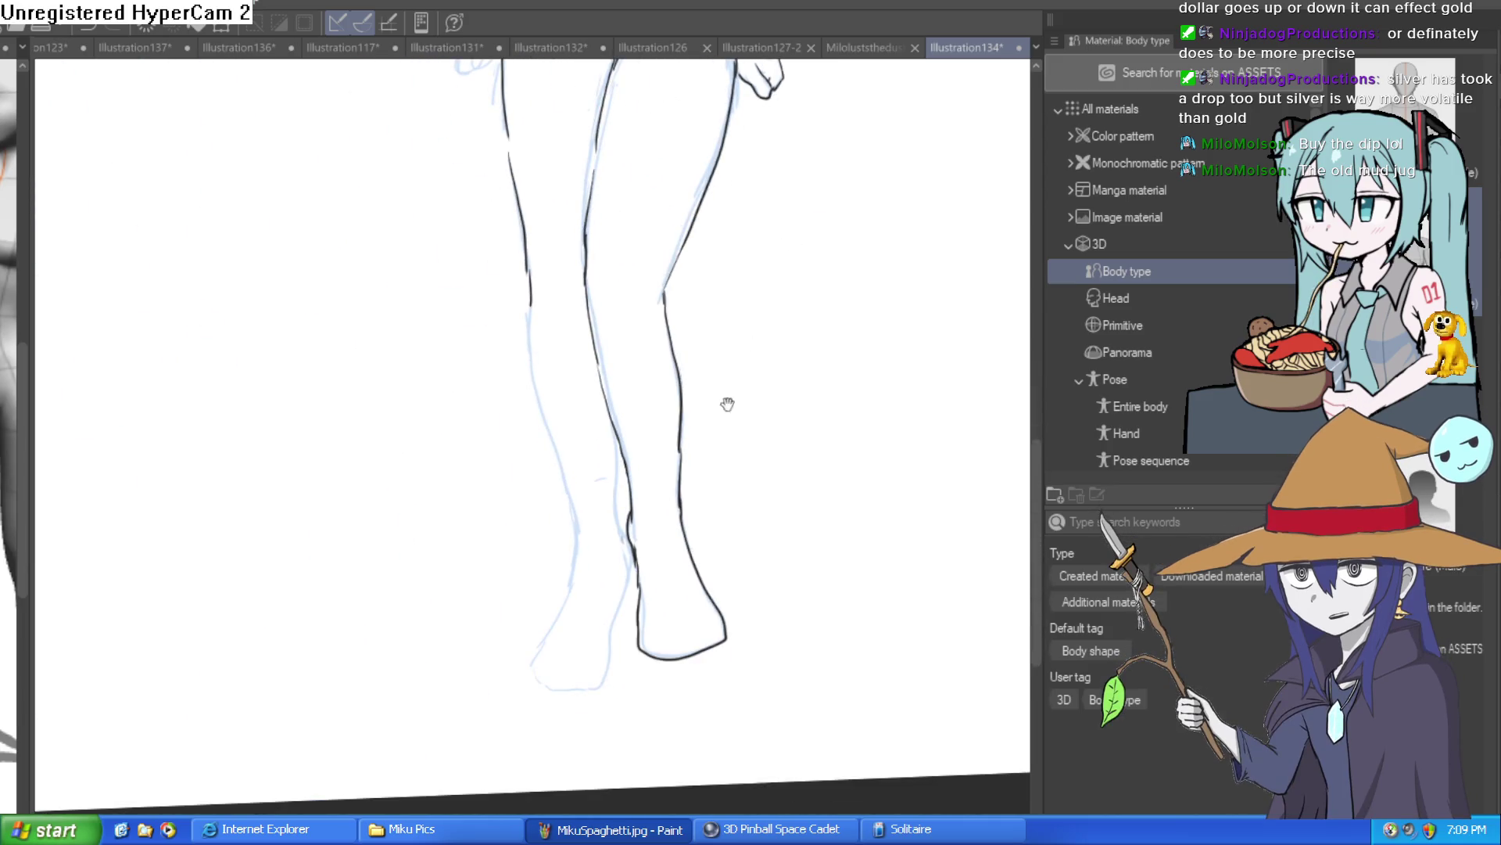
{"action": "scroll", "coordinate": [651, 357], "scroll_direction": "up", "scroll_amount": 2}
{"action": "left_click_drag", "start_coordinate": [628, 356], "coordinate": [647, 547]}
{"action": "mouse_move", "coordinate": [619, 643]}
{"action": "left_mouse_down"}
{"action": "mouse_move", "coordinate": [610, 693]}
{"action": "mouse_move", "coordinate": [560, 733]}
{"action": "mouse_move", "coordinate": [487, 712]}
{"action": "mouse_move", "coordinate": [545, 577]}
{"action": "left_mouse_up"}
Step: Replace the bad left-foot stroke with an ankle line and extend the line up the left shin
{"action": "key", "text": "ctrl+z"}
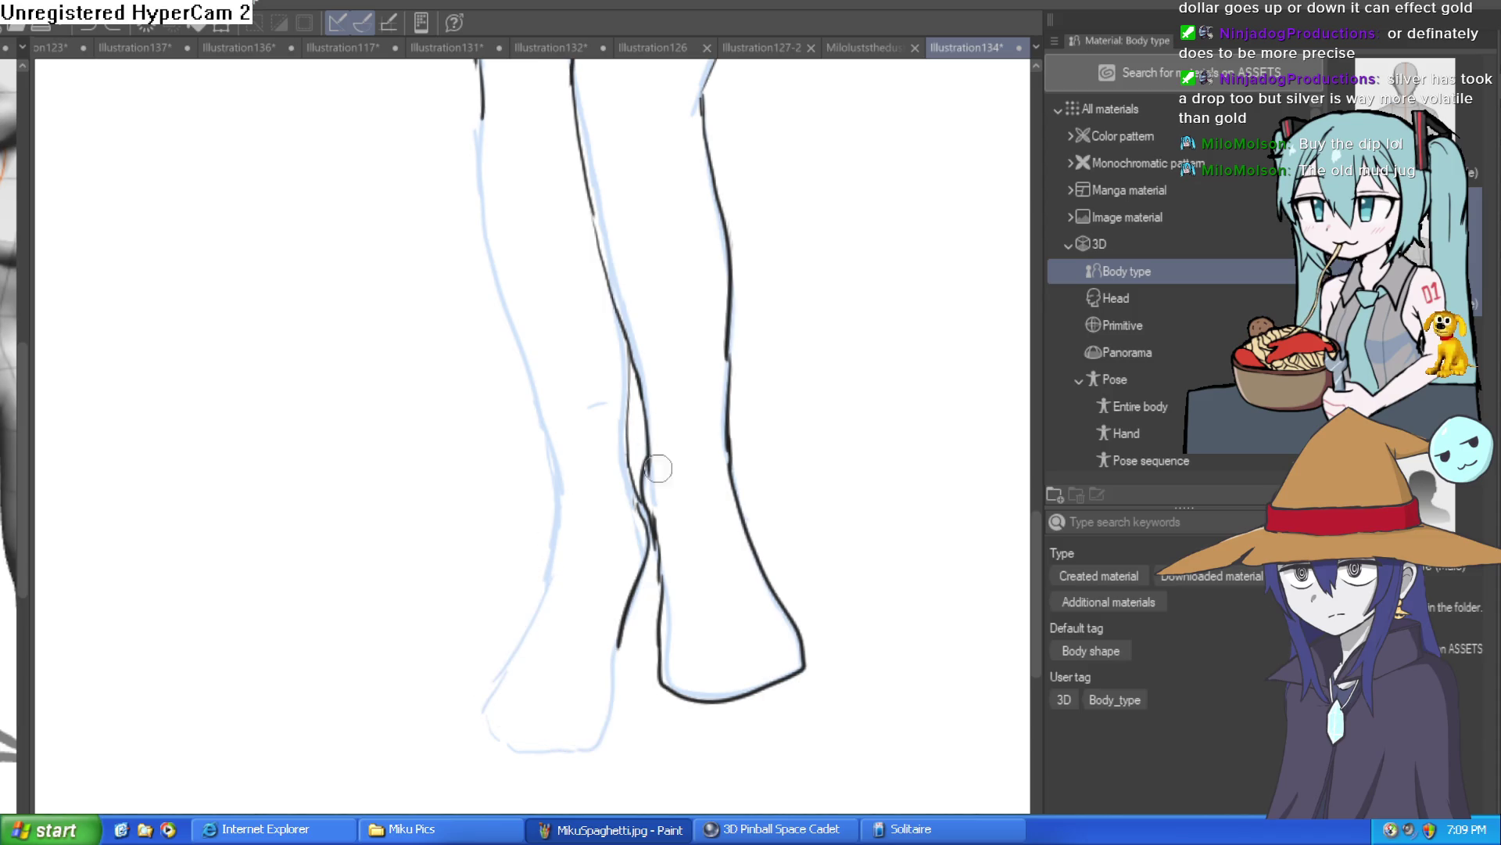
{"action": "scroll", "coordinate": [595, 547], "scroll_direction": "down", "scroll_amount": 3}
{"action": "mouse_move", "coordinate": [653, 501]}
{"action": "left_mouse_down"}
{"action": "mouse_move", "coordinate": [588, 618]}
{"action": "mouse_move", "coordinate": [491, 594]}
{"action": "mouse_move", "coordinate": [561, 415]}
{"action": "mouse_move", "coordinate": [670, 553]}
{"action": "left_mouse_up"}
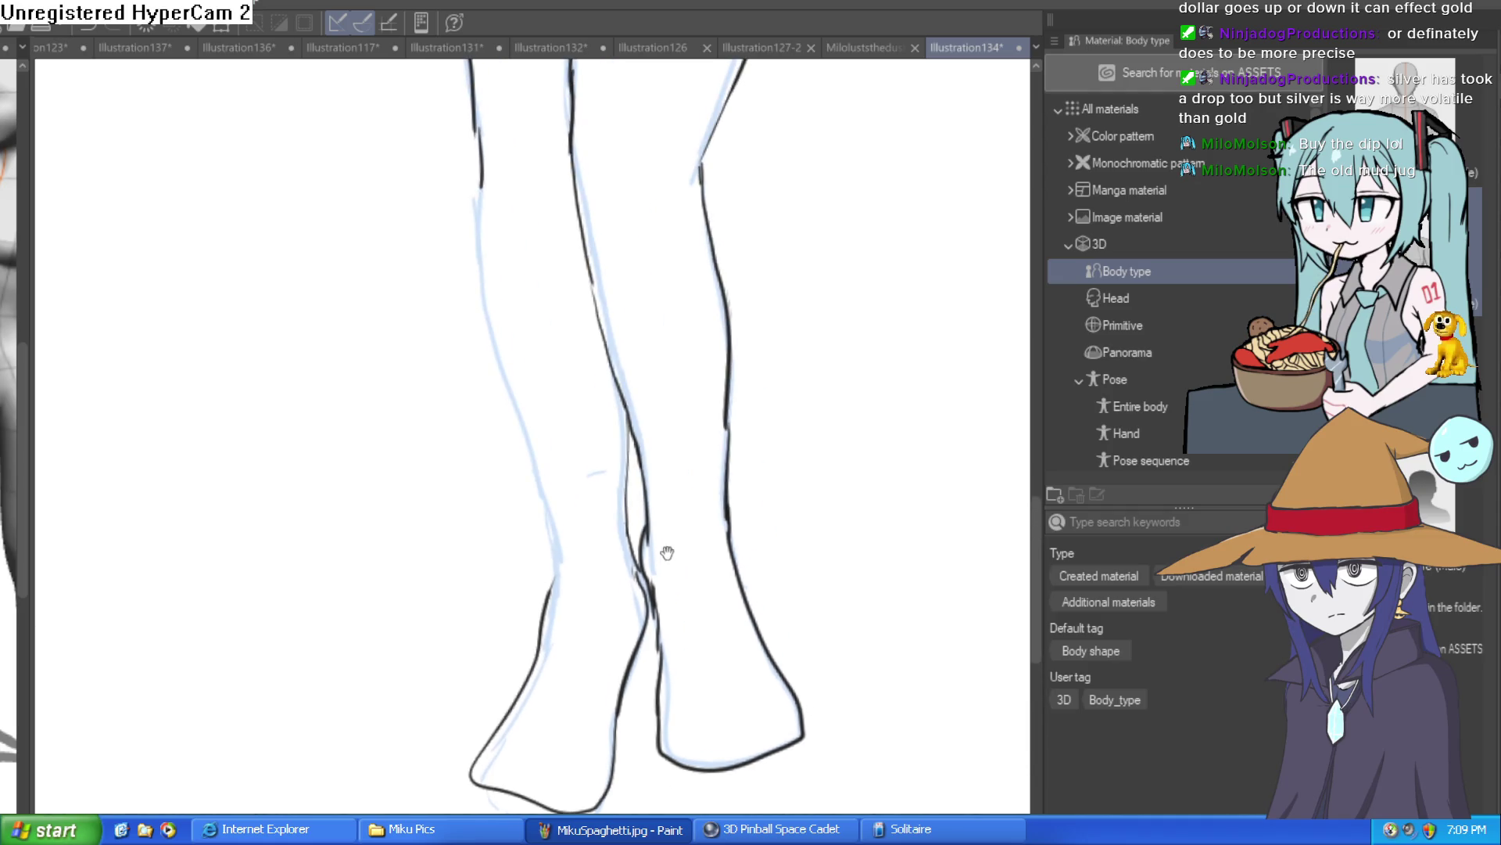
{"action": "mouse_move", "coordinate": [560, 578]}
{"action": "left_mouse_down"}
{"action": "mouse_move", "coordinate": [472, 281]}
{"action": "mouse_move", "coordinate": [493, 140]}
{"action": "left_mouse_up"}
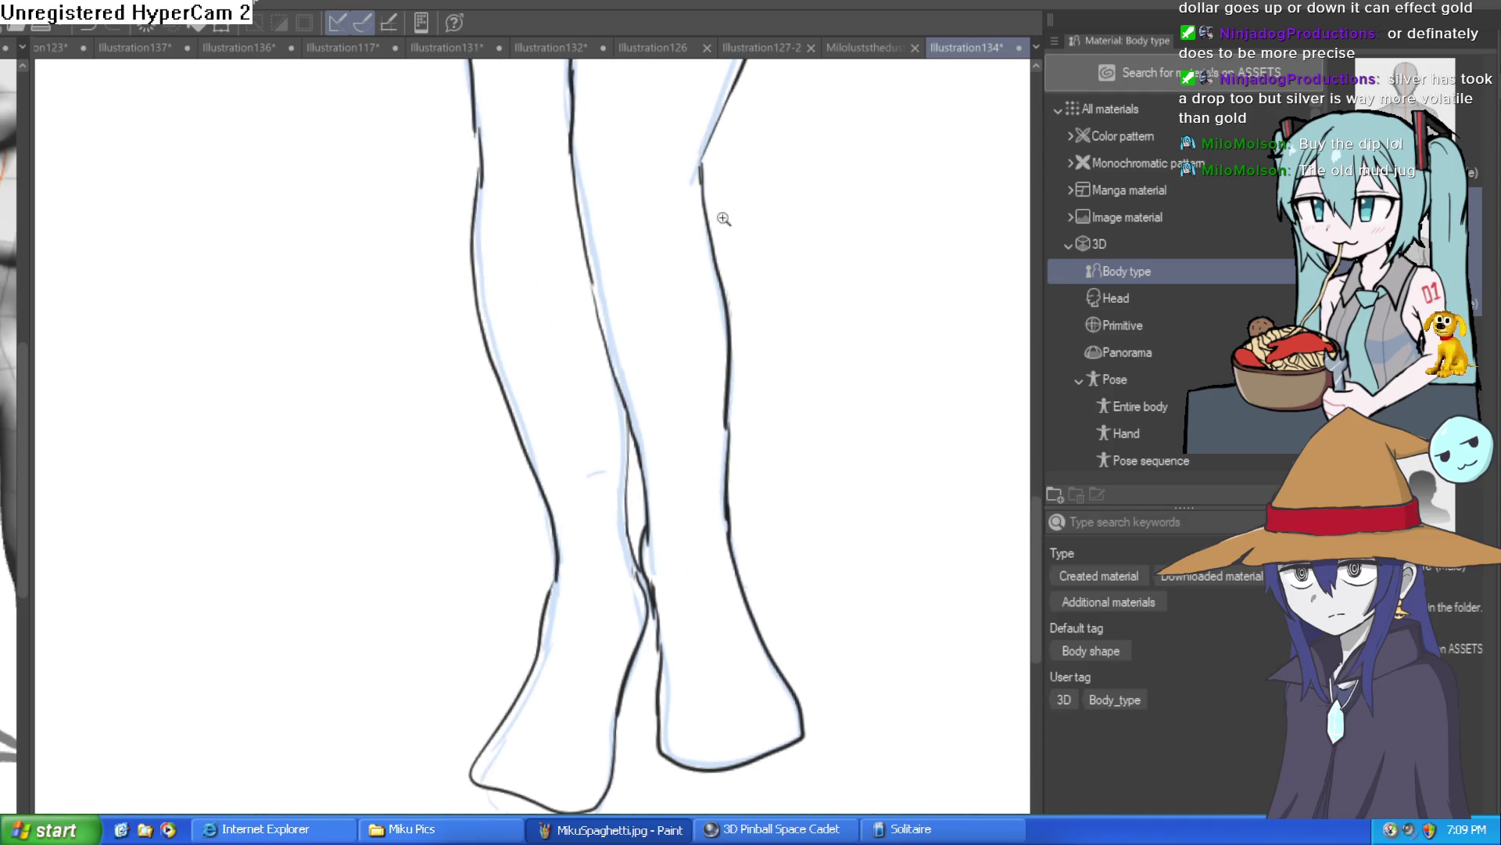
{"action": "left_click_drag", "start_coordinate": [714, 211], "coordinate": [733, 567]}
{"action": "scroll", "coordinate": [732, 567], "scroll_direction": "down", "scroll_amount": 5}
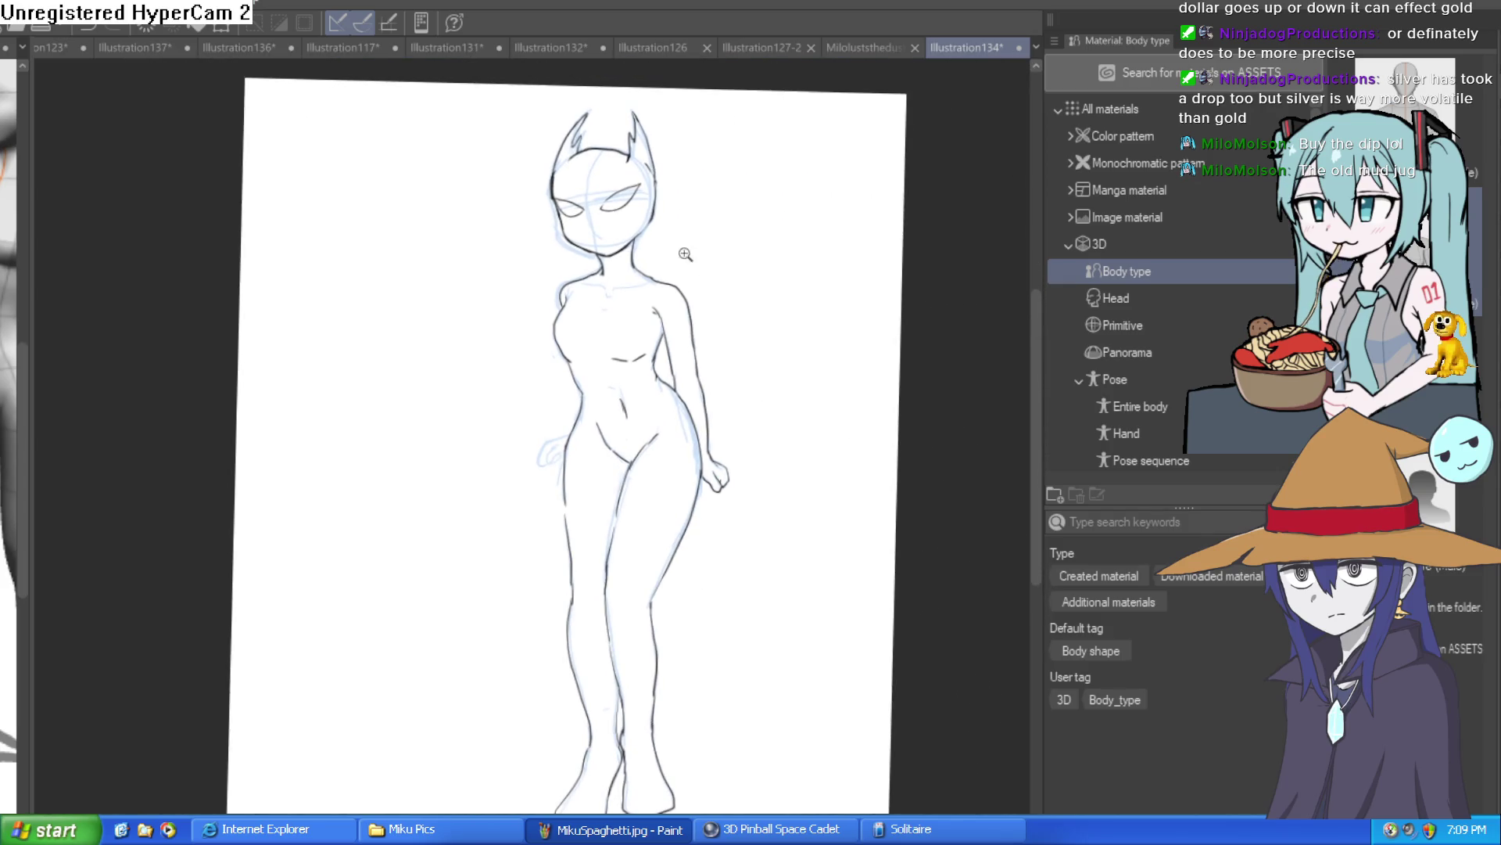
Step: Zoom in on the face and try a small nose stroke, then undo it
{"action": "scroll", "coordinate": [695, 371], "scroll_direction": "up", "scroll_amount": 4}
{"action": "left_click_drag", "start_coordinate": [631, 213], "coordinate": [634, 360]}
{"action": "scroll", "coordinate": [680, 242], "scroll_direction": "up", "scroll_amount": 3}
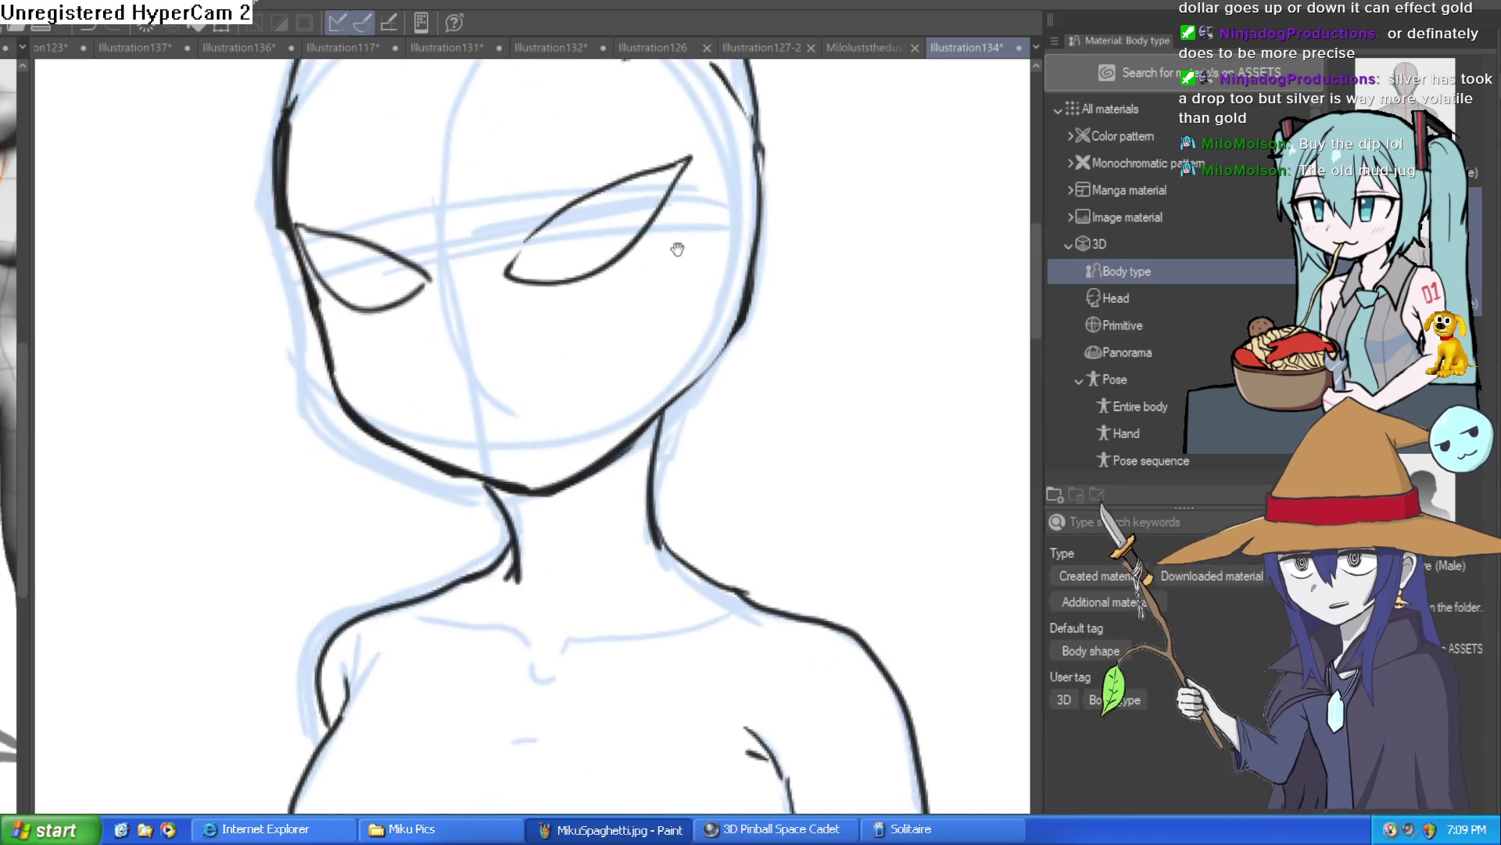
{"action": "left_click_drag", "start_coordinate": [699, 278], "coordinate": [663, 235]}
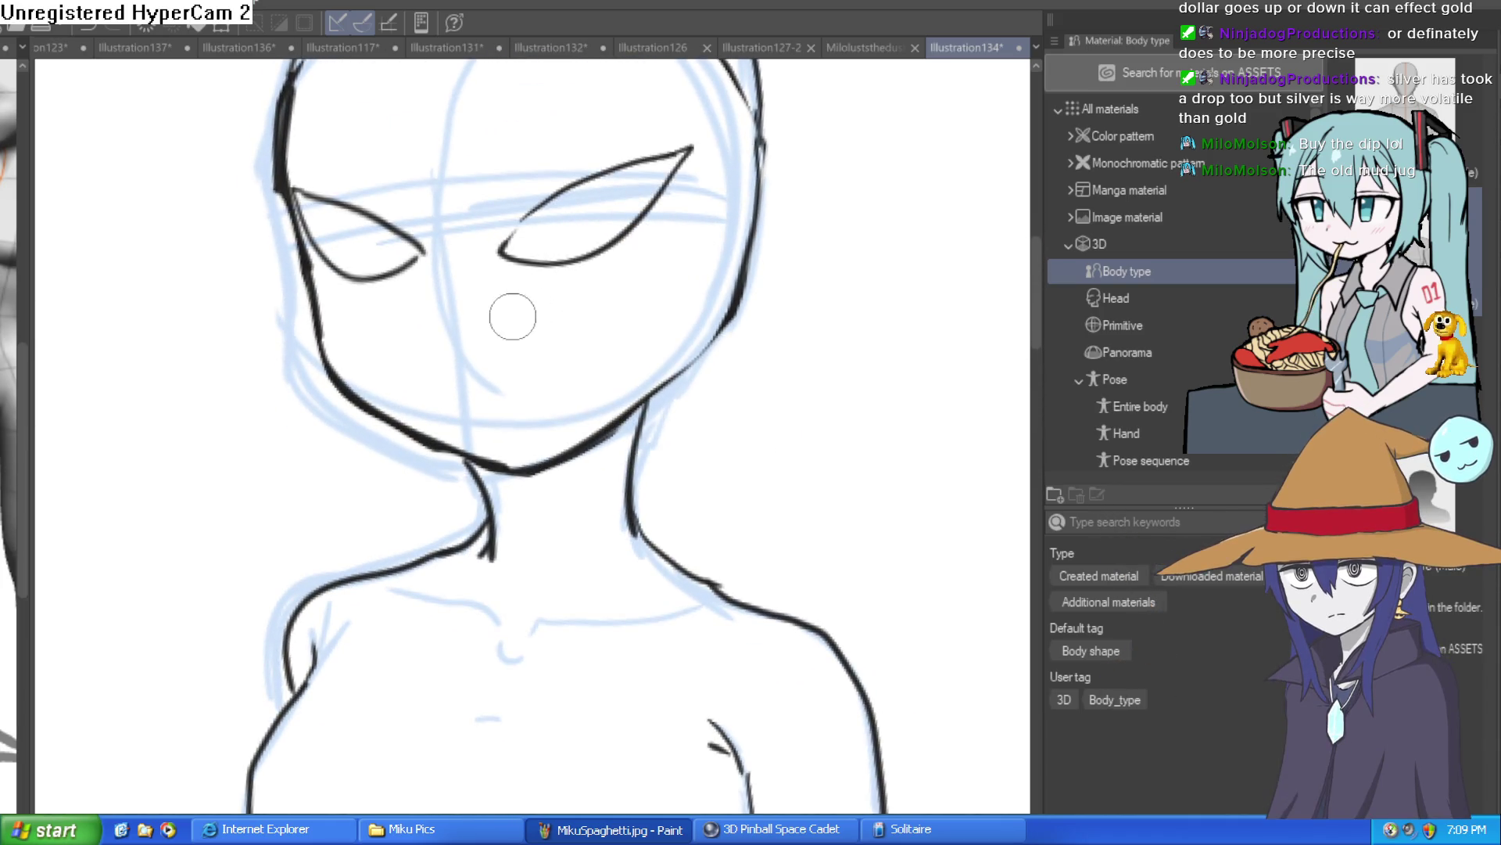
{"action": "left_click_drag", "start_coordinate": [448, 358], "coordinate": [484, 345]}
{"action": "key", "text": "ctrl+z"}
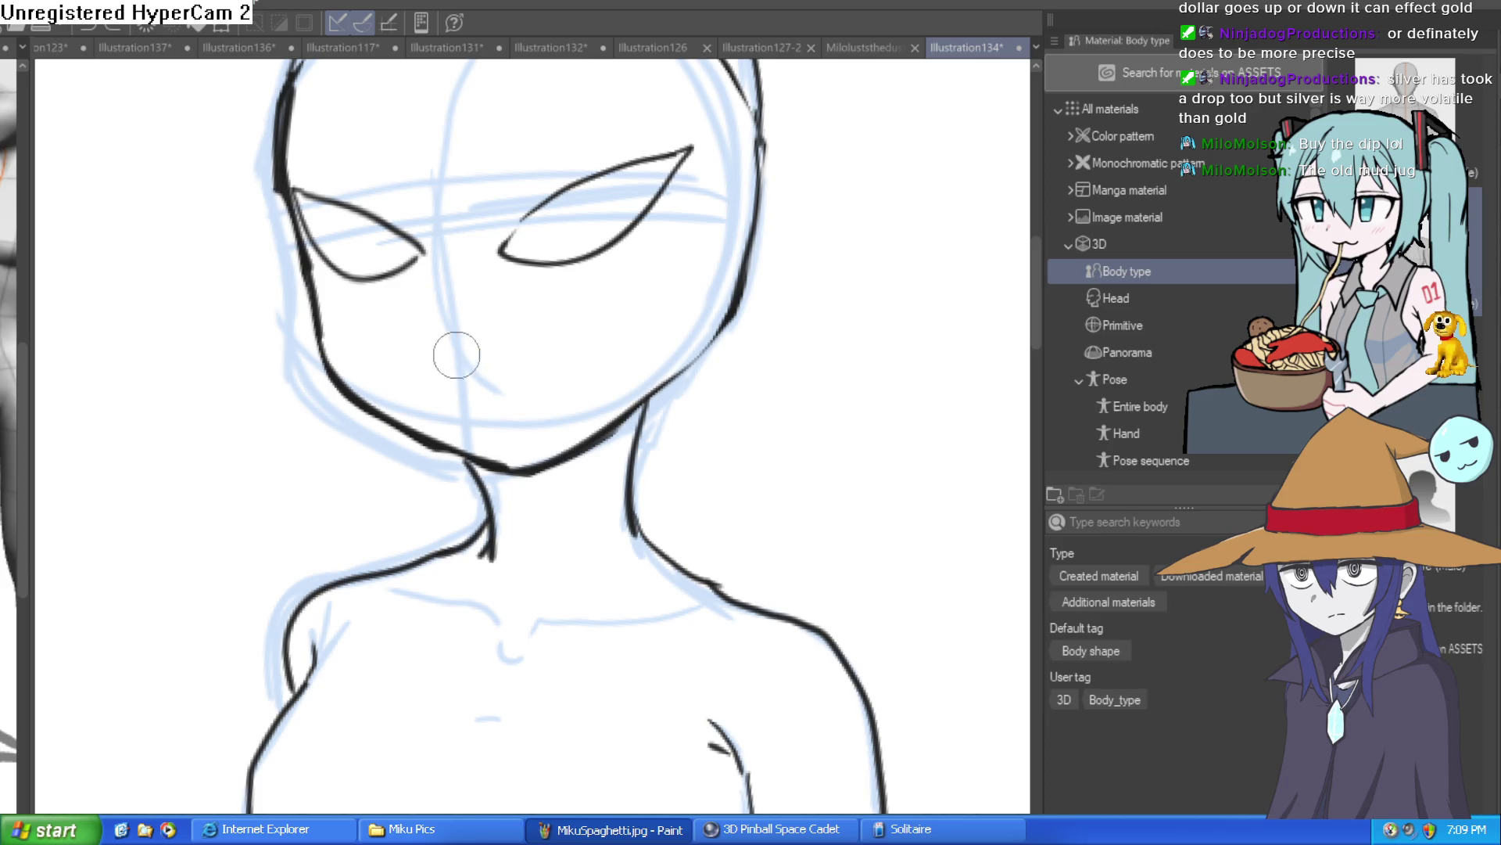
Step: Shift the figure right and place a vertical symmetry ruler beside the head
{"action": "scroll", "coordinate": [532, 360], "scroll_direction": "down", "scroll_amount": 2}
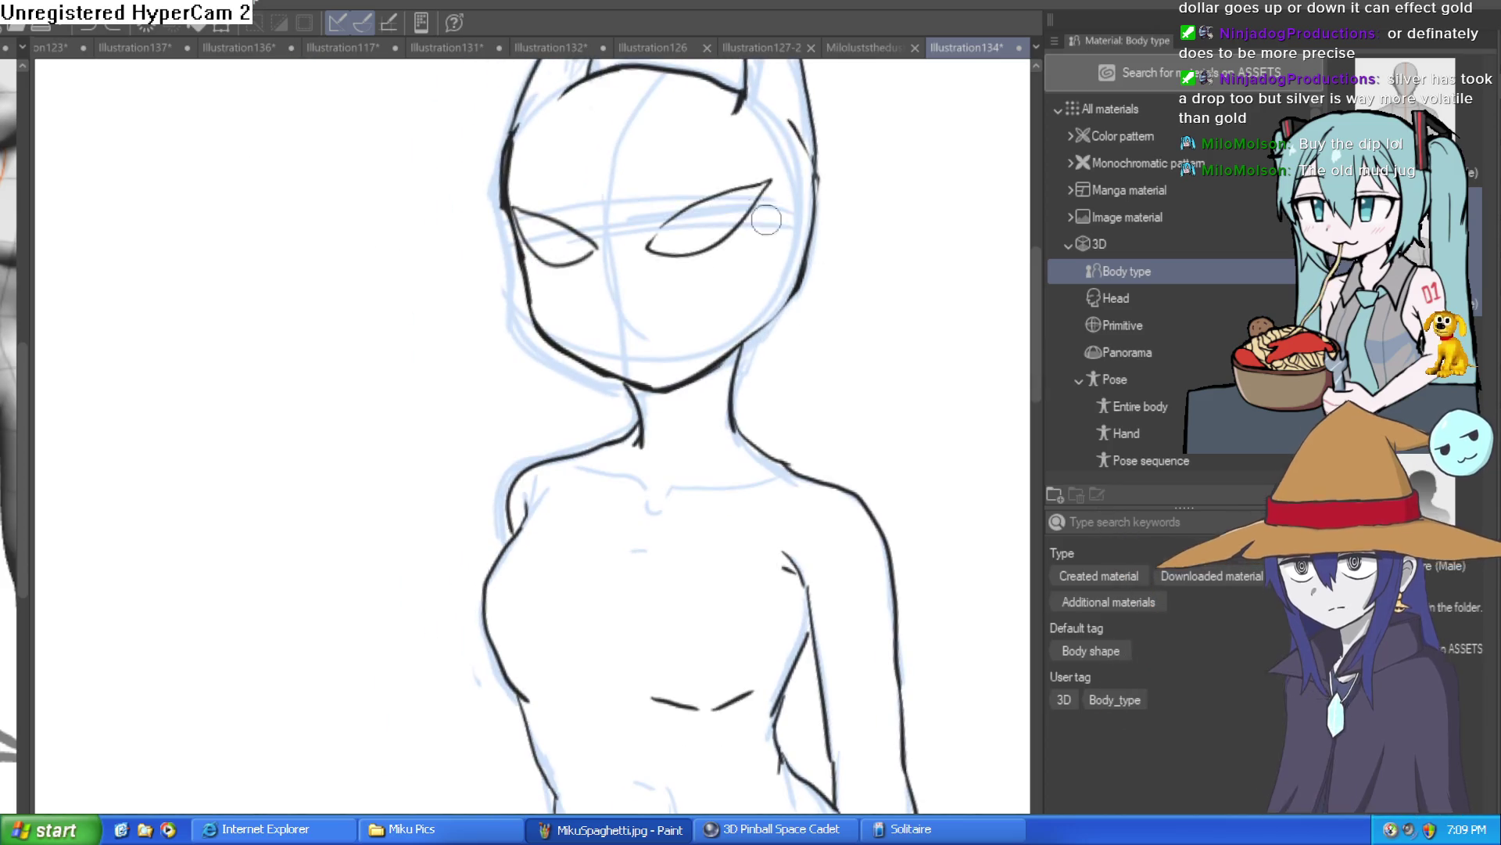
{"action": "left_click_drag", "start_coordinate": [192, 282], "coordinate": [265, 280]}
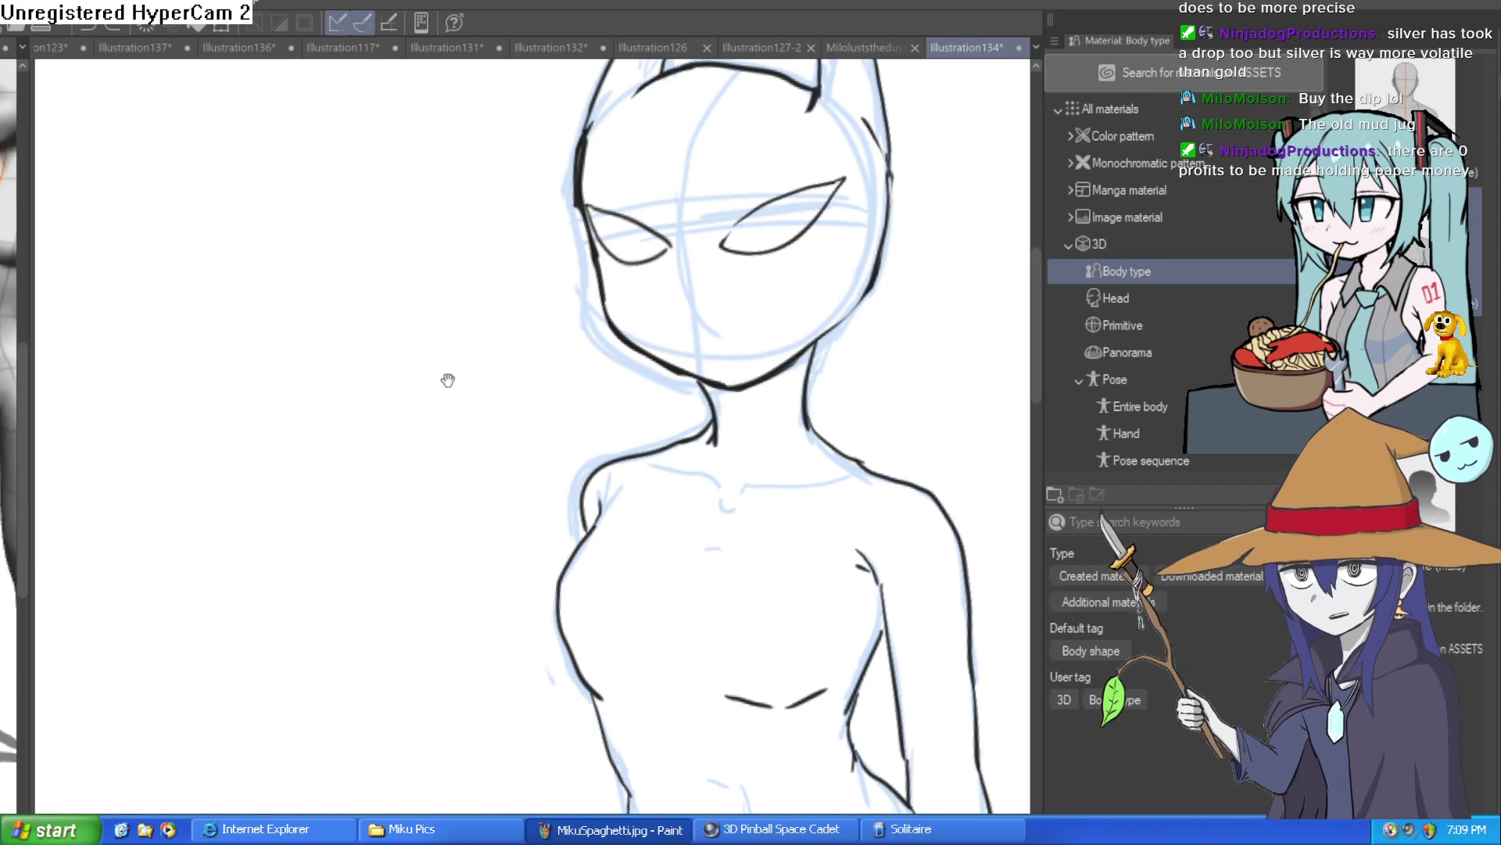
{"action": "left_click_drag", "start_coordinate": [470, 380], "coordinate": [580, 291]}
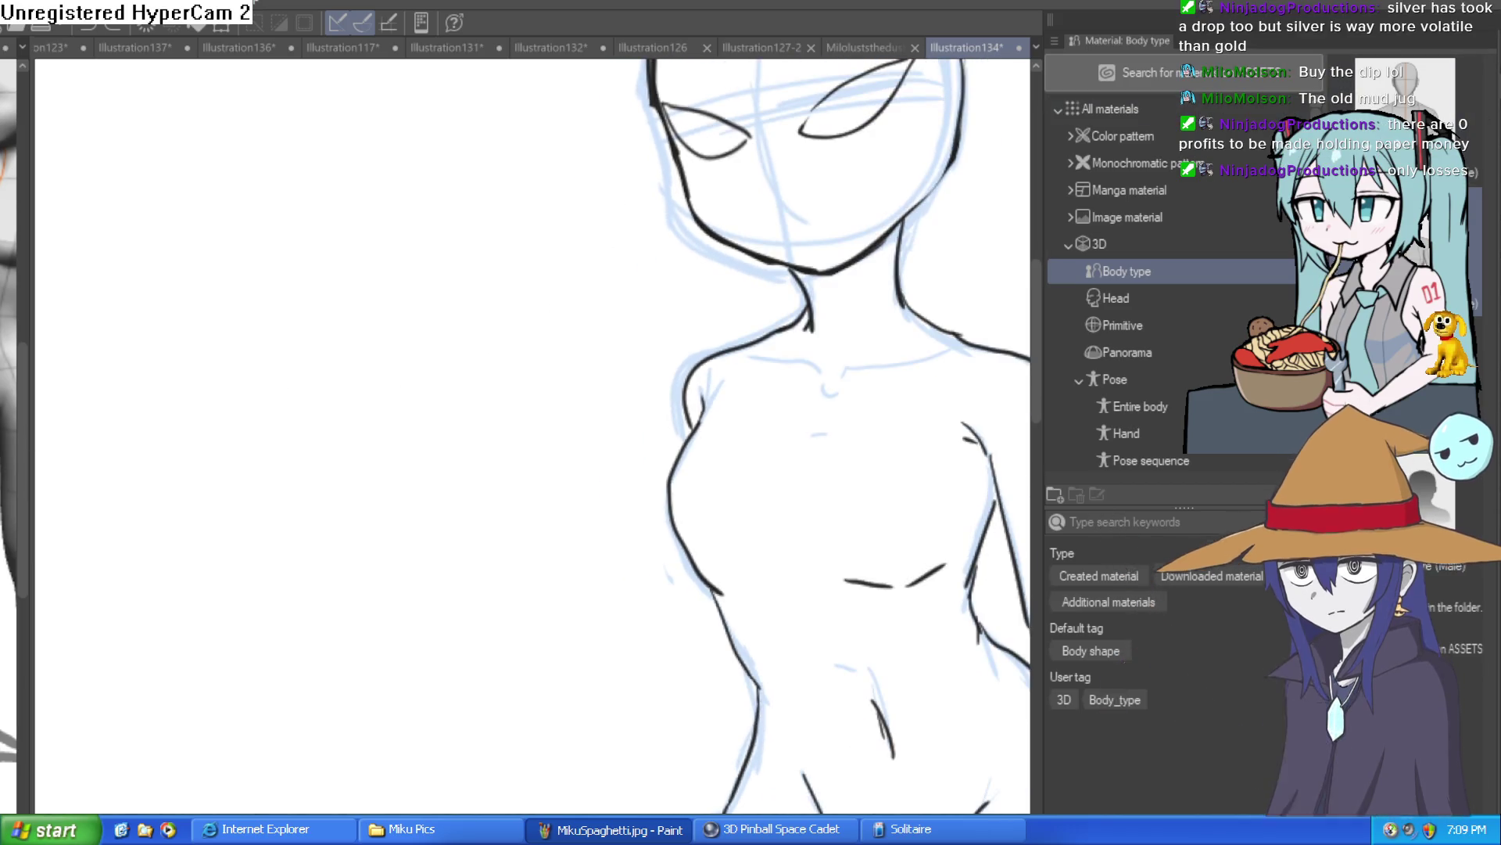
{"action": "left_click_drag", "start_coordinate": [383, 168], "coordinate": [367, 413]}
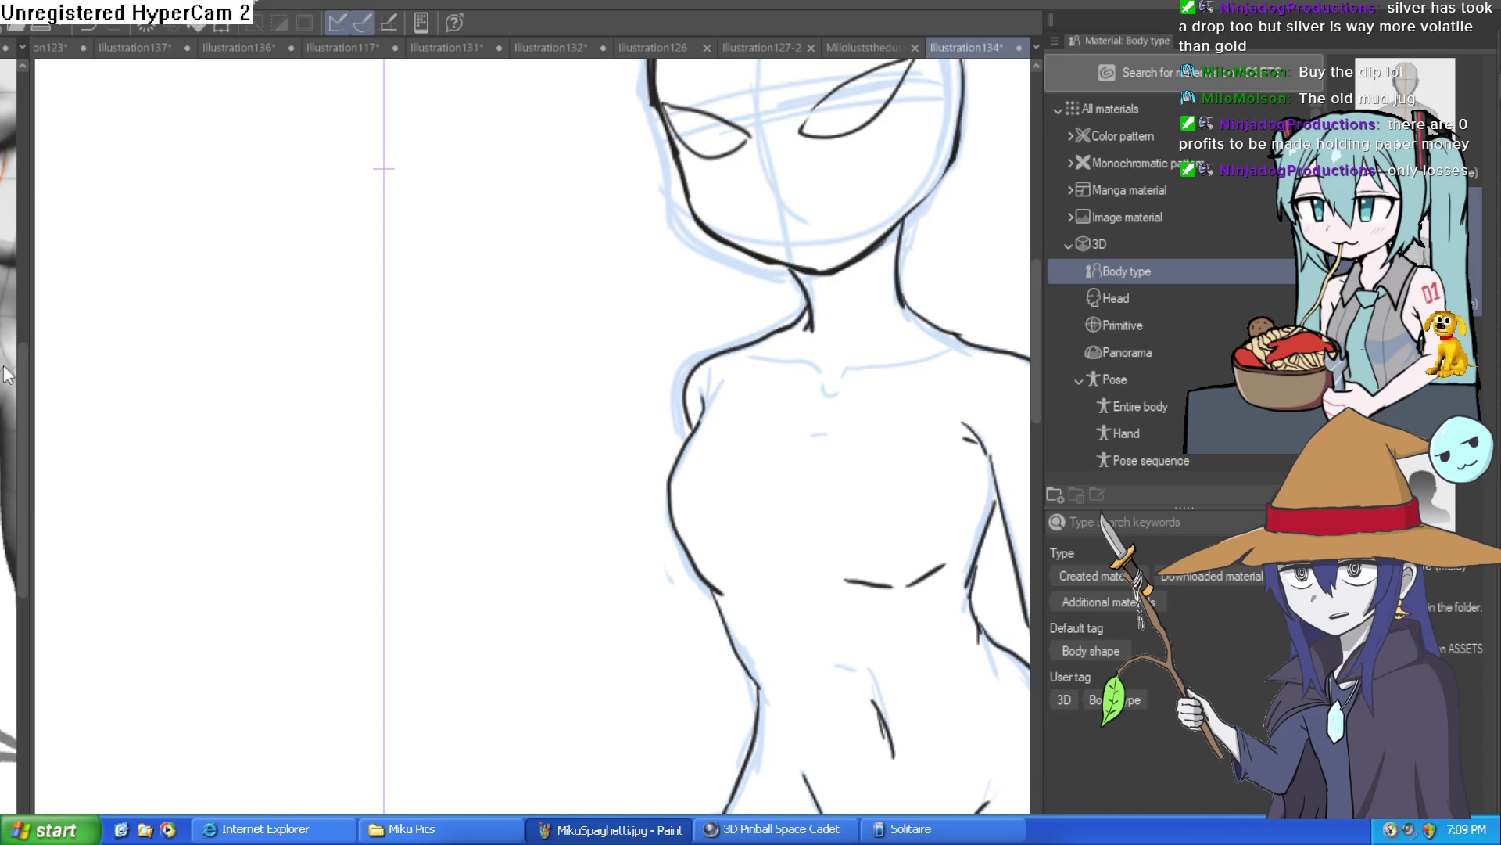
Step: Draw a mirrored zigzag of teeth, erase the stray diagonal lines, and redraw the slanted outer edge
{"action": "mouse_move", "coordinate": [389, 268]}
{"action": "left_mouse_down"}
{"action": "mouse_move", "coordinate": [415, 289]}
{"action": "mouse_move", "coordinate": [446, 286]}
{"action": "mouse_move", "coordinate": [503, 274]}
{"action": "mouse_move", "coordinate": [553, 233]}
{"action": "mouse_move", "coordinate": [620, 227]}
{"action": "mouse_move", "coordinate": [524, 310]}
{"action": "left_mouse_up"}
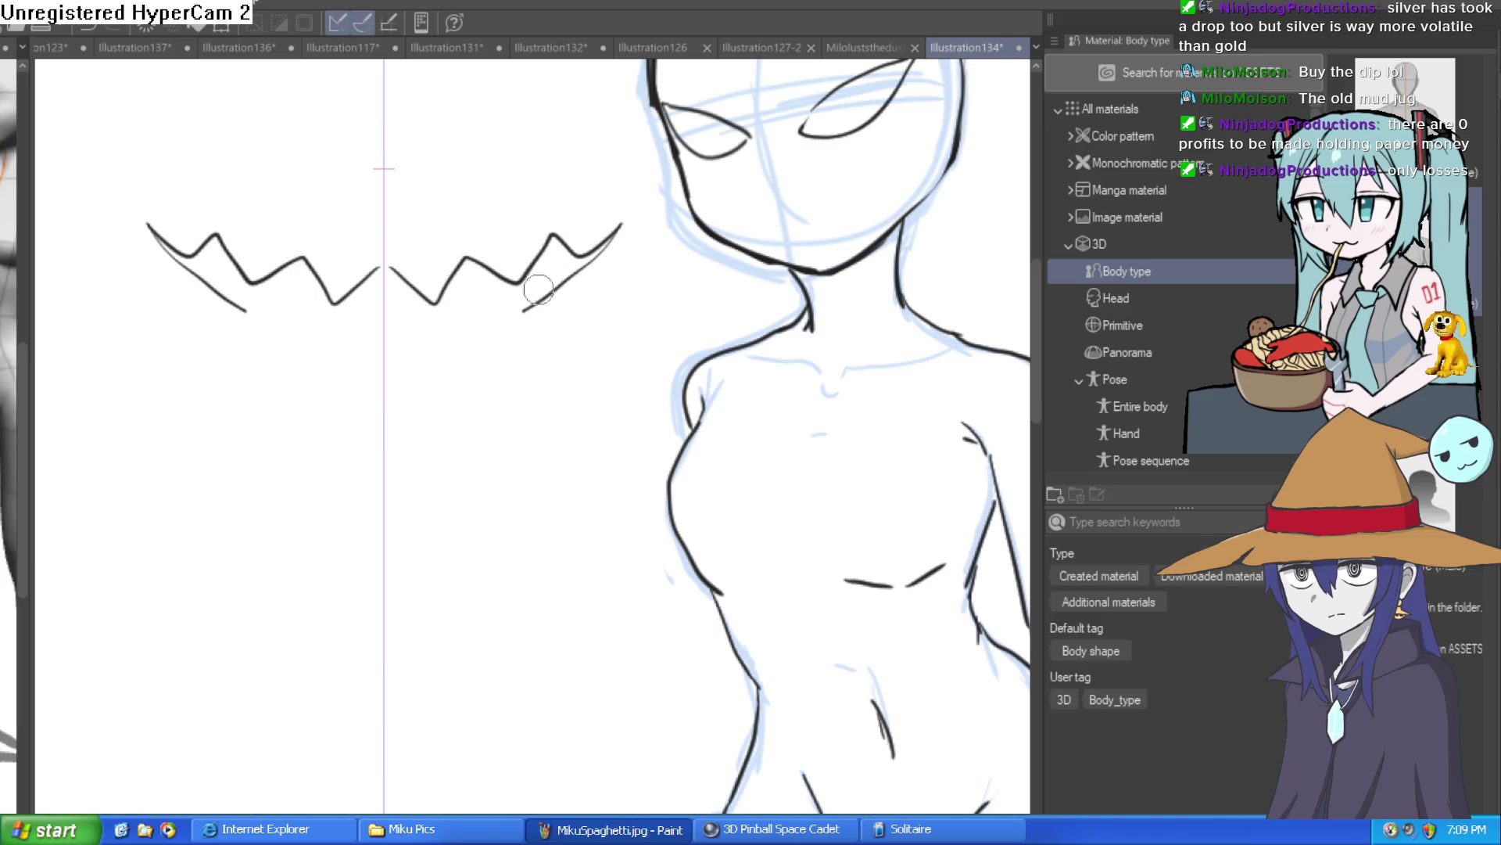
{"action": "key", "text": "e"}
{"action": "left_click_drag", "start_coordinate": [595, 256], "coordinate": [525, 309]}
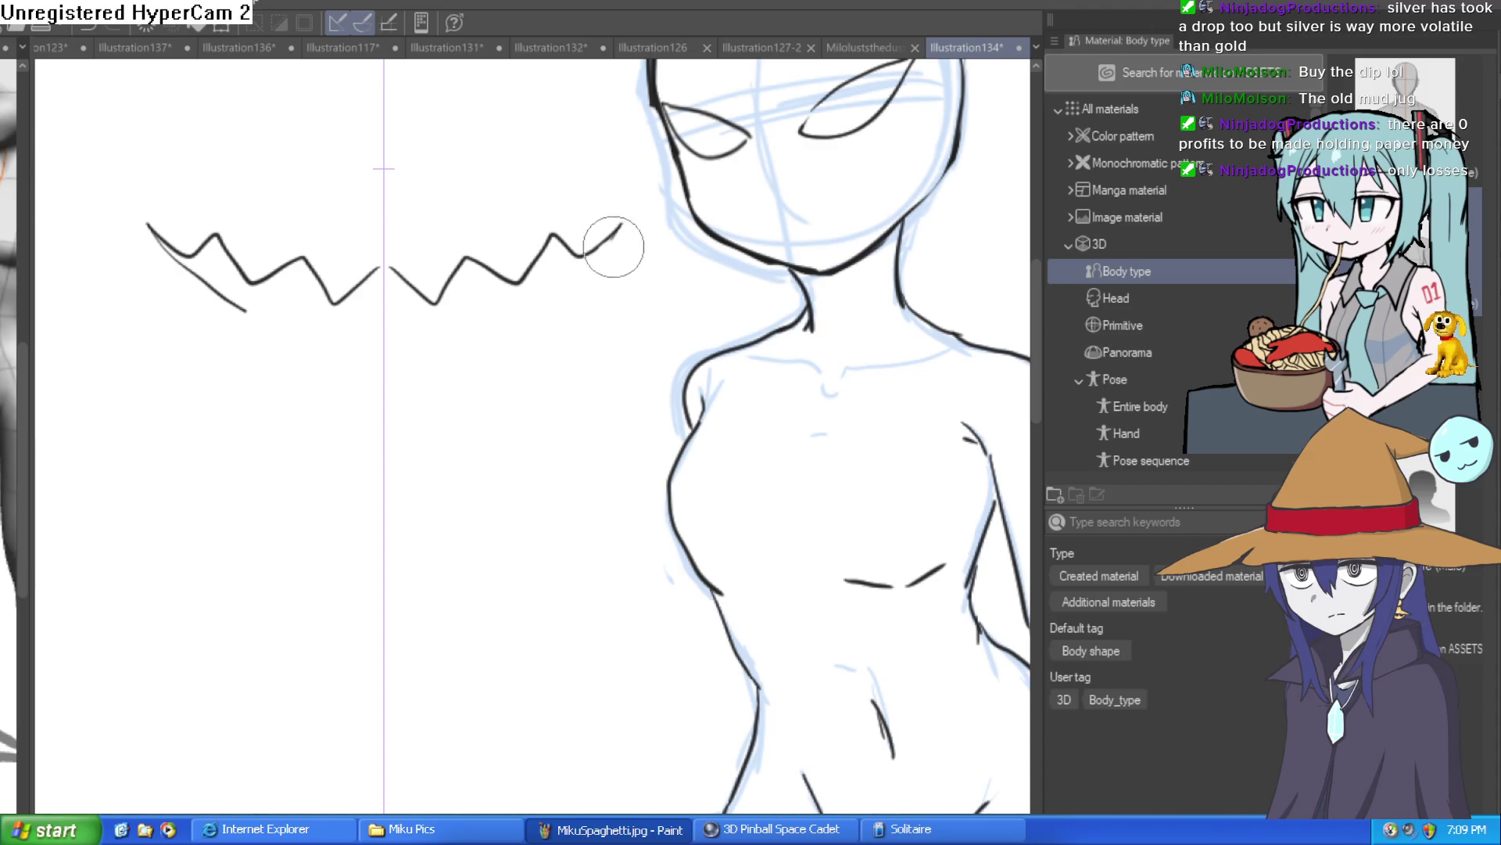
{"action": "left_click_drag", "start_coordinate": [245, 313], "coordinate": [151, 247]}
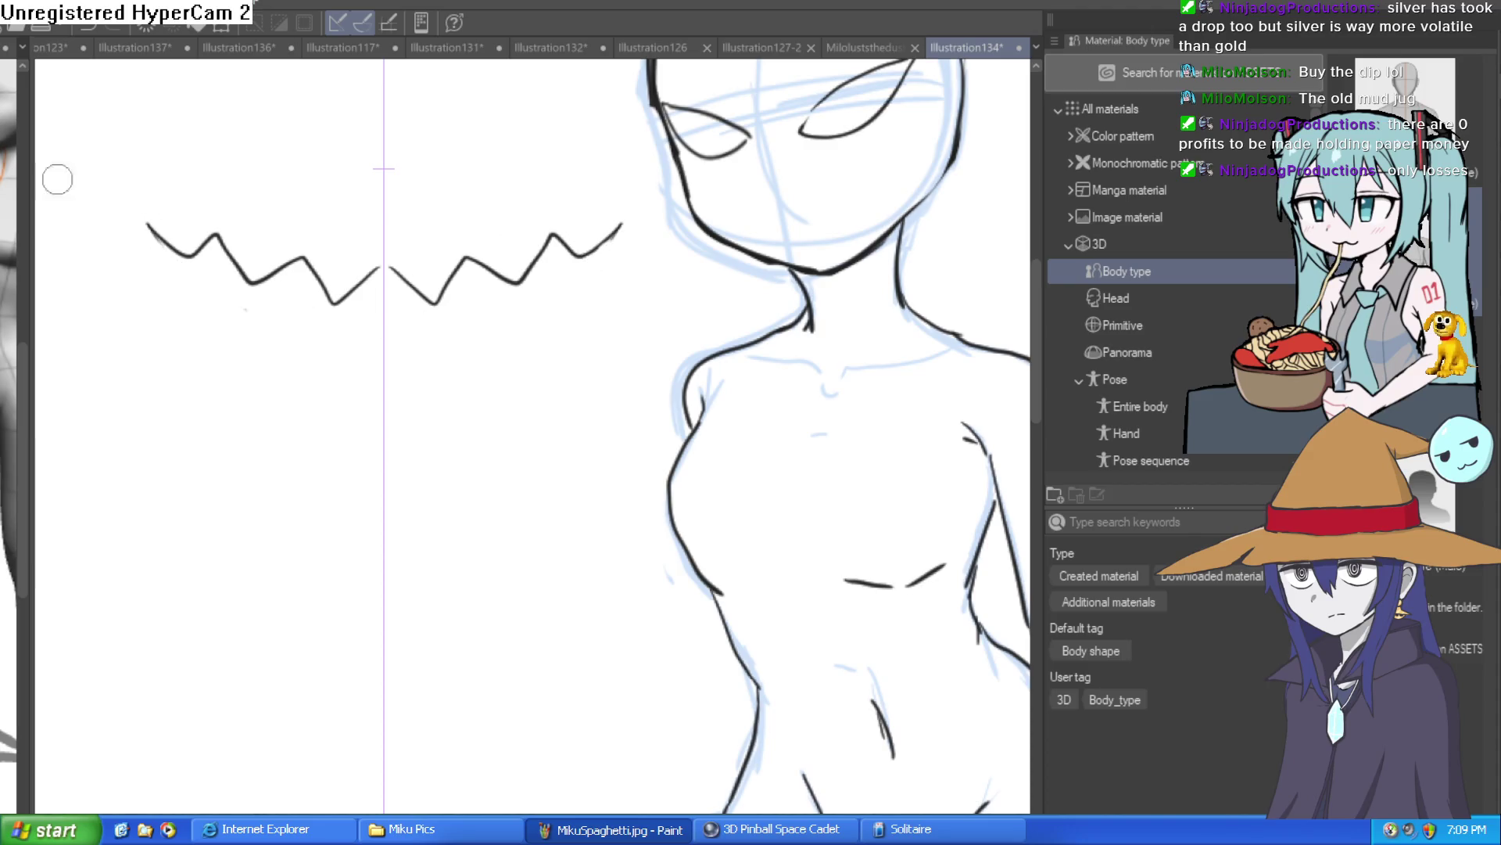
{"action": "mouse_move", "coordinate": [621, 225]}
{"action": "left_mouse_down"}
{"action": "mouse_move", "coordinate": [486, 336]}
{"action": "mouse_move", "coordinate": [471, 311]}
{"action": "mouse_move", "coordinate": [414, 351]}
{"action": "mouse_move", "coordinate": [384, 314]}
{"action": "left_mouse_up"}
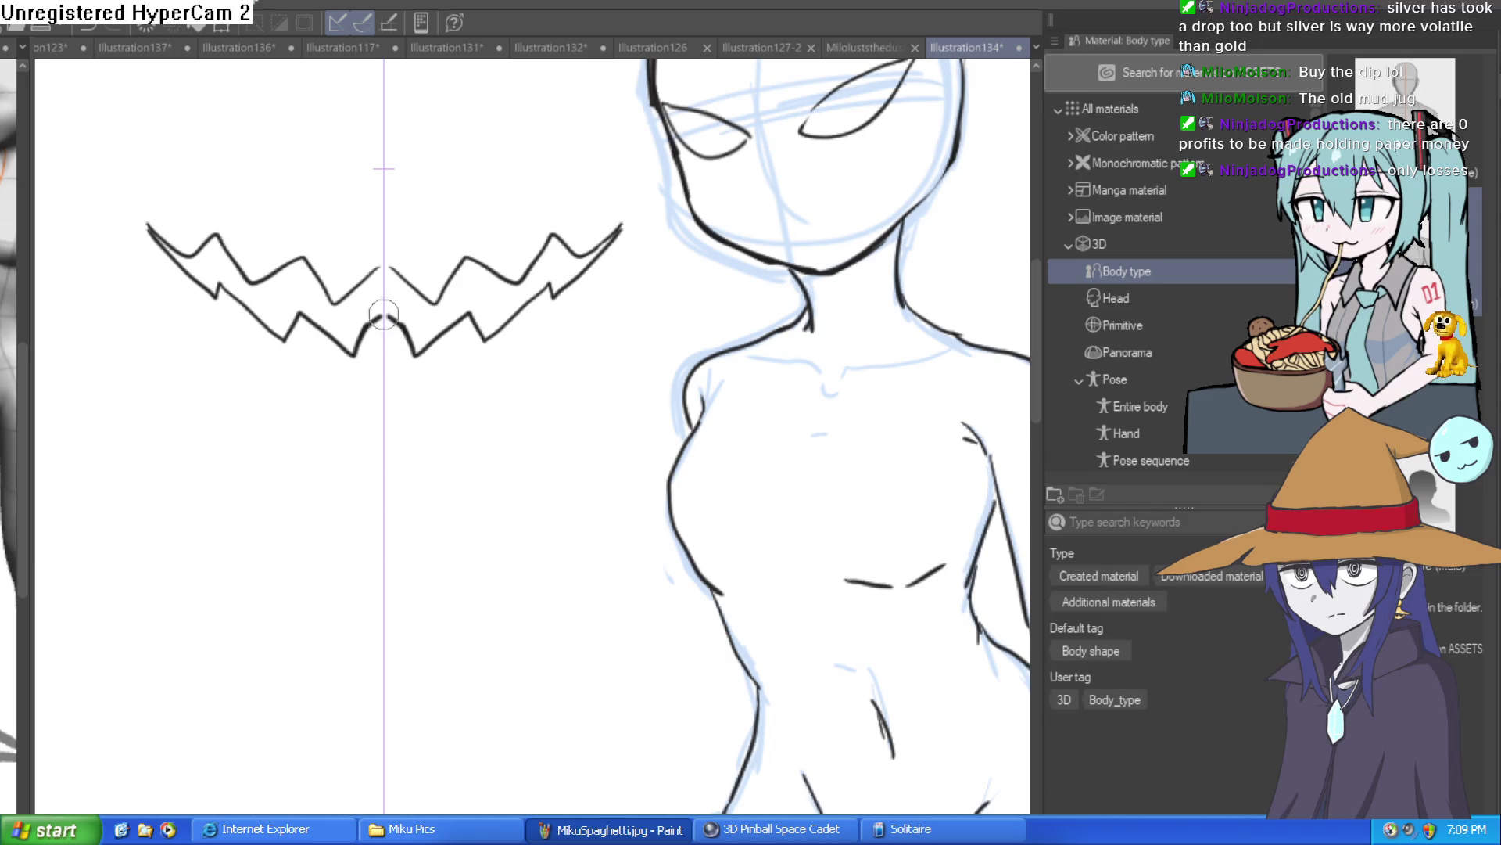
{"action": "scroll", "coordinate": [642, 328], "scroll_direction": "down", "scroll_amount": 2}
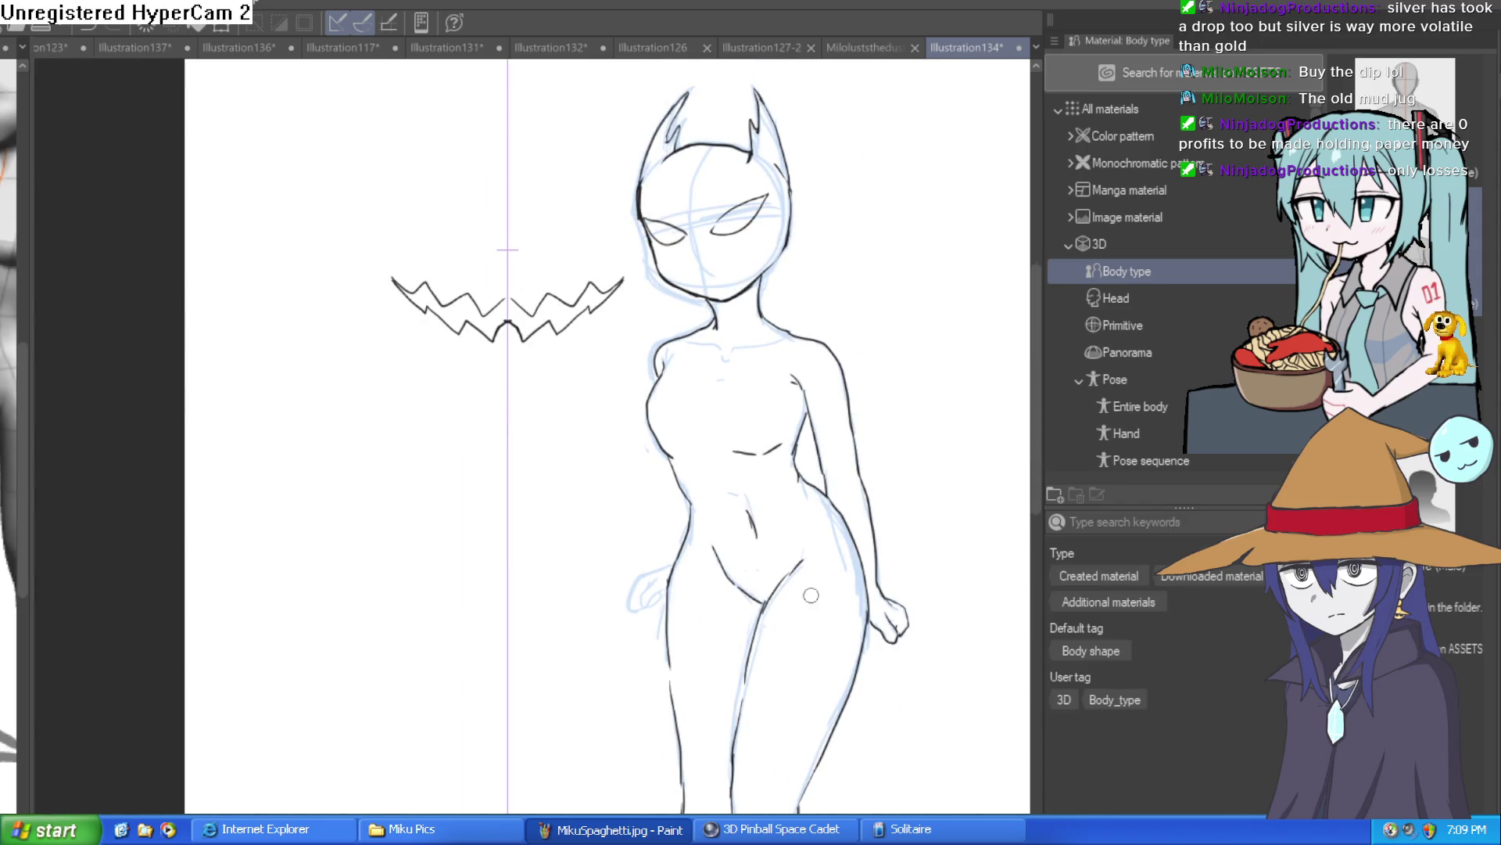
{"action": "mouse_move", "coordinate": [584, 248]}
{"action": "left_mouse_down"}
{"action": "mouse_move", "coordinate": [506, 240]}
{"action": "mouse_move", "coordinate": [529, 371]}
{"action": "mouse_move", "coordinate": [636, 256]}
{"action": "mouse_move", "coordinate": [653, 258]}
{"action": "left_mouse_up"}
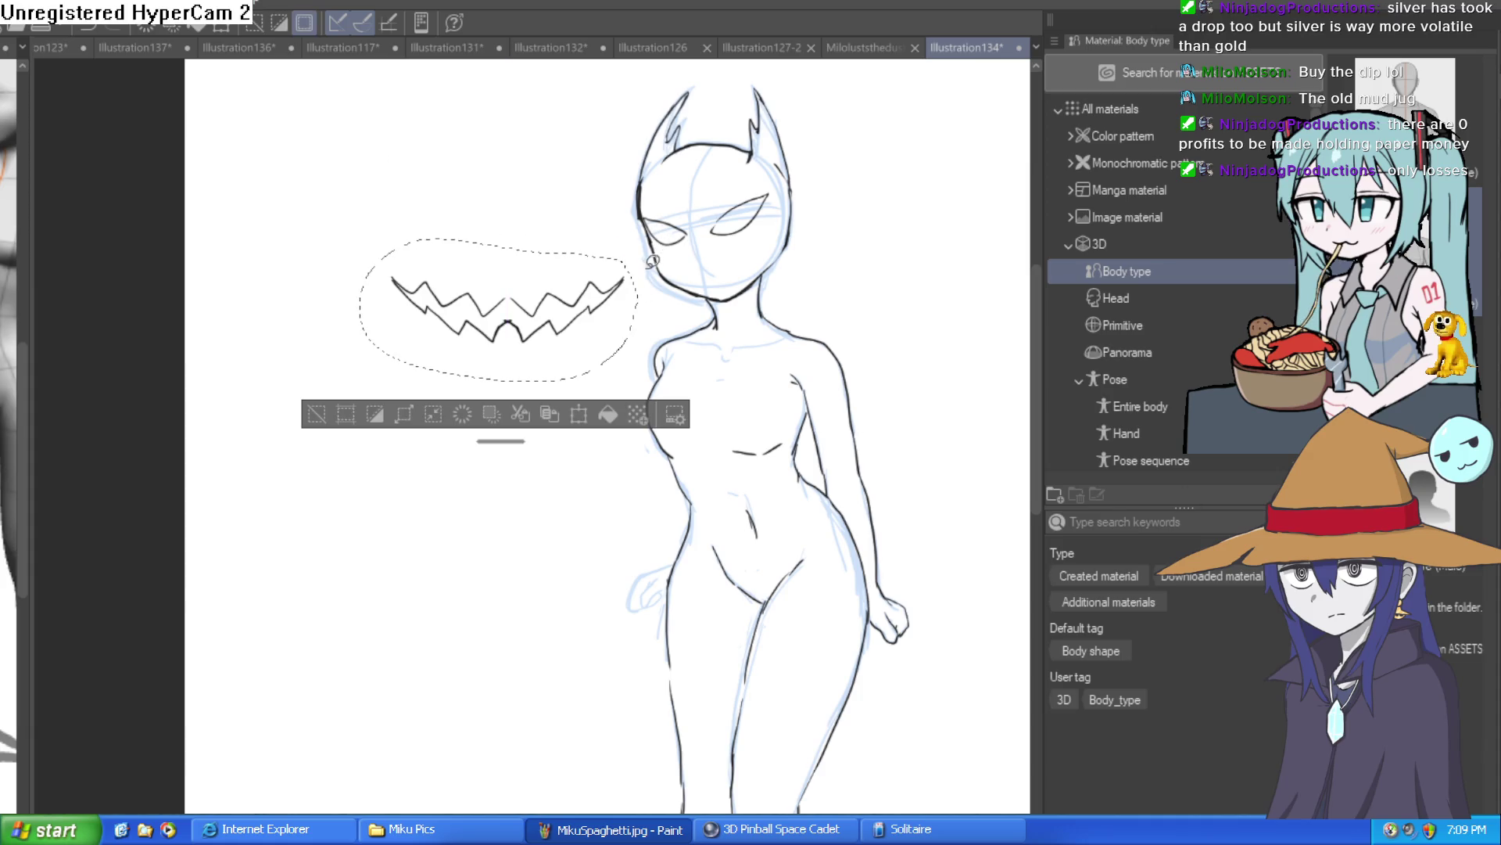
{"action": "left_click", "coordinate": [404, 413]}
{"action": "left_click_drag", "start_coordinate": [590, 322], "coordinate": [790, 290]}
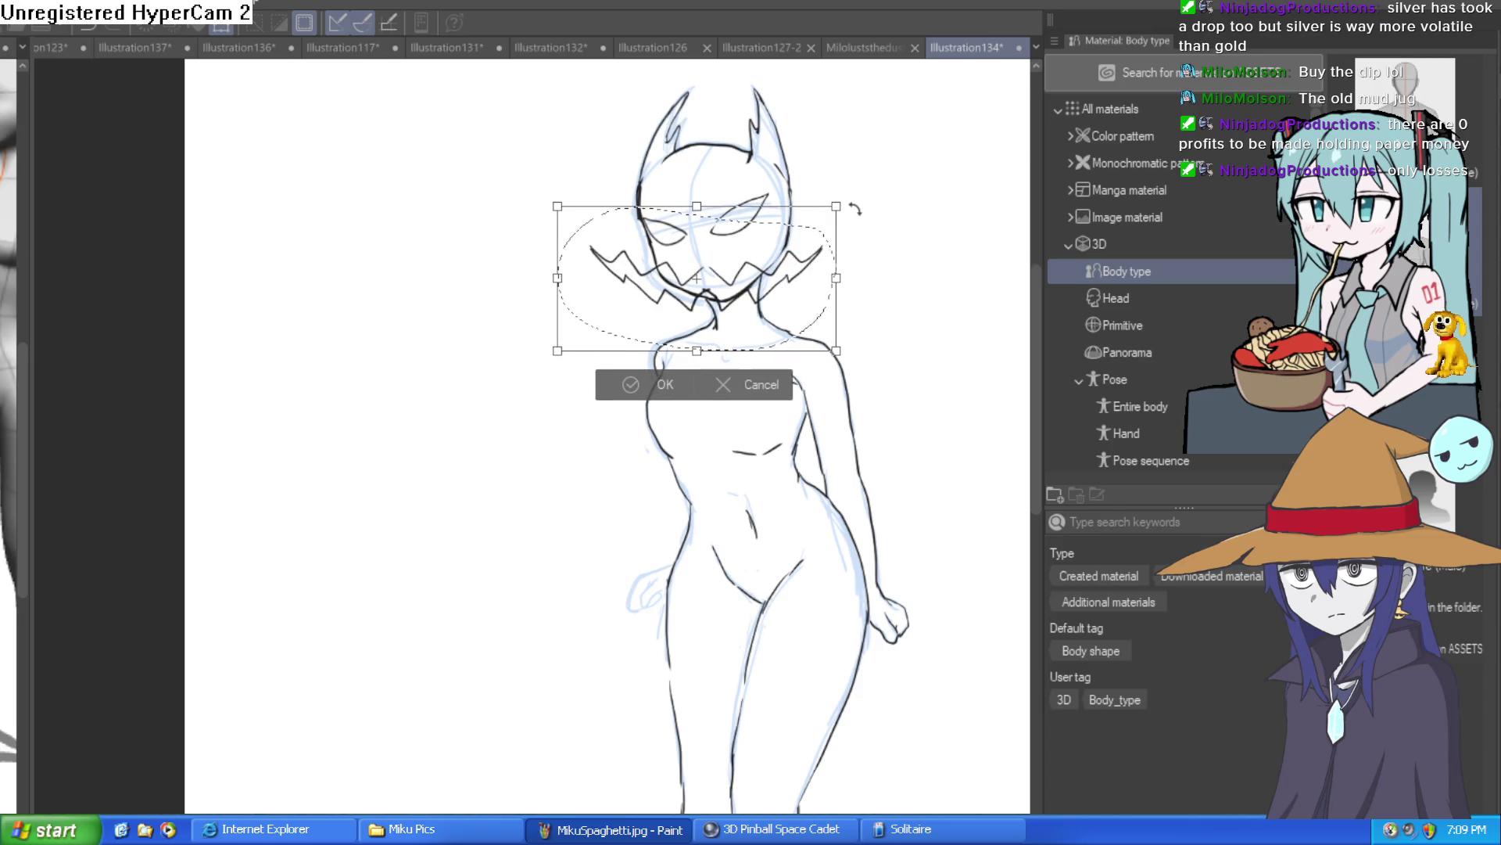
{"action": "mouse_move", "coordinate": [839, 206]}
{"action": "left_mouse_down"}
{"action": "mouse_move", "coordinate": [814, 235]}
{"action": "mouse_move", "coordinate": [788, 235]}
{"action": "left_mouse_up"}
{"action": "left_click_drag", "start_coordinate": [751, 282], "coordinate": [844, 227]}
{"action": "key", "text": "Return"}
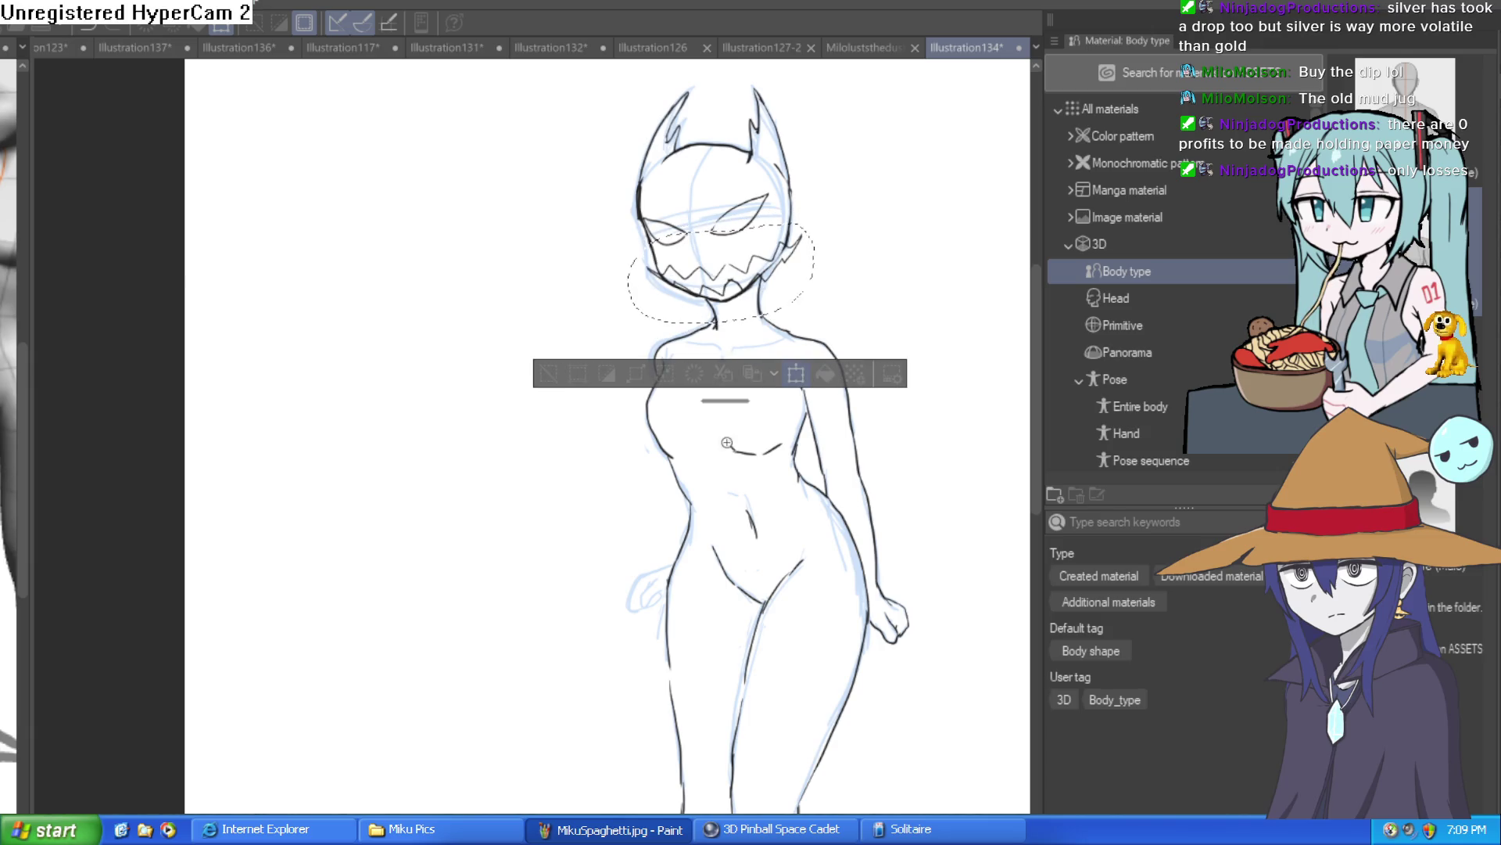
{"action": "scroll", "coordinate": [759, 422], "scroll_direction": "up", "scroll_amount": 4}
{"action": "scroll", "coordinate": [775, 427], "scroll_direction": "down", "scroll_amount": 3}
{"action": "key", "text": "ctrl+t"}
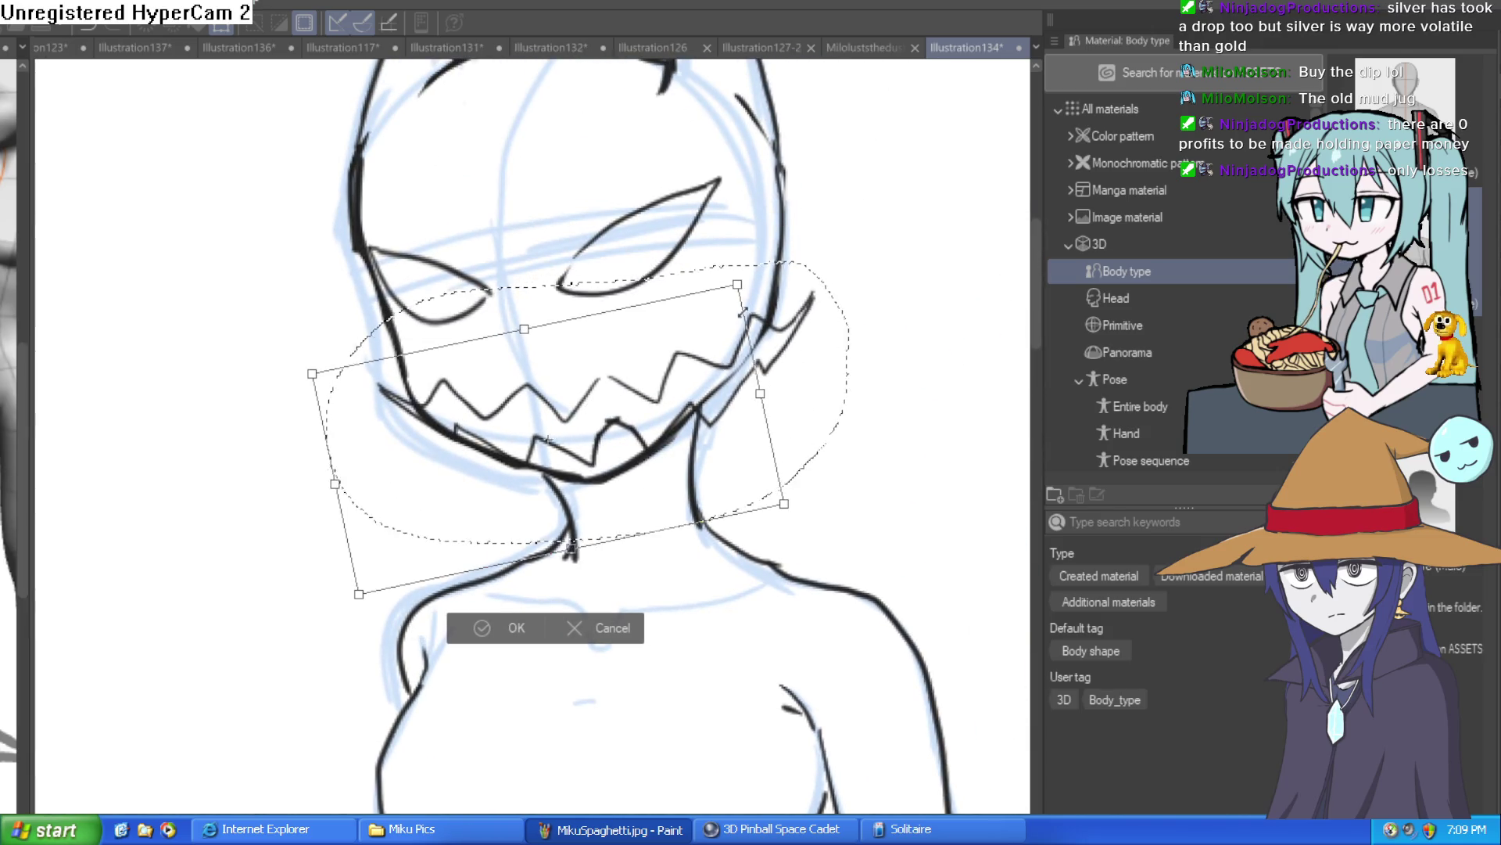
{"action": "left_click_drag", "start_coordinate": [679, 326], "coordinate": [704, 350]}
{"action": "left_click_drag", "start_coordinate": [778, 220], "coordinate": [731, 255]}
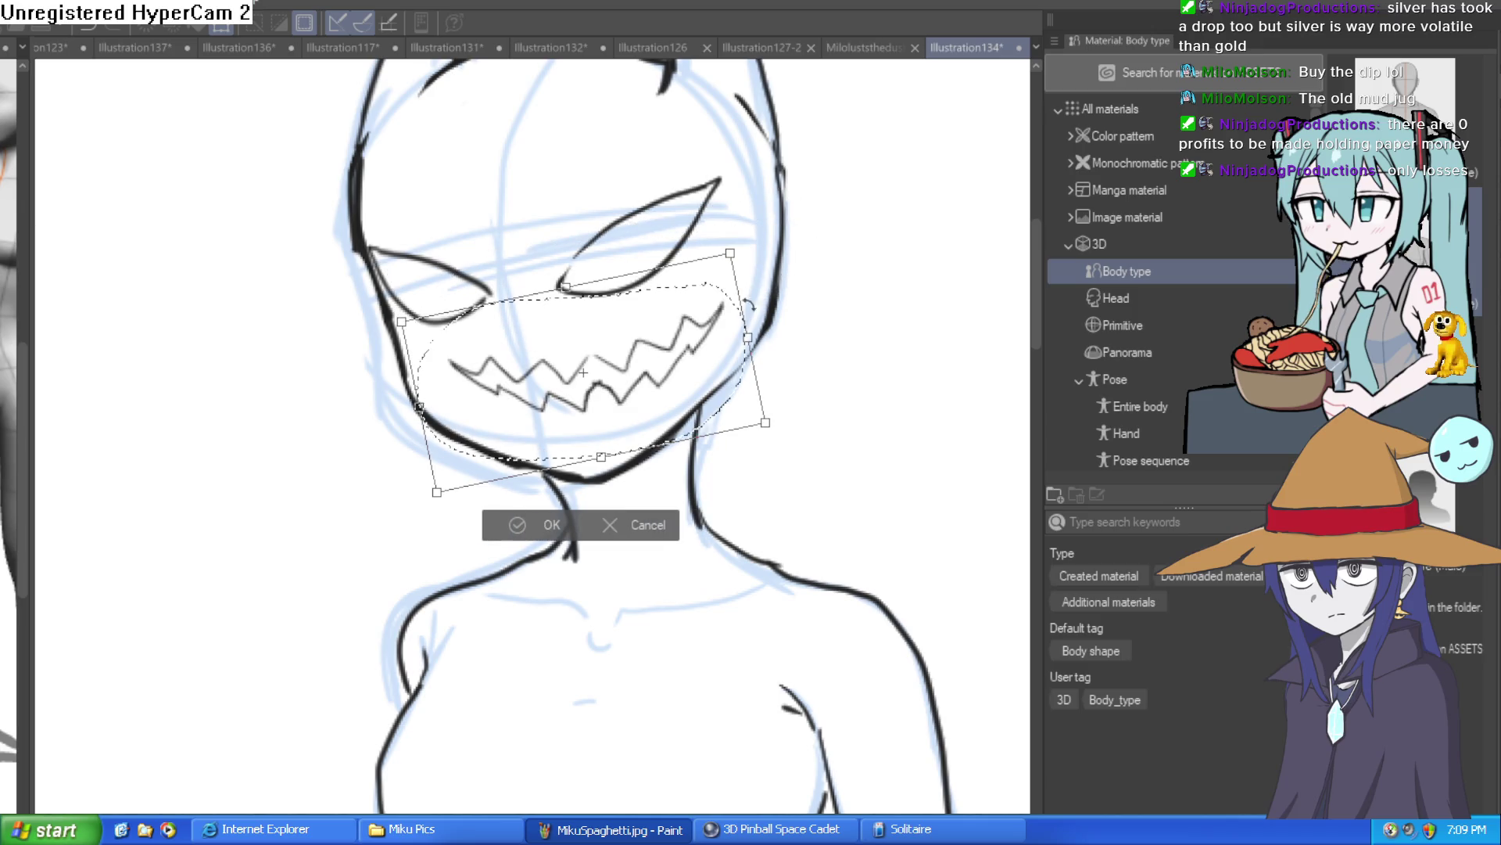
{"action": "left_click_drag", "start_coordinate": [748, 342], "coordinate": [621, 404]}
{"action": "left_click_drag", "start_coordinate": [696, 328], "coordinate": [700, 356]}
{"action": "left_click", "coordinate": [510, 524]}
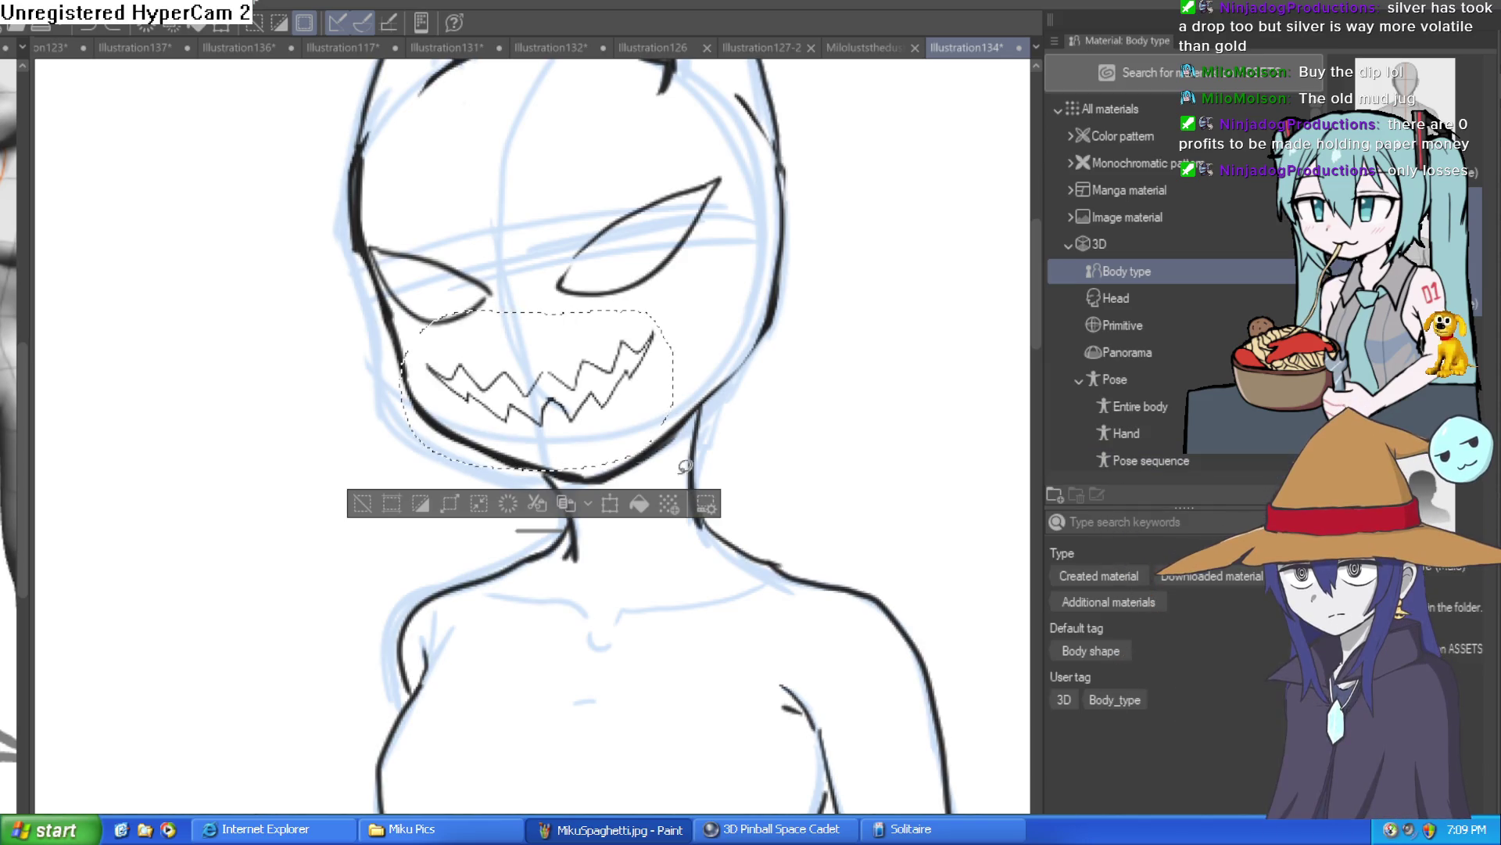
{"action": "key", "text": "ctrl+z"}
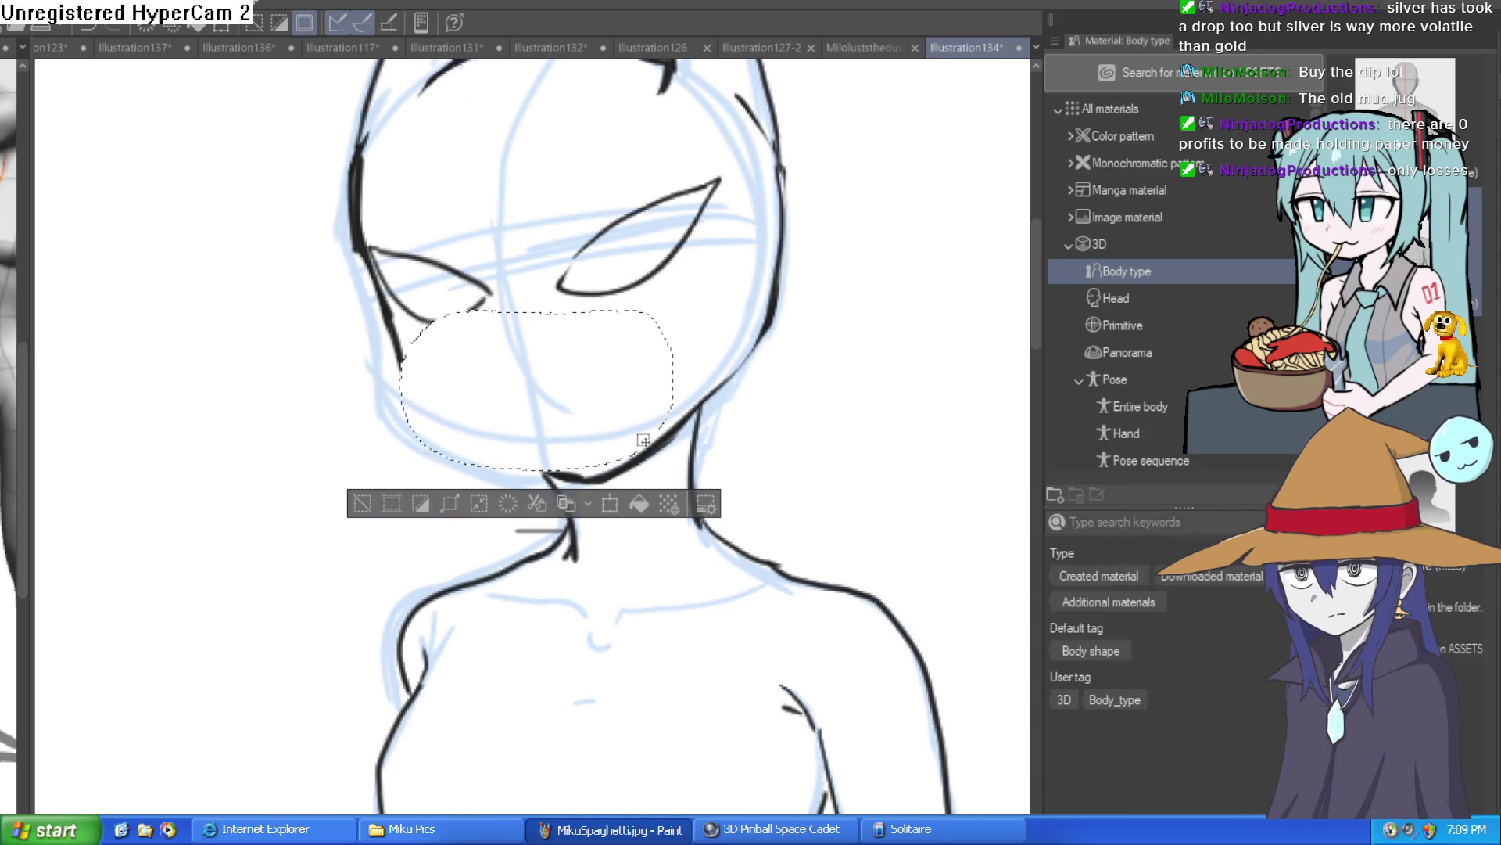
{"action": "key", "text": "ctrl+y"}
{"action": "left_click", "coordinate": [394, 508]}
{"action": "left_click_drag", "start_coordinate": [636, 316], "coordinate": [432, 344]}
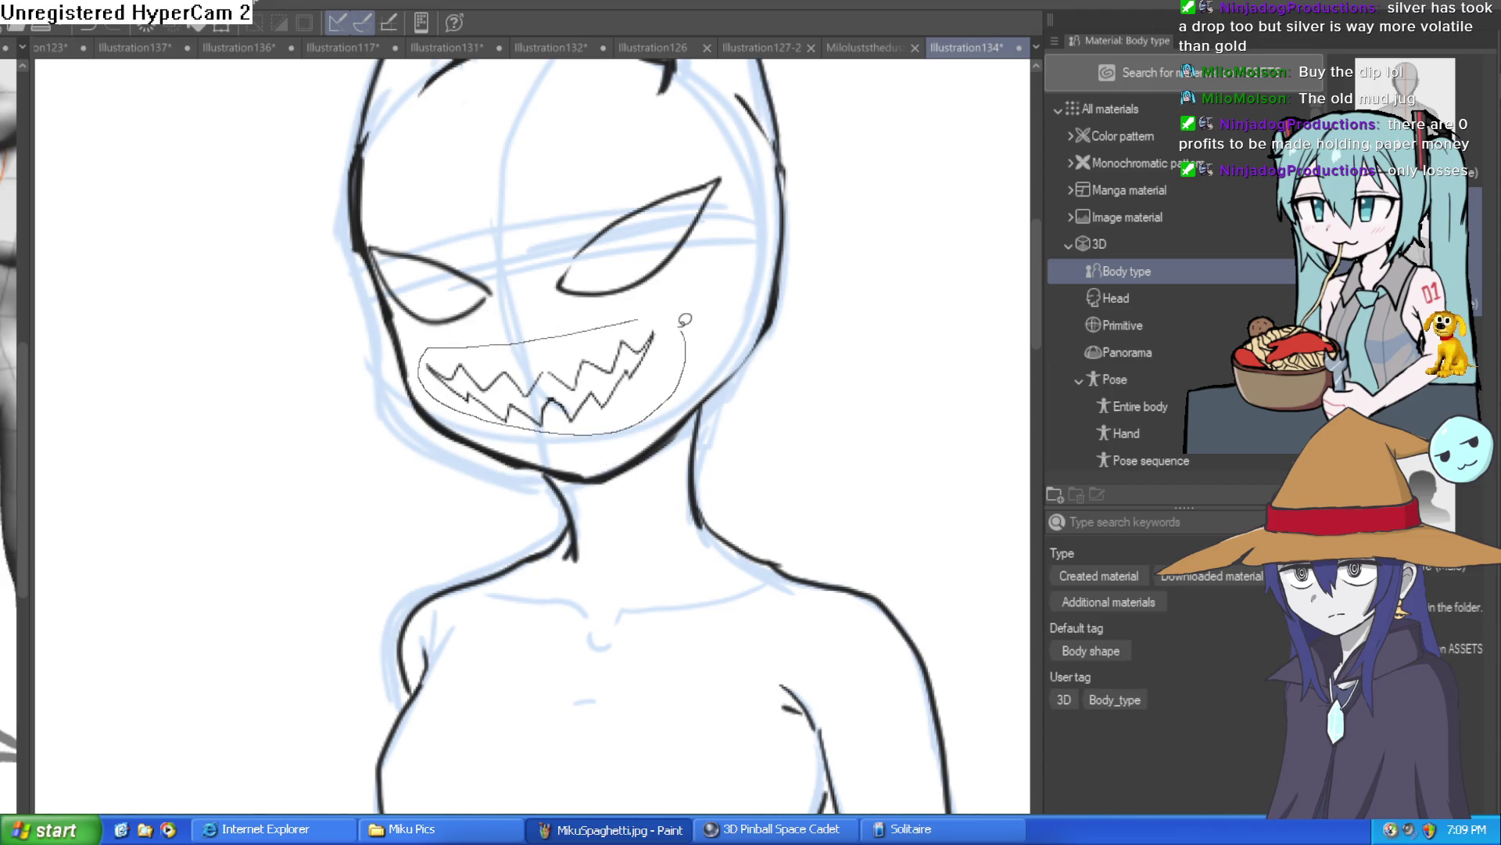
{"action": "left_click_drag", "start_coordinate": [686, 322], "coordinate": [704, 301]}
{"action": "key", "text": "Delete"}
{"action": "key", "text": "ctrl+z"}
{"action": "left_click", "coordinate": [395, 458]}
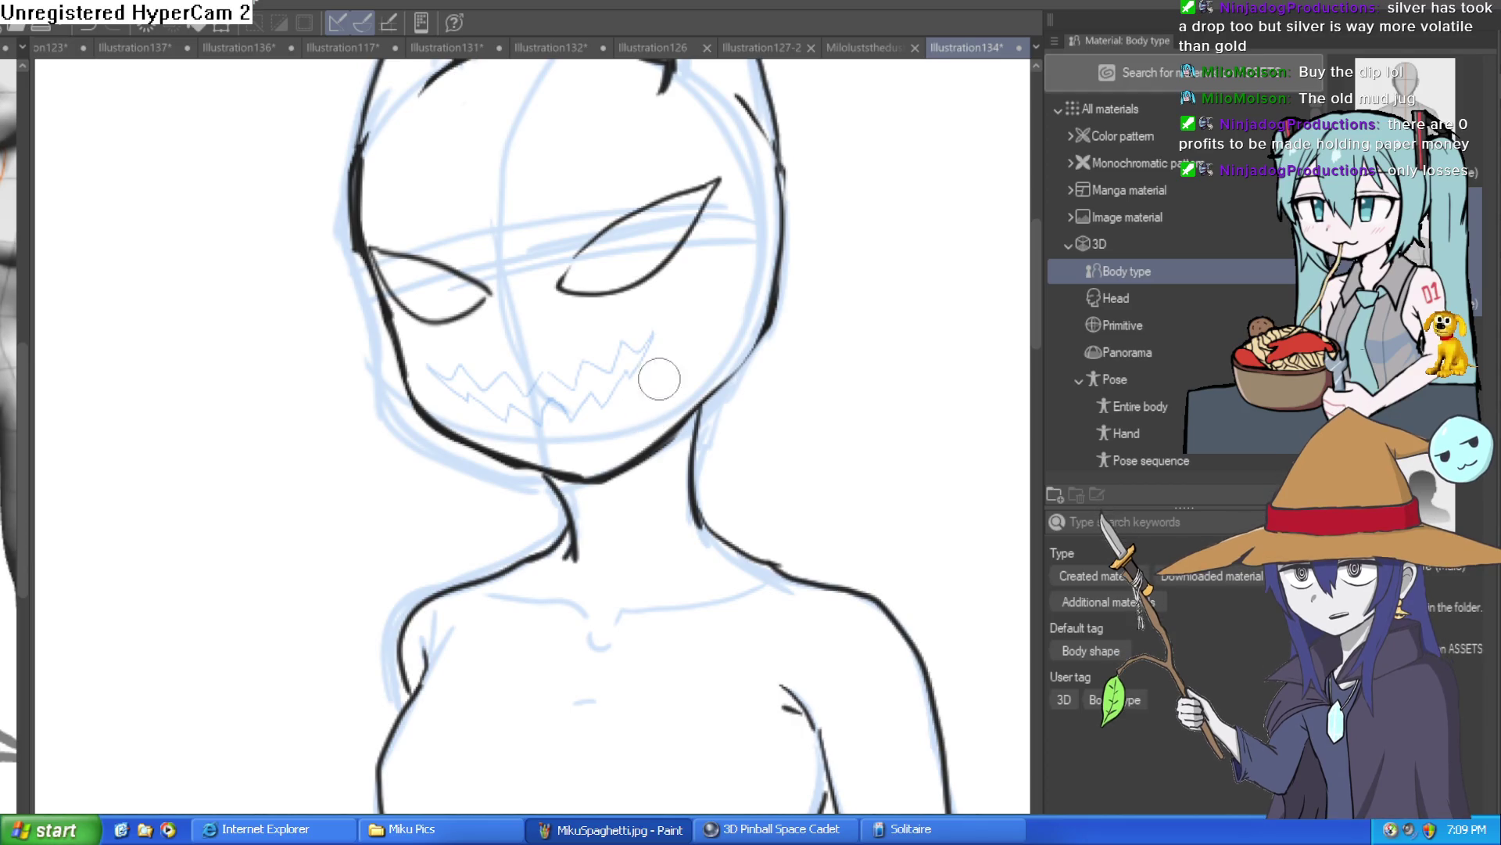
Step: Draw black zigzag teeth across the mouth, extending them toward the mouth corner
{"action": "scroll", "coordinate": [551, 380], "scroll_direction": "up", "scroll_amount": 3}
{"action": "mouse_move", "coordinate": [476, 427]}
{"action": "left_mouse_down"}
{"action": "mouse_move", "coordinate": [576, 352]}
{"action": "mouse_move", "coordinate": [637, 379]}
{"action": "mouse_move", "coordinate": [536, 358]}
{"action": "left_mouse_up"}
{"action": "key", "text": "ctrl+z"}
{"action": "mouse_move", "coordinate": [625, 410]}
{"action": "left_mouse_down"}
{"action": "mouse_move", "coordinate": [662, 322]}
{"action": "mouse_move", "coordinate": [744, 352]}
{"action": "mouse_move", "coordinate": [777, 284]}
{"action": "mouse_move", "coordinate": [865, 261]}
{"action": "mouse_move", "coordinate": [892, 227]}
{"action": "mouse_move", "coordinate": [798, 355]}
{"action": "mouse_move", "coordinate": [627, 519]}
{"action": "mouse_move", "coordinate": [552, 459]}
{"action": "mouse_move", "coordinate": [497, 530]}
{"action": "mouse_move", "coordinate": [253, 435]}
{"action": "mouse_move", "coordinate": [157, 346]}
{"action": "left_mouse_up"}
{"action": "mouse_move", "coordinate": [479, 420]}
{"action": "left_mouse_down"}
{"action": "mouse_move", "coordinate": [429, 364]}
{"action": "mouse_move", "coordinate": [342, 417]}
{"action": "mouse_move", "coordinate": [261, 335]}
{"action": "mouse_move", "coordinate": [185, 352]}
{"action": "left_mouse_up"}
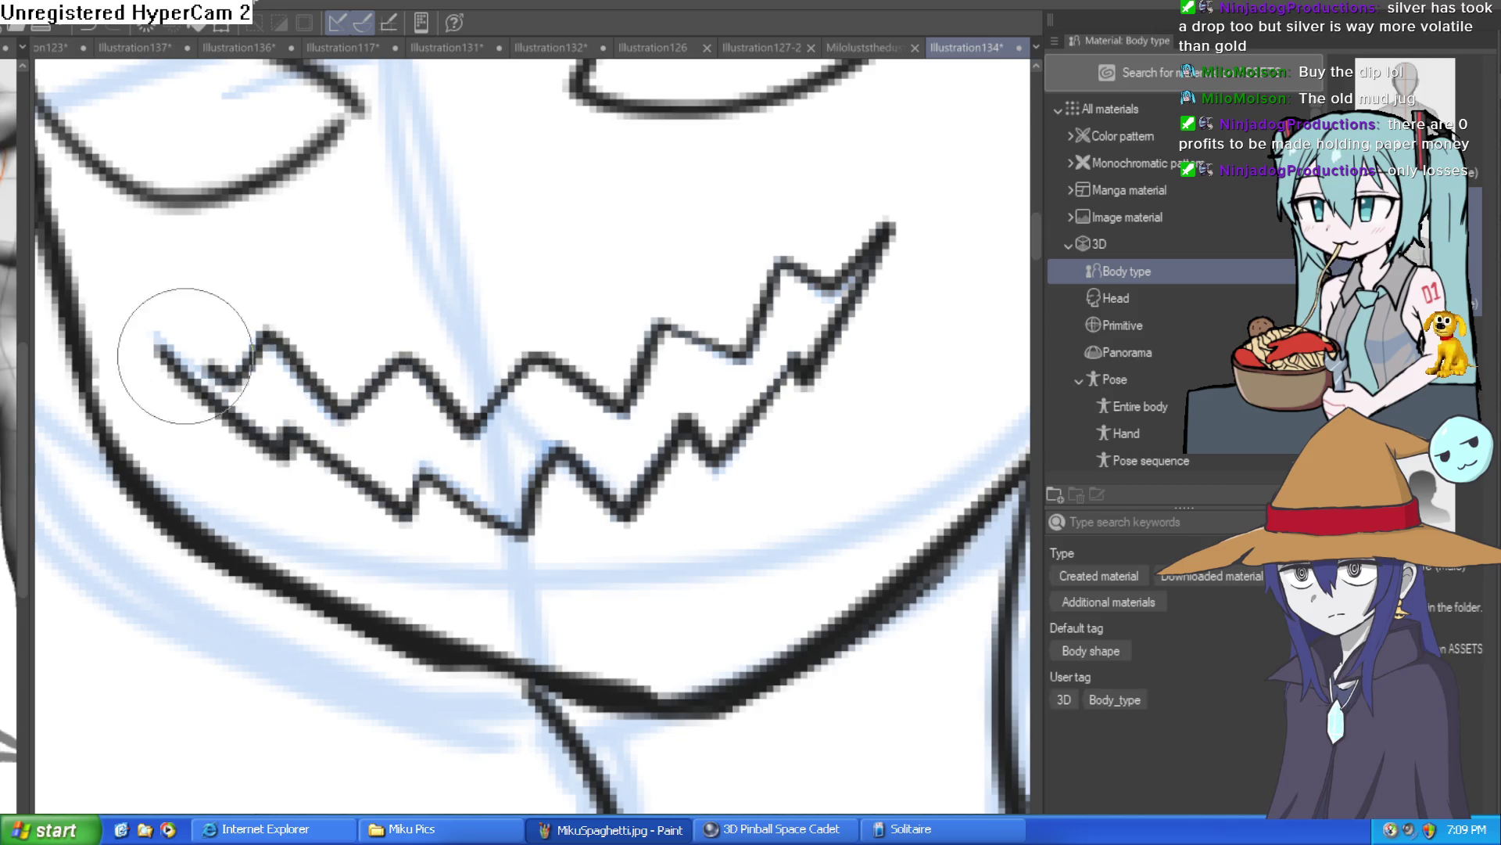
Step: Thicken the zigzag's right end and erase the lower line into a sharp pointed tip
{"action": "key", "text": "ctrl+minus"}
{"action": "left_click_drag", "start_coordinate": [909, 242], "coordinate": [727, 469]}
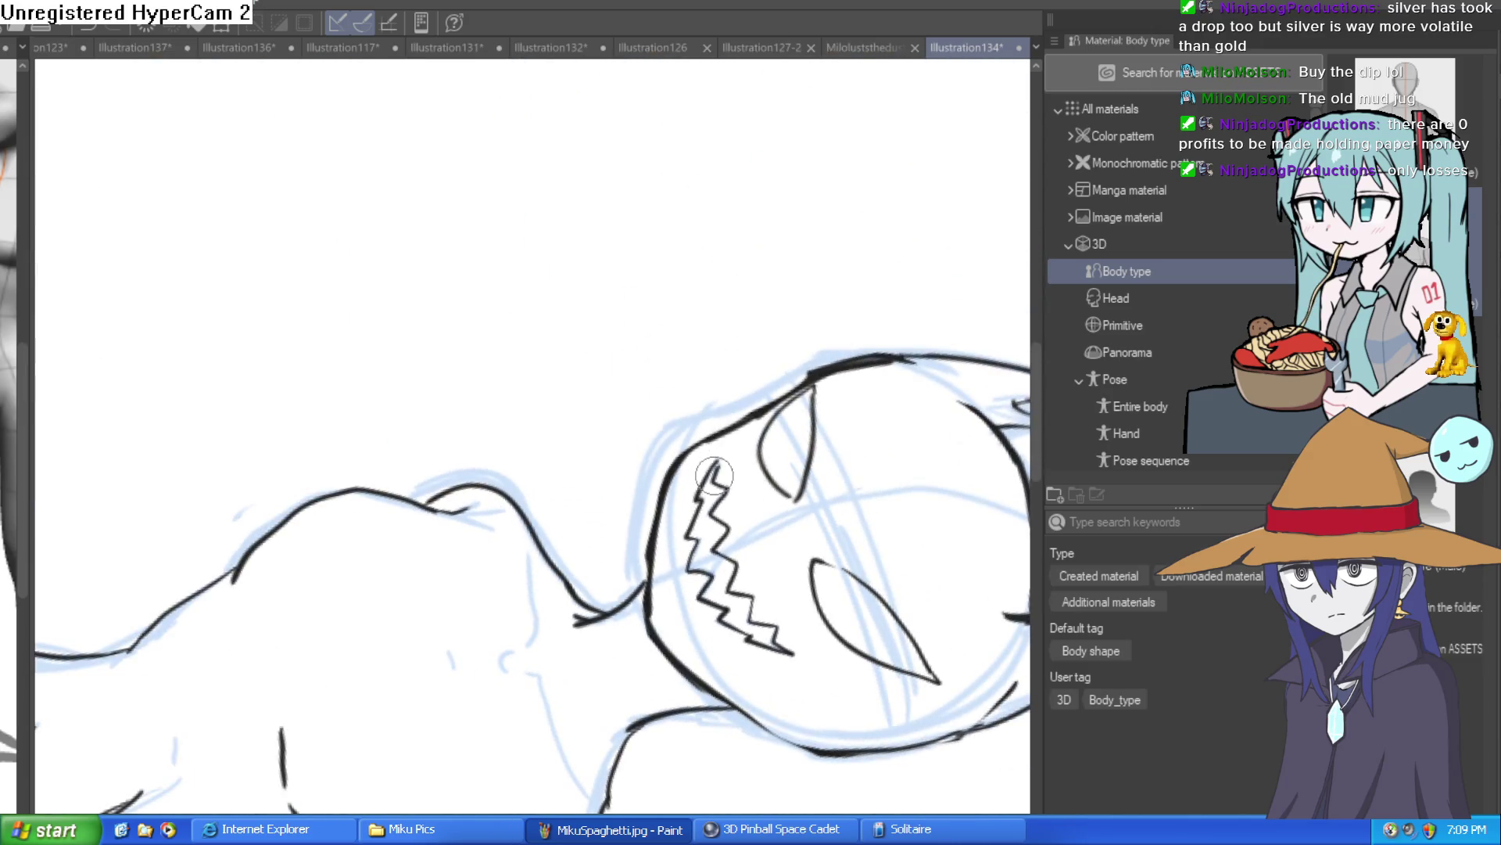
{"action": "key", "text": "ctrl+plus"}
{"action": "mouse_move", "coordinate": [848, 261]}
{"action": "left_mouse_down"}
{"action": "mouse_move", "coordinate": [854, 242]}
{"action": "mouse_move", "coordinate": [821, 261]}
{"action": "left_mouse_up"}
{"action": "key", "text": "ctrl+plus"}
{"action": "key", "text": "ctrl+plus"}
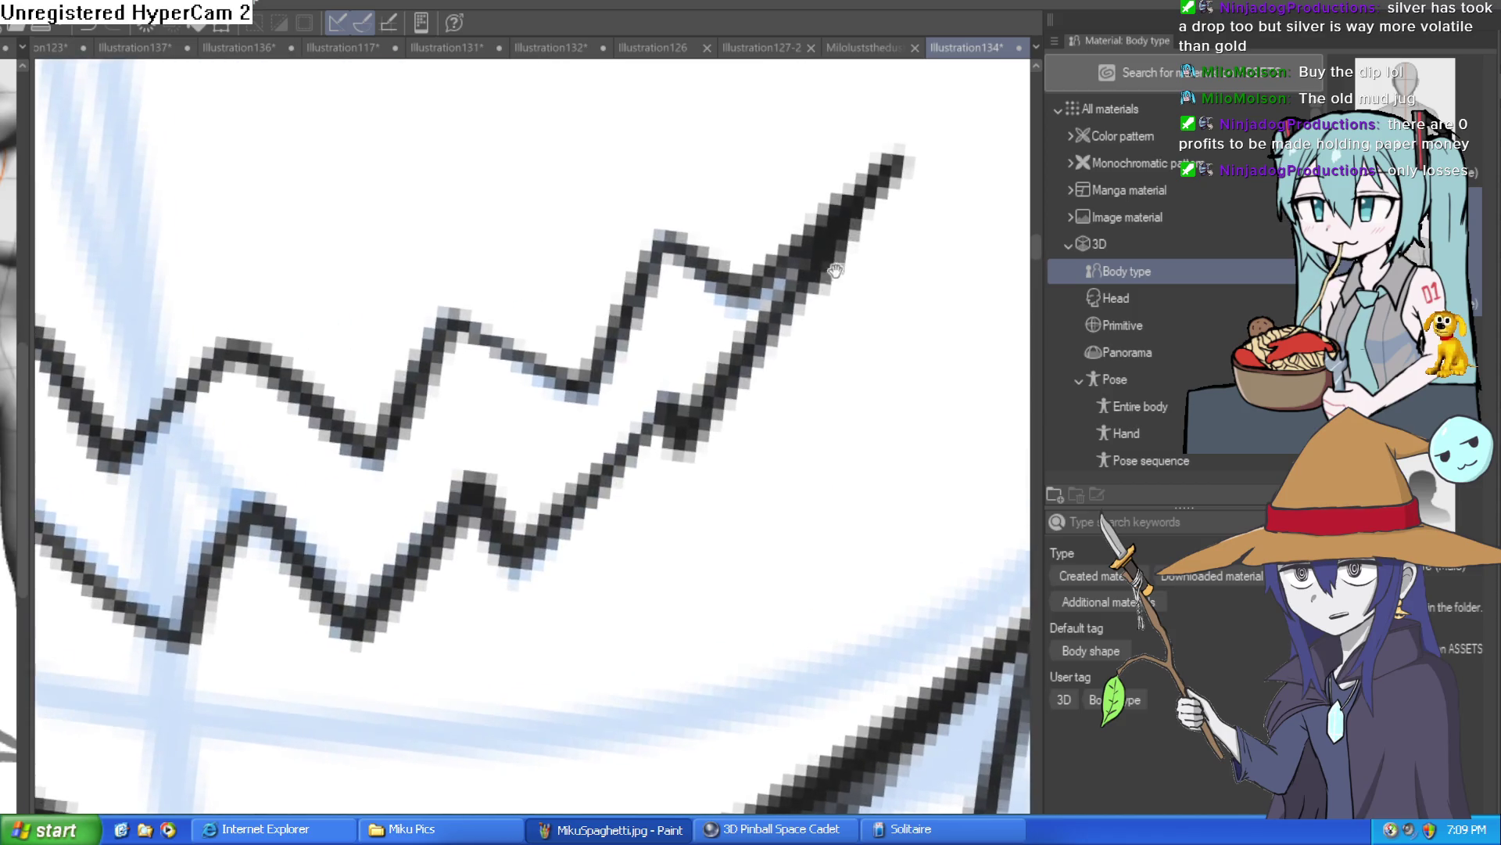
{"action": "key", "text": "e"}
{"action": "mouse_move", "coordinate": [661, 426]}
{"action": "left_mouse_down"}
{"action": "mouse_move", "coordinate": [670, 385]}
{"action": "mouse_move", "coordinate": [768, 245]}
{"action": "mouse_move", "coordinate": [798, 232]}
{"action": "left_mouse_up"}
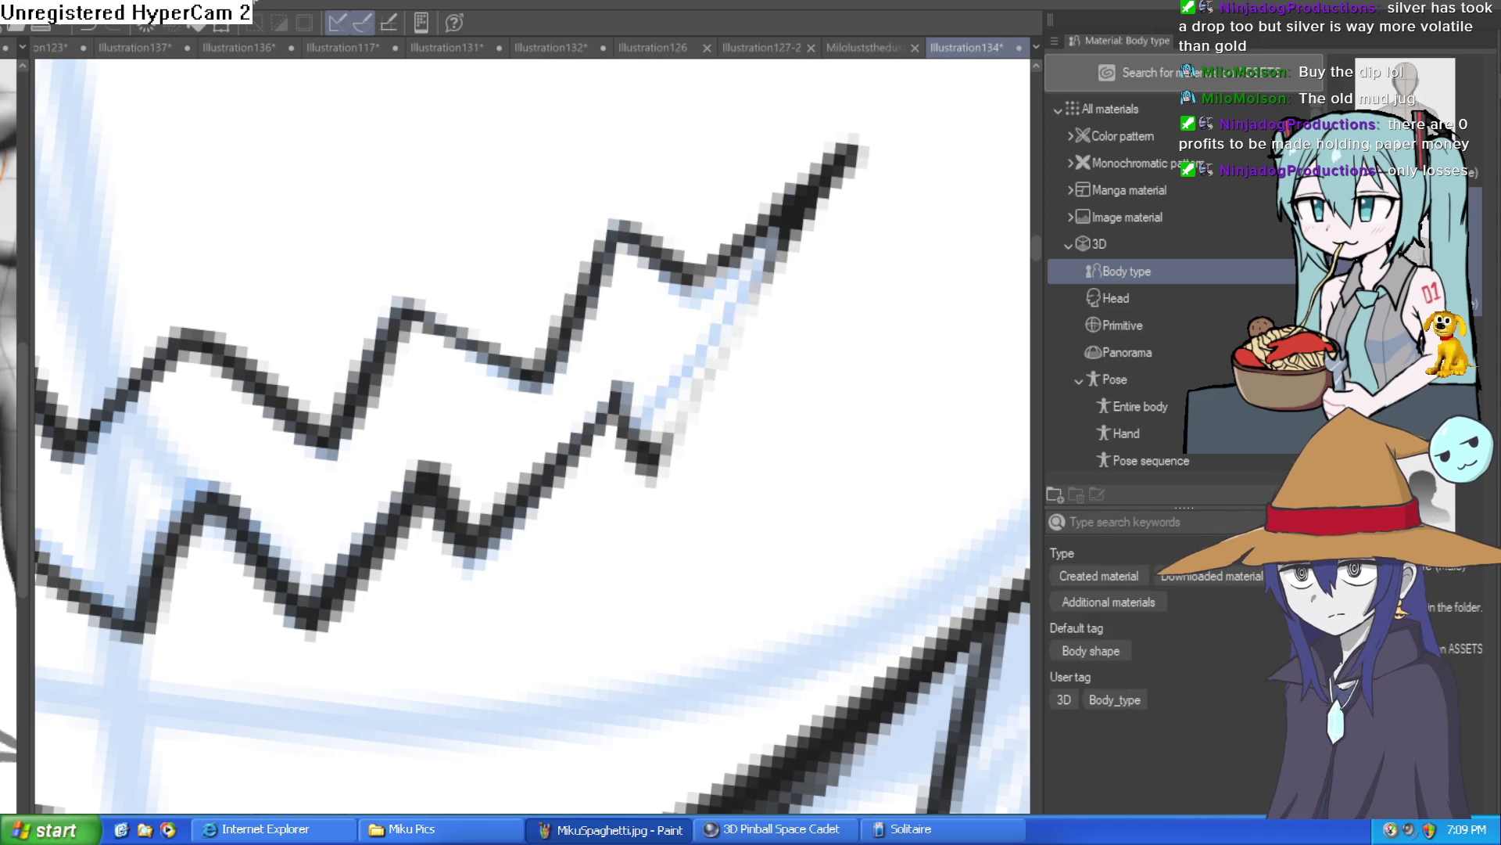
{"action": "key", "text": "ctrl+0"}
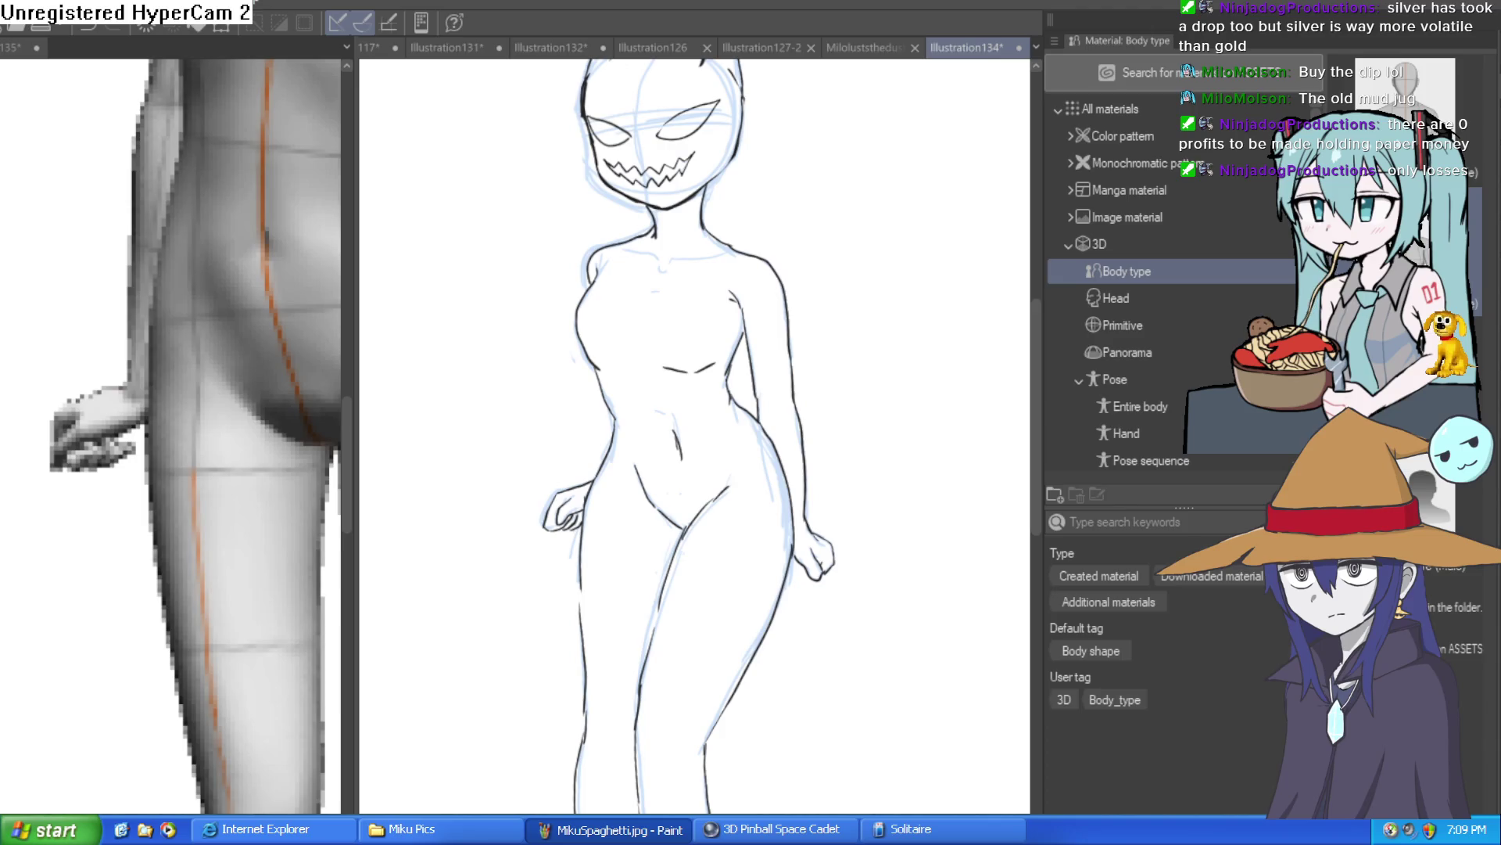
Step: Turn off the light-blue sketch lines and inspect the black line art up close
{"action": "key", "text": "Delete"}
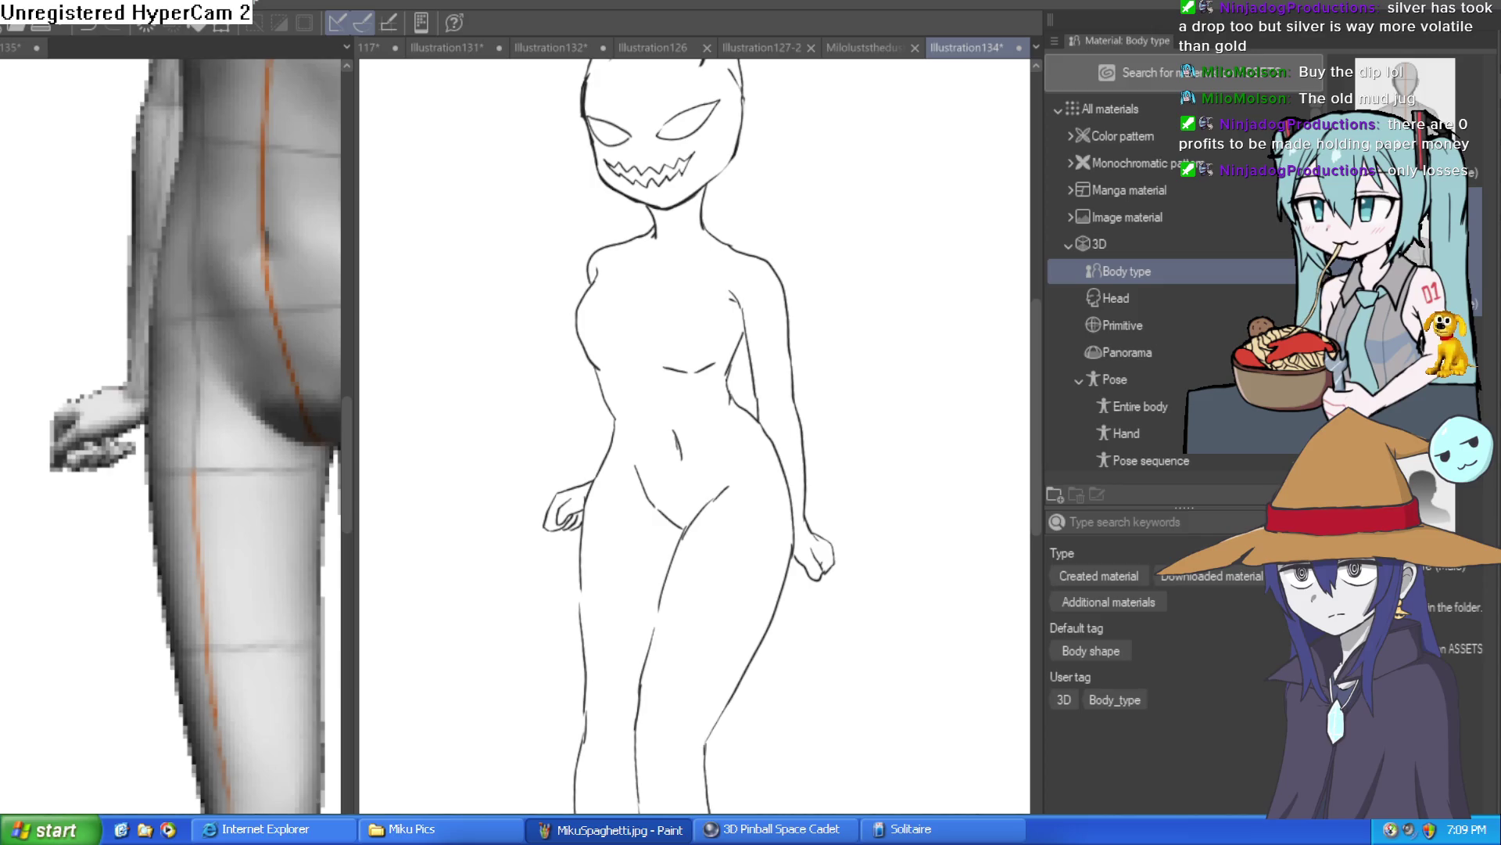
{"action": "mouse_move", "coordinate": [840, 423]}
{"action": "left_mouse_down"}
{"action": "mouse_move", "coordinate": [793, 536]}
{"action": "mouse_move", "coordinate": [806, 423]}
{"action": "mouse_move", "coordinate": [774, 345]}
{"action": "mouse_move", "coordinate": [770, 375]}
{"action": "left_mouse_up"}
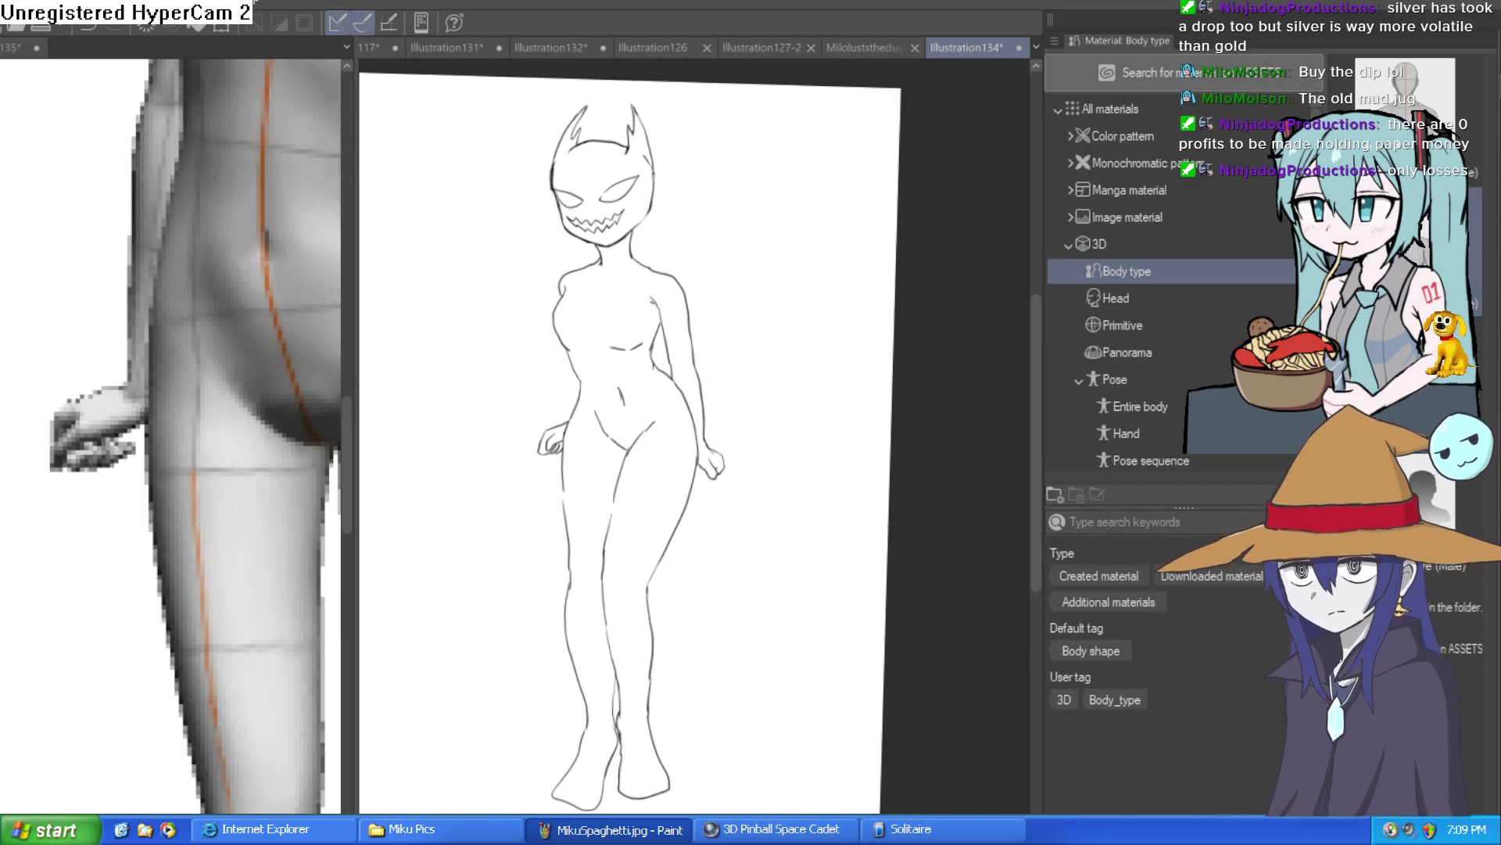
{"action": "key", "text": "h"}
{"action": "key", "text": "h"}
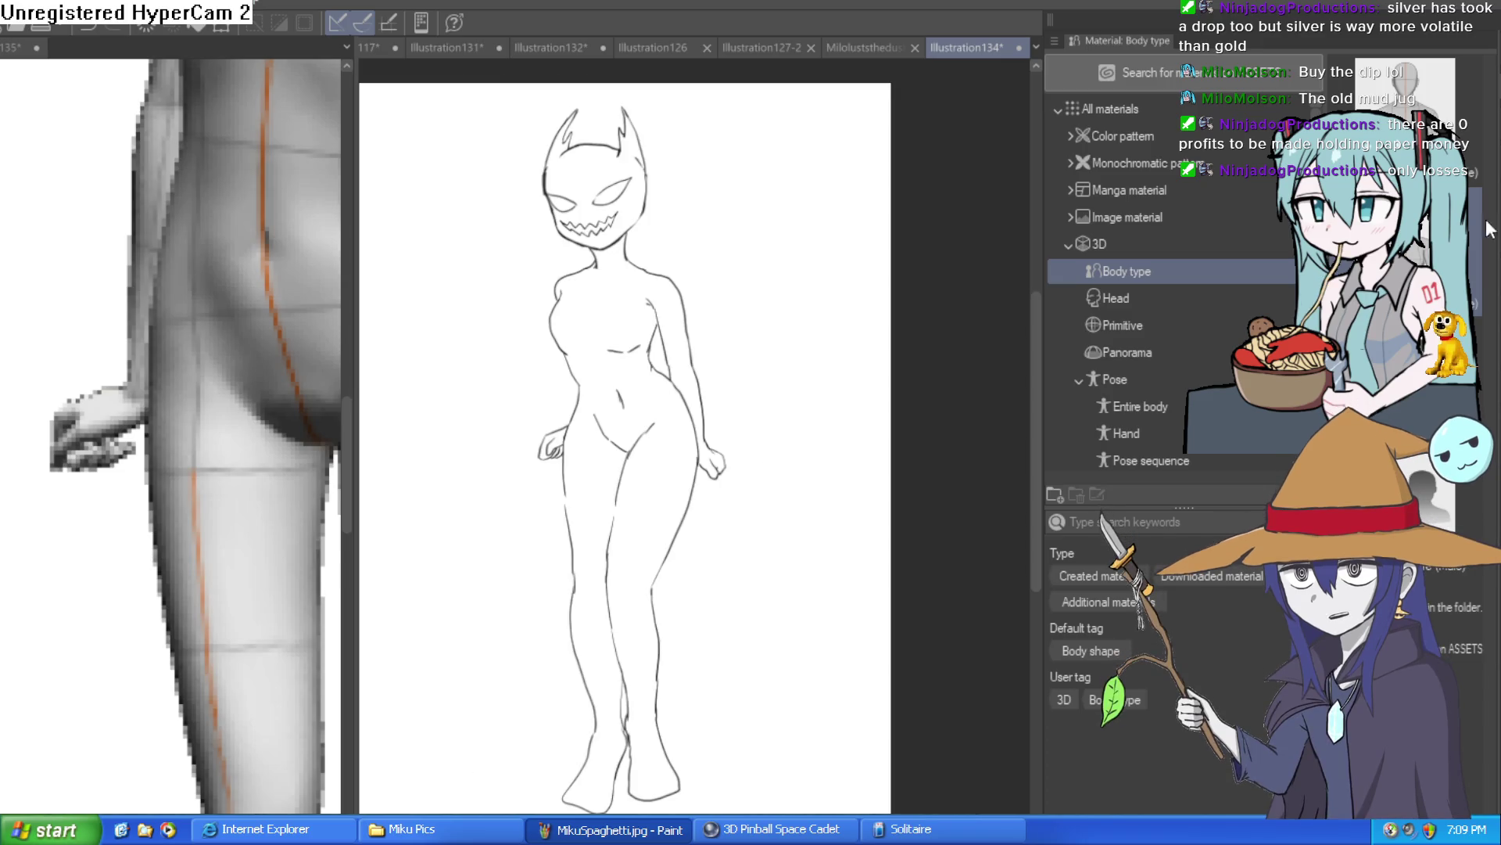
{"action": "mouse_move", "coordinate": [582, 470]}
{"action": "left_mouse_down"}
{"action": "mouse_move", "coordinate": [590, 452]}
{"action": "mouse_move", "coordinate": [888, 462]}
{"action": "left_mouse_up"}
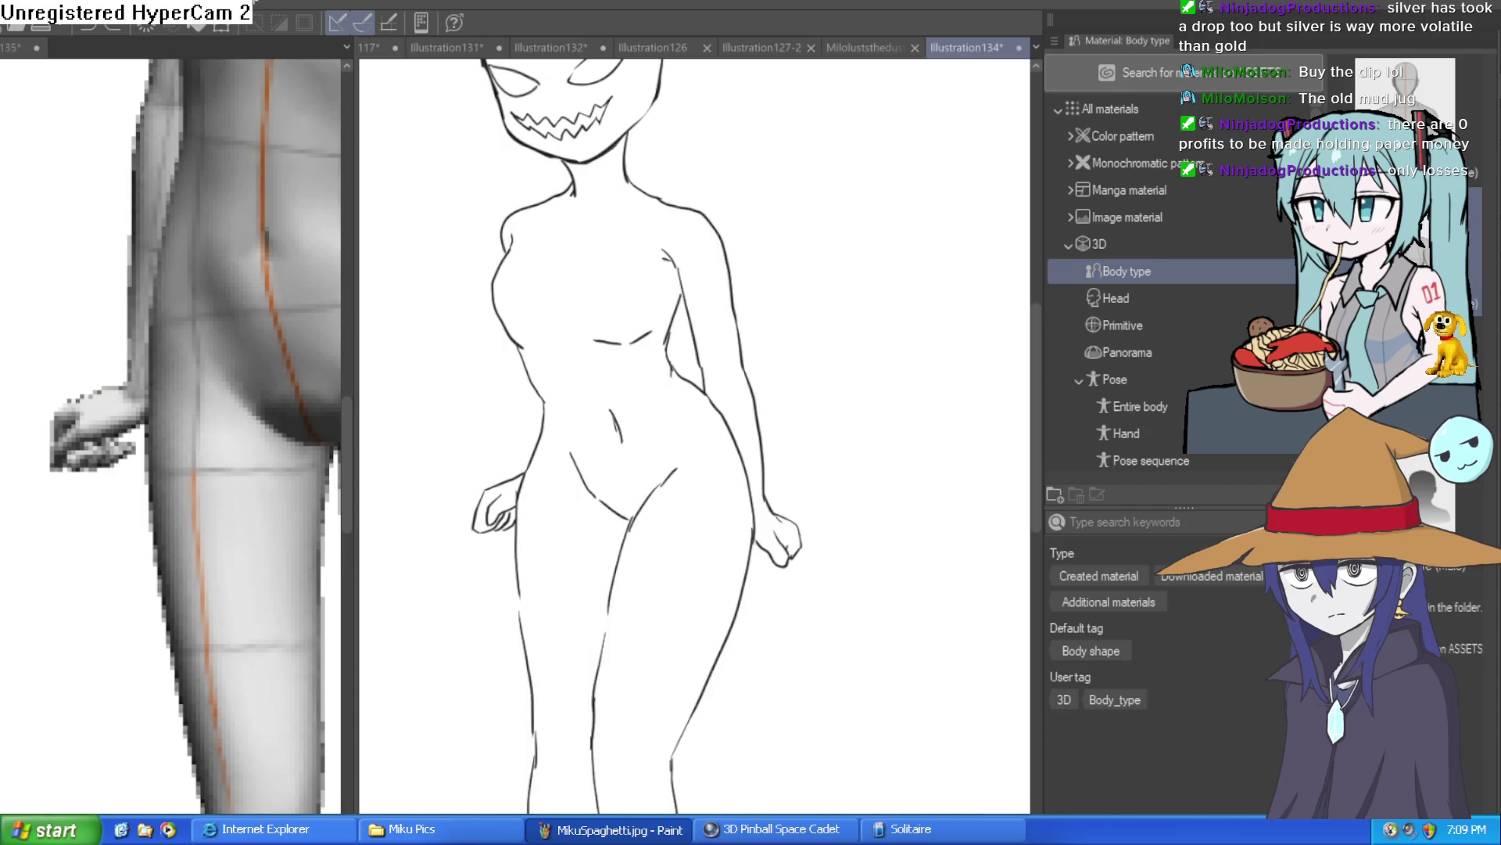
{"action": "scroll", "coordinate": [725, 283], "scroll_direction": "down", "scroll_amount": 10}
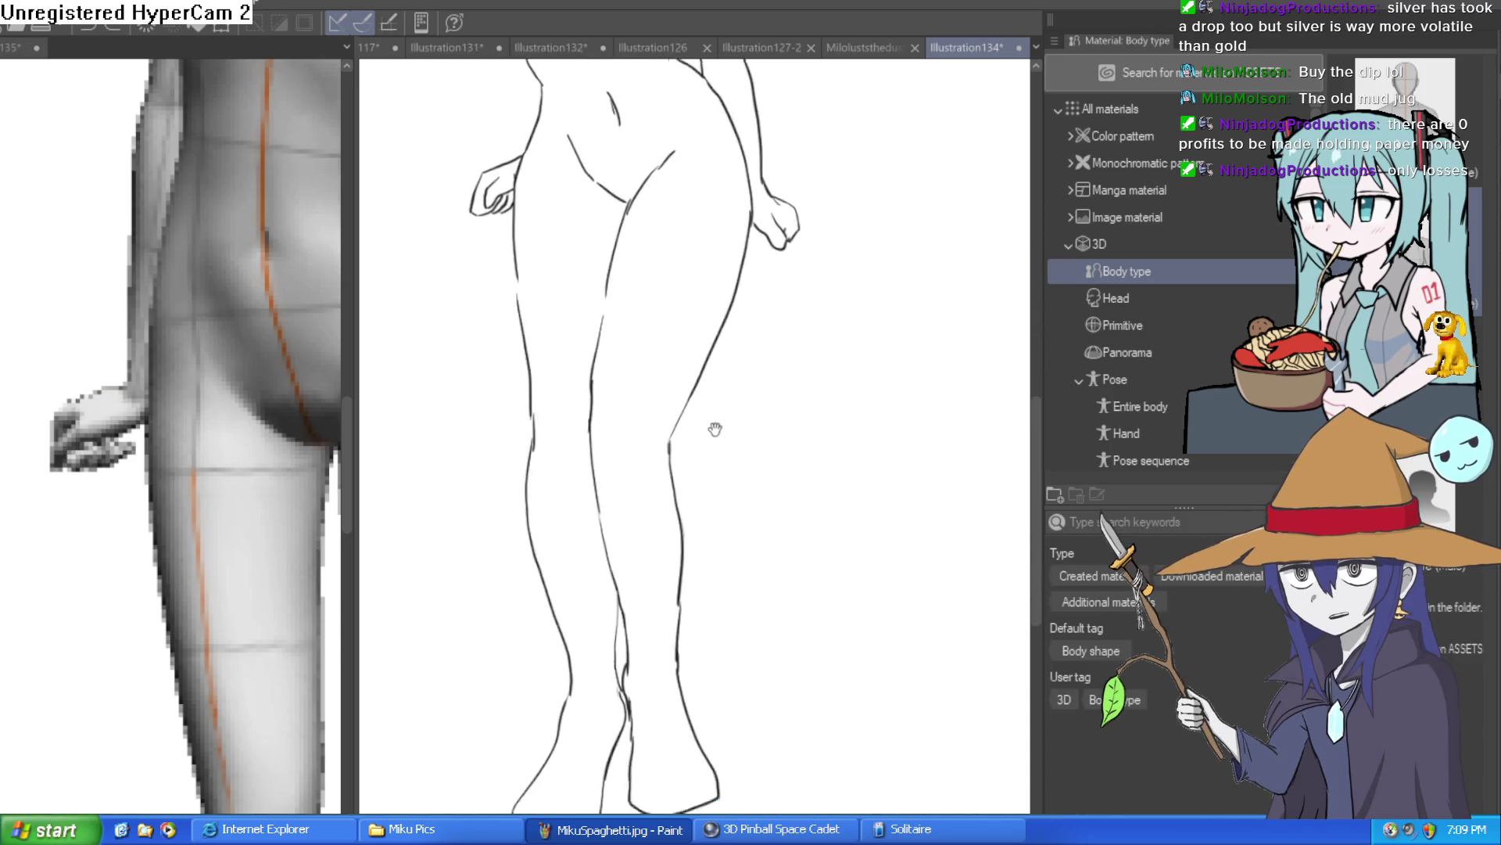
{"action": "scroll", "coordinate": [715, 345], "scroll_direction": "up", "scroll_amount": 10}
{"action": "scroll", "coordinate": [705, 243], "scroll_direction": "up", "scroll_amount": 3}
{"action": "scroll", "coordinate": [705, 243], "scroll_direction": "down", "scroll_amount": 3}
{"action": "scroll", "coordinate": [767, 567], "scroll_direction": "down", "scroll_amount": 3}
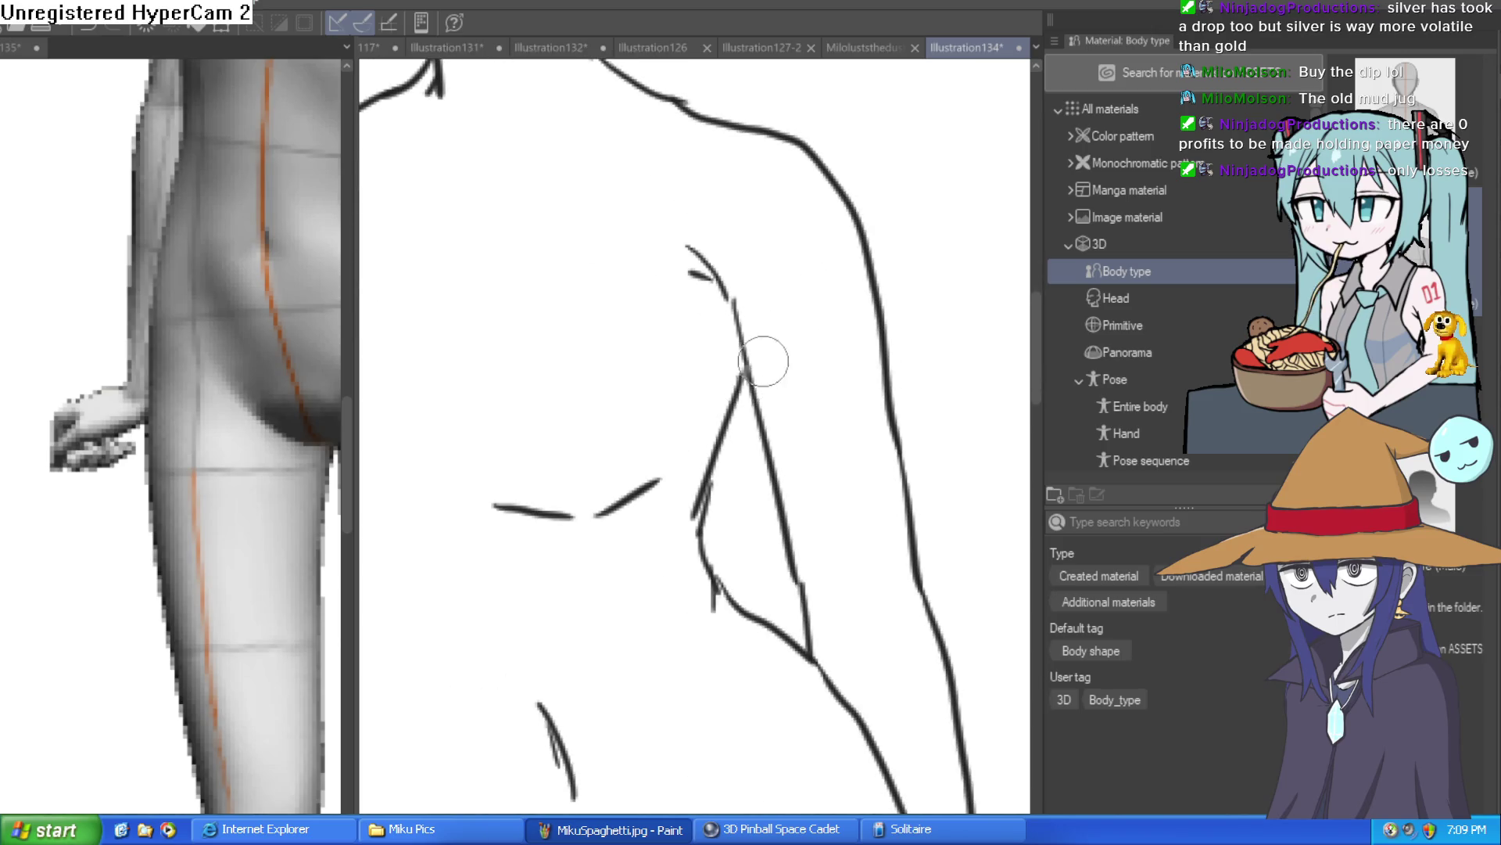
{"action": "scroll", "coordinate": [782, 328], "scroll_direction": "up", "scroll_amount": 3}
{"action": "scroll", "coordinate": [827, 283], "scroll_direction": "down", "scroll_amount": 5}
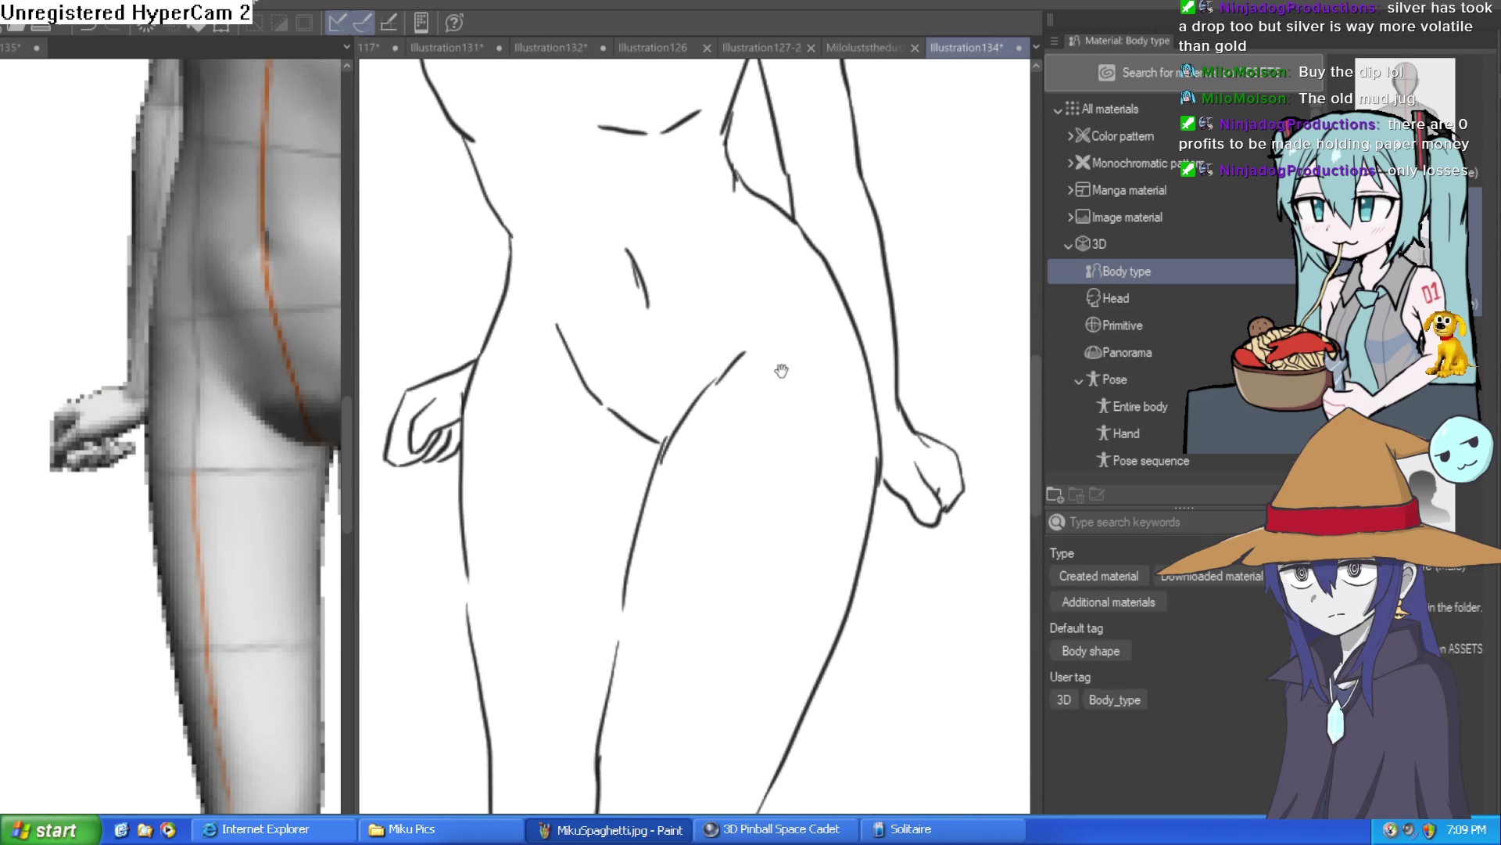
Step: Touch up the thigh line, then test a grey body fill and undo it
{"action": "left_click_drag", "start_coordinate": [463, 582], "coordinate": [471, 595]}
{"action": "scroll", "coordinate": [797, 470], "scroll_direction": "down", "scroll_amount": 3}
{"action": "scroll", "coordinate": [776, 606], "scroll_direction": "up", "scroll_amount": 2}
{"action": "left_click_drag", "start_coordinate": [776, 605], "coordinate": [768, 619]}
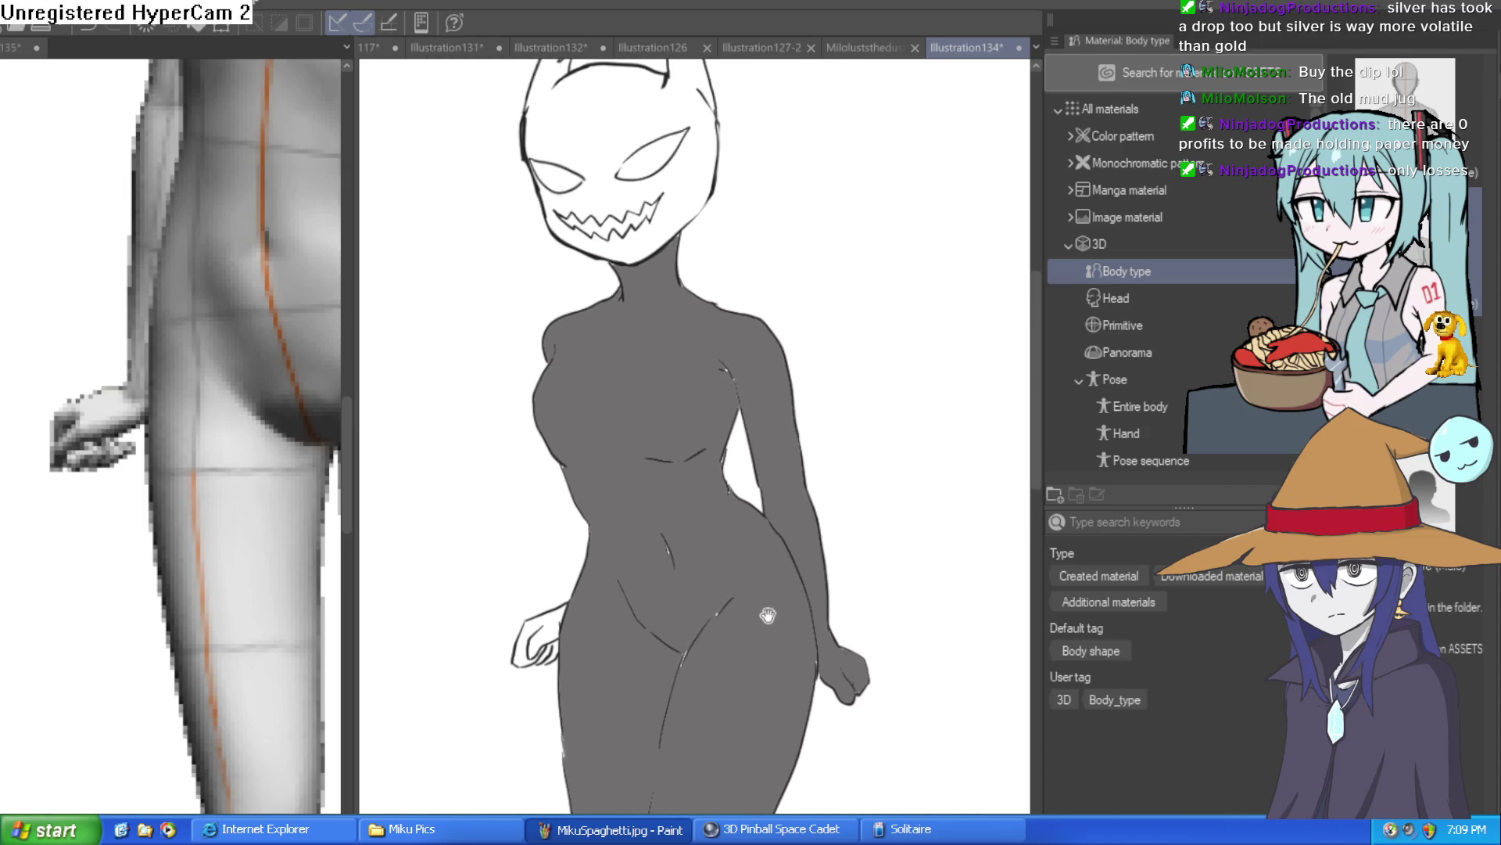
{"action": "key", "text": "ctrl+z"}
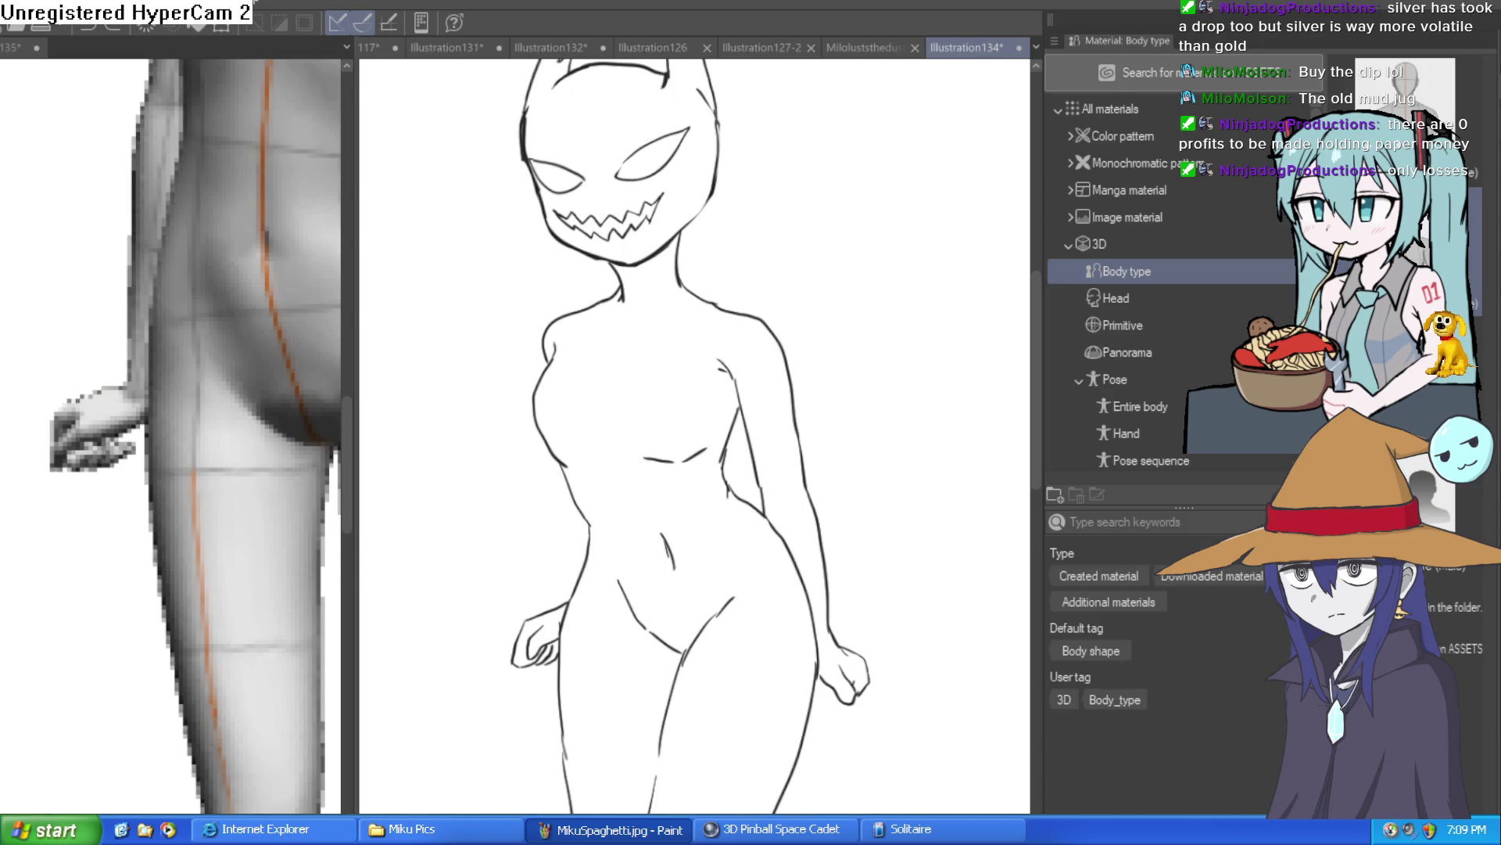
{"action": "left_click", "coordinate": [706, 506]}
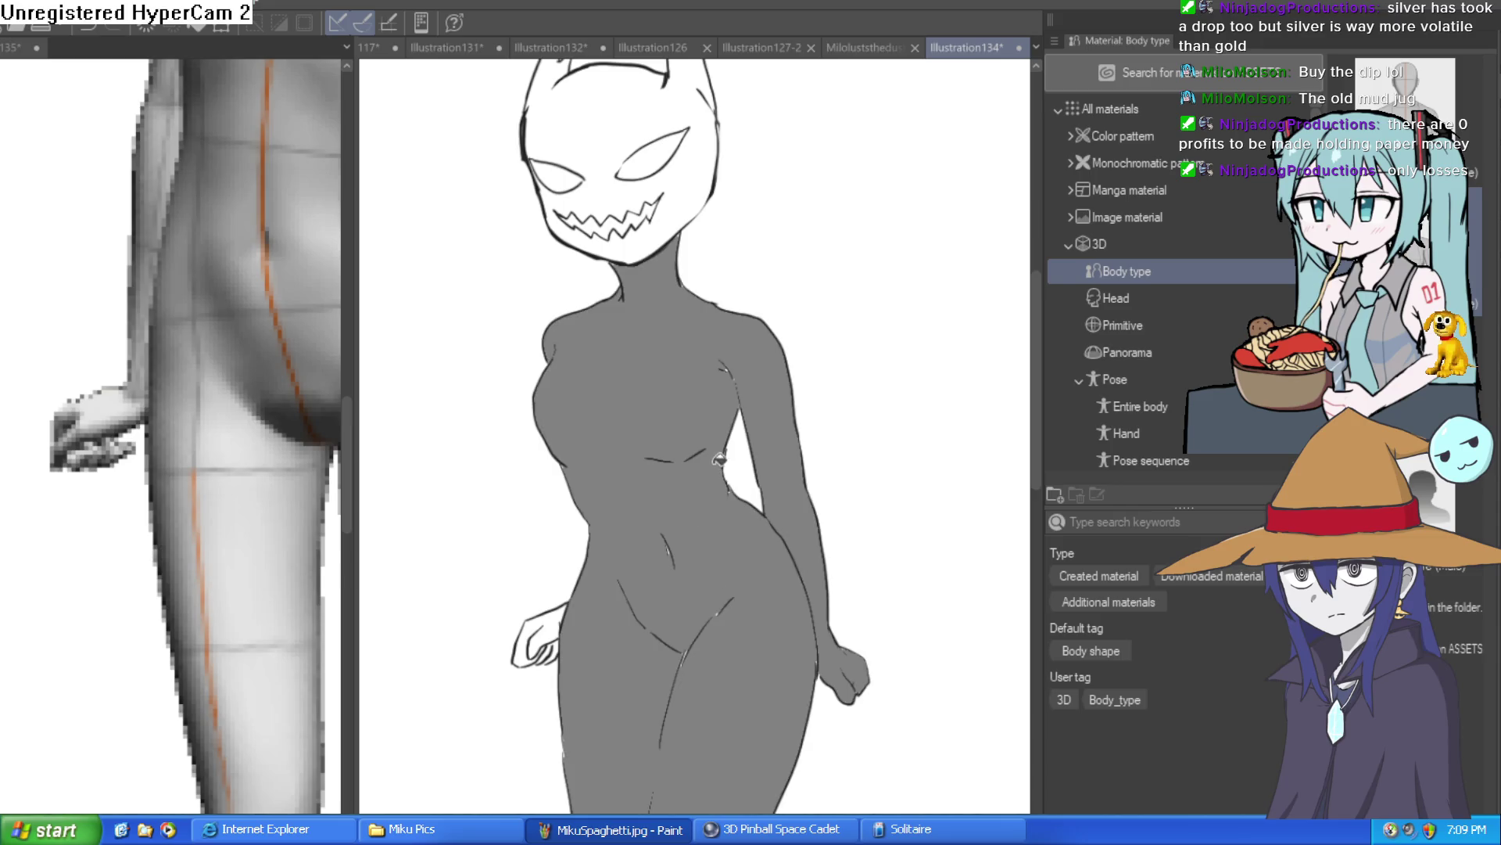
{"action": "key", "text": "ctrl+z"}
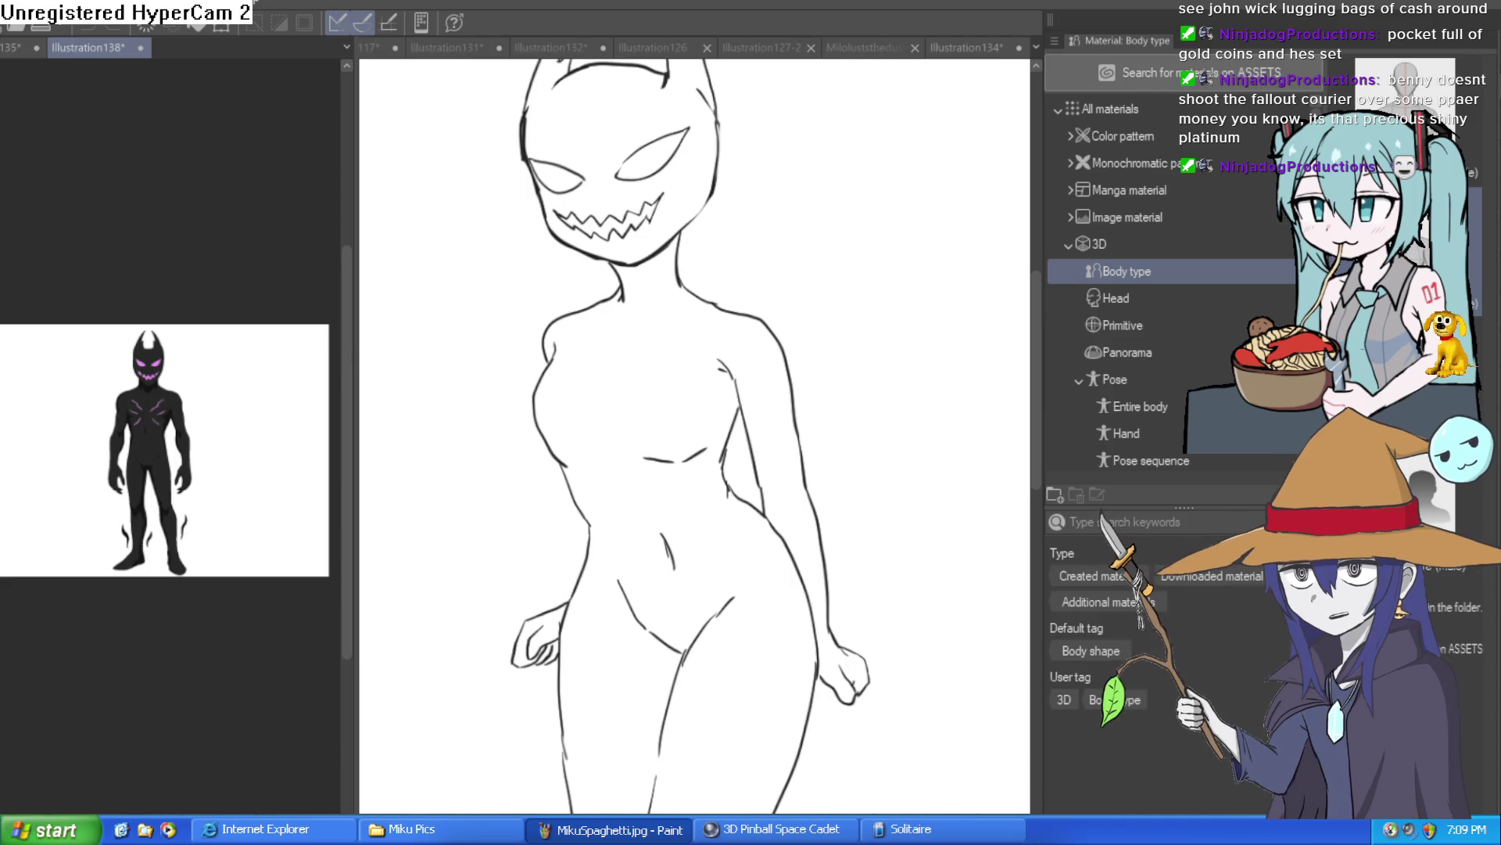
Step: Add a short stroke along the figure's neck line
{"action": "left_click_drag", "start_coordinate": [677, 262], "coordinate": [724, 304]}
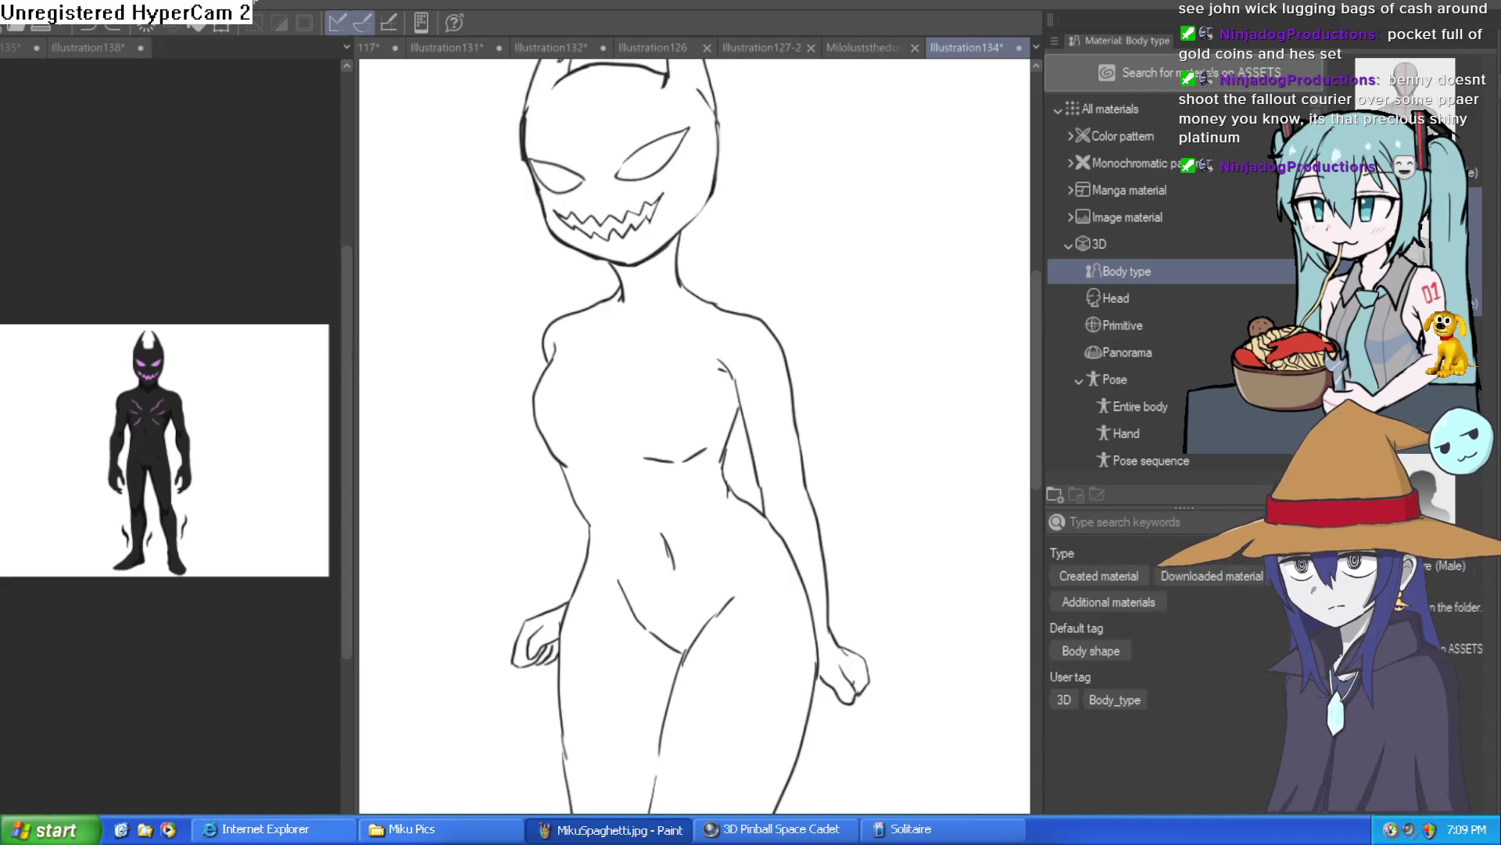
Step: Ink the collarbone line at the neck base, then sample the dark body colour from the reference
{"action": "left_click", "coordinate": [745, 312]}
{"action": "mouse_move", "coordinate": [734, 294]}
{"action": "left_mouse_down"}
{"action": "mouse_move", "coordinate": [610, 311]}
{"action": "mouse_move", "coordinate": [571, 338]}
{"action": "mouse_move", "coordinate": [526, 326]}
{"action": "mouse_move", "coordinate": [563, 360]}
{"action": "mouse_move", "coordinate": [594, 344]}
{"action": "left_mouse_up"}
{"action": "key", "text": "ctrl+0"}
{"action": "scroll", "coordinate": [704, 360], "scroll_direction": "up", "scroll_amount": 3}
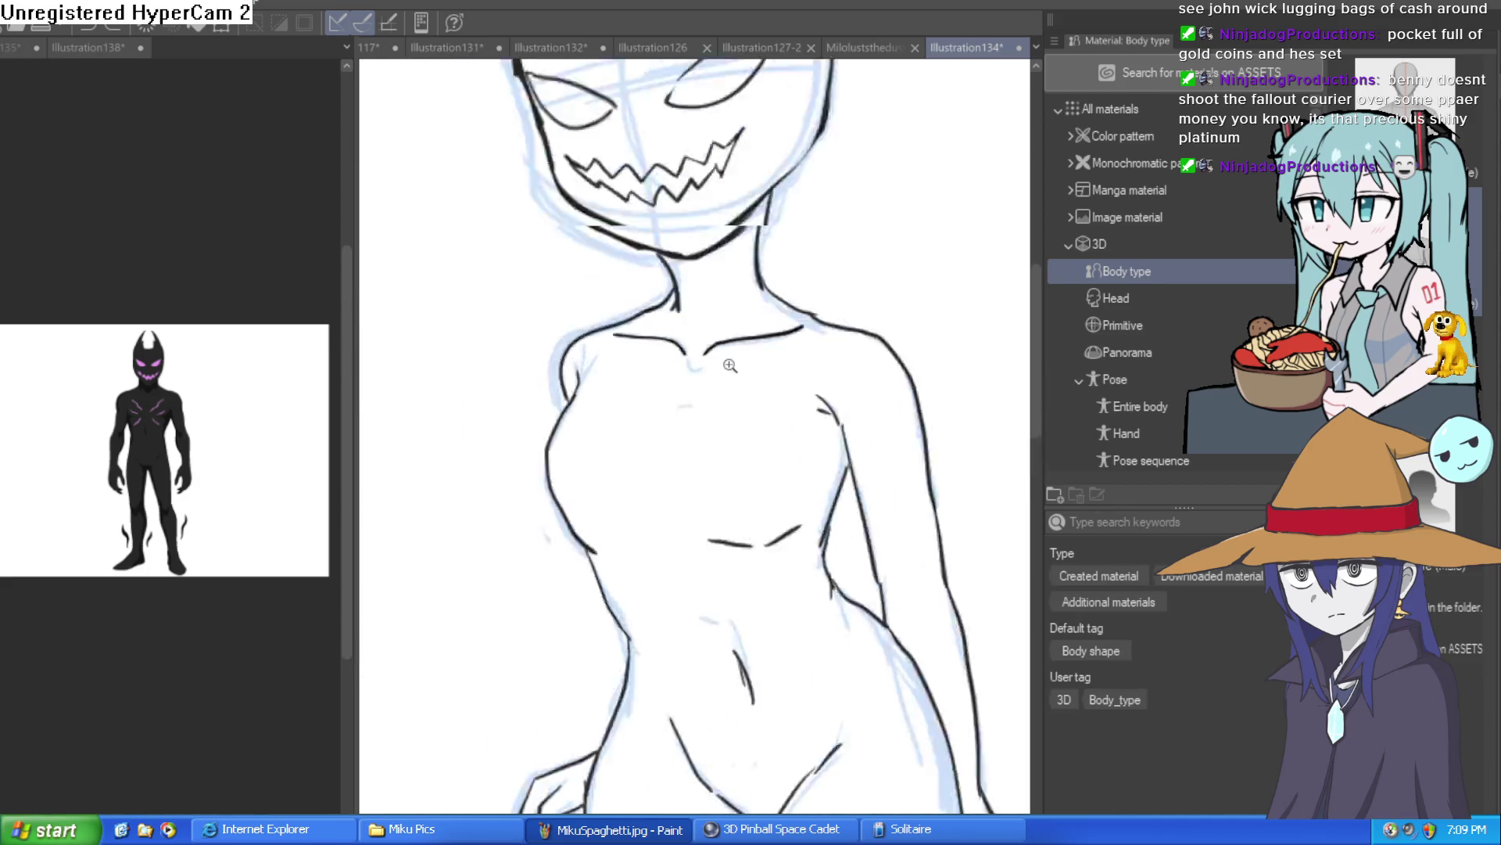
{"action": "key", "text": "ctrl+0"}
{"action": "scroll", "coordinate": [823, 683], "scroll_direction": "up", "scroll_amount": 1}
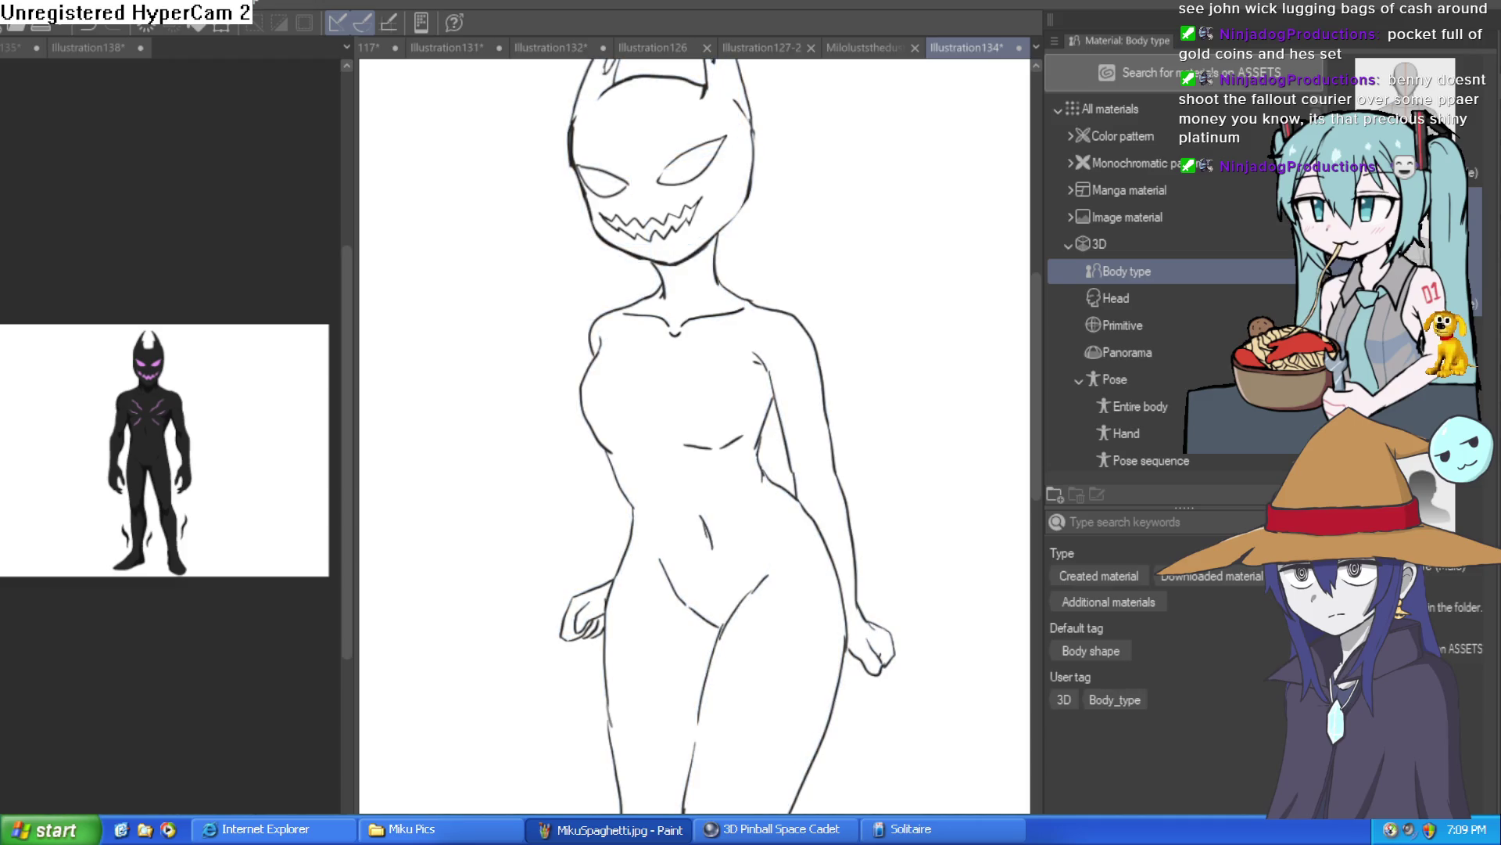
{"action": "left_click", "coordinate": [153, 436], "text": "alt"}
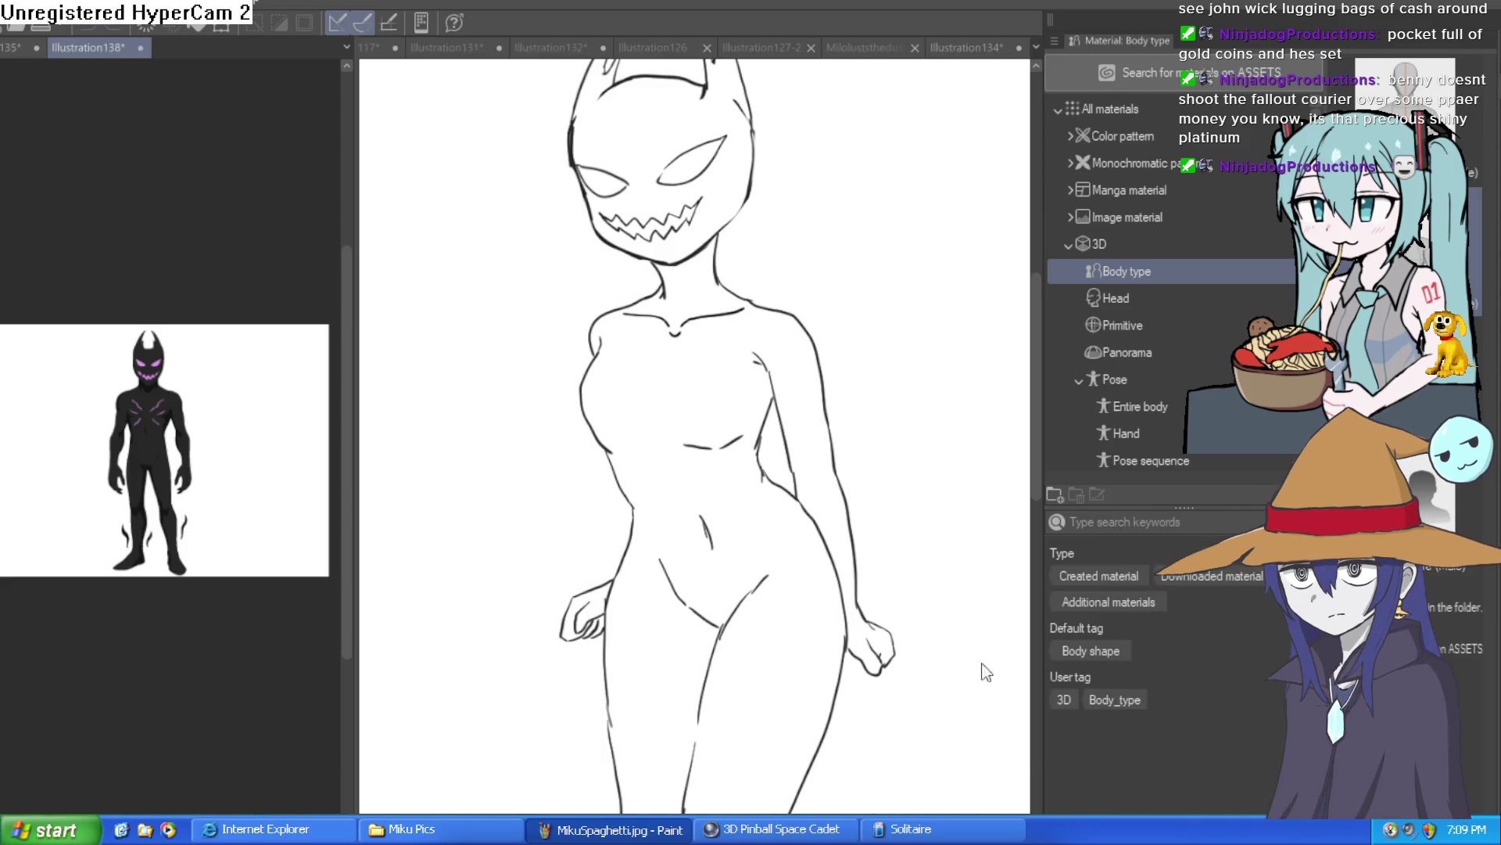
{"action": "left_click", "coordinate": [1002, 674]}
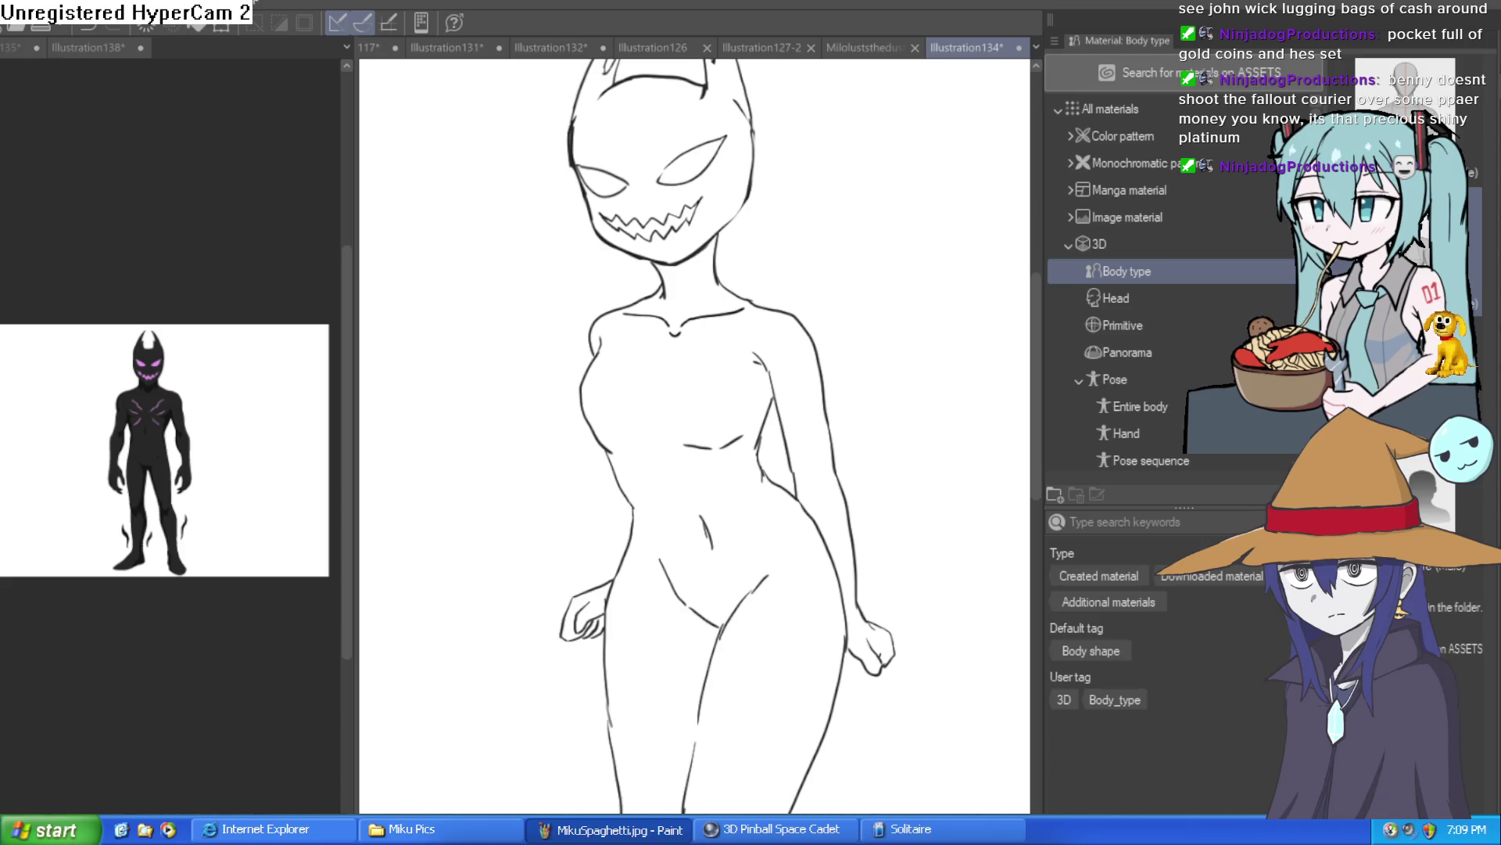
Step: Fill the body, neck and head dark, undo the hand fill, then fill the whole figure black
{"action": "left_click", "coordinate": [754, 525]}
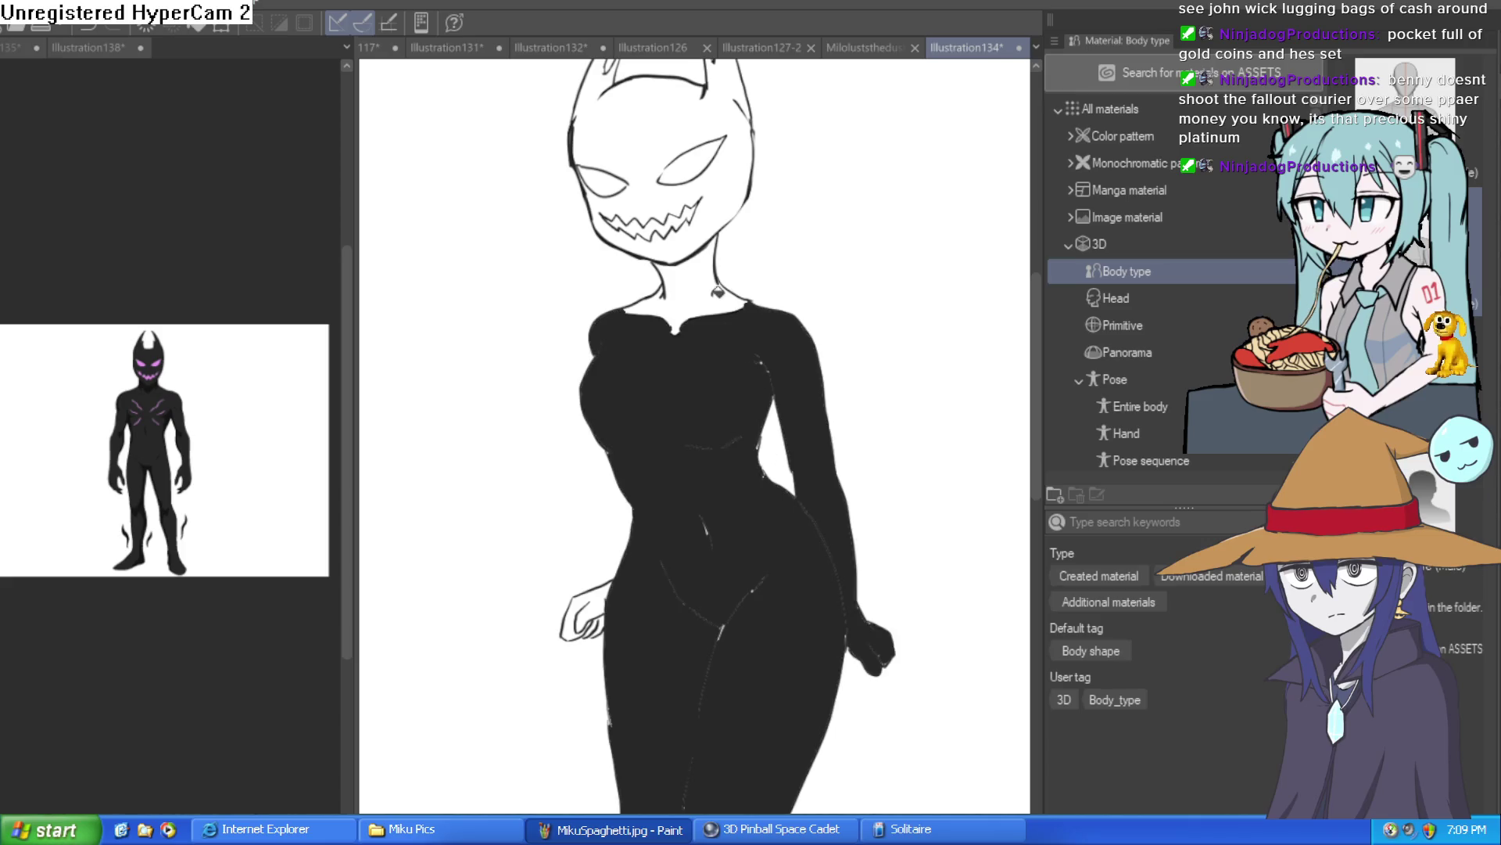
{"action": "left_click", "coordinate": [722, 296]}
{"action": "left_click", "coordinate": [718, 185]}
{"action": "left_click", "coordinate": [598, 594]}
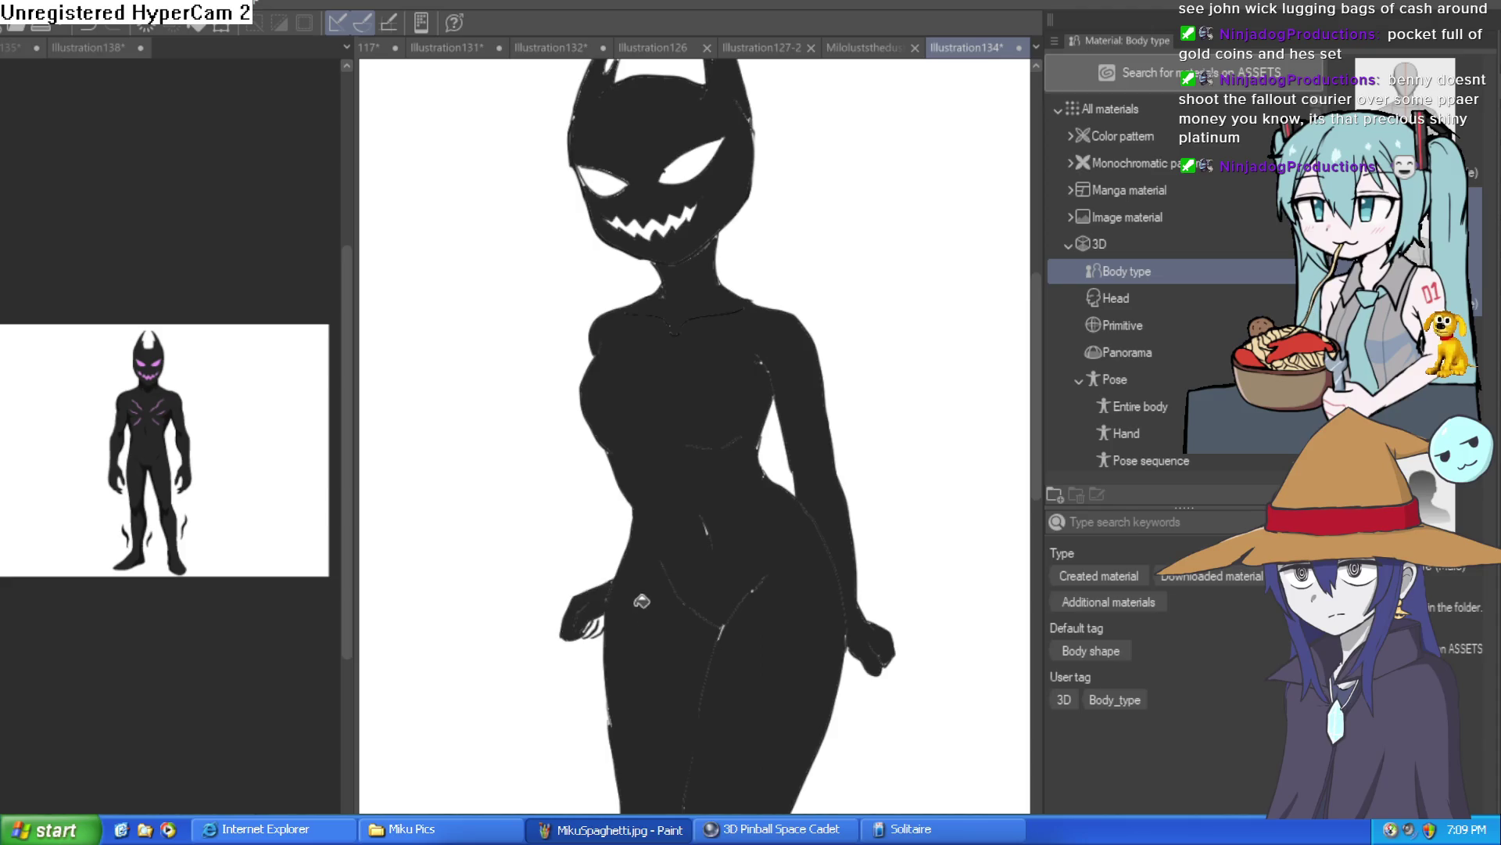
{"action": "scroll", "coordinate": [552, 585], "scroll_direction": "up", "scroll_amount": 5}
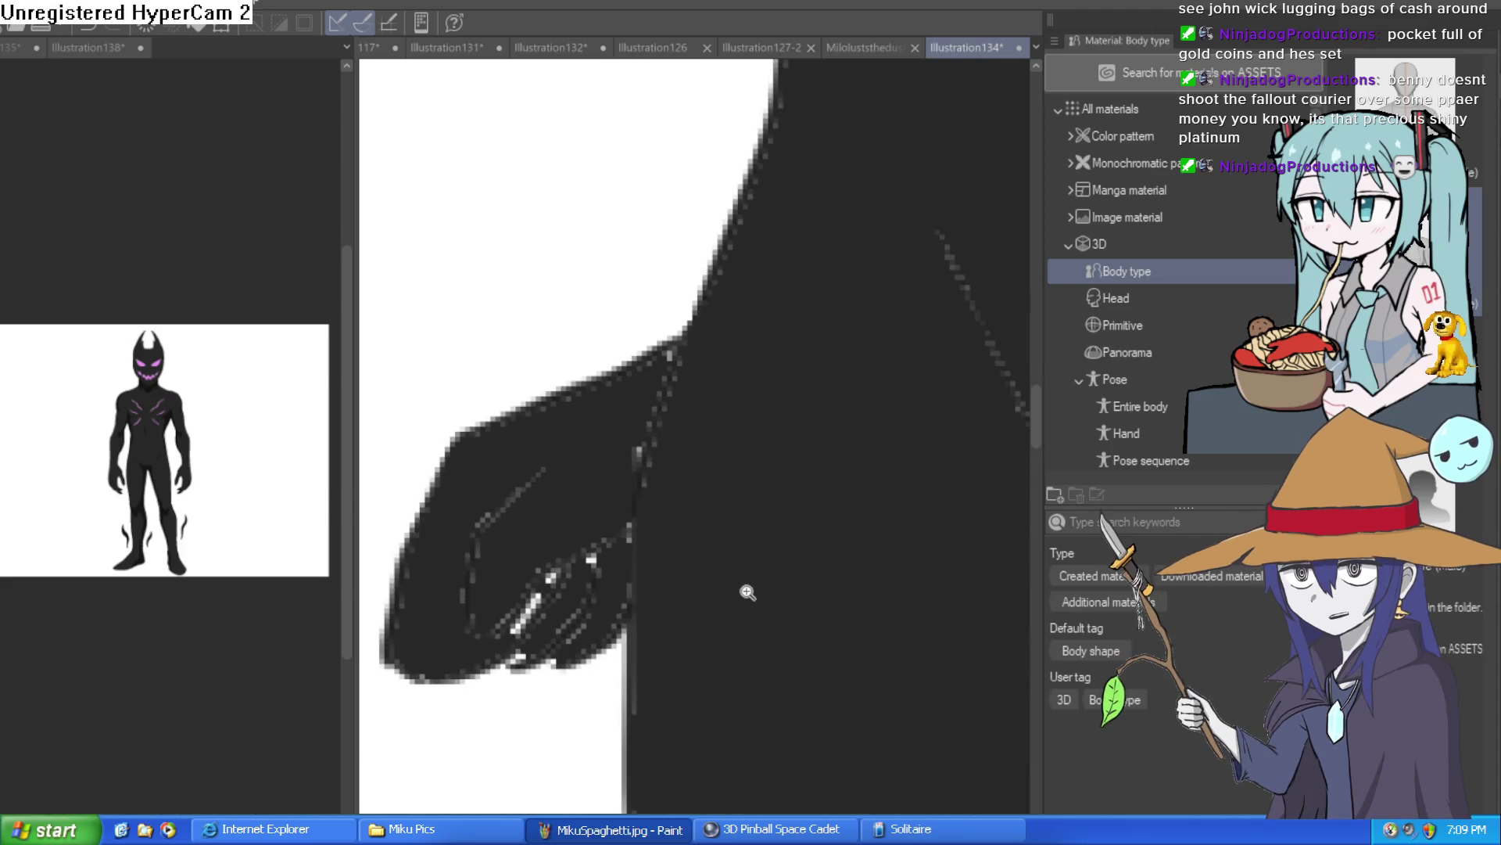
{"action": "scroll", "coordinate": [747, 592], "scroll_direction": "down", "scroll_amount": 5}
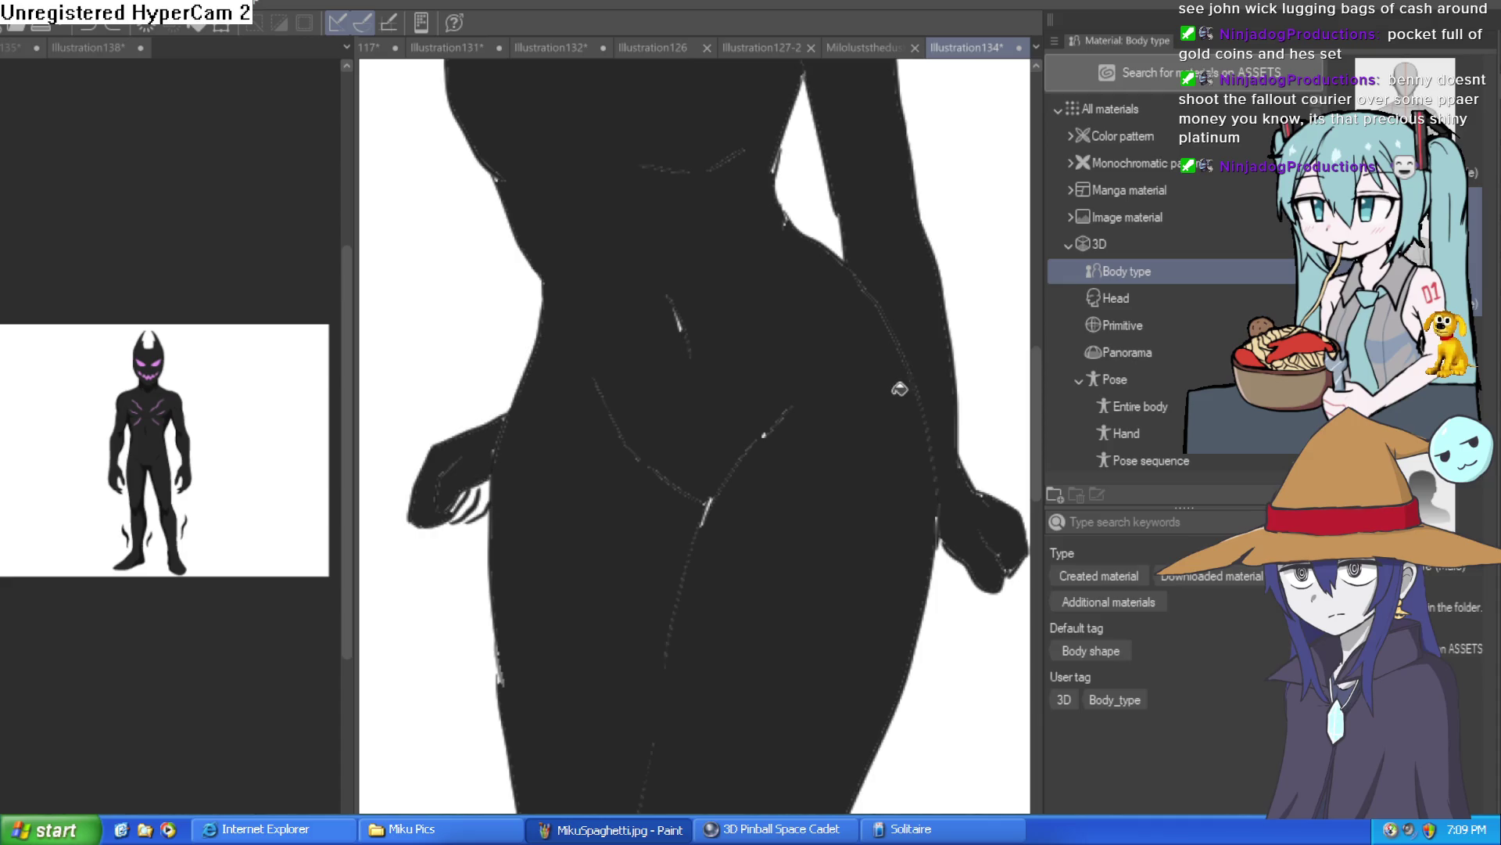
{"action": "key", "text": "ctrl+z"}
{"action": "key", "text": "ctrl+z"}
{"action": "scroll", "coordinate": [595, 455], "scroll_direction": "down", "scroll_amount": 2}
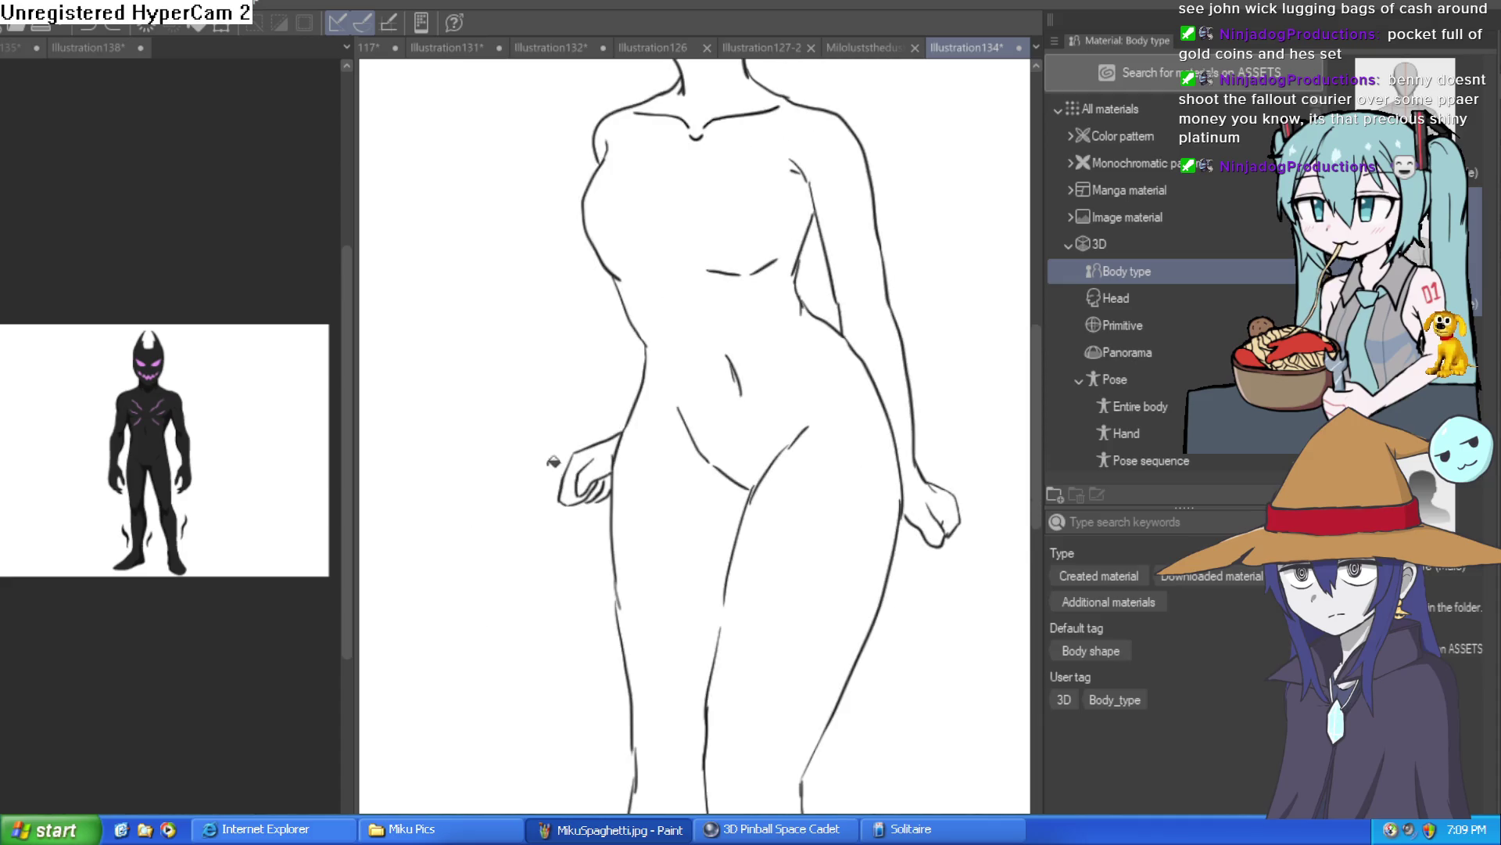
{"action": "left_click", "coordinate": [679, 520]}
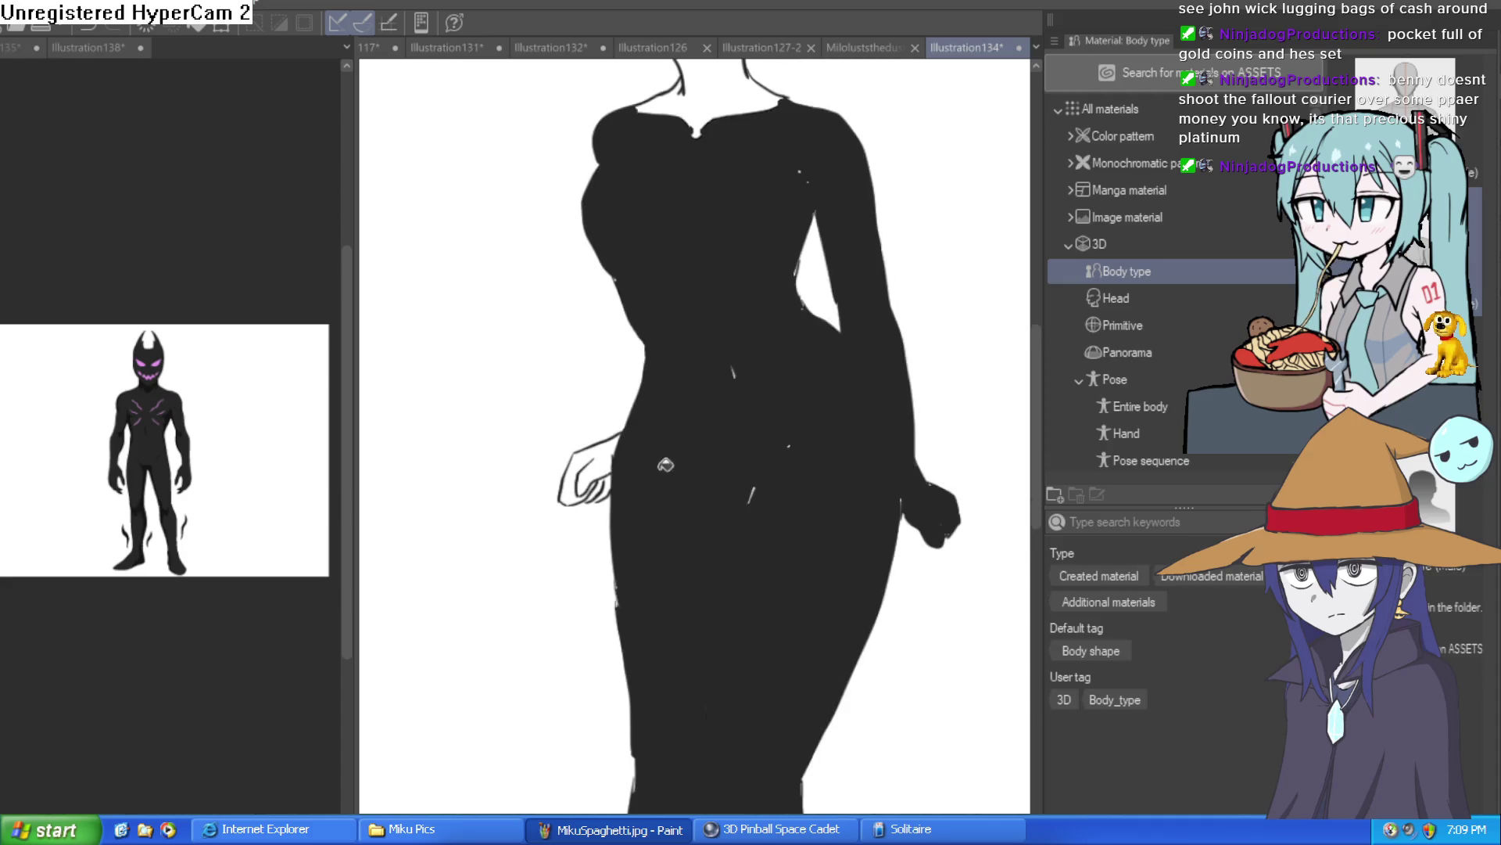
{"action": "scroll", "coordinate": [606, 465], "scroll_direction": "up", "scroll_amount": 3}
Step: Paint out the white gaps between the fingers and near the hip and fist
{"action": "left_click", "coordinate": [579, 467]}
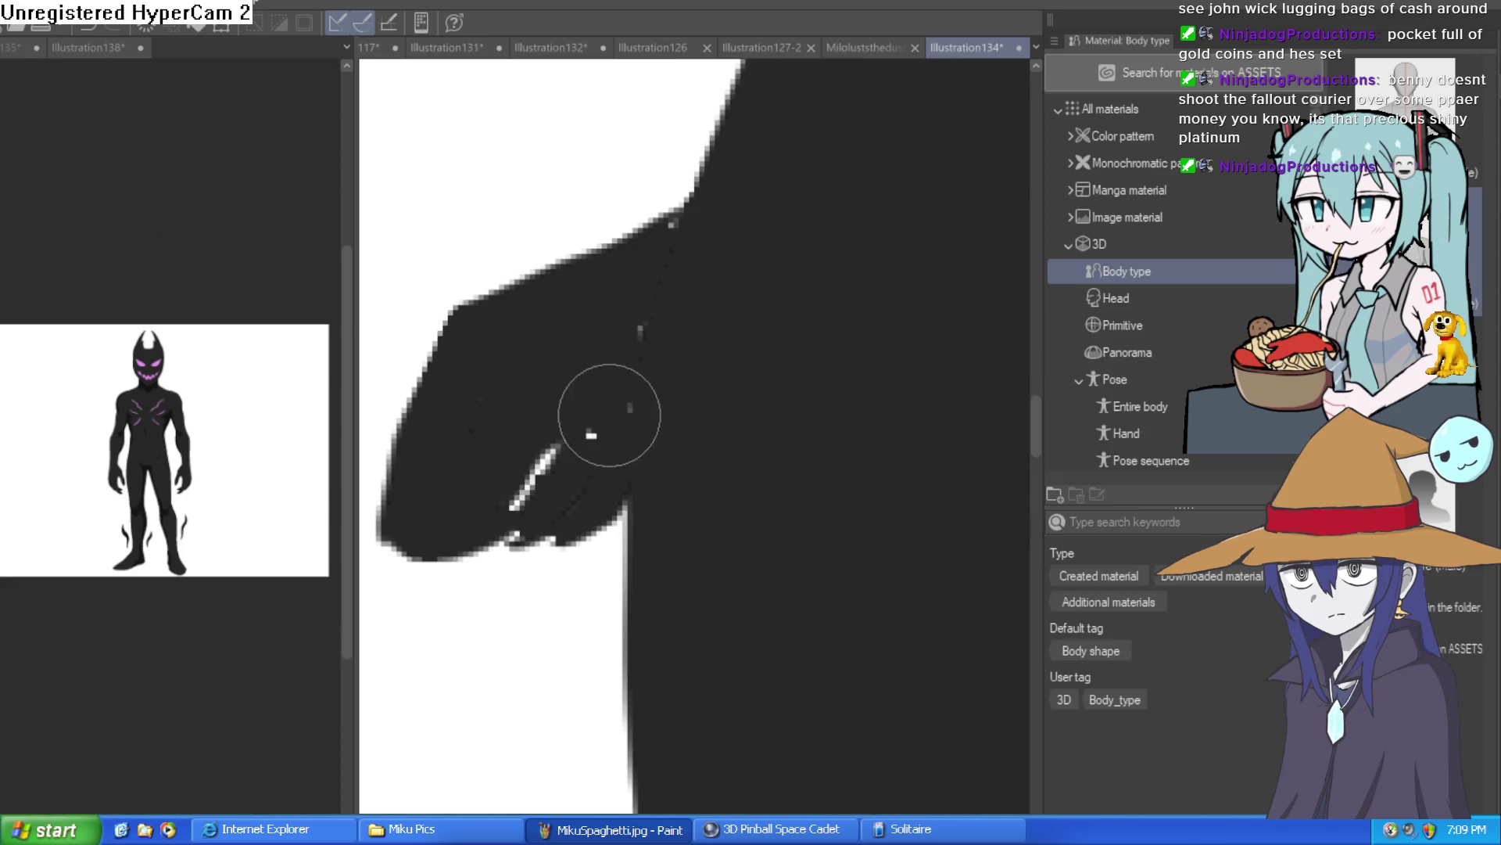
{"action": "mouse_move", "coordinate": [595, 438]}
{"action": "left_mouse_down"}
{"action": "mouse_move", "coordinate": [627, 409]}
{"action": "mouse_move", "coordinate": [680, 222]}
{"action": "left_mouse_up"}
{"action": "mouse_move", "coordinate": [641, 321]}
{"action": "left_mouse_down"}
{"action": "mouse_move", "coordinate": [508, 462]}
{"action": "mouse_move", "coordinate": [503, 519]}
{"action": "mouse_move", "coordinate": [532, 526]}
{"action": "left_mouse_up"}
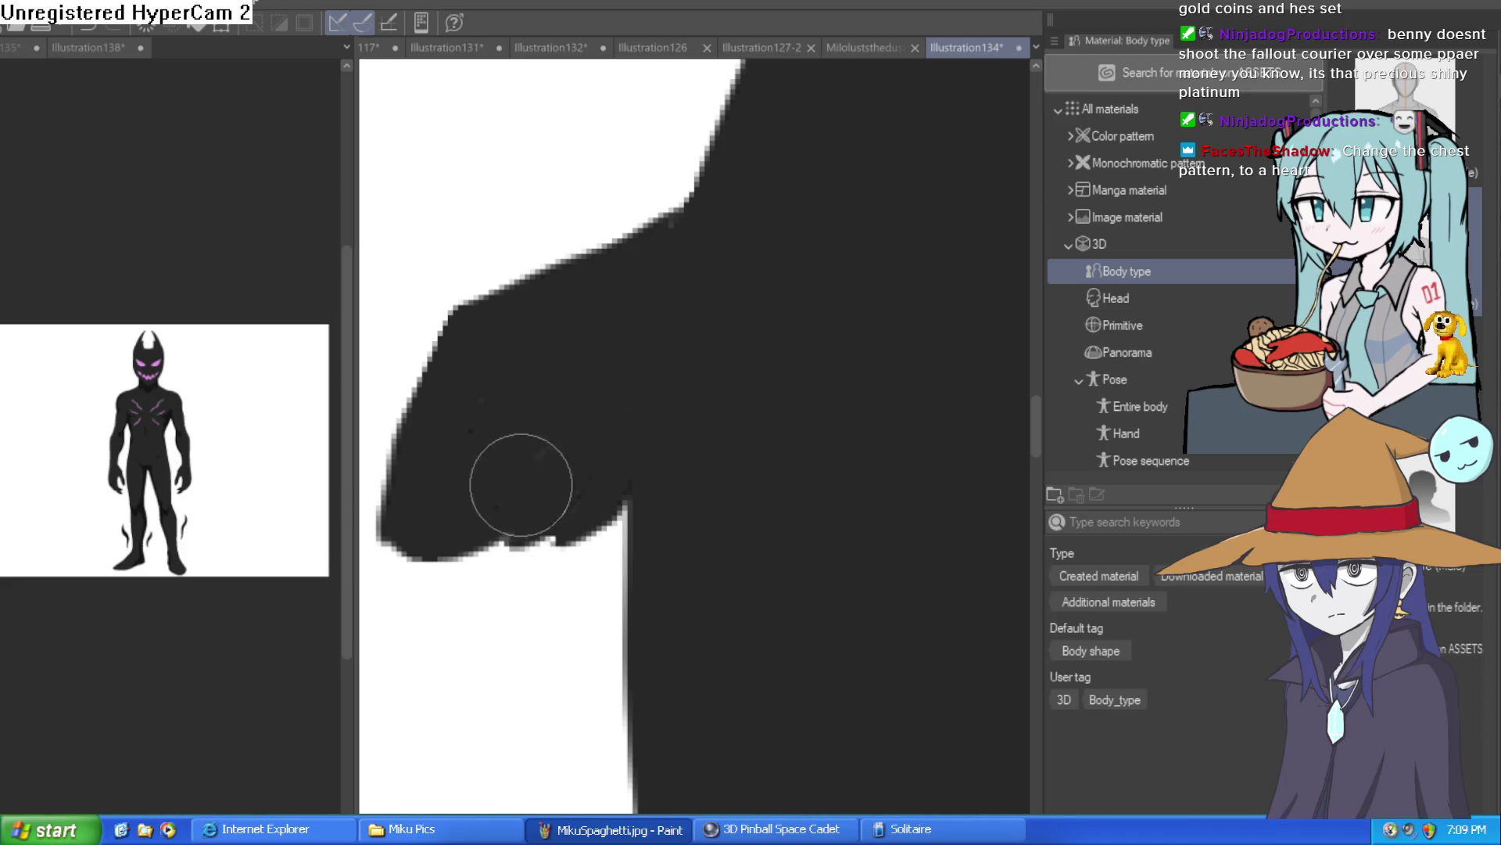
{"action": "scroll", "coordinate": [891, 429], "scroll_direction": "down", "scroll_amount": 3}
{"action": "left_click_drag", "start_coordinate": [858, 462], "coordinate": [620, 571]}
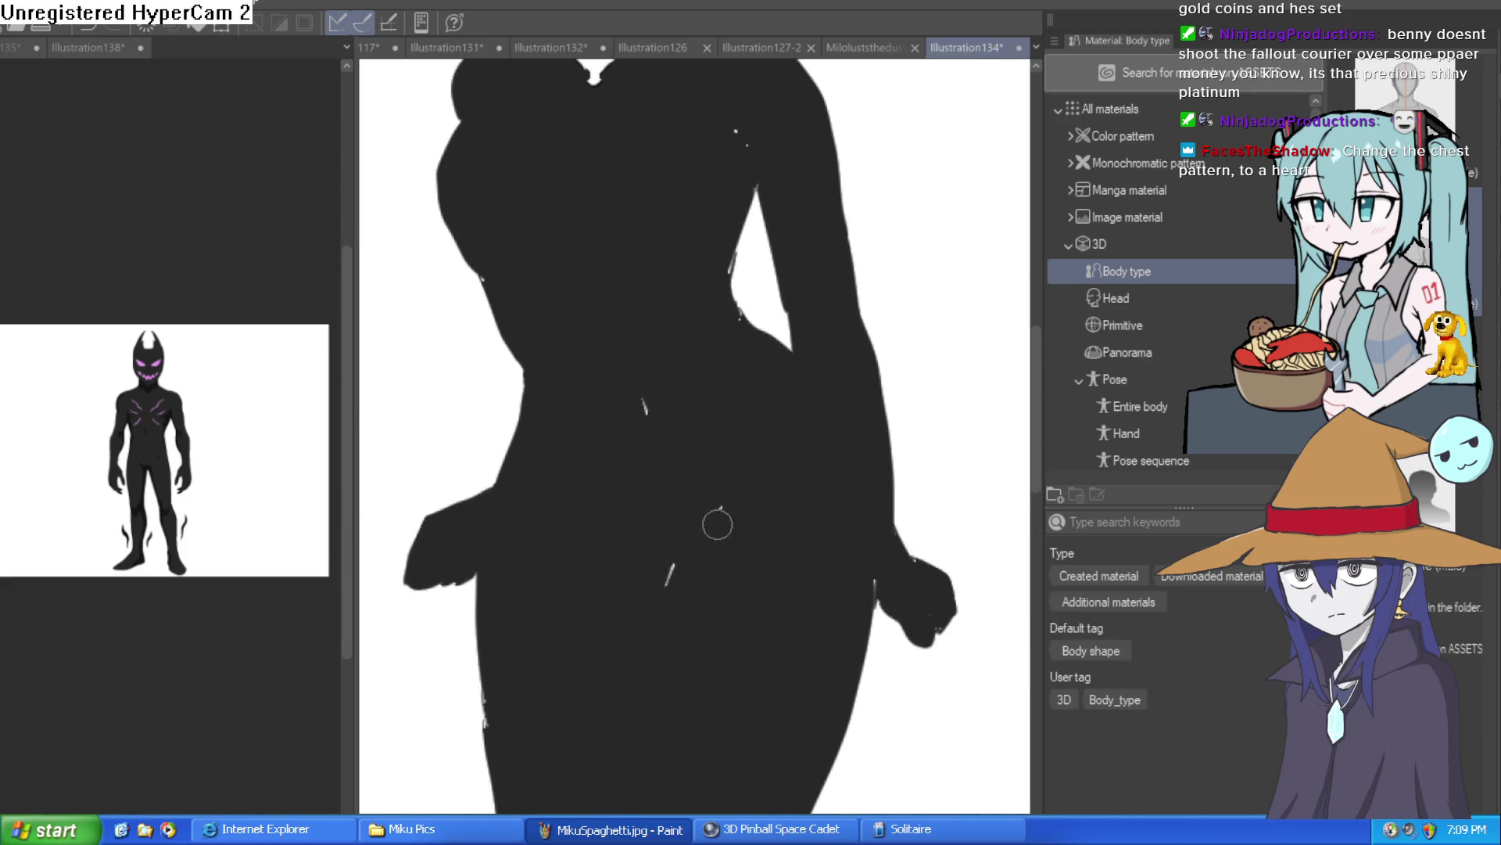
{"action": "scroll", "coordinate": [899, 493], "scroll_direction": "up", "scroll_amount": 3}
{"action": "mouse_move", "coordinate": [788, 512]}
{"action": "left_mouse_down"}
{"action": "mouse_move", "coordinate": [920, 408]}
{"action": "mouse_move", "coordinate": [993, 594]}
{"action": "mouse_move", "coordinate": [966, 632]}
{"action": "mouse_move", "coordinate": [875, 527]}
{"action": "left_mouse_up"}
{"action": "scroll", "coordinate": [855, 530], "scroll_direction": "up", "scroll_amount": 2}
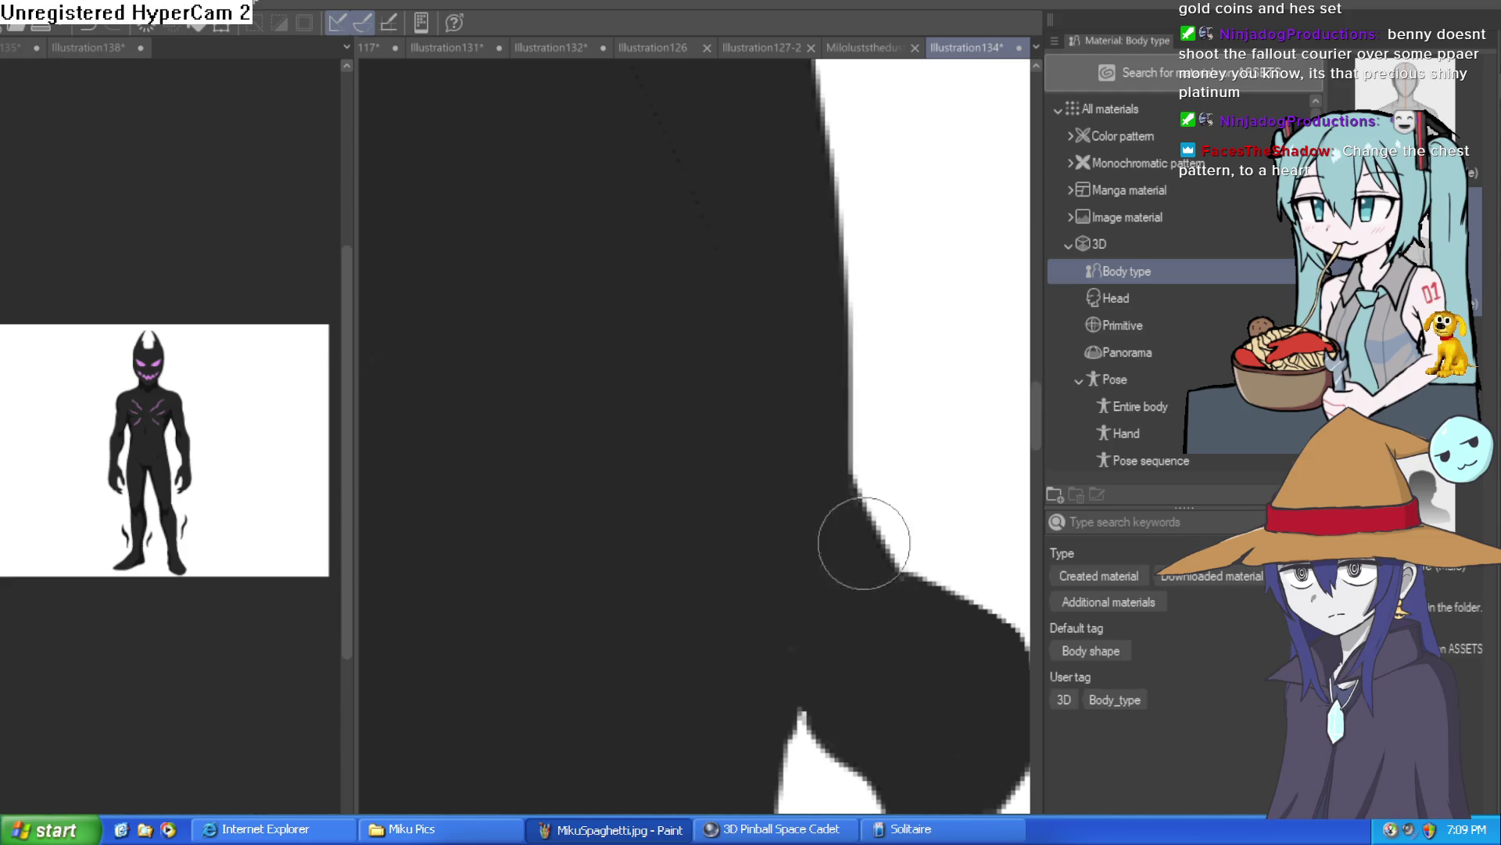
{"action": "scroll", "coordinate": [696, 525], "scroll_direction": "down", "scroll_amount": 3}
{"action": "left_click_drag", "start_coordinate": [696, 525], "coordinate": [729, 690]}
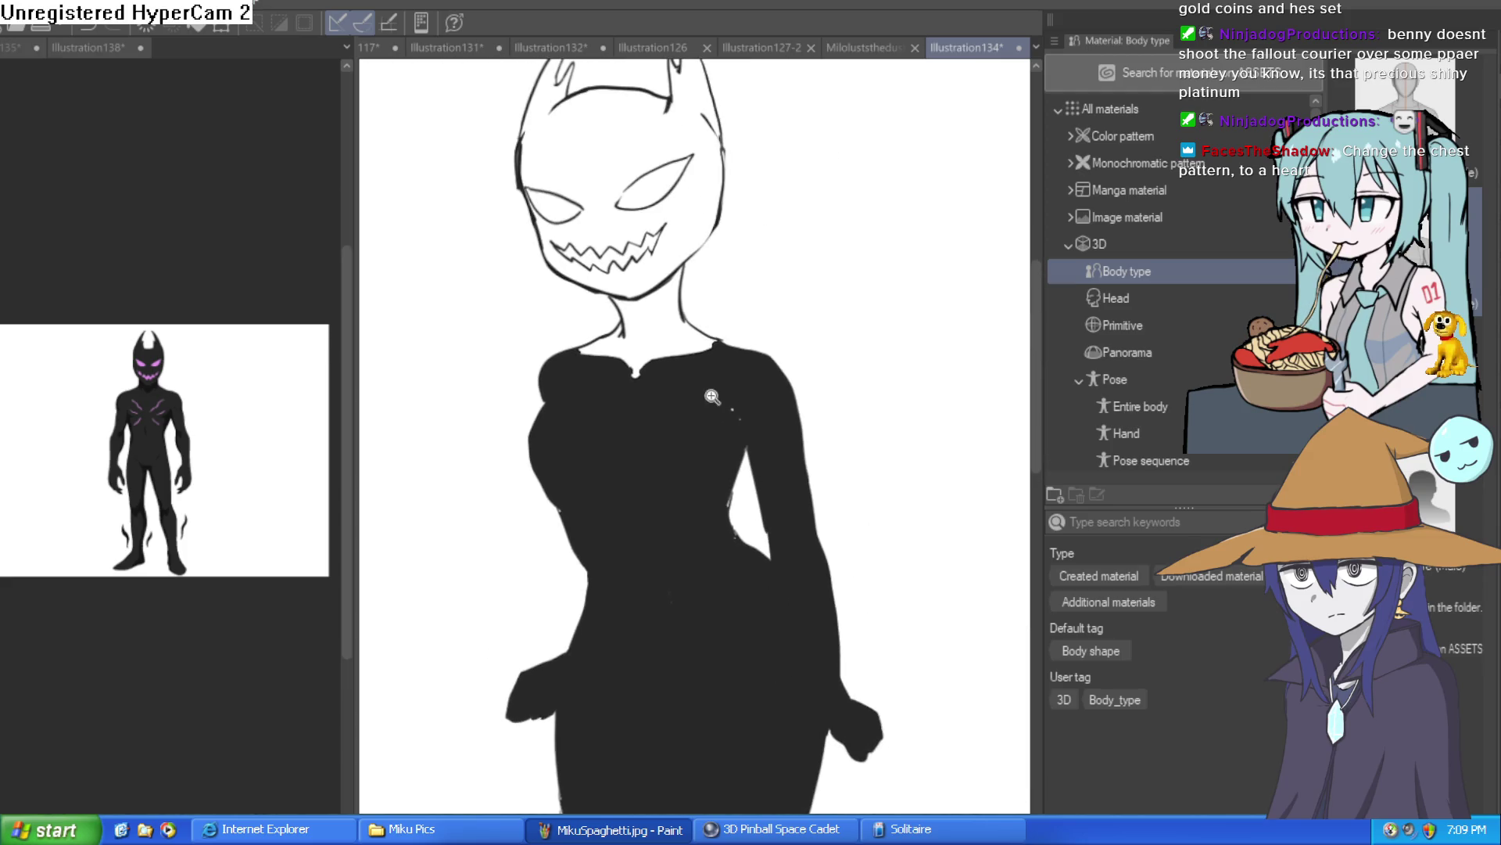
Step: Fill the neck and head black, keeping the eyes and teeth white
{"action": "left_click", "coordinate": [732, 429]}
{"action": "left_click", "coordinate": [735, 436]}
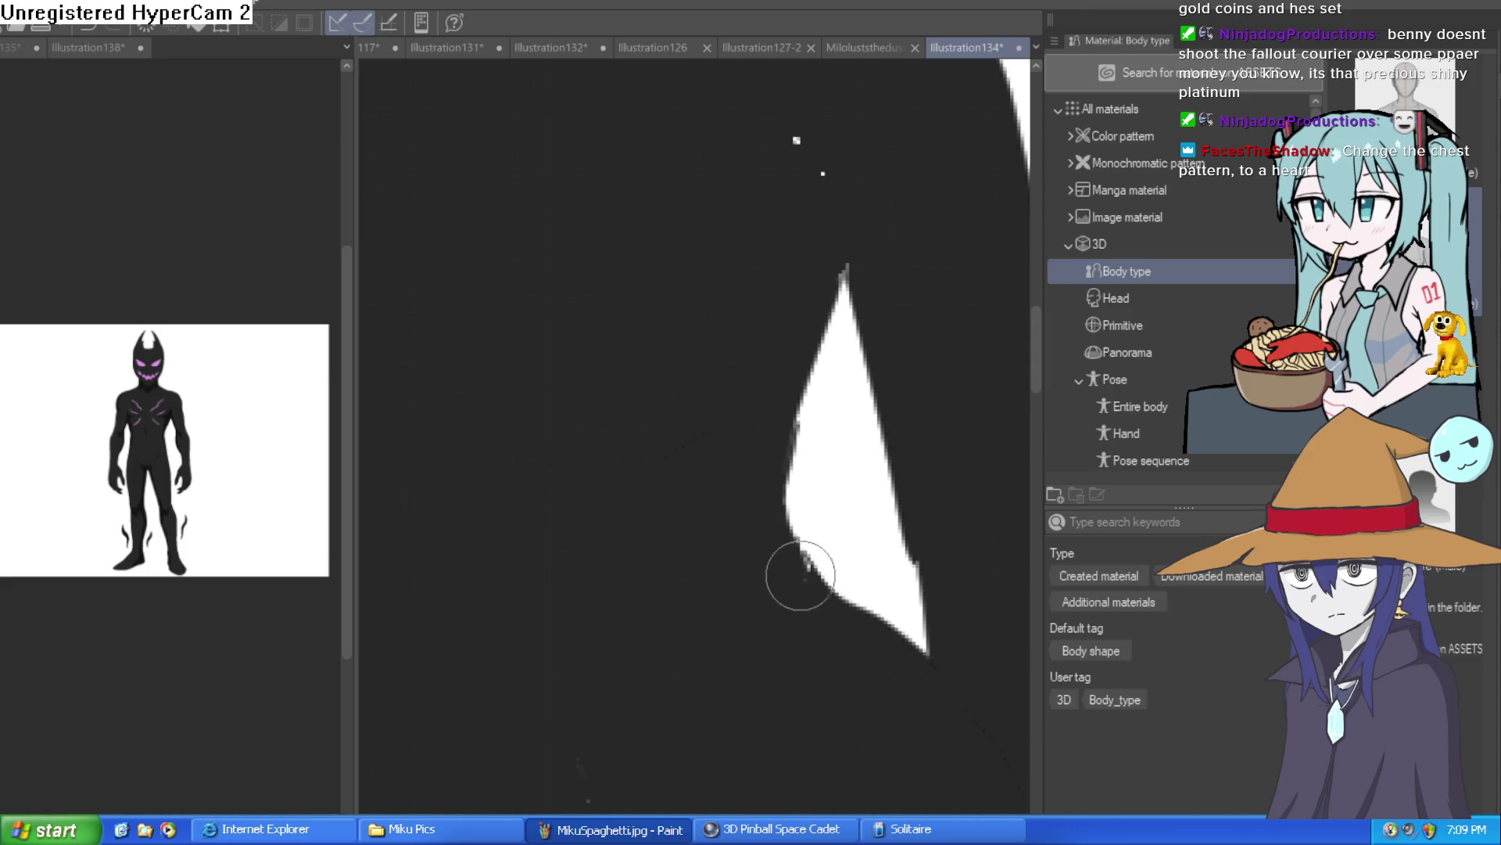
{"action": "scroll", "coordinate": [803, 587], "scroll_direction": "down", "scroll_amount": 3}
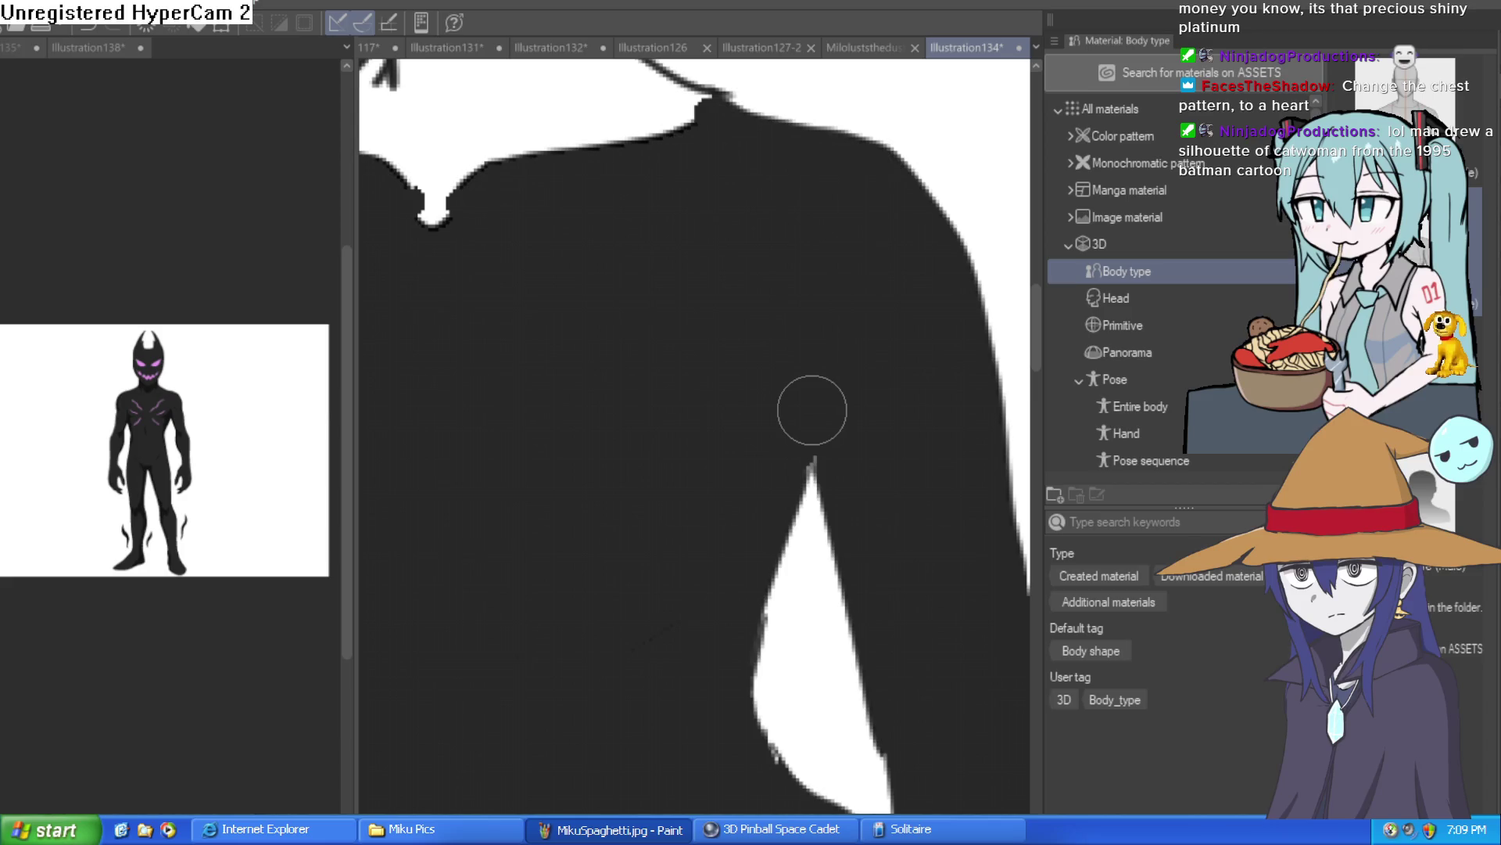
{"action": "scroll", "coordinate": [781, 391], "scroll_direction": "down", "scroll_amount": 3}
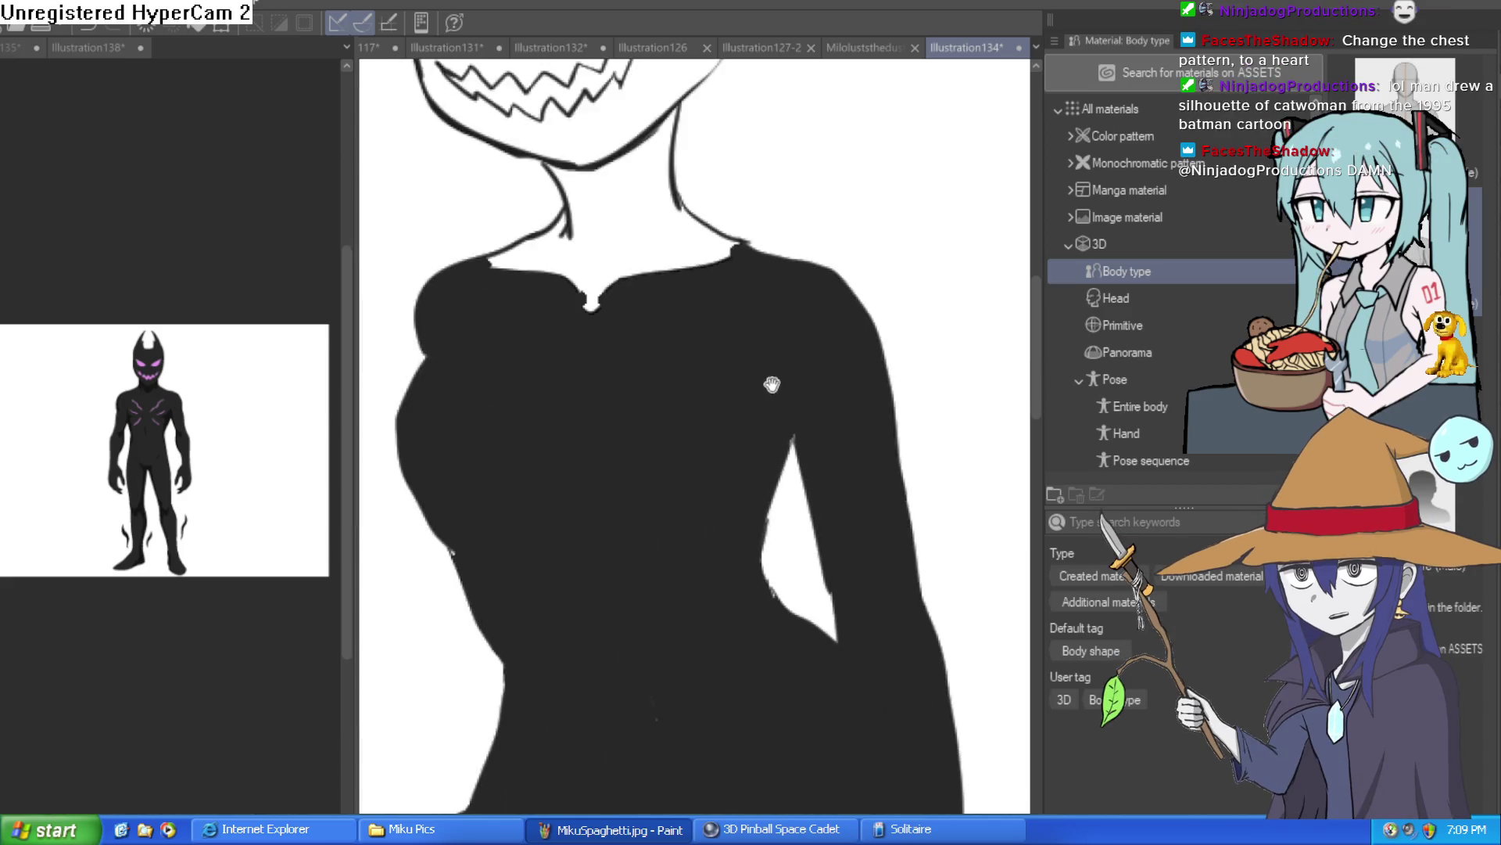
{"action": "left_click", "coordinate": [653, 311]}
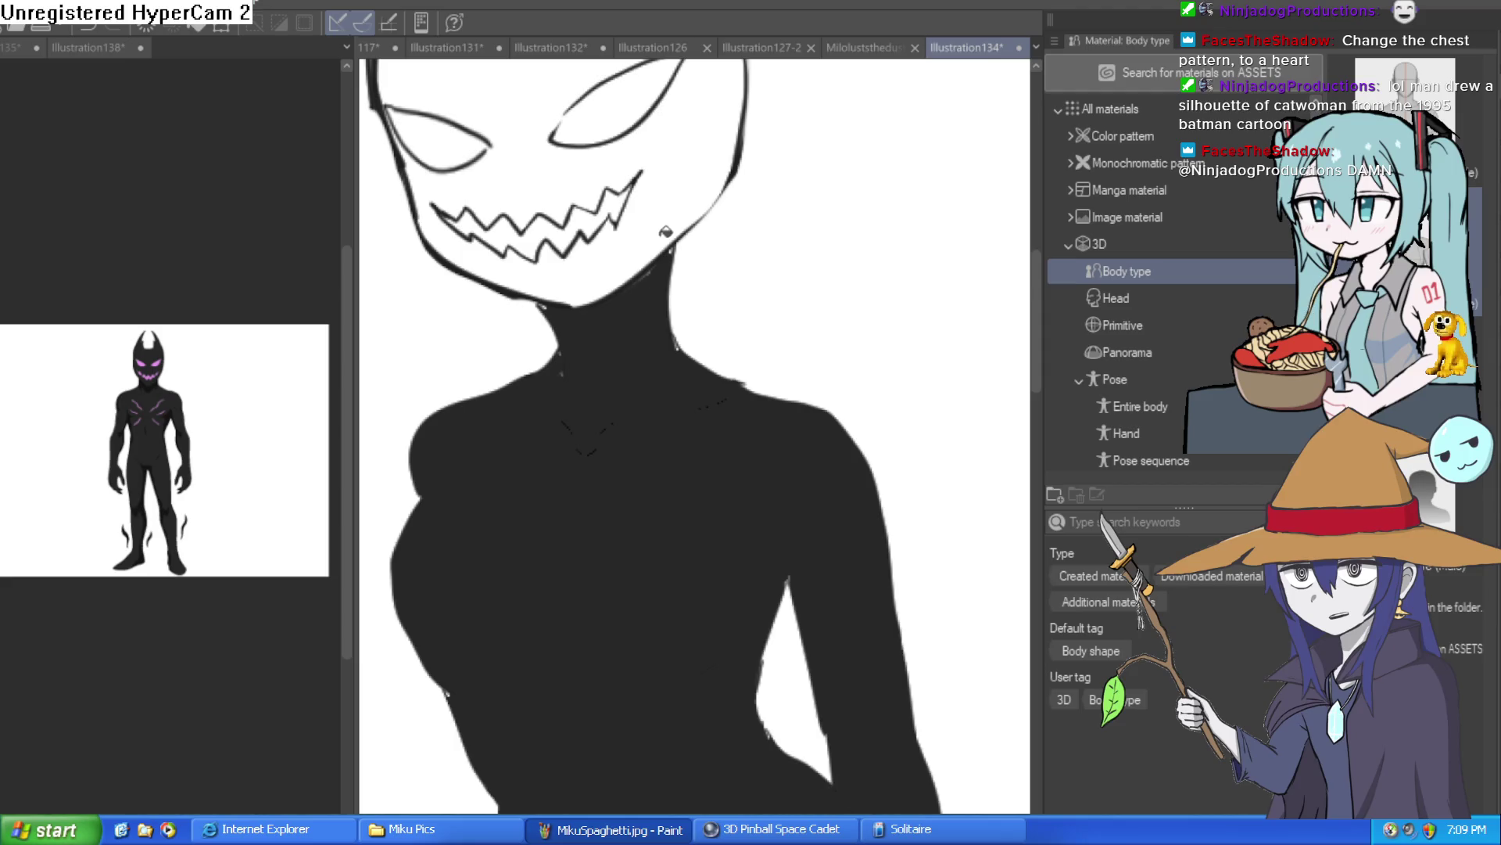
{"action": "left_click", "coordinate": [665, 236]}
{"action": "scroll", "coordinate": [771, 245], "scroll_direction": "down", "scroll_amount": 2}
{"action": "scroll", "coordinate": [625, 313], "scroll_direction": "up", "scroll_amount": 4}
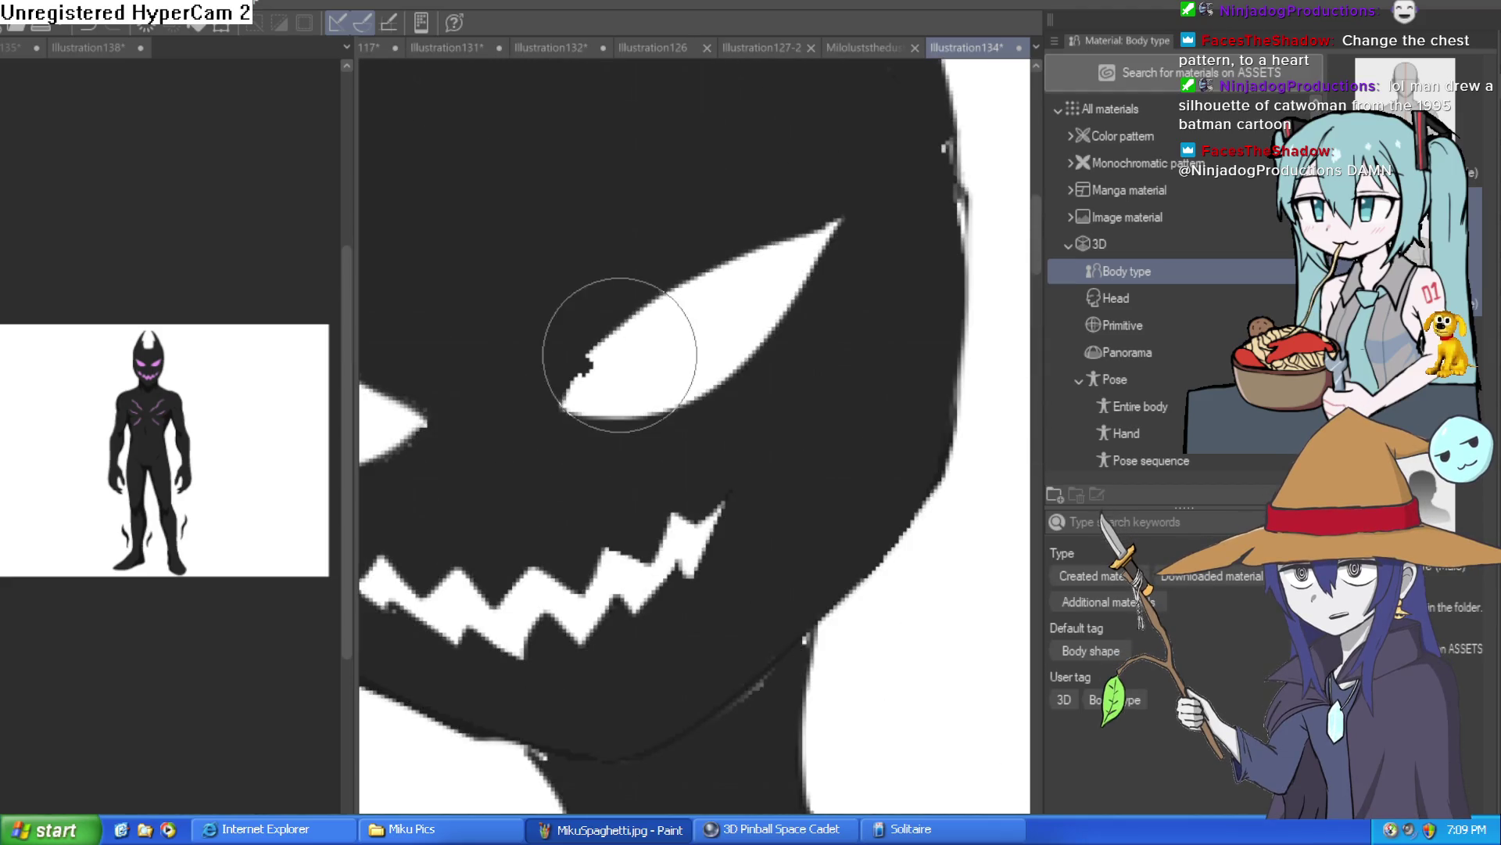
{"action": "scroll", "coordinate": [606, 358], "scroll_direction": "down", "scroll_amount": 5}
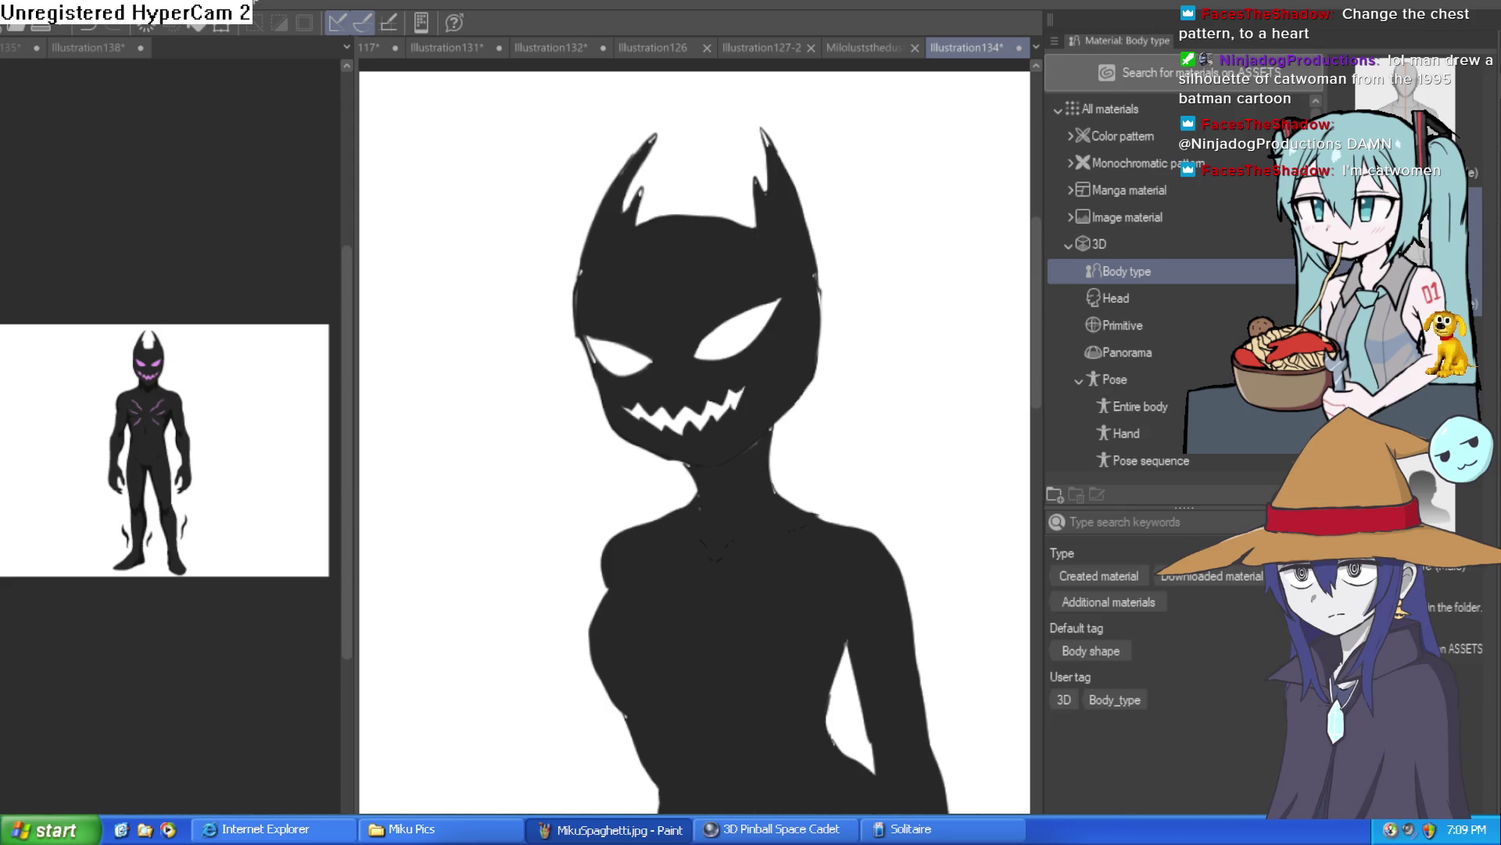
{"action": "scroll", "coordinate": [835, 270], "scroll_direction": "up", "scroll_amount": 3}
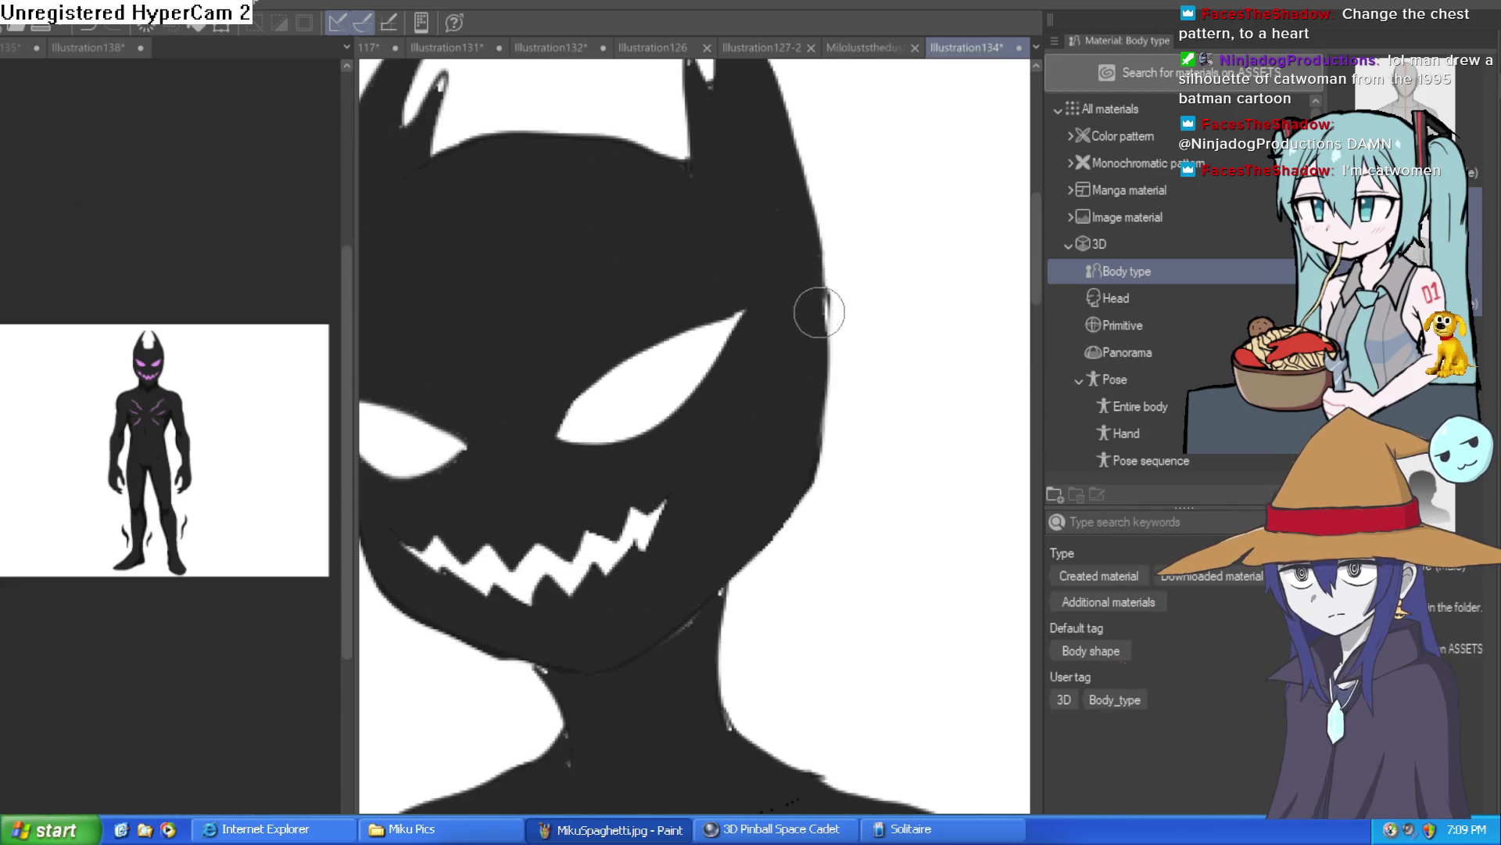
Step: Clean up the inner edge of the left ear
{"action": "left_click_drag", "start_coordinate": [784, 241], "coordinate": [804, 454]}
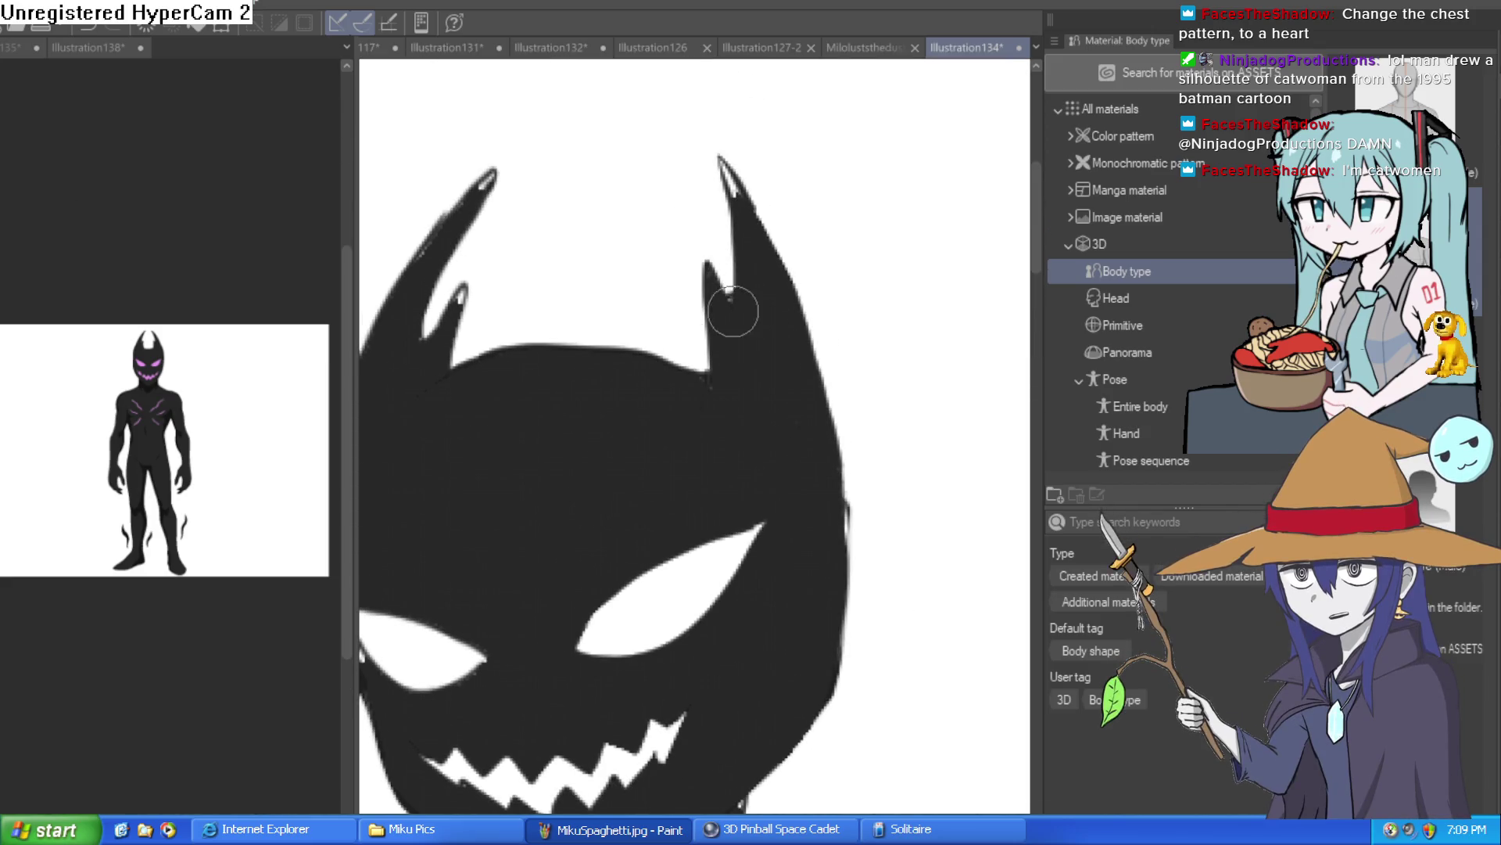
{"action": "scroll", "coordinate": [733, 300], "scroll_direction": "up", "scroll_amount": 2}
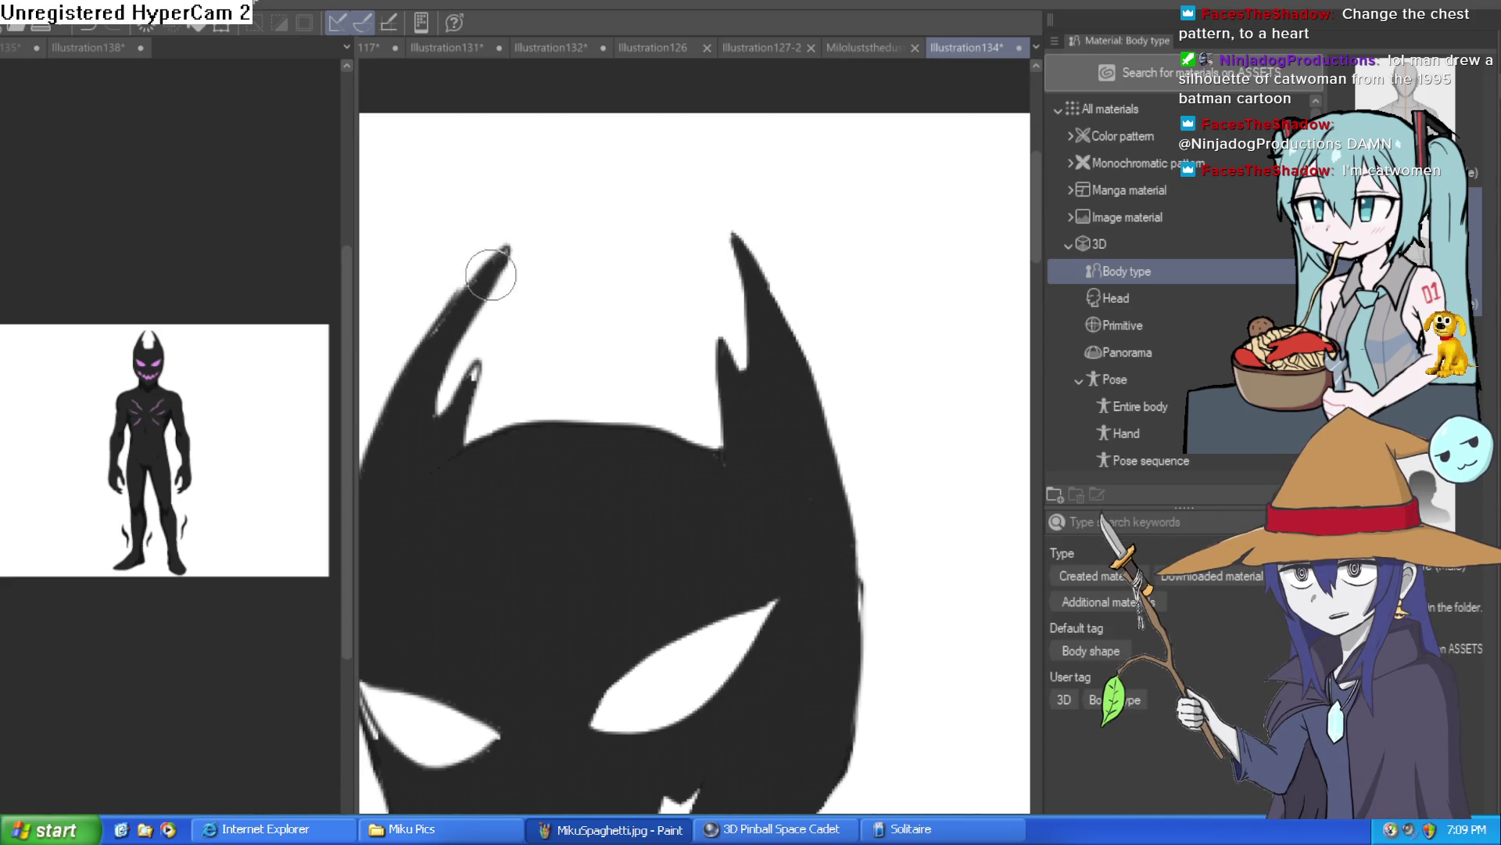
{"action": "mouse_move", "coordinate": [436, 319]}
{"action": "left_mouse_down"}
{"action": "mouse_move", "coordinate": [479, 375]}
{"action": "mouse_move", "coordinate": [457, 404]}
{"action": "left_mouse_up"}
{"action": "scroll", "coordinate": [720, 418], "scroll_direction": "down", "scroll_amount": 2}
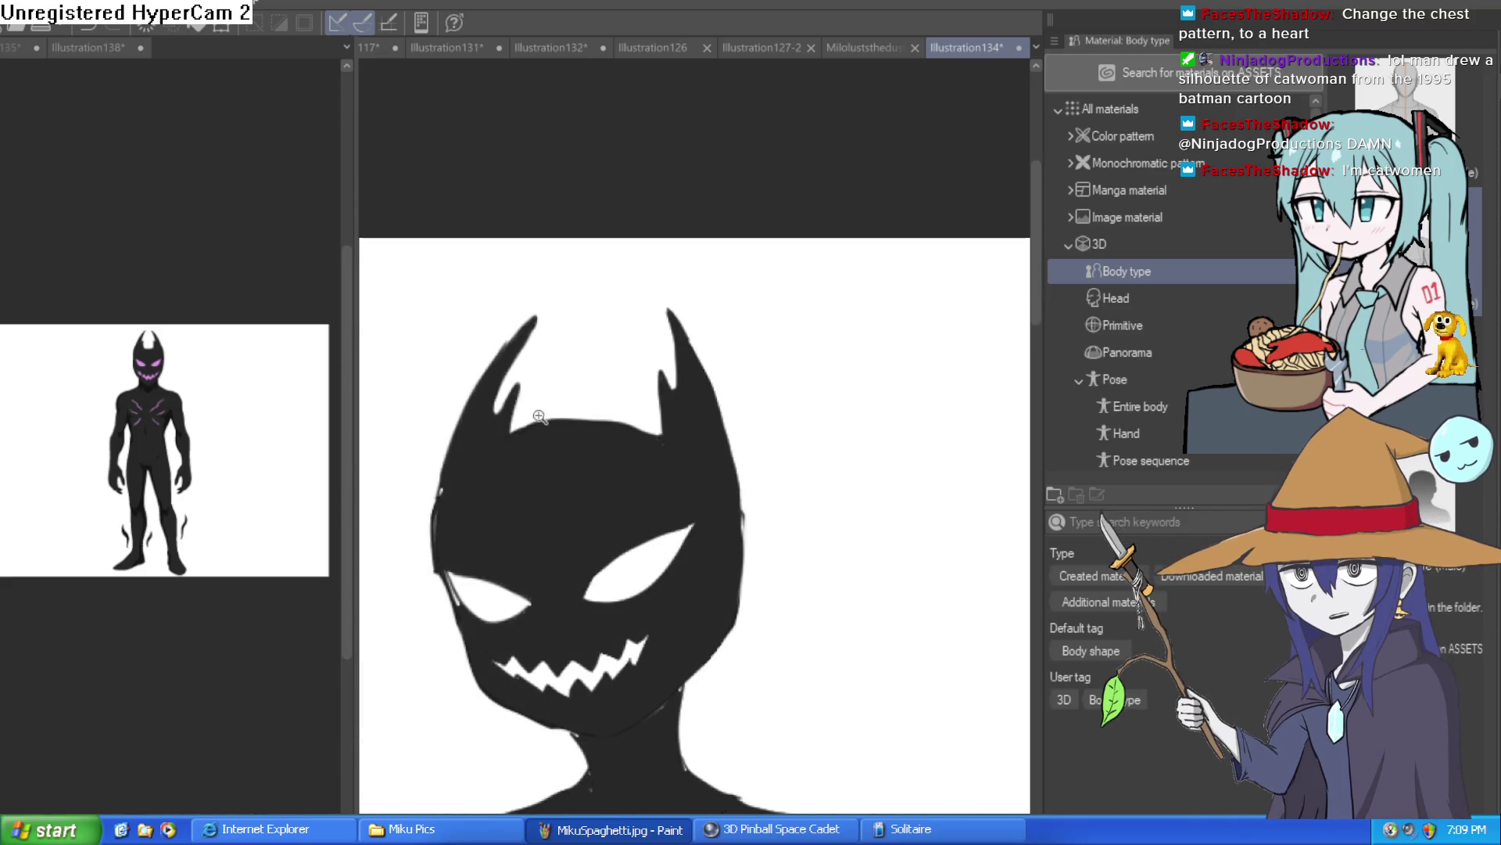
{"action": "scroll", "coordinate": [720, 419], "scroll_direction": "down", "scroll_amount": 3}
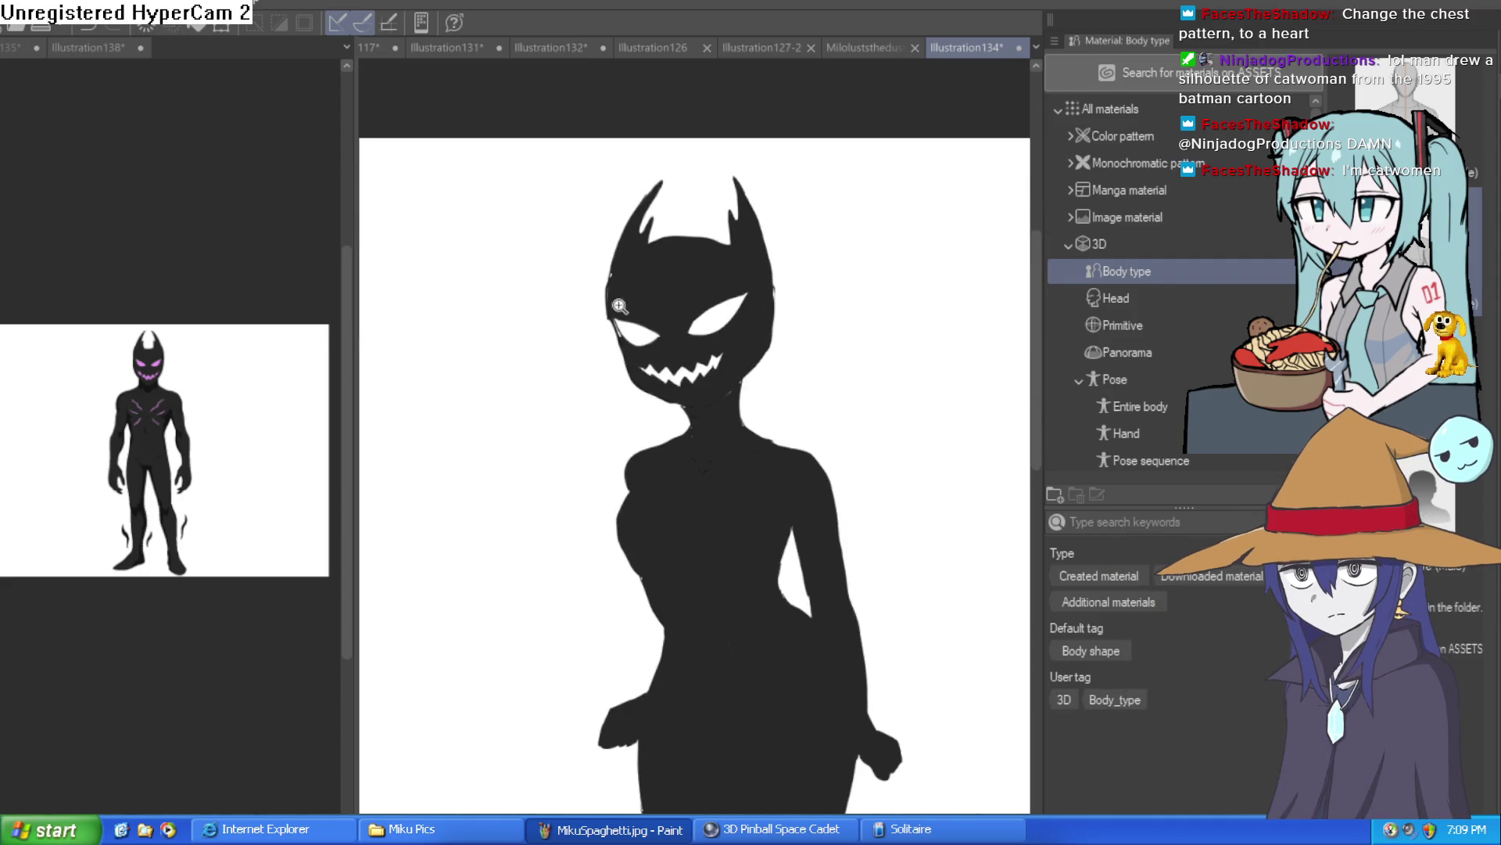
{"action": "scroll", "coordinate": [609, 305], "scroll_direction": "up", "scroll_amount": 4}
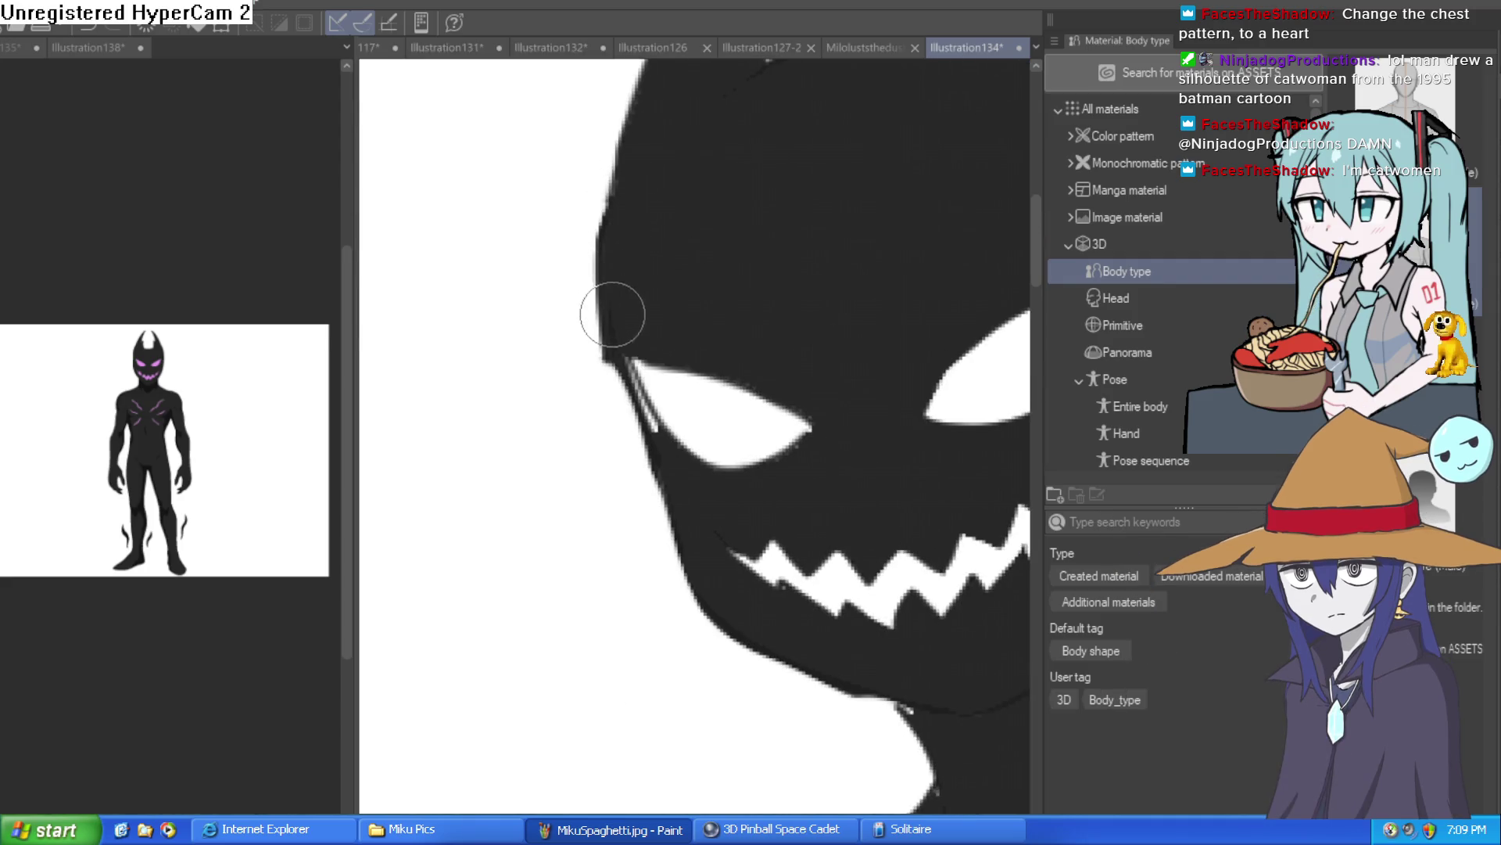
Step: Paint over the white sliver beside the eye and the flecks along the teeth
{"action": "left_click_drag", "start_coordinate": [620, 336], "coordinate": [651, 418]}
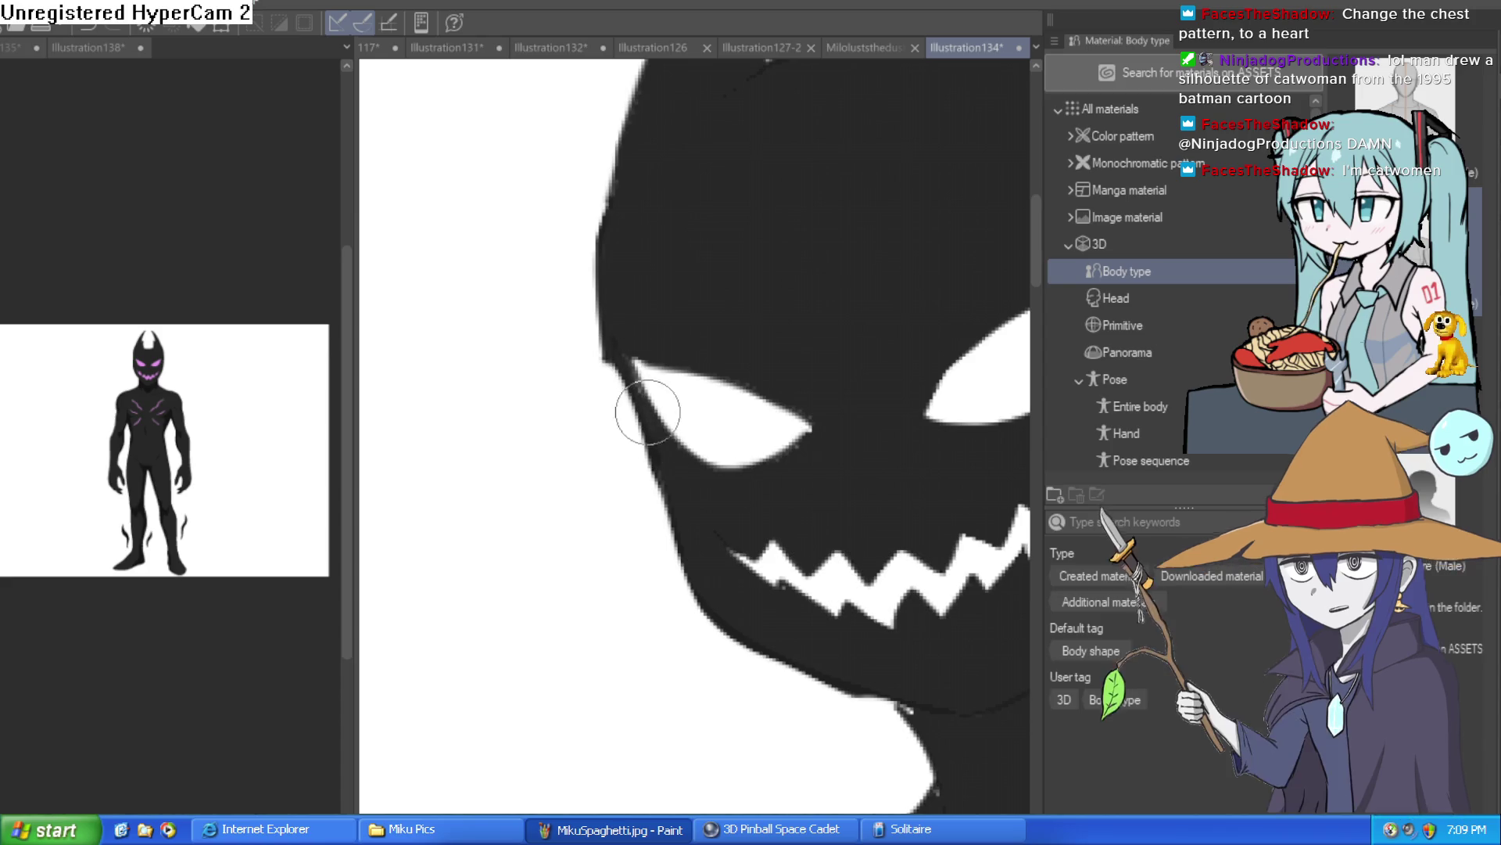
{"action": "scroll", "coordinate": [650, 418], "scroll_direction": "down", "scroll_amount": 3}
{"action": "scroll", "coordinate": [634, 368], "scroll_direction": "up", "scroll_amount": 4}
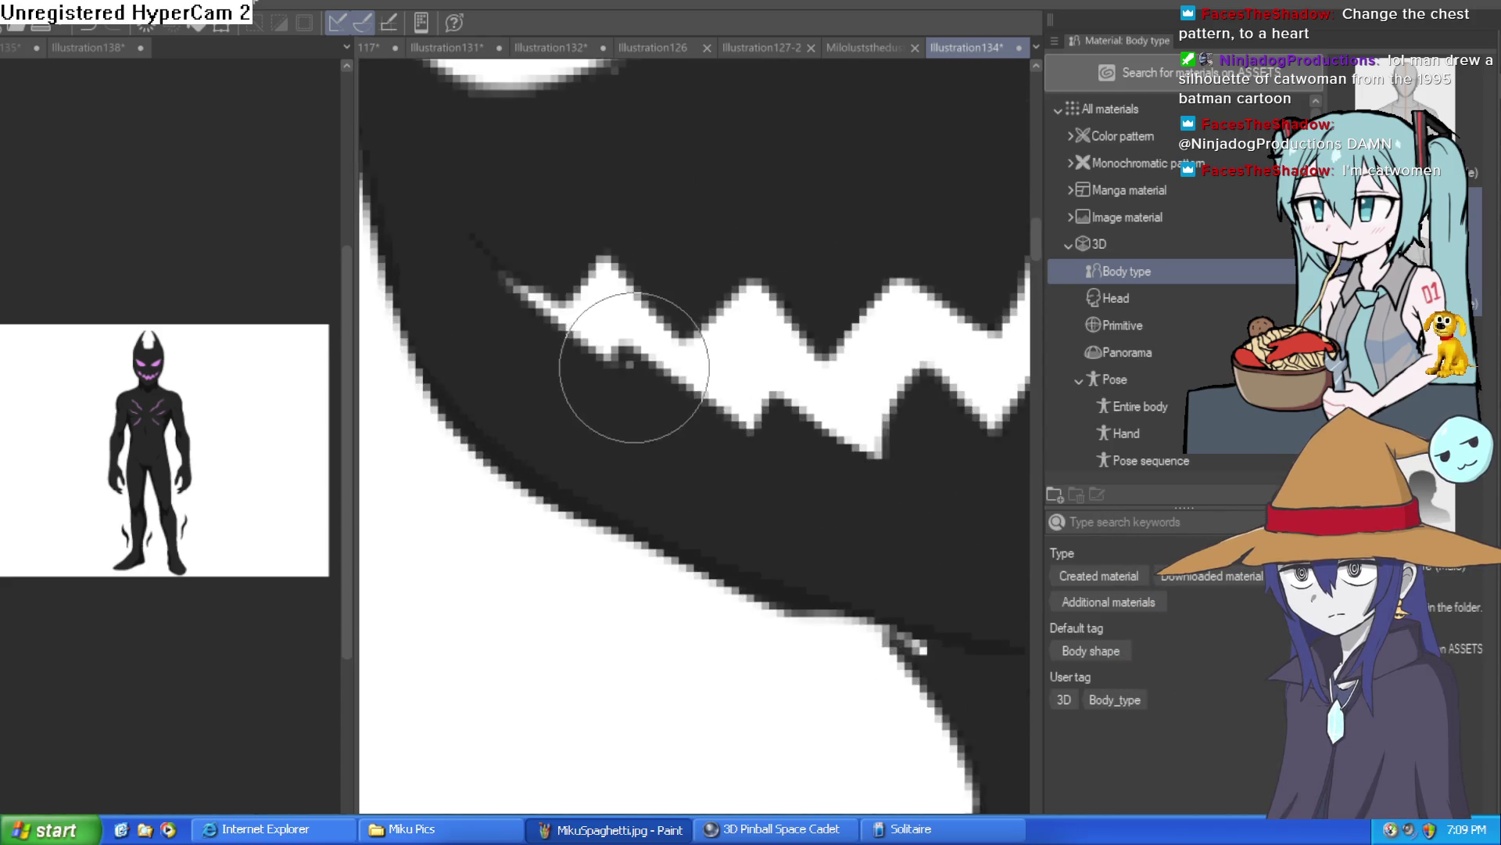
{"action": "scroll", "coordinate": [672, 340], "scroll_direction": "down", "scroll_amount": 3}
{"action": "mouse_move", "coordinate": [660, 345]}
{"action": "left_mouse_down"}
{"action": "mouse_move", "coordinate": [744, 469]}
{"action": "mouse_move", "coordinate": [731, 432]}
{"action": "left_mouse_up"}
{"action": "scroll", "coordinate": [731, 432], "scroll_direction": "down", "scroll_amount": 5}
{"action": "scroll", "coordinate": [878, 480], "scroll_direction": "up", "scroll_amount": 2}
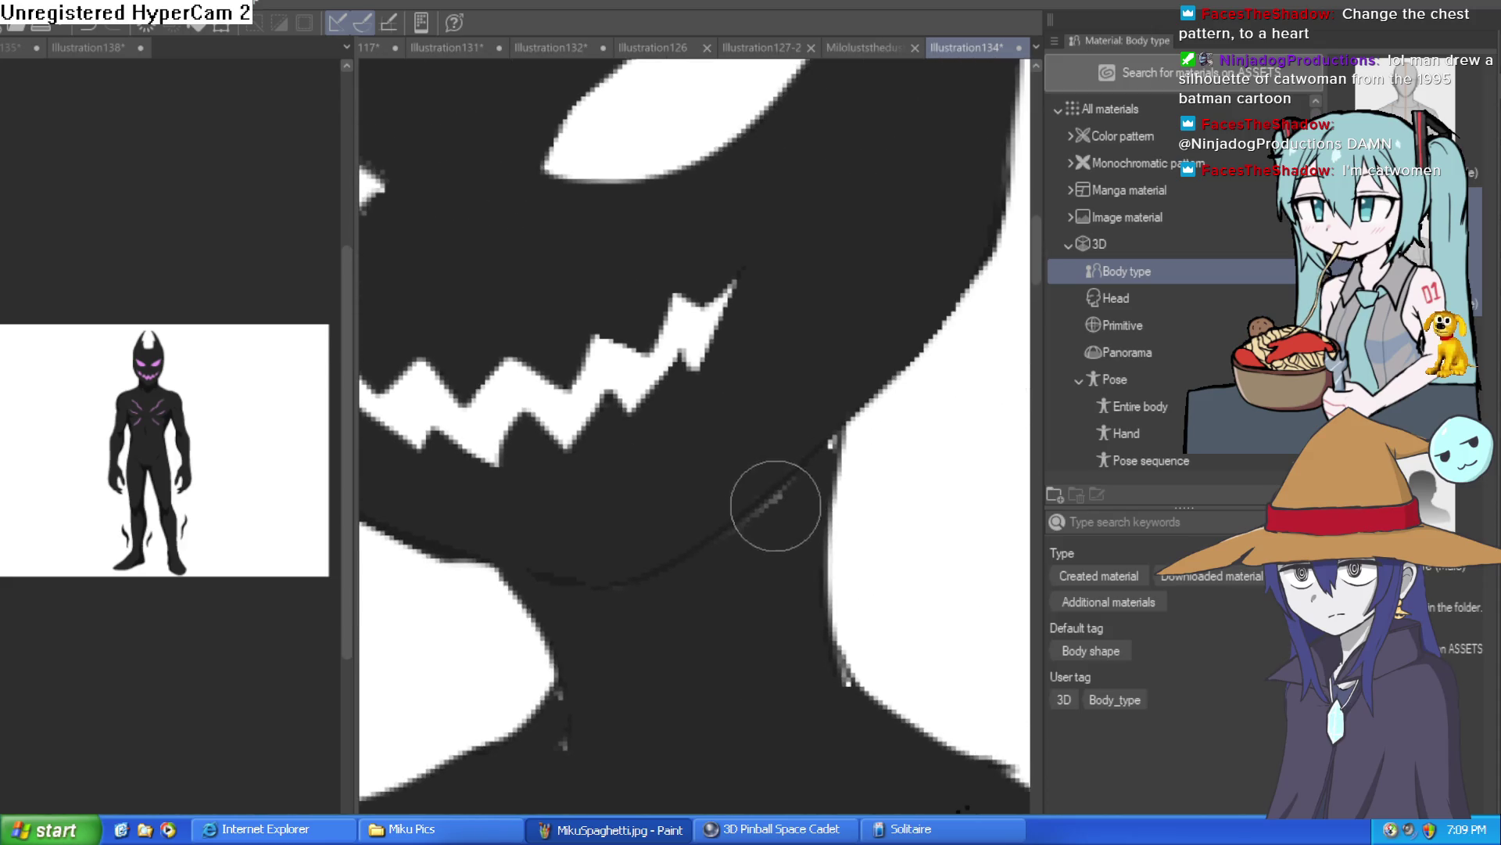
Step: Cover the white flecks along the jaw edge with dark paint
{"action": "left_click_drag", "start_coordinate": [754, 519], "coordinate": [828, 429]}
{"action": "scroll", "coordinate": [871, 540], "scroll_direction": "down", "scroll_amount": 3}
{"action": "left_click_drag", "start_coordinate": [748, 464], "coordinate": [760, 470]}
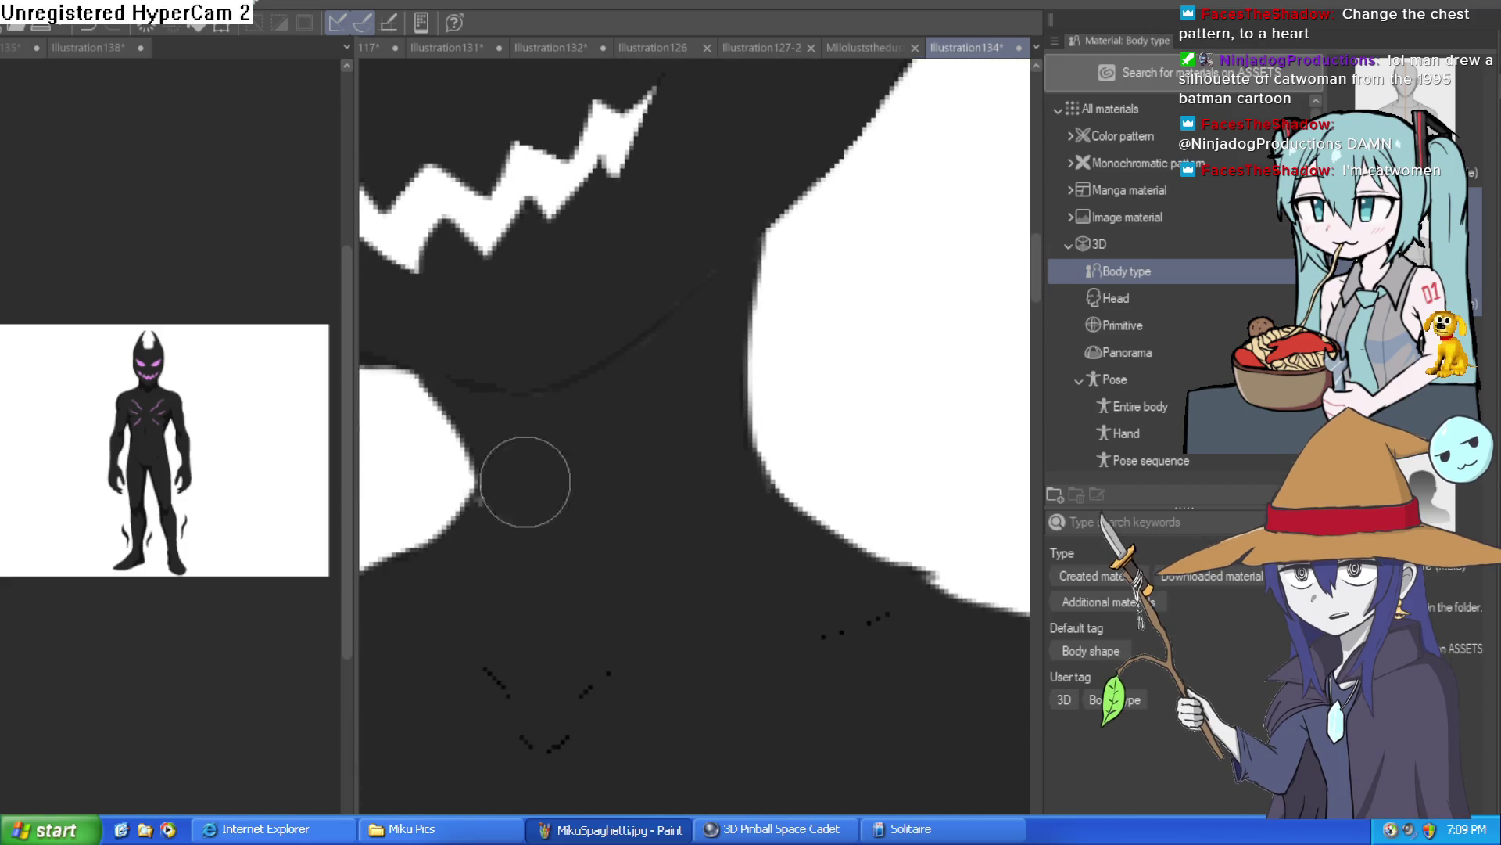
{"action": "scroll", "coordinate": [744, 439], "scroll_direction": "down", "scroll_amount": 3}
{"action": "scroll", "coordinate": [848, 335], "scroll_direction": "down", "scroll_amount": 6}
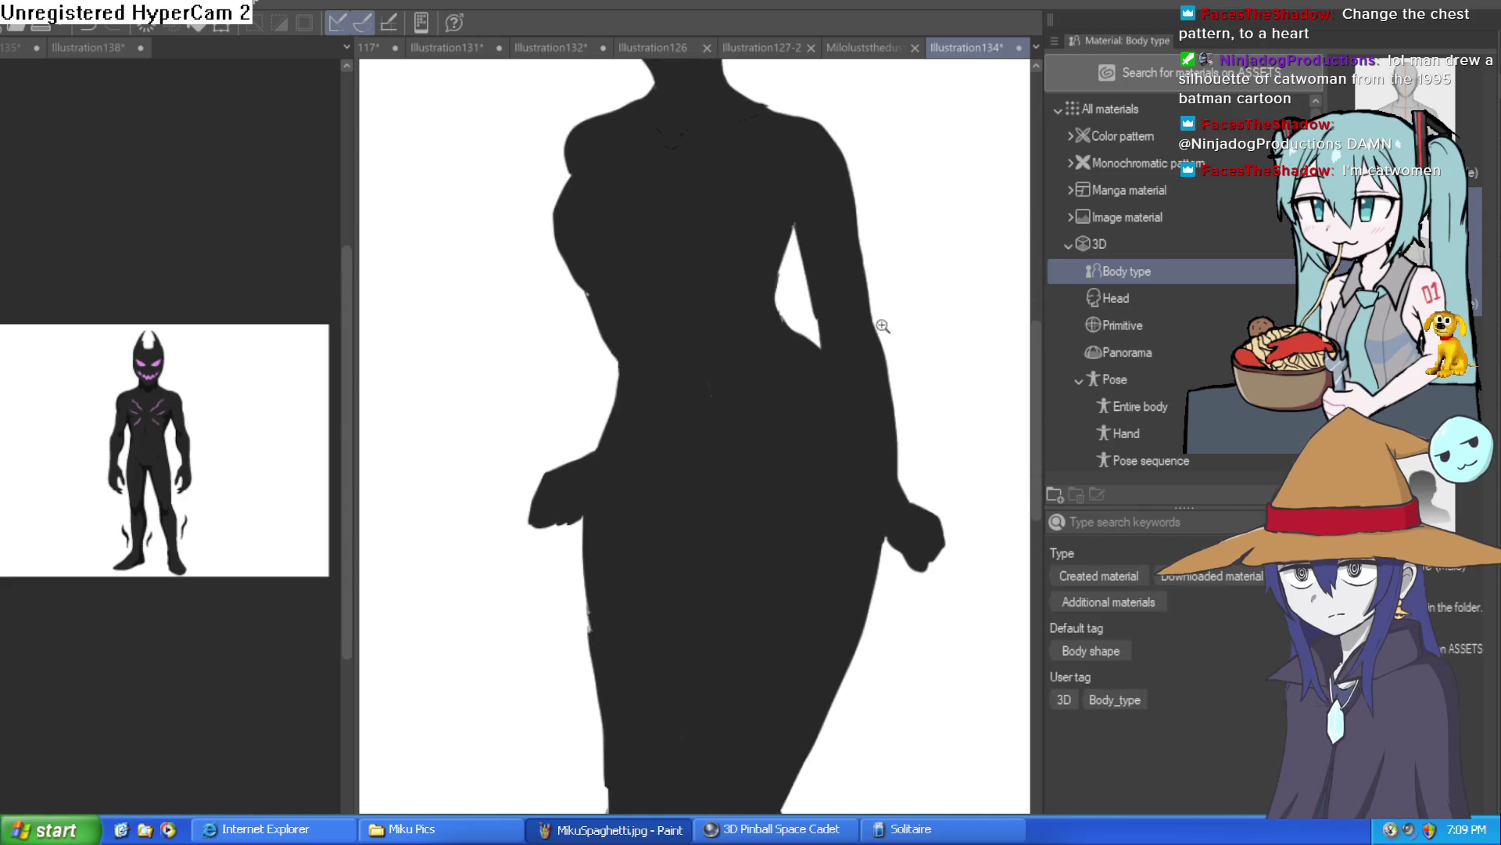
{"action": "scroll", "coordinate": [886, 326], "scroll_direction": "down", "scroll_amount": 2}
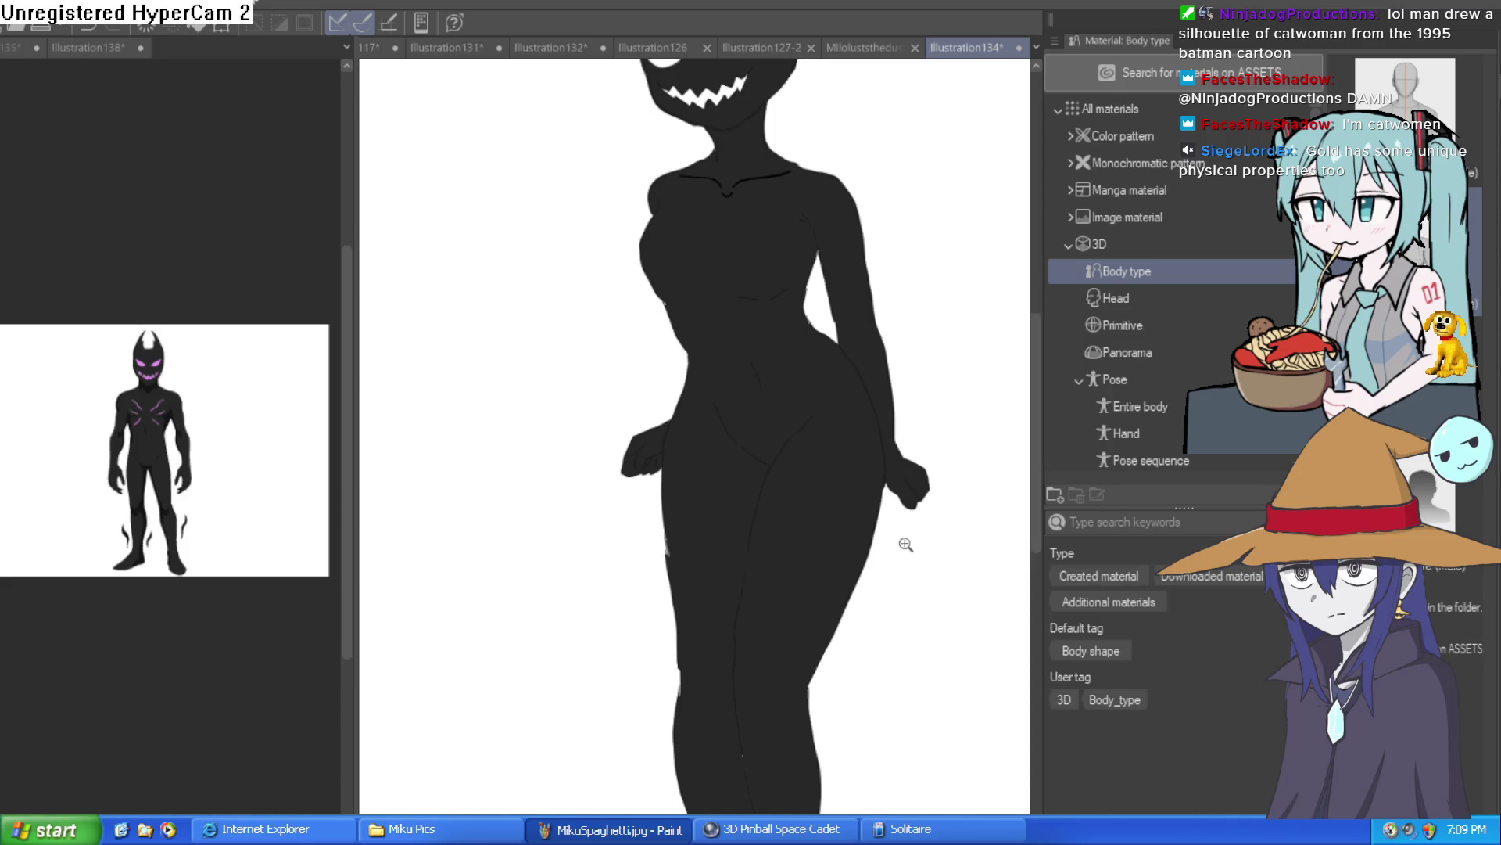
{"action": "scroll", "coordinate": [900, 527], "scroll_direction": "down", "scroll_amount": 1}
{"action": "scroll", "coordinate": [888, 637], "scroll_direction": "up", "scroll_amount": 3}
{"action": "scroll", "coordinate": [883, 637], "scroll_direction": "up", "scroll_amount": 1}
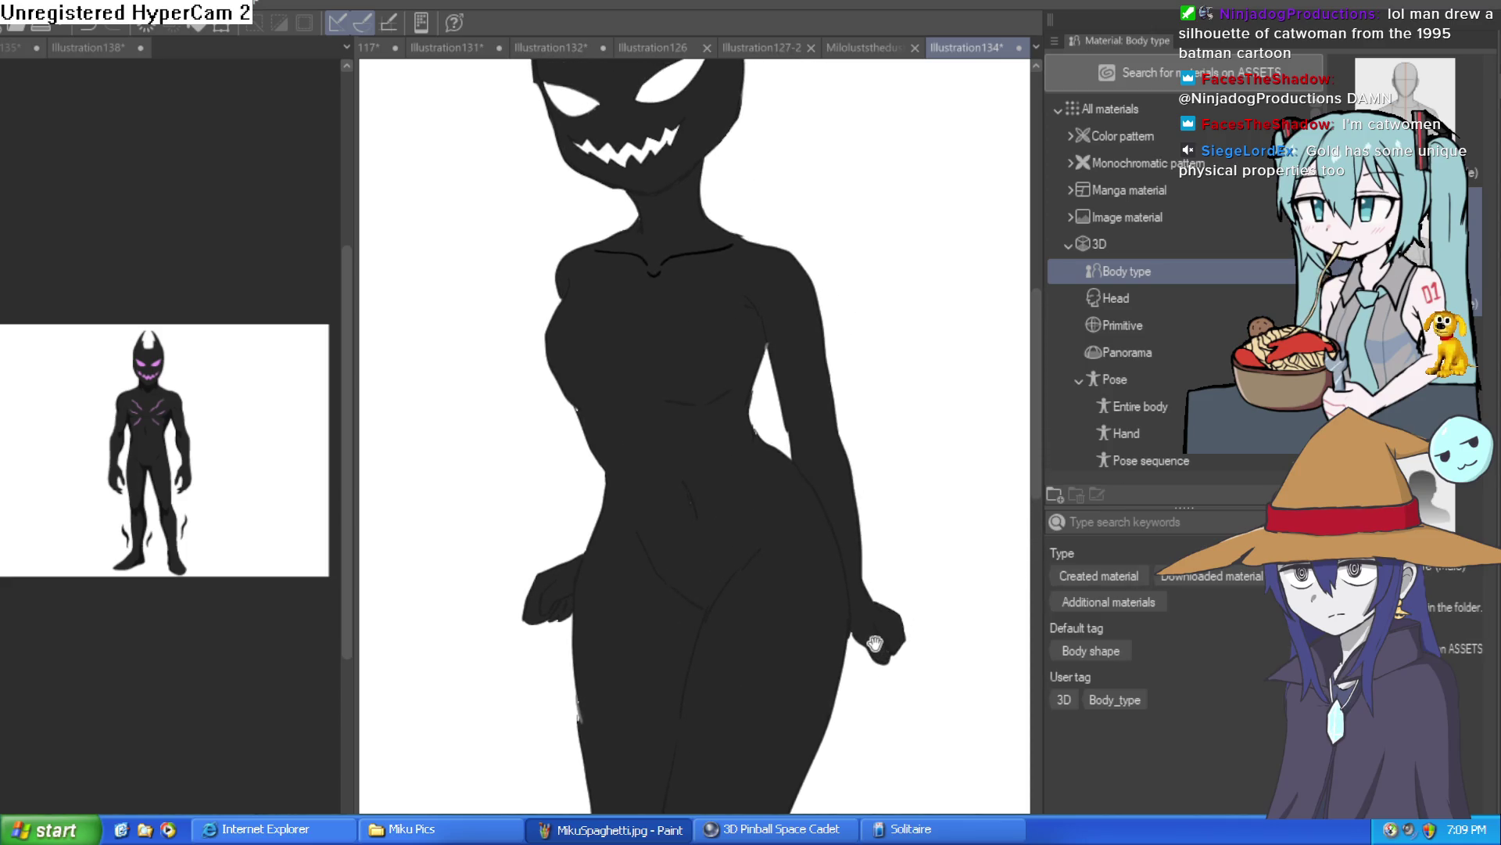
Step: Check the dark grey silhouette, then switch to the finished reference illustration
{"action": "left_click_drag", "start_coordinate": [875, 643], "coordinate": [864, 652]}
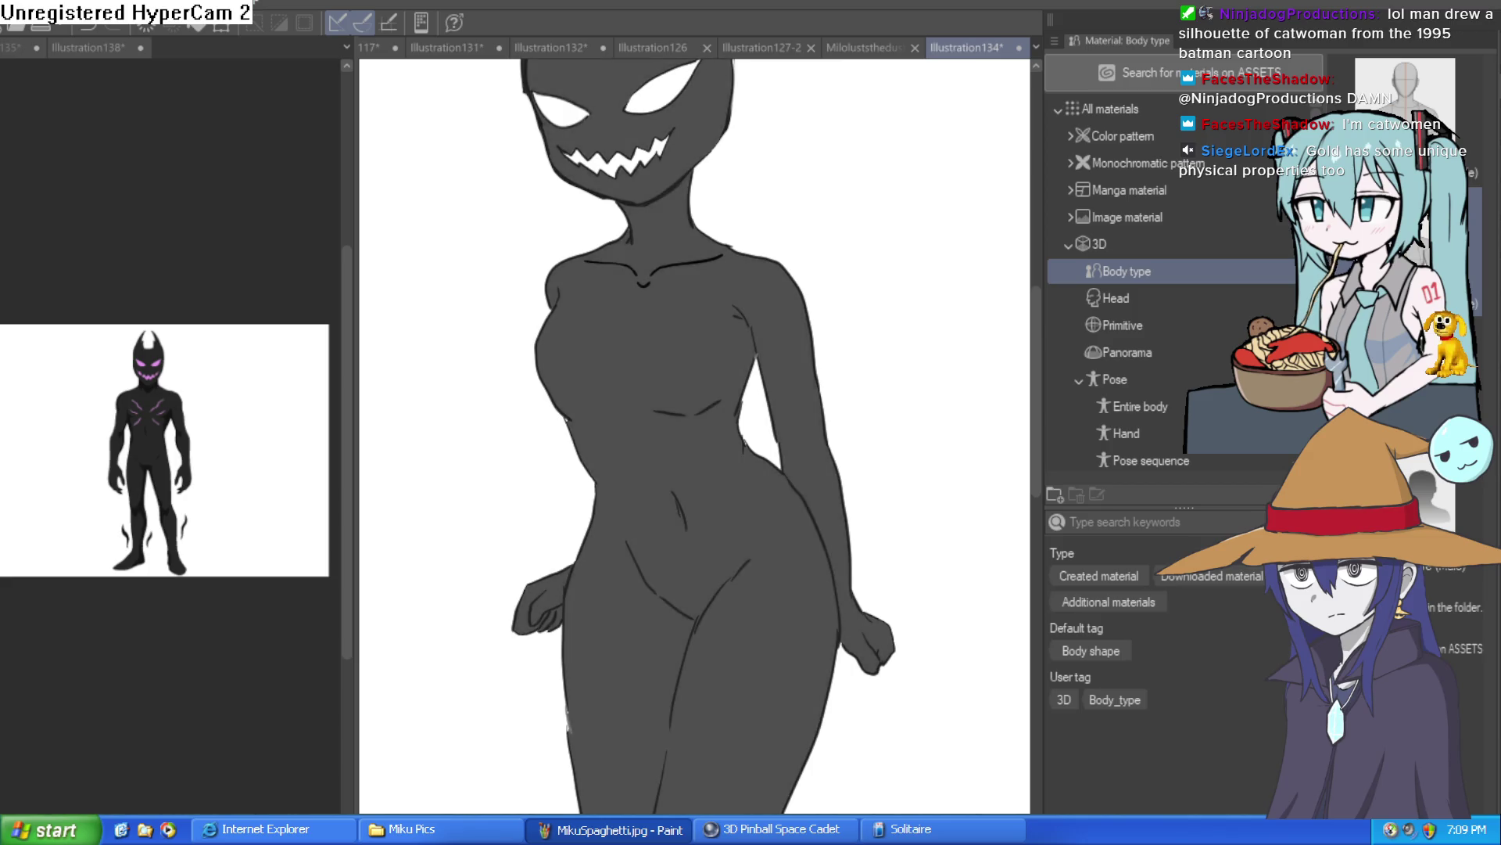
{"action": "scroll", "coordinate": [915, 513], "scroll_direction": "down", "scroll_amount": 2}
{"action": "scroll", "coordinate": [865, 610], "scroll_direction": "up", "scroll_amount": 2}
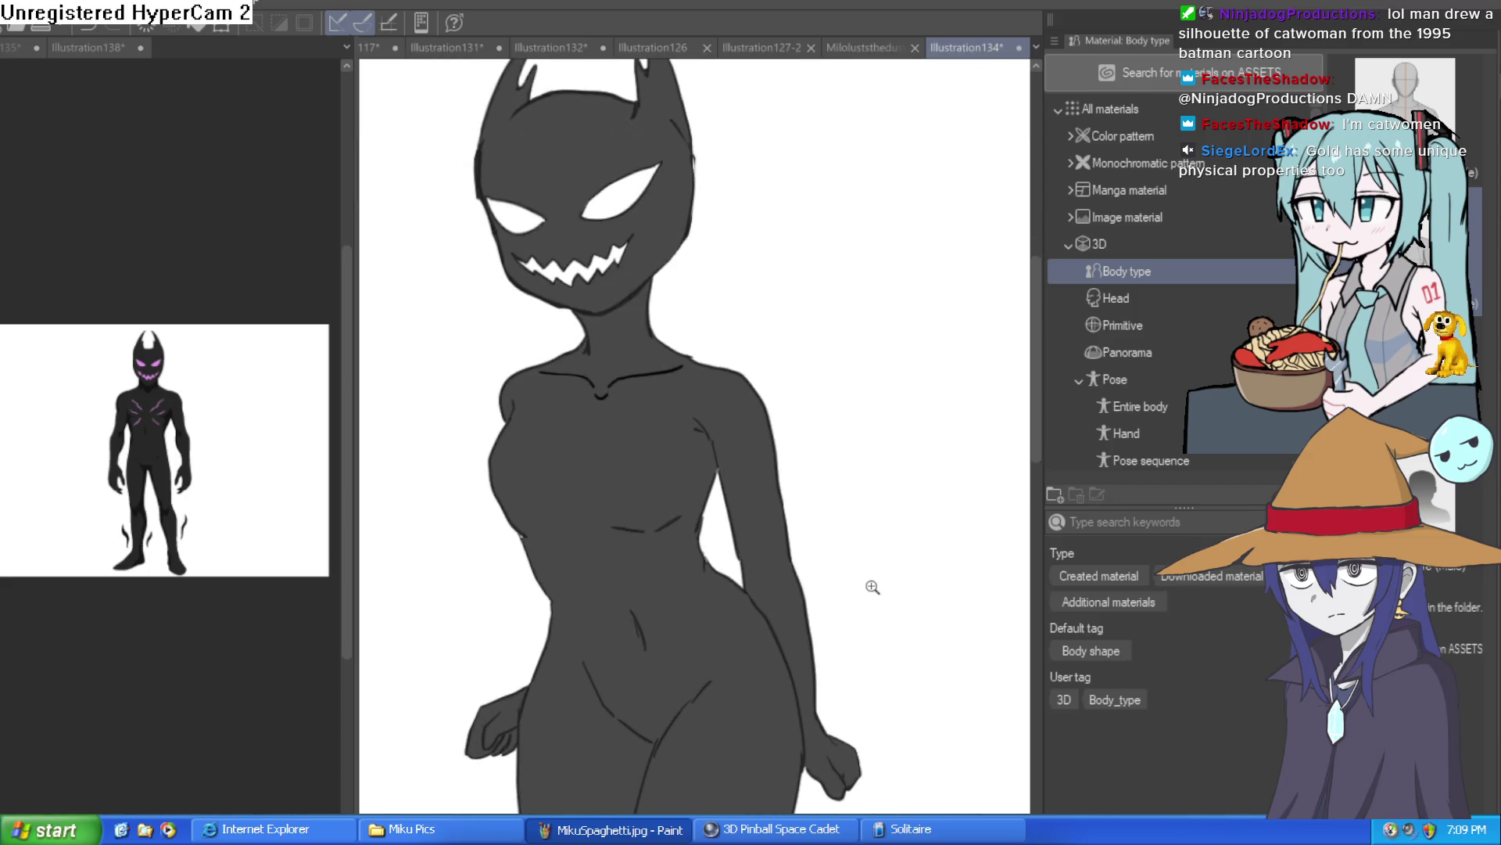
{"action": "scroll", "coordinate": [869, 593], "scroll_direction": "down", "scroll_amount": 1}
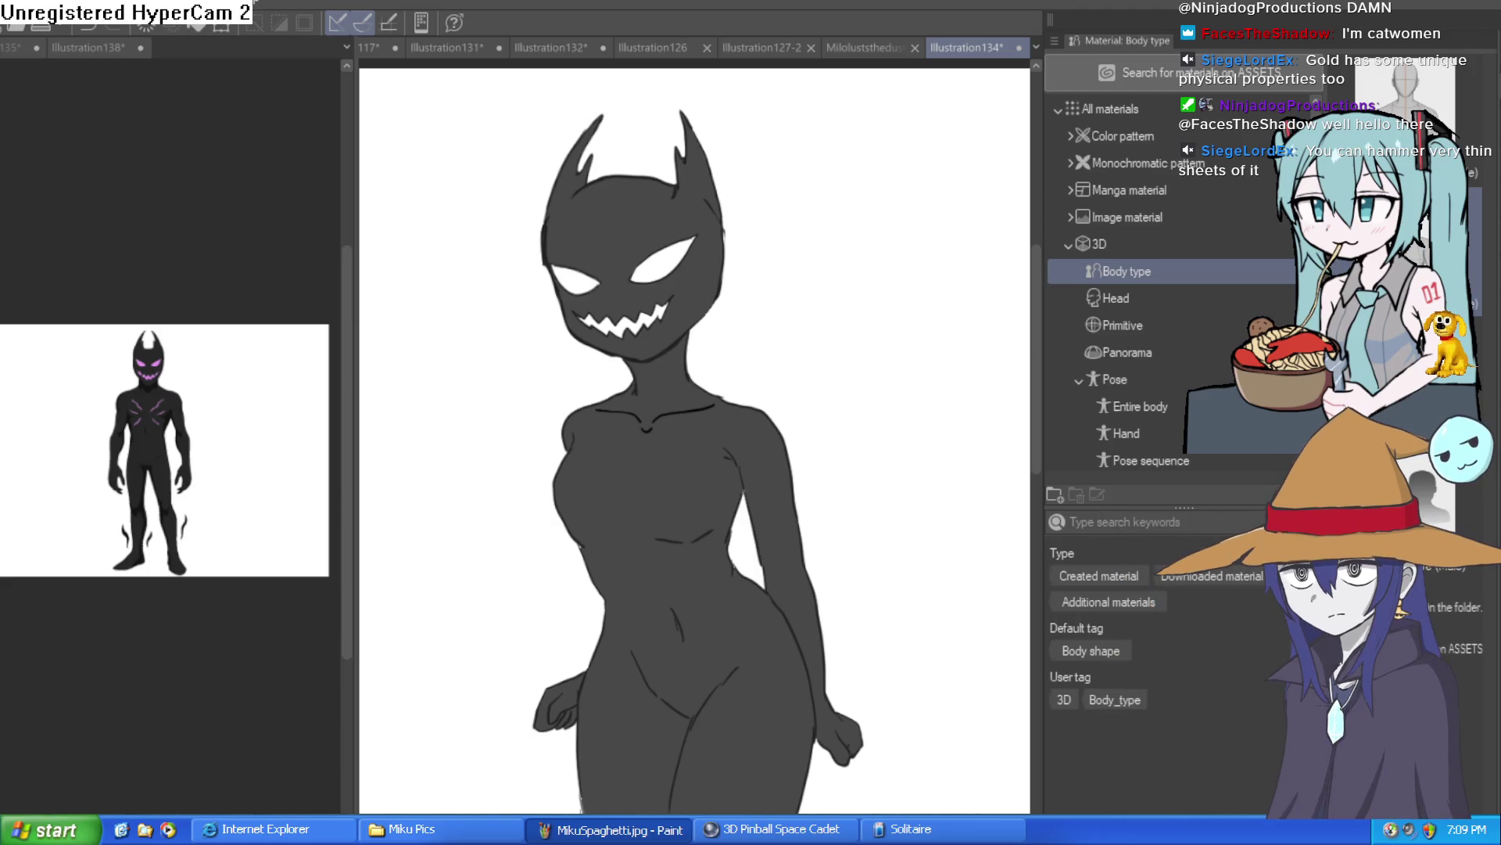
{"action": "left_click", "coordinate": [158, 372]}
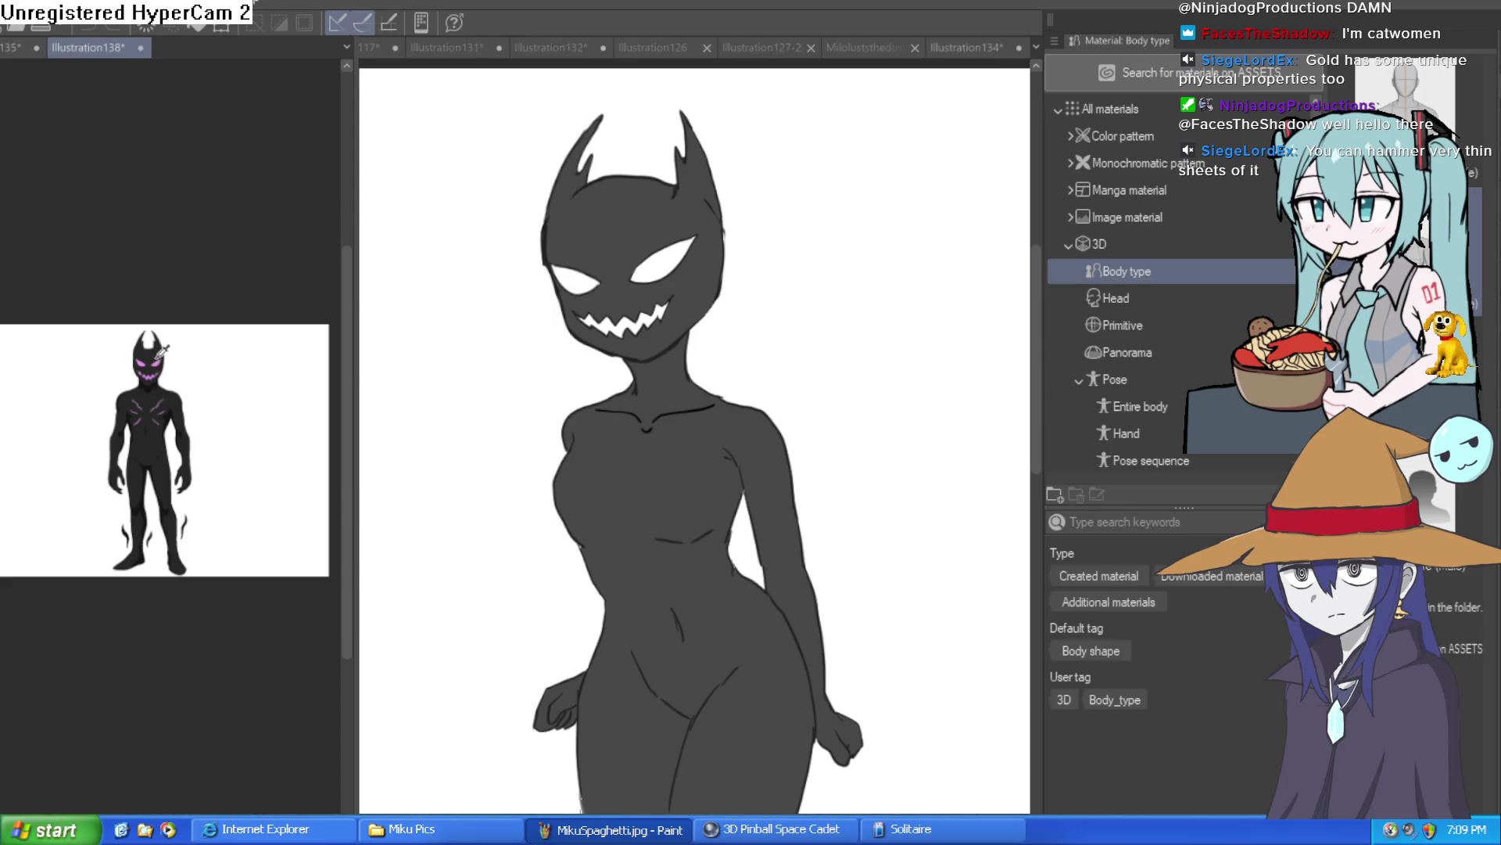
Step: Fill both white eyes and the five white tooth sections with pink
{"action": "scroll", "coordinate": [158, 372], "scroll_direction": "up", "scroll_amount": 5}
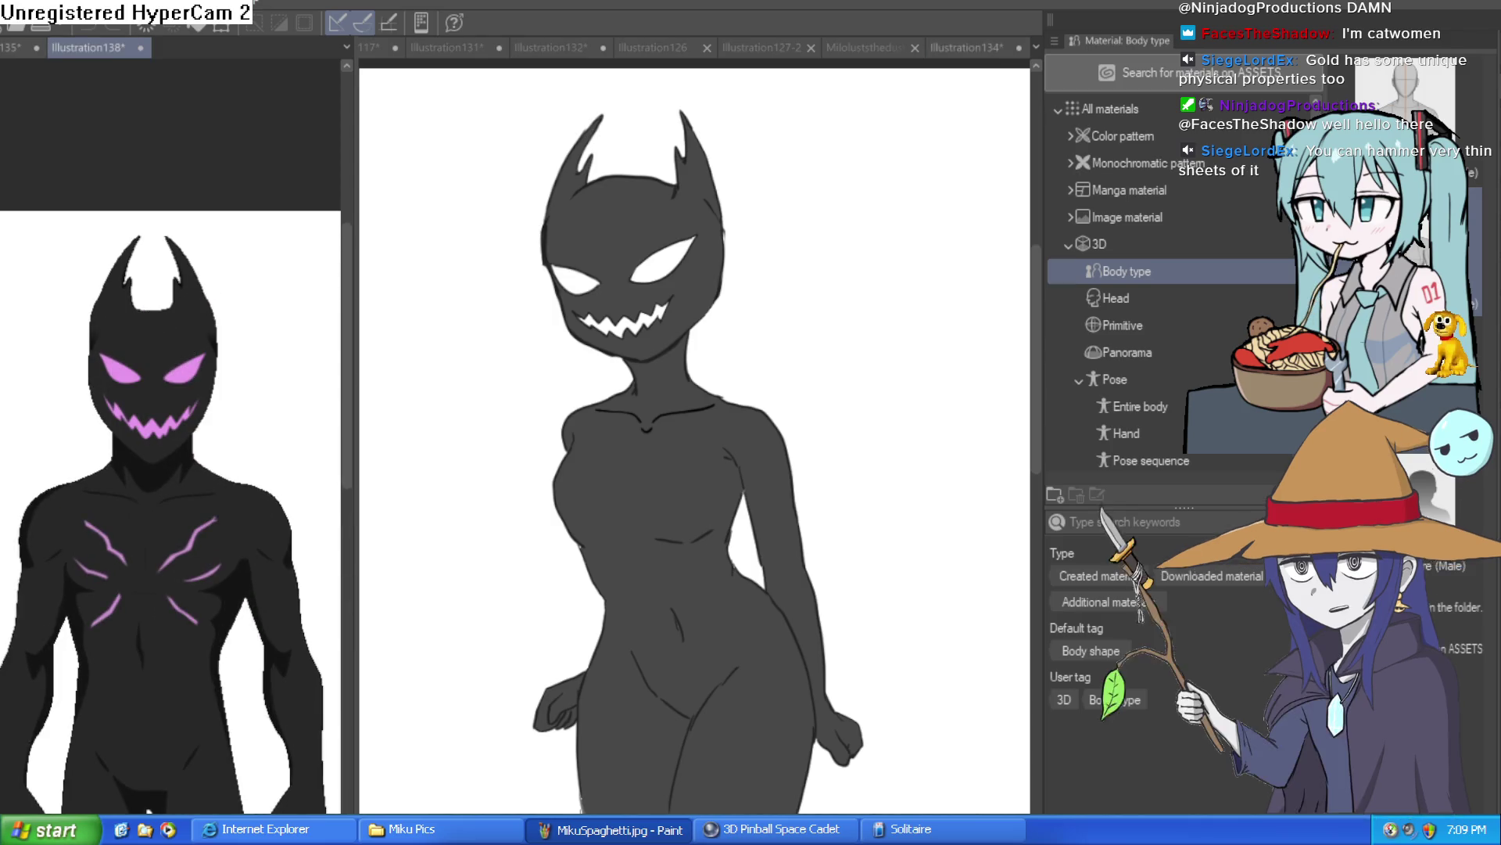
{"action": "left_click", "coordinate": [691, 243]}
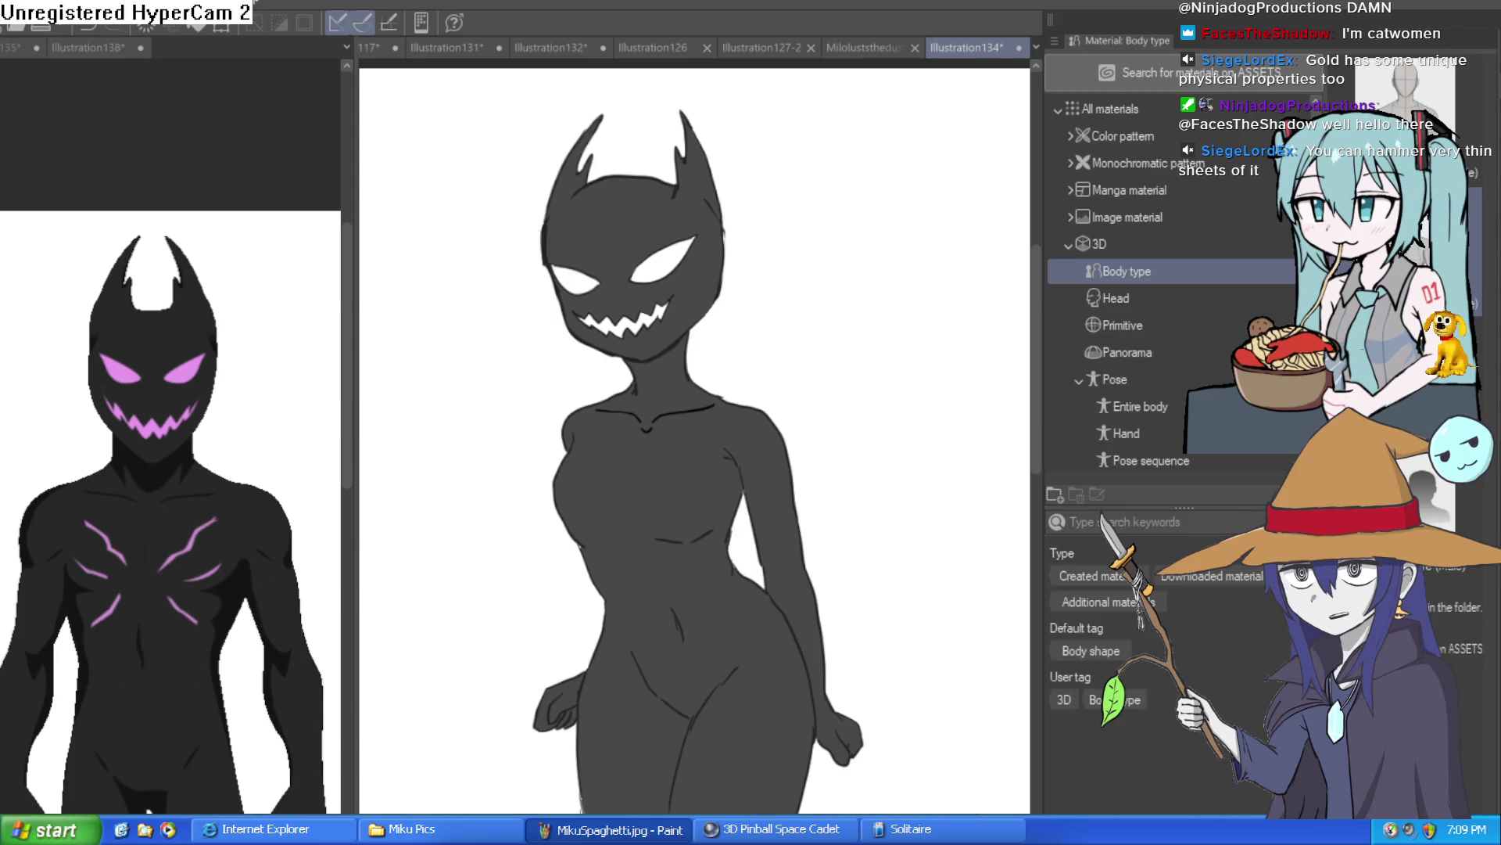
{"action": "scroll", "coordinate": [691, 243], "scroll_direction": "up", "scroll_amount": 5}
{"action": "left_click", "coordinate": [694, 251]}
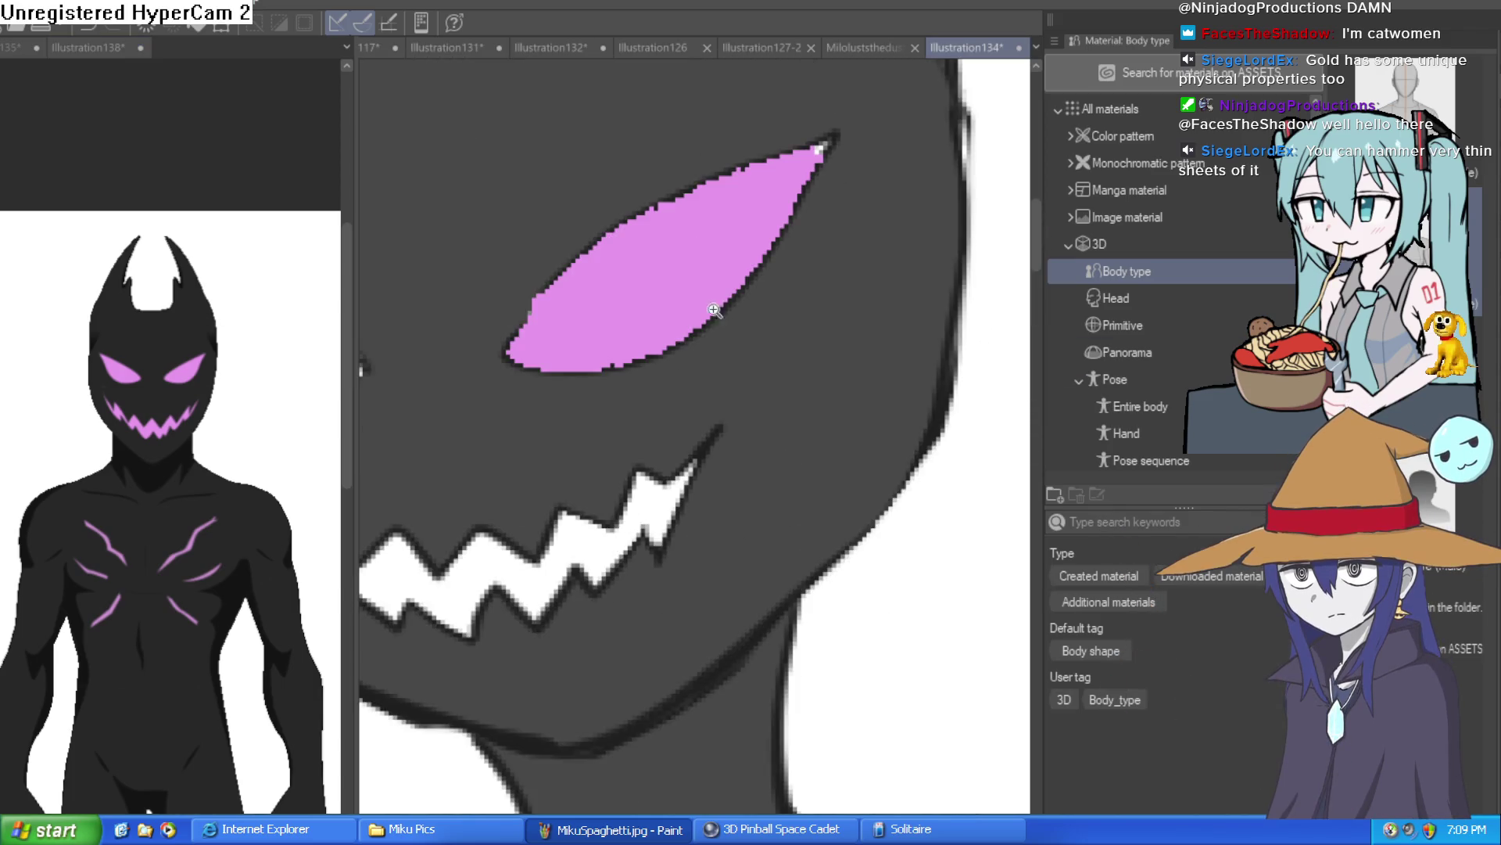
{"action": "scroll", "coordinate": [713, 307], "scroll_direction": "down", "scroll_amount": 5}
{"action": "left_click", "coordinate": [561, 323]}
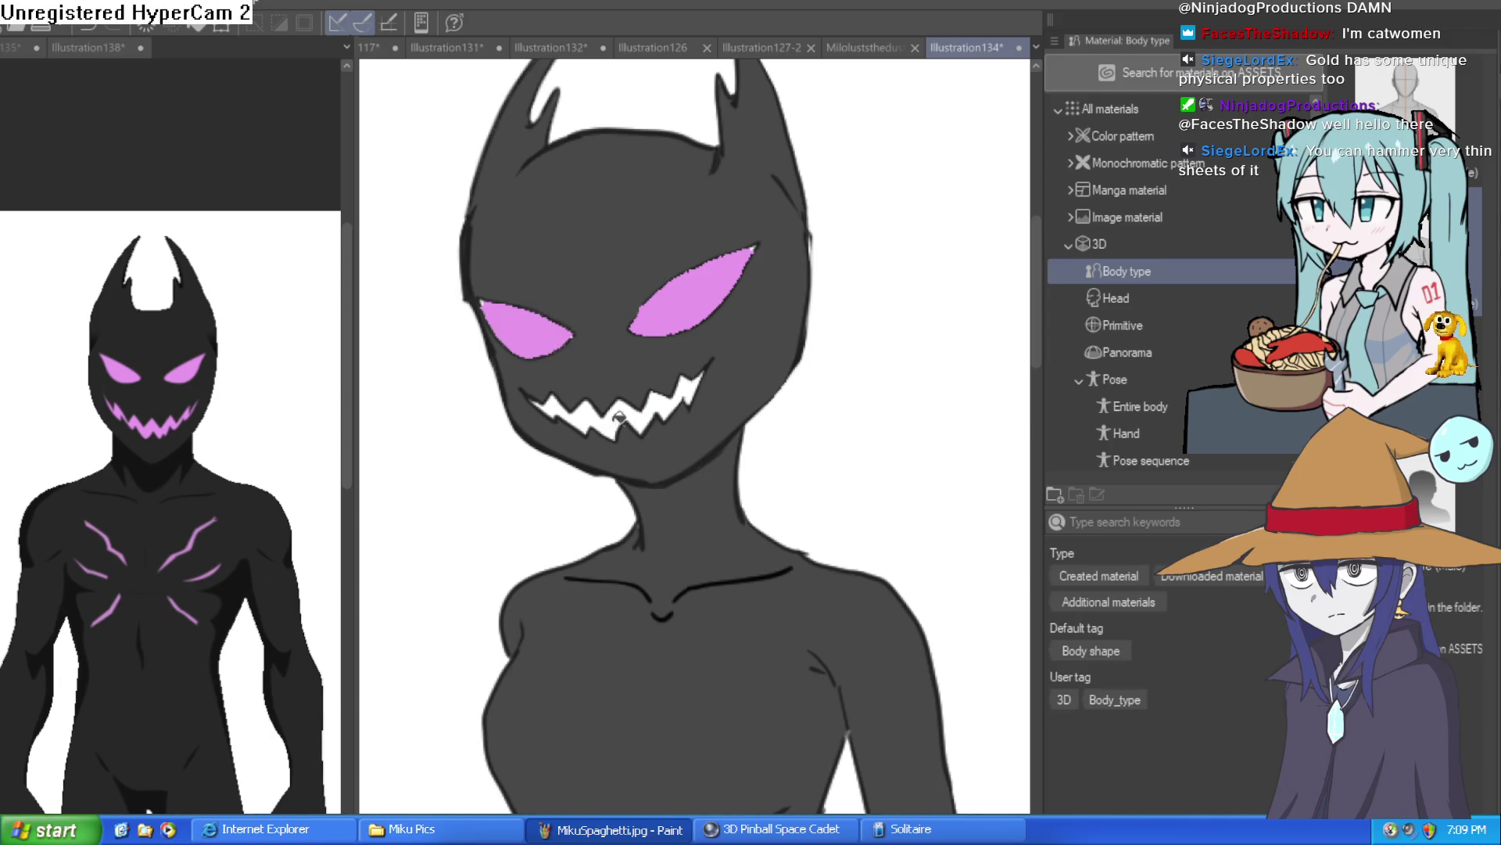
{"action": "left_click", "coordinate": [619, 418]}
{"action": "left_click", "coordinate": [661, 407]}
{"action": "left_click", "coordinate": [695, 377]}
{"action": "left_click", "coordinate": [583, 403]}
{"action": "left_click", "coordinate": [552, 405]}
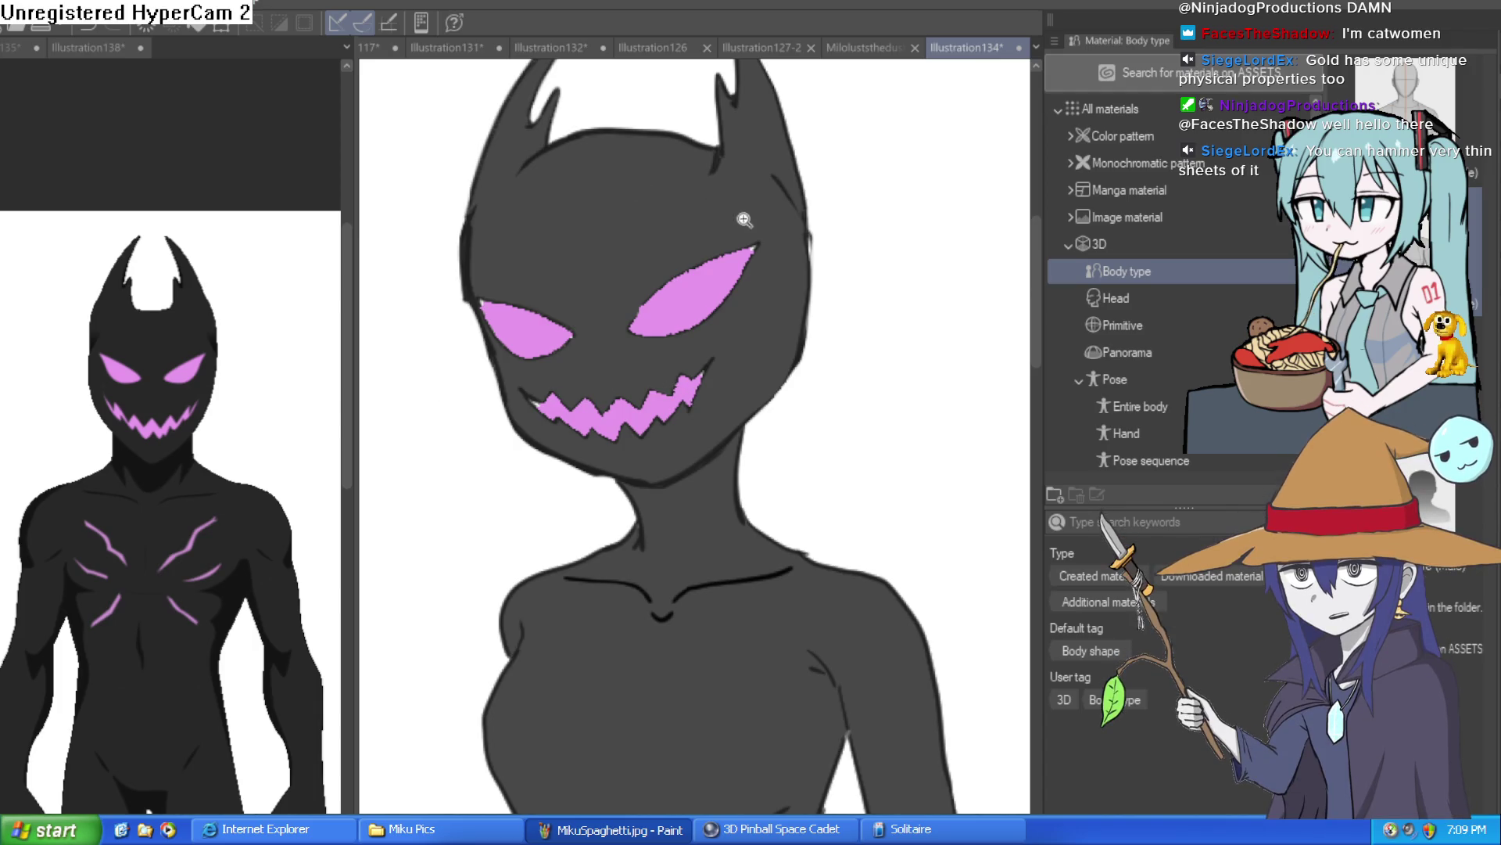
Step: Paint the leftover white at the tooth tip pink, then undo to restore the dark outlines on top
{"action": "left_click", "coordinate": [738, 219]}
{"action": "left_click_drag", "start_coordinate": [764, 312], "coordinate": [778, 326]}
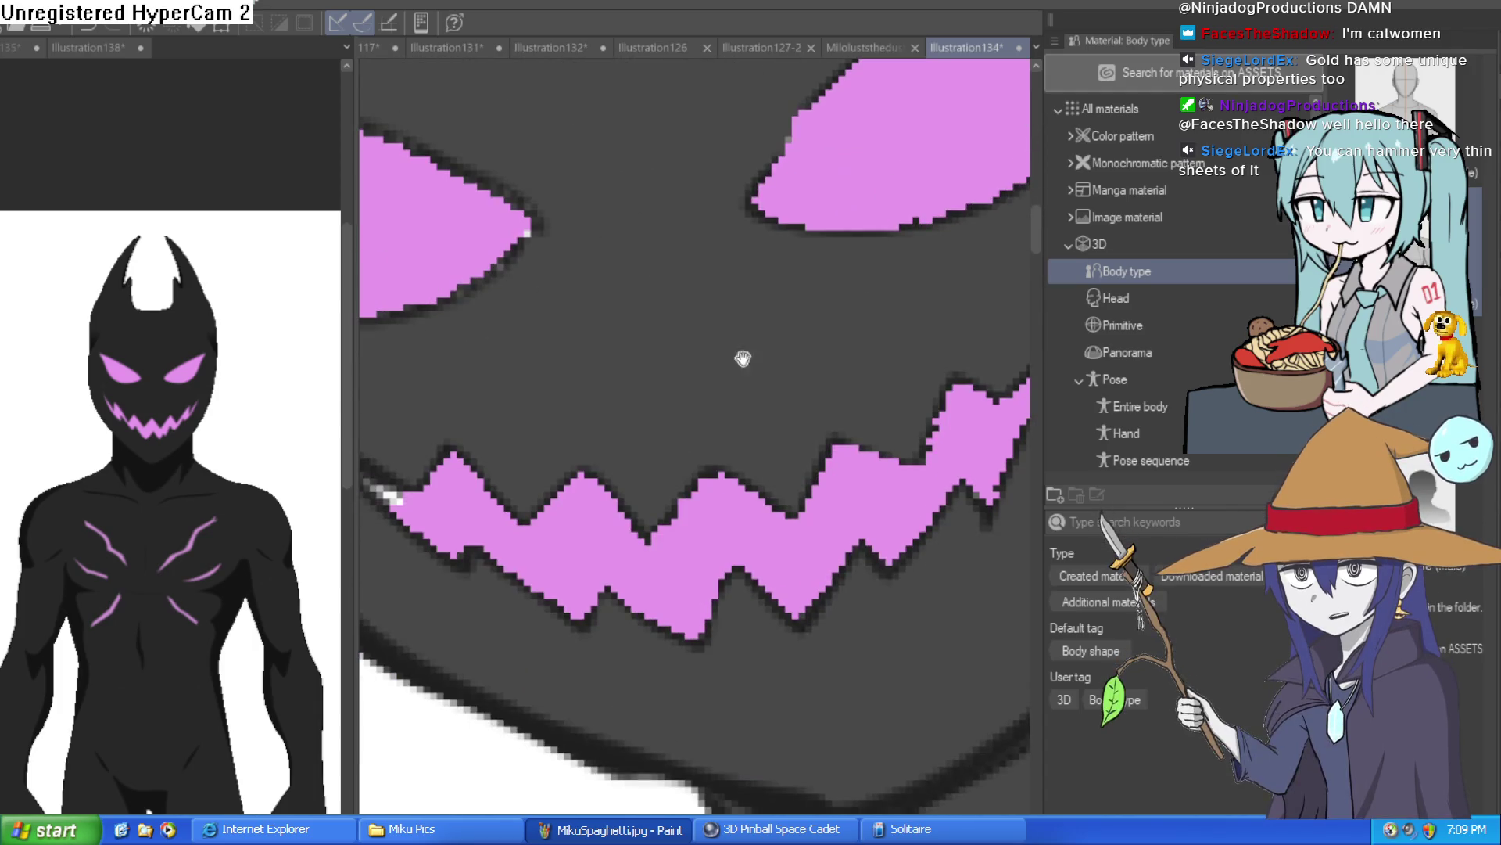
{"action": "left_click_drag", "start_coordinate": [469, 520], "coordinate": [606, 489]}
{"action": "left_click_drag", "start_coordinate": [503, 459], "coordinate": [537, 459]}
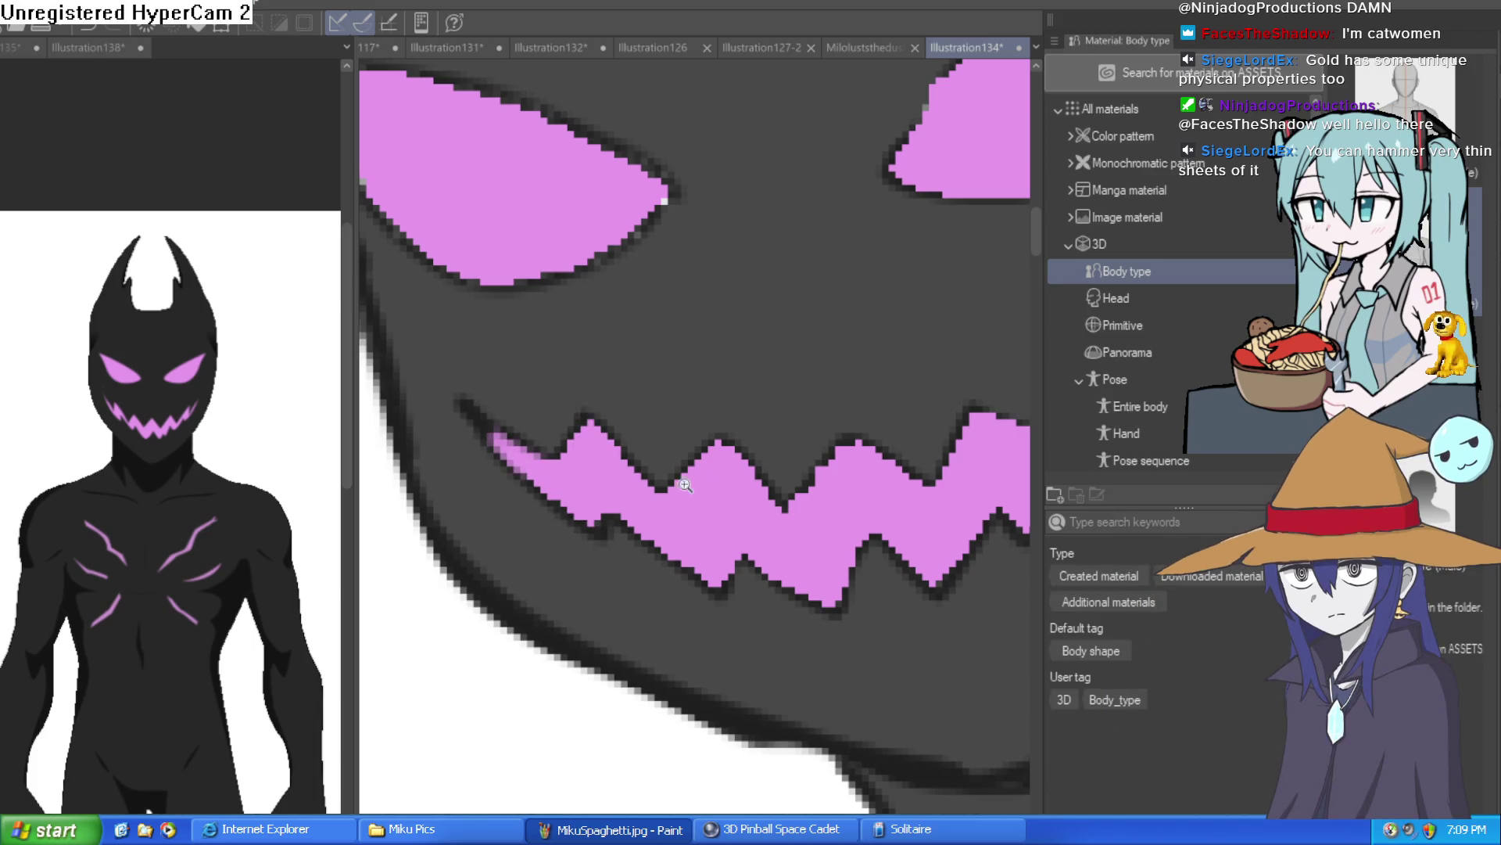
{"action": "left_click", "coordinate": [664, 477], "text": "alt"}
{"action": "key", "text": "ctrl+z"}
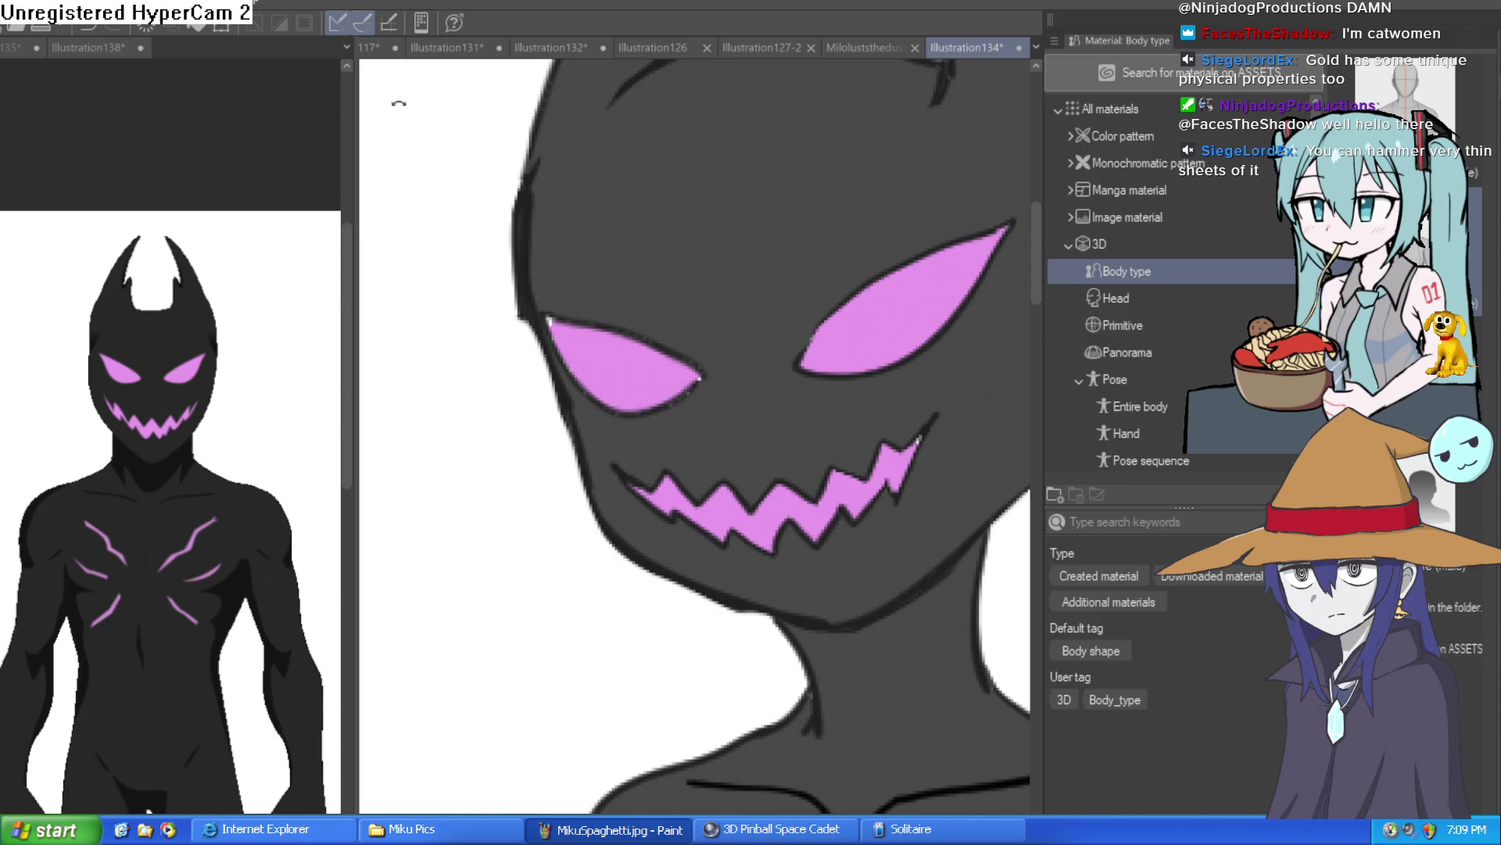
Step: Zoom in and out around the pink eyes and teeth to inspect them
{"action": "scroll", "coordinate": [771, 432], "scroll_direction": "up", "scroll_amount": 4}
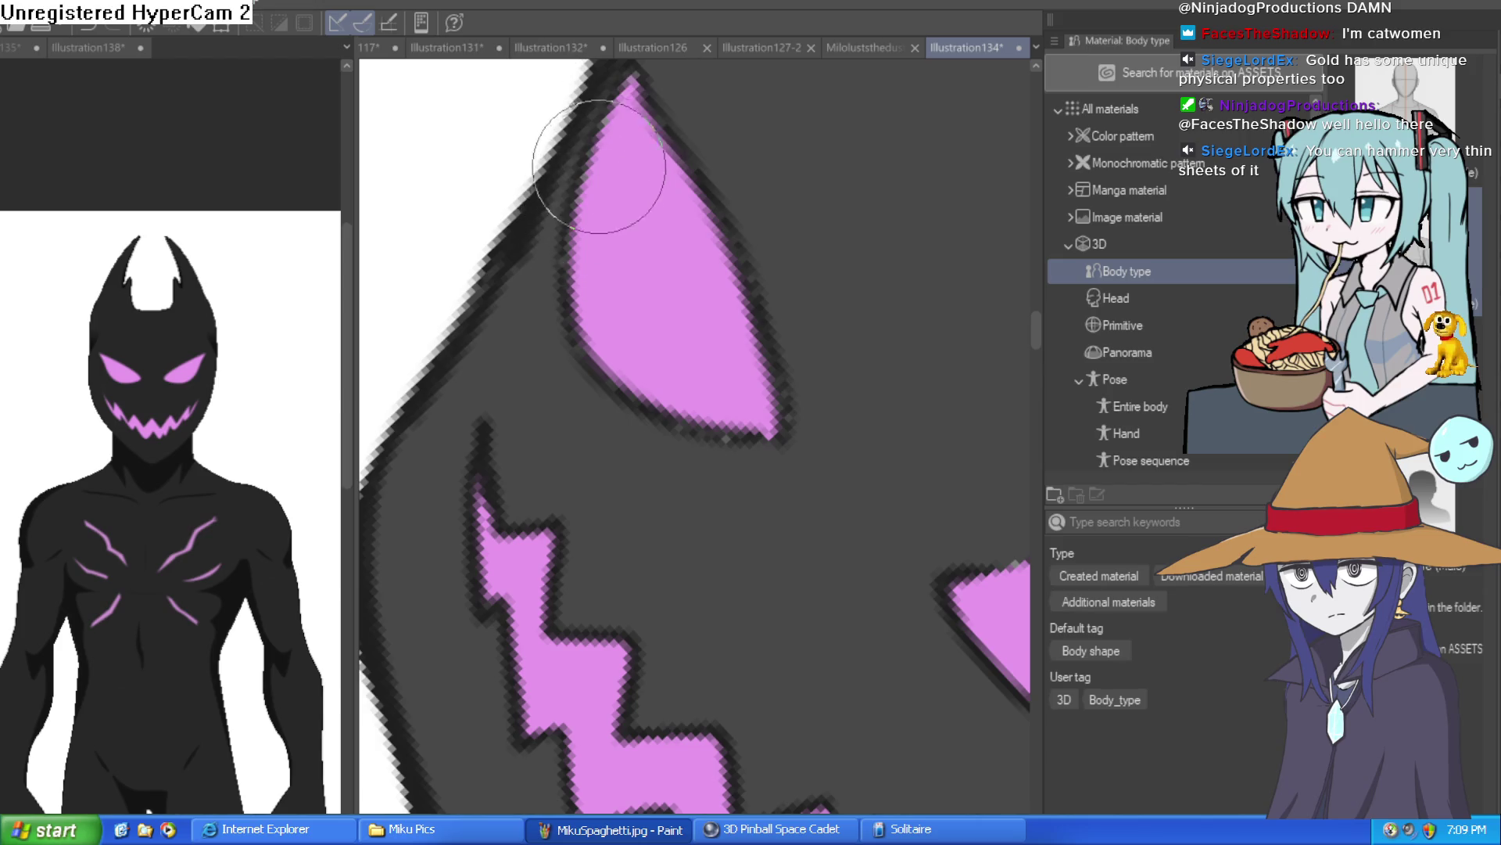
{"action": "scroll", "coordinate": [598, 172], "scroll_direction": "down", "scroll_amount": 5}
{"action": "scroll", "coordinate": [576, 484], "scroll_direction": "down", "scroll_amount": 5}
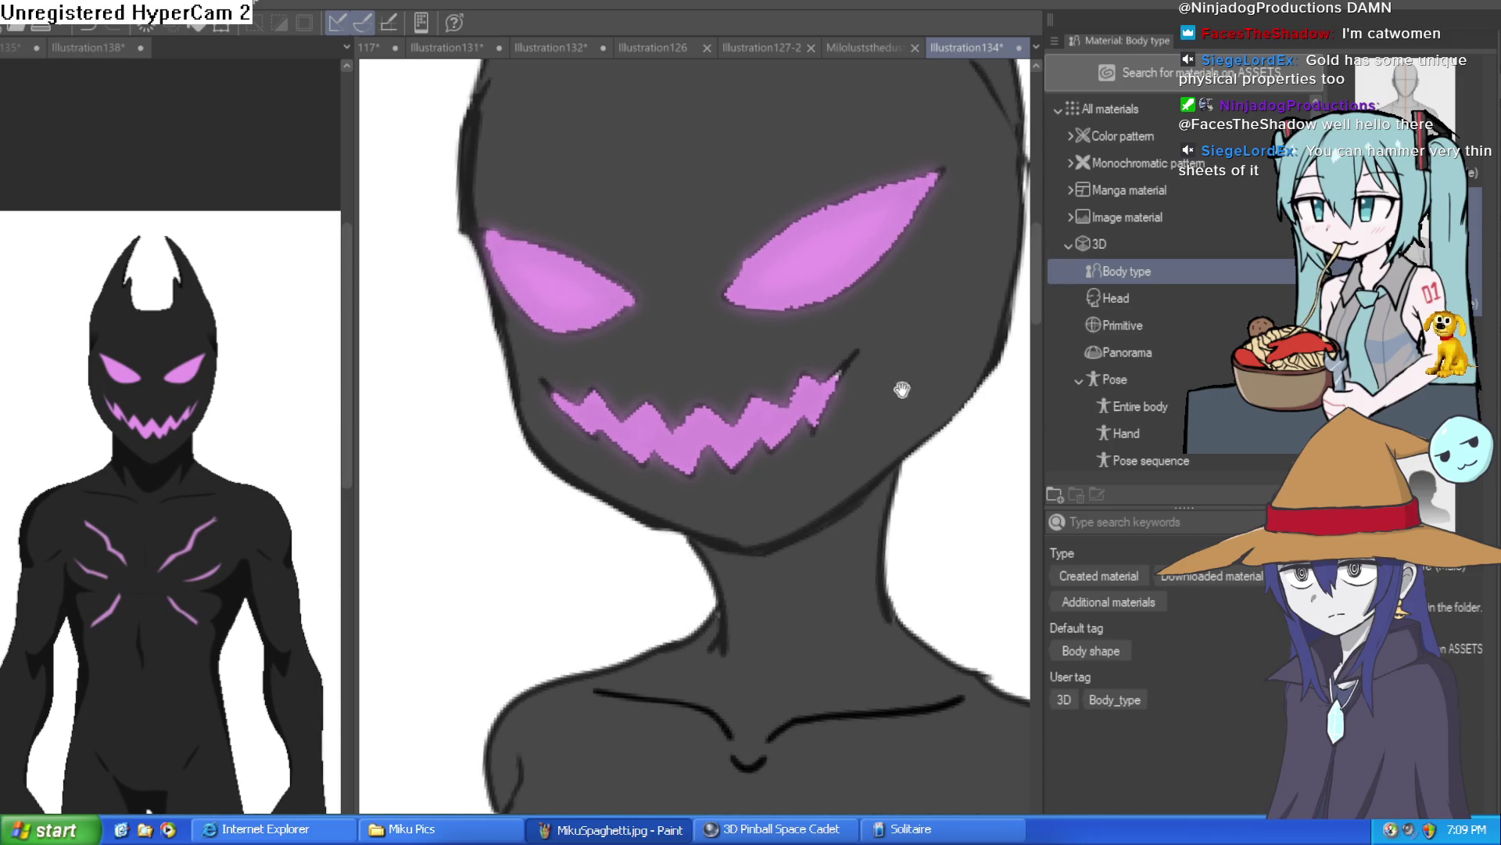
{"action": "scroll", "coordinate": [876, 344], "scroll_direction": "up", "scroll_amount": 4}
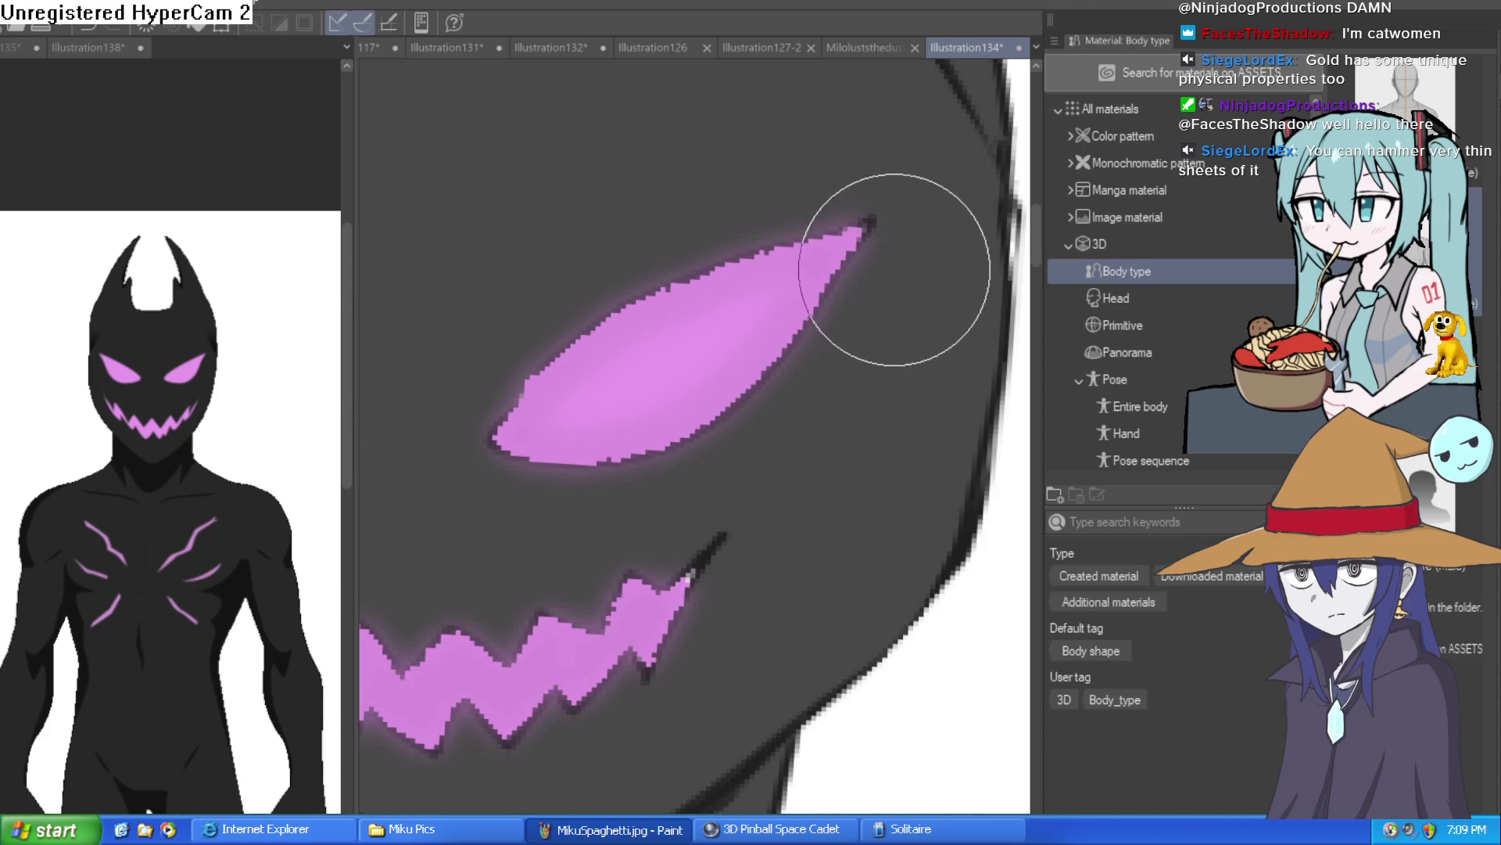
Step: Paint a light pink highlight from the eye's tip along its lower edge
{"action": "left_click_drag", "start_coordinate": [857, 235], "coordinate": [813, 296]}
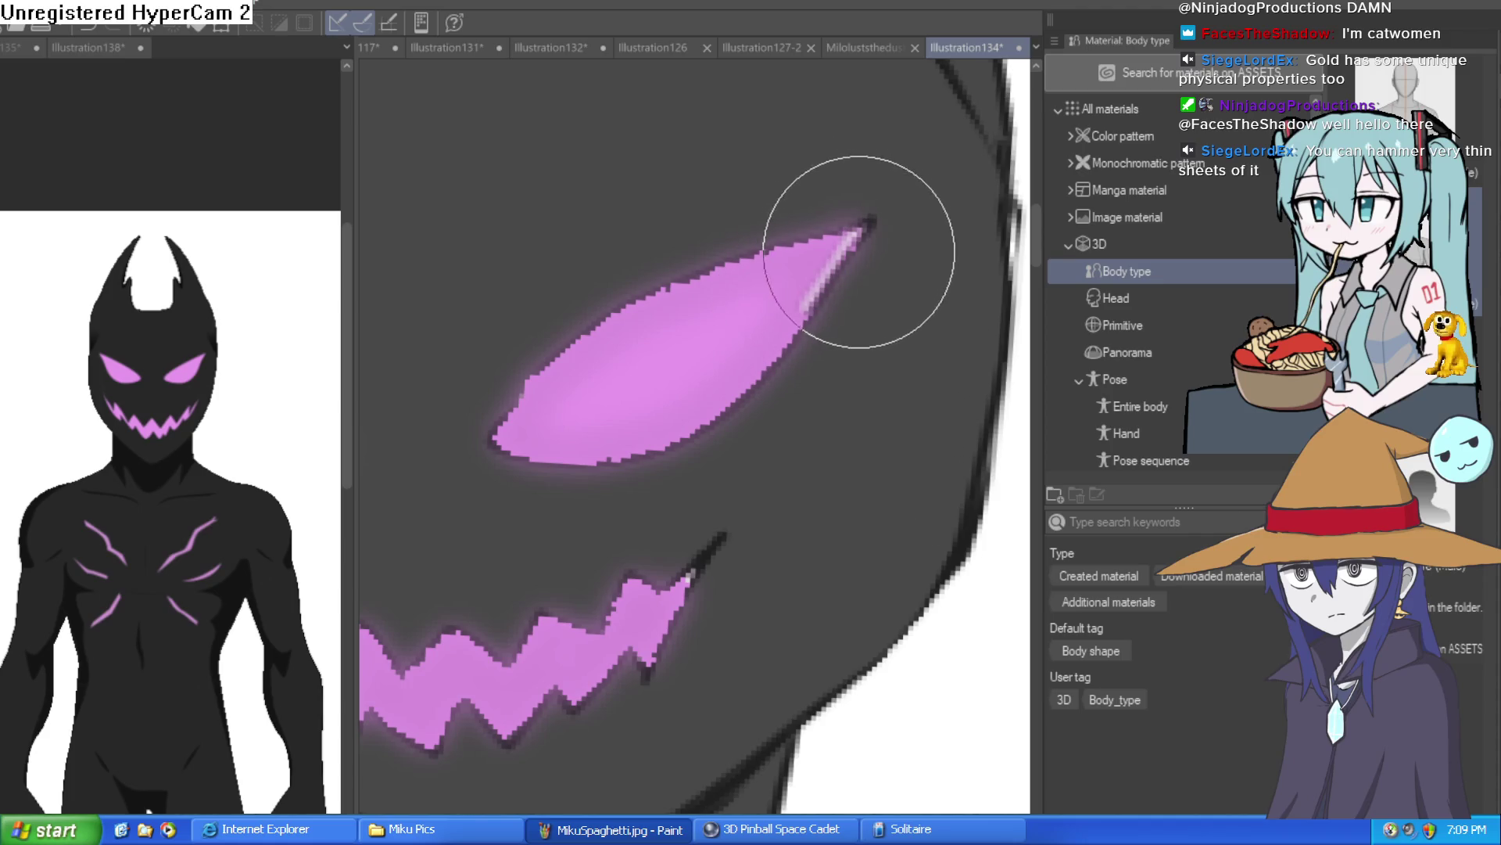
{"action": "mouse_move", "coordinate": [861, 237]}
{"action": "left_mouse_down"}
{"action": "mouse_move", "coordinate": [821, 268]}
{"action": "mouse_move", "coordinate": [760, 379]}
{"action": "mouse_move", "coordinate": [636, 439]}
{"action": "mouse_move", "coordinate": [546, 459]}
{"action": "mouse_move", "coordinate": [499, 438]}
{"action": "mouse_move", "coordinate": [509, 379]}
{"action": "mouse_move", "coordinate": [638, 277]}
{"action": "mouse_move", "coordinate": [684, 283]}
{"action": "left_mouse_up"}
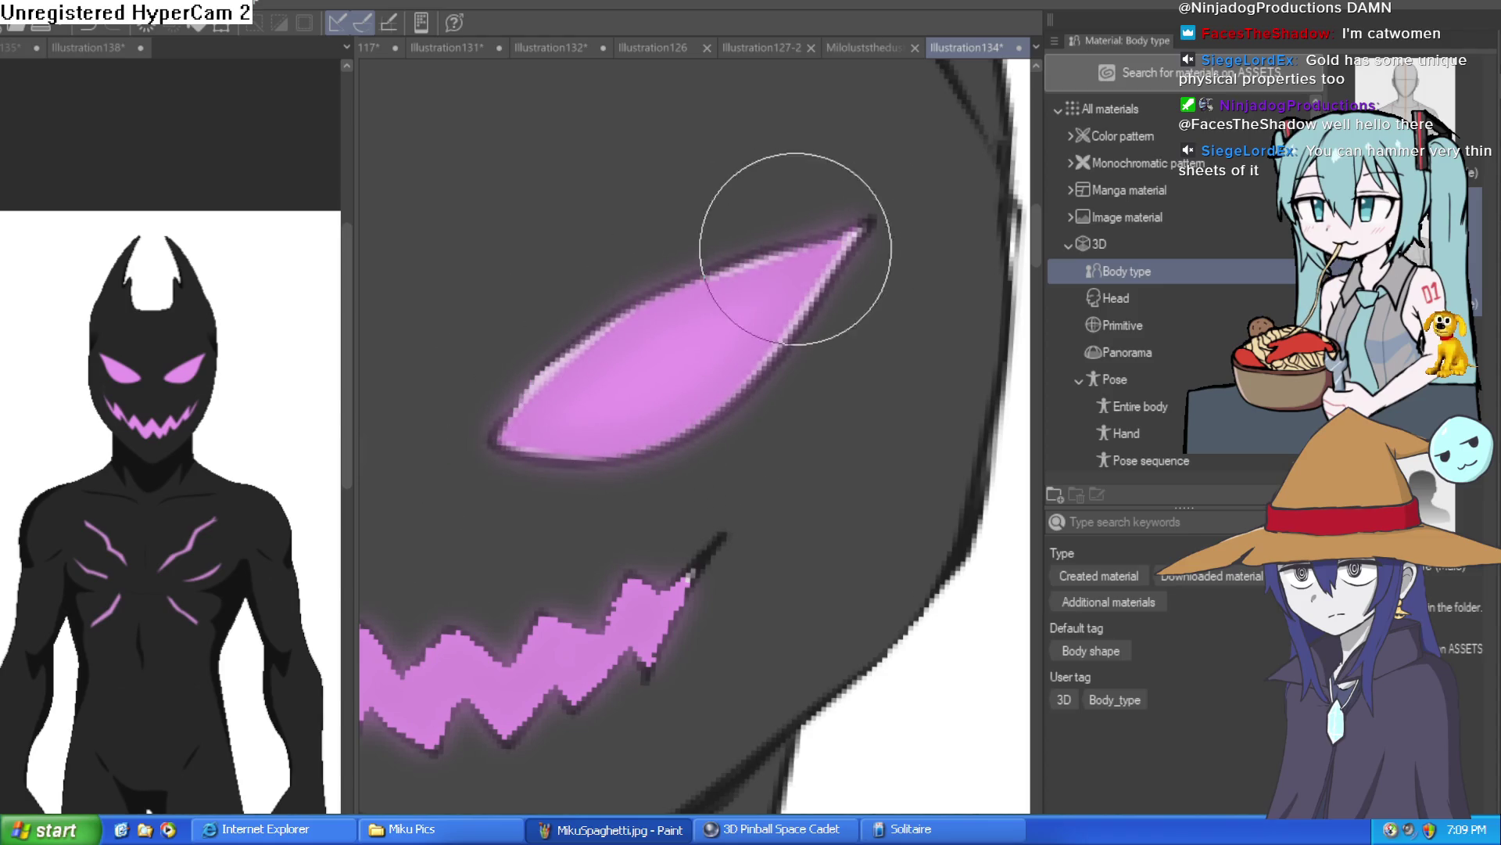
{"action": "scroll", "coordinate": [939, 352], "scroll_direction": "down", "scroll_amount": 5}
{"action": "mouse_move", "coordinate": [968, 380]}
{"action": "left_mouse_down"}
{"action": "mouse_move", "coordinate": [720, 693]}
{"action": "mouse_move", "coordinate": [848, 540]}
{"action": "left_mouse_up"}
{"action": "scroll", "coordinate": [696, 386], "scroll_direction": "up", "scroll_amount": 6}
{"action": "left_click_drag", "start_coordinate": [883, 267], "coordinate": [609, 373]}
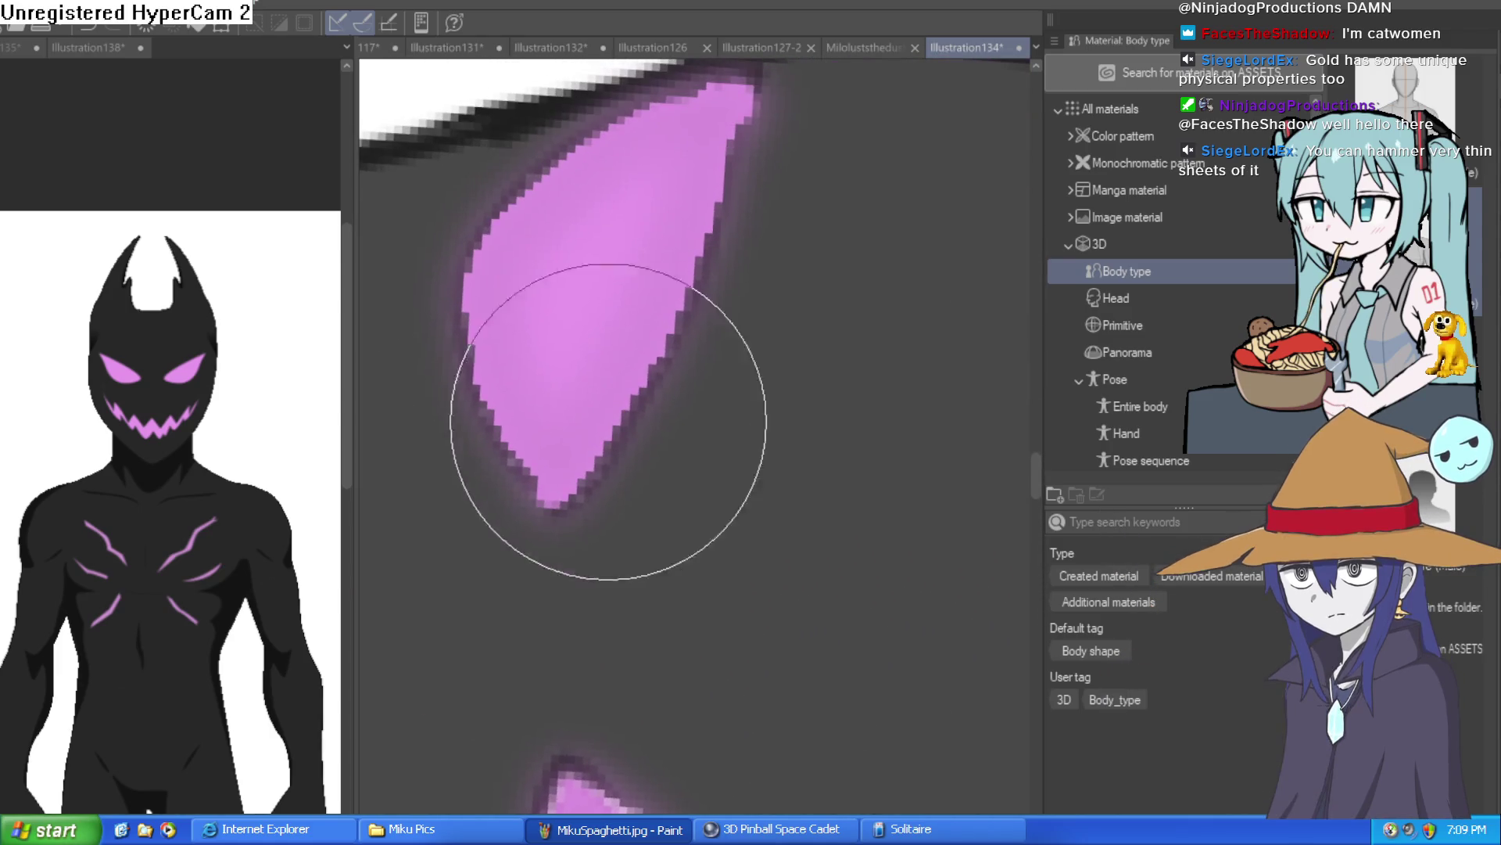
{"action": "left_click_drag", "start_coordinate": [727, 274], "coordinate": [673, 439]}
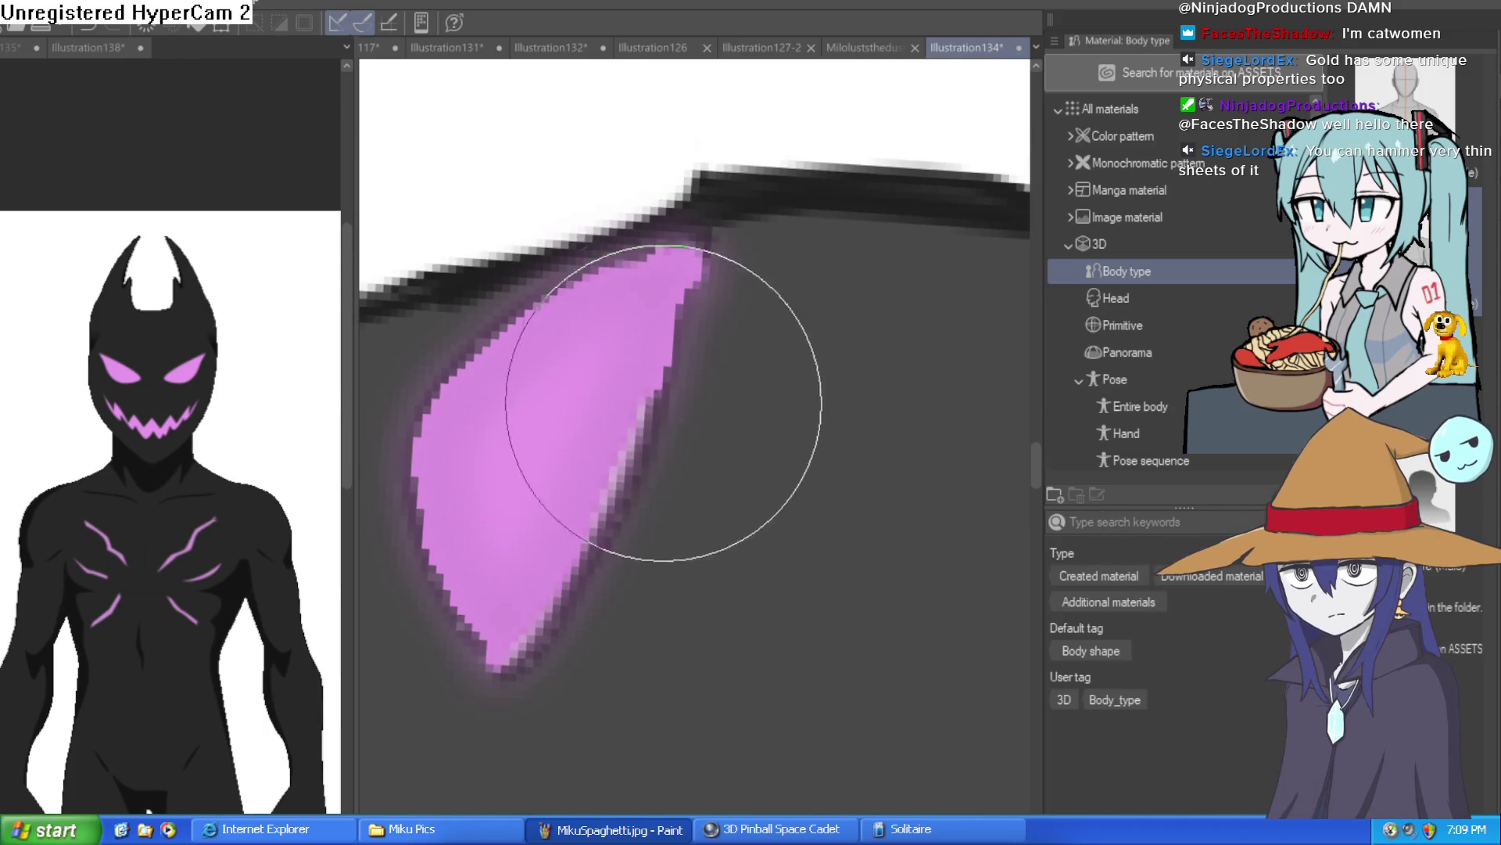
{"action": "scroll", "coordinate": [637, 258], "scroll_direction": "down", "scroll_amount": 2}
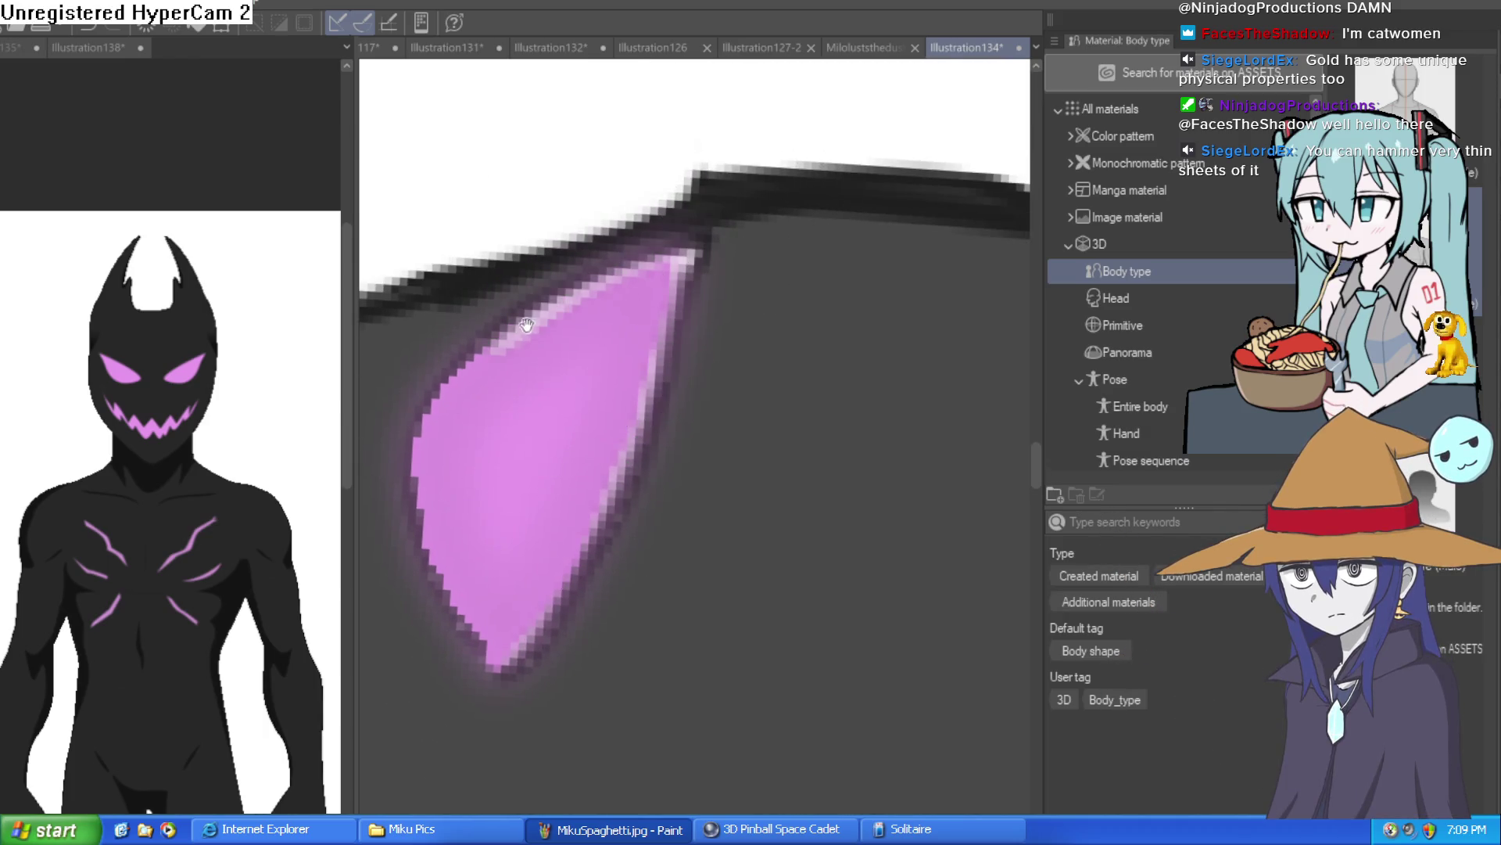
{"action": "scroll", "coordinate": [547, 329], "scroll_direction": "up", "scroll_amount": 2}
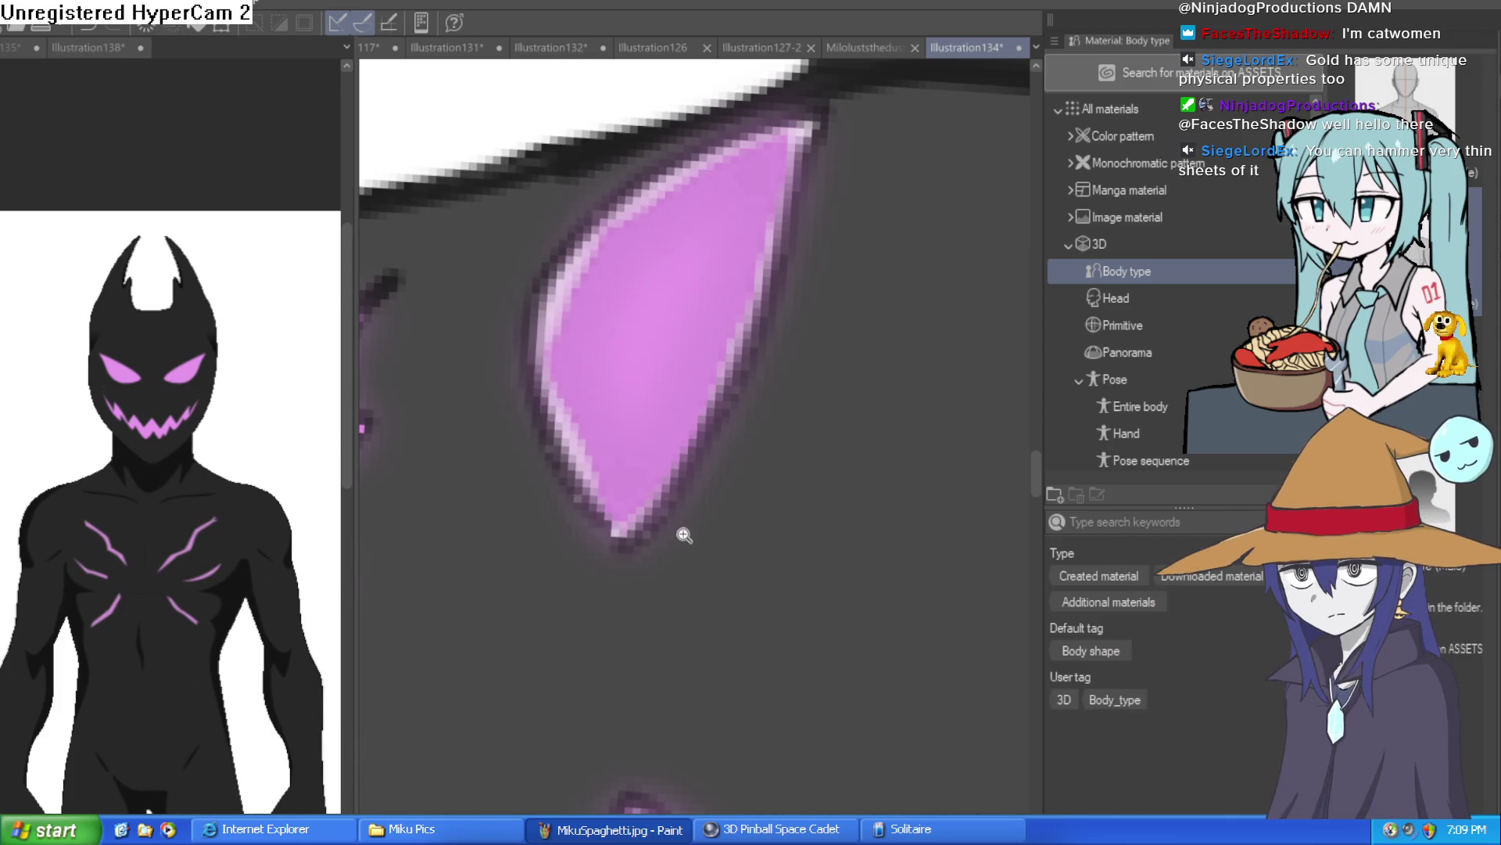
{"action": "scroll", "coordinate": [672, 438], "scroll_direction": "down", "scroll_amount": 4}
{"action": "scroll", "coordinate": [912, 419], "scroll_direction": "up", "scroll_amount": 4}
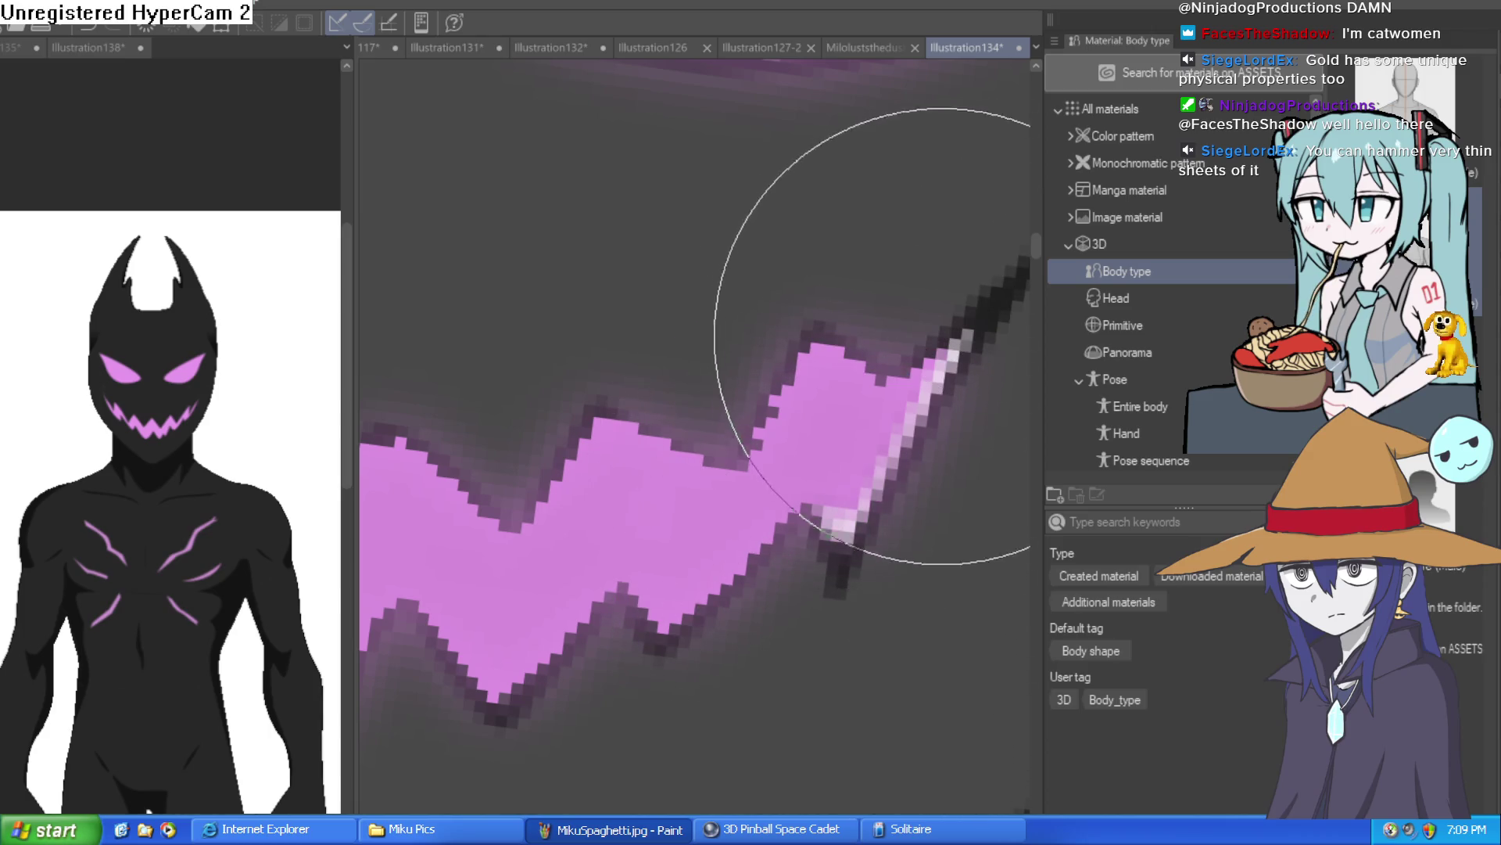
{"action": "scroll", "coordinate": [879, 407], "scroll_direction": "down", "scroll_amount": 2}
Step: Lighten the upper and lower edges of the grin's right corner
{"action": "mouse_move", "coordinate": [688, 553]}
{"action": "left_mouse_down"}
{"action": "mouse_move", "coordinate": [788, 352]}
{"action": "mouse_move", "coordinate": [687, 201]}
{"action": "left_mouse_up"}
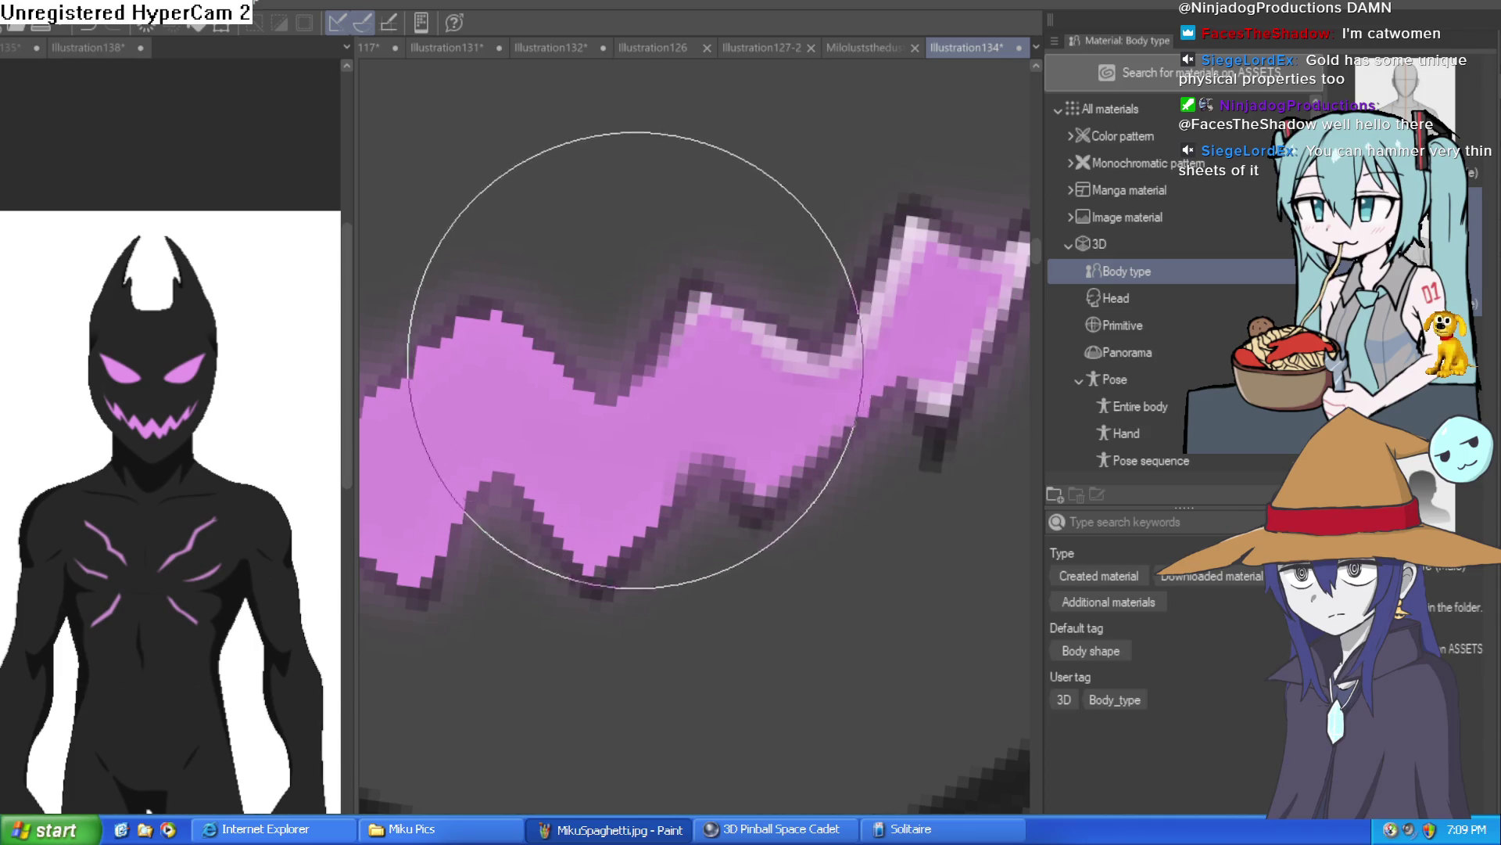
{"action": "mouse_move", "coordinate": [620, 496]}
{"action": "left_mouse_down"}
{"action": "mouse_move", "coordinate": [530, 537]}
{"action": "mouse_move", "coordinate": [578, 543]}
{"action": "left_mouse_up"}
{"action": "scroll", "coordinate": [578, 543], "scroll_direction": "down", "scroll_amount": 3}
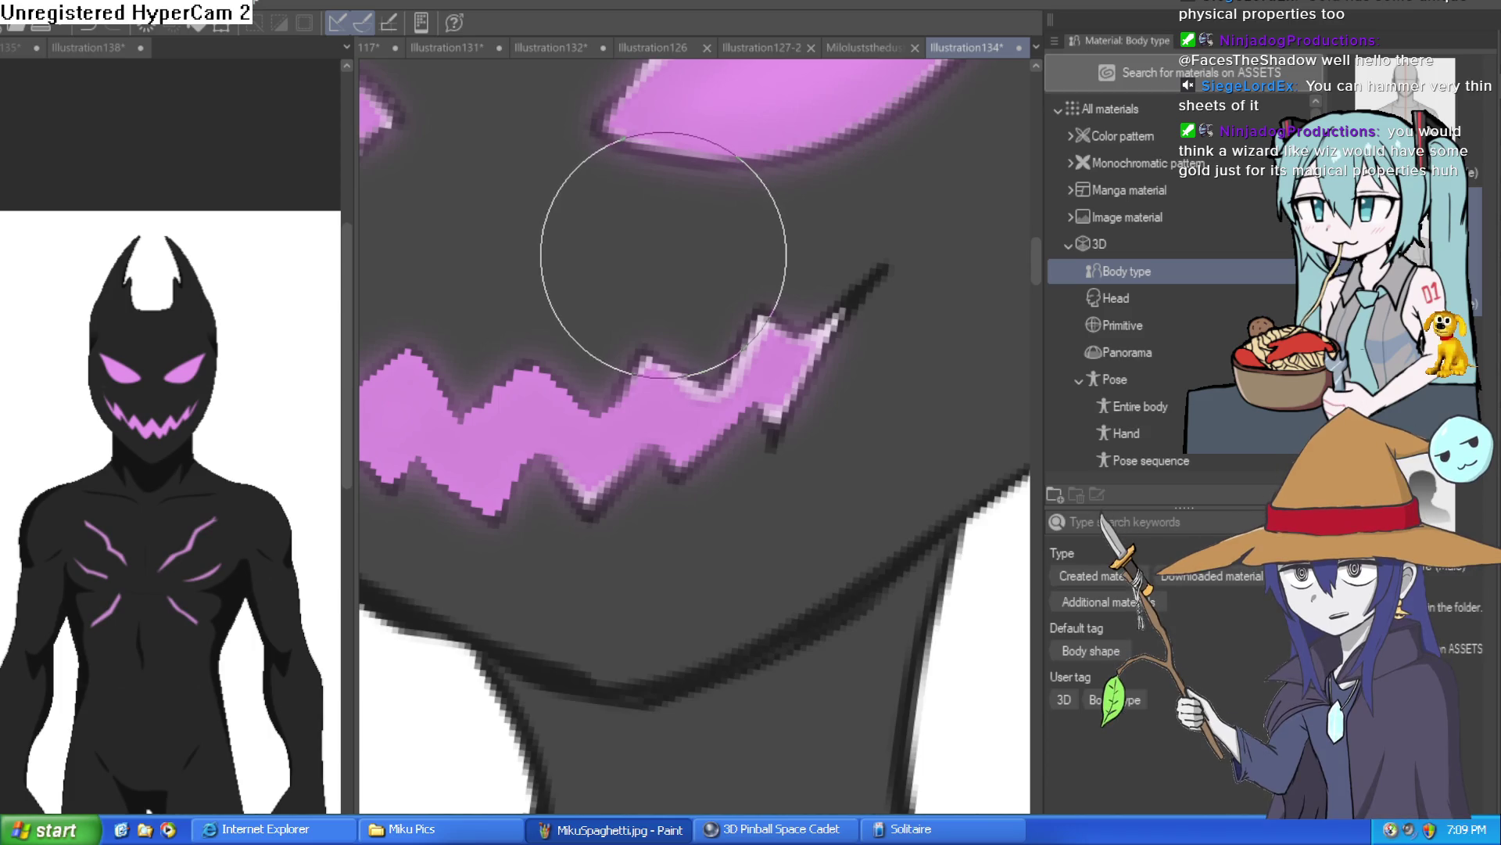
{"action": "scroll", "coordinate": [662, 258], "scroll_direction": "down", "scroll_amount": 5}
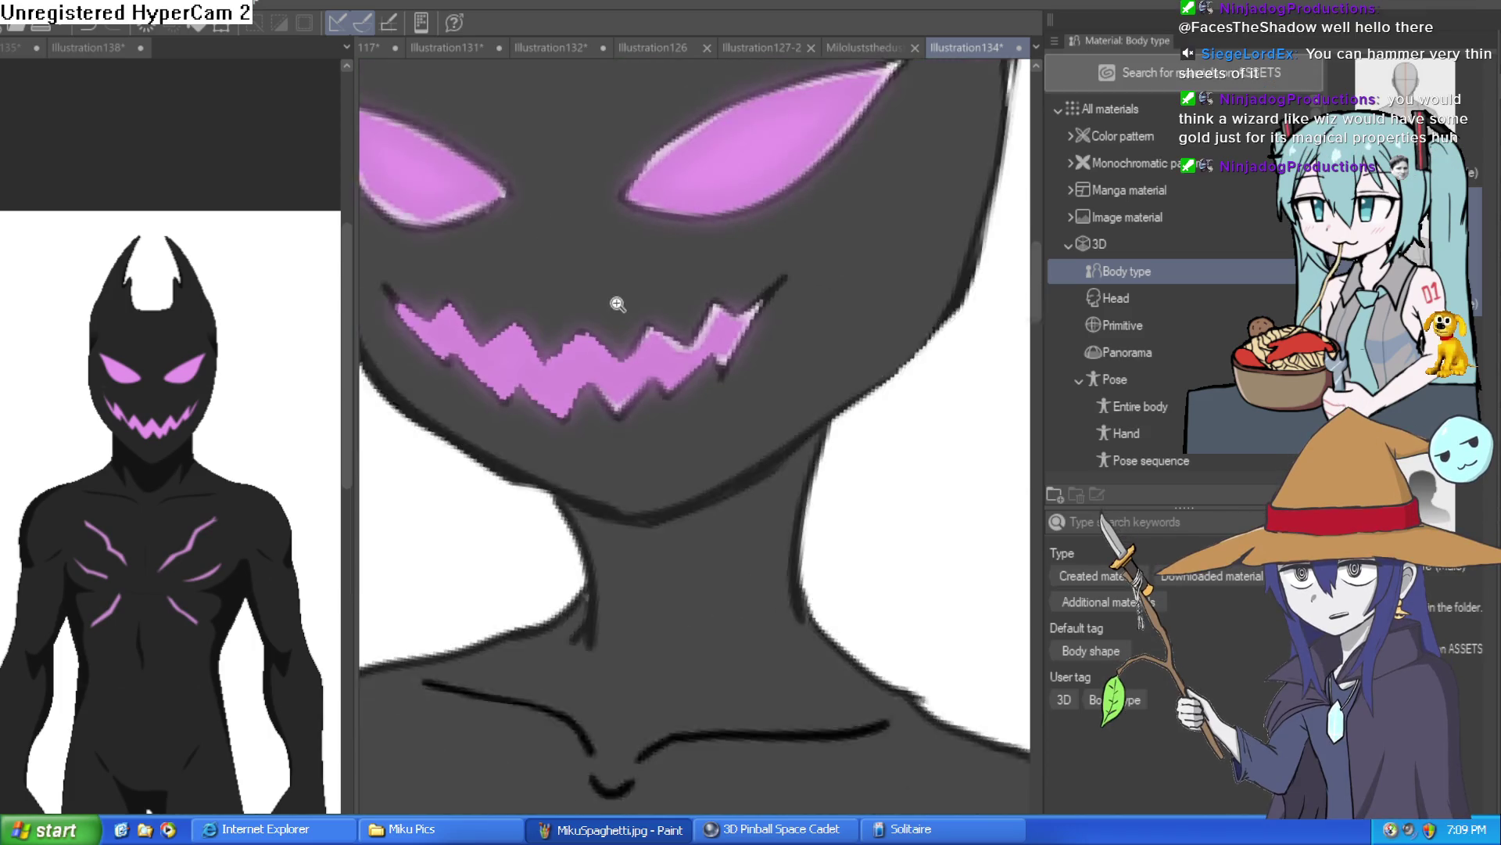
Step: Darken the light fringe along the eye's upper edge
{"action": "mouse_move", "coordinate": [741, 376]}
{"action": "left_mouse_down"}
{"action": "mouse_move", "coordinate": [782, 352]}
{"action": "mouse_move", "coordinate": [707, 457]}
{"action": "left_mouse_up"}
{"action": "scroll", "coordinate": [820, 329], "scroll_direction": "up", "scroll_amount": 5}
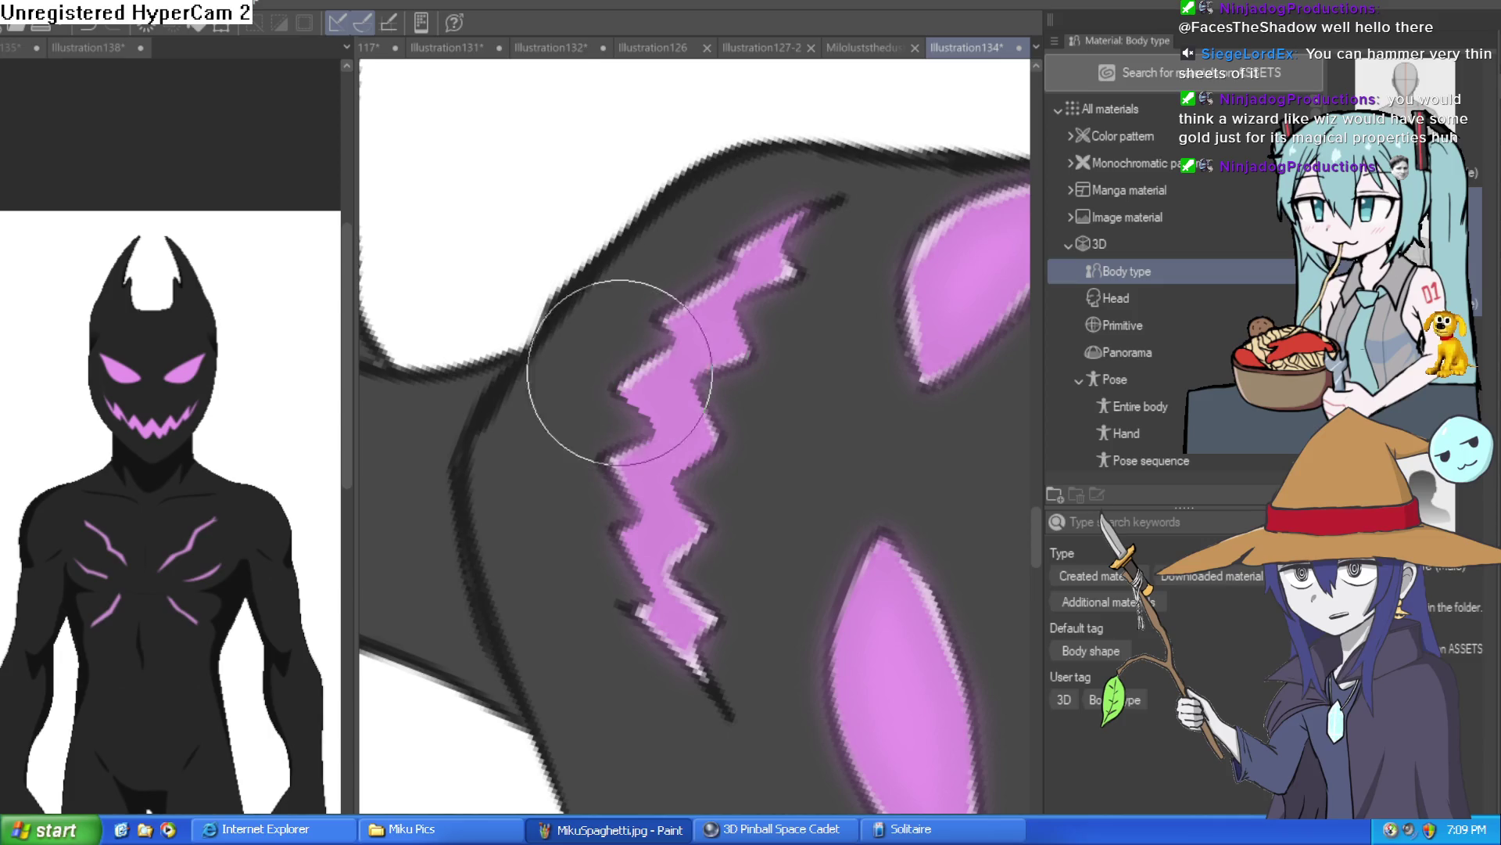
{"action": "scroll", "coordinate": [821, 328], "scroll_direction": "down", "scroll_amount": 3}
{"action": "mouse_move", "coordinate": [849, 315]}
{"action": "left_mouse_down"}
{"action": "mouse_move", "coordinate": [795, 242]}
{"action": "mouse_move", "coordinate": [841, 312]}
{"action": "mouse_move", "coordinate": [812, 324]}
{"action": "mouse_move", "coordinate": [847, 378]}
{"action": "mouse_move", "coordinate": [884, 349]}
{"action": "mouse_move", "coordinate": [868, 337]}
{"action": "left_mouse_up"}
{"action": "scroll", "coordinate": [856, 321], "scroll_direction": "up", "scroll_amount": 5}
{"action": "scroll", "coordinate": [854, 359], "scroll_direction": "down", "scroll_amount": 3}
{"action": "scroll", "coordinate": [858, 305], "scroll_direction": "up", "scroll_amount": 4}
{"action": "scroll", "coordinate": [858, 305], "scroll_direction": "down", "scroll_amount": 1}
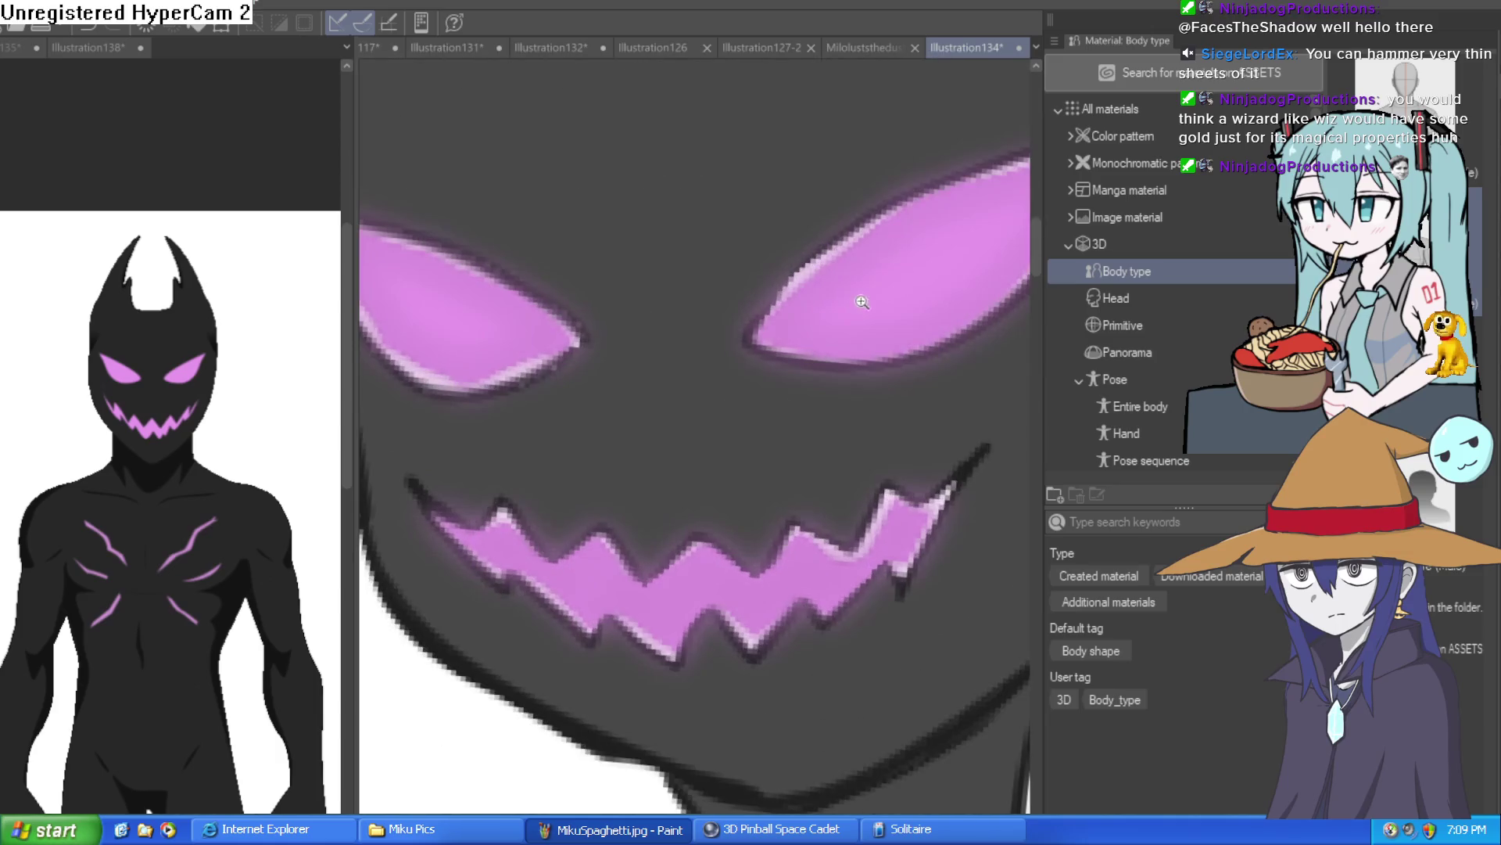
{"action": "scroll", "coordinate": [754, 295], "scroll_direction": "down", "scroll_amount": 3}
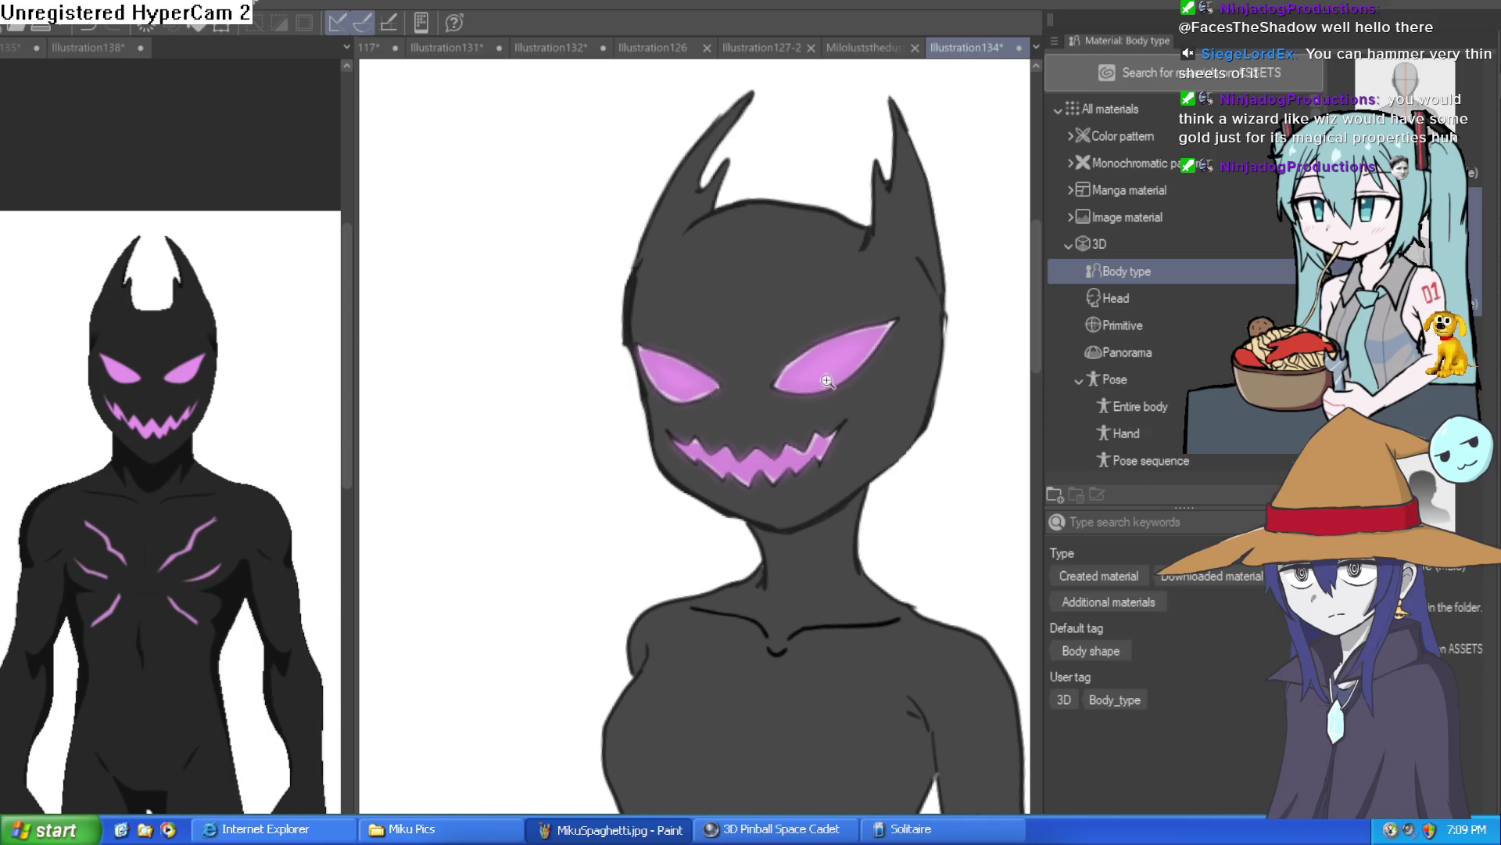
{"action": "scroll", "coordinate": [844, 381], "scroll_direction": "up", "scroll_amount": 6}
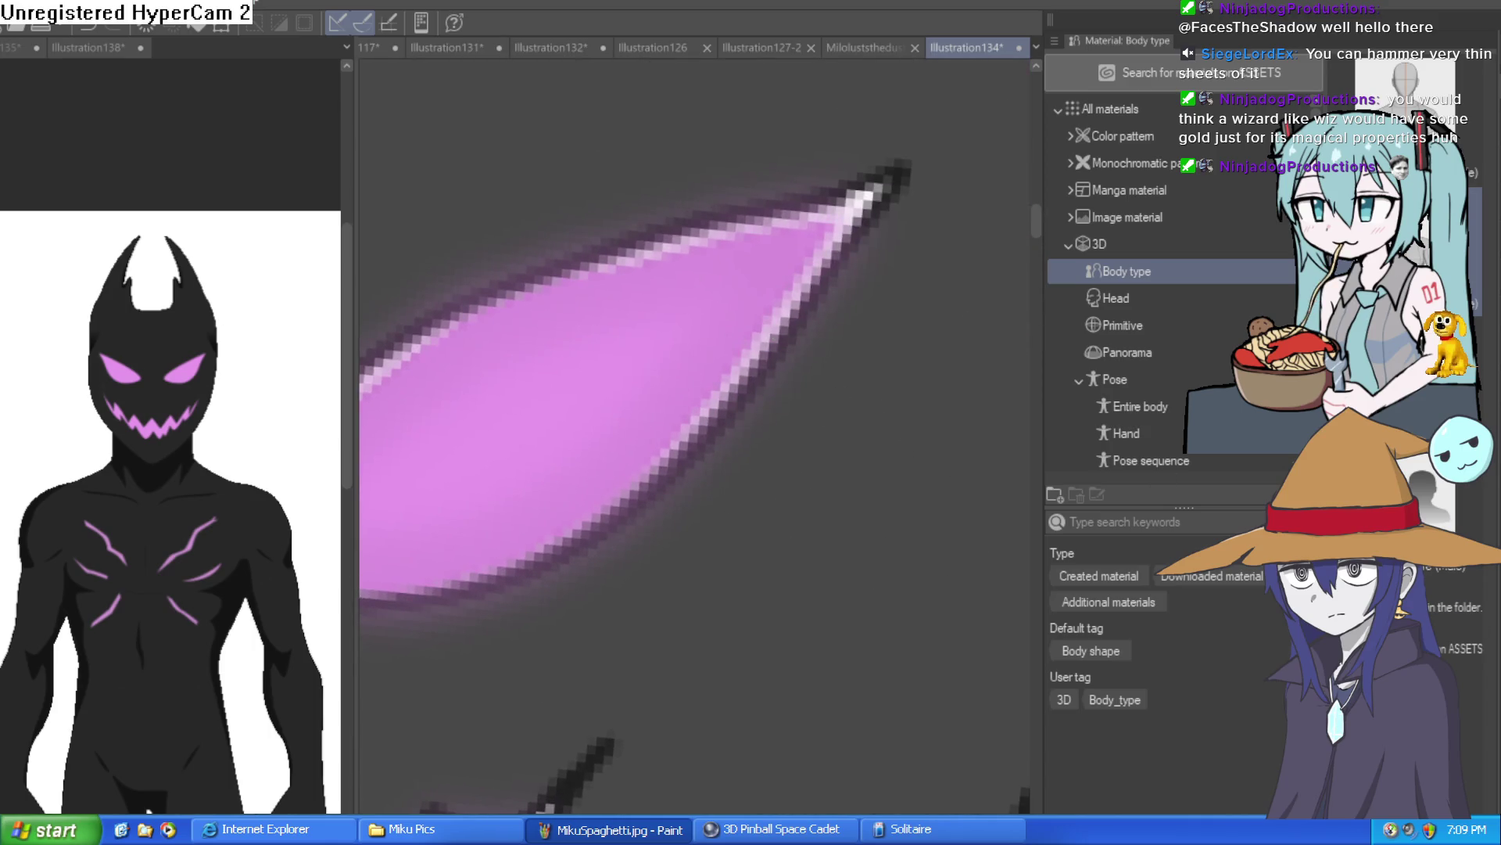
{"action": "scroll", "coordinate": [771, 218], "scroll_direction": "down", "scroll_amount": 3}
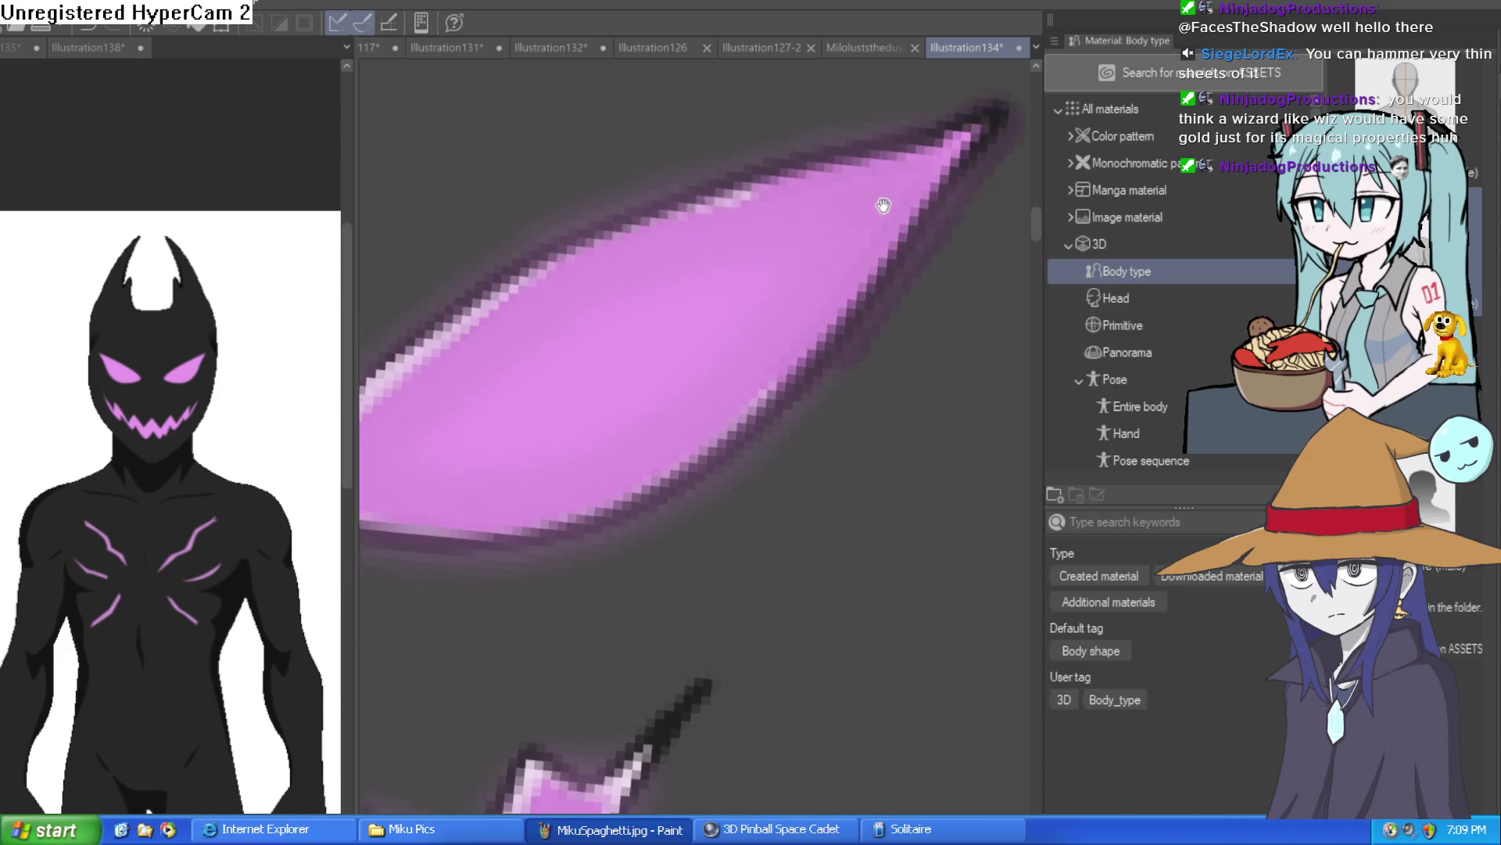
{"action": "mouse_move", "coordinate": [677, 208]}
{"action": "left_mouse_down"}
{"action": "mouse_move", "coordinate": [452, 335]}
{"action": "mouse_move", "coordinate": [363, 435]}
{"action": "left_mouse_up"}
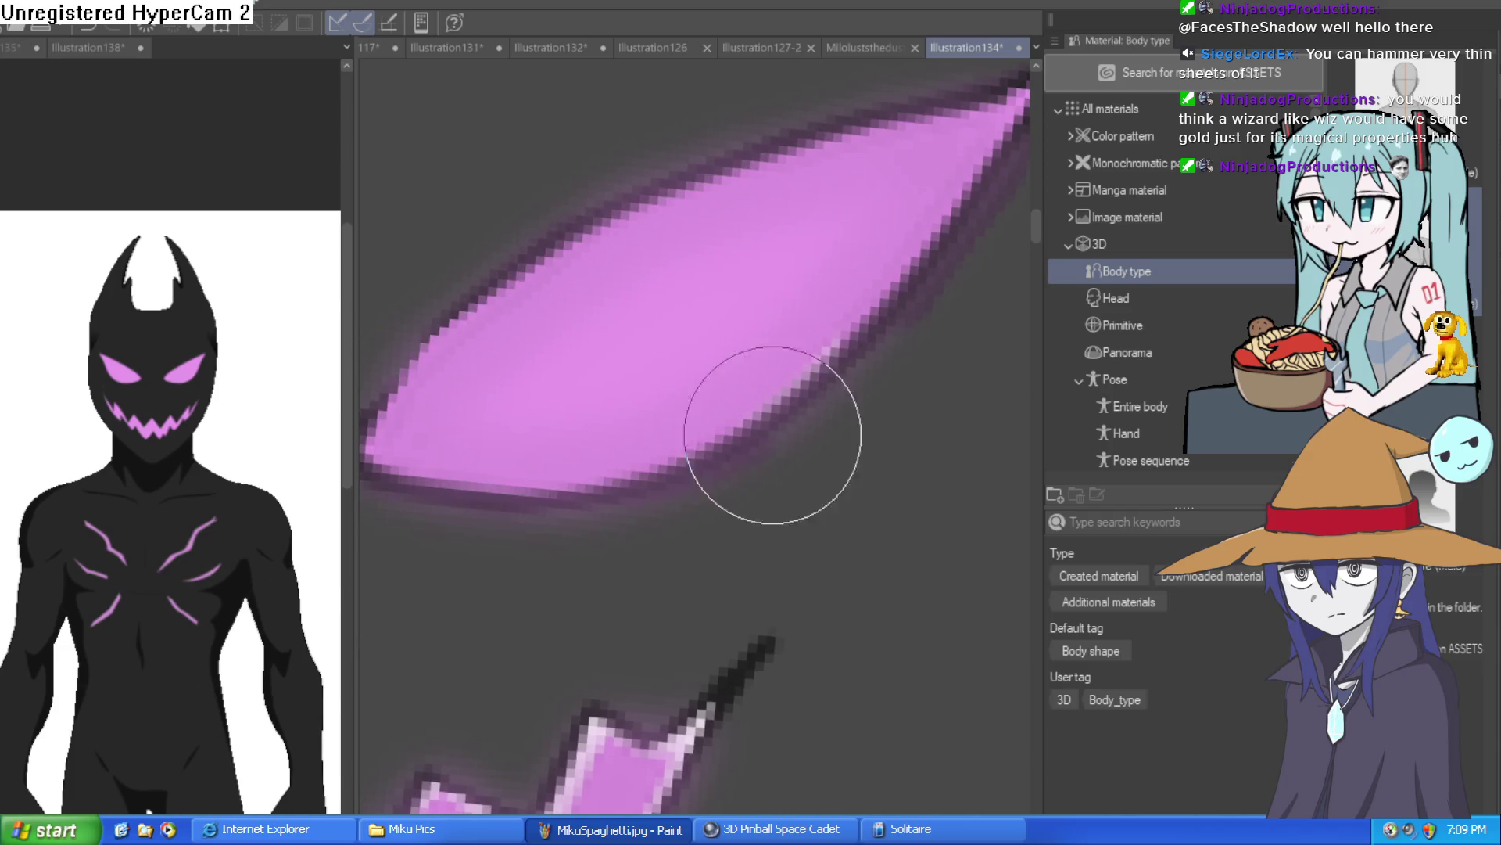
{"action": "scroll", "coordinate": [845, 474], "scroll_direction": "down", "scroll_amount": 3}
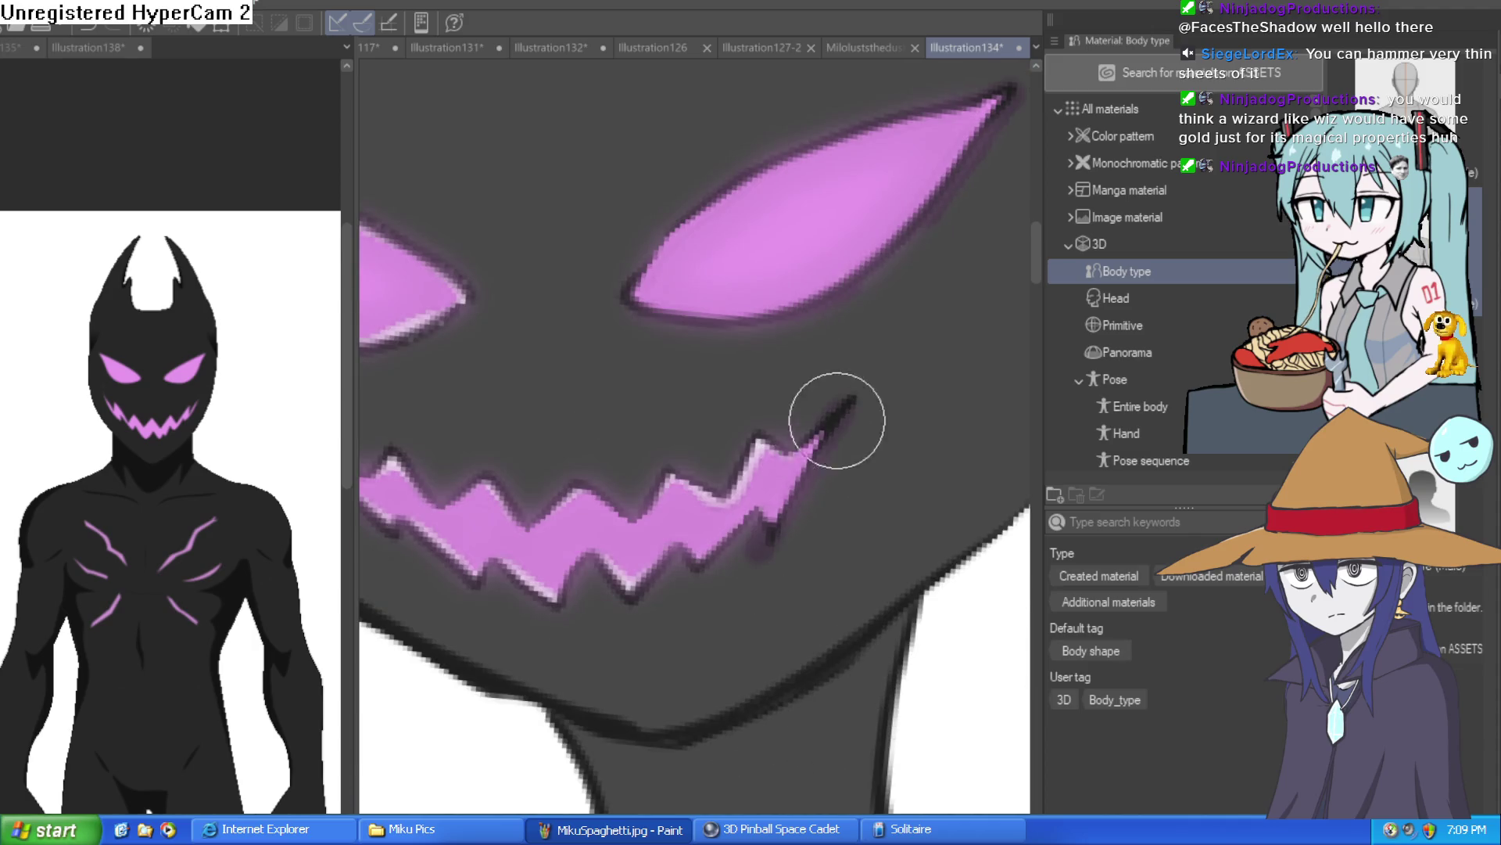
Step: Touch up the grin's lower edge and add light pink highlights to the upper teeth edges
{"action": "mouse_move", "coordinate": [708, 464]}
{"action": "left_mouse_down"}
{"action": "mouse_move", "coordinate": [626, 532]}
{"action": "mouse_move", "coordinate": [562, 490]}
{"action": "left_mouse_up"}
{"action": "left_click_drag", "start_coordinate": [786, 405], "coordinate": [825, 444]}
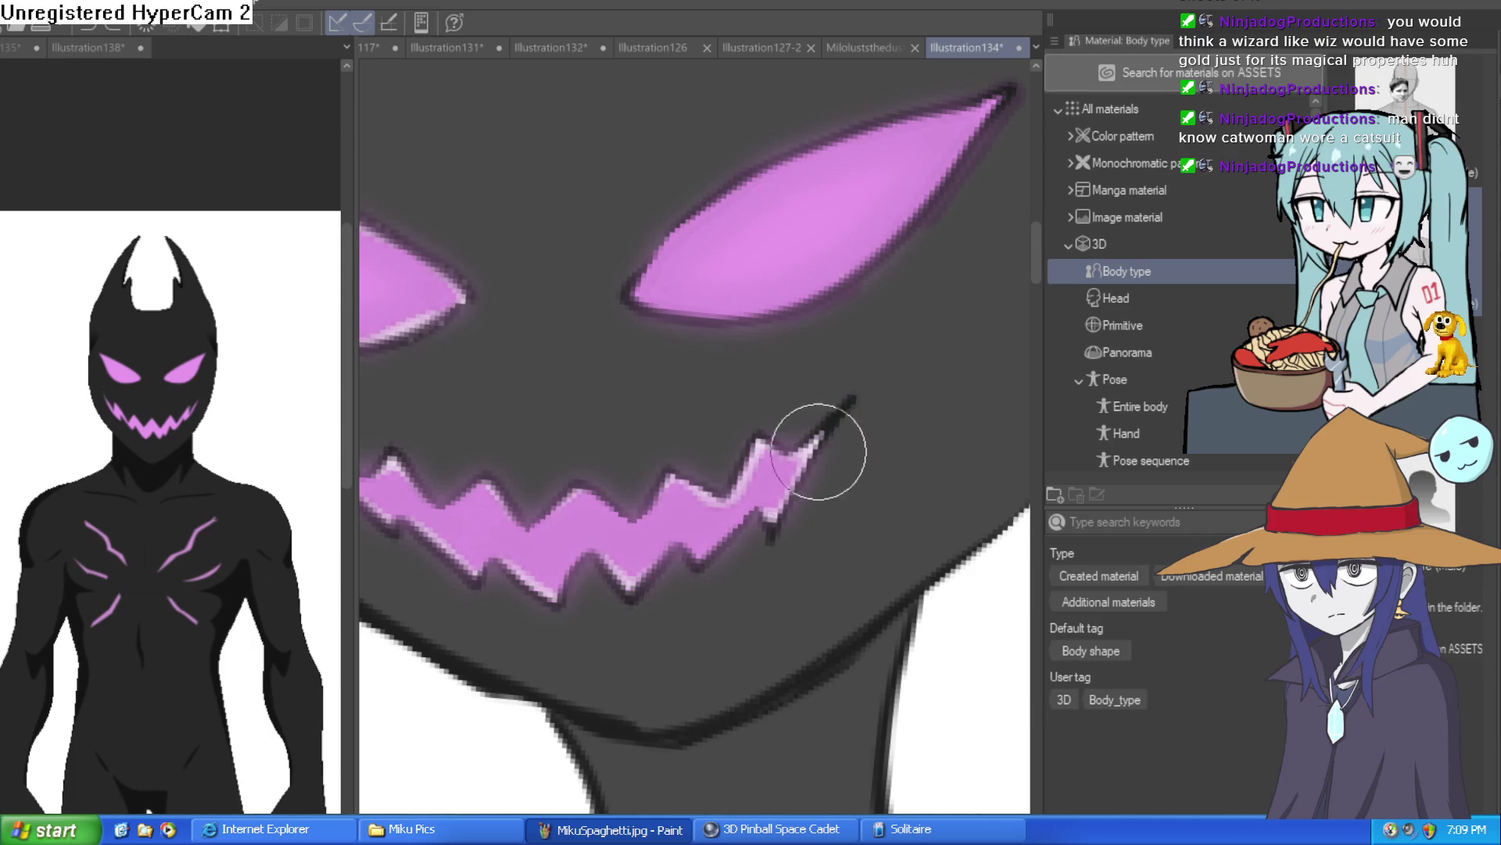
{"action": "scroll", "coordinate": [864, 547], "scroll_direction": "up", "scroll_amount": 3}
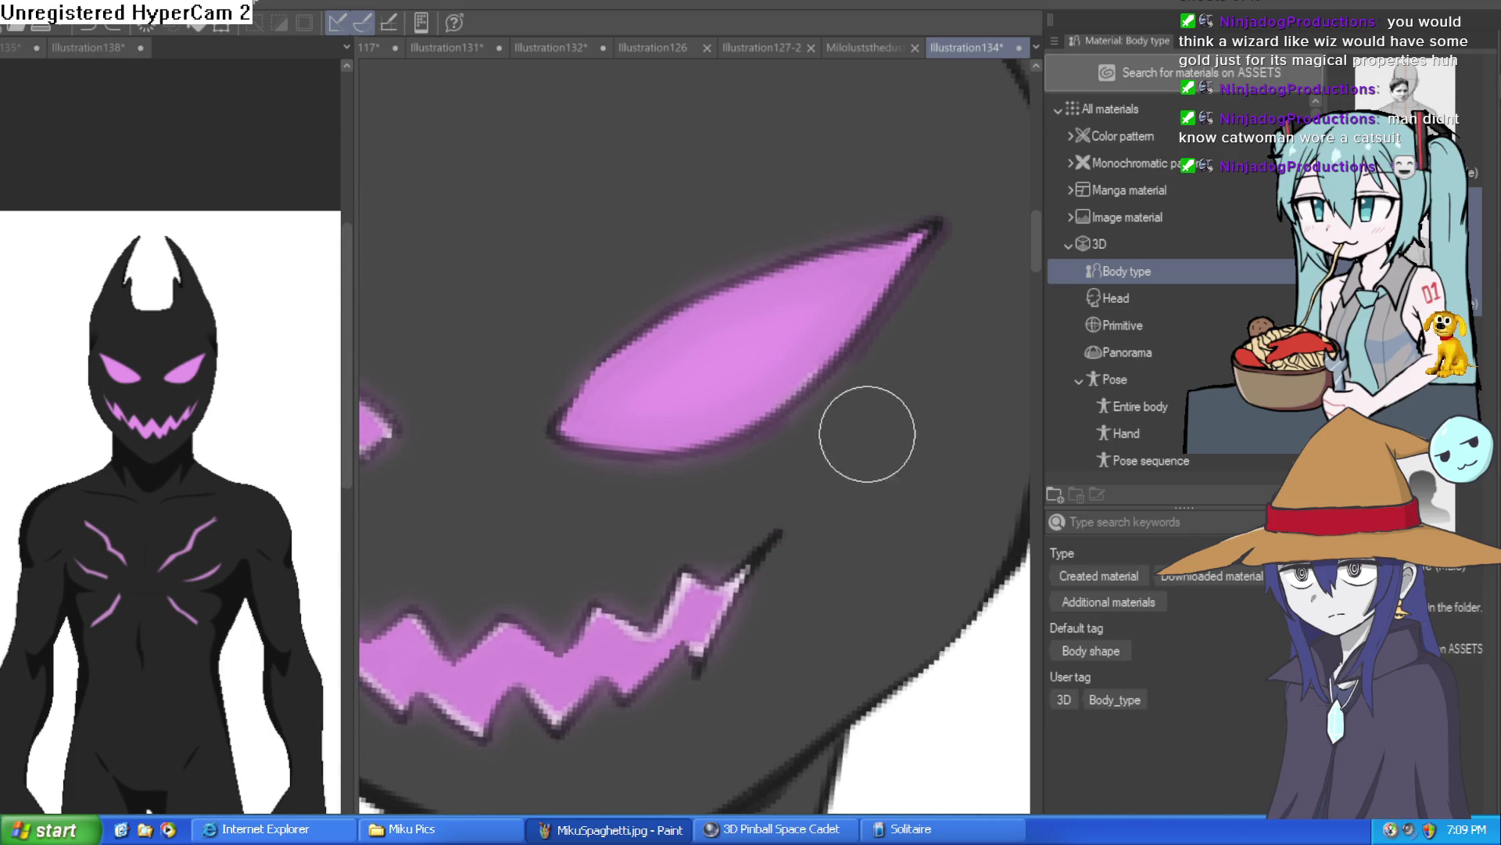
{"action": "scroll", "coordinate": [862, 431], "scroll_direction": "up", "scroll_amount": 3}
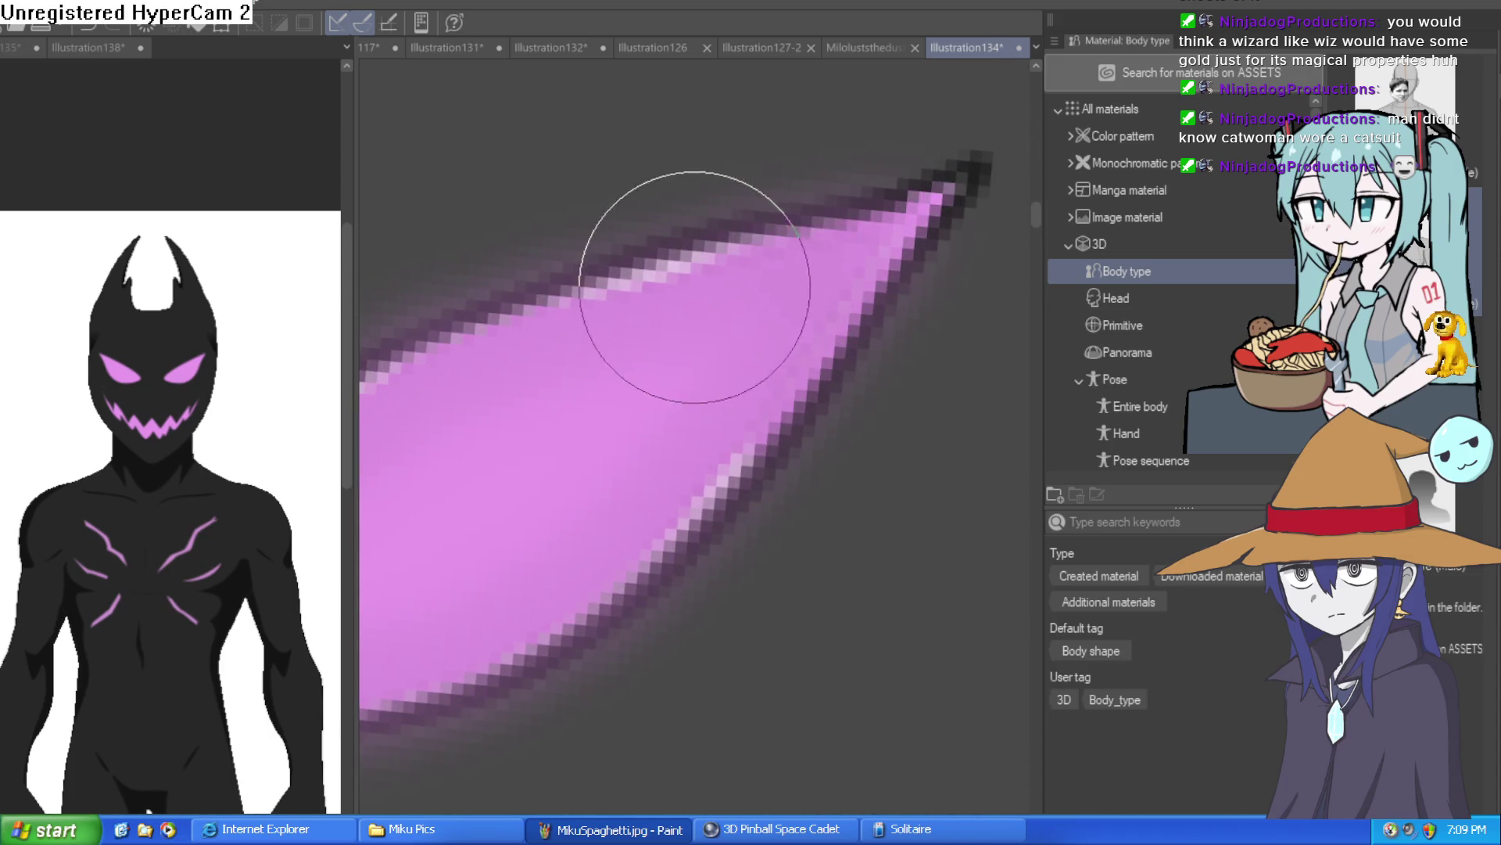
{"action": "scroll", "coordinate": [672, 266], "scroll_direction": "up", "scroll_amount": 1}
{"action": "scroll", "coordinate": [829, 203], "scroll_direction": "down", "scroll_amount": 1}
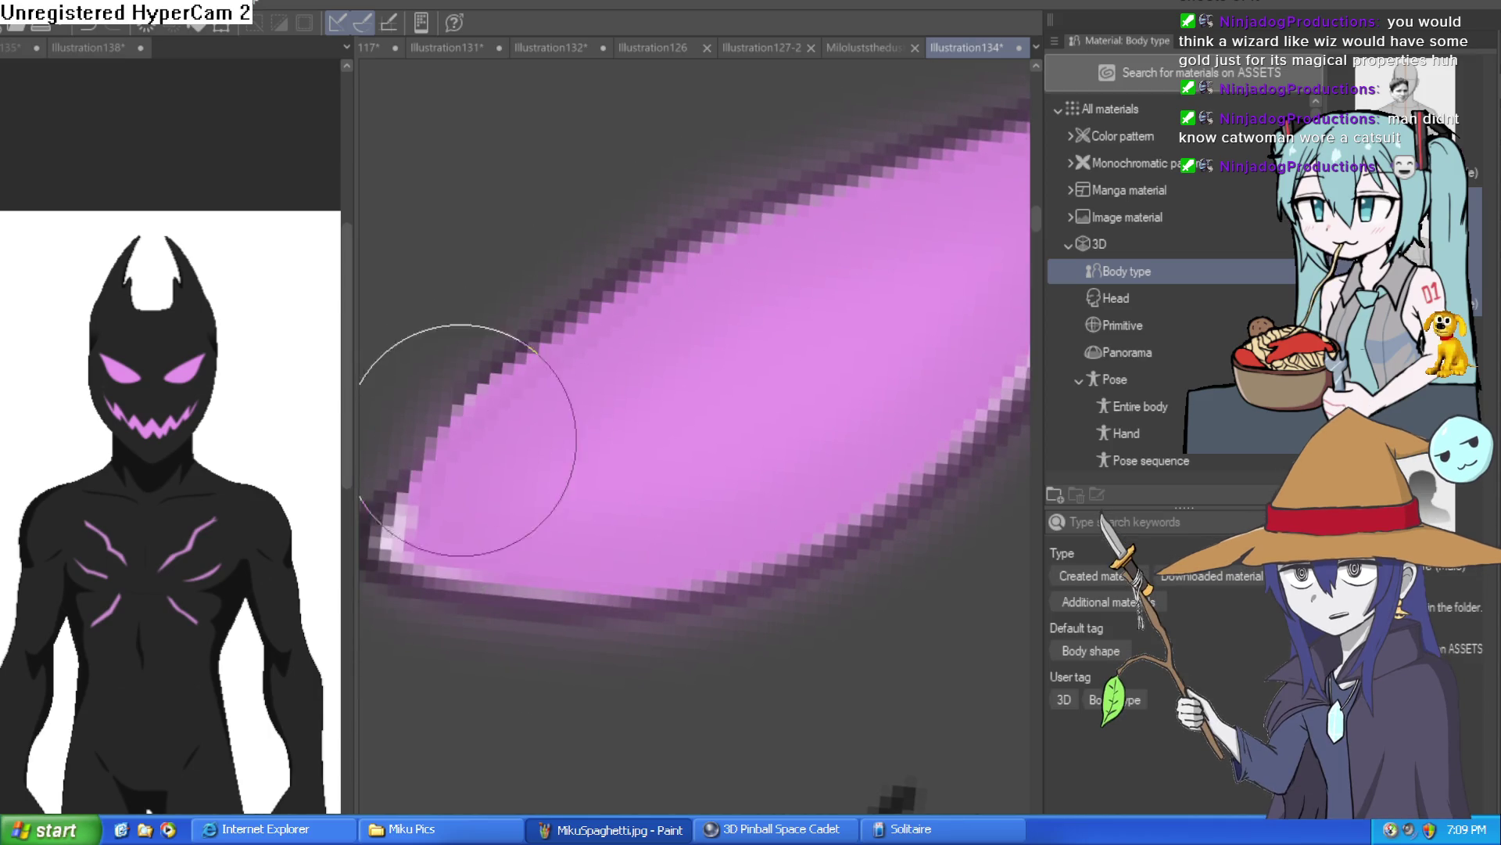
Step: Pan across to the eye's right tip and zoom in on the eyes and mouth
{"action": "left_click_drag", "start_coordinate": [475, 561], "coordinate": [435, 335]}
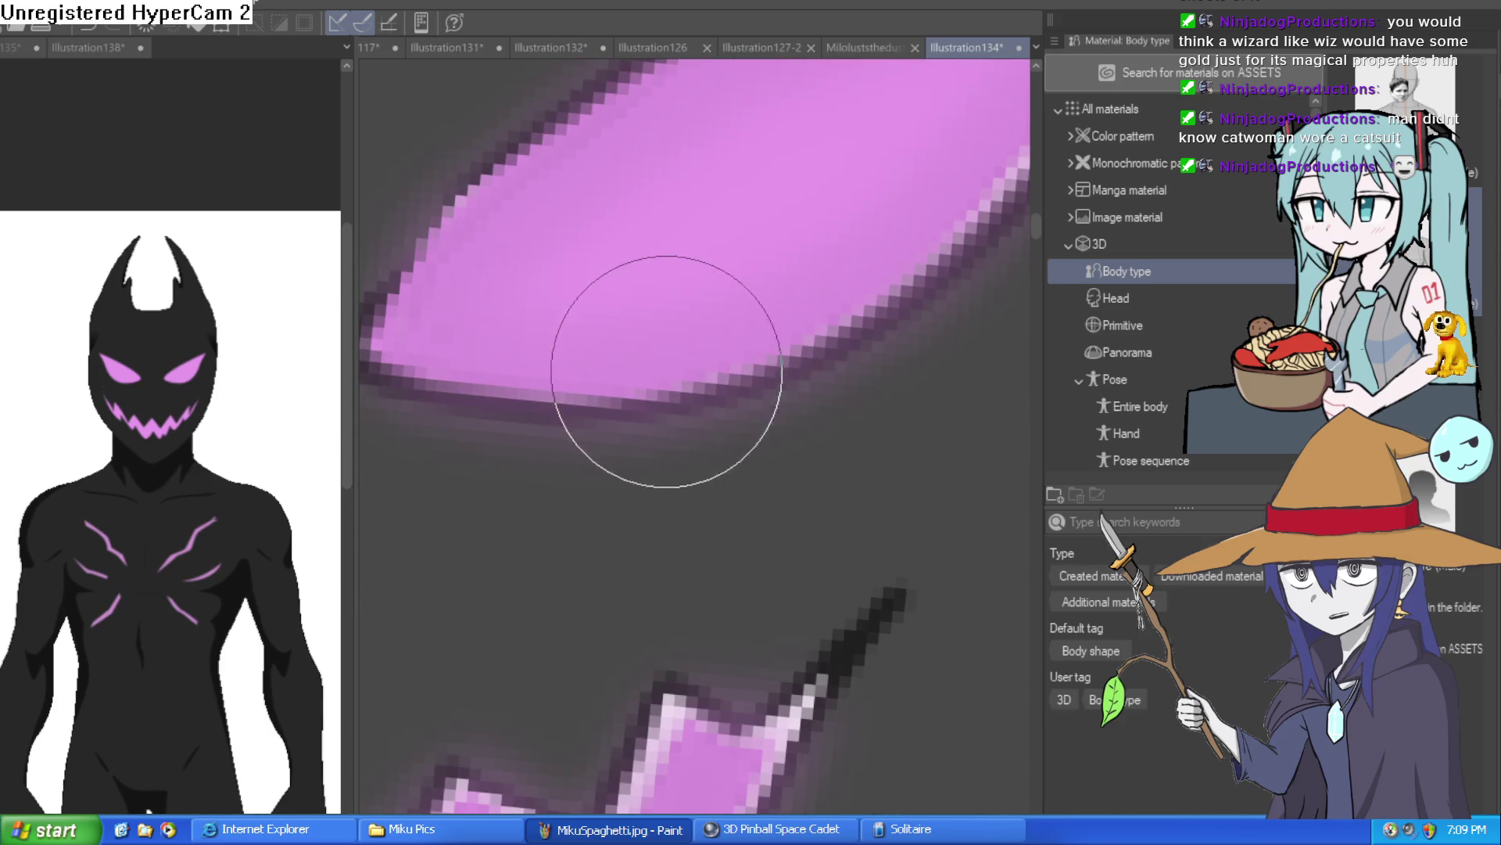
{"action": "left_click_drag", "start_coordinate": [587, 385], "coordinate": [563, 490]}
{"action": "scroll", "coordinate": [563, 491], "scroll_direction": "down", "scroll_amount": 5}
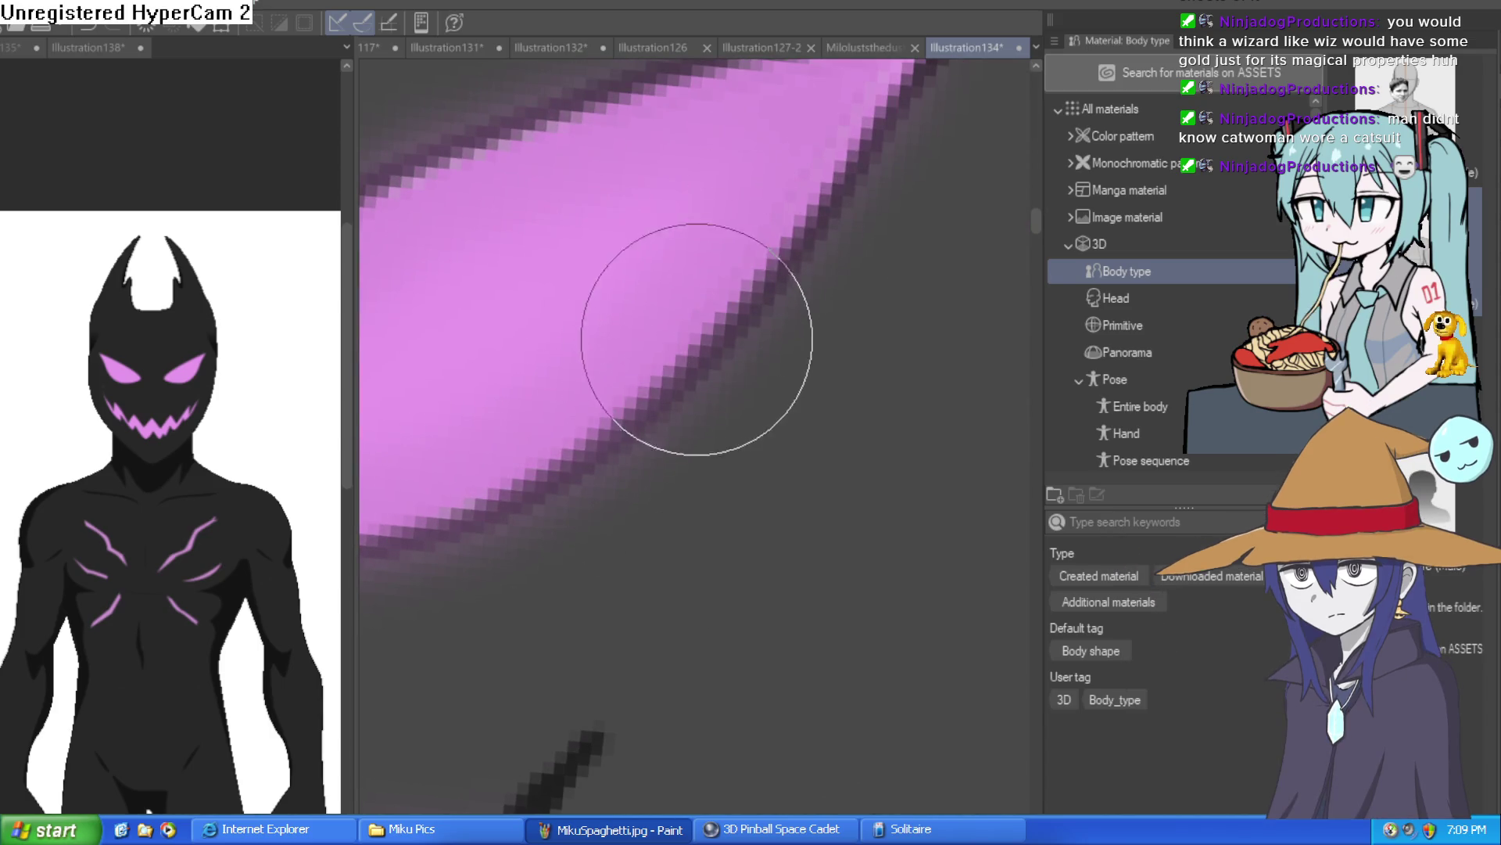
{"action": "left_click_drag", "start_coordinate": [796, 331], "coordinate": [921, 308]}
{"action": "scroll", "coordinate": [894, 338], "scroll_direction": "down", "scroll_amount": 1}
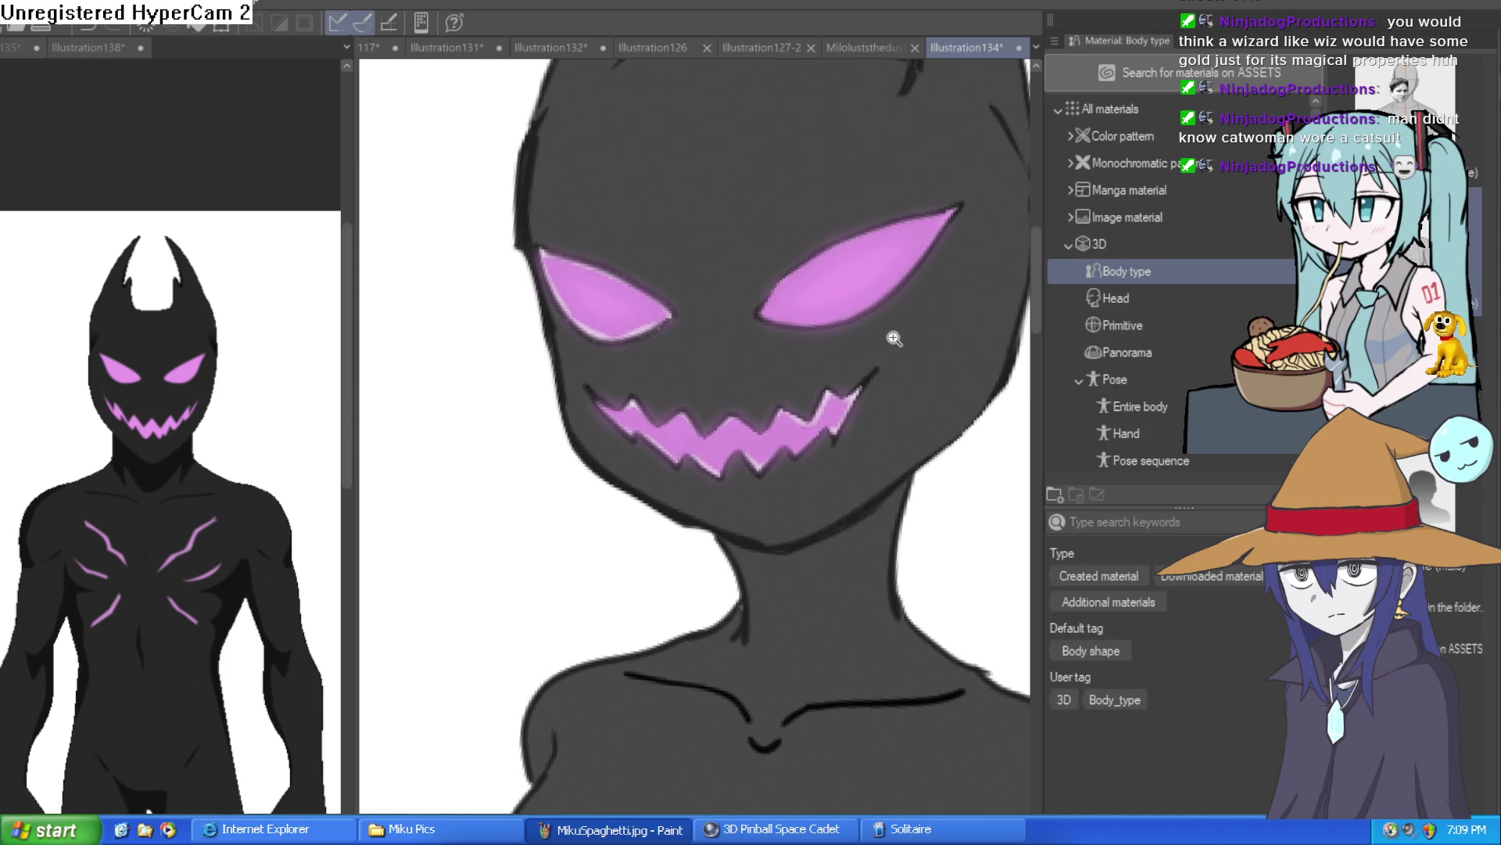
{"action": "left_click", "coordinate": [867, 311]}
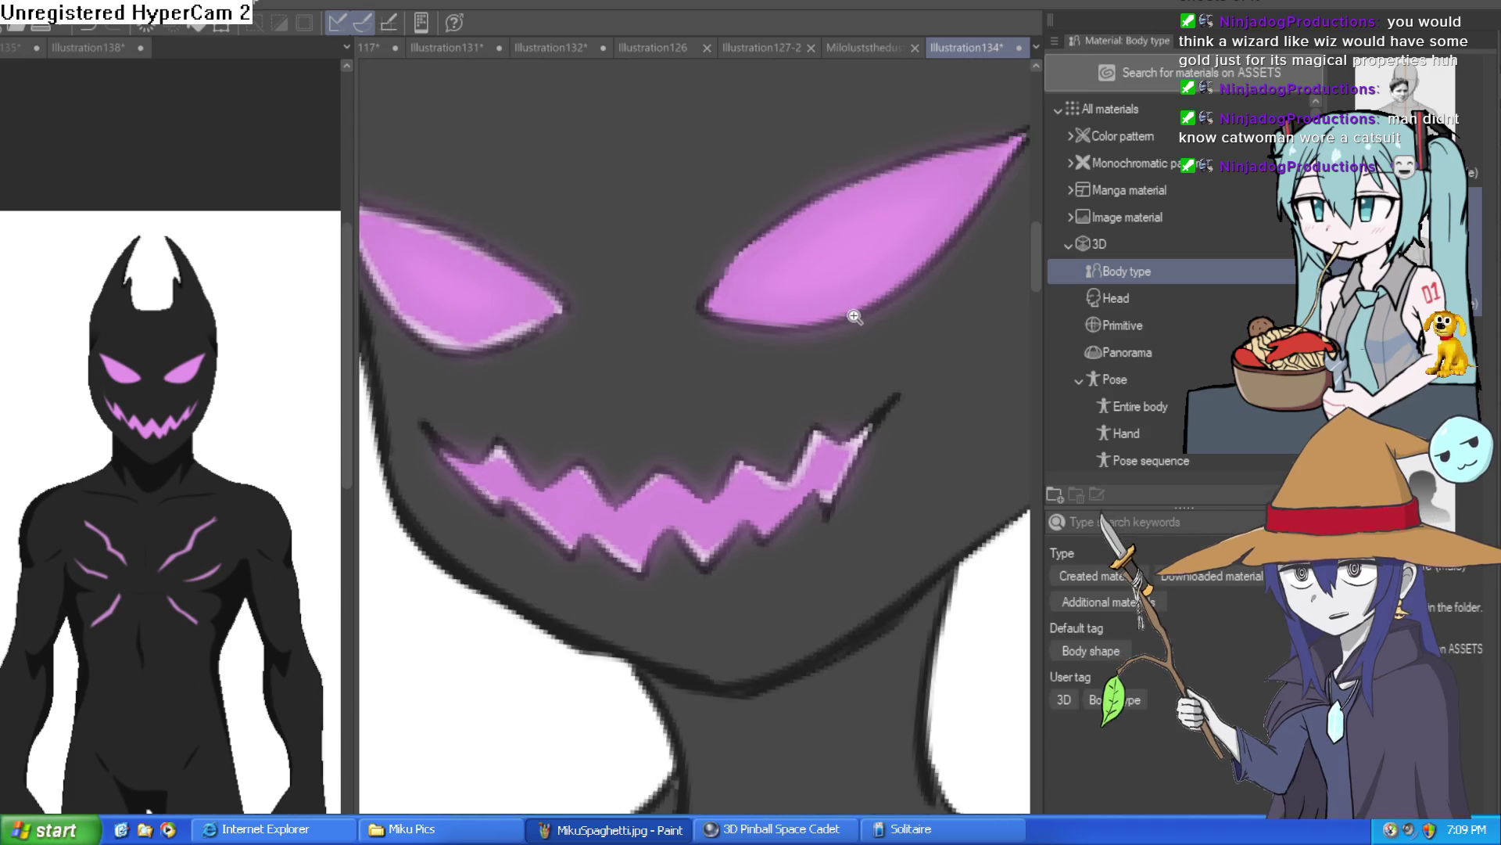
{"action": "scroll", "coordinate": [852, 323], "scroll_direction": "down", "scroll_amount": 1}
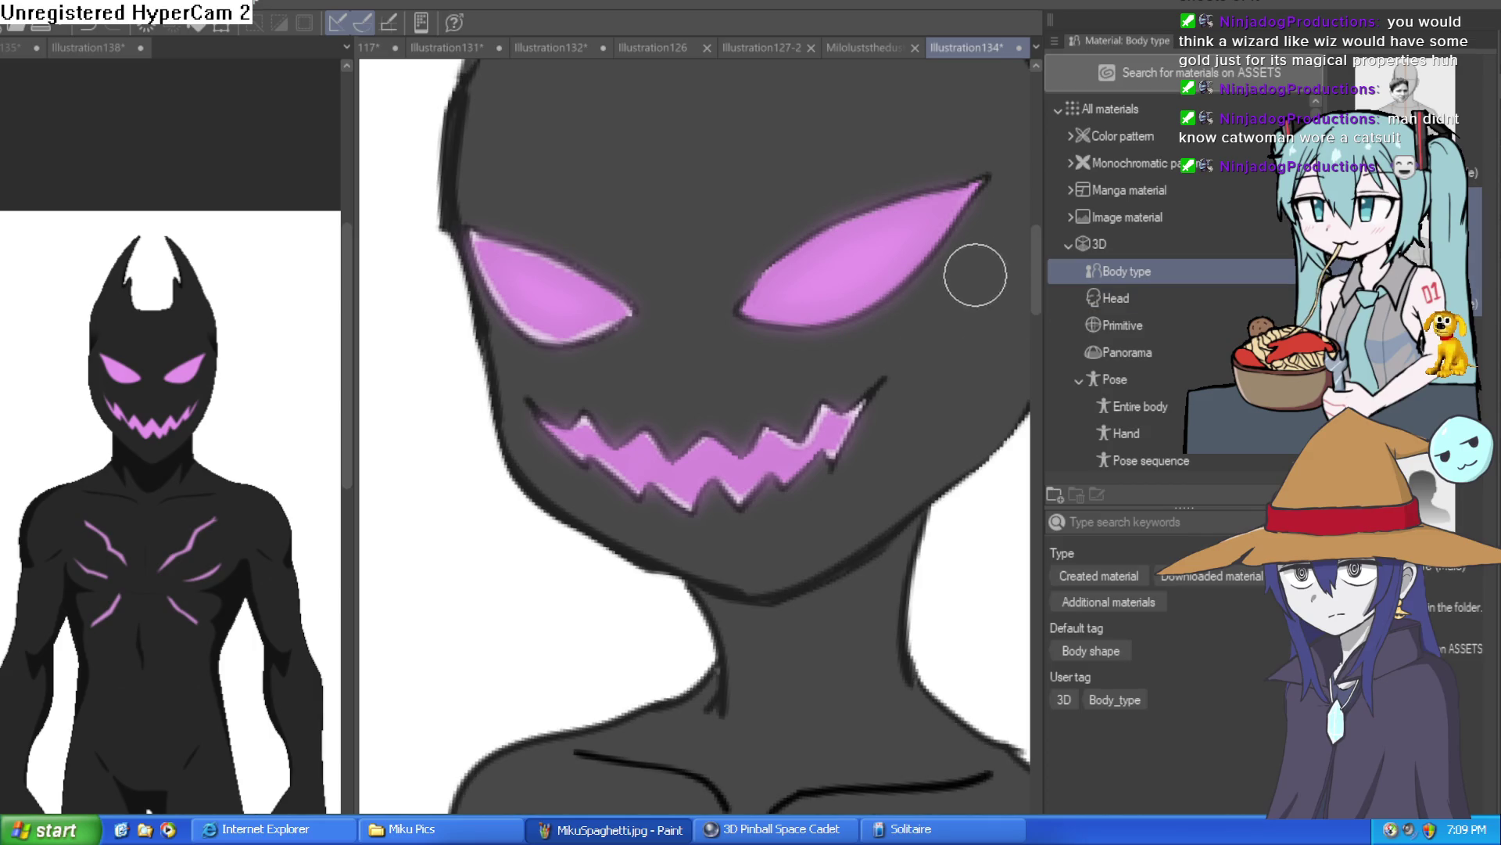
{"action": "scroll", "coordinate": [948, 291], "scroll_direction": "down", "scroll_amount": 1}
{"action": "scroll", "coordinate": [925, 302], "scroll_direction": "down", "scroll_amount": 1}
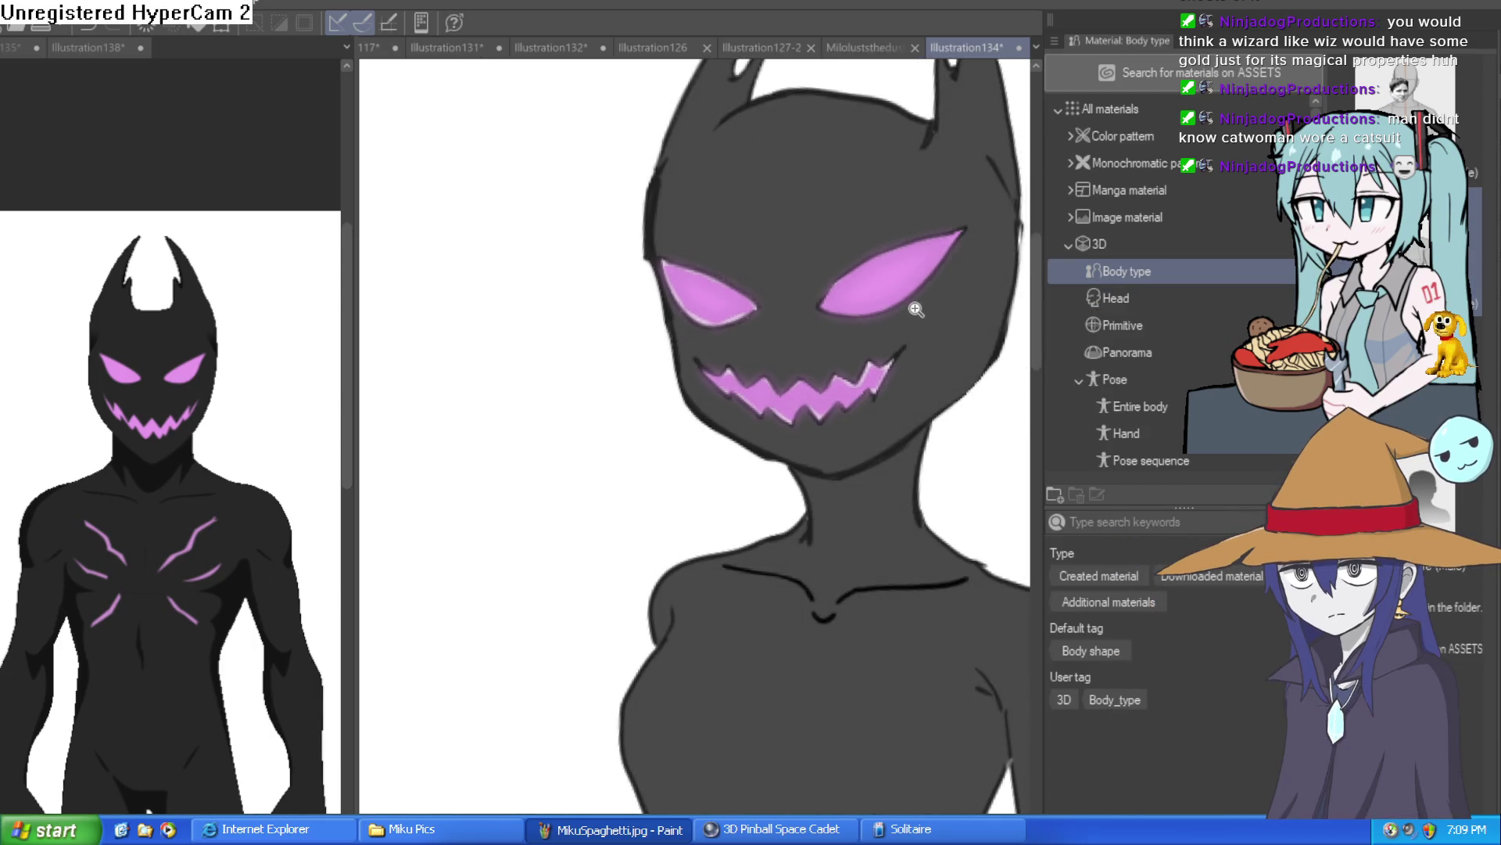
{"action": "scroll", "coordinate": [915, 315], "scroll_direction": "down", "scroll_amount": 3}
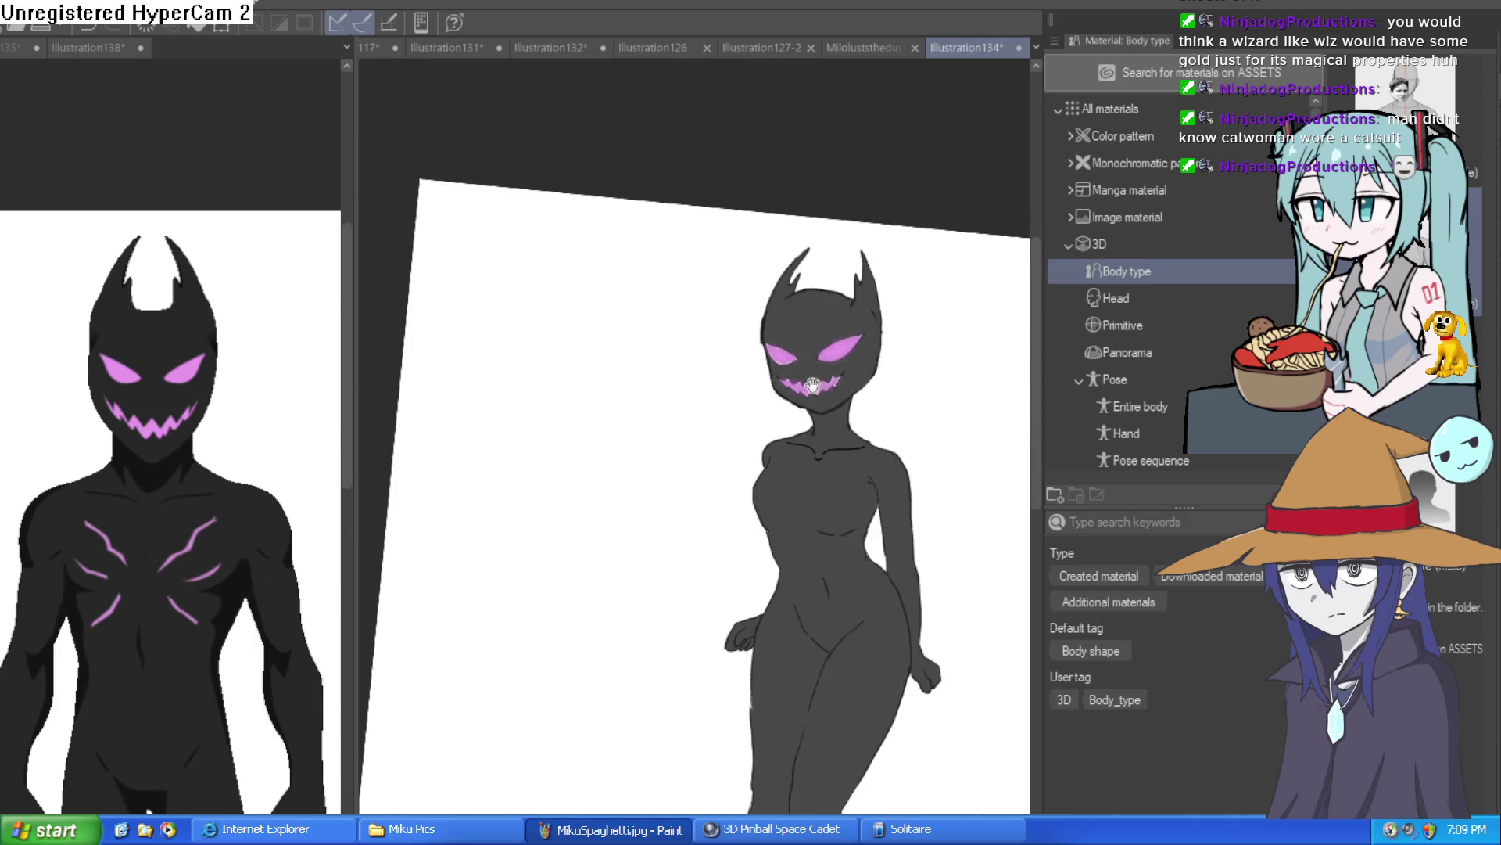
{"action": "scroll", "coordinate": [773, 332], "scroll_direction": "up", "scroll_amount": 3}
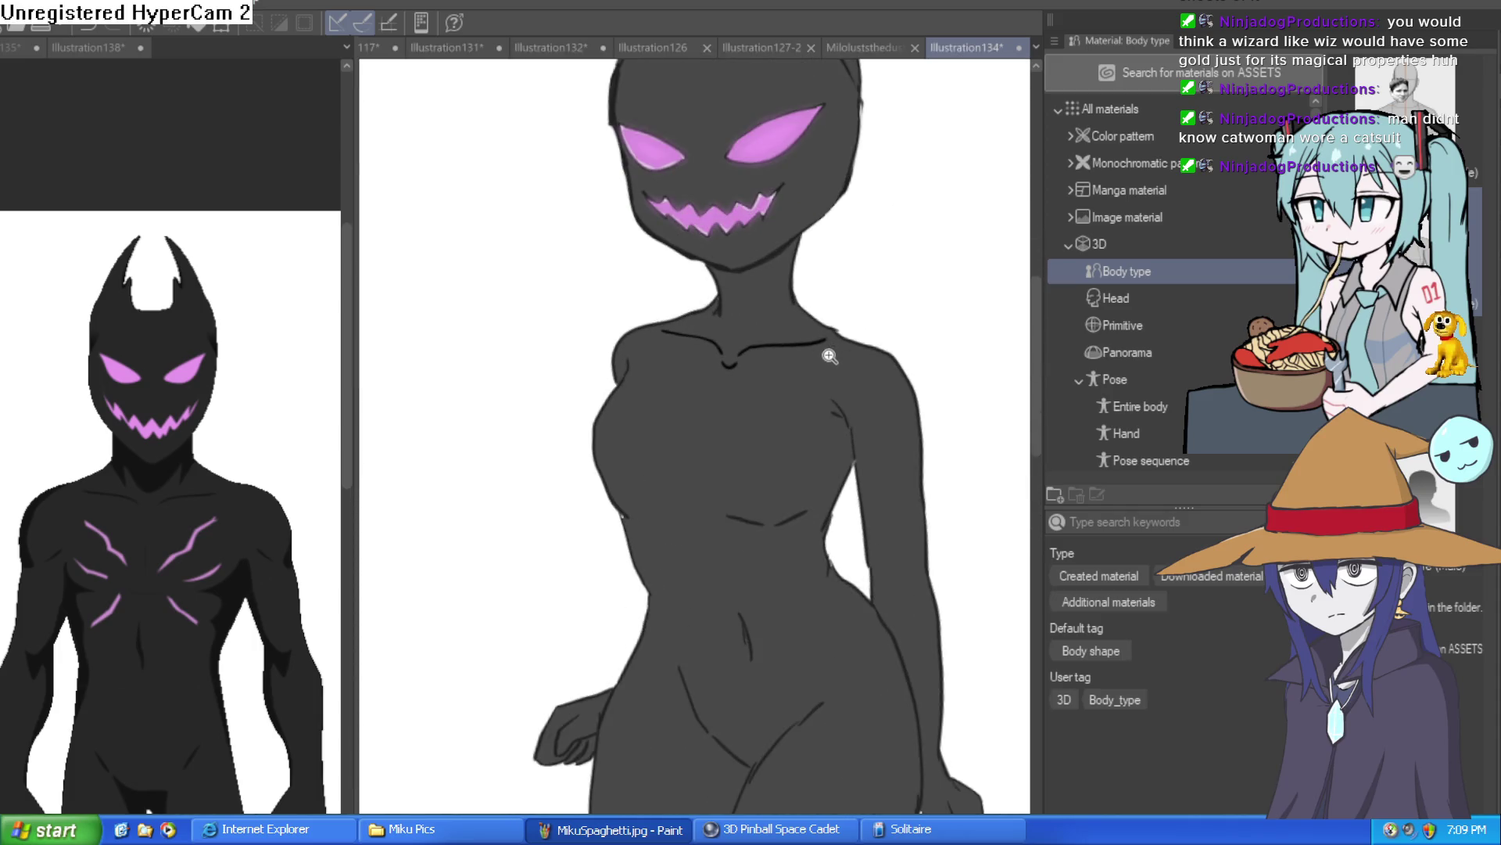
{"action": "scroll", "coordinate": [831, 355], "scroll_direction": "down", "scroll_amount": 2}
{"action": "scroll", "coordinate": [858, 369], "scroll_direction": "up", "scroll_amount": 2}
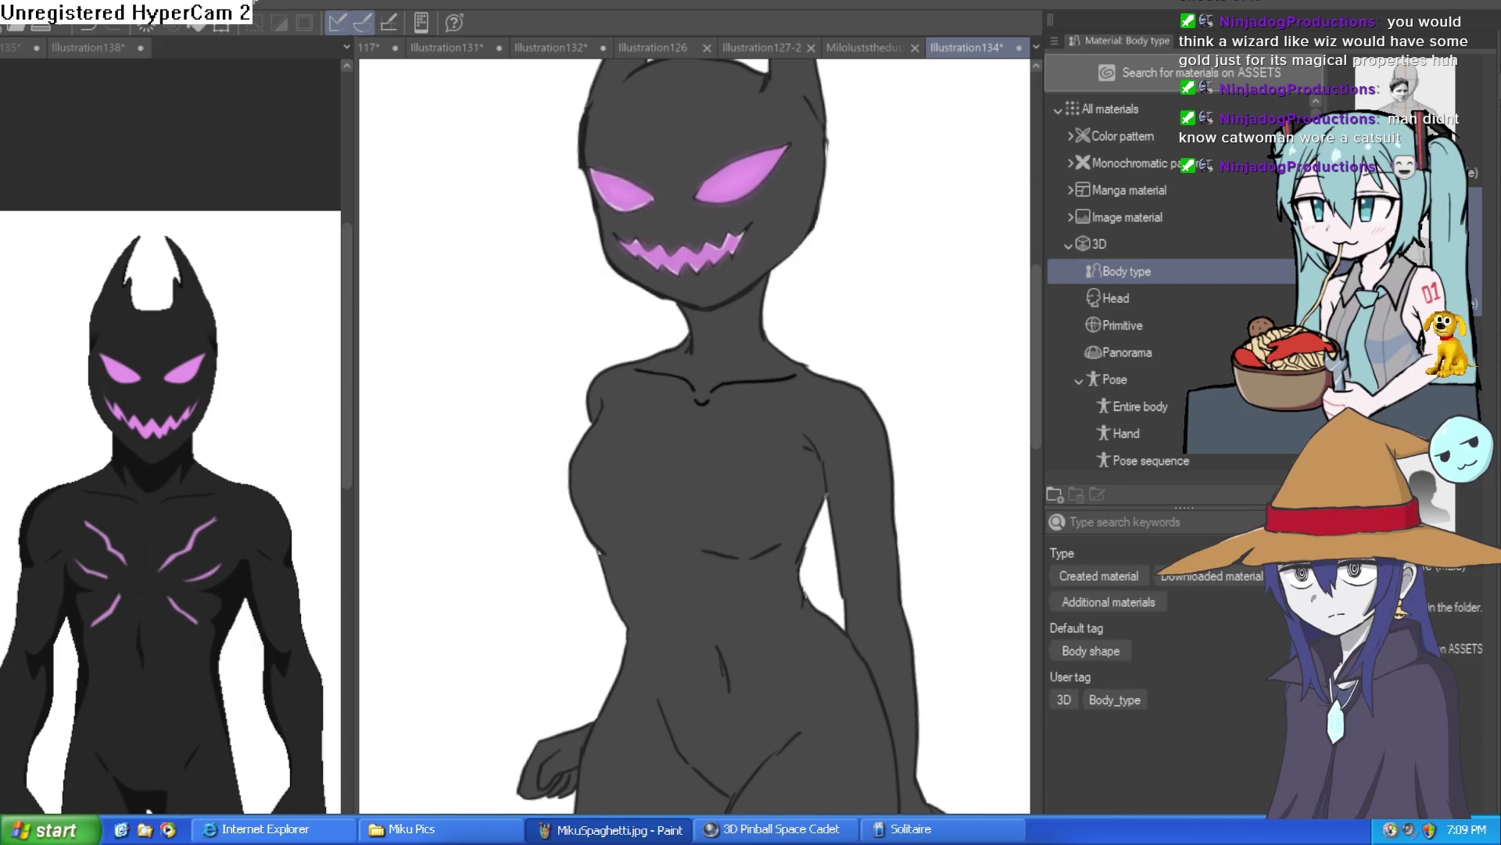
{"action": "key", "text": "ctrl+z"}
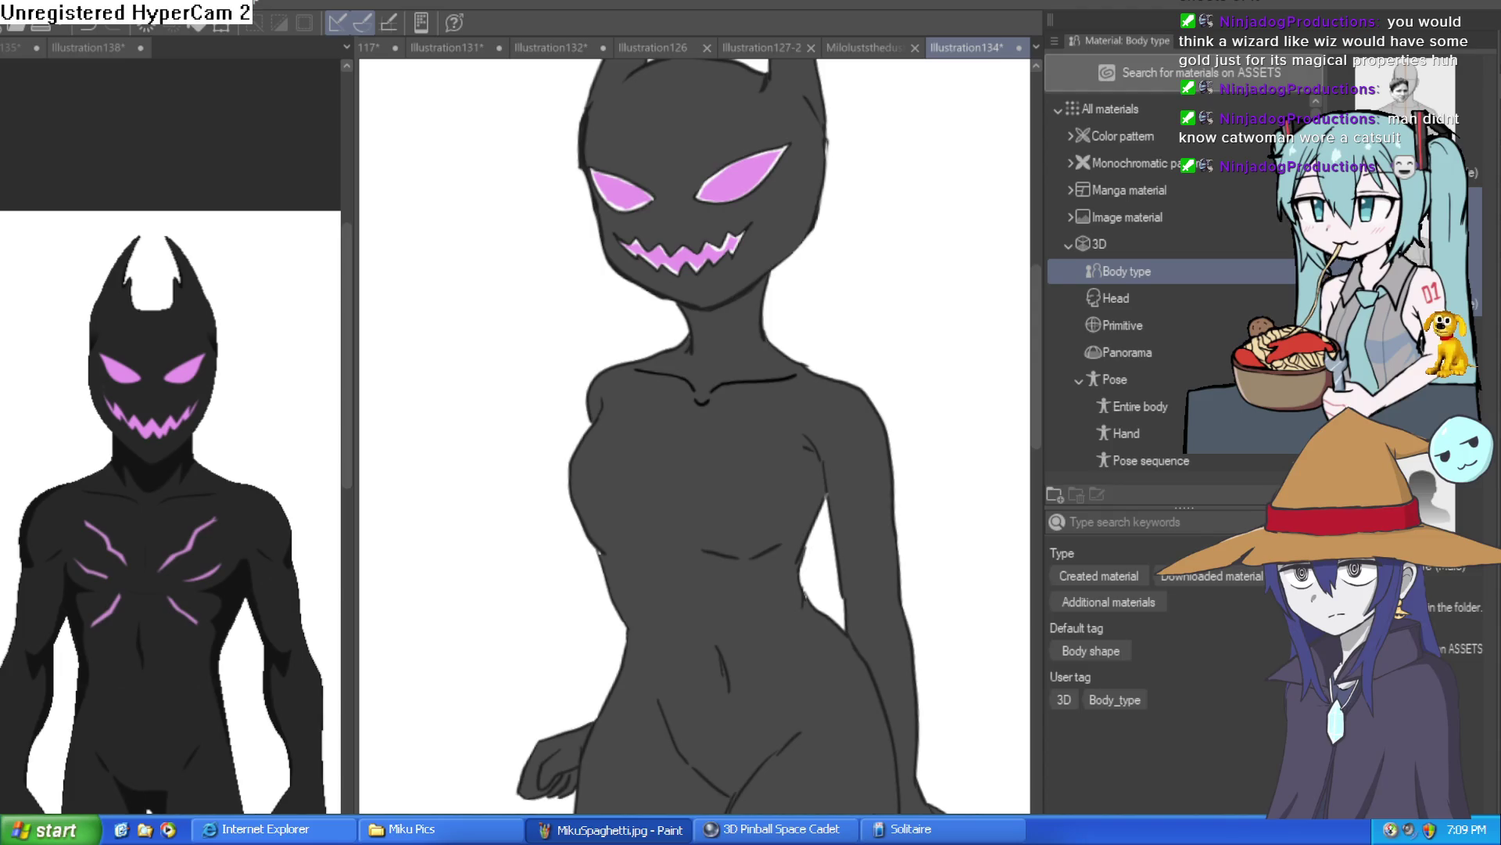
Step: Touch up the pink near the right tip of the jagged teeth
{"action": "left_click", "coordinate": [727, 187]}
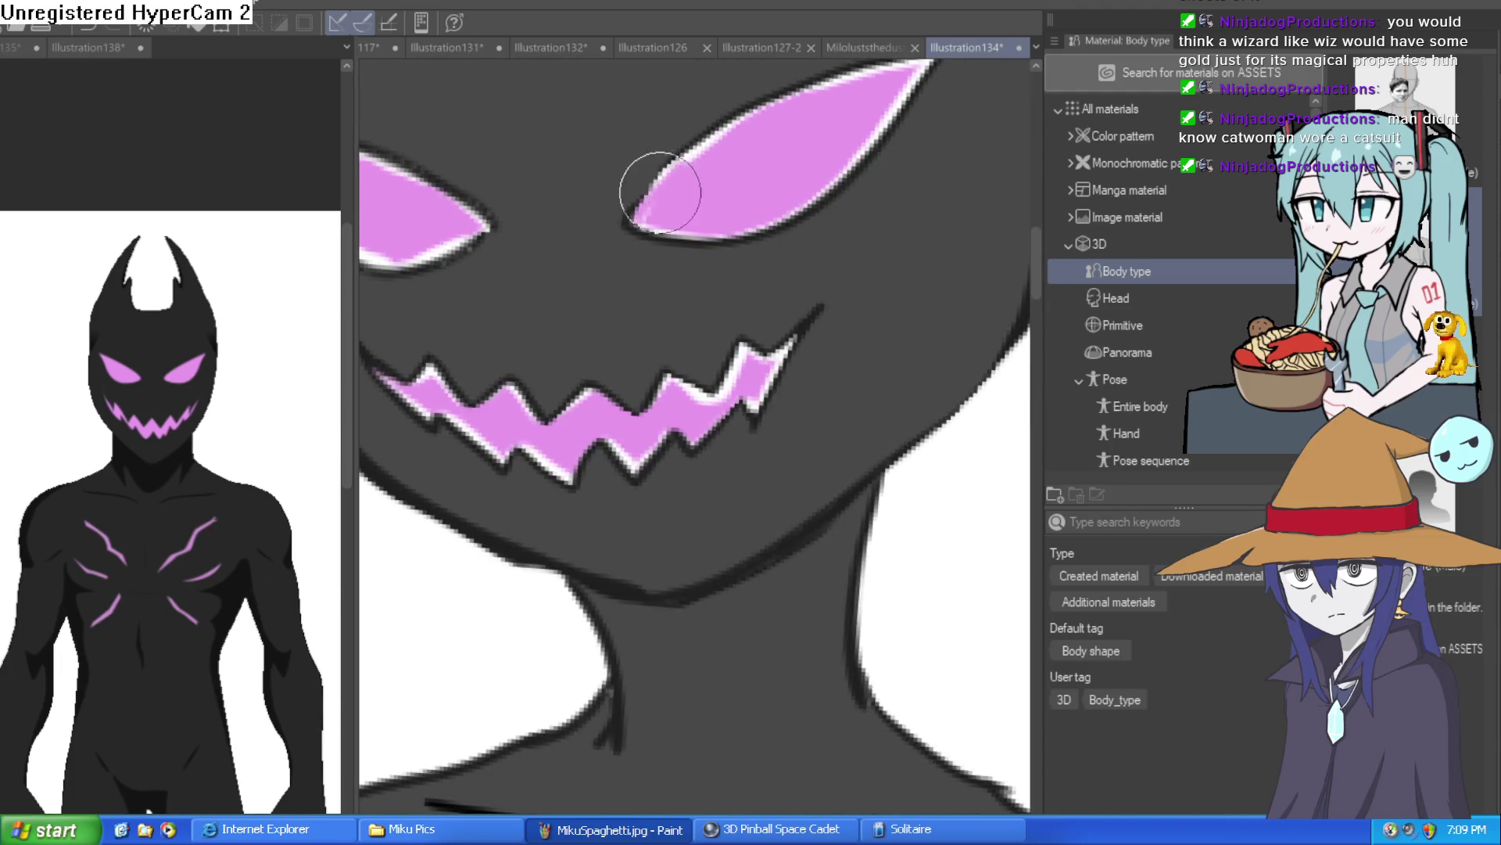
{"action": "left_click_drag", "start_coordinate": [717, 146], "coordinate": [625, 216]}
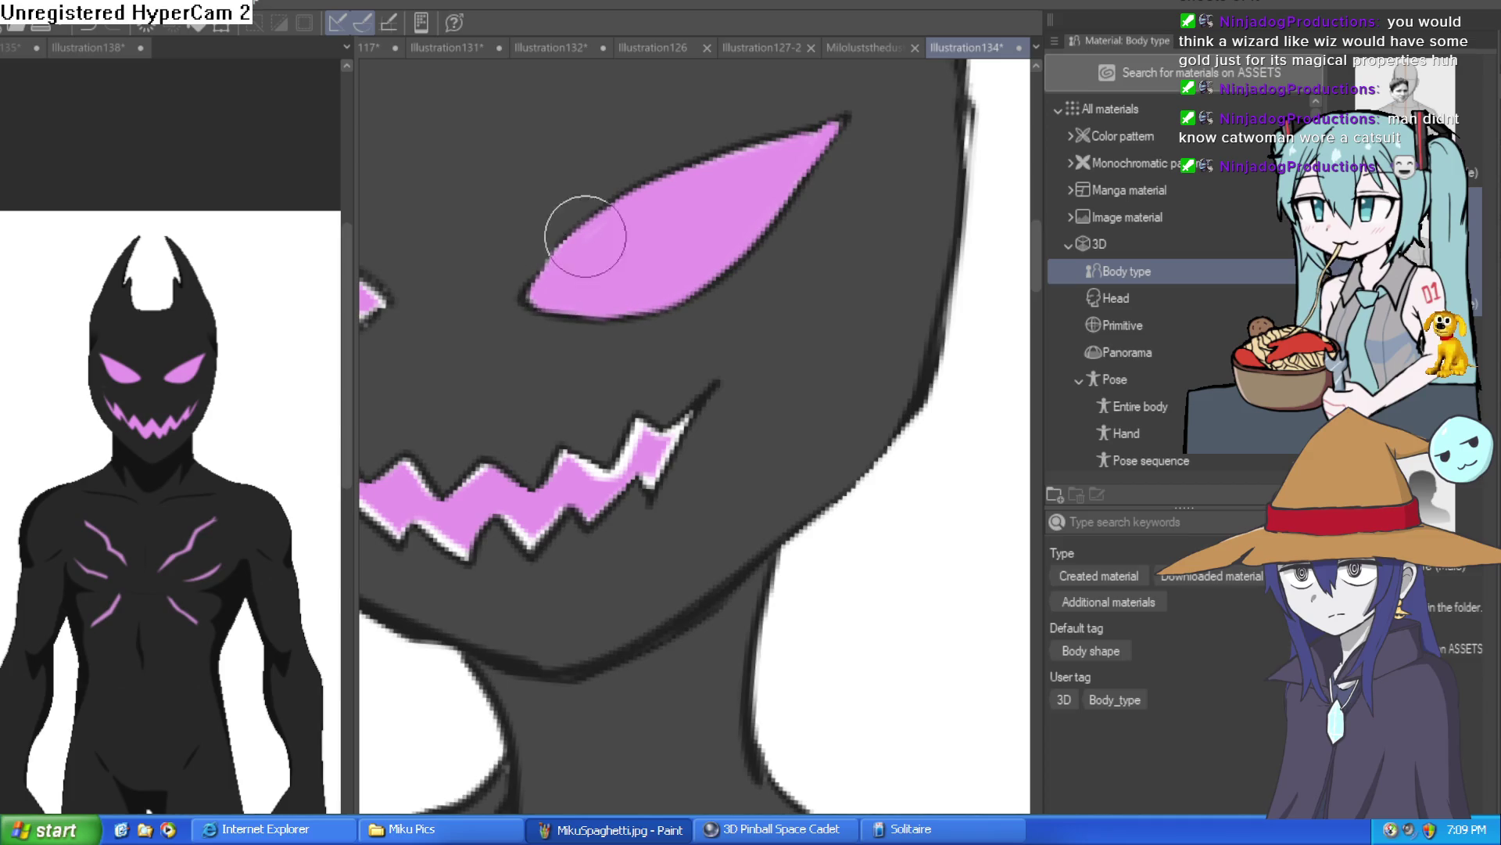
{"action": "left_click_drag", "start_coordinate": [569, 266], "coordinate": [688, 201]}
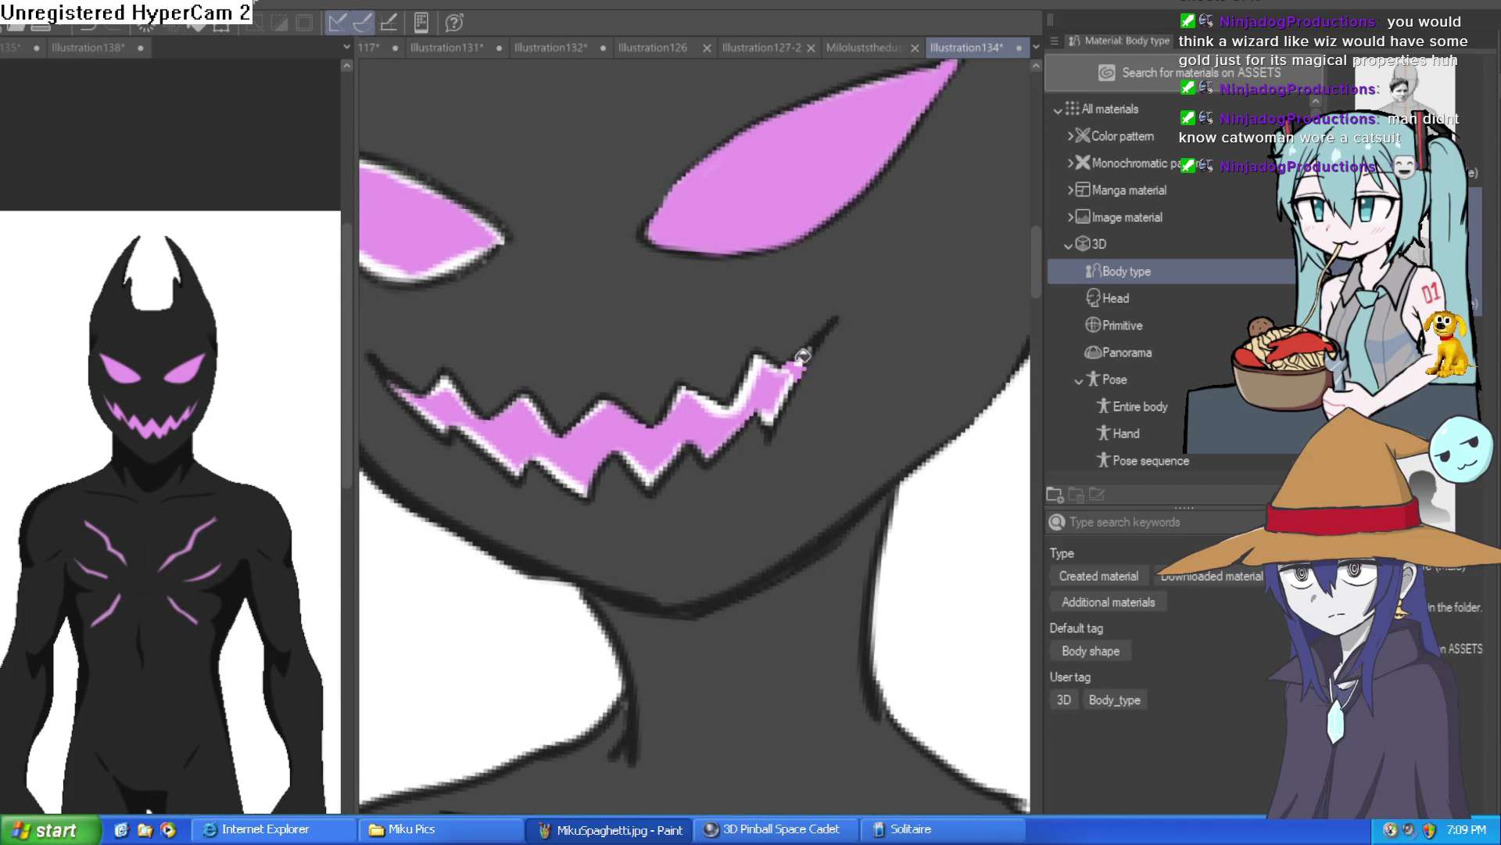
{"action": "scroll", "coordinate": [789, 285], "scroll_direction": "up", "scroll_amount": 5}
{"action": "mouse_move", "coordinate": [788, 286]}
{"action": "left_mouse_down"}
{"action": "mouse_move", "coordinate": [806, 335]}
{"action": "mouse_move", "coordinate": [788, 403]}
{"action": "mouse_move", "coordinate": [723, 468]}
{"action": "mouse_move", "coordinate": [687, 335]}
{"action": "mouse_move", "coordinate": [753, 368]}
{"action": "mouse_move", "coordinate": [767, 359]}
{"action": "mouse_move", "coordinate": [654, 345]}
{"action": "mouse_move", "coordinate": [620, 446]}
{"action": "mouse_move", "coordinate": [527, 412]}
{"action": "mouse_move", "coordinate": [586, 436]}
{"action": "mouse_move", "coordinate": [486, 453]}
{"action": "mouse_move", "coordinate": [536, 453]}
{"action": "mouse_move", "coordinate": [588, 562]}
{"action": "left_mouse_up"}
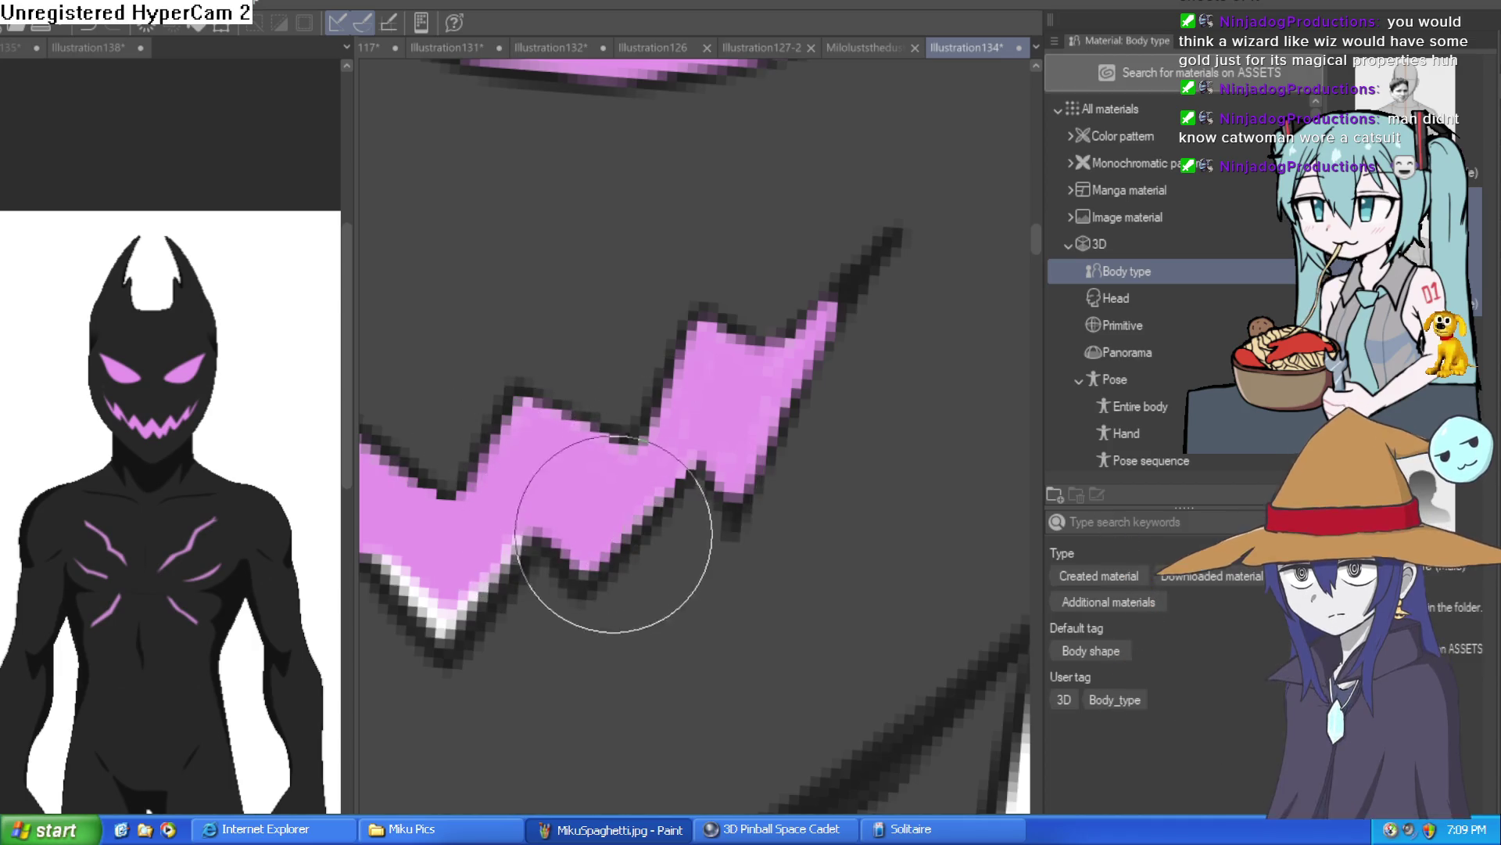
Step: Paint over the white edge highlights along the zigzag teeth with pink
{"action": "left_click_drag", "start_coordinate": [784, 362], "coordinate": [738, 432]}
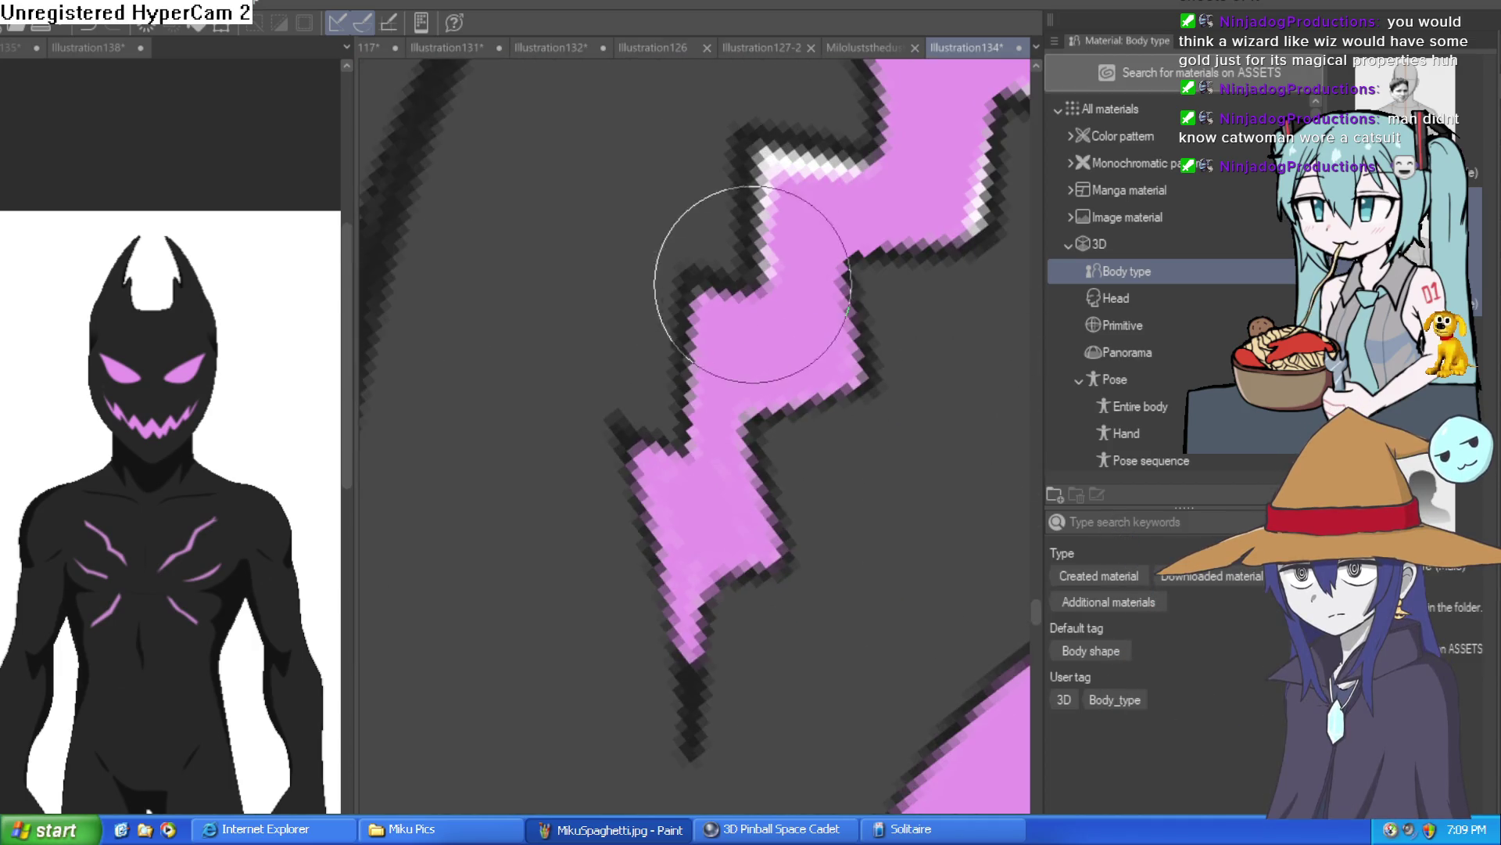
{"action": "mouse_move", "coordinate": [744, 208]}
{"action": "left_mouse_down"}
{"action": "mouse_move", "coordinate": [837, 117]}
{"action": "mouse_move", "coordinate": [635, 457]}
{"action": "left_mouse_up"}
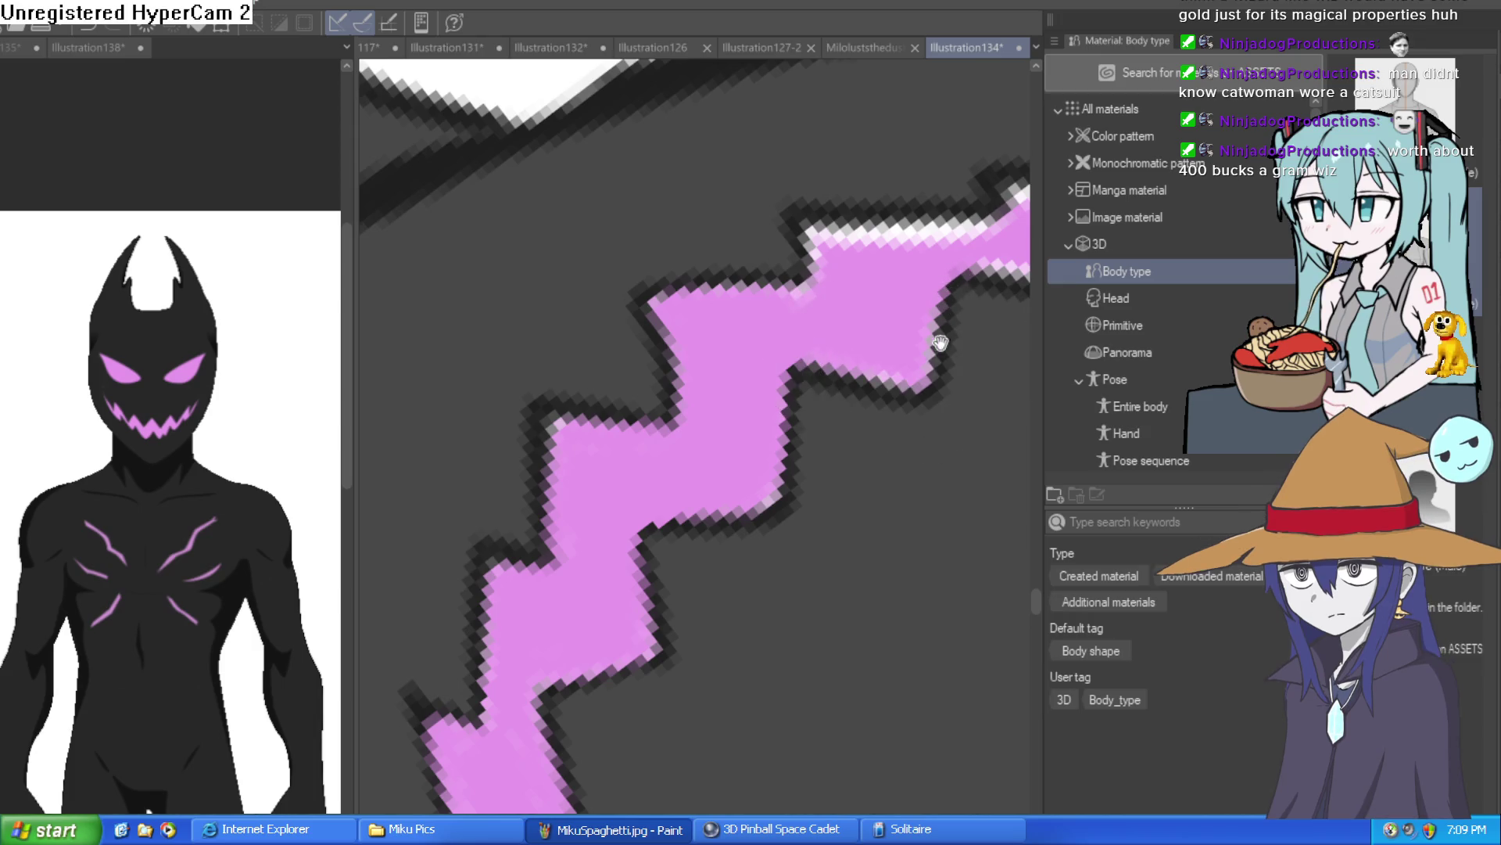
{"action": "scroll", "coordinate": [860, 438], "scroll_direction": "up", "scroll_amount": 2}
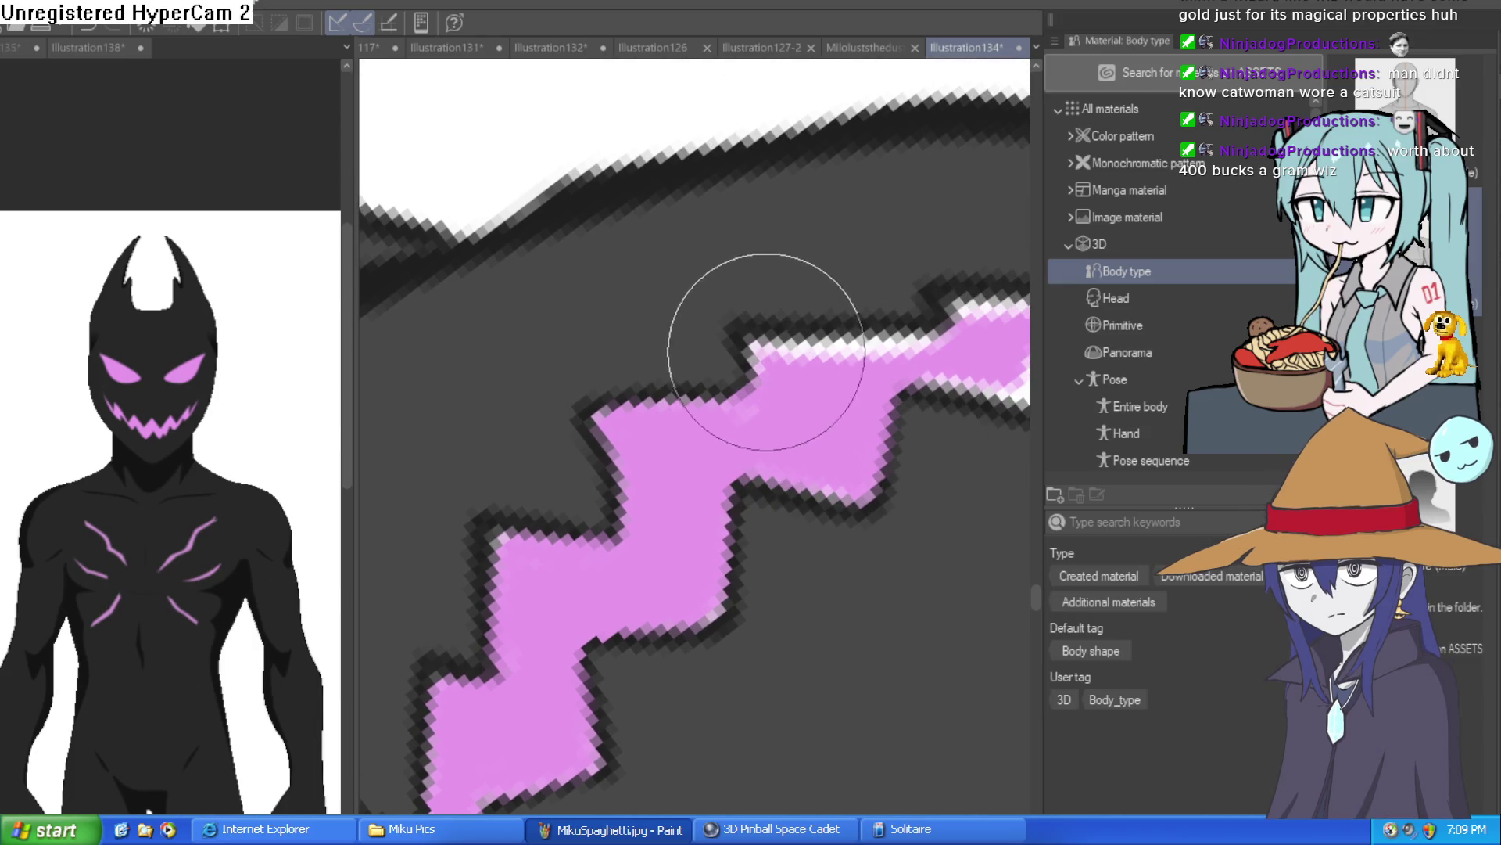
{"action": "scroll", "coordinate": [782, 321], "scroll_direction": "right", "scroll_amount": 2}
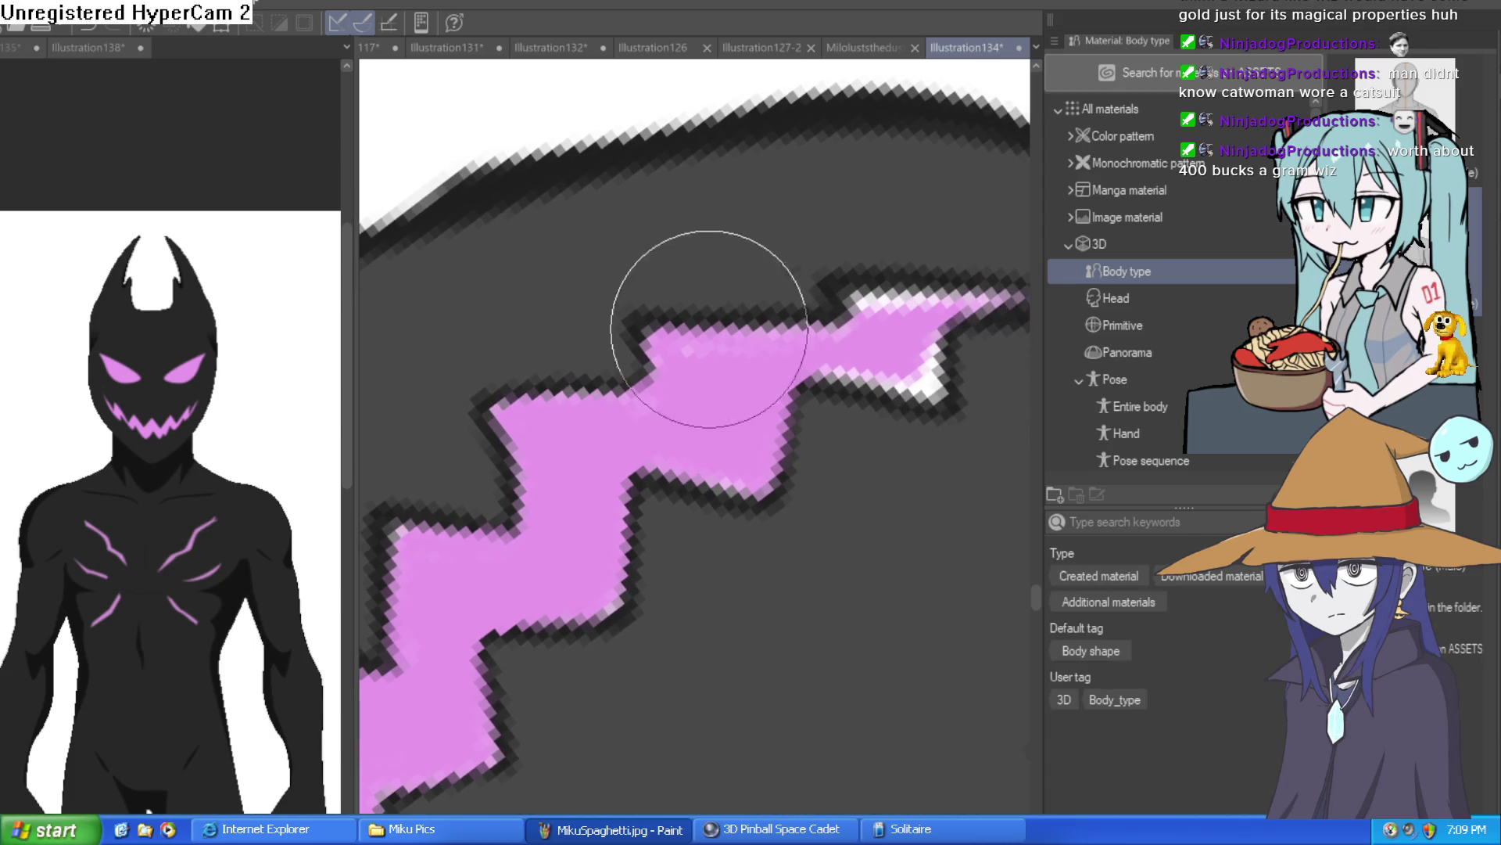
{"action": "mouse_move", "coordinate": [882, 345]}
{"action": "left_mouse_down"}
{"action": "mouse_move", "coordinate": [899, 393]}
{"action": "mouse_move", "coordinate": [889, 309]}
{"action": "mouse_move", "coordinate": [878, 336]}
{"action": "mouse_move", "coordinate": [781, 362]}
{"action": "mouse_move", "coordinate": [697, 318]}
{"action": "mouse_move", "coordinate": [705, 344]}
{"action": "left_mouse_up"}
{"action": "scroll", "coordinate": [861, 328], "scroll_direction": "right", "scroll_amount": 4}
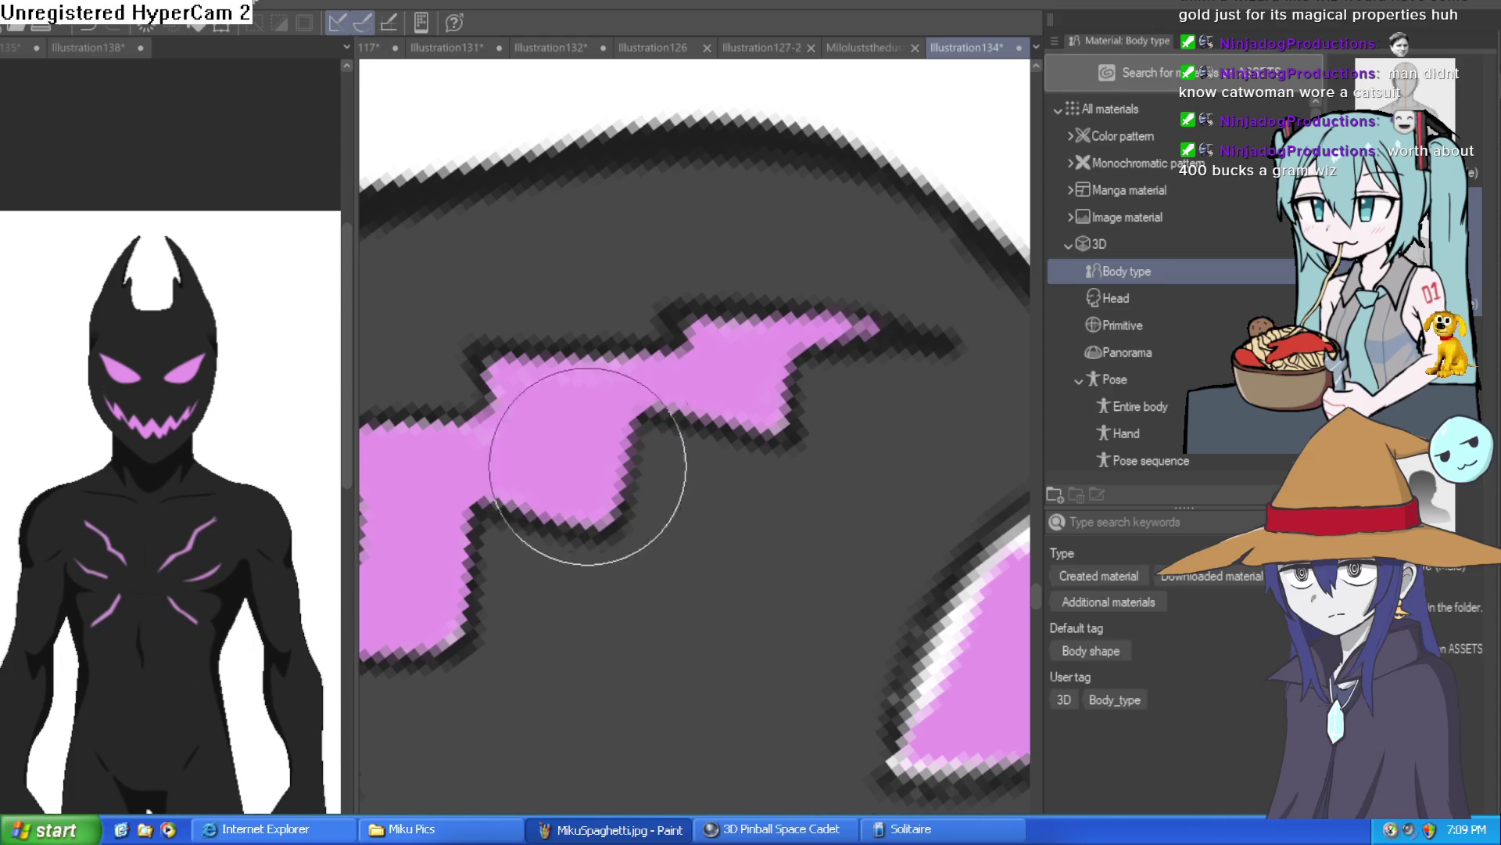
{"action": "scroll", "coordinate": [831, 379], "scroll_direction": "down", "scroll_amount": 3}
{"action": "scroll", "coordinate": [791, 375], "scroll_direction": "up", "scroll_amount": 3}
Step: Cover the white rims along the eye's tip, upper edge and upper-left edge with pink
{"action": "mouse_move", "coordinate": [661, 462]}
{"action": "left_mouse_down"}
{"action": "mouse_move", "coordinate": [539, 551]}
{"action": "mouse_move", "coordinate": [618, 618]}
{"action": "mouse_move", "coordinate": [618, 536]}
{"action": "mouse_move", "coordinate": [709, 559]}
{"action": "mouse_move", "coordinate": [491, 504]}
{"action": "left_mouse_up"}
{"action": "mouse_move", "coordinate": [887, 364]}
{"action": "left_mouse_down"}
{"action": "mouse_move", "coordinate": [797, 308]}
{"action": "mouse_move", "coordinate": [636, 268]}
{"action": "mouse_move", "coordinate": [661, 278]}
{"action": "left_mouse_up"}
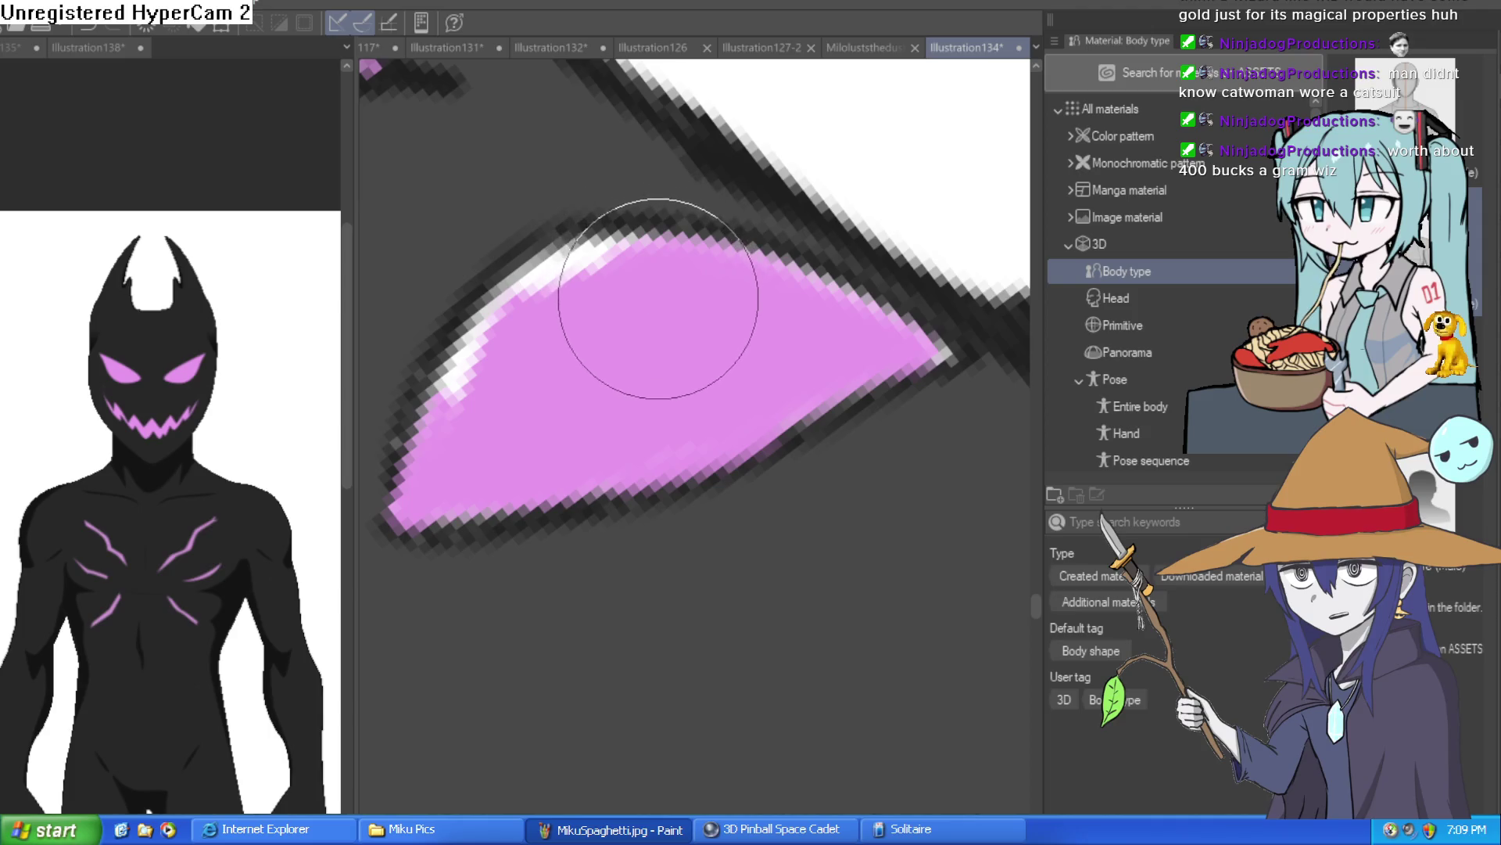
{"action": "left_click_drag", "start_coordinate": [540, 309], "coordinate": [445, 376]}
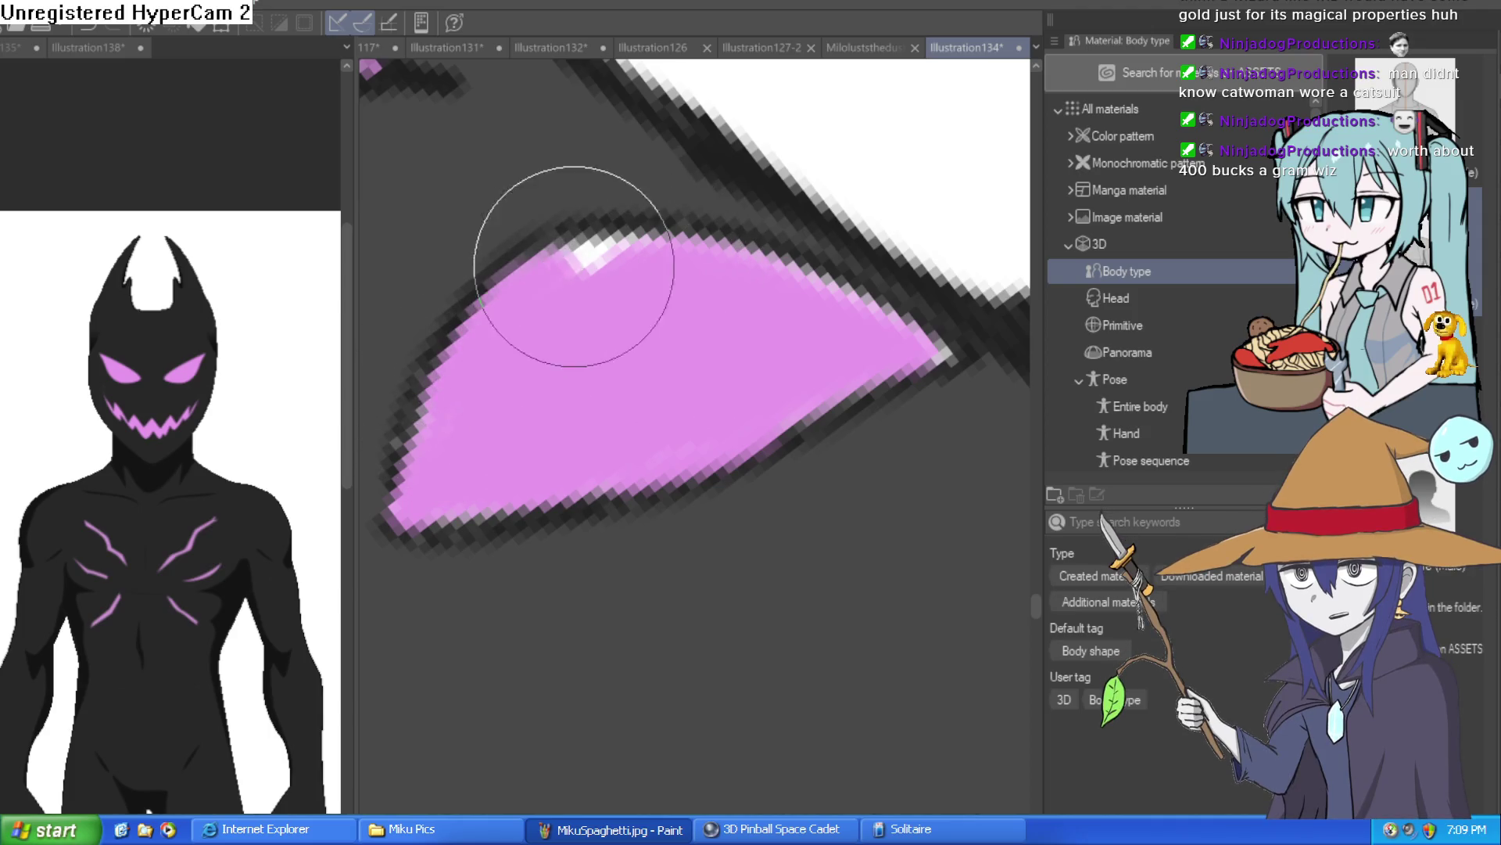
{"action": "scroll", "coordinate": [804, 285], "scroll_direction": "down", "scroll_amount": 3}
{"action": "scroll", "coordinate": [865, 285], "scroll_direction": "up", "scroll_amount": 5}
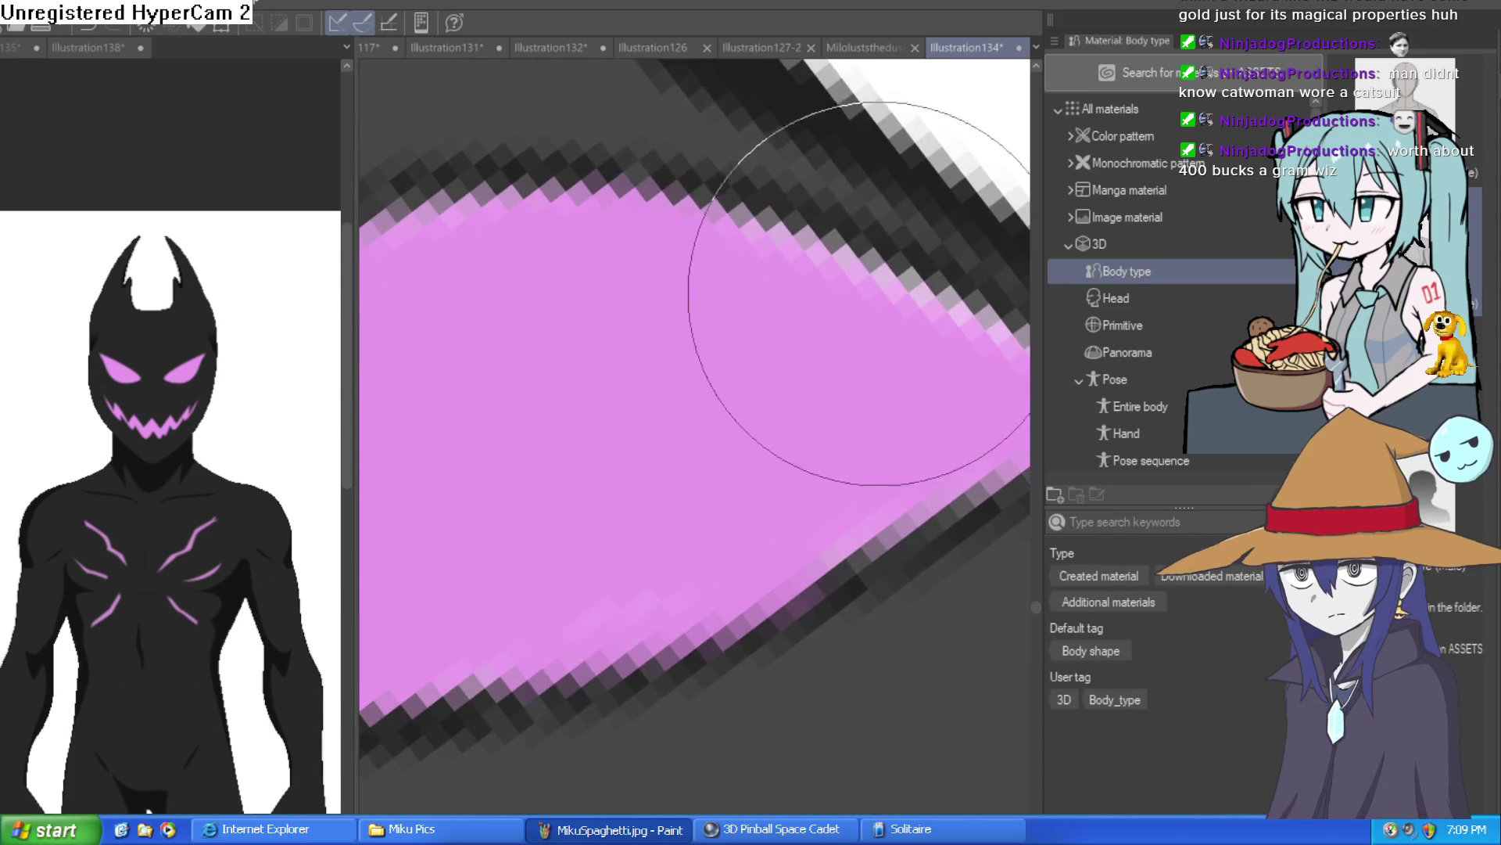
{"action": "left_click_drag", "start_coordinate": [854, 251], "coordinate": [643, 326]}
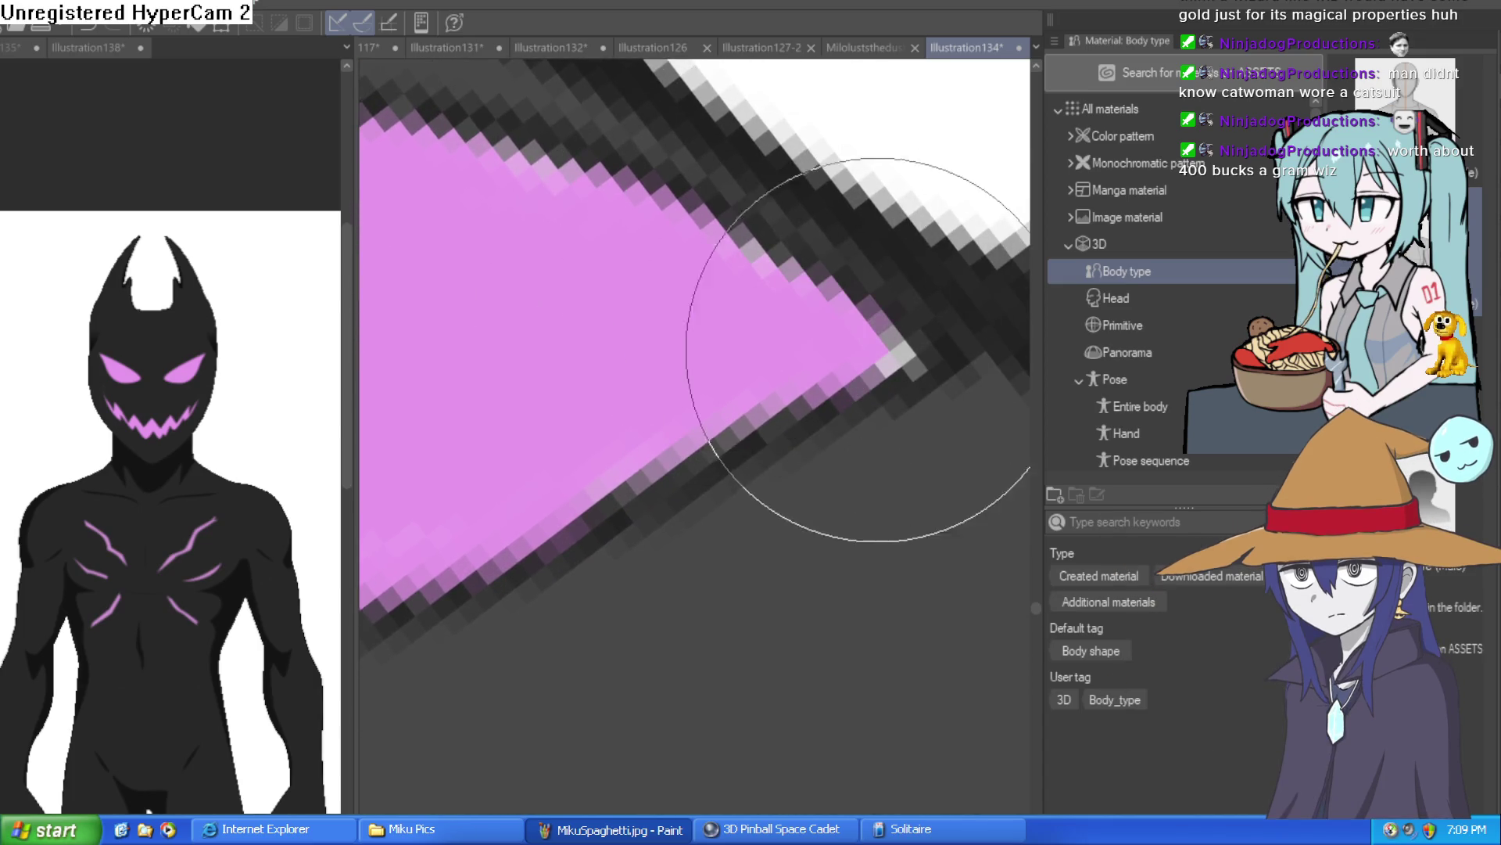
{"action": "scroll", "coordinate": [830, 261], "scroll_direction": "down", "scroll_amount": 2}
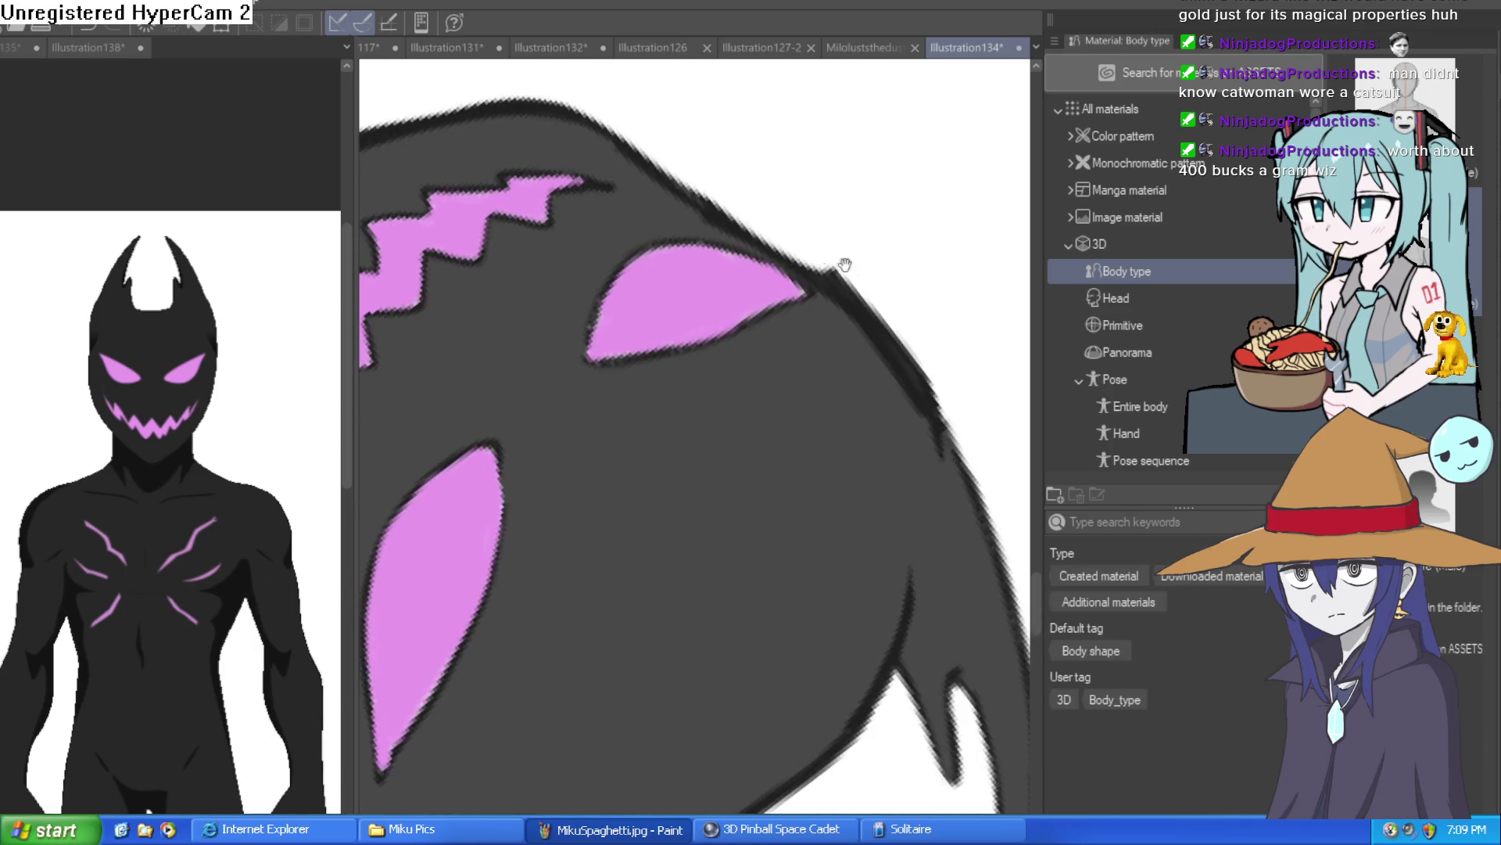
{"action": "scroll", "coordinate": [830, 261], "scroll_direction": "down", "scroll_amount": 4}
{"action": "scroll", "coordinate": [762, 262], "scroll_direction": "up", "scroll_amount": 1}
{"action": "left_click_drag", "start_coordinate": [762, 261], "coordinate": [729, 202]}
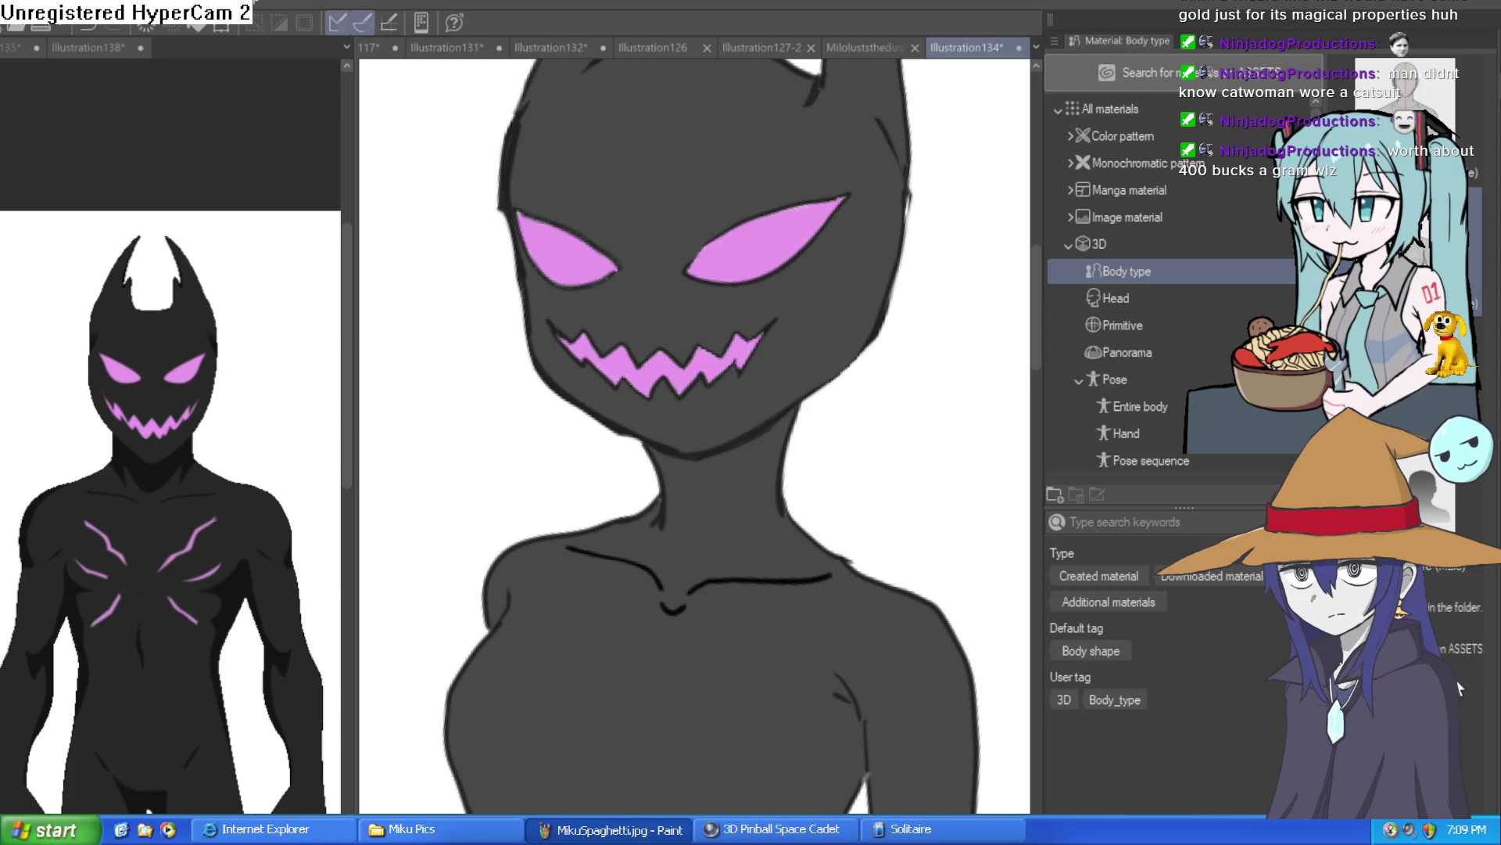
{"action": "scroll", "coordinate": [910, 592], "scroll_direction": "down", "scroll_amount": 3}
{"action": "scroll", "coordinate": [871, 412], "scroll_direction": "up", "scroll_amount": 1}
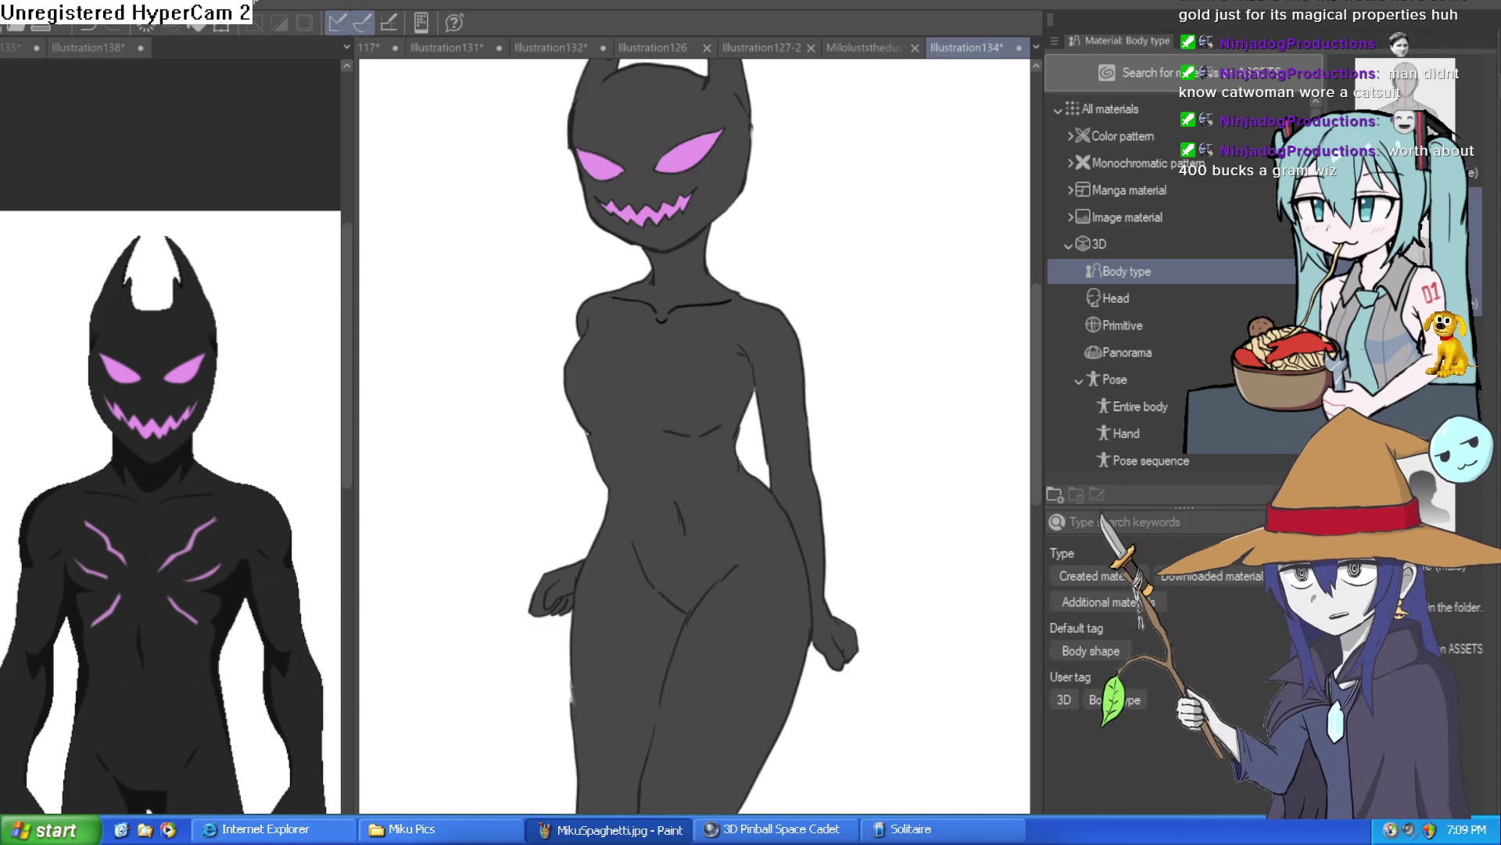
{"action": "scroll", "coordinate": [617, 131], "scroll_direction": "up", "scroll_amount": 5}
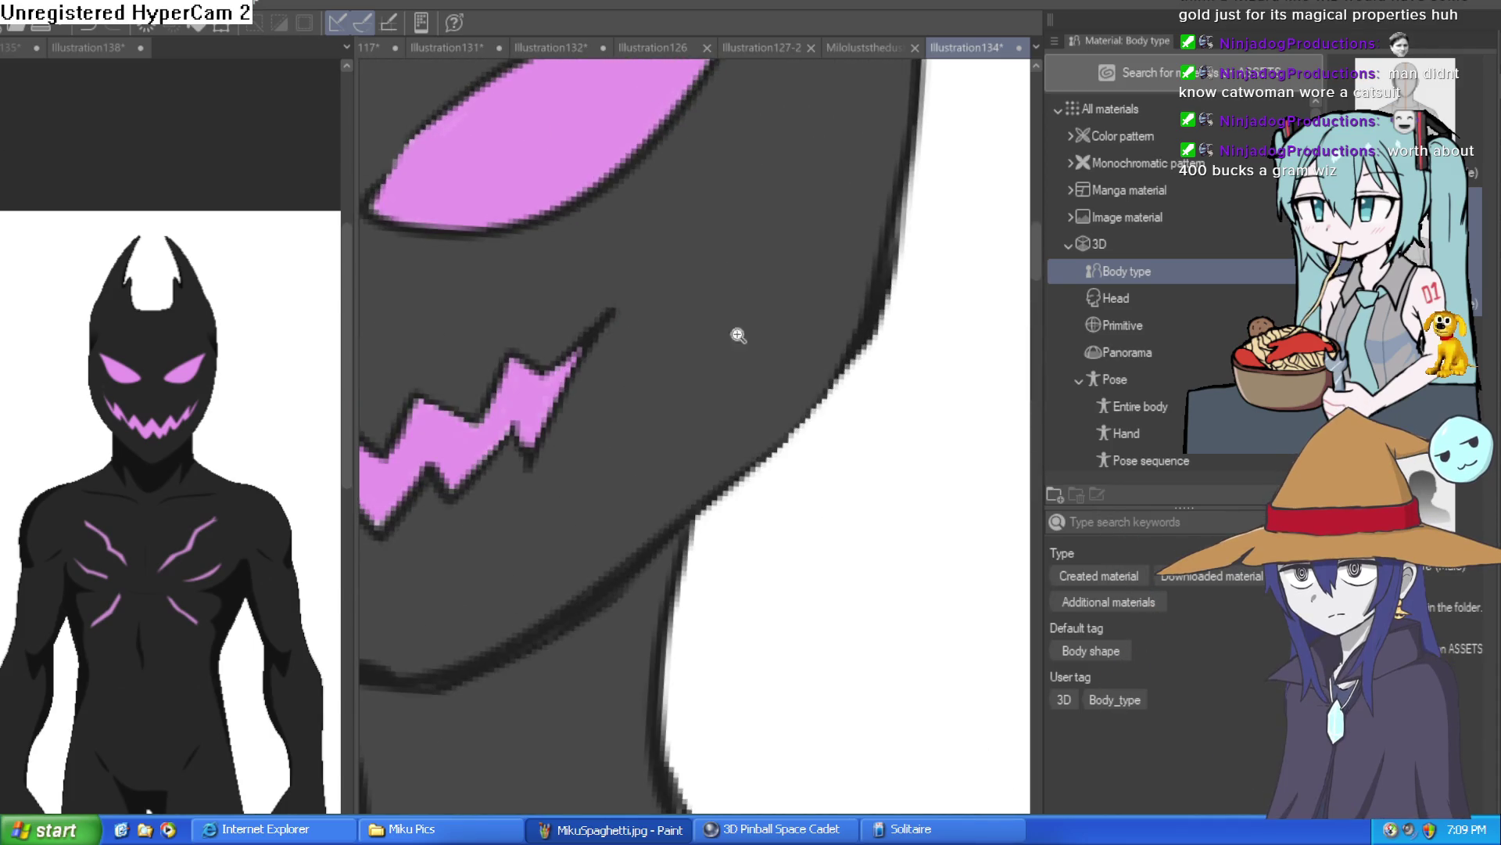
Step: Try a curved vent line on the left chest twice, undoing both attempts
{"action": "scroll", "coordinate": [750, 328], "scroll_direction": "down", "scroll_amount": 4}
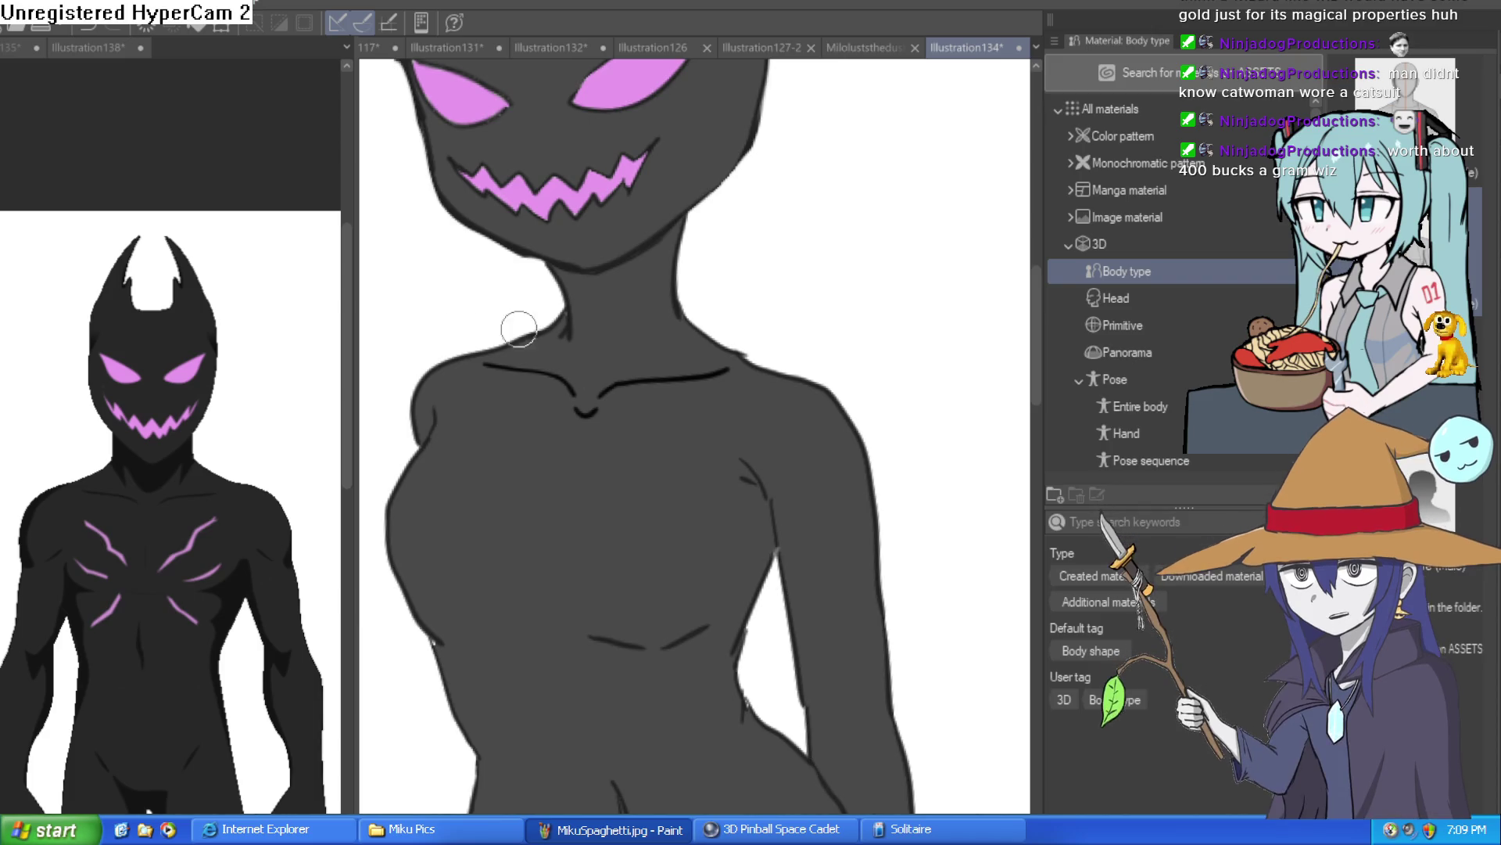
{"action": "left_click_drag", "start_coordinate": [487, 632], "coordinate": [480, 461]}
{"action": "key", "text": "ctrl+z"}
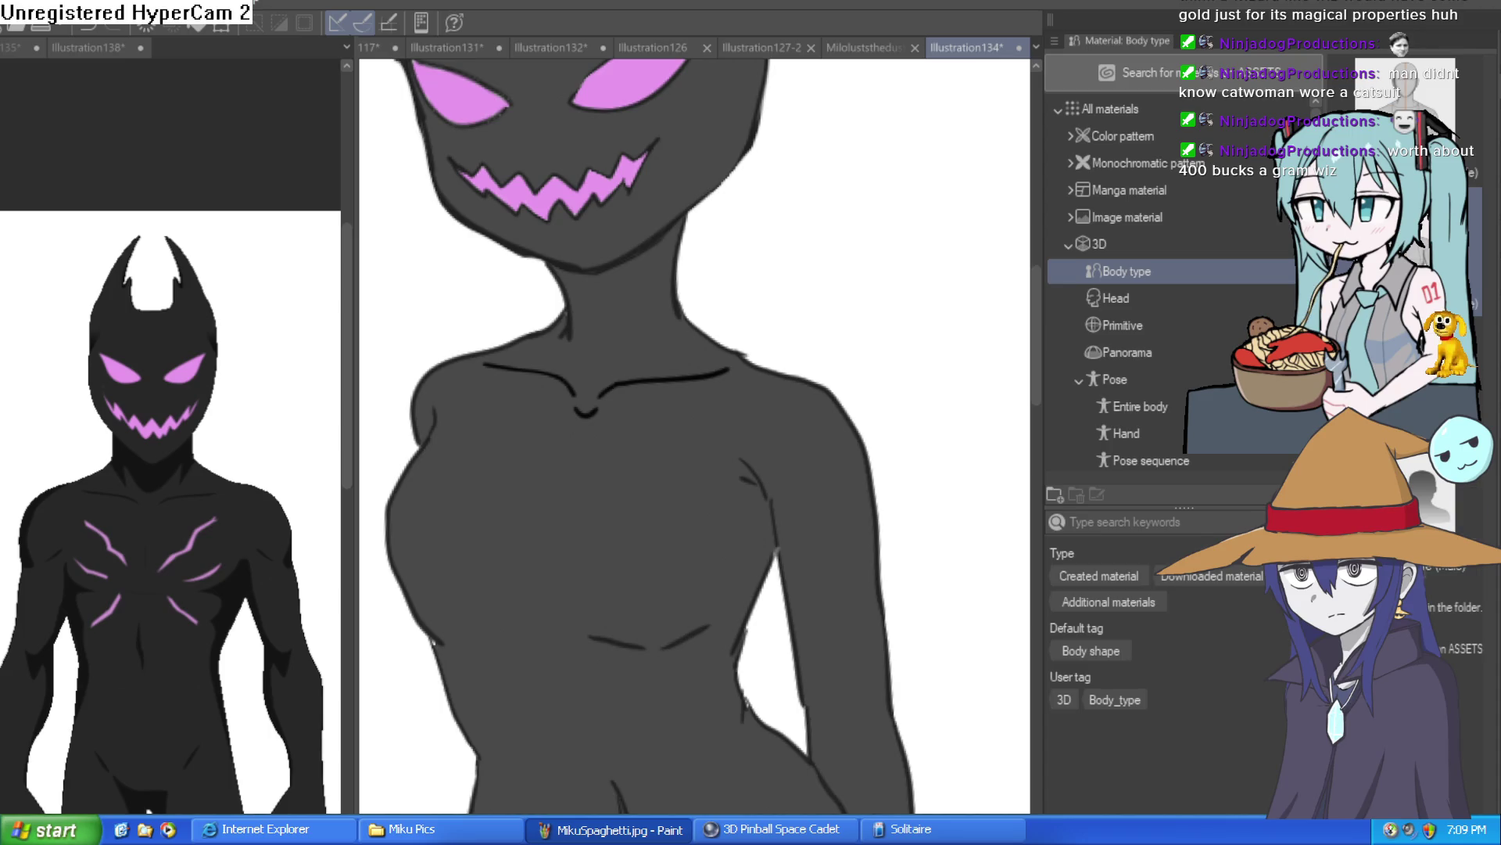
{"action": "mouse_move", "coordinate": [499, 641]}
{"action": "left_mouse_down"}
{"action": "mouse_move", "coordinate": [439, 543]}
{"action": "mouse_move", "coordinate": [512, 475]}
{"action": "left_mouse_up"}
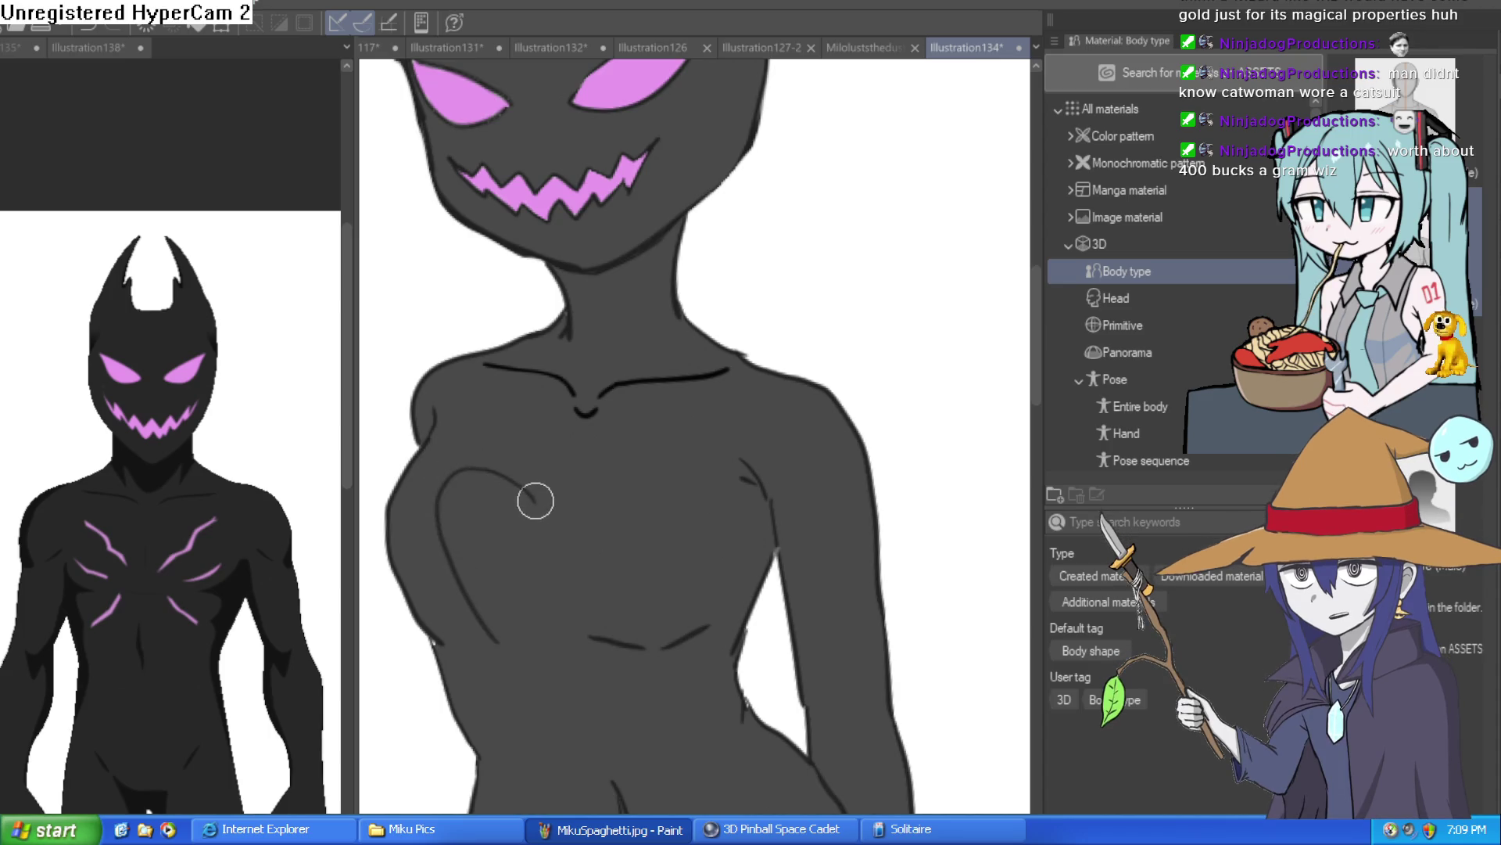
{"action": "key", "text": "ctrl+z"}
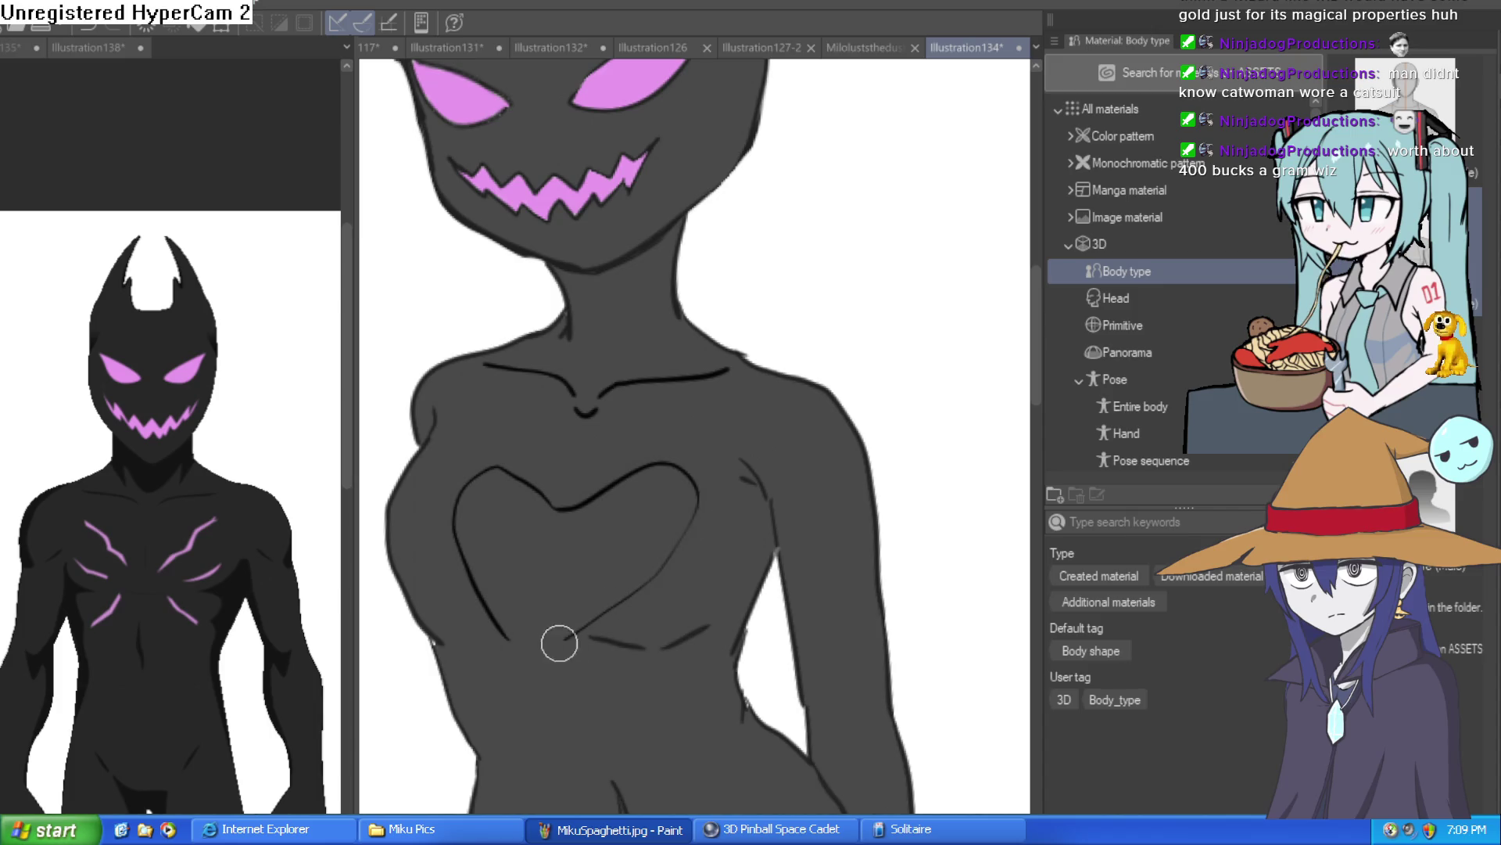
{"action": "scroll", "coordinate": [707, 538], "scroll_direction": "down", "scroll_amount": 3}
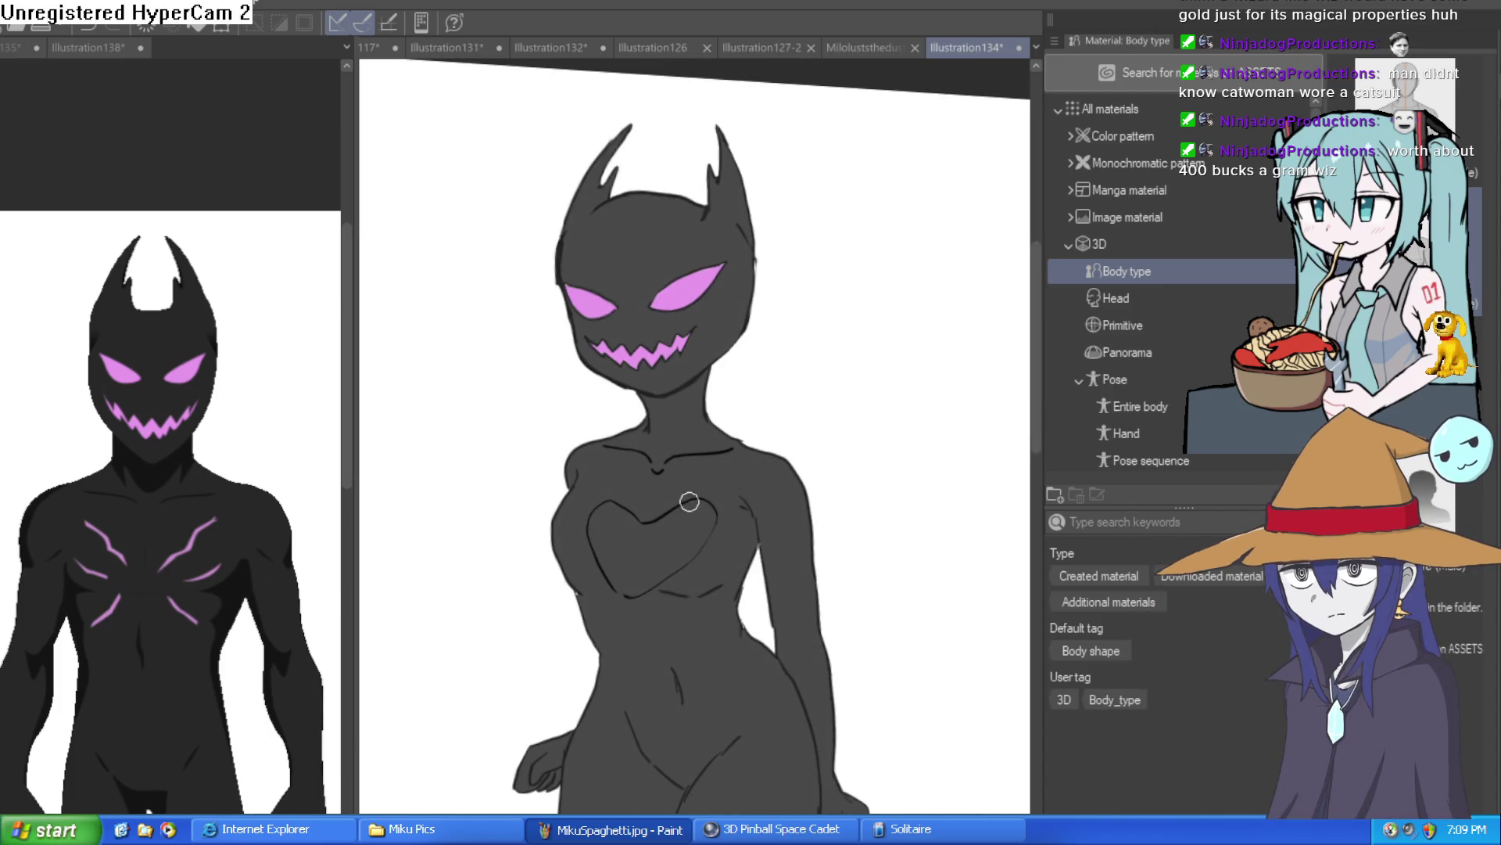
{"action": "scroll", "coordinate": [673, 508], "scroll_direction": "up", "scroll_amount": 3}
{"action": "scroll", "coordinate": [813, 375], "scroll_direction": "down", "scroll_amount": 3}
{"action": "scroll", "coordinate": [775, 397], "scroll_direction": "up", "scroll_amount": 2}
Step: Draw a heart outline on the chest, redoing one stroke segment
{"action": "mouse_move", "coordinate": [603, 548]}
{"action": "left_mouse_down"}
{"action": "mouse_move", "coordinate": [526, 429]}
{"action": "mouse_move", "coordinate": [630, 419]}
{"action": "left_mouse_up"}
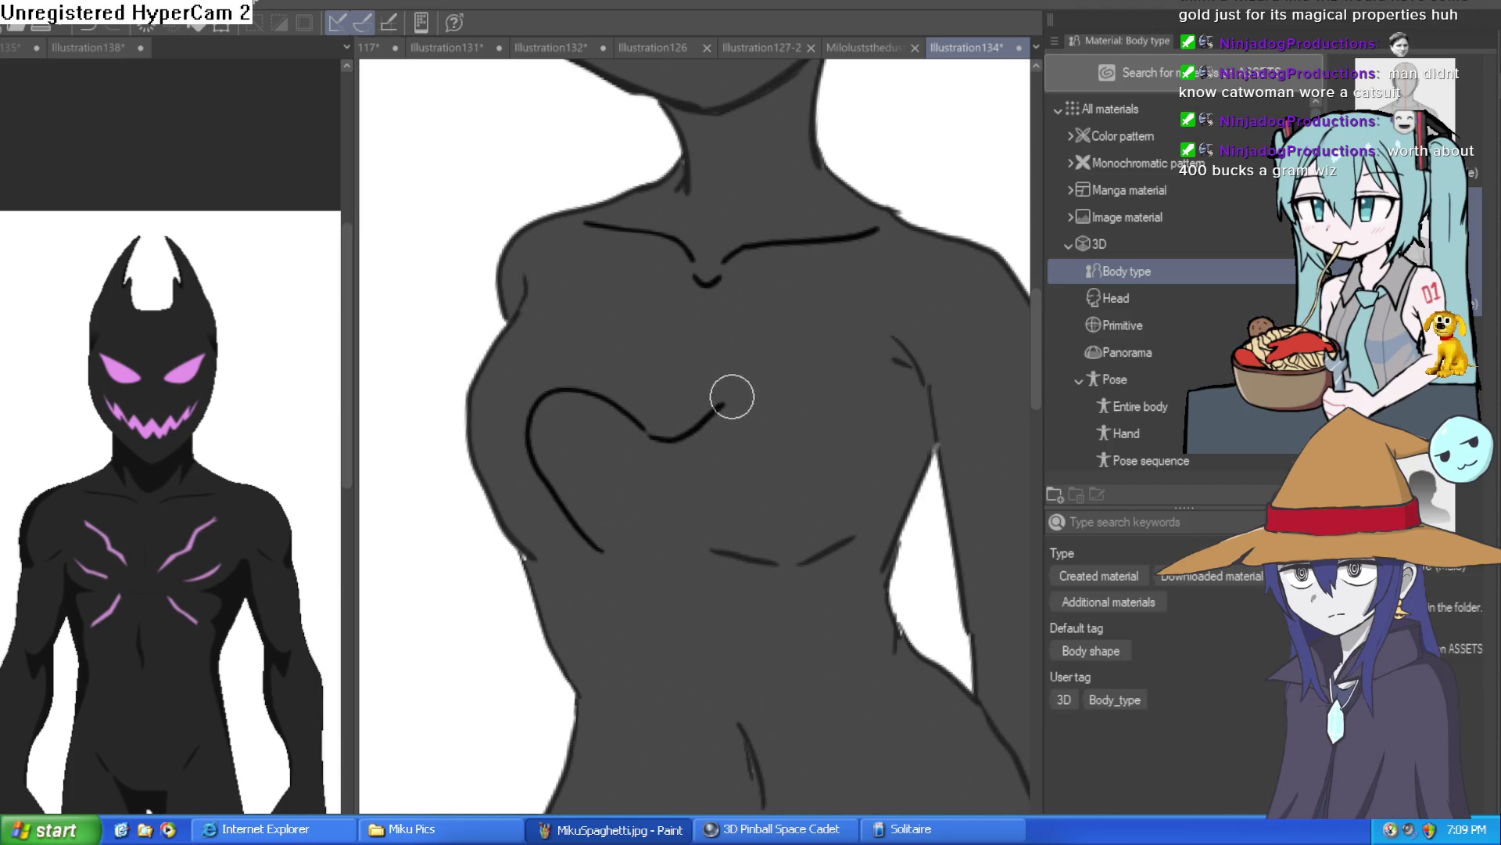
{"action": "key", "text": "ctrl+z"}
{"action": "mouse_move", "coordinate": [682, 405]}
{"action": "left_mouse_down"}
{"action": "mouse_move", "coordinate": [737, 479]}
{"action": "mouse_move", "coordinate": [628, 570]}
{"action": "left_mouse_up"}
{"action": "scroll", "coordinate": [819, 510], "scroll_direction": "down", "scroll_amount": 3}
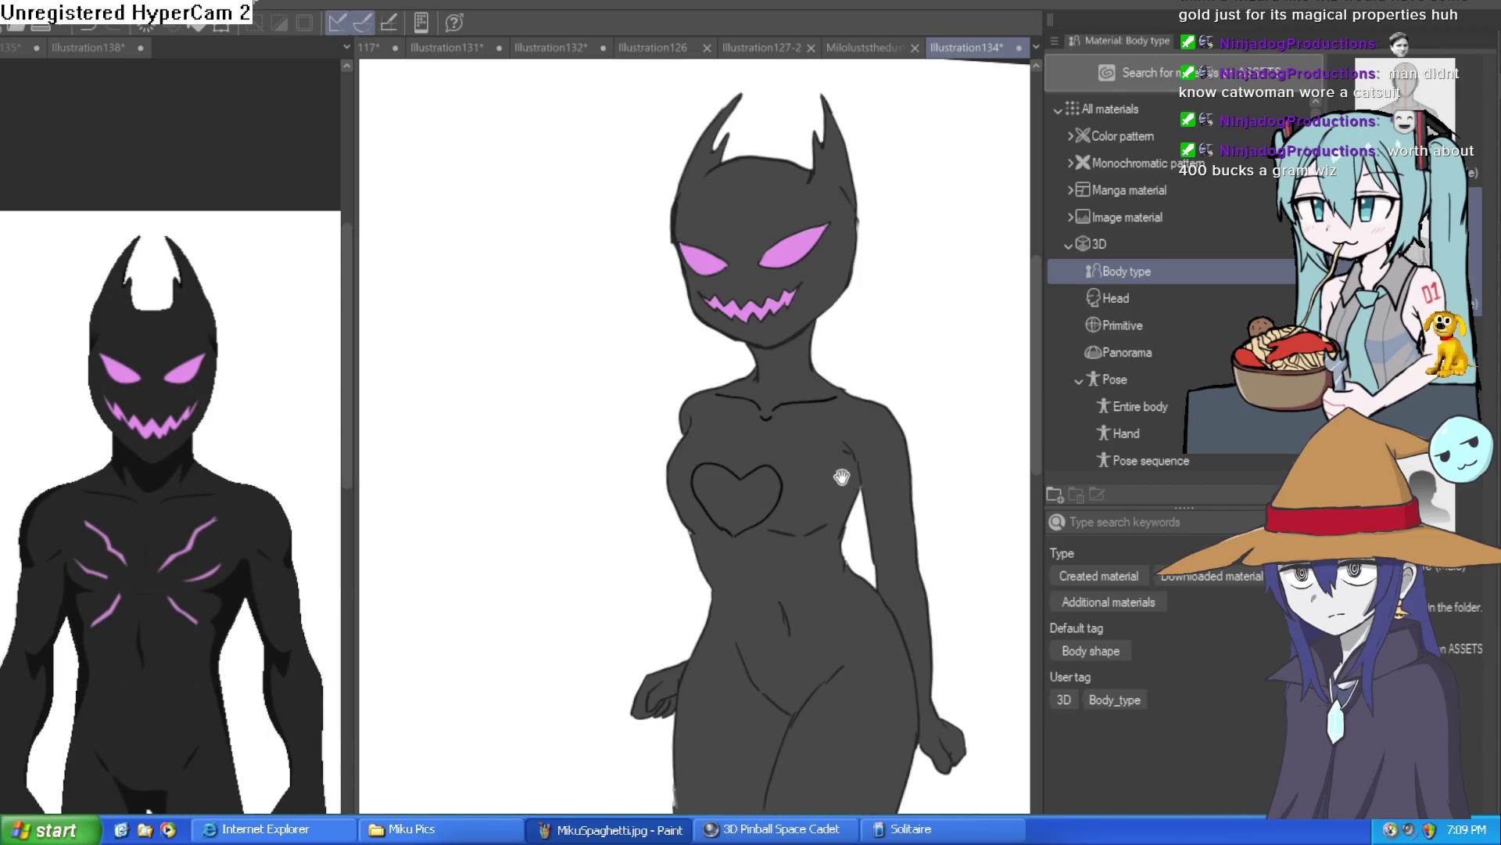
{"action": "scroll", "coordinate": [853, 418], "scroll_direction": "up", "scroll_amount": 6}
{"action": "scroll", "coordinate": [823, 424], "scroll_direction": "down", "scroll_amount": 5}
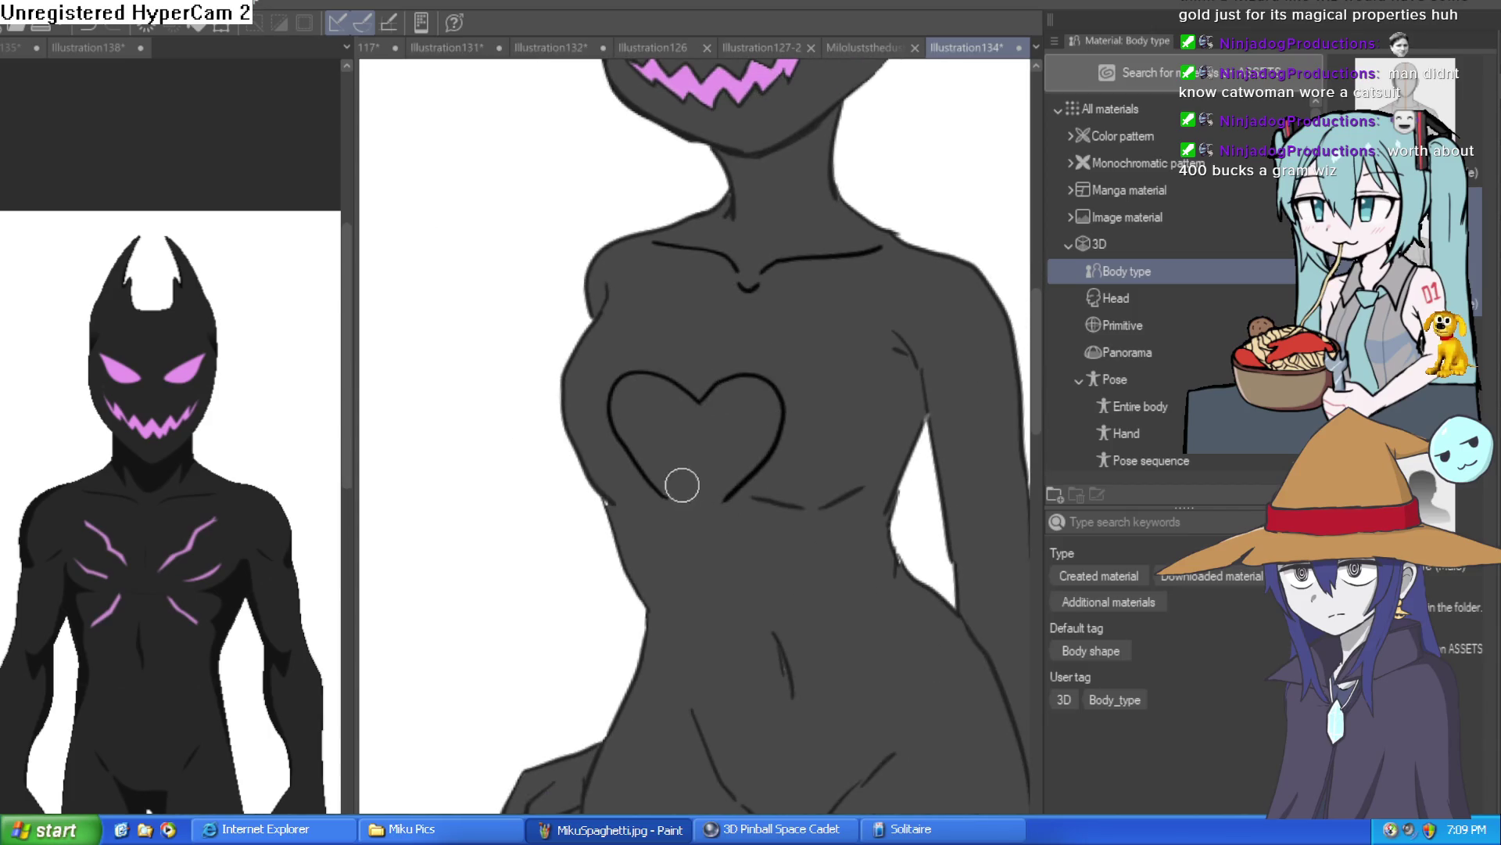
{"action": "scroll", "coordinate": [819, 410], "scroll_direction": "down", "scroll_amount": 4}
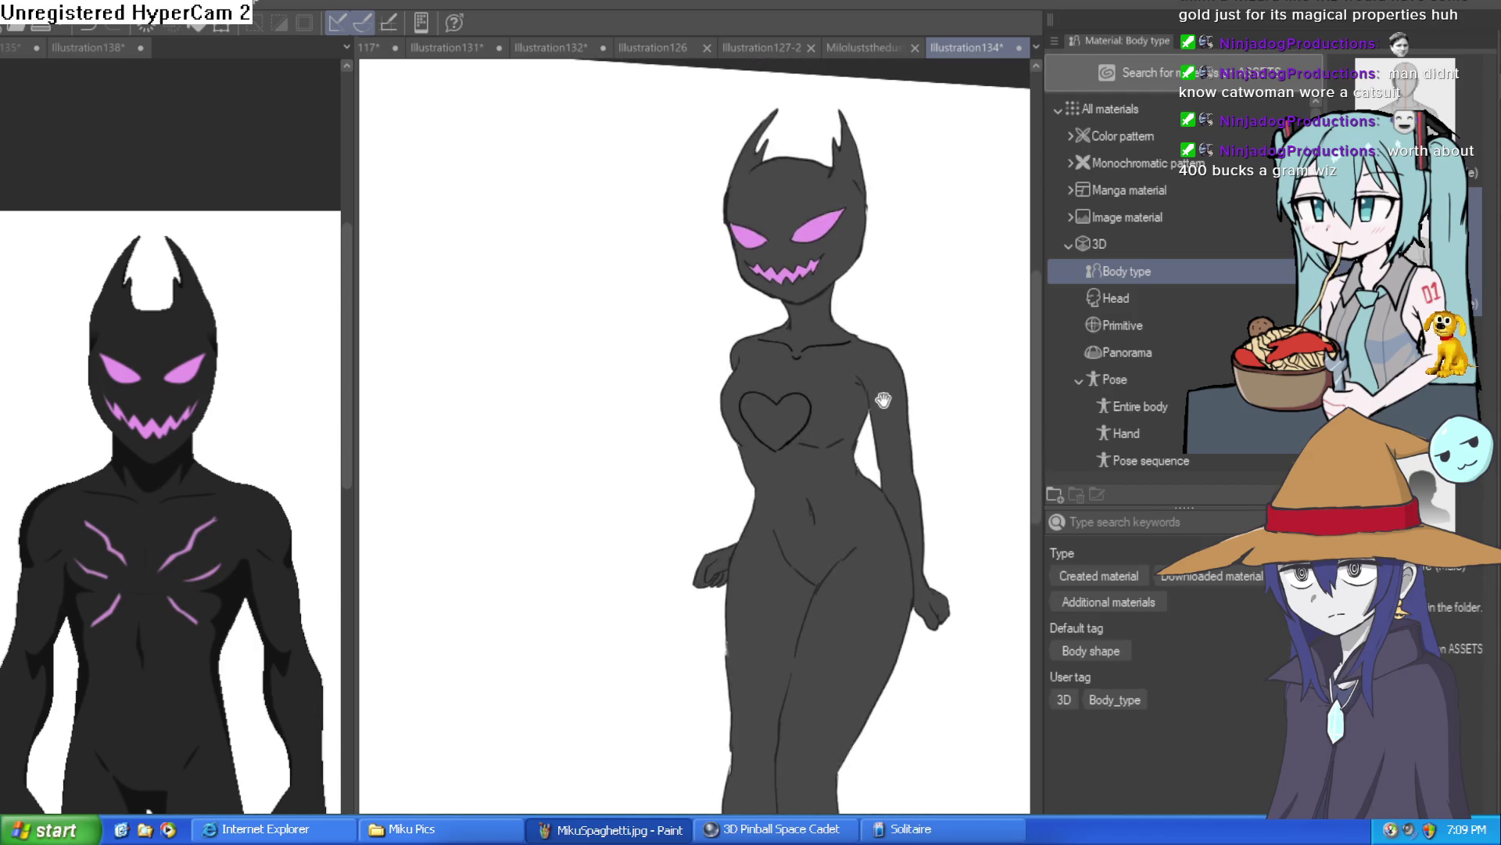
{"action": "scroll", "coordinate": [818, 410], "scroll_direction": "up", "scroll_amount": 2}
Step: Rotate the heart slightly clockwise and move it right and up on the chest
{"action": "key", "text": "ctrl+t"}
{"action": "scroll", "coordinate": [837, 352], "scroll_direction": "up", "scroll_amount": 4}
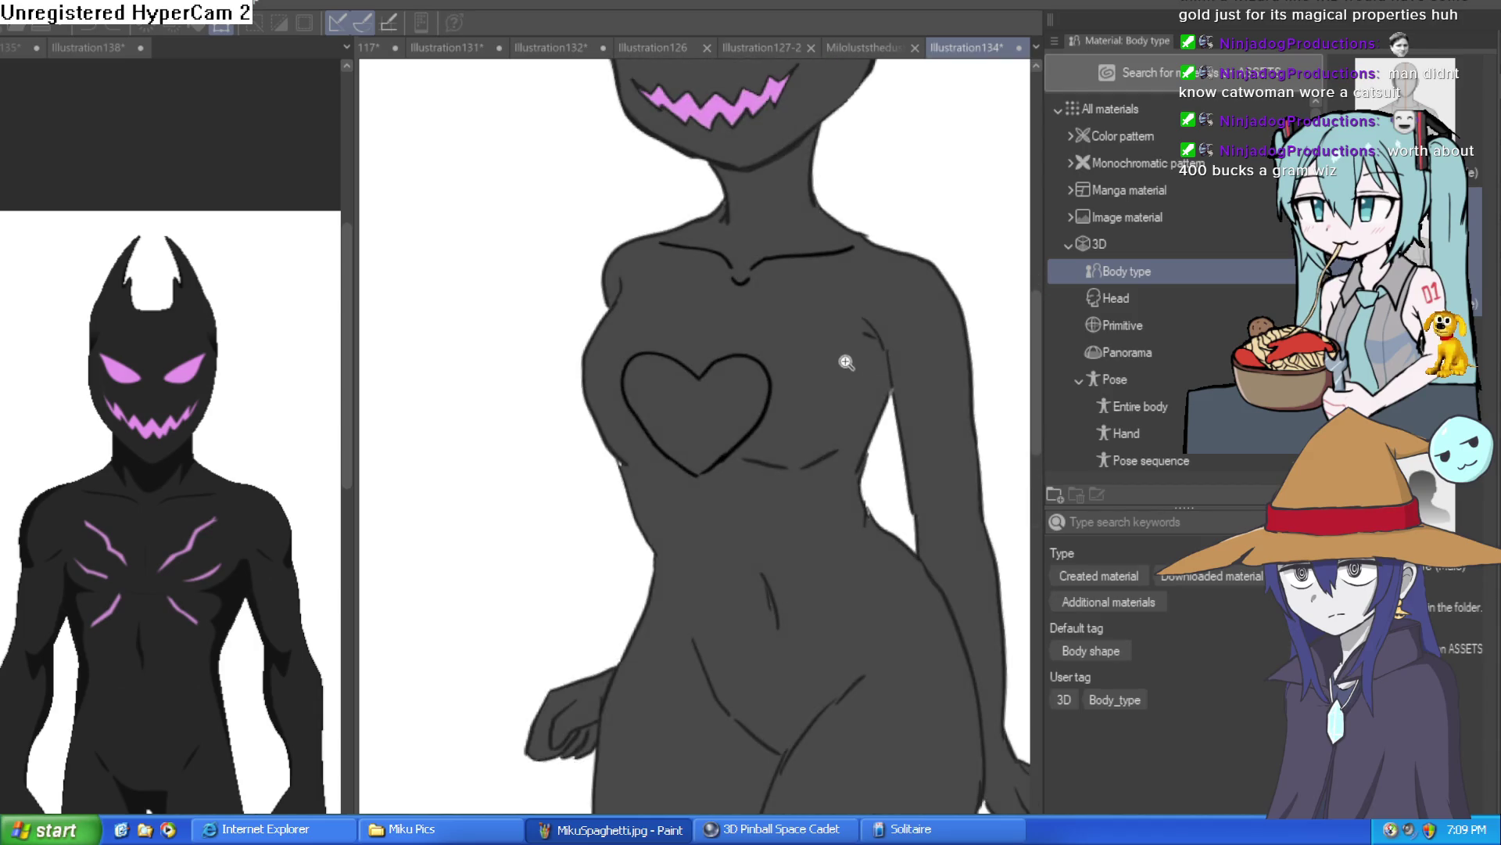
{"action": "left_click_drag", "start_coordinate": [828, 342], "coordinate": [814, 391]}
{"action": "scroll", "coordinate": [654, 479], "scroll_direction": "down", "scroll_amount": 2}
{"action": "scroll", "coordinate": [700, 487], "scroll_direction": "up", "scroll_amount": 2}
{"action": "mouse_move", "coordinate": [706, 493]}
{"action": "left_mouse_down"}
{"action": "mouse_move", "coordinate": [782, 441]}
{"action": "mouse_move", "coordinate": [835, 442]}
{"action": "mouse_move", "coordinate": [743, 503]}
{"action": "mouse_move", "coordinate": [758, 503]}
{"action": "left_mouse_up"}
{"action": "key", "text": "Return"}
Step: Readjust the heart's position and tilt with a second transform
{"action": "scroll", "coordinate": [821, 706], "scroll_direction": "down", "scroll_amount": 3}
{"action": "mouse_move", "coordinate": [821, 706]}
{"action": "left_mouse_down"}
{"action": "mouse_move", "coordinate": [814, 523]}
{"action": "mouse_move", "coordinate": [747, 474]}
{"action": "left_mouse_up"}
{"action": "key", "text": "ctrl+t"}
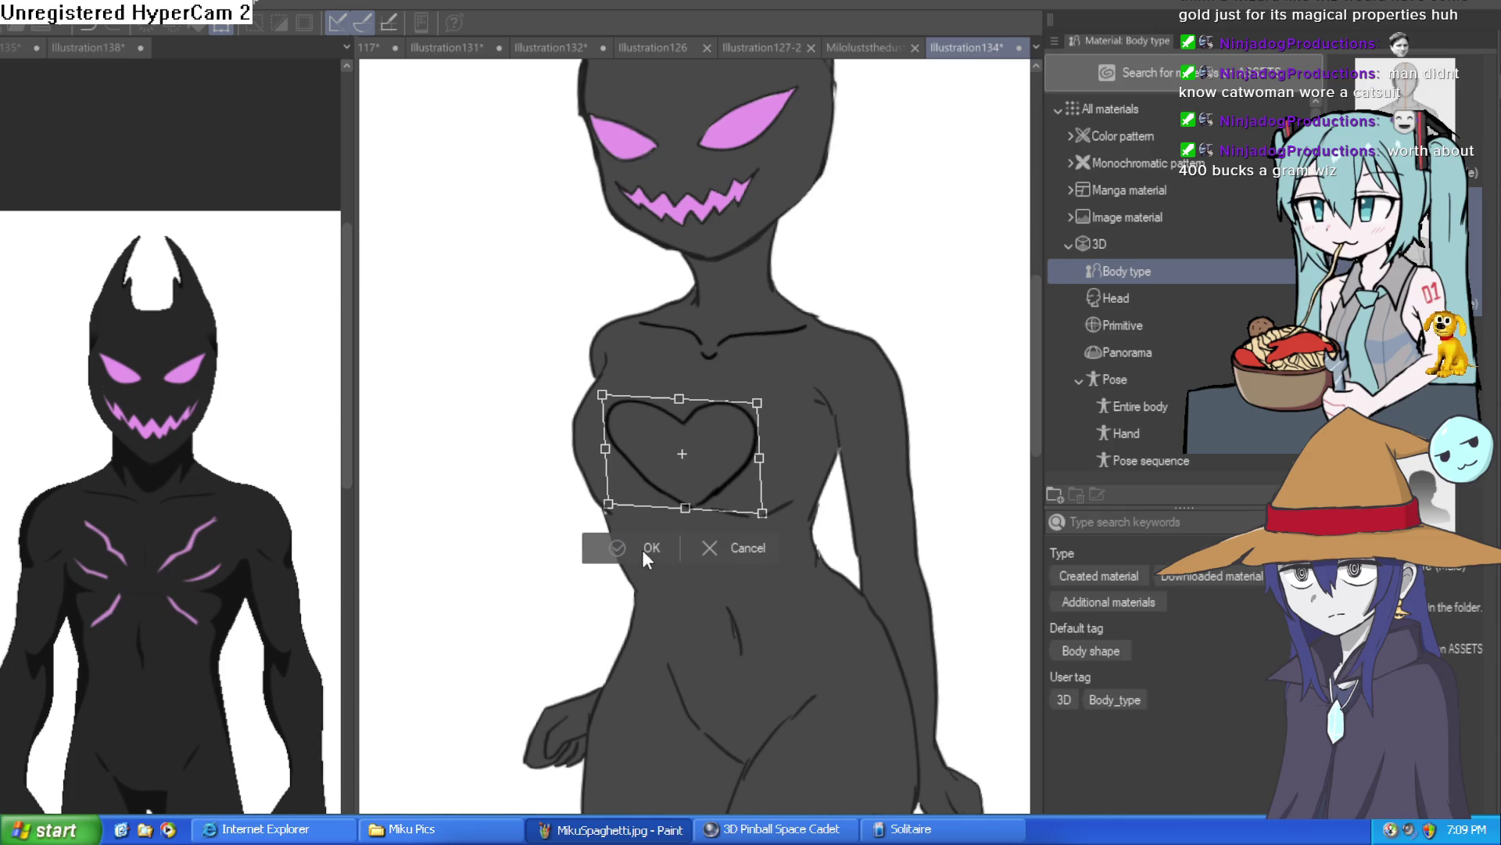
{"action": "left_click", "coordinate": [643, 547]}
{"action": "scroll", "coordinate": [818, 516], "scroll_direction": "down", "scroll_amount": 5}
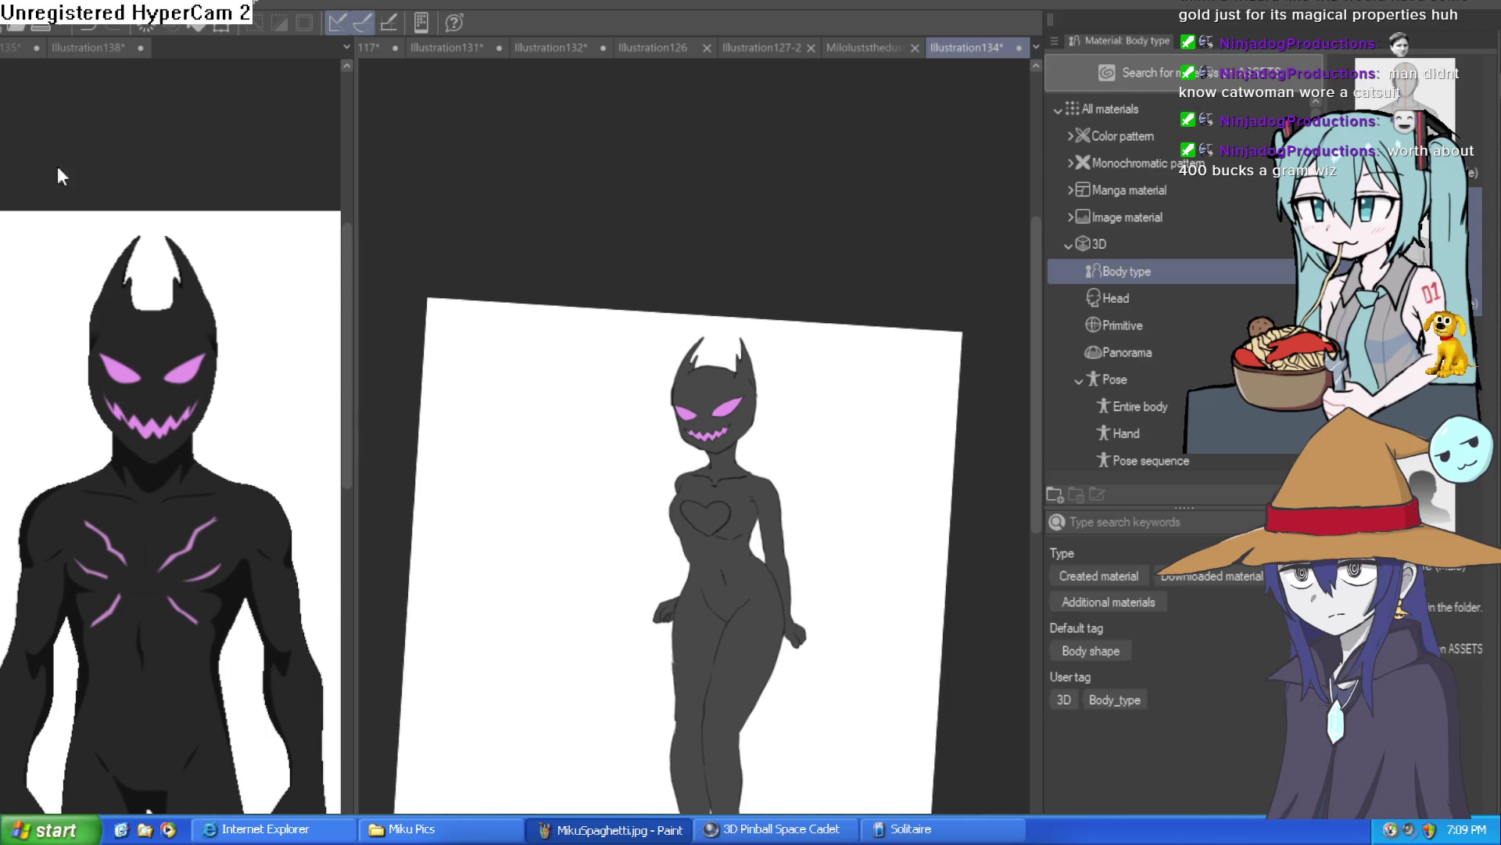
{"action": "scroll", "coordinate": [707, 344], "scroll_direction": "up", "scroll_amount": 5}
{"action": "scroll", "coordinate": [825, 342], "scroll_direction": "up", "scroll_amount": 2}
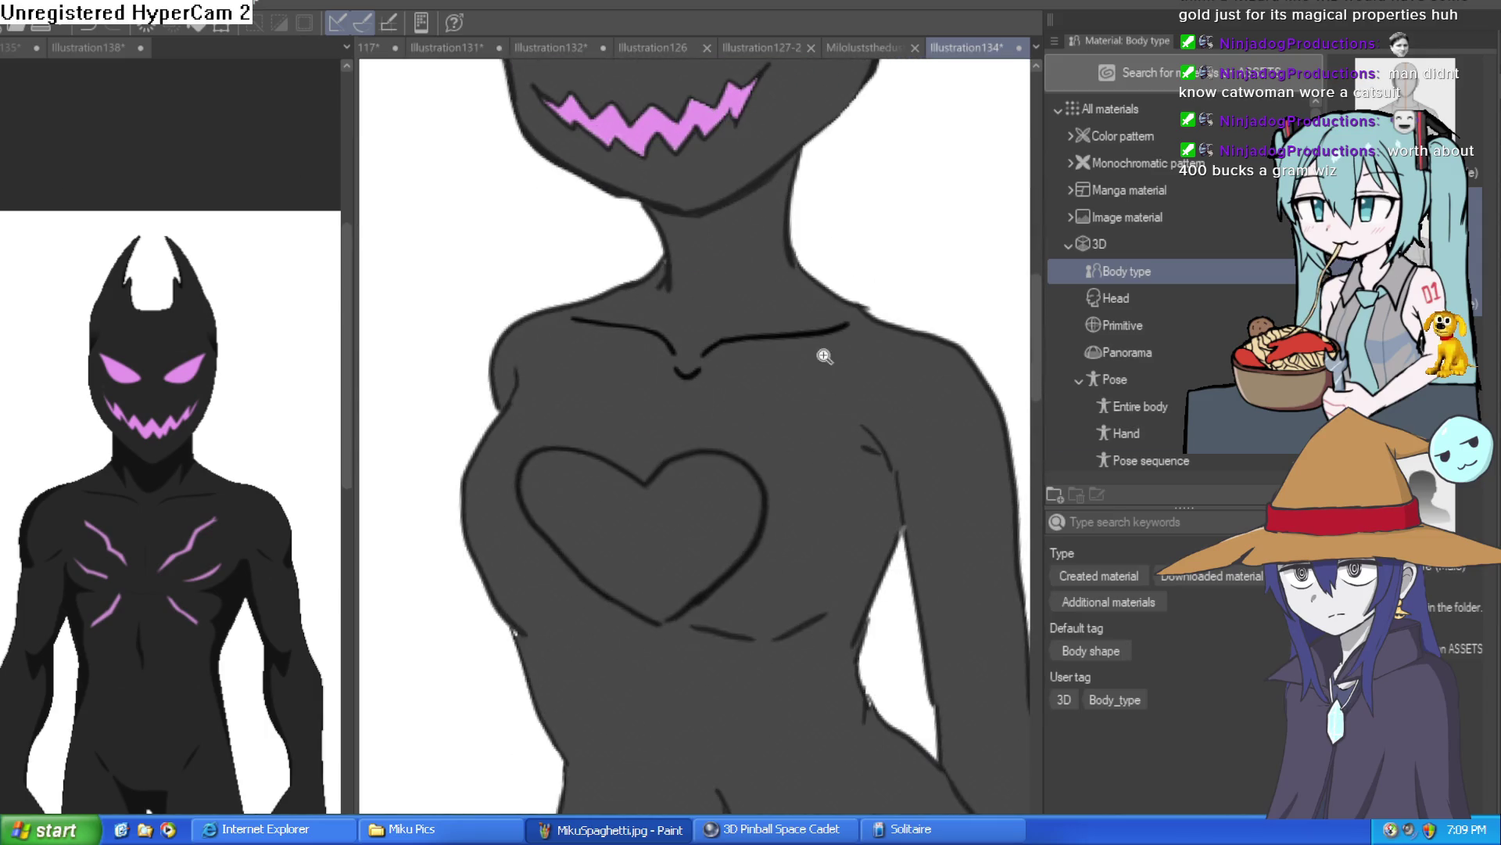
Step: Fill the inside of the chest heart with pink
{"action": "left_click", "coordinate": [687, 533]}
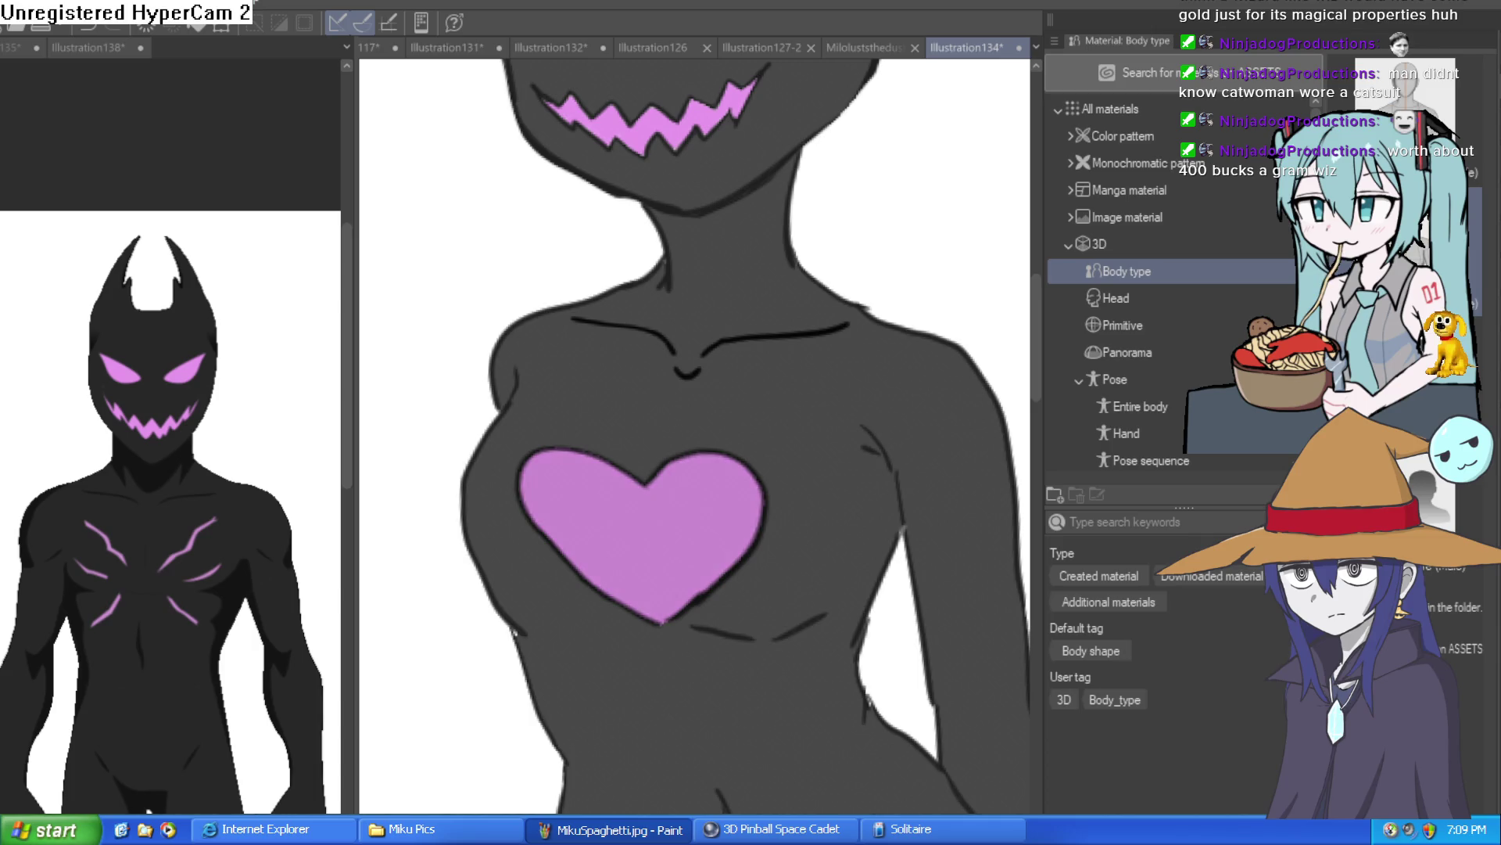
{"action": "scroll", "coordinate": [925, 619], "scroll_direction": "down", "scroll_amount": 3}
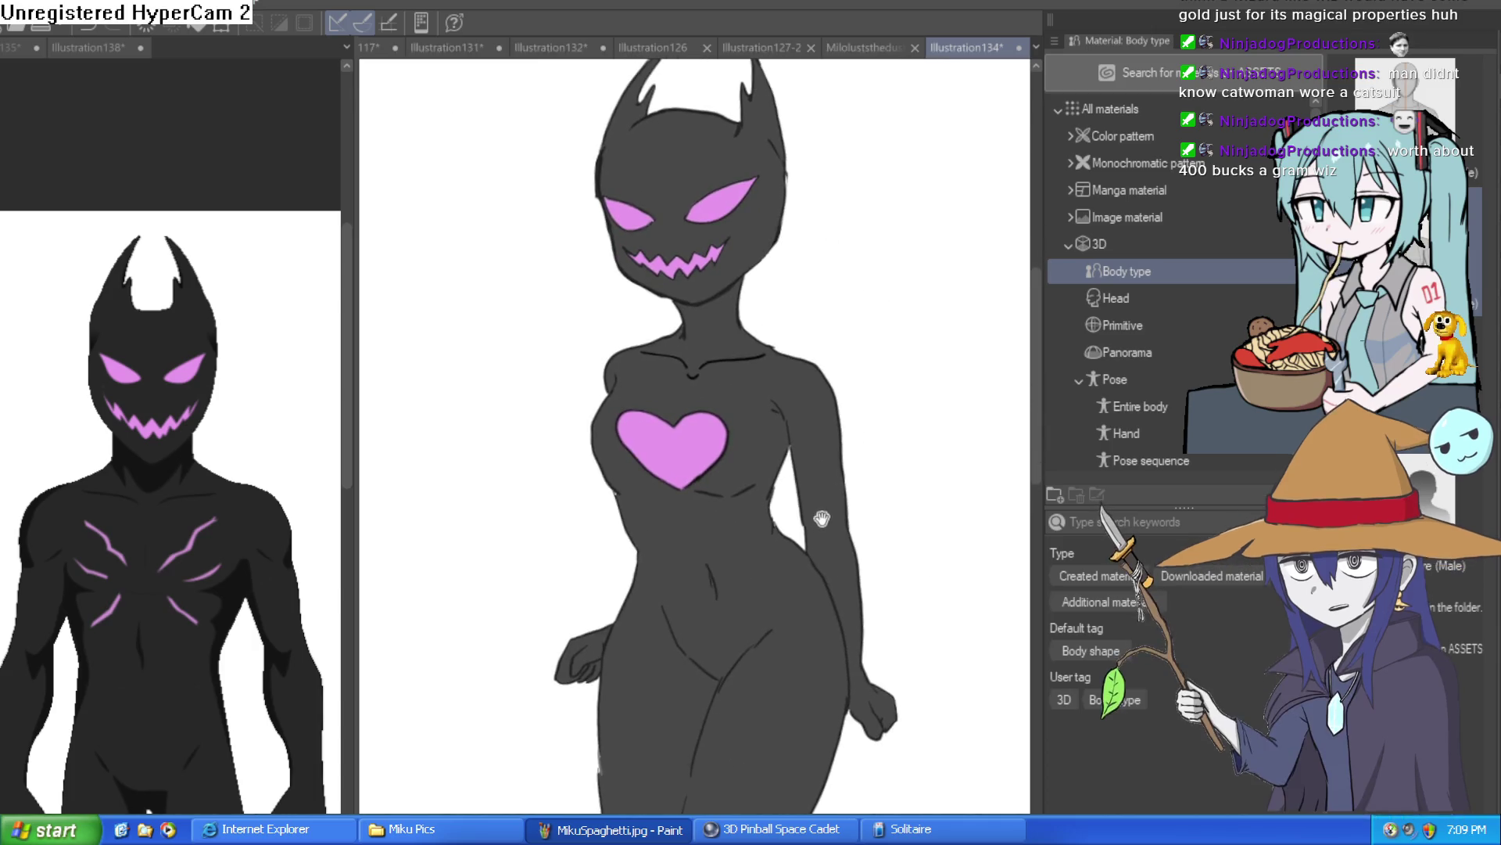
{"action": "scroll", "coordinate": [875, 626], "scroll_direction": "up", "scroll_amount": 3}
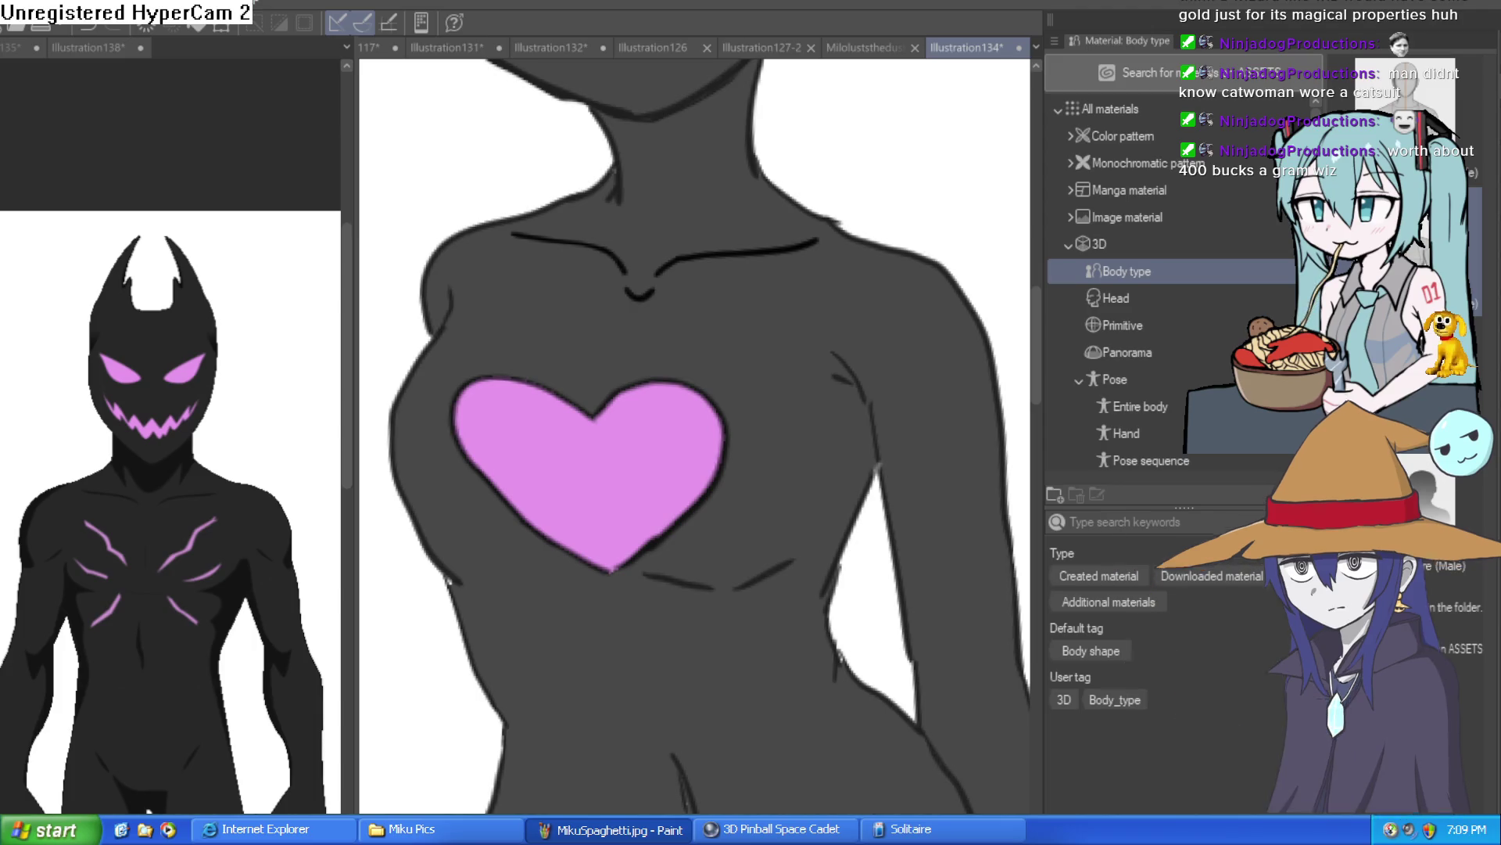
Step: Lasso-select the area enclosing the pink heart
{"action": "mouse_move", "coordinate": [704, 351]}
{"action": "left_mouse_down"}
{"action": "mouse_move", "coordinate": [751, 429]}
{"action": "mouse_move", "coordinate": [668, 546]}
{"action": "left_mouse_up"}
{"action": "left_click_drag", "start_coordinate": [562, 581], "coordinate": [440, 400]}
{"action": "left_click_drag", "start_coordinate": [657, 347], "coordinate": [669, 346]}
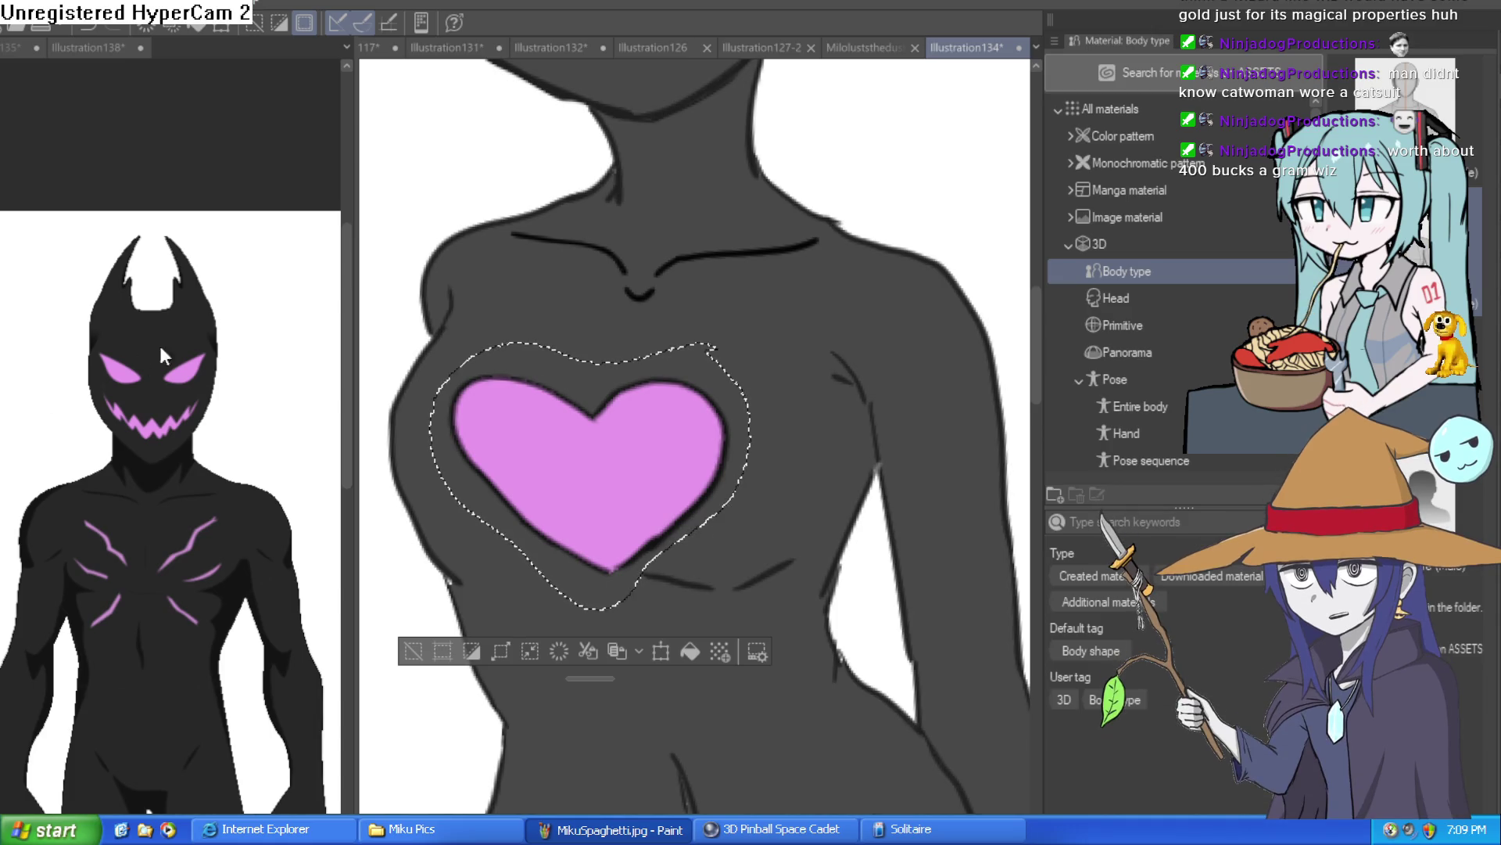
{"action": "key", "text": "ctrl+t"}
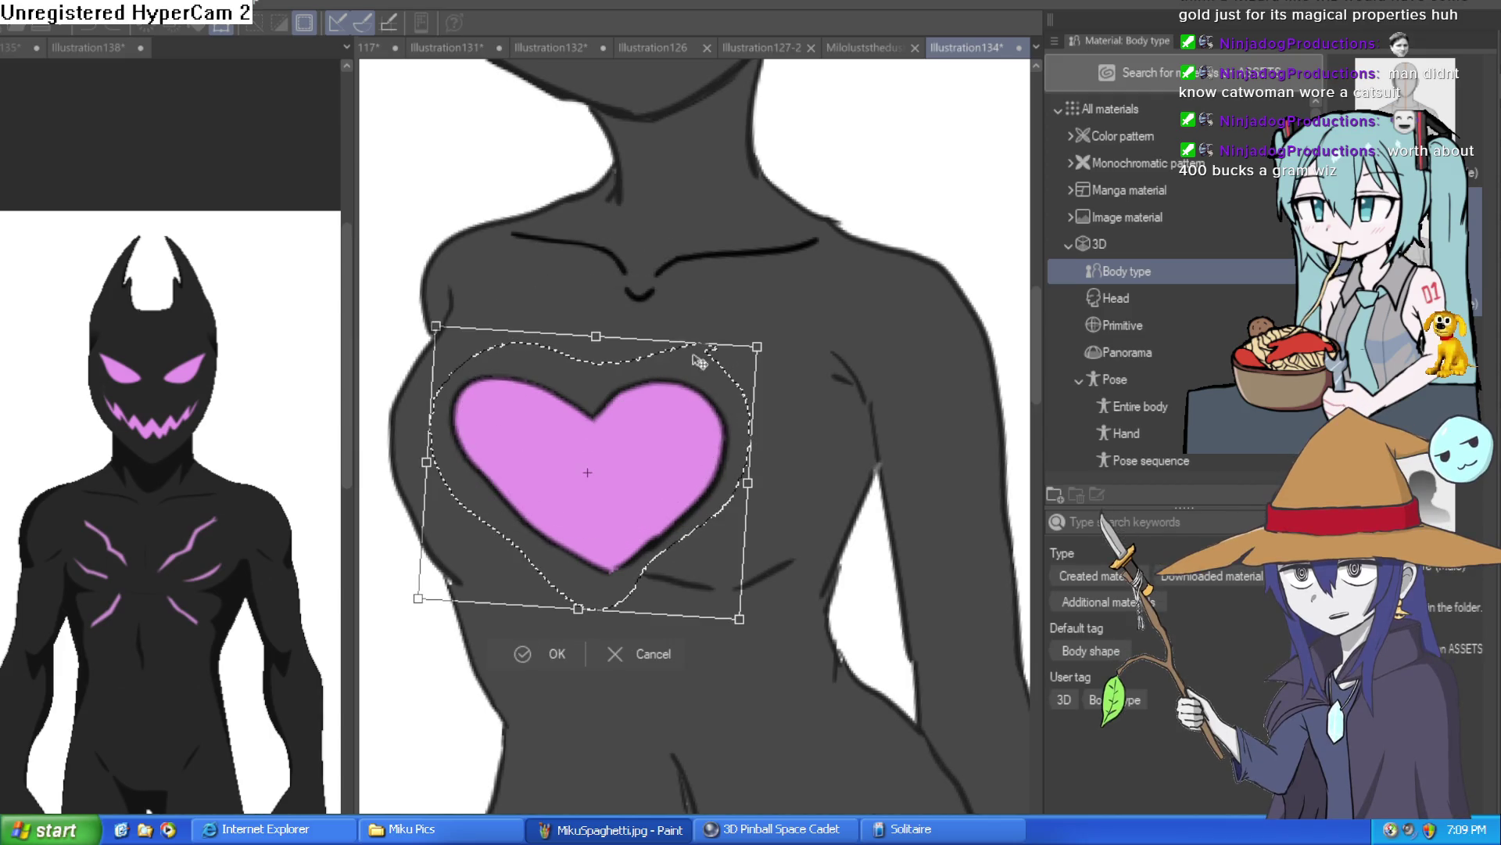
Step: Cancel the transform and rebrush the heart's lower-right edge to widen its right lobe
{"action": "left_click", "coordinate": [637, 654]}
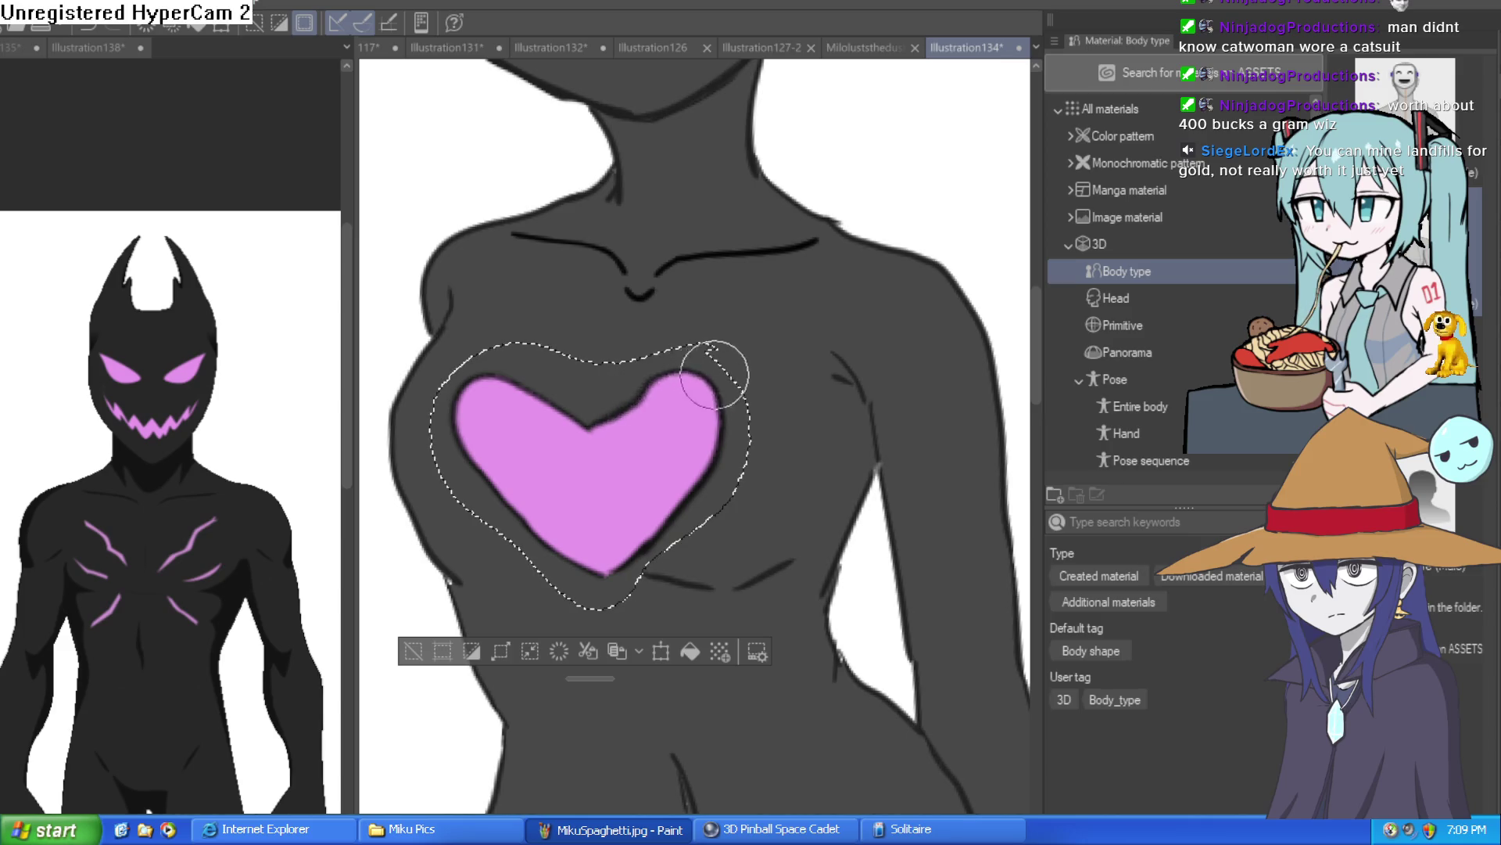
{"action": "mouse_move", "coordinate": [735, 407]}
{"action": "left_mouse_down"}
{"action": "mouse_move", "coordinate": [708, 477]}
{"action": "mouse_move", "coordinate": [631, 520]}
{"action": "mouse_move", "coordinate": [637, 547]}
{"action": "mouse_move", "coordinate": [563, 553]}
{"action": "left_mouse_up"}
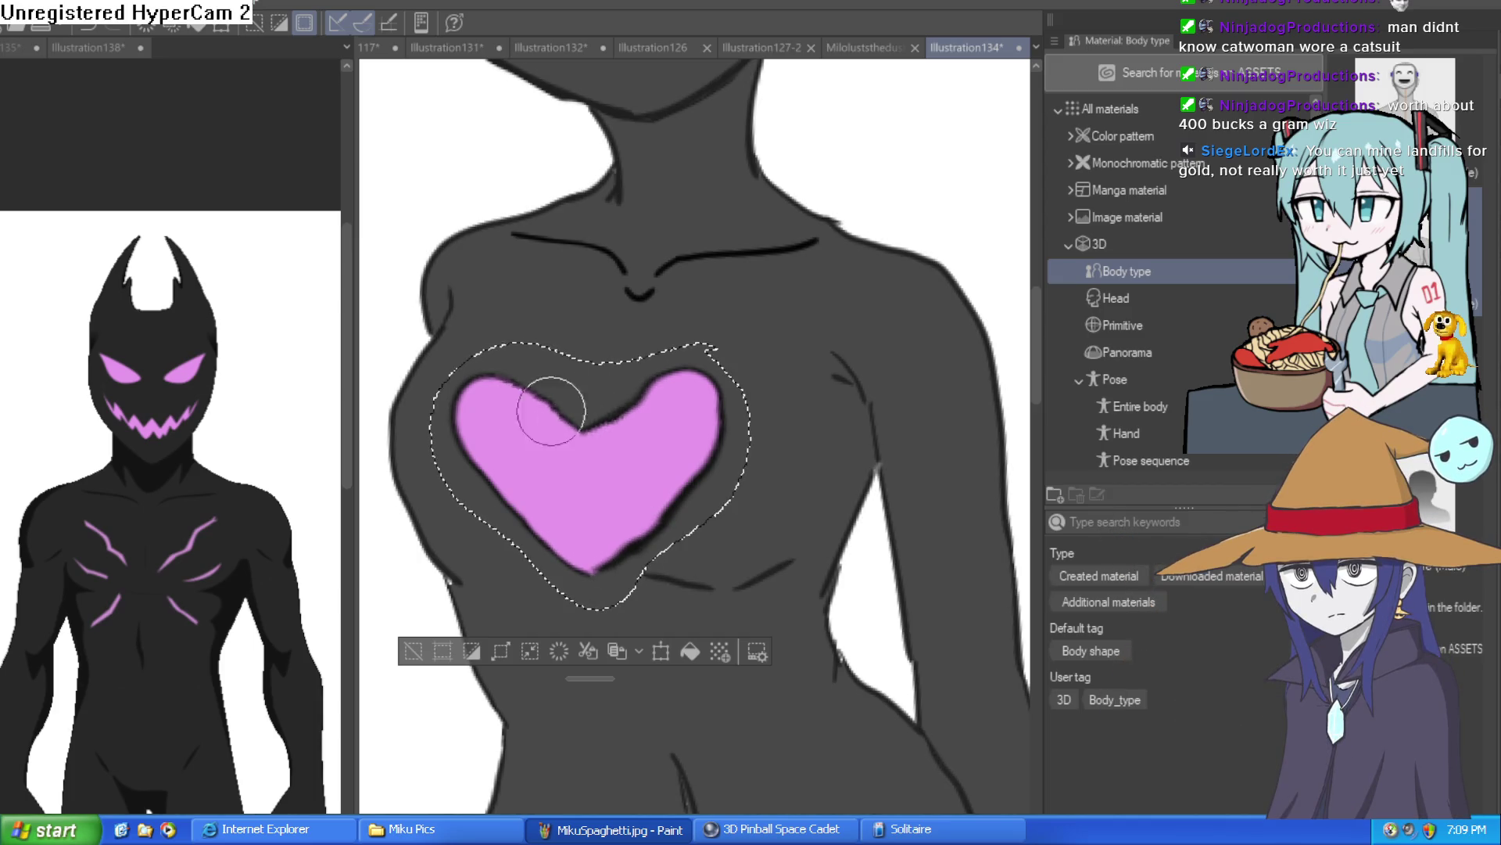
{"action": "scroll", "coordinate": [760, 548], "scroll_direction": "down", "scroll_amount": 5}
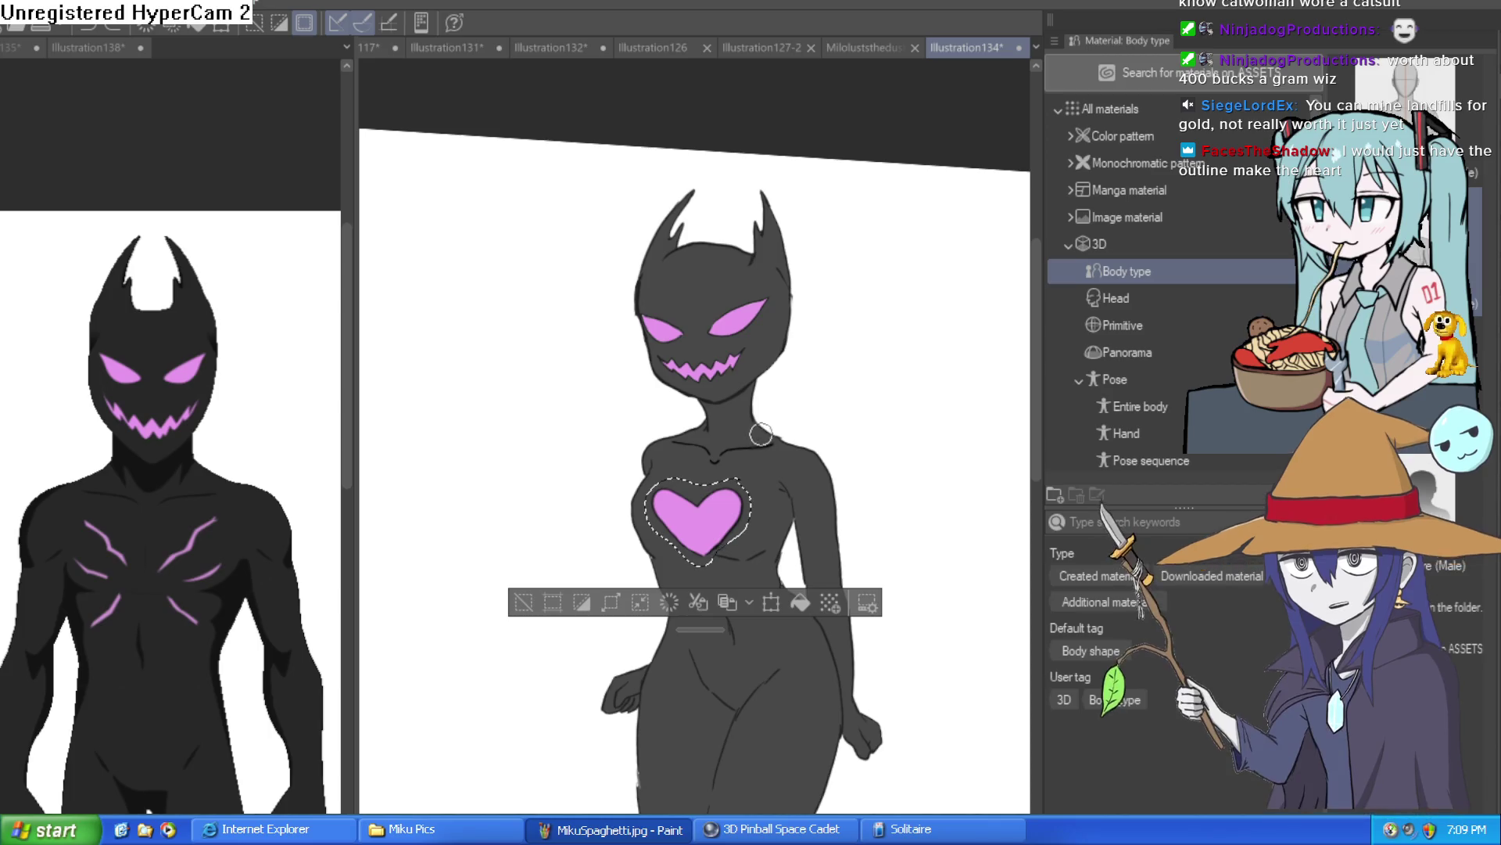
{"action": "scroll", "coordinate": [753, 444], "scroll_direction": "up", "scroll_amount": 4}
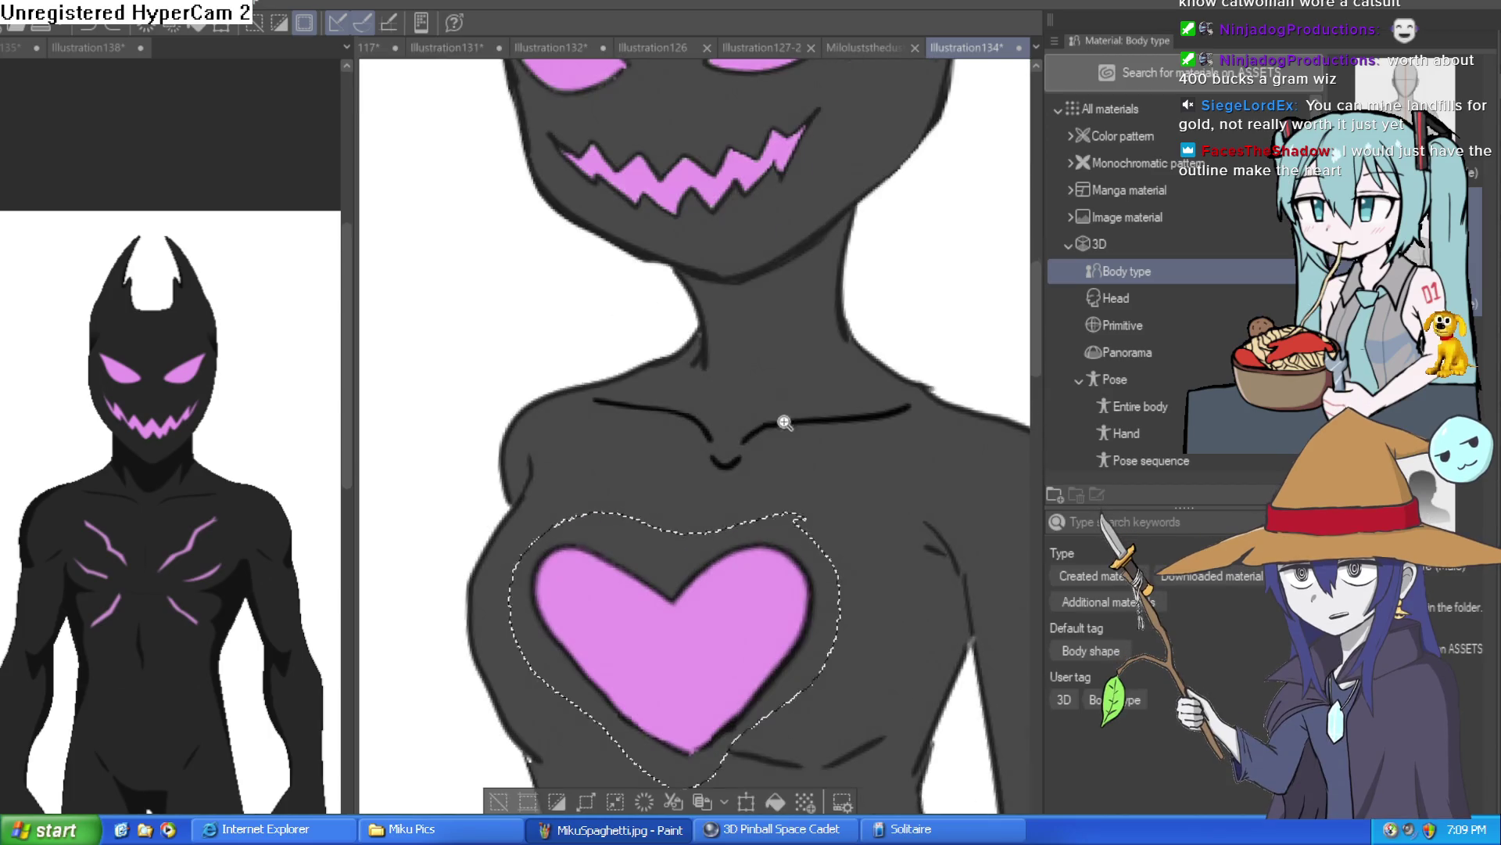
{"action": "scroll", "coordinate": [868, 502], "scroll_direction": "down", "scroll_amount": 1}
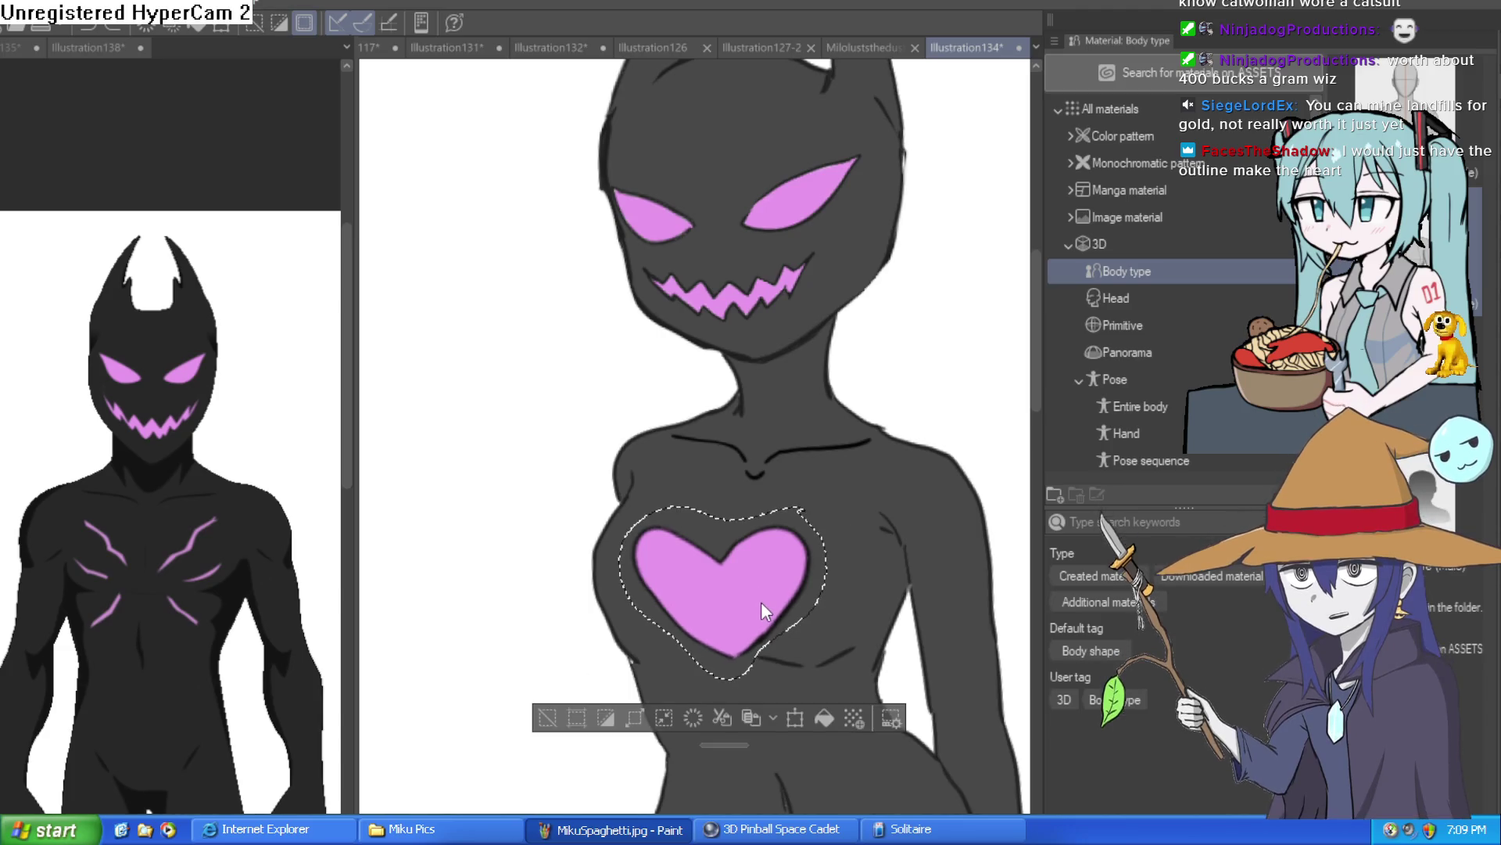
{"action": "key", "text": "ctrl+z"}
{"action": "key", "text": "ctrl+z"}
{"action": "key", "text": "ctrl+z"}
{"action": "key", "text": "ctrl+z"}
{"action": "key", "text": "ctrl+z"}
{"action": "key", "text": "ctrl+z"}
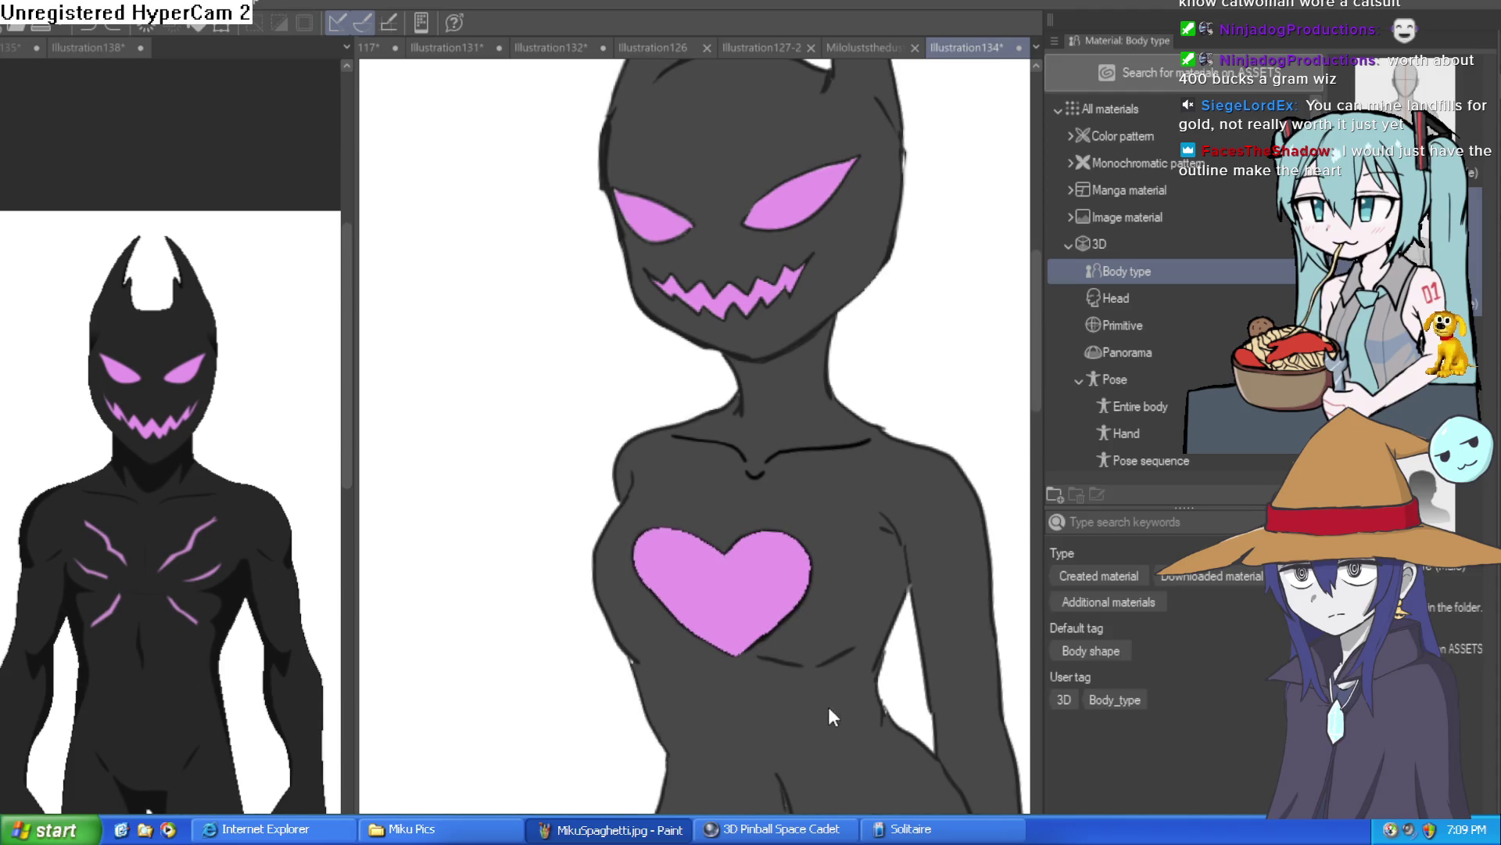
Step: Undo the heart's pink fill and fade the old outline into a faint guide
{"action": "key", "text": "ctrl+z"}
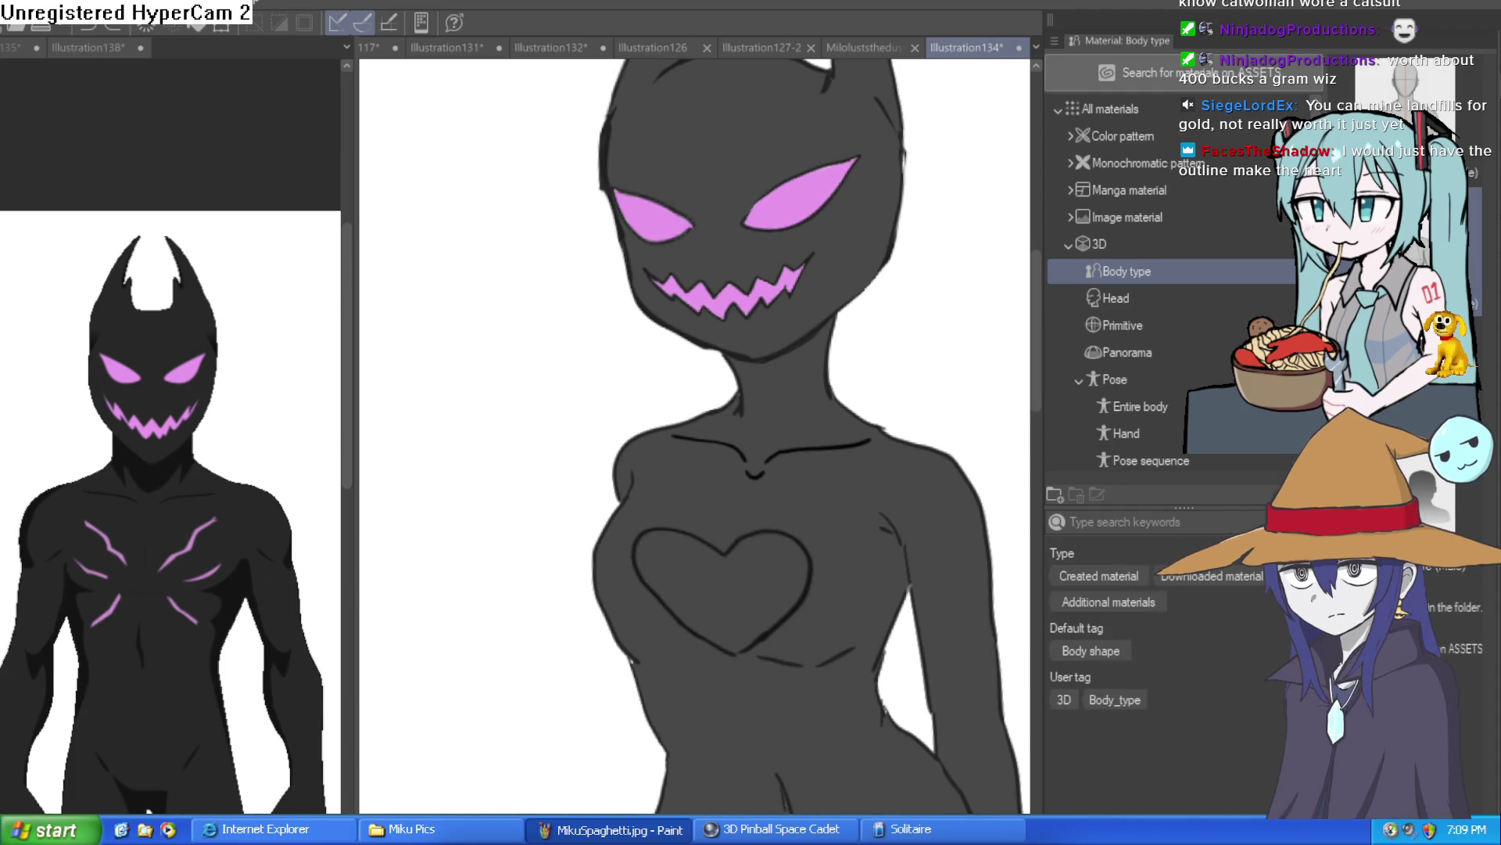
{"action": "scroll", "coordinate": [878, 653], "scroll_direction": "down", "scroll_amount": 2}
{"action": "scroll", "coordinate": [911, 589], "scroll_direction": "up", "scroll_amount": 4}
{"action": "mouse_move", "coordinate": [858, 589]}
{"action": "left_mouse_down"}
{"action": "mouse_move", "coordinate": [800, 489]}
{"action": "mouse_move", "coordinate": [834, 438]}
{"action": "mouse_move", "coordinate": [757, 459]}
{"action": "left_mouse_up"}
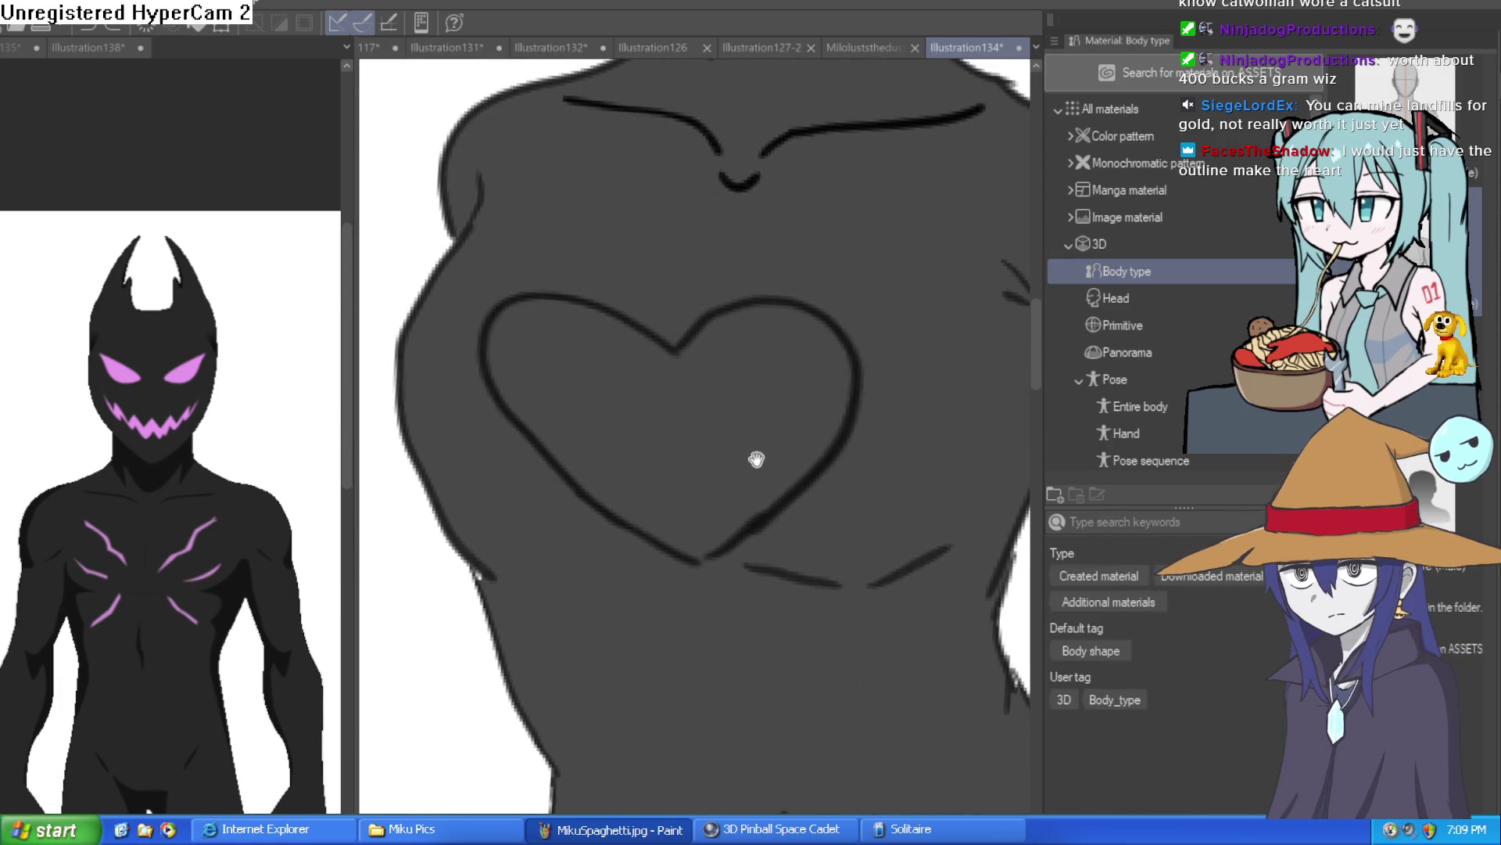
{"action": "key", "text": "ctrl+z"}
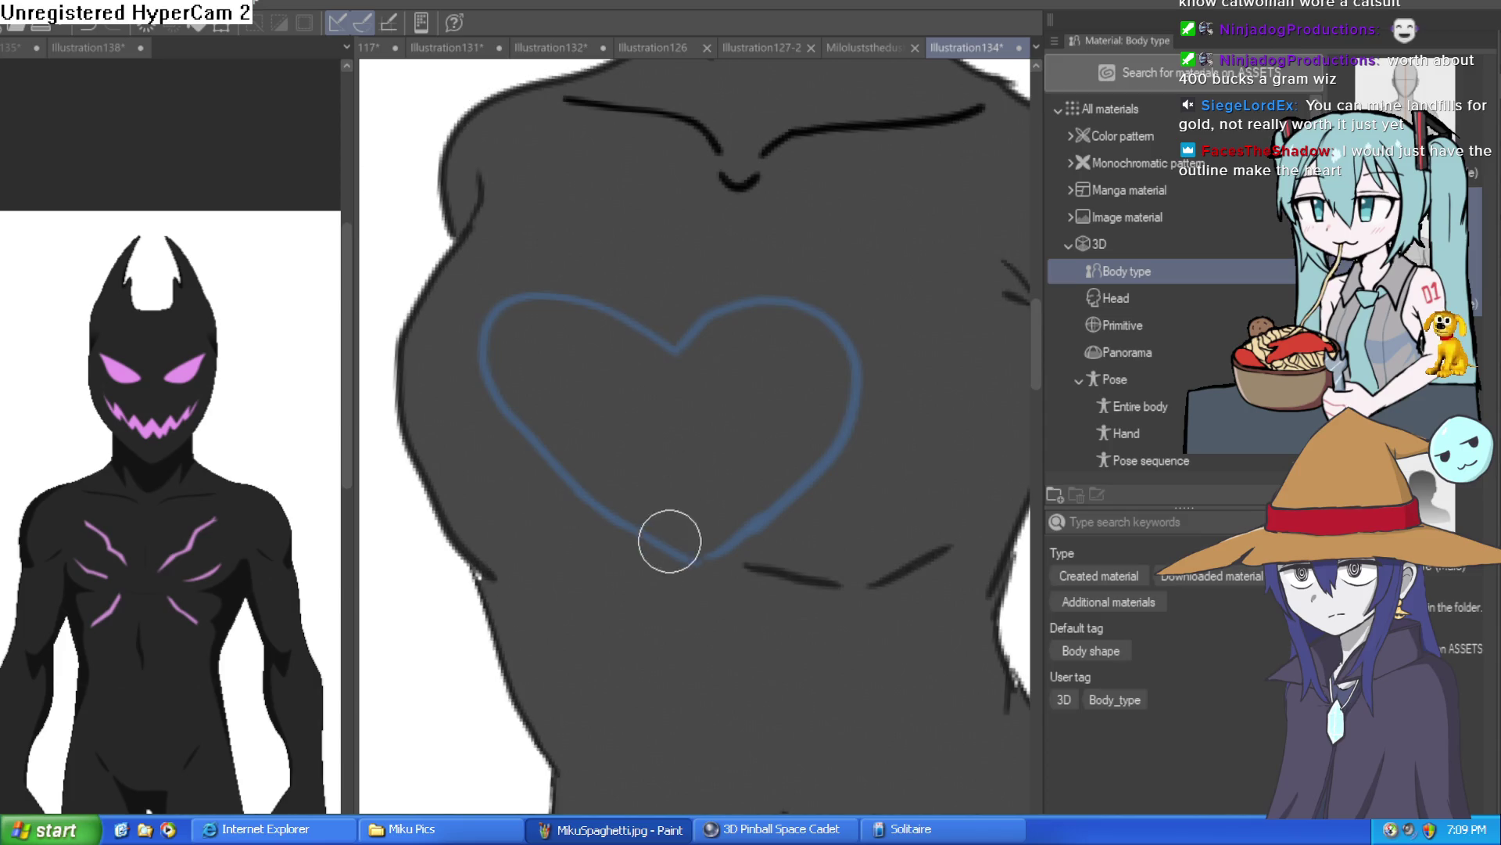
Step: Retrace both heart sides in black pen, joining them in a sharp bottom point
{"action": "mouse_move", "coordinate": [649, 577]}
{"action": "left_mouse_down"}
{"action": "mouse_move", "coordinate": [613, 550]}
{"action": "mouse_move", "coordinate": [486, 352]}
{"action": "mouse_move", "coordinate": [606, 307]}
{"action": "mouse_move", "coordinate": [677, 329]}
{"action": "mouse_move", "coordinate": [808, 292]}
{"action": "mouse_move", "coordinate": [799, 500]}
{"action": "mouse_move", "coordinate": [657, 589]}
{"action": "left_mouse_up"}
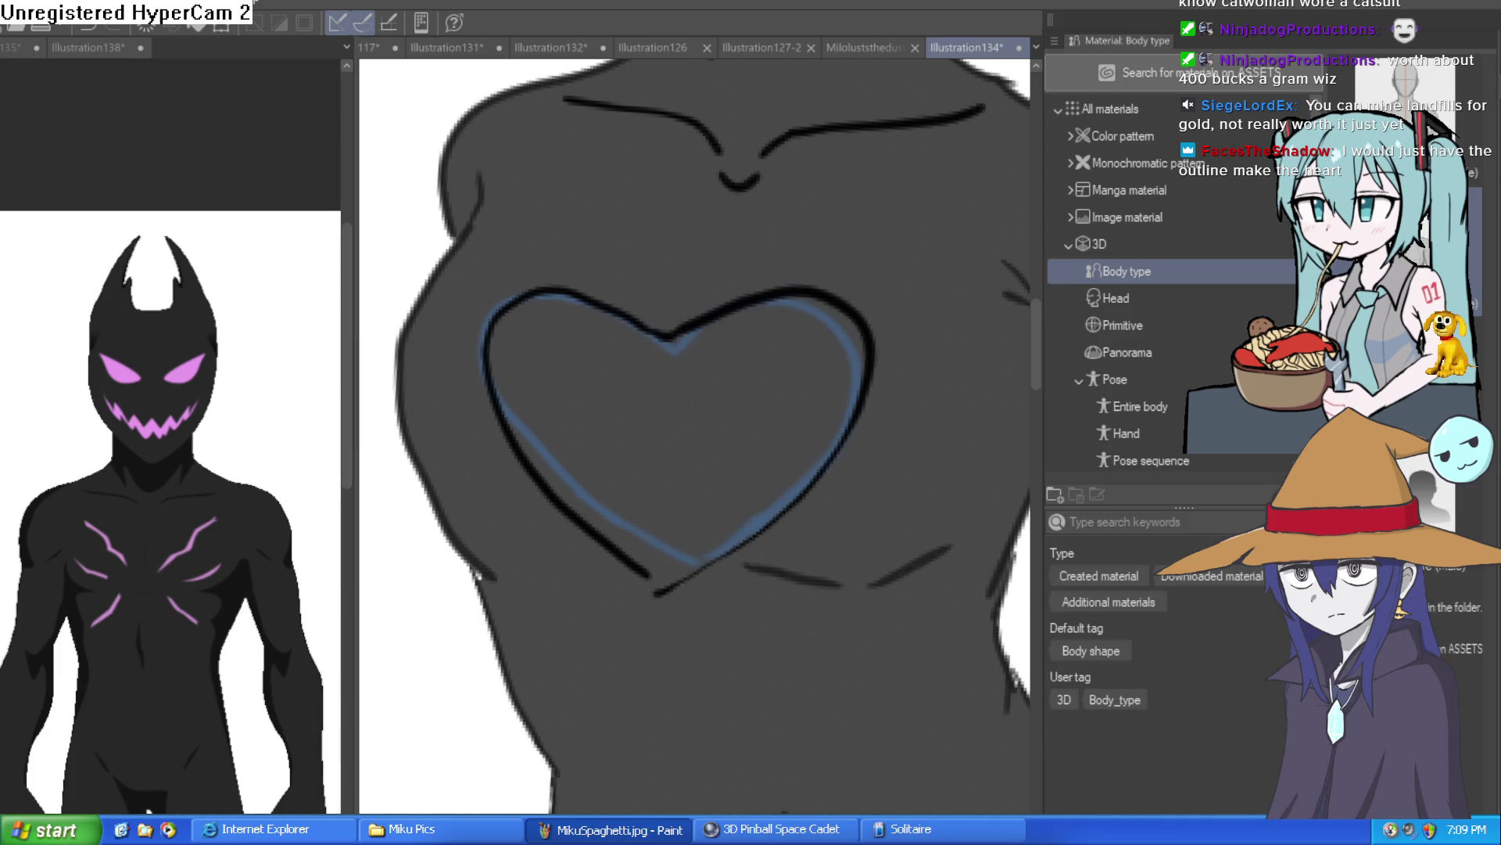
{"action": "scroll", "coordinate": [748, 541], "scroll_direction": "down", "scroll_amount": 5}
{"action": "scroll", "coordinate": [747, 541], "scroll_direction": "up", "scroll_amount": 2}
{"action": "scroll", "coordinate": [748, 541], "scroll_direction": "up", "scroll_amount": 3}
{"action": "left_click_drag", "start_coordinate": [663, 575], "coordinate": [709, 558]}
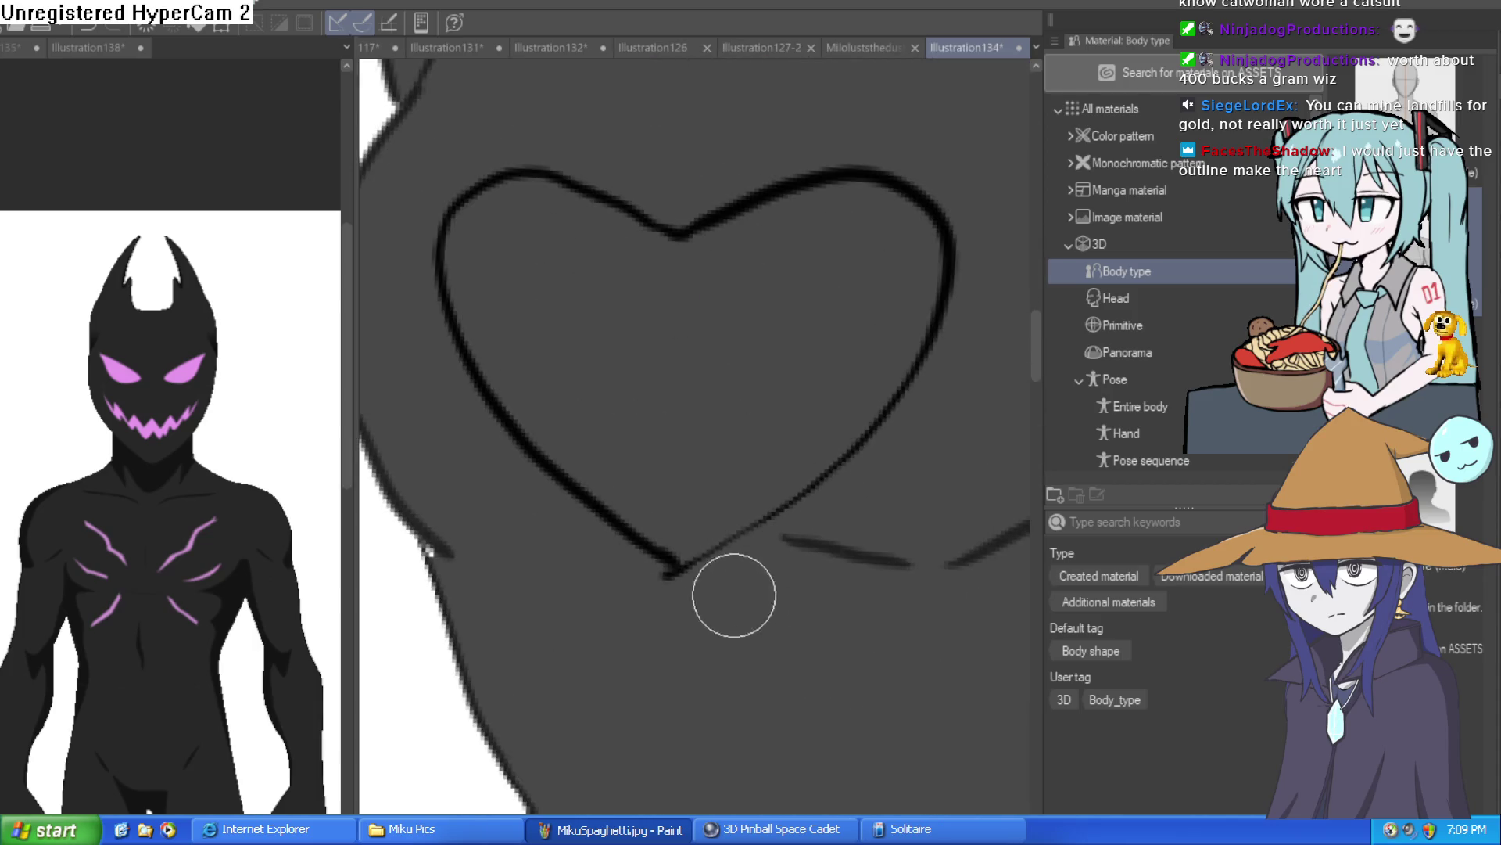
{"action": "left_click_drag", "start_coordinate": [602, 520], "coordinate": [684, 567]}
{"action": "scroll", "coordinate": [789, 637], "scroll_direction": "down", "scroll_amount": 5}
{"action": "mouse_move", "coordinate": [777, 610]}
{"action": "left_mouse_down"}
{"action": "mouse_move", "coordinate": [744, 670]}
{"action": "mouse_move", "coordinate": [777, 653]}
{"action": "mouse_move", "coordinate": [767, 676]}
{"action": "left_mouse_up"}
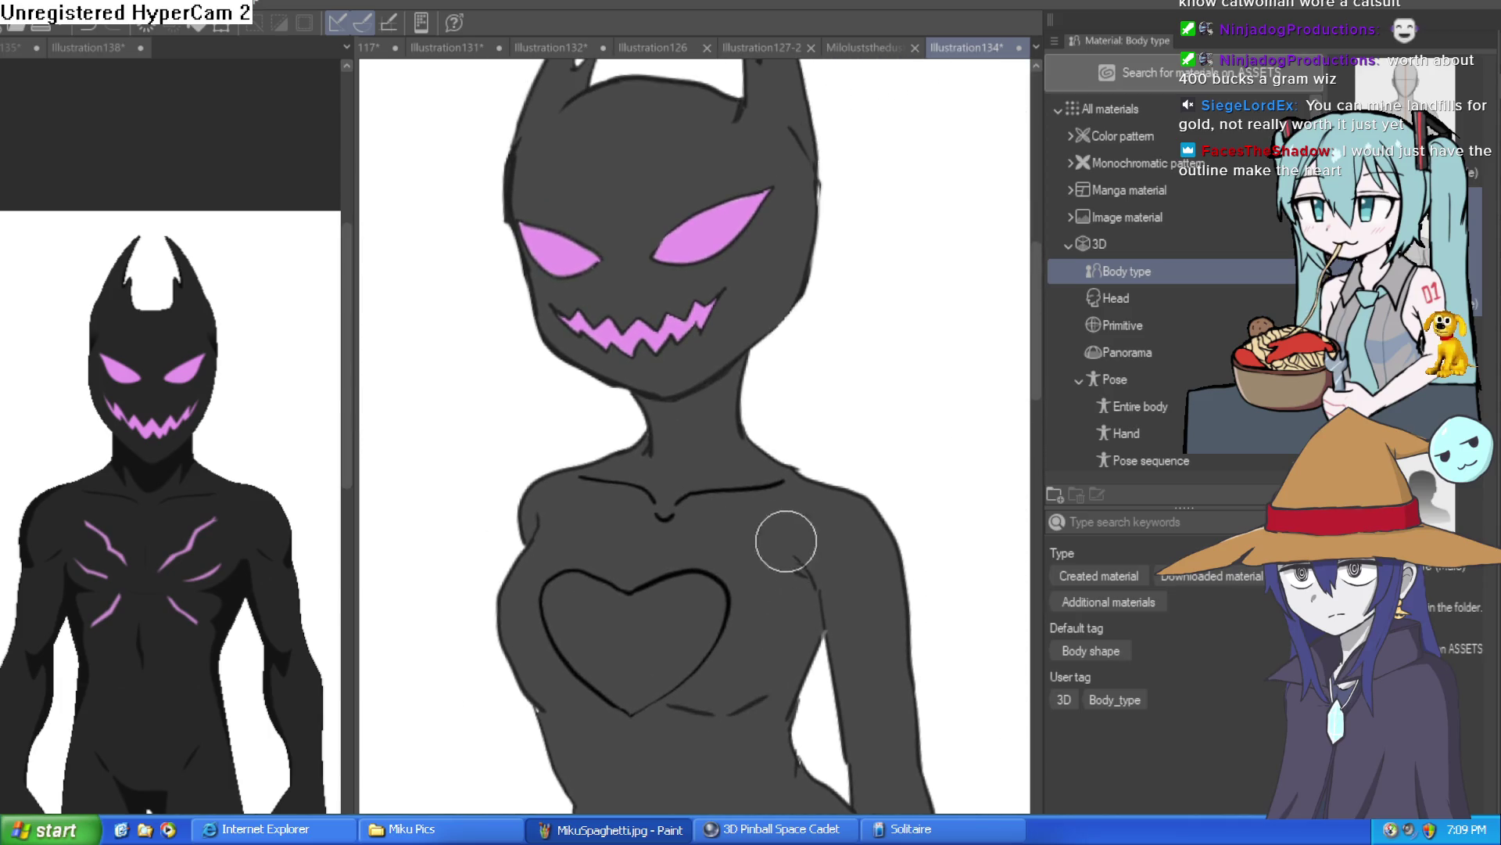
{"action": "scroll", "coordinate": [837, 564], "scroll_direction": "down", "scroll_amount": 3}
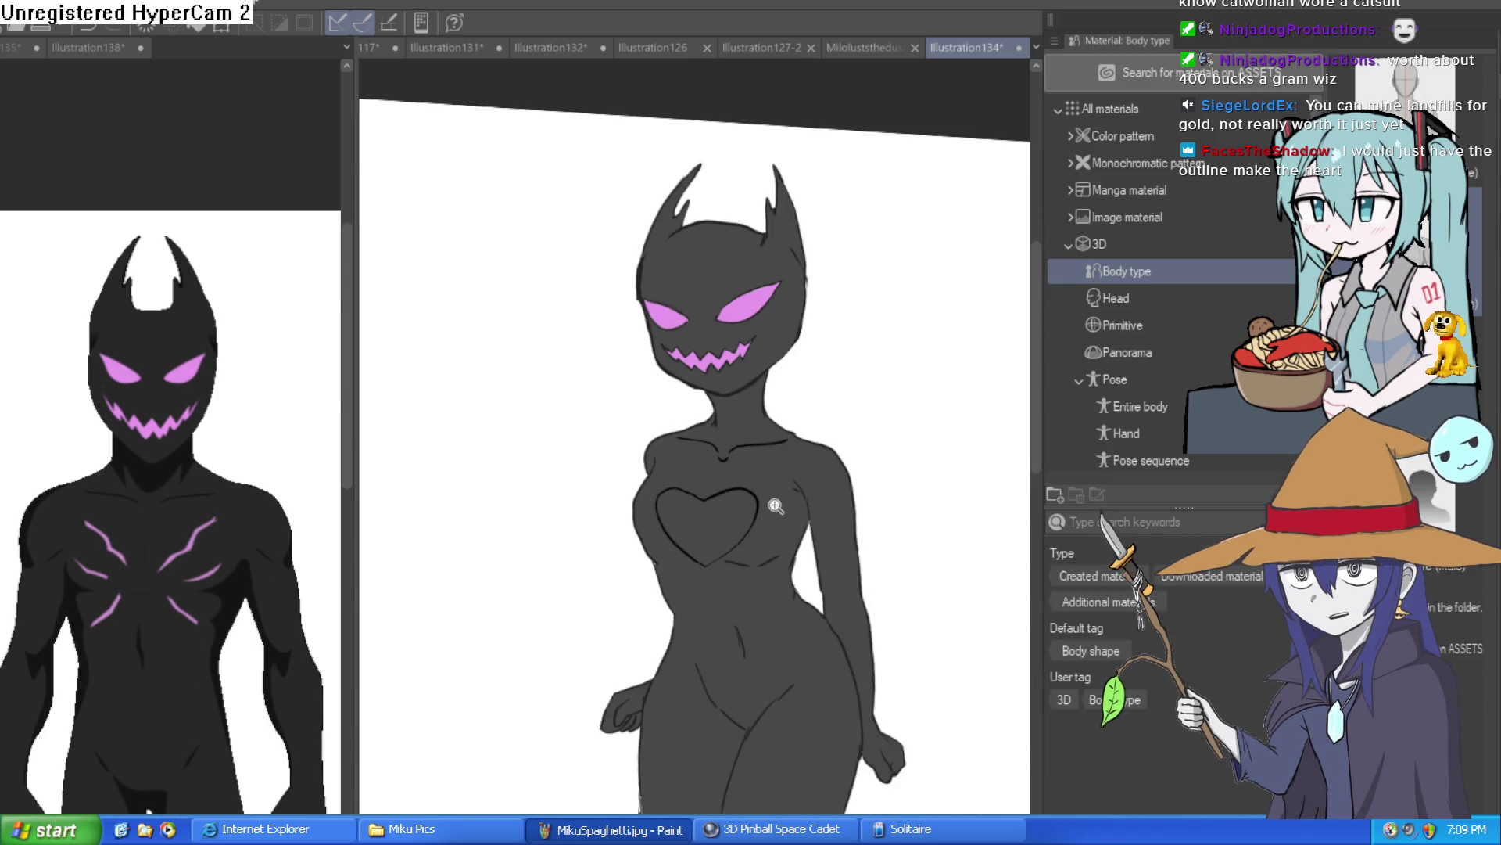
Step: Remove the heart outline from the chest and zoom the Illustration138 reference's chest vents
{"action": "scroll", "coordinate": [782, 502], "scroll_direction": "up", "scroll_amount": 3}
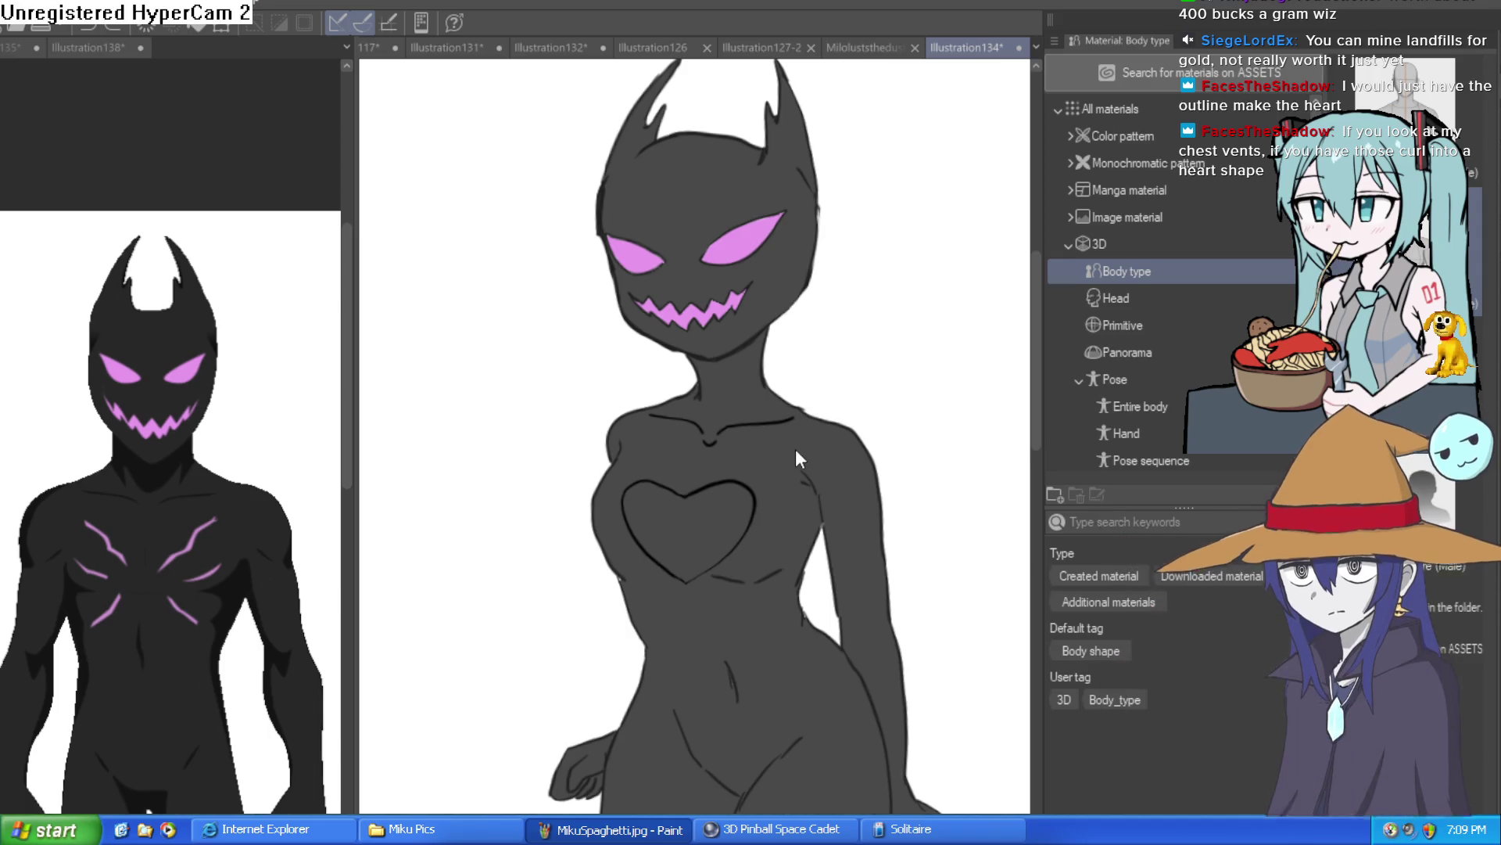
{"action": "key", "text": "ctrl+z"}
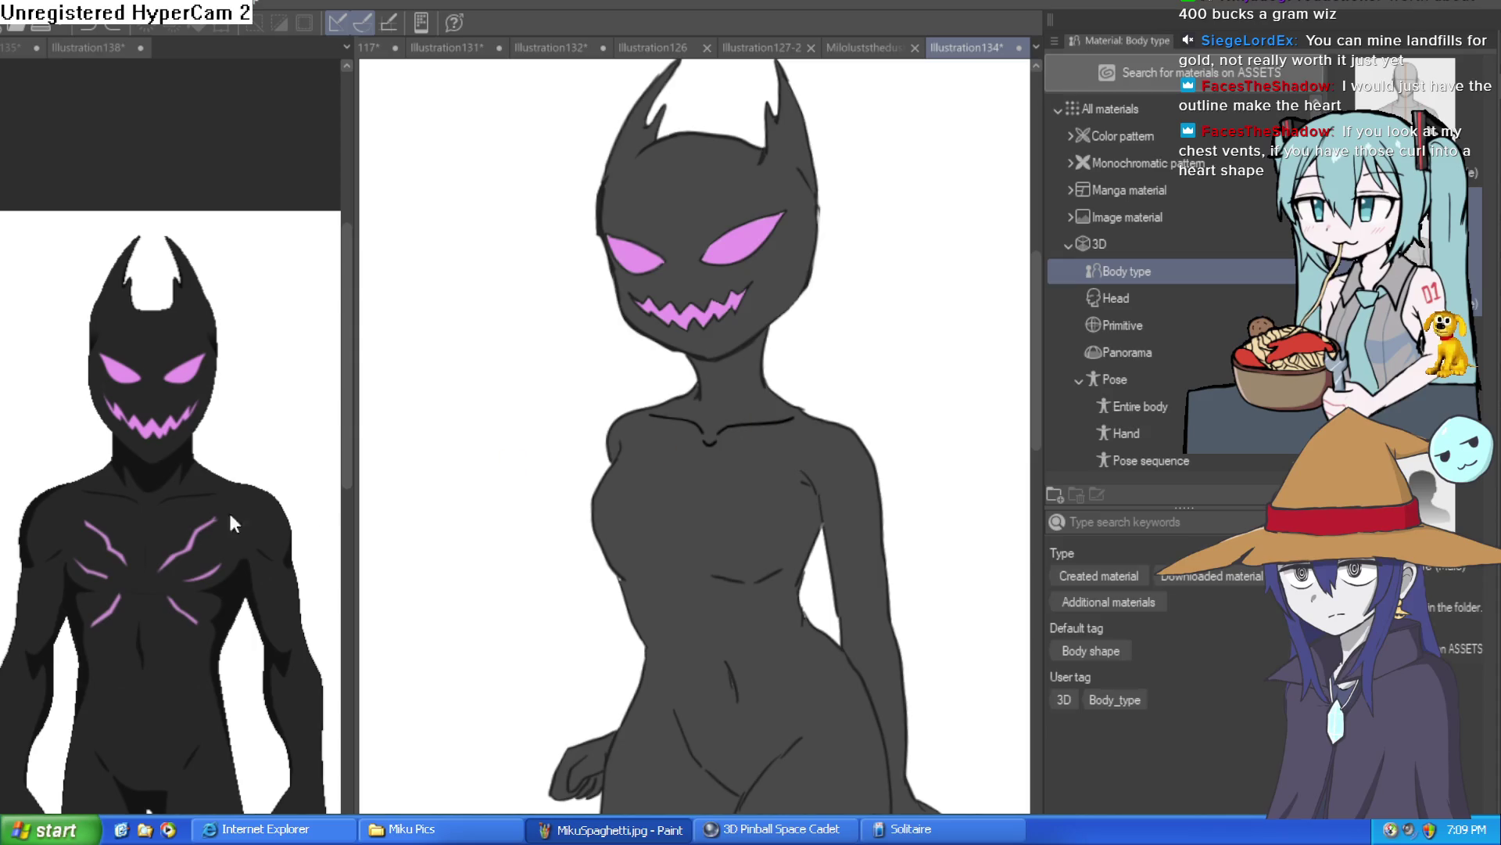
{"action": "left_click", "coordinate": [254, 520]}
{"action": "scroll", "coordinate": [191, 509], "scroll_direction": "up", "scroll_amount": 2}
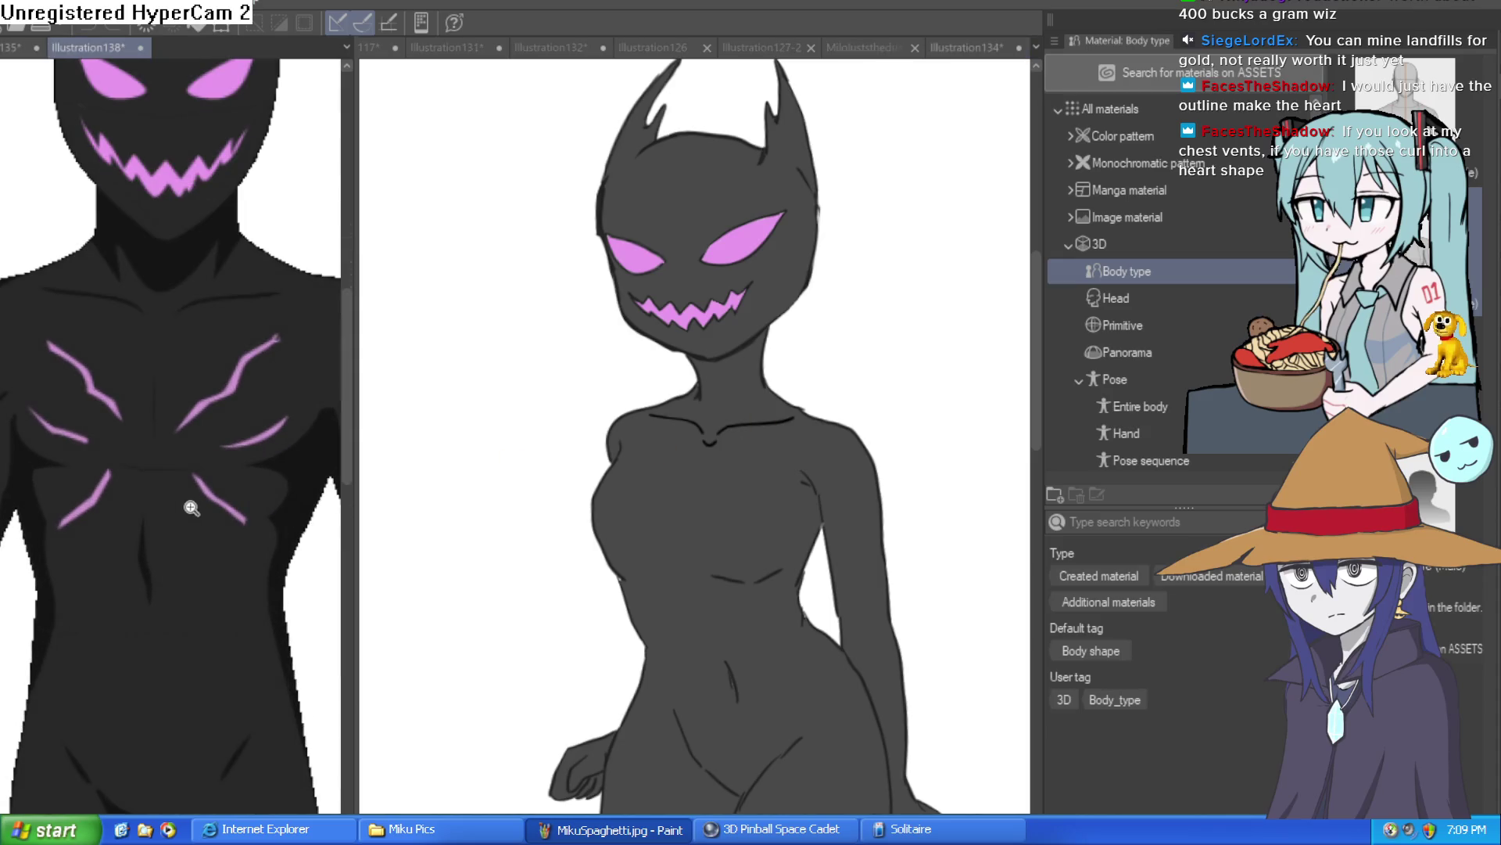
Step: Back on Illustration134, zoom into the chest and undo the small stray stroke
{"action": "left_click", "coordinate": [711, 494]}
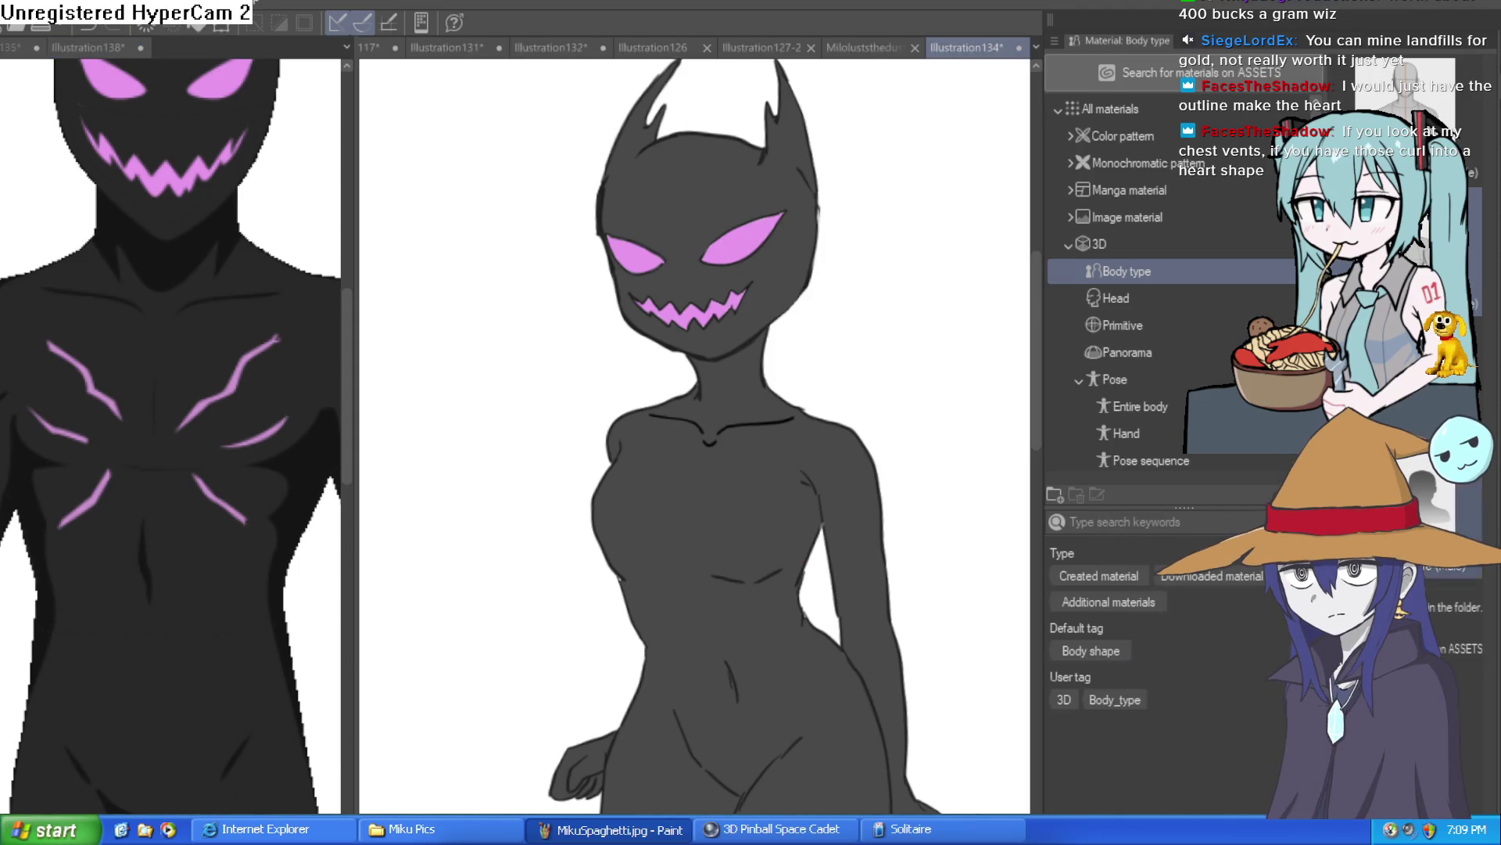
{"action": "scroll", "coordinate": [731, 491], "scroll_direction": "up", "scroll_amount": 2}
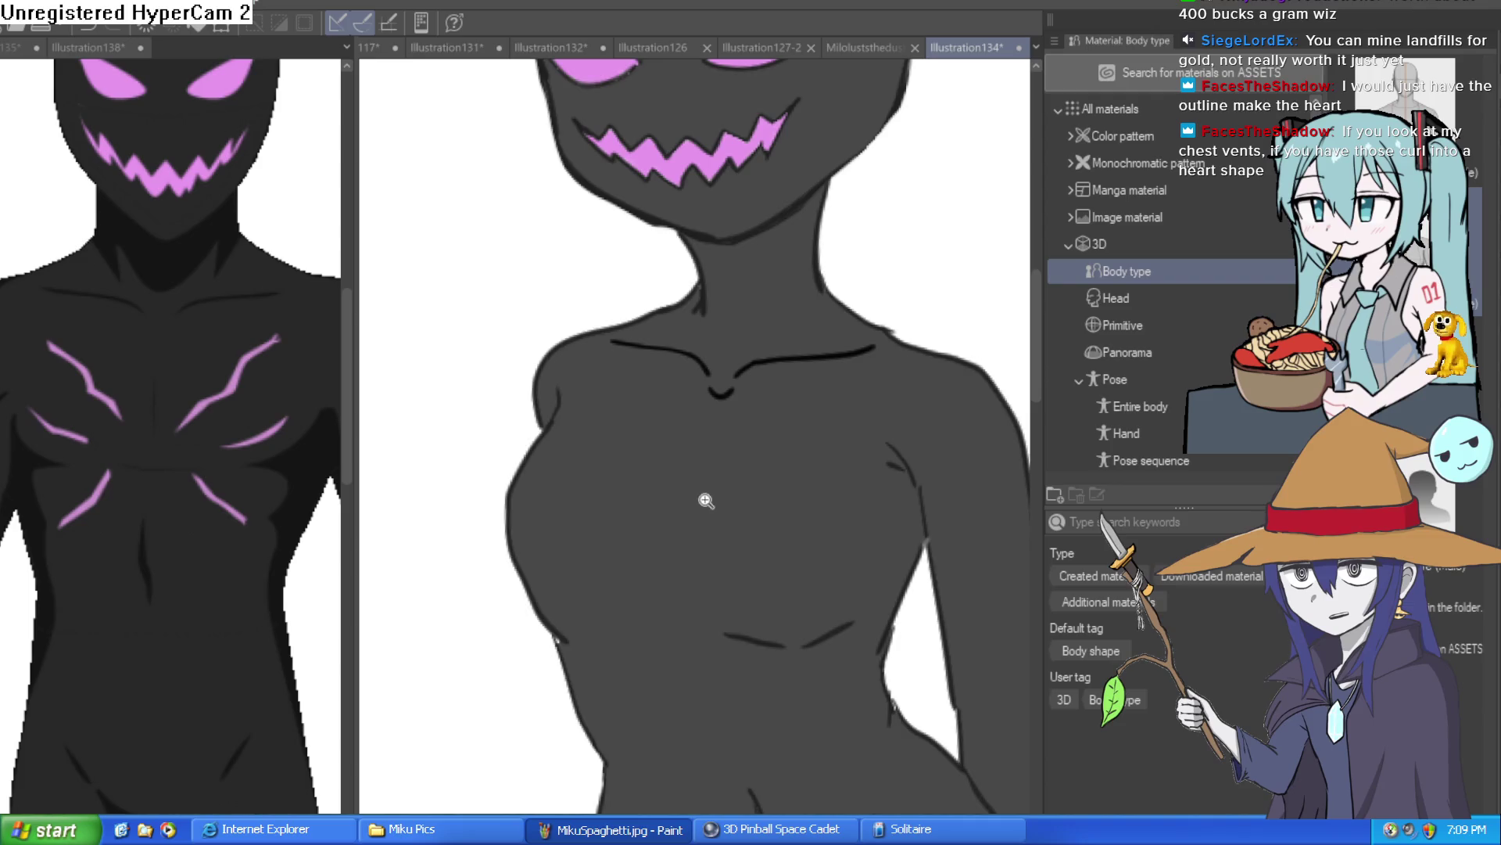
{"action": "scroll", "coordinate": [703, 593], "scroll_direction": "up", "scroll_amount": 1}
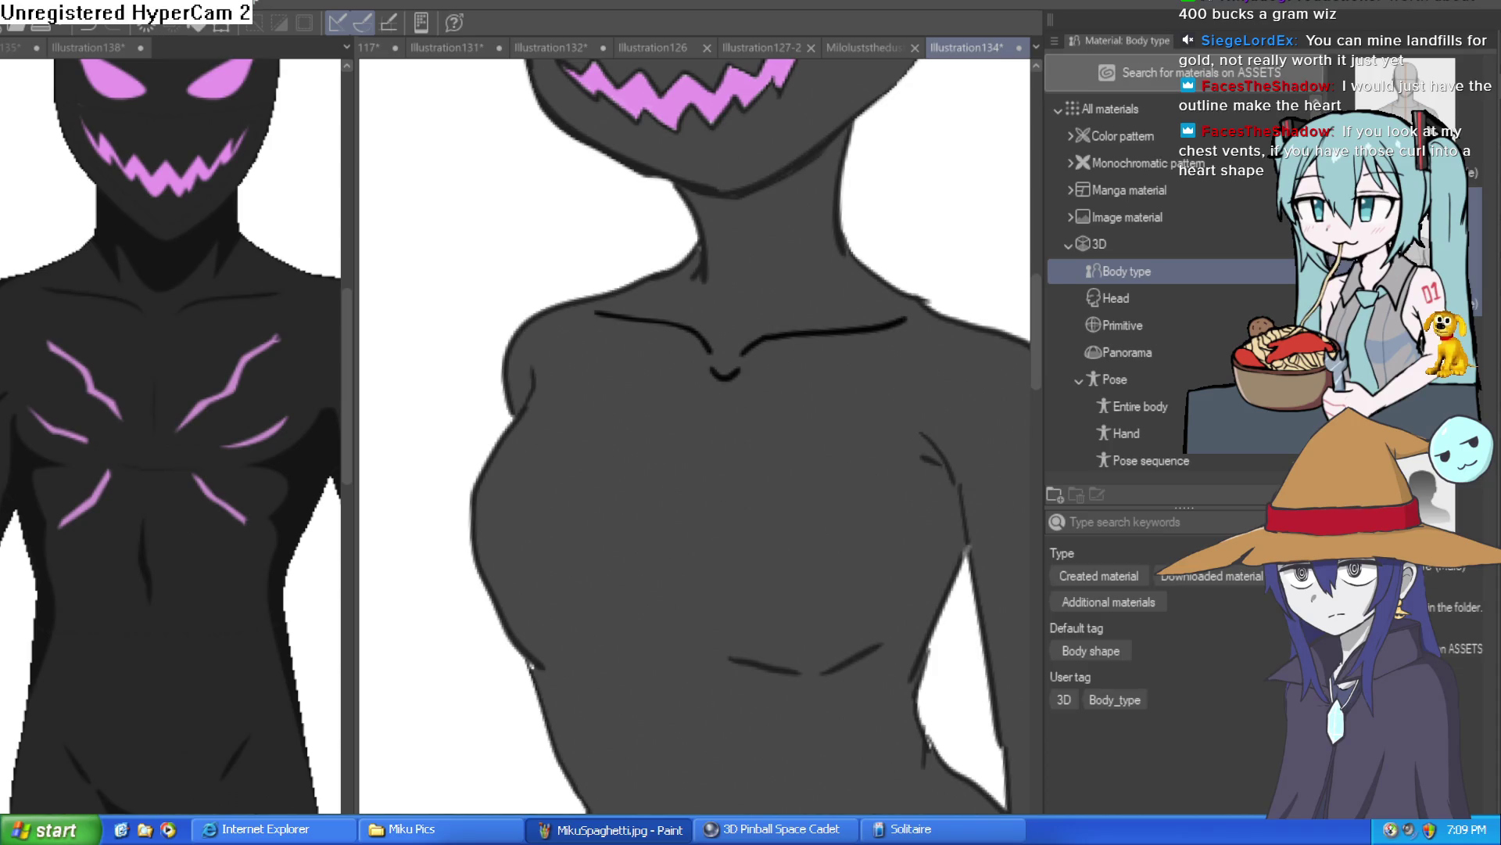
{"action": "key", "text": "ctrl+z"}
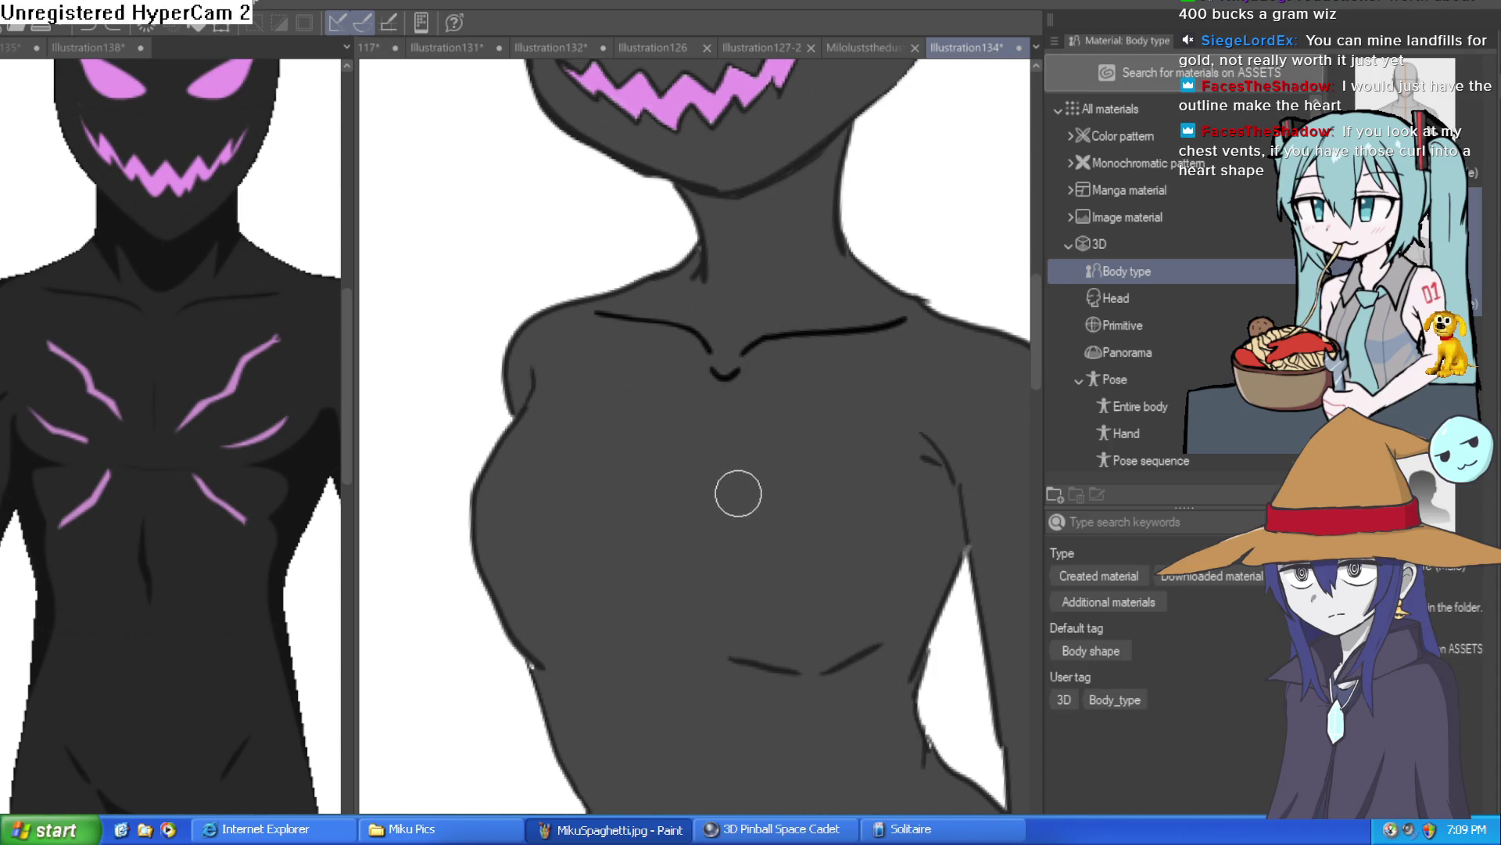
Step: Draw the chest heart's curves, redoing the left lobe and the stroke up to its tip
{"action": "mouse_move", "coordinate": [714, 504]}
{"action": "left_mouse_down"}
{"action": "mouse_move", "coordinate": [772, 486]}
{"action": "mouse_move", "coordinate": [822, 516]}
{"action": "mouse_move", "coordinate": [826, 567]}
{"action": "mouse_move", "coordinate": [779, 622]}
{"action": "left_mouse_up"}
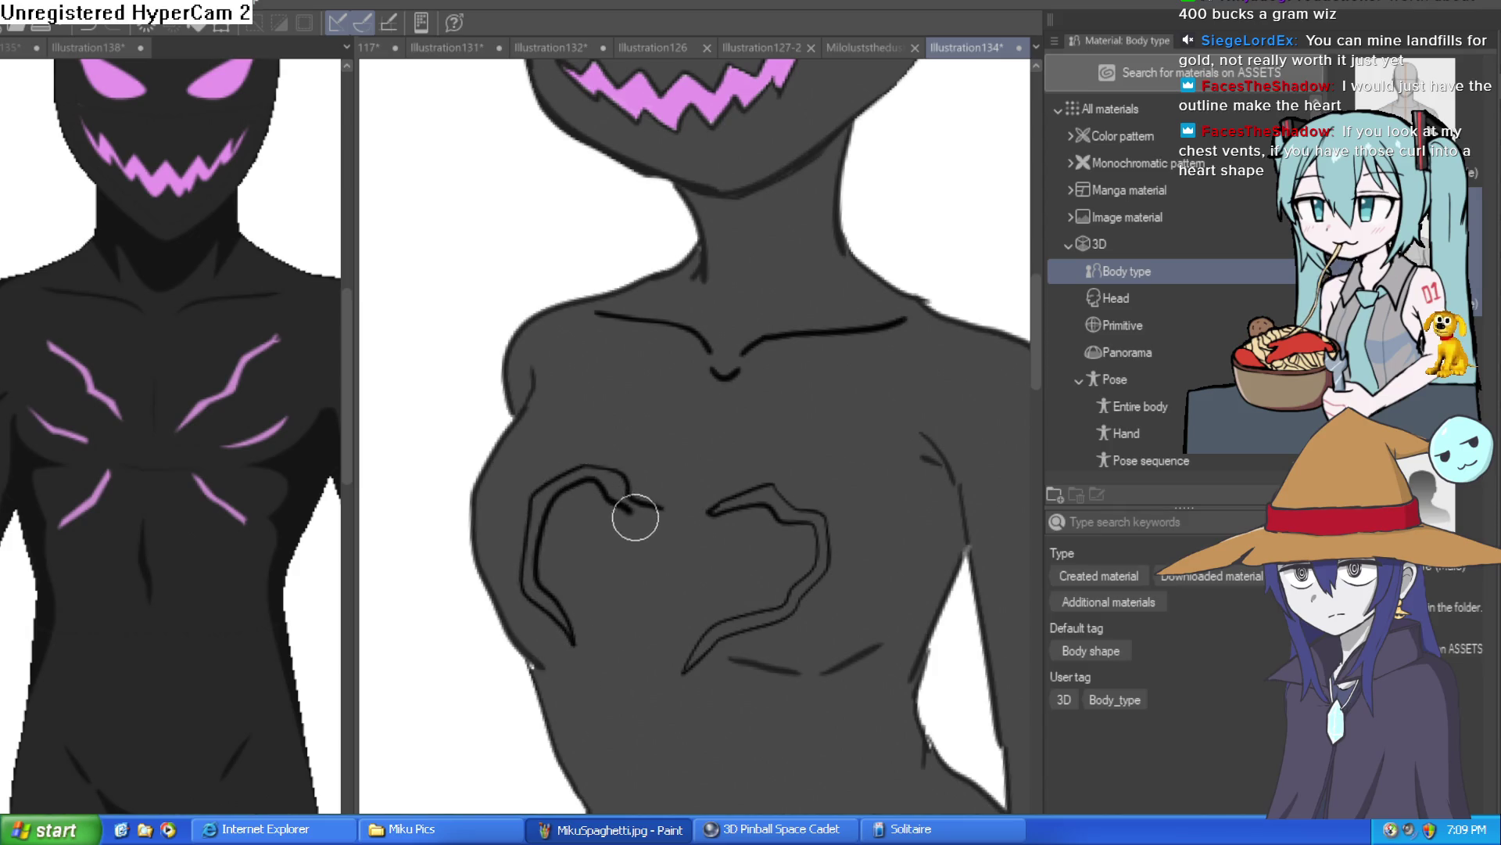
{"action": "left_click_drag", "start_coordinate": [664, 673], "coordinate": [659, 702]}
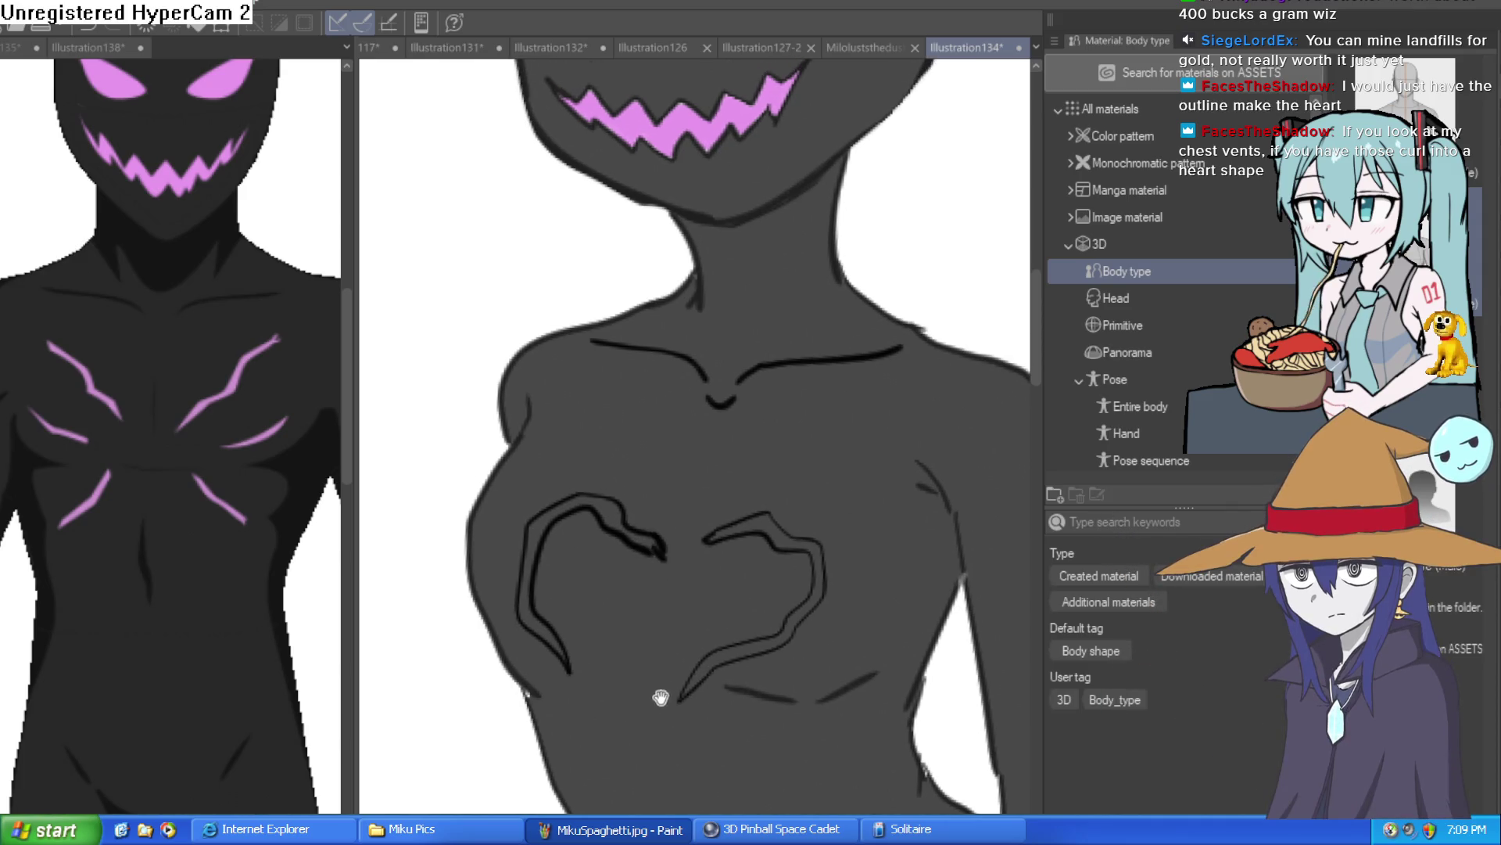
{"action": "key", "text": "ctrl+z"}
{"action": "key", "text": "ctrl+z"}
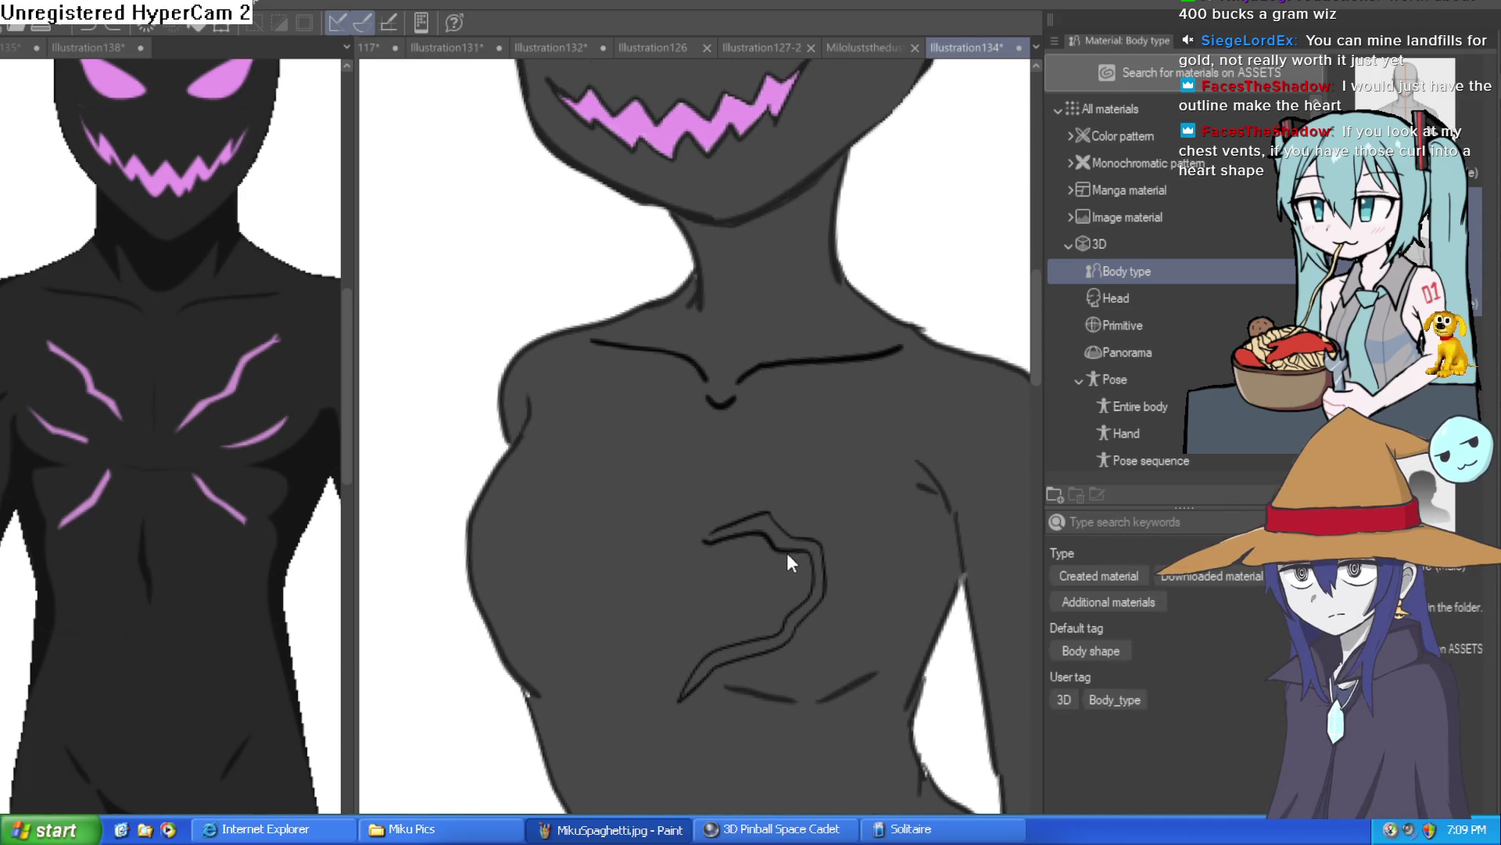
{"action": "left_click", "coordinate": [774, 538], "text": "ctrl"}
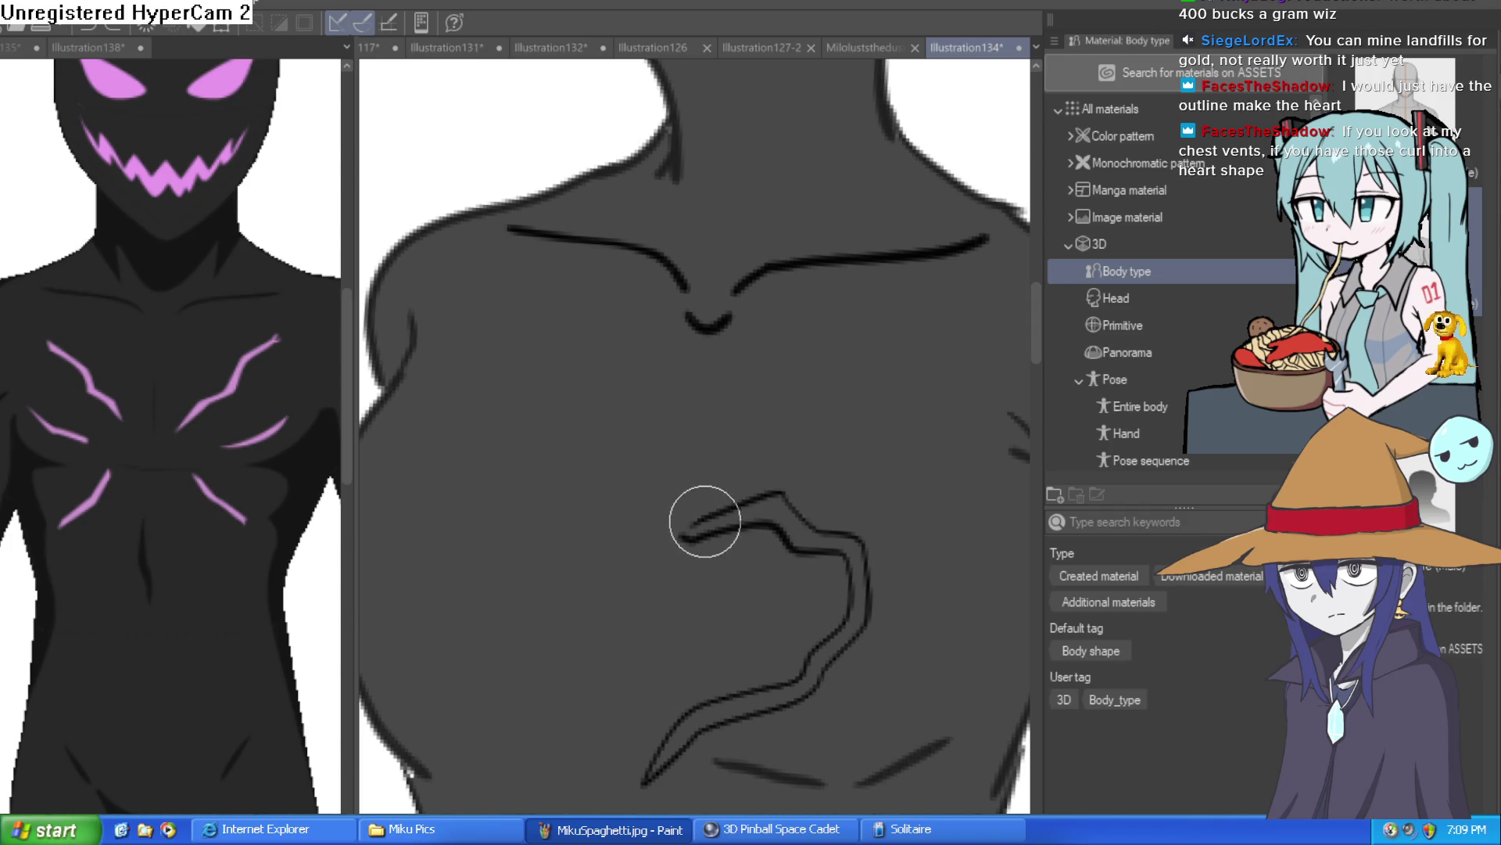
{"action": "mouse_move", "coordinate": [639, 546]}
{"action": "left_mouse_down"}
{"action": "mouse_move", "coordinate": [639, 498]}
{"action": "mouse_move", "coordinate": [486, 446]}
{"action": "mouse_move", "coordinate": [435, 513]}
{"action": "mouse_move", "coordinate": [426, 559]}
{"action": "left_mouse_up"}
{"action": "left_click_drag", "start_coordinate": [646, 657], "coordinate": [660, 571]}
{"action": "left_click_drag", "start_coordinate": [627, 683], "coordinate": [679, 635]}
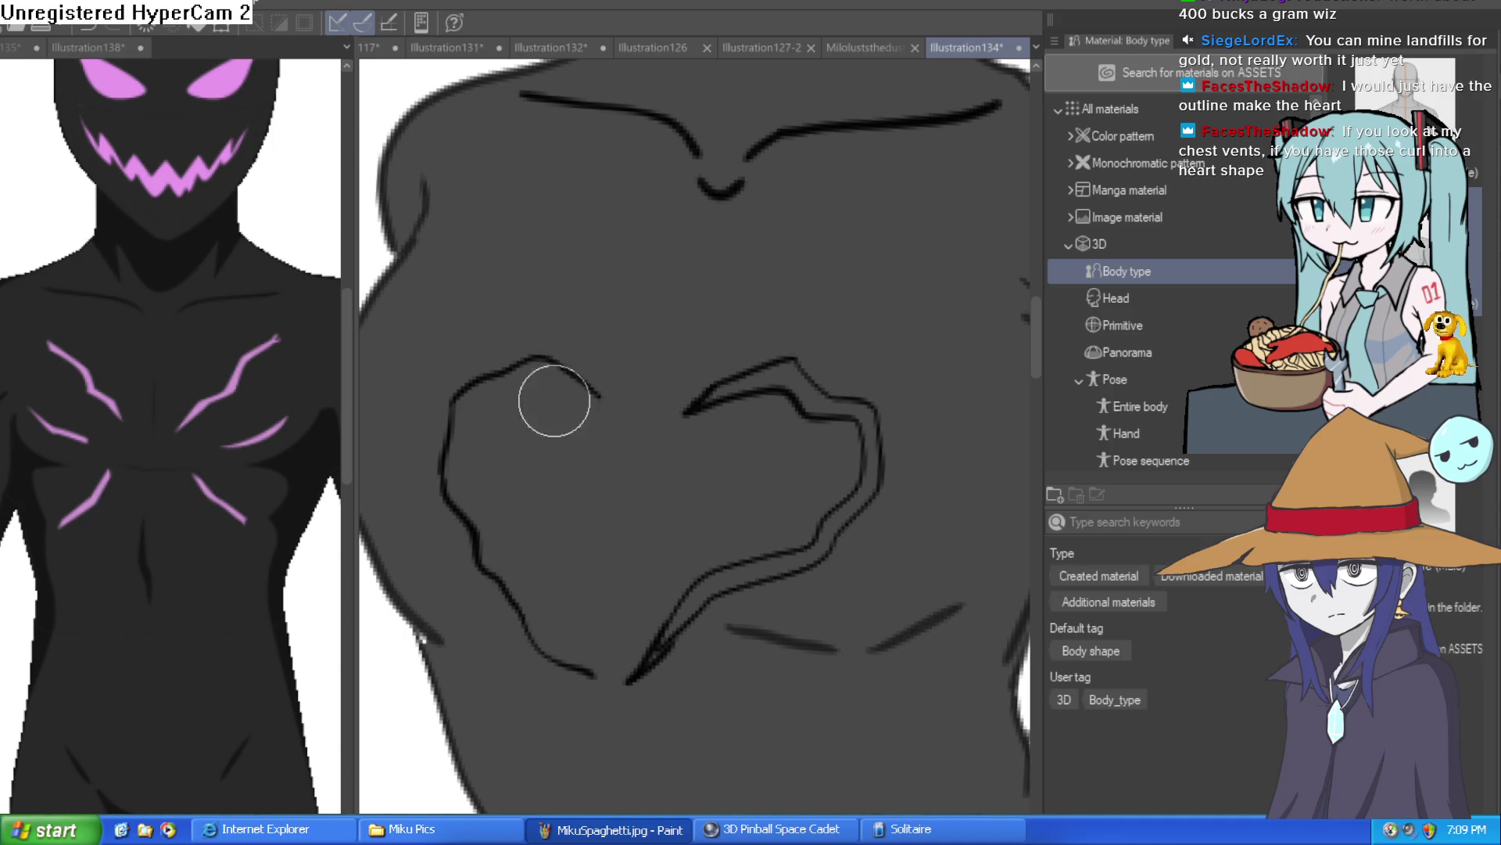
Step: Add doubled inner lines to the left lobe and transform the heart slightly up and left
{"action": "mouse_move", "coordinate": [628, 415]}
{"action": "left_mouse_down"}
{"action": "mouse_move", "coordinate": [526, 391]}
{"action": "mouse_move", "coordinate": [479, 469]}
{"action": "mouse_move", "coordinate": [574, 663]}
{"action": "left_mouse_up"}
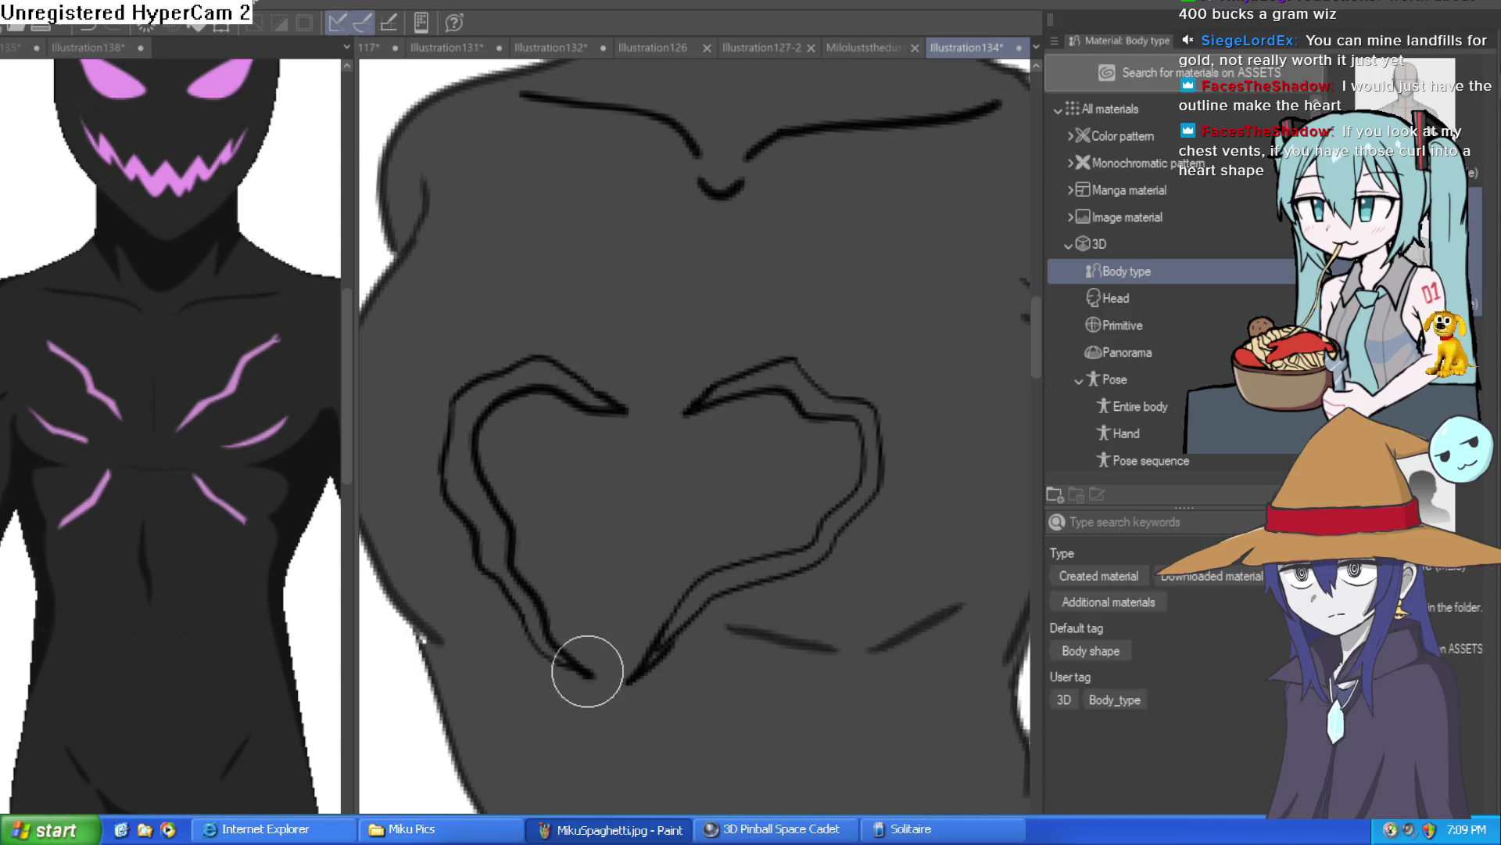
{"action": "scroll", "coordinate": [794, 596], "scroll_direction": "down", "scroll_amount": 4}
{"action": "scroll", "coordinate": [906, 498], "scroll_direction": "up", "scroll_amount": 4}
{"action": "scroll", "coordinate": [905, 497], "scroll_direction": "down", "scroll_amount": 3}
{"action": "scroll", "coordinate": [851, 596], "scroll_direction": "up", "scroll_amount": 3}
{"action": "left_click_drag", "start_coordinate": [720, 495], "coordinate": [763, 509]}
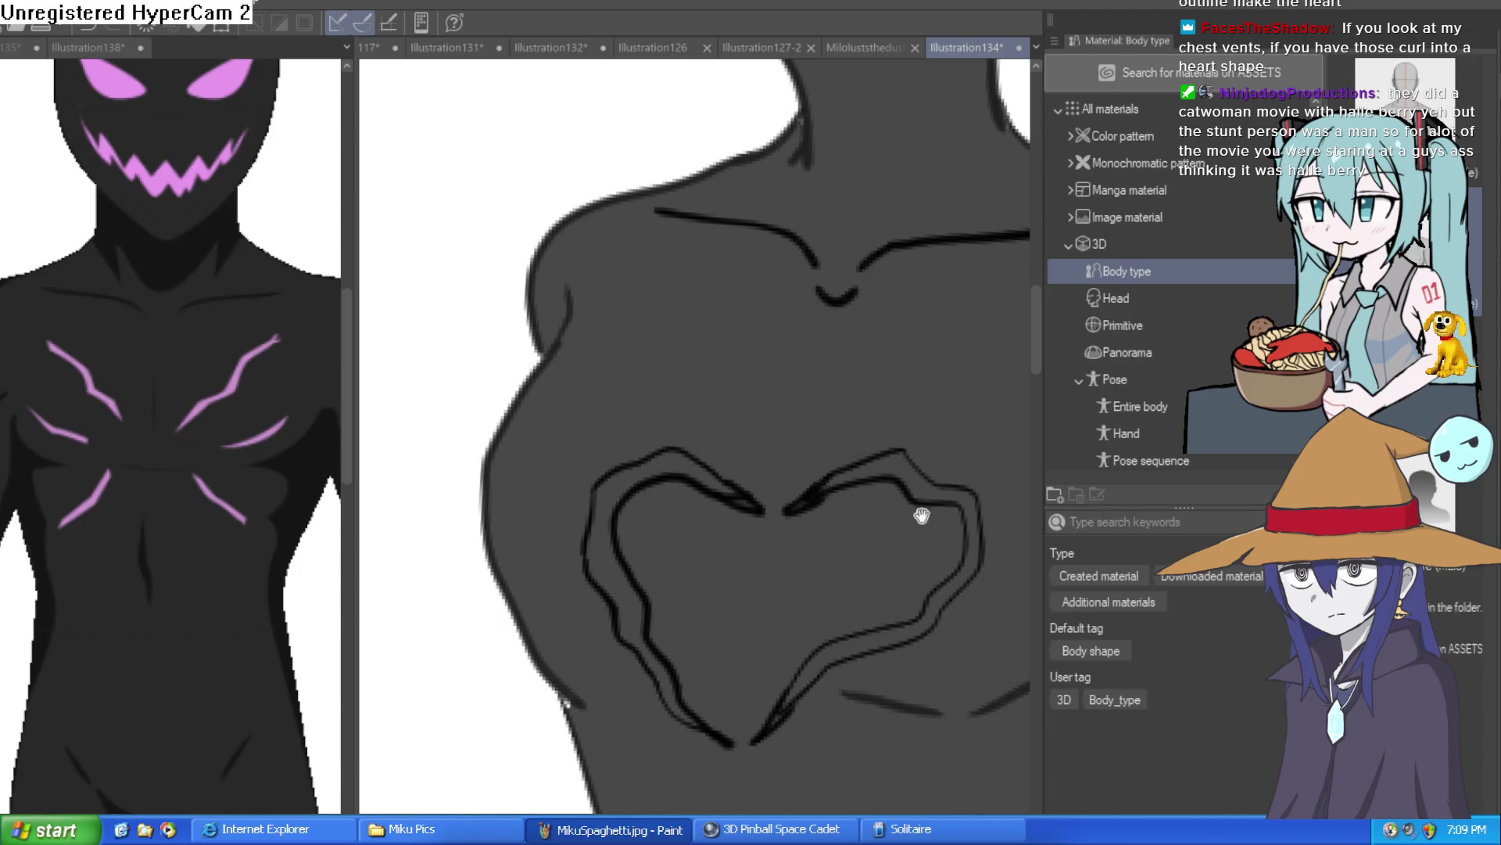
{"action": "scroll", "coordinate": [922, 513], "scroll_direction": "down", "scroll_amount": 3}
{"action": "scroll", "coordinate": [892, 513], "scroll_direction": "up", "scroll_amount": 1}
{"action": "key", "text": "ctrl+t"}
{"action": "left_click_drag", "start_coordinate": [866, 534], "coordinate": [854, 512]}
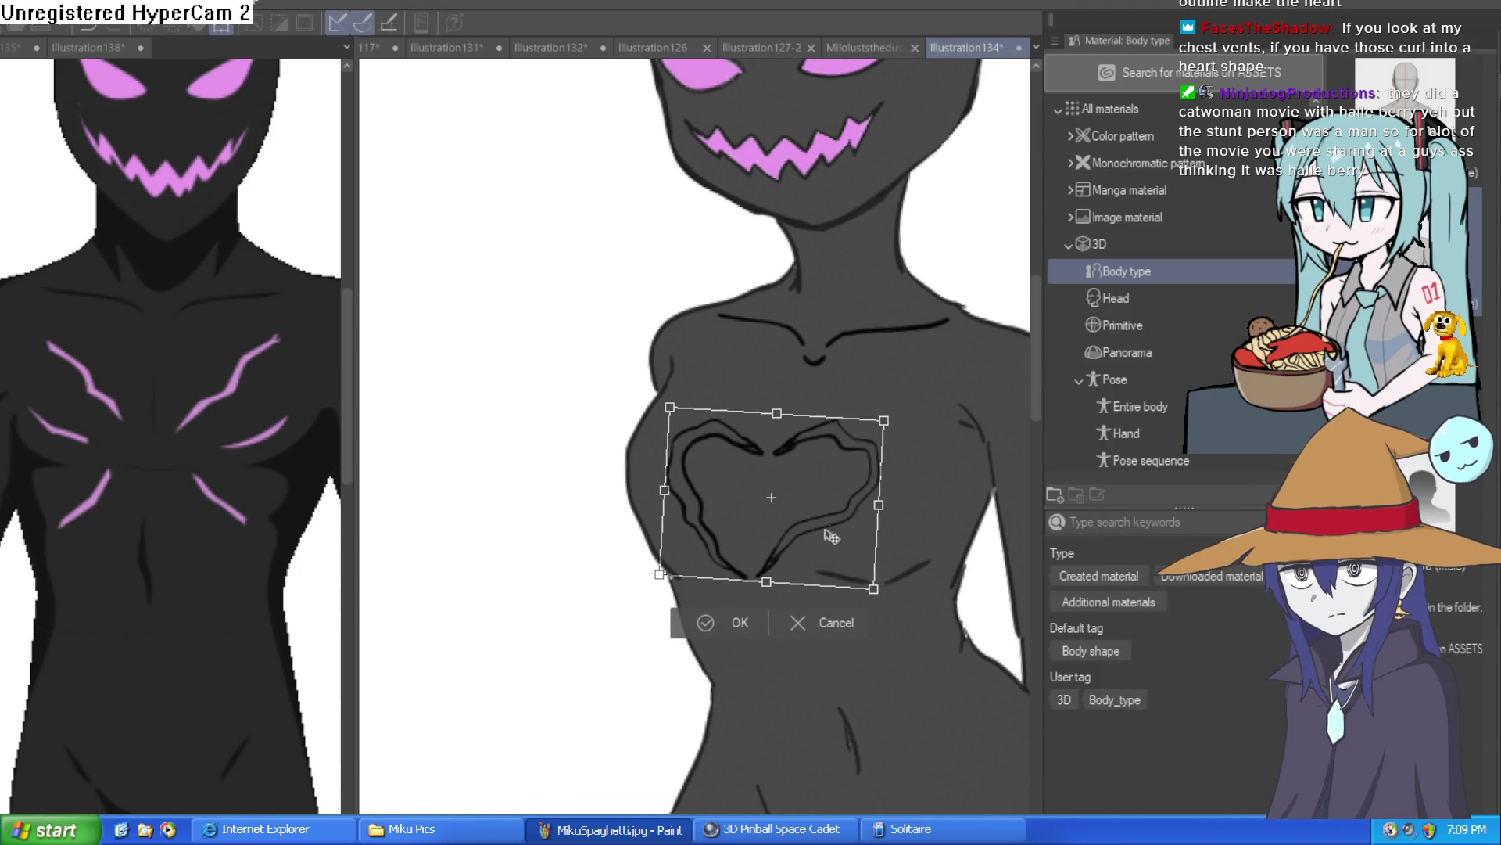
Step: Confirm the heart's new position and draw a vent line below it
{"action": "left_click", "coordinate": [706, 622]}
{"action": "scroll", "coordinate": [838, 608], "scroll_direction": "up", "scroll_amount": 2}
{"action": "mouse_move", "coordinate": [775, 563]}
{"action": "left_mouse_down"}
{"action": "mouse_move", "coordinate": [899, 597]}
{"action": "mouse_move", "coordinate": [829, 596]}
{"action": "left_mouse_up"}
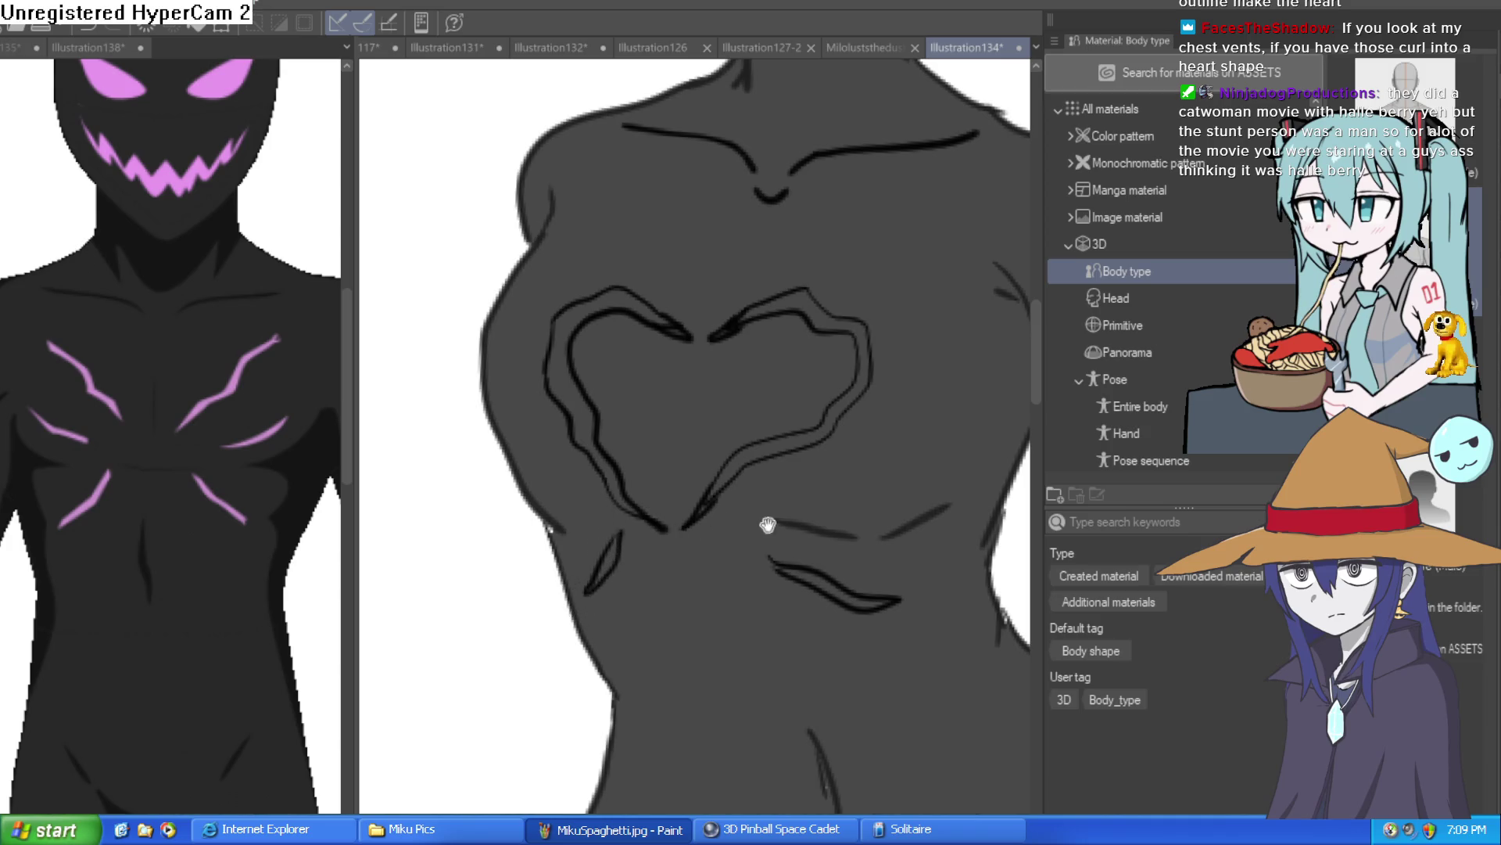
{"action": "left_click_drag", "start_coordinate": [757, 524], "coordinate": [719, 557]}
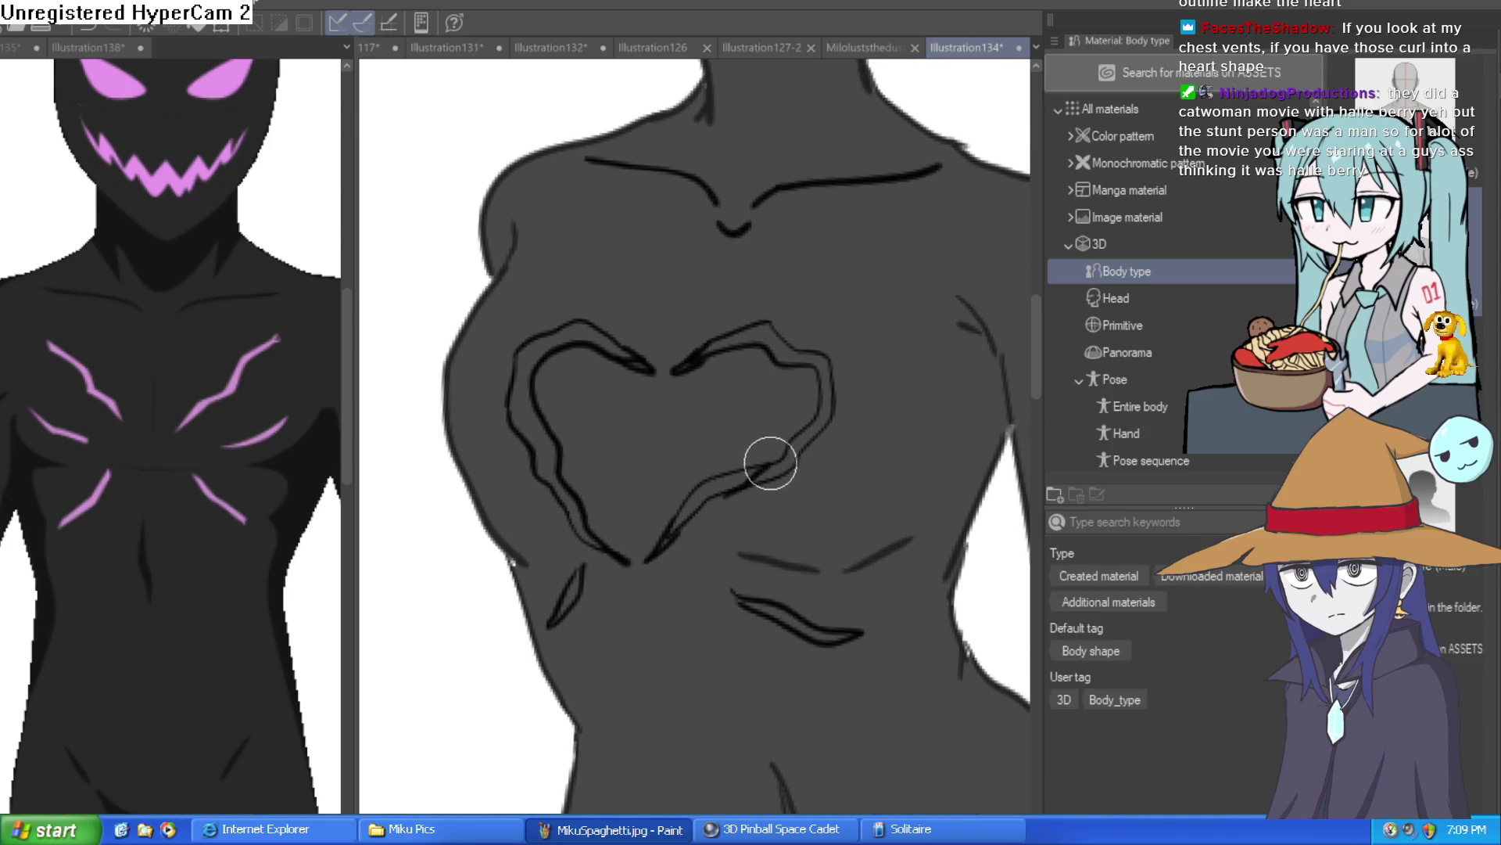
Step: Erase and redraw the right lobe's join to the lower stroke, thinning the doubled strokes
{"action": "key", "text": "e"}
{"action": "left_click_drag", "start_coordinate": [777, 477], "coordinate": [771, 385]}
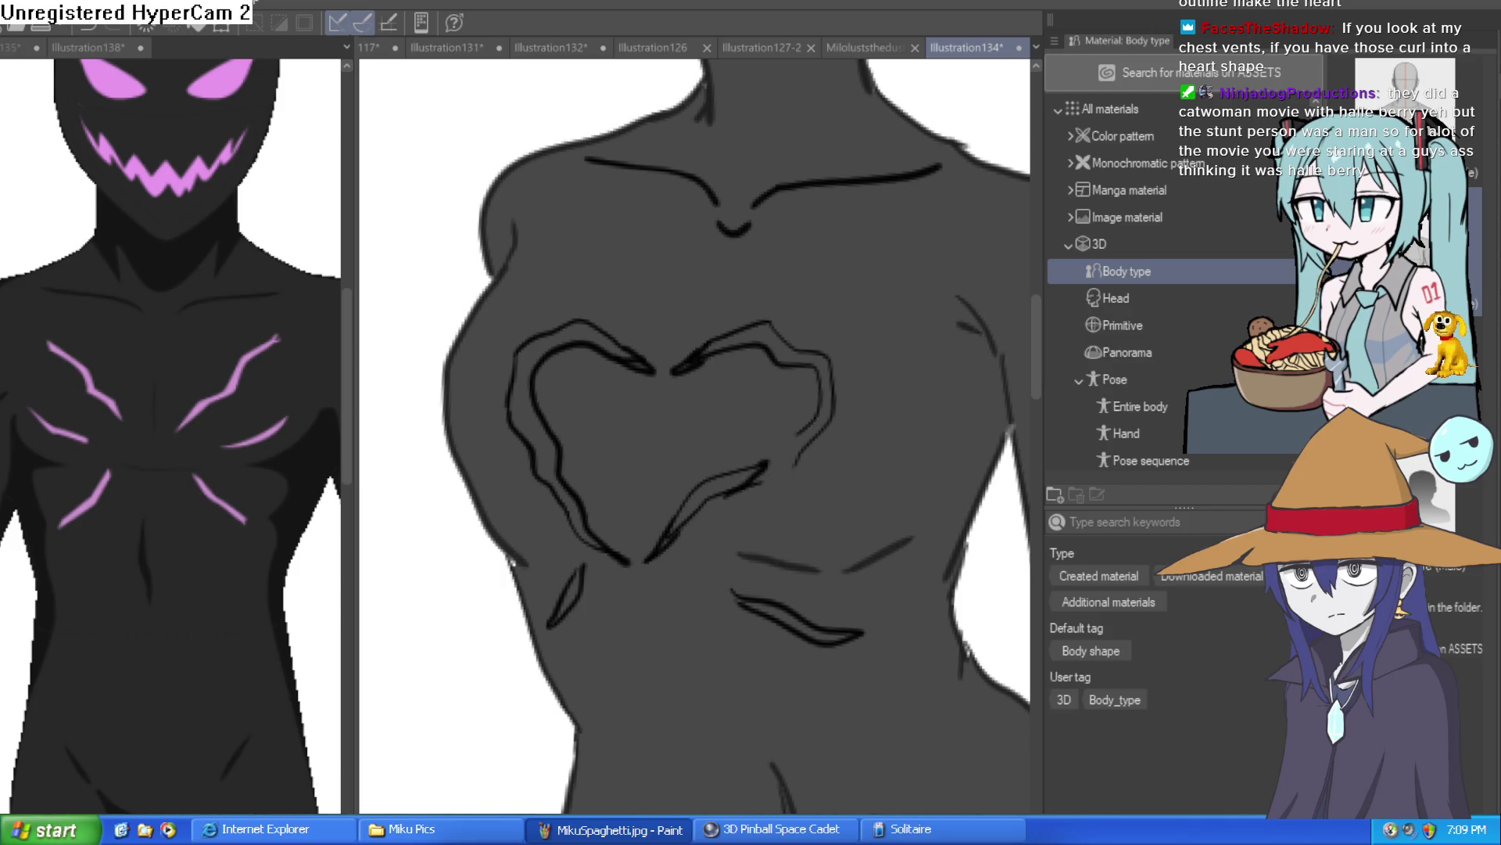
{"action": "scroll", "coordinate": [782, 423], "scroll_direction": "up", "scroll_amount": 3}
{"action": "mouse_move", "coordinate": [831, 459]}
{"action": "left_mouse_down"}
{"action": "mouse_move", "coordinate": [772, 480]}
{"action": "mouse_move", "coordinate": [829, 383]}
{"action": "left_mouse_up"}
{"action": "key", "text": "e"}
{"action": "mouse_move", "coordinate": [770, 436]}
{"action": "left_mouse_down"}
{"action": "mouse_move", "coordinate": [728, 446]}
{"action": "mouse_move", "coordinate": [804, 368]}
{"action": "left_mouse_up"}
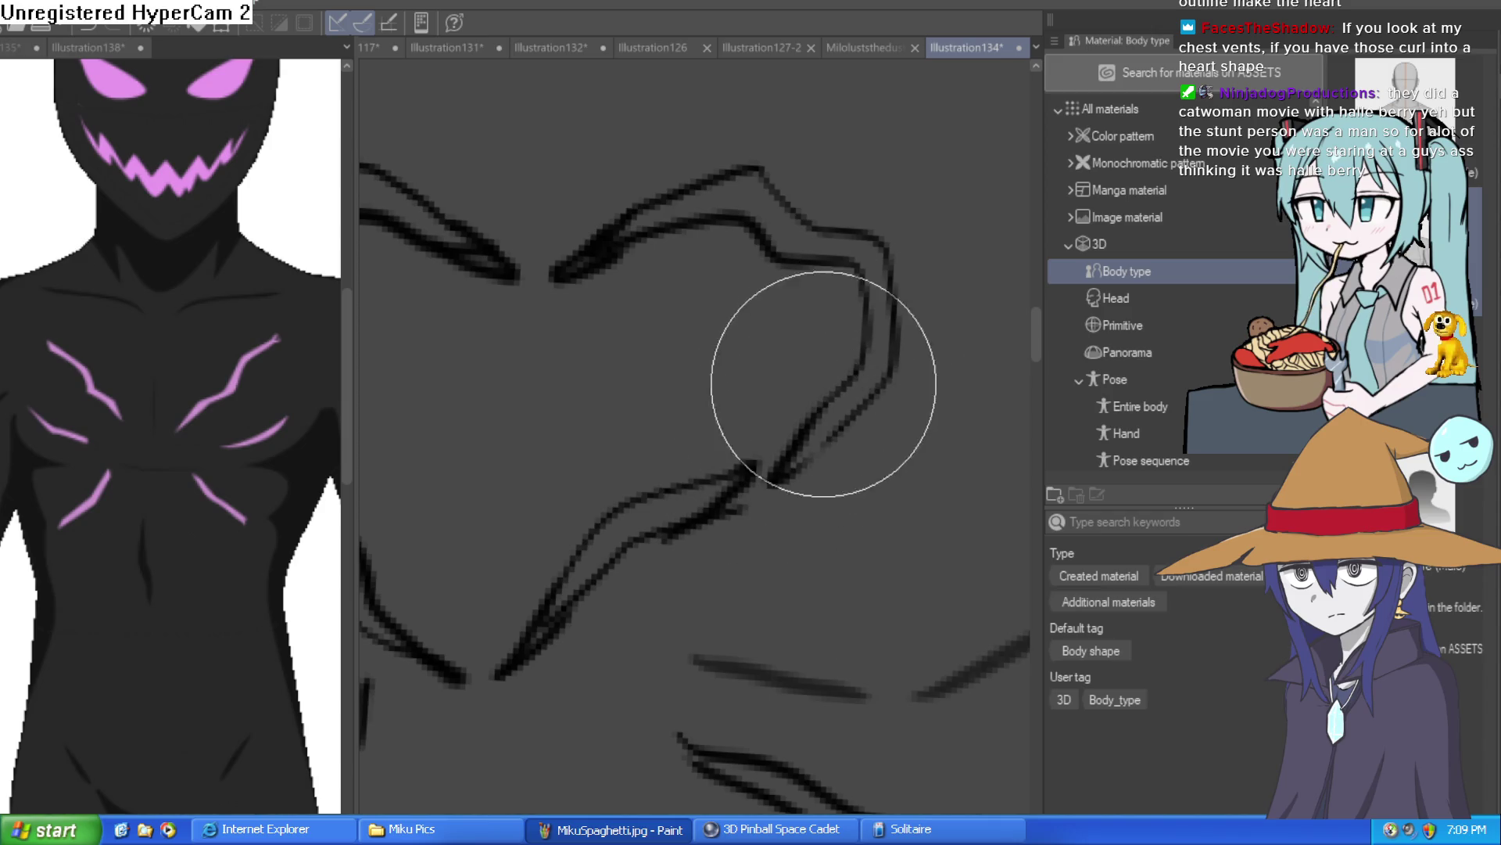
{"action": "mouse_move", "coordinate": [729, 526]}
{"action": "left_mouse_down"}
{"action": "mouse_move", "coordinate": [694, 540]}
{"action": "mouse_move", "coordinate": [761, 447]}
{"action": "left_mouse_up"}
{"action": "scroll", "coordinate": [751, 426], "scroll_direction": "down", "scroll_amount": 4}
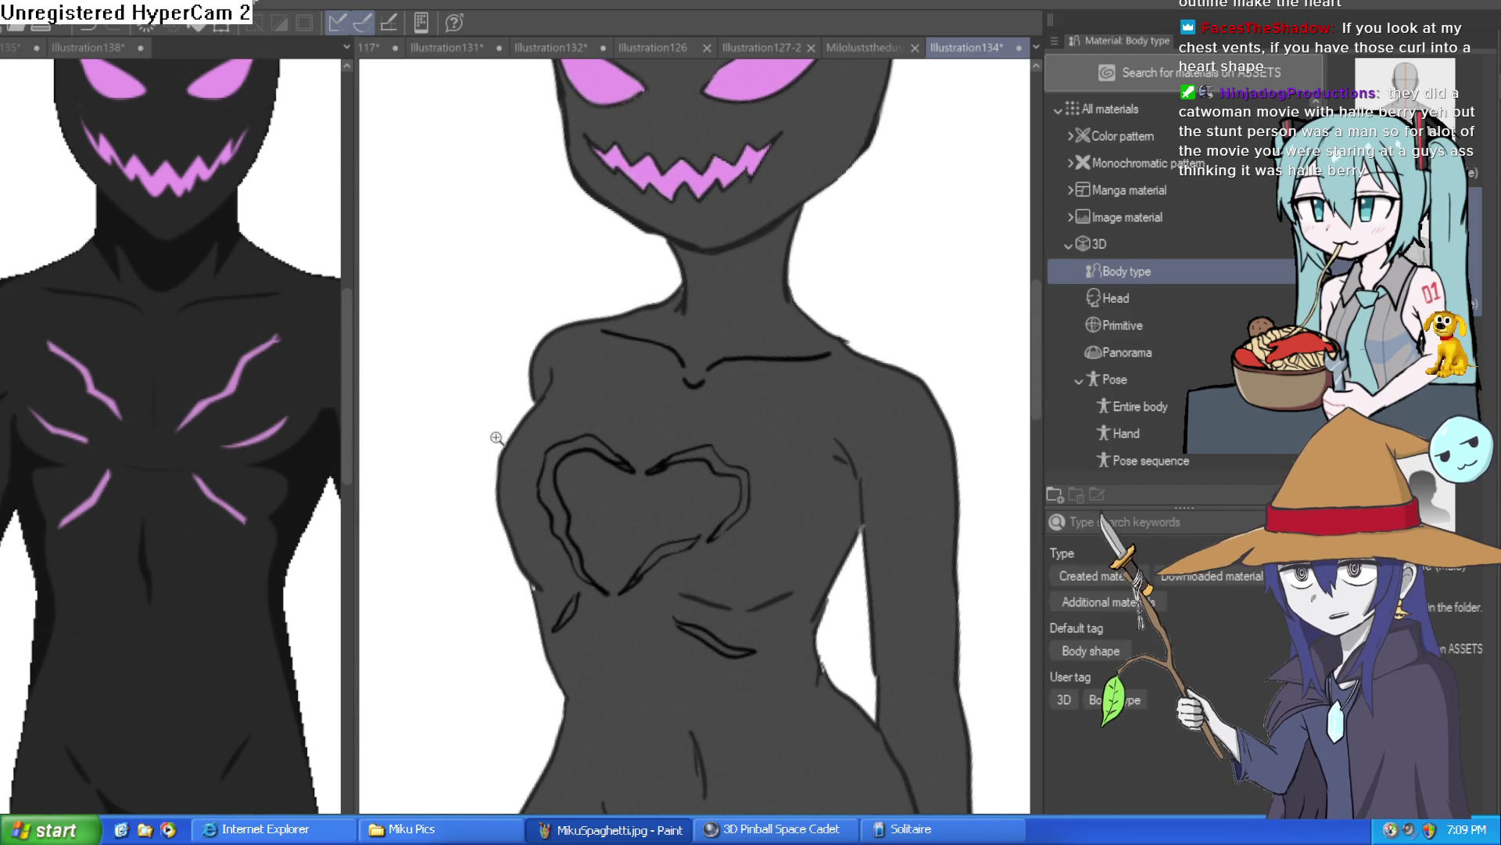
{"action": "scroll", "coordinate": [500, 433], "scroll_direction": "up", "scroll_amount": 3}
Step: Reshape the heart's left-side lines, redrawing the upper curve and erasing crossing strokes
{"action": "mouse_move", "coordinate": [565, 632]}
{"action": "left_mouse_down"}
{"action": "mouse_move", "coordinate": [576, 526]}
{"action": "mouse_move", "coordinate": [613, 576]}
{"action": "mouse_move", "coordinate": [602, 516]}
{"action": "left_mouse_up"}
{"action": "mouse_move", "coordinate": [617, 334]}
{"action": "left_mouse_down"}
{"action": "mouse_move", "coordinate": [610, 486]}
{"action": "mouse_move", "coordinate": [623, 436]}
{"action": "left_mouse_up"}
{"action": "mouse_move", "coordinate": [630, 551]}
{"action": "left_mouse_down"}
{"action": "mouse_move", "coordinate": [570, 396]}
{"action": "mouse_move", "coordinate": [580, 553]}
{"action": "mouse_move", "coordinate": [537, 546]}
{"action": "mouse_move", "coordinate": [574, 543]}
{"action": "left_mouse_up"}
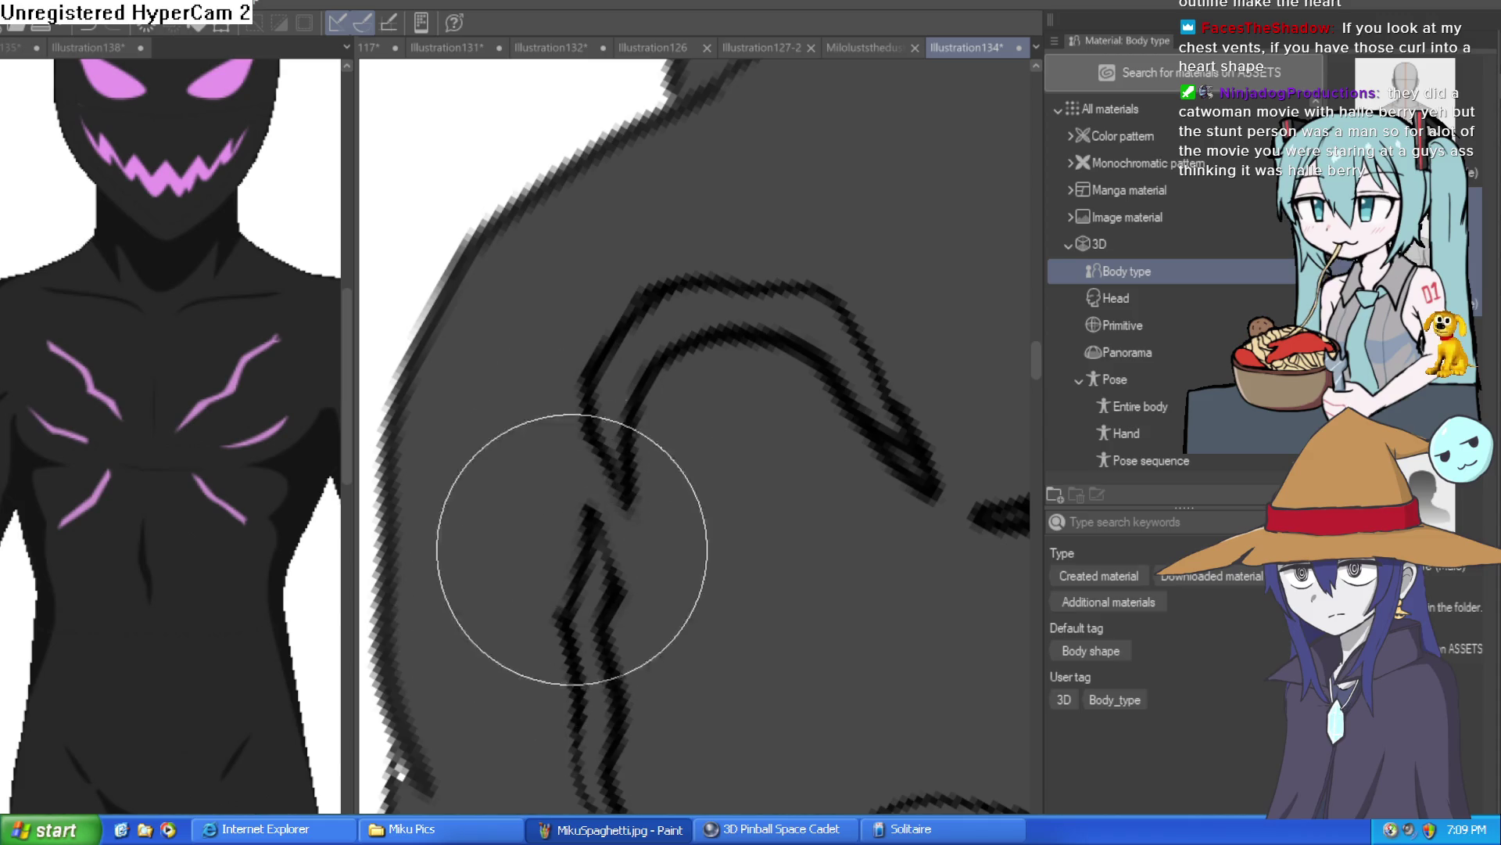
{"action": "scroll", "coordinate": [744, 509], "scroll_direction": "down", "scroll_amount": 5}
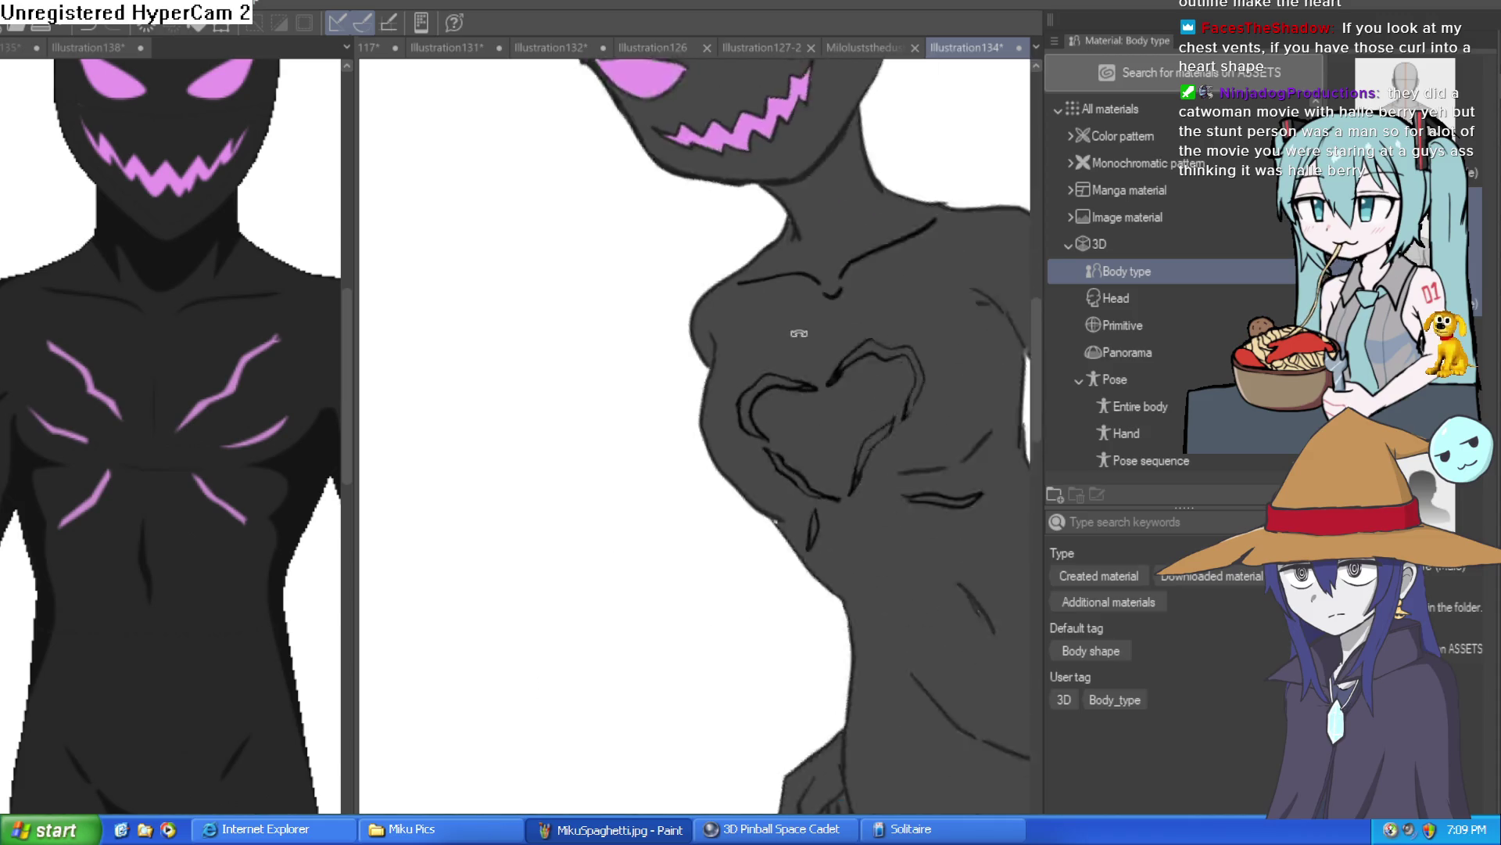
{"action": "scroll", "coordinate": [934, 414], "scroll_direction": "up", "scroll_amount": 5}
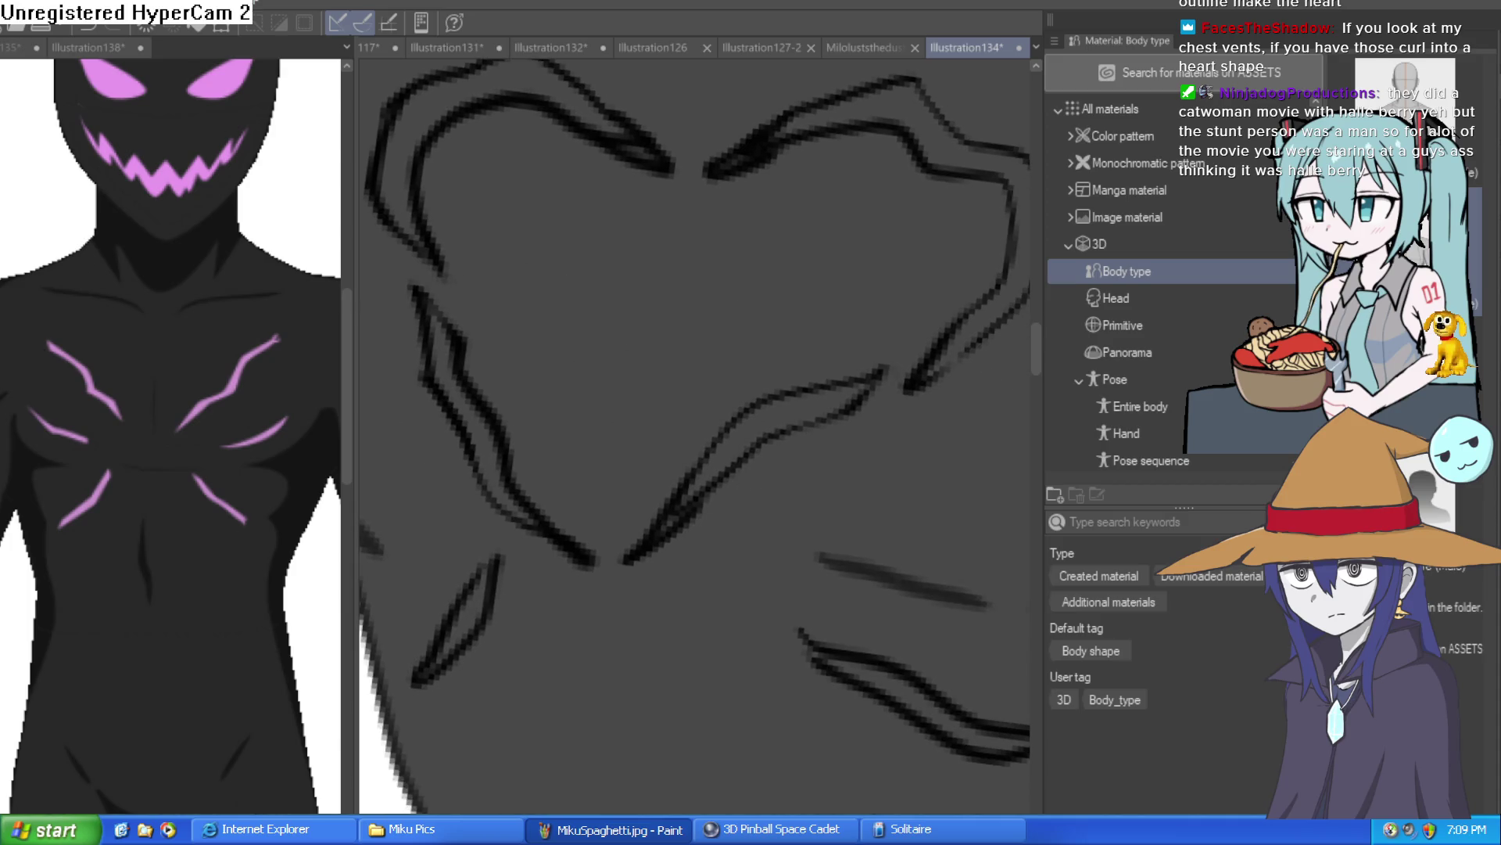
Step: Lasso the inner lower stroke, adjust it with a transform, then clear the selection
{"action": "mouse_move", "coordinate": [686, 389]}
{"action": "left_mouse_down"}
{"action": "mouse_move", "coordinate": [613, 569]}
{"action": "mouse_move", "coordinate": [872, 456]}
{"action": "left_mouse_up"}
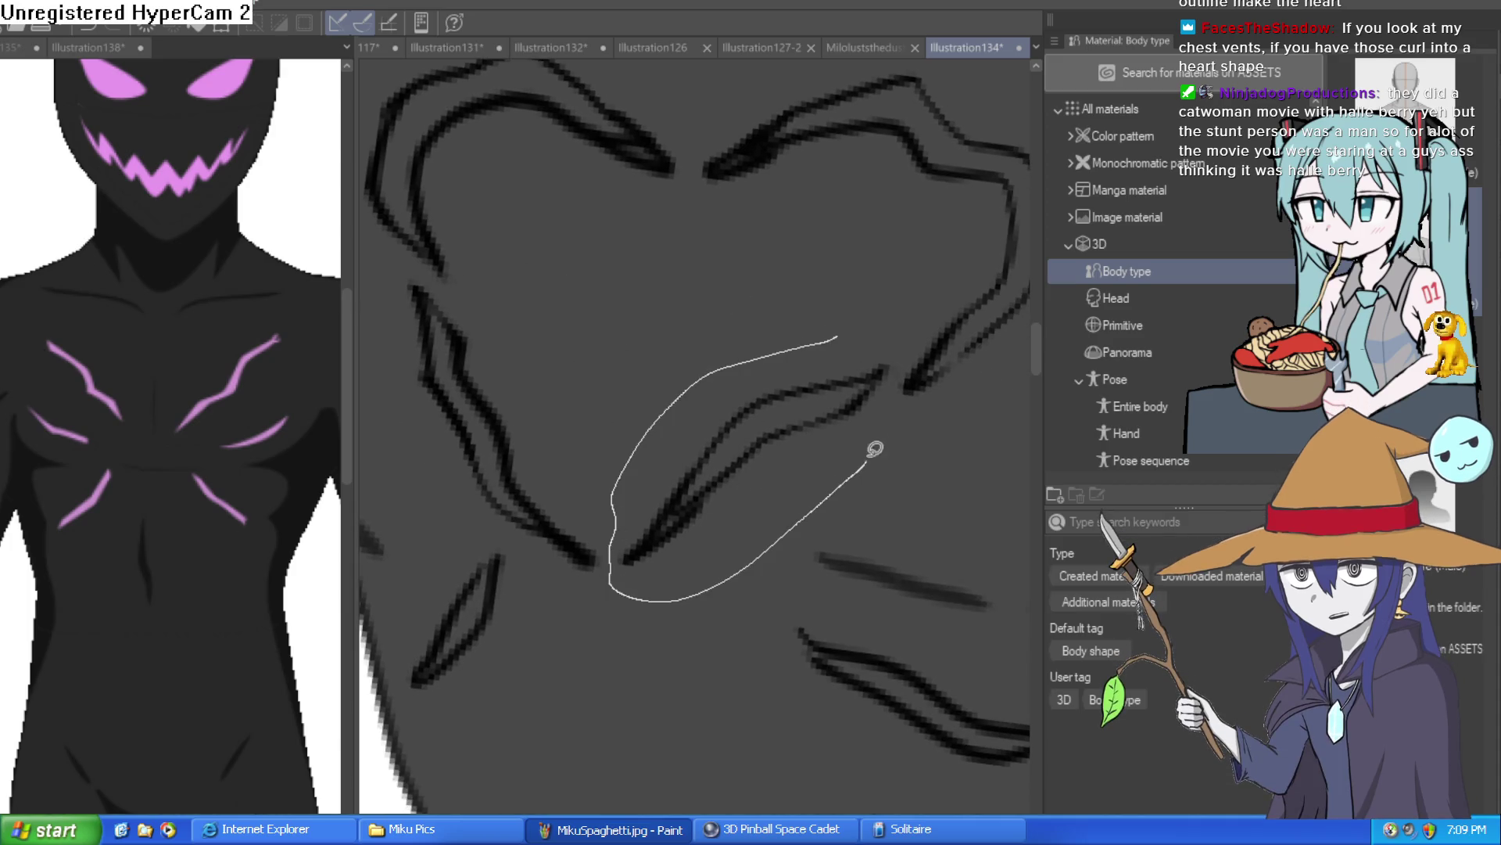
{"action": "left_click_drag", "start_coordinate": [815, 330], "coordinate": [839, 336]}
{"action": "key", "text": "ctrl+t"}
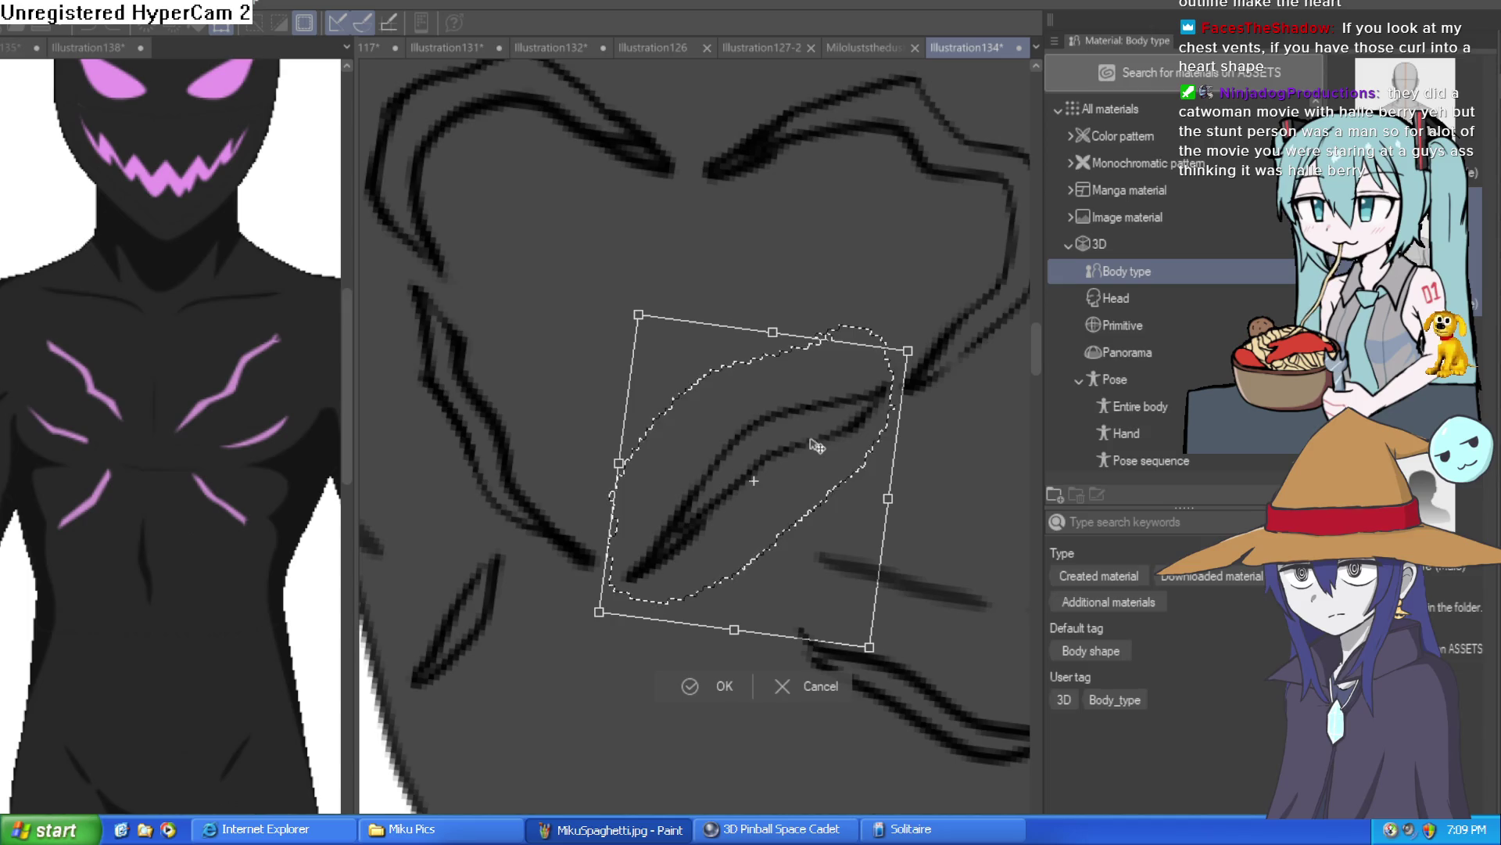
{"action": "left_click", "coordinate": [700, 679]}
{"action": "key", "text": "ctrl+d"}
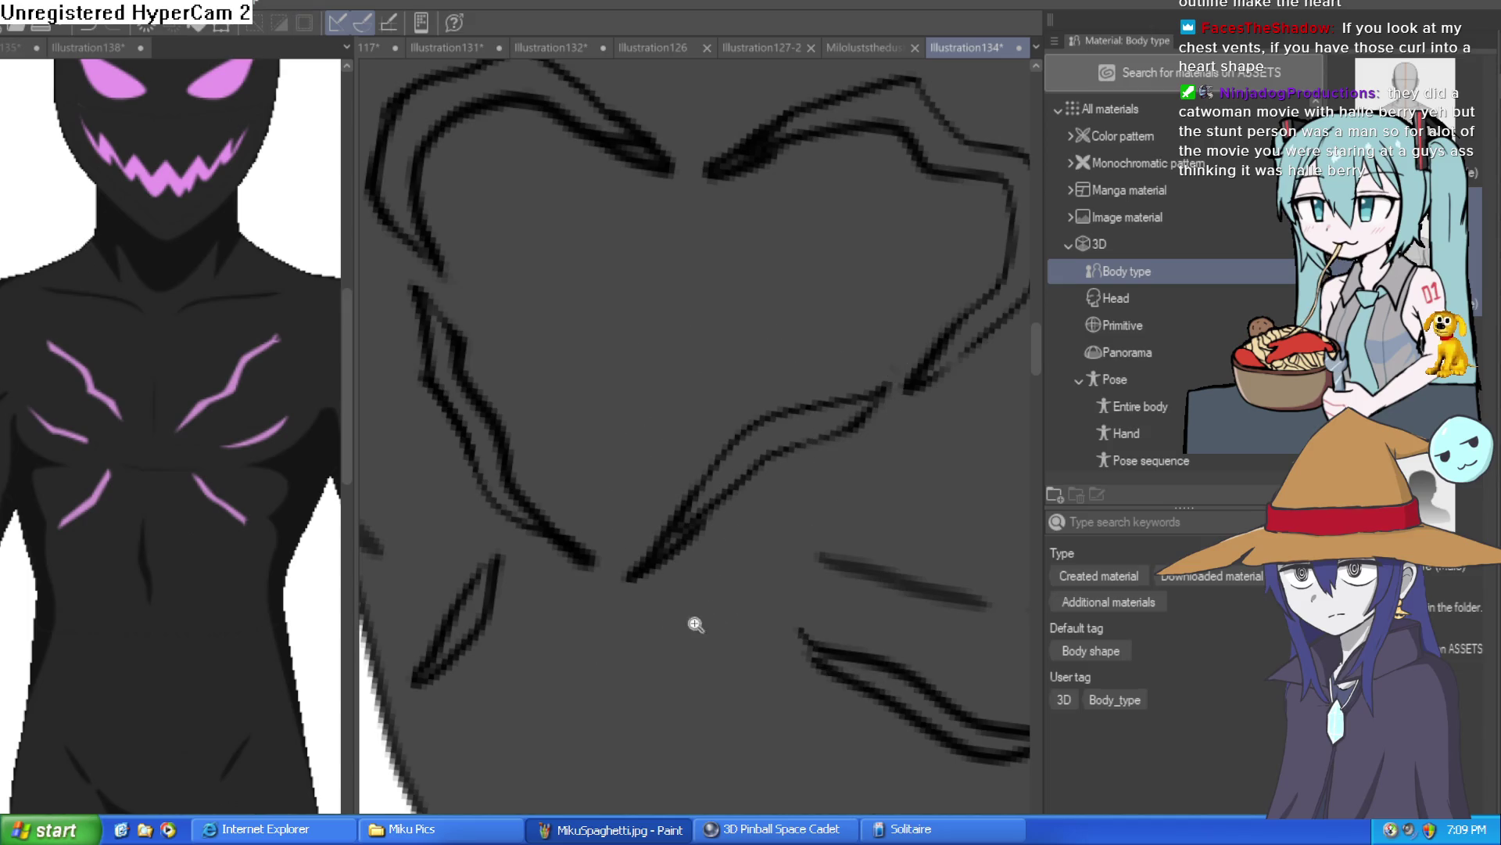
{"action": "scroll", "coordinate": [924, 513], "scroll_direction": "down", "scroll_amount": 5}
{"action": "scroll", "coordinate": [923, 513], "scroll_direction": "down", "scroll_amount": 5}
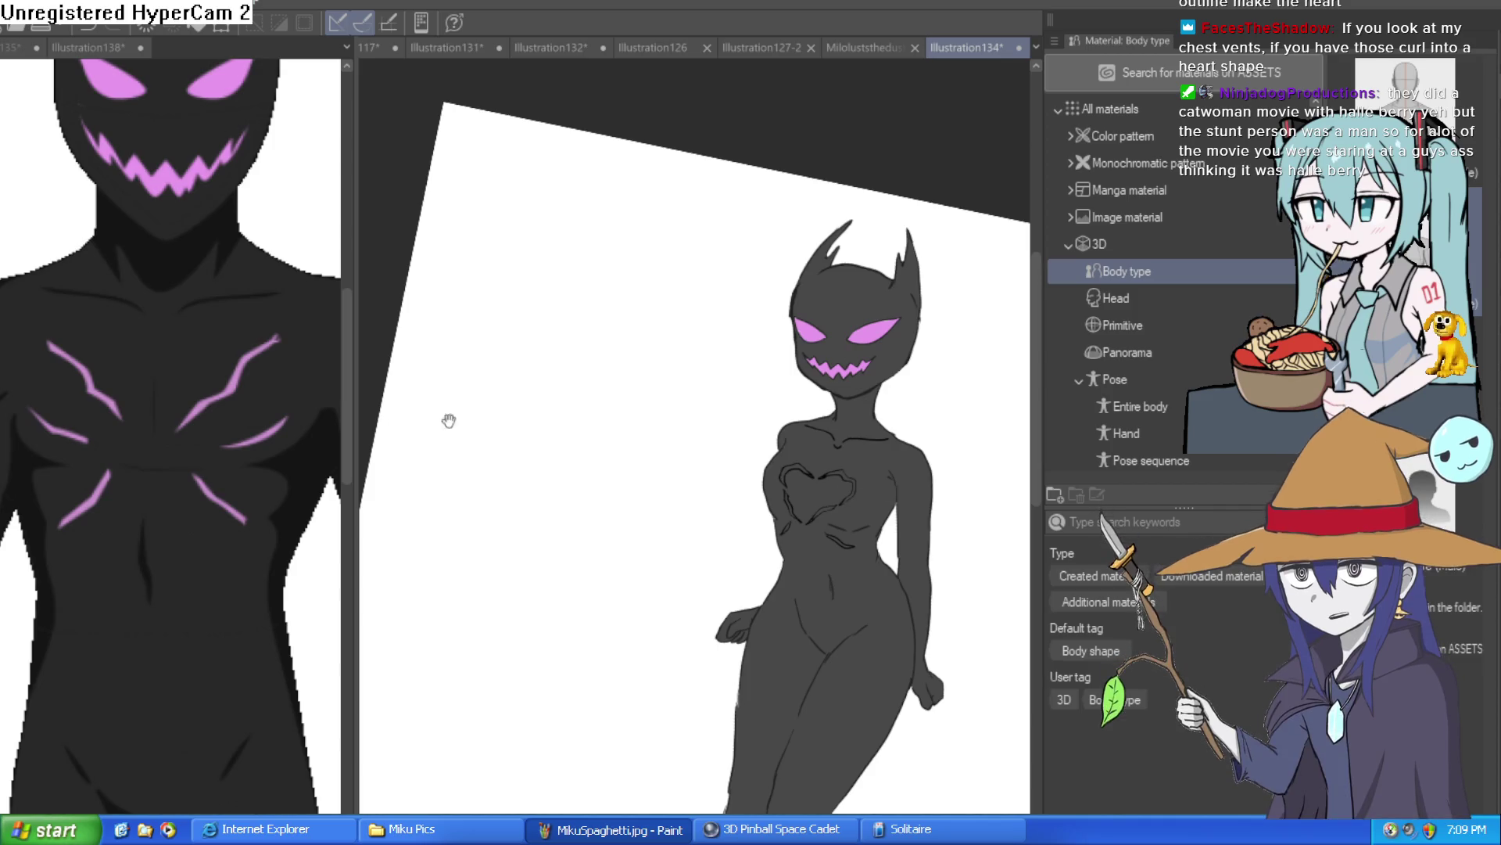
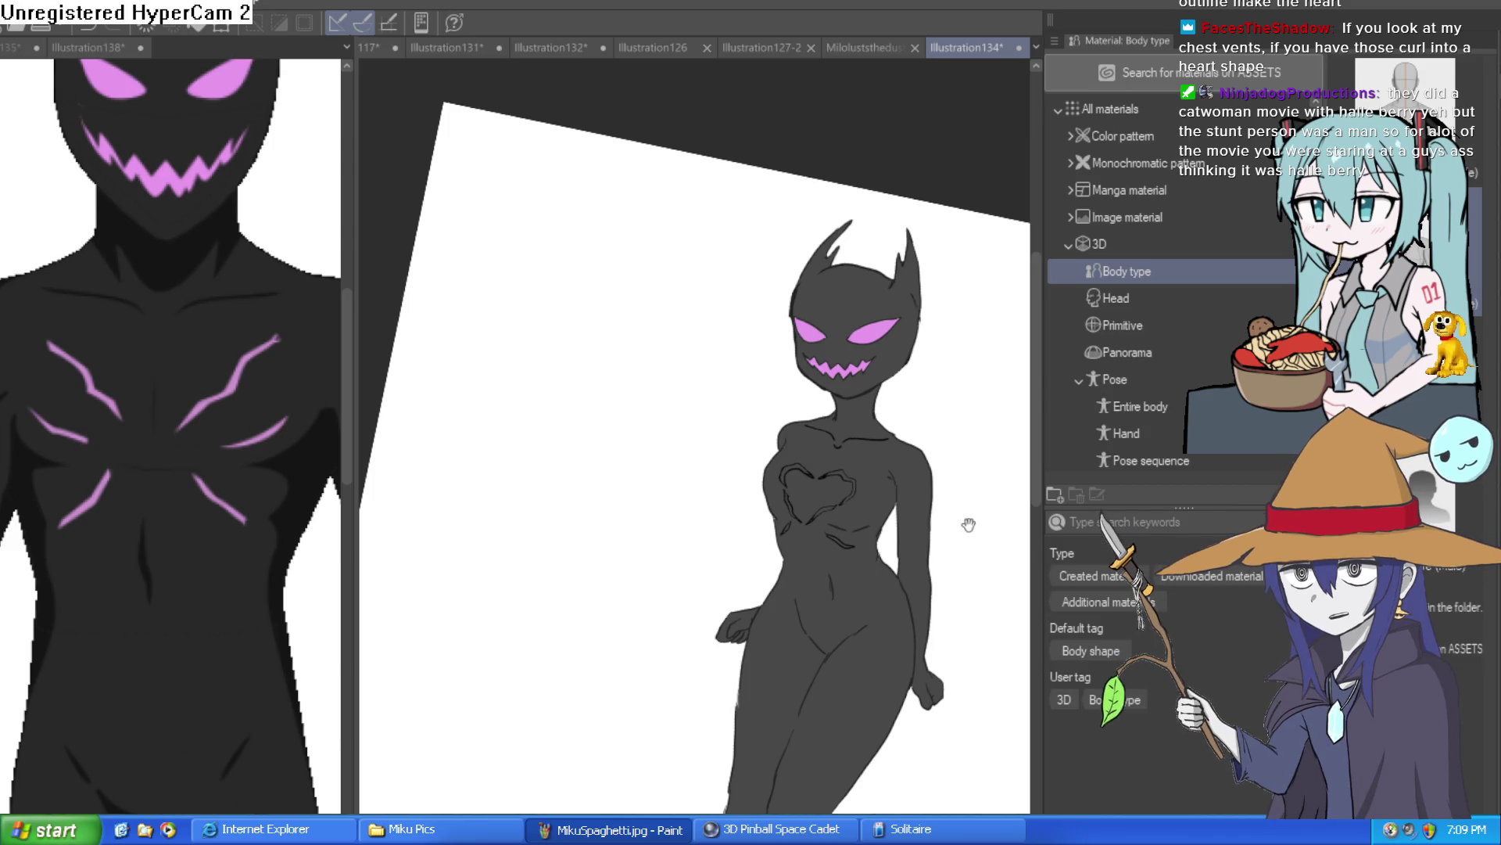
Step: Erase part of the dark chest crease stroke and thin the top of the heart's vertical line
{"action": "scroll", "coordinate": [734, 268], "scroll_direction": "up", "scroll_amount": 5}
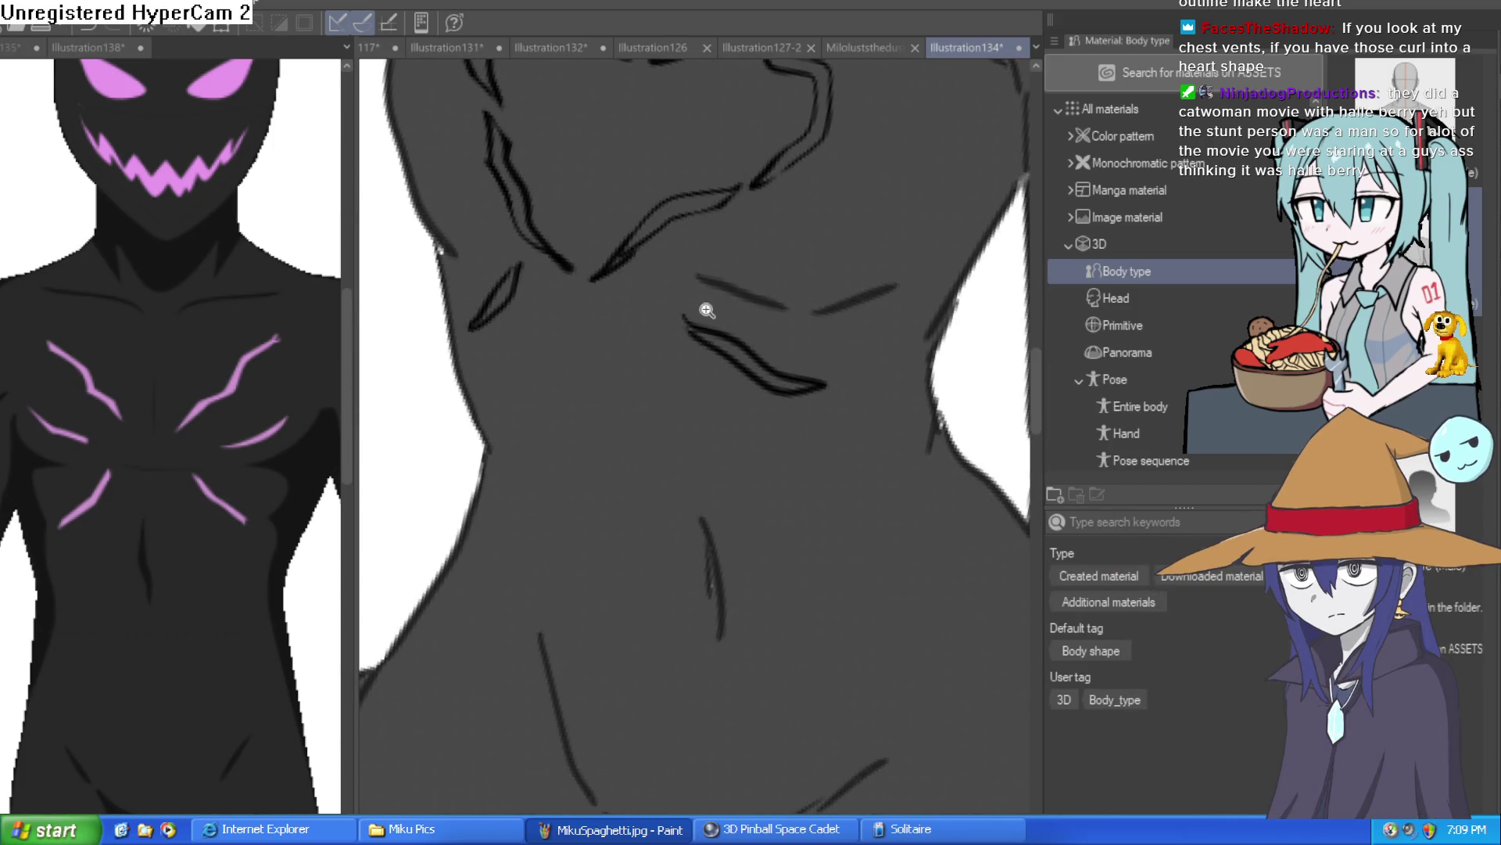
{"action": "scroll", "coordinate": [664, 227], "scroll_direction": "up", "scroll_amount": 3}
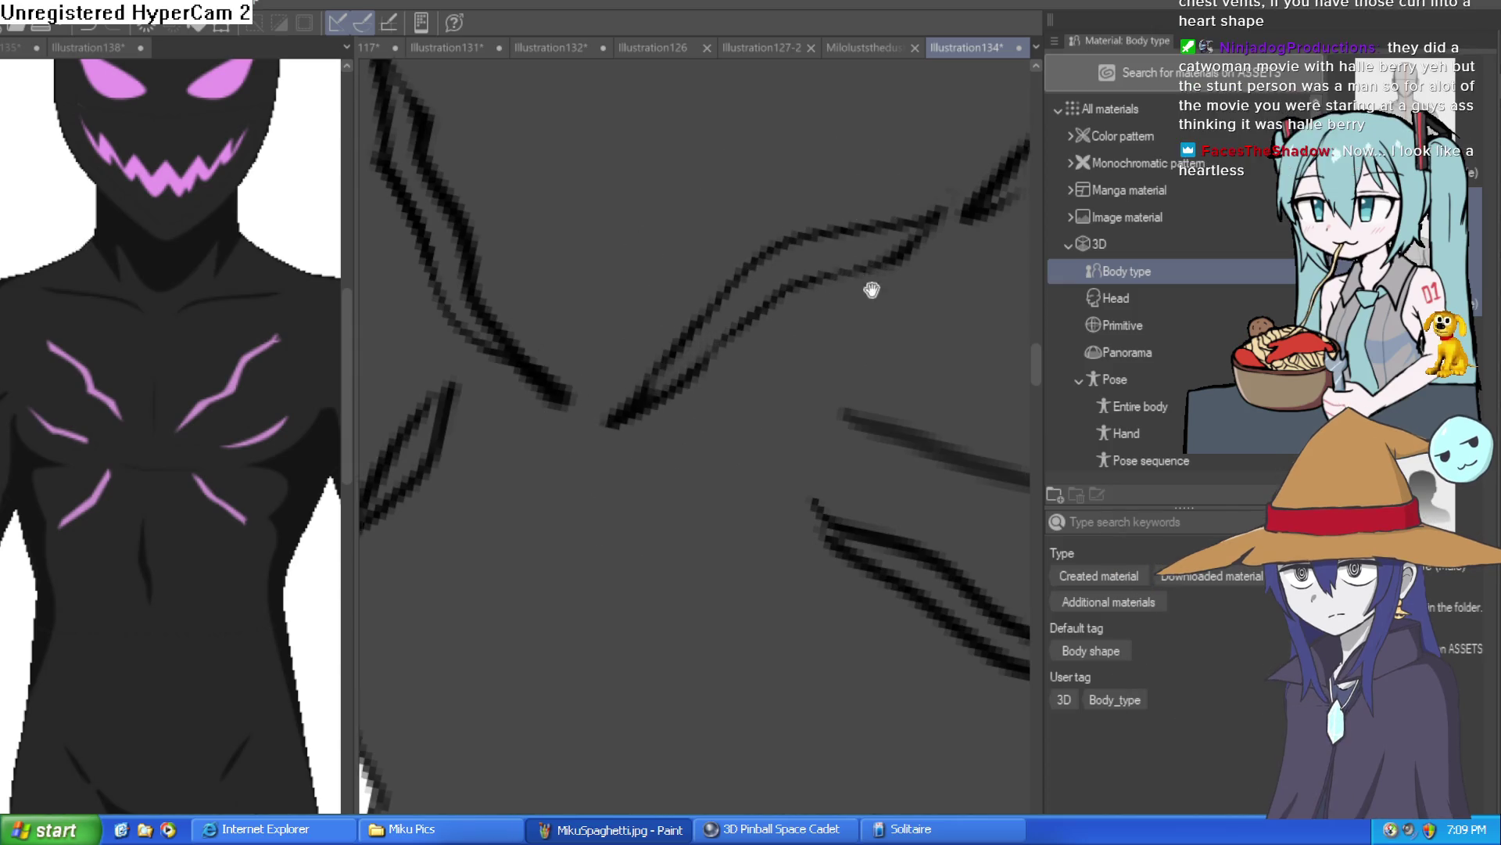
{"action": "left_click_drag", "start_coordinate": [879, 225], "coordinate": [861, 261]}
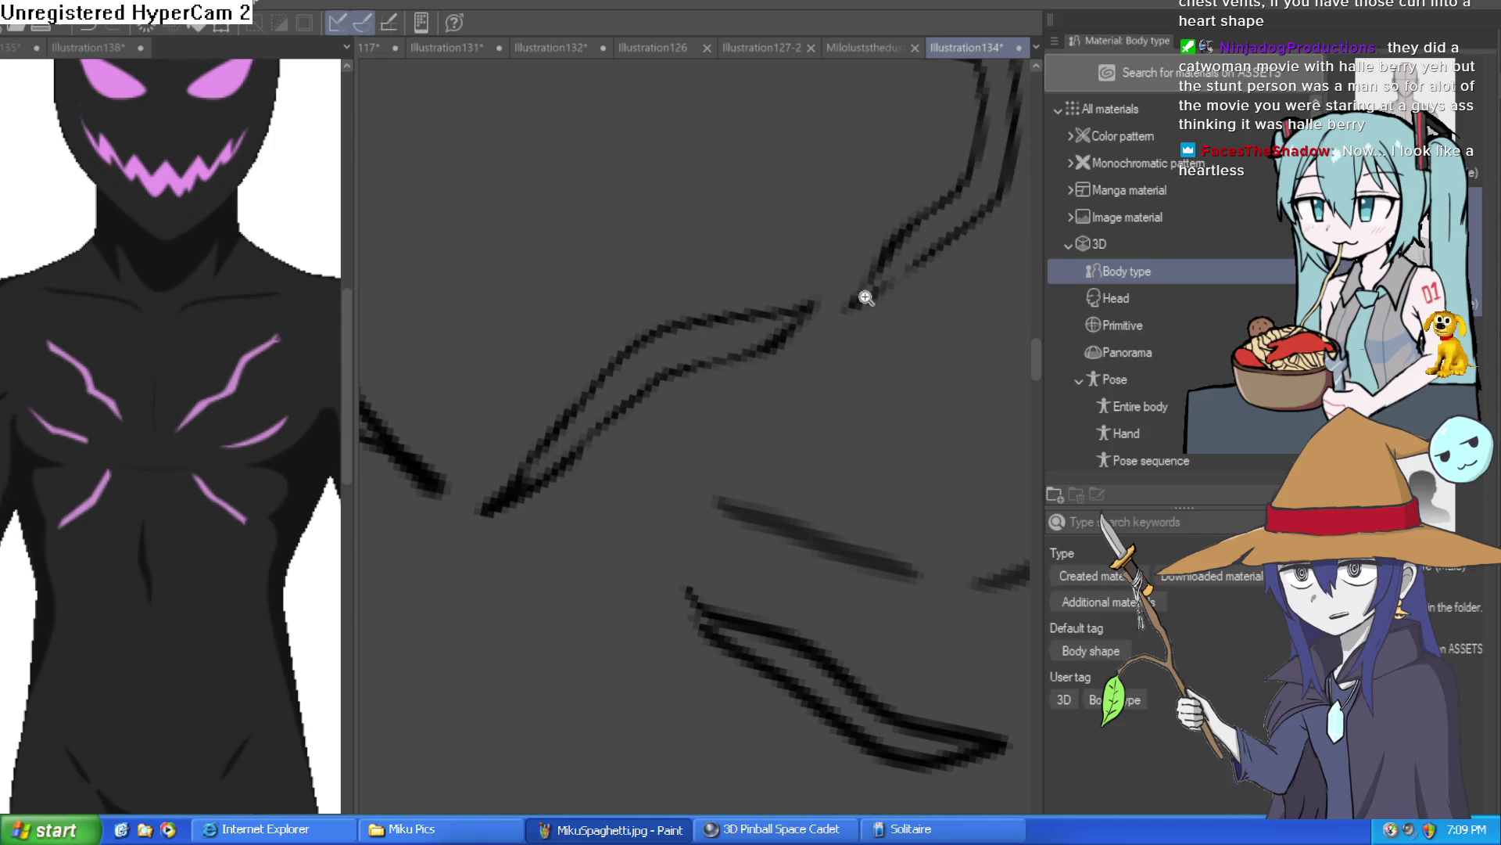
{"action": "scroll", "coordinate": [818, 411], "scroll_direction": "down", "scroll_amount": 5}
{"action": "scroll", "coordinate": [684, 304], "scroll_direction": "up", "scroll_amount": 5}
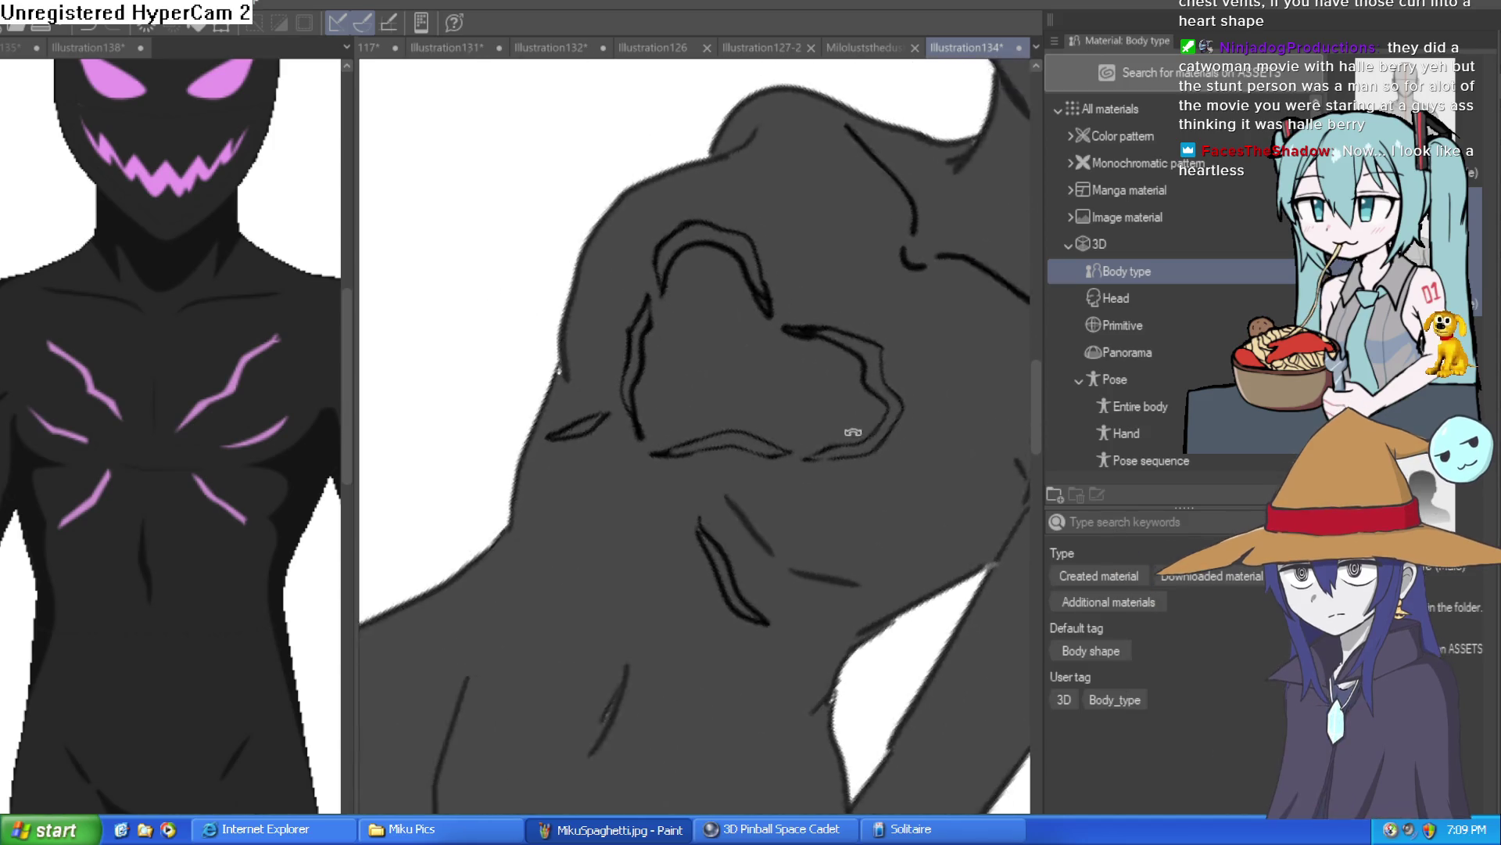
{"action": "left_click_drag", "start_coordinate": [842, 492], "coordinate": [778, 339]}
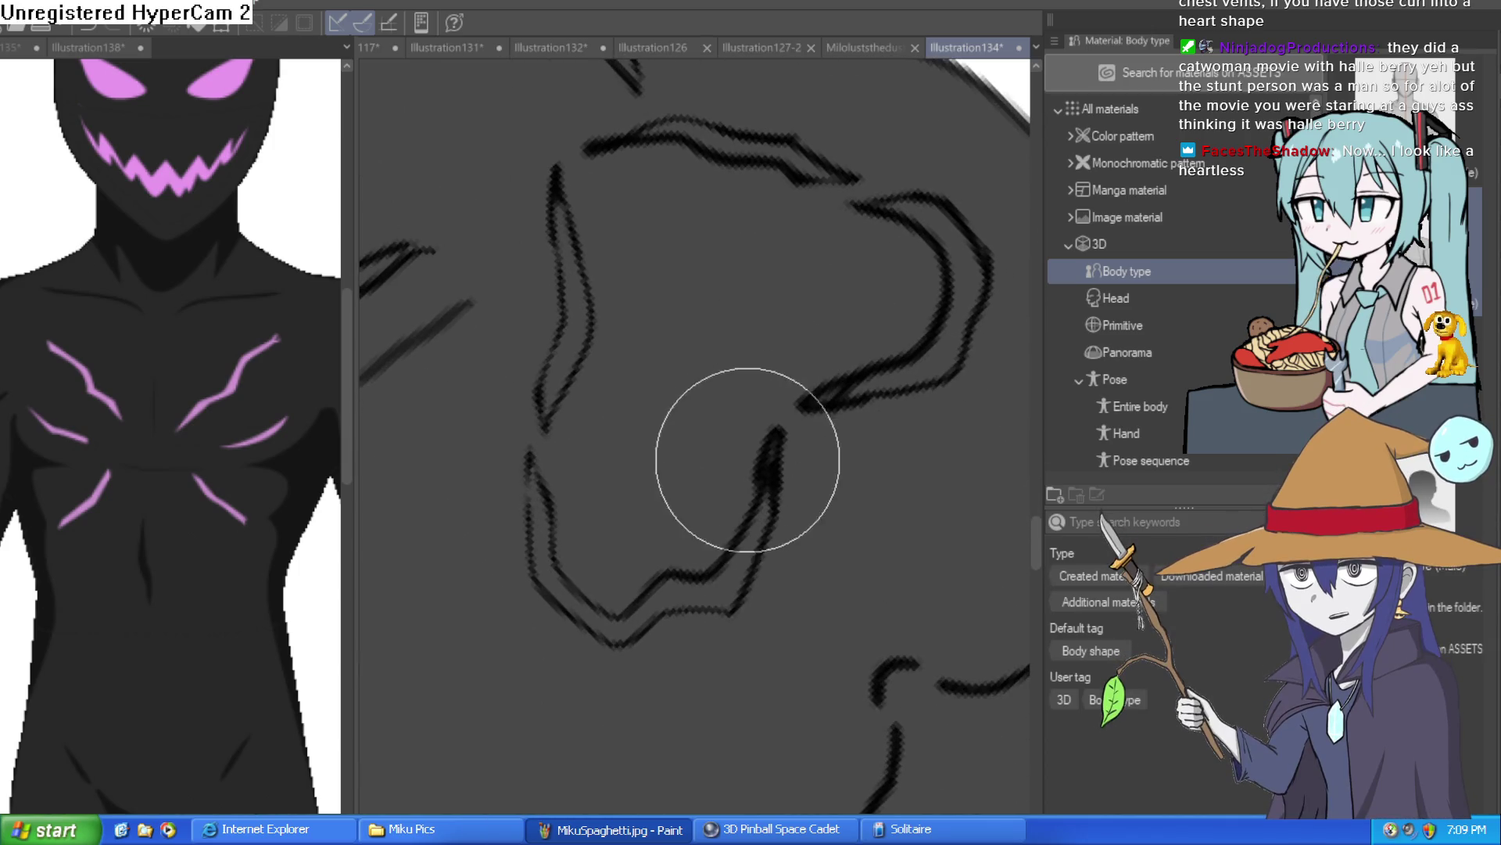
{"action": "mouse_move", "coordinate": [776, 448]}
{"action": "left_mouse_down"}
{"action": "mouse_move", "coordinate": [748, 473]}
{"action": "mouse_move", "coordinate": [790, 420]}
{"action": "mouse_move", "coordinate": [805, 227]}
{"action": "left_mouse_up"}
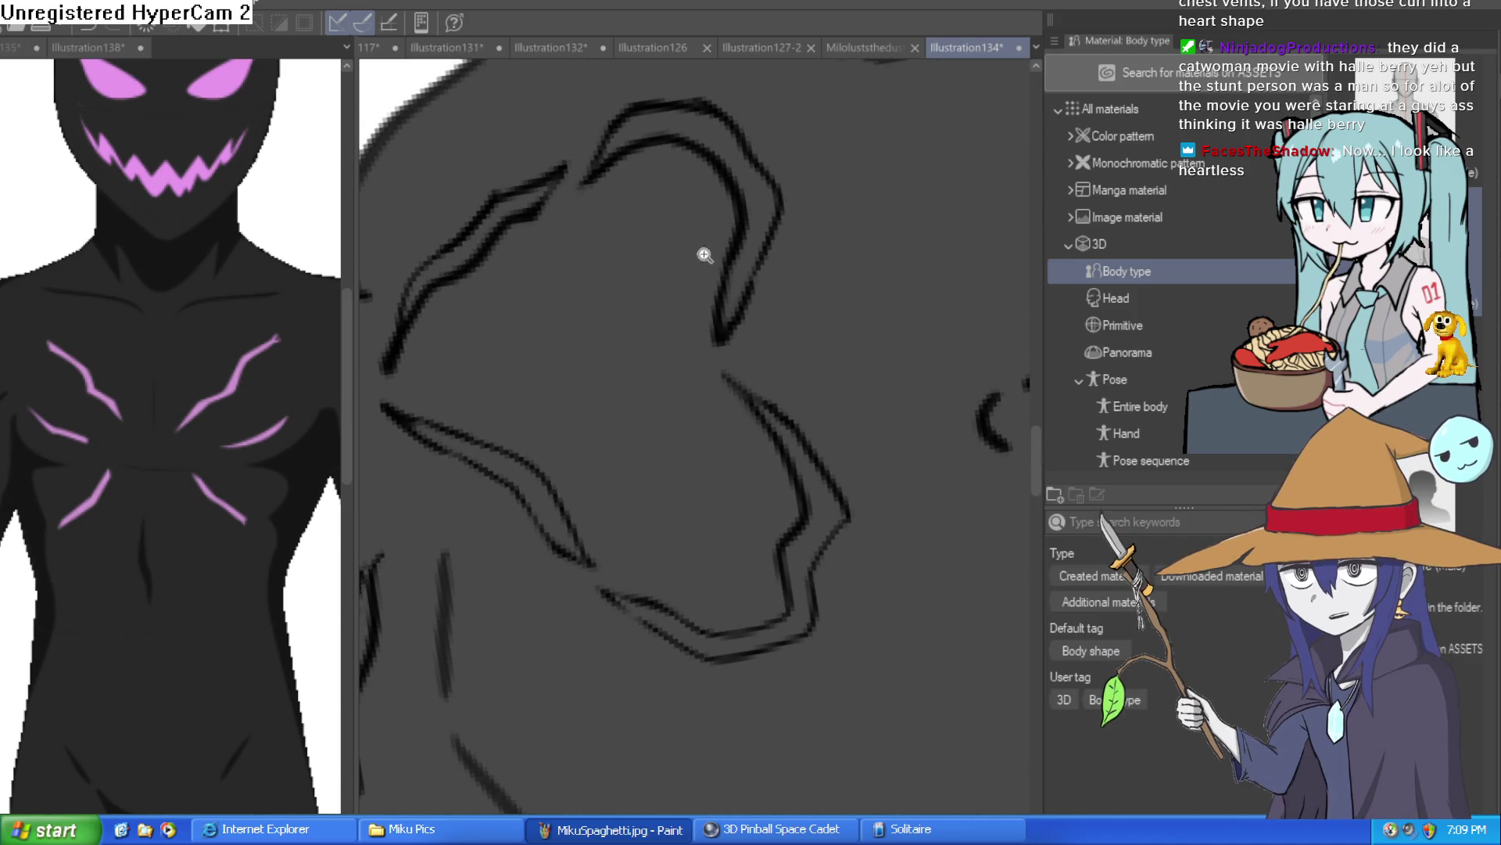
{"action": "left_click", "coordinate": [714, 327]}
{"action": "left_click", "coordinate": [814, 323]}
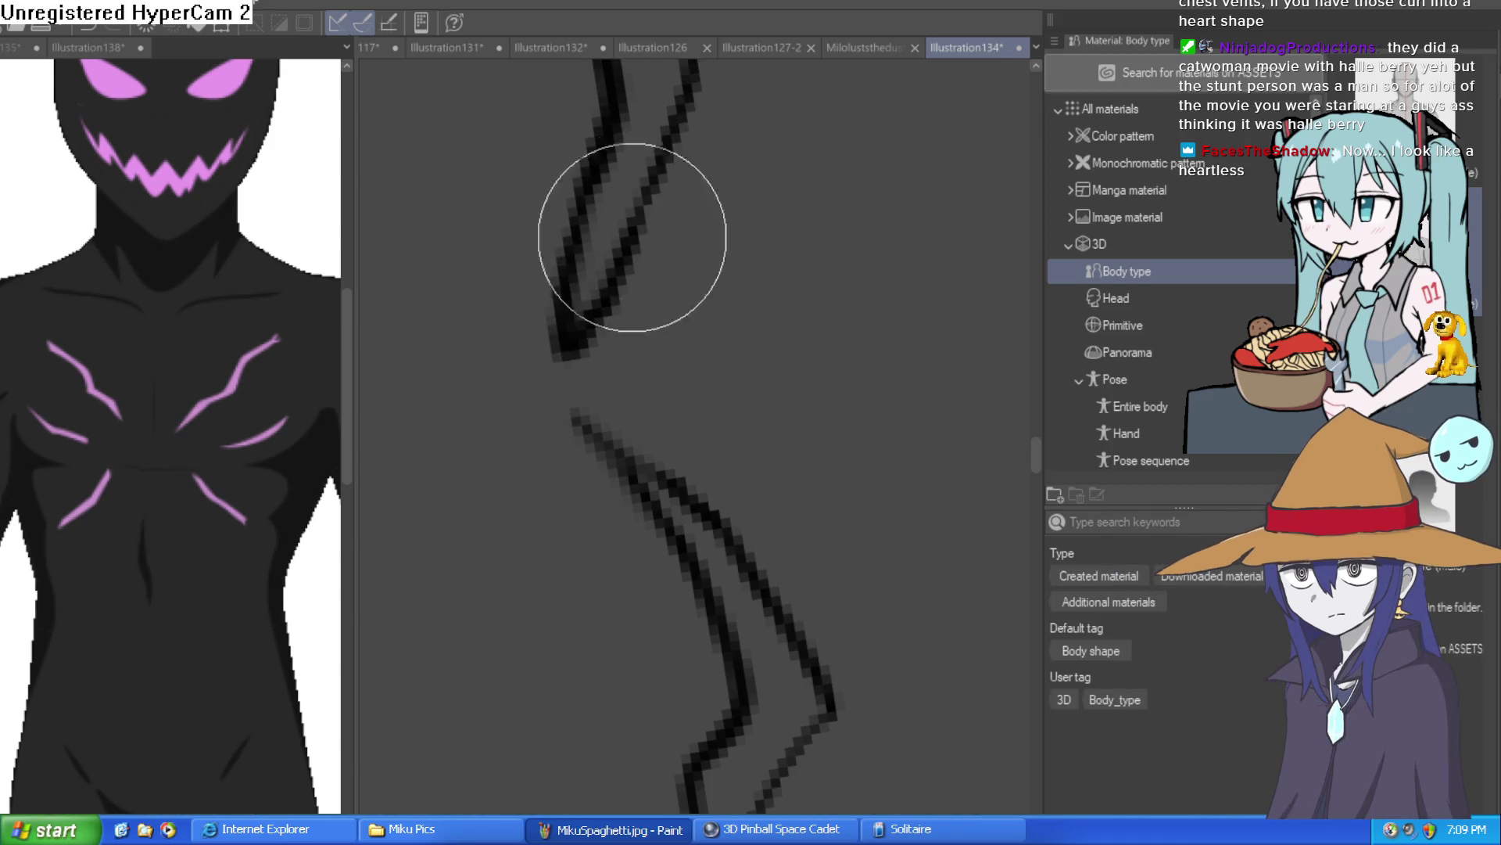
{"action": "left_click_drag", "start_coordinate": [564, 356], "coordinate": [537, 386]}
{"action": "left_click_drag", "start_coordinate": [685, 220], "coordinate": [657, 312]}
Step: With a larger eraser, trim the heart's upper-left stroke, then view the whole torso
{"action": "key", "text": "]"}
{"action": "key", "text": "]"}
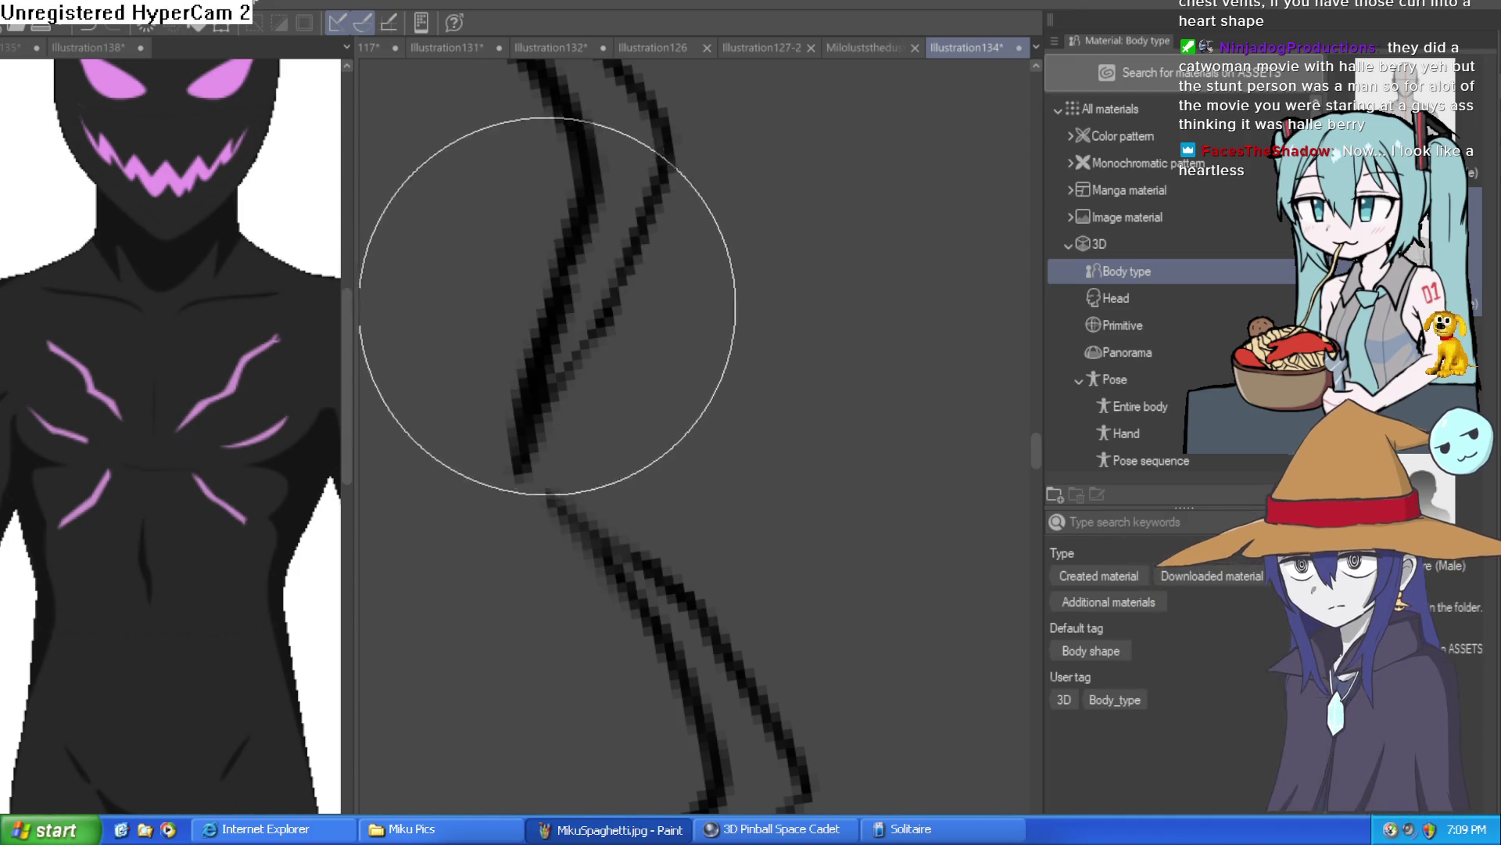
{"action": "scroll", "coordinate": [547, 309], "scroll_direction": "down", "scroll_amount": 5}
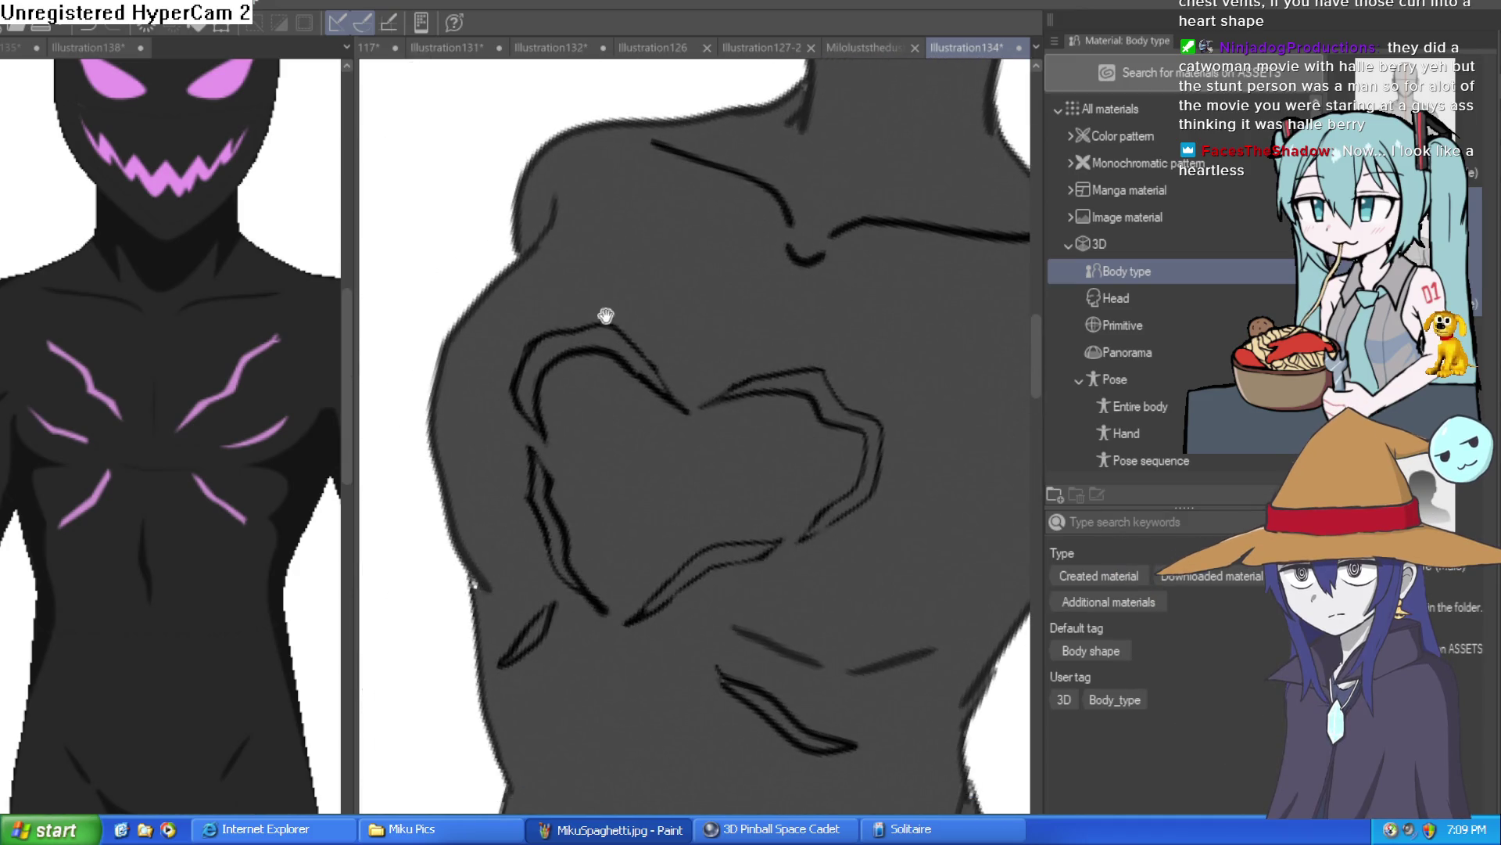
{"action": "scroll", "coordinate": [645, 396], "scroll_direction": "up", "scroll_amount": 5}
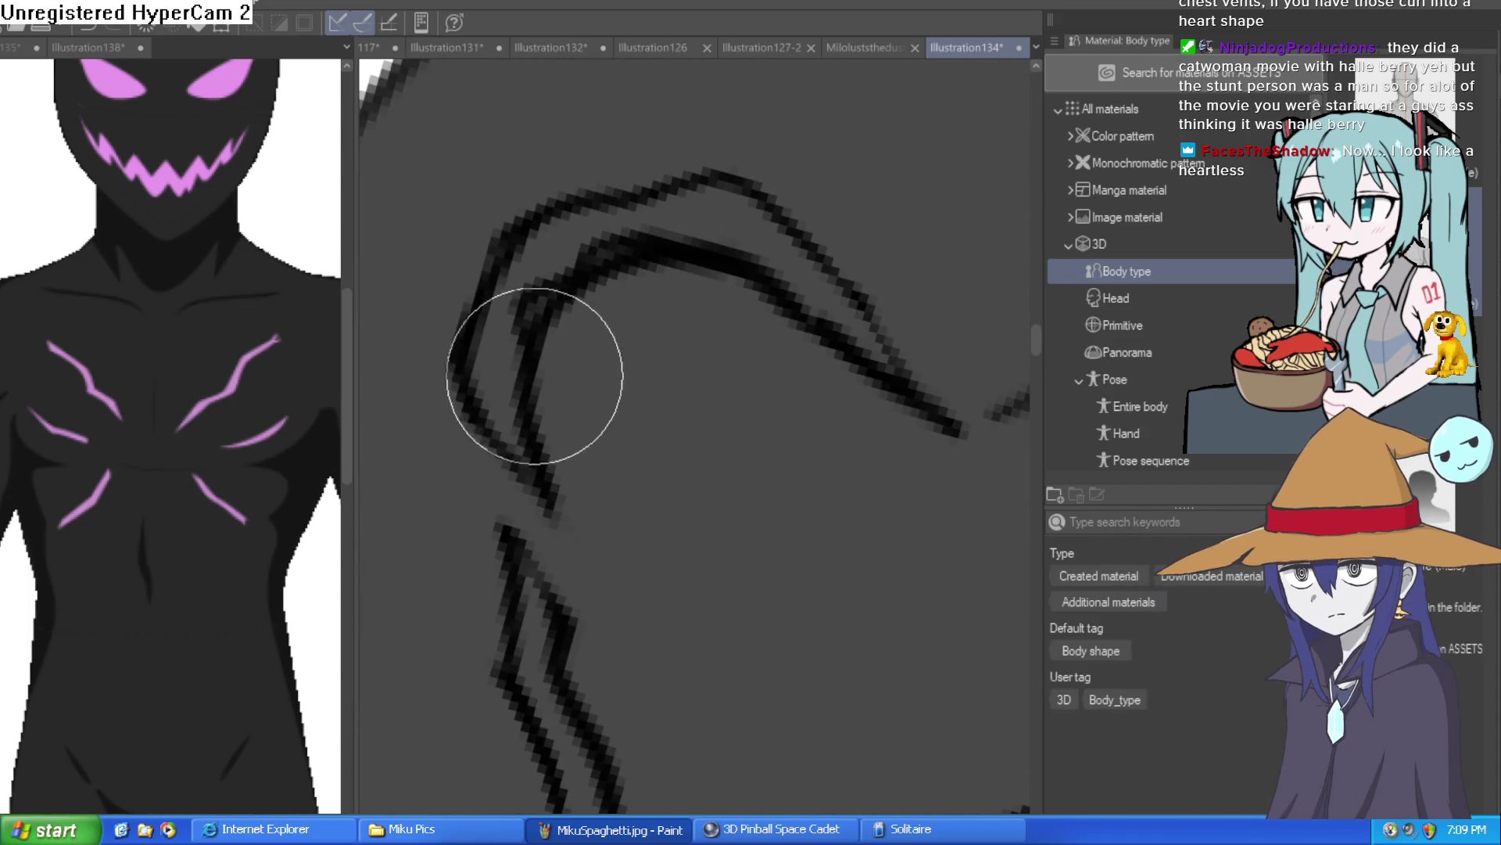
{"action": "key", "text": "bracketright"}
{"action": "key", "text": "bracketright"}
{"action": "key", "text": "bracketright"}
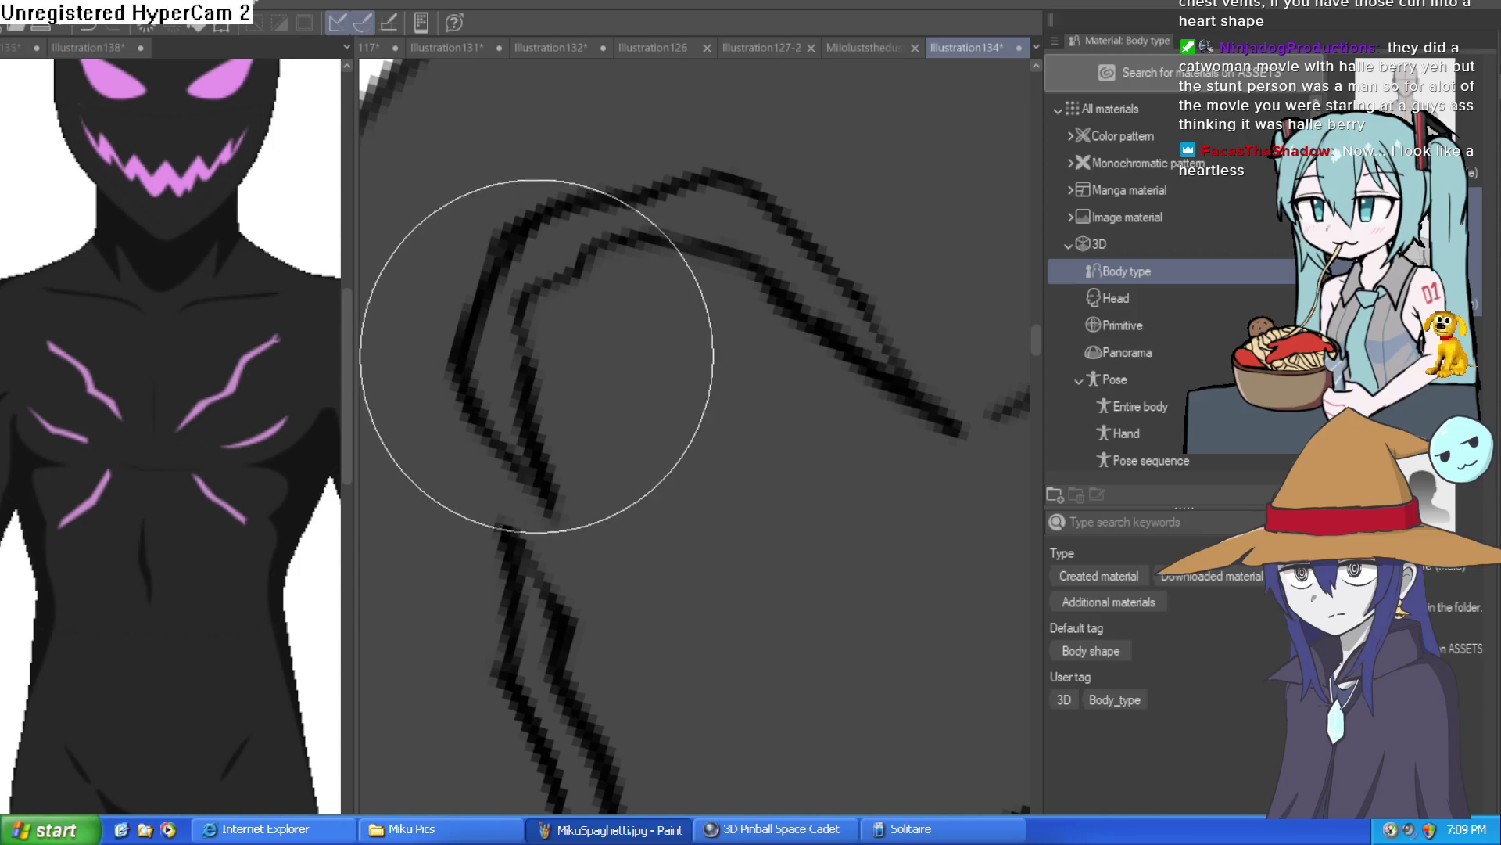
{"action": "mouse_move", "coordinate": [446, 336]}
{"action": "left_mouse_down"}
{"action": "mouse_move", "coordinate": [492, 448]}
{"action": "mouse_move", "coordinate": [490, 484]}
{"action": "mouse_move", "coordinate": [503, 460]}
{"action": "left_mouse_up"}
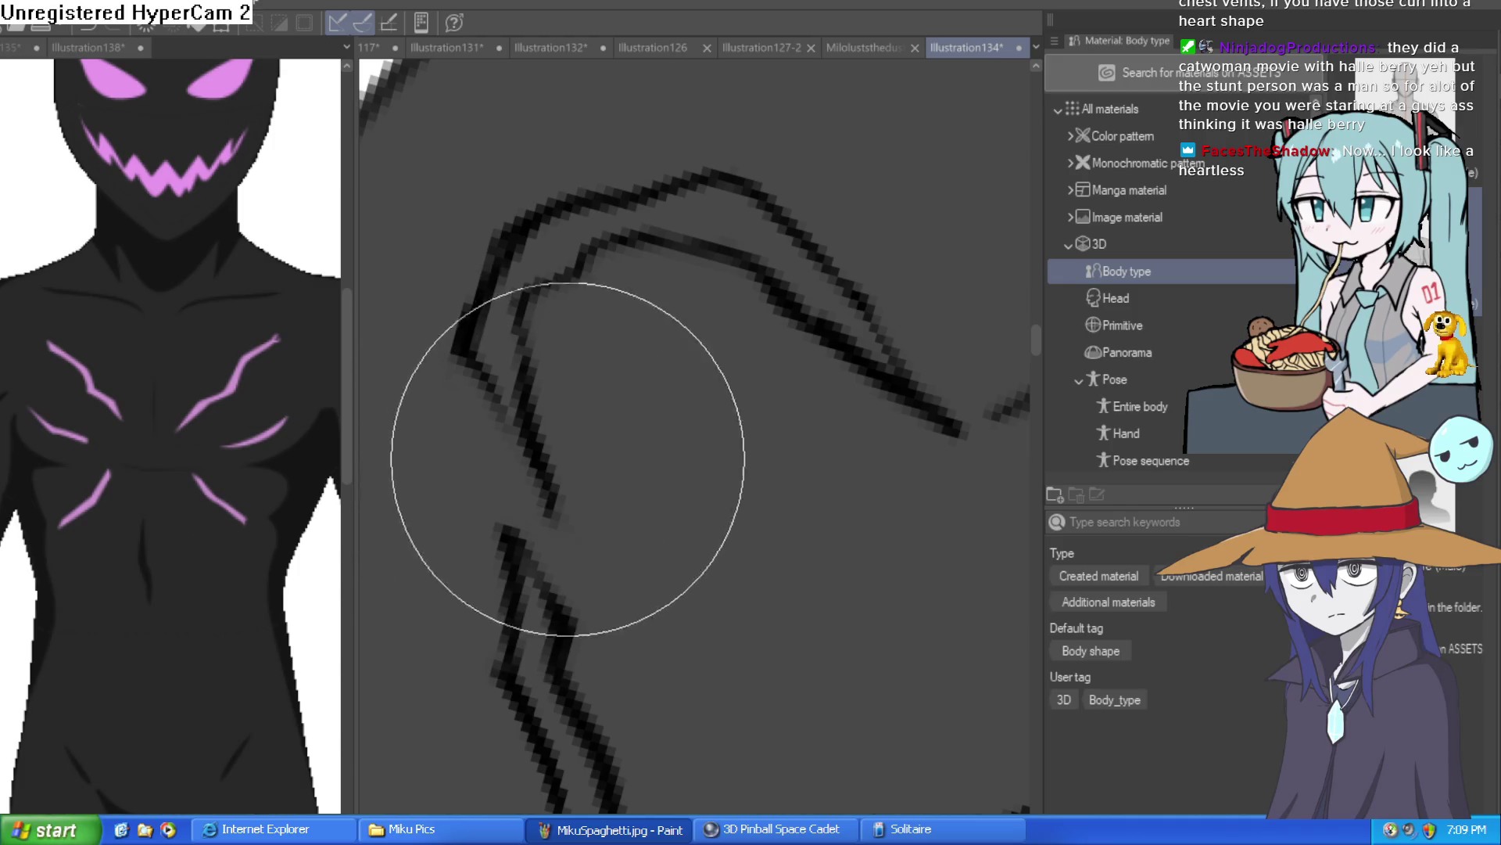
{"action": "scroll", "coordinate": [805, 425], "scroll_direction": "down", "scroll_amount": 3}
{"action": "scroll", "coordinate": [952, 446], "scroll_direction": "down", "scroll_amount": 2}
{"action": "left_click_drag", "start_coordinate": [952, 446], "coordinate": [828, 327]}
{"action": "scroll", "coordinate": [828, 327], "scroll_direction": "down", "scroll_amount": 2}
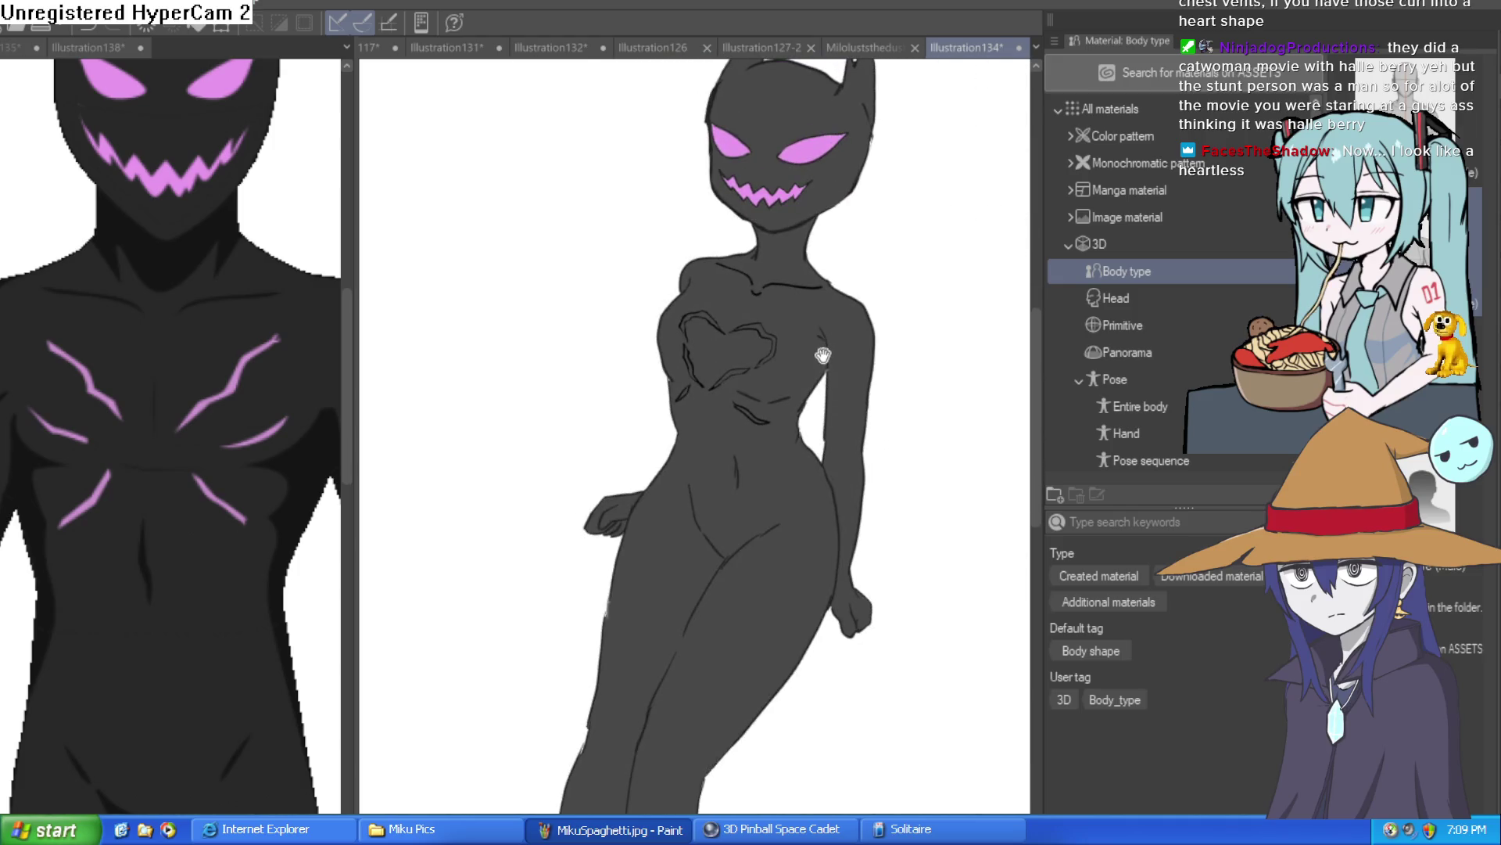
{"action": "scroll", "coordinate": [807, 364], "scroll_direction": "up", "scroll_amount": 5}
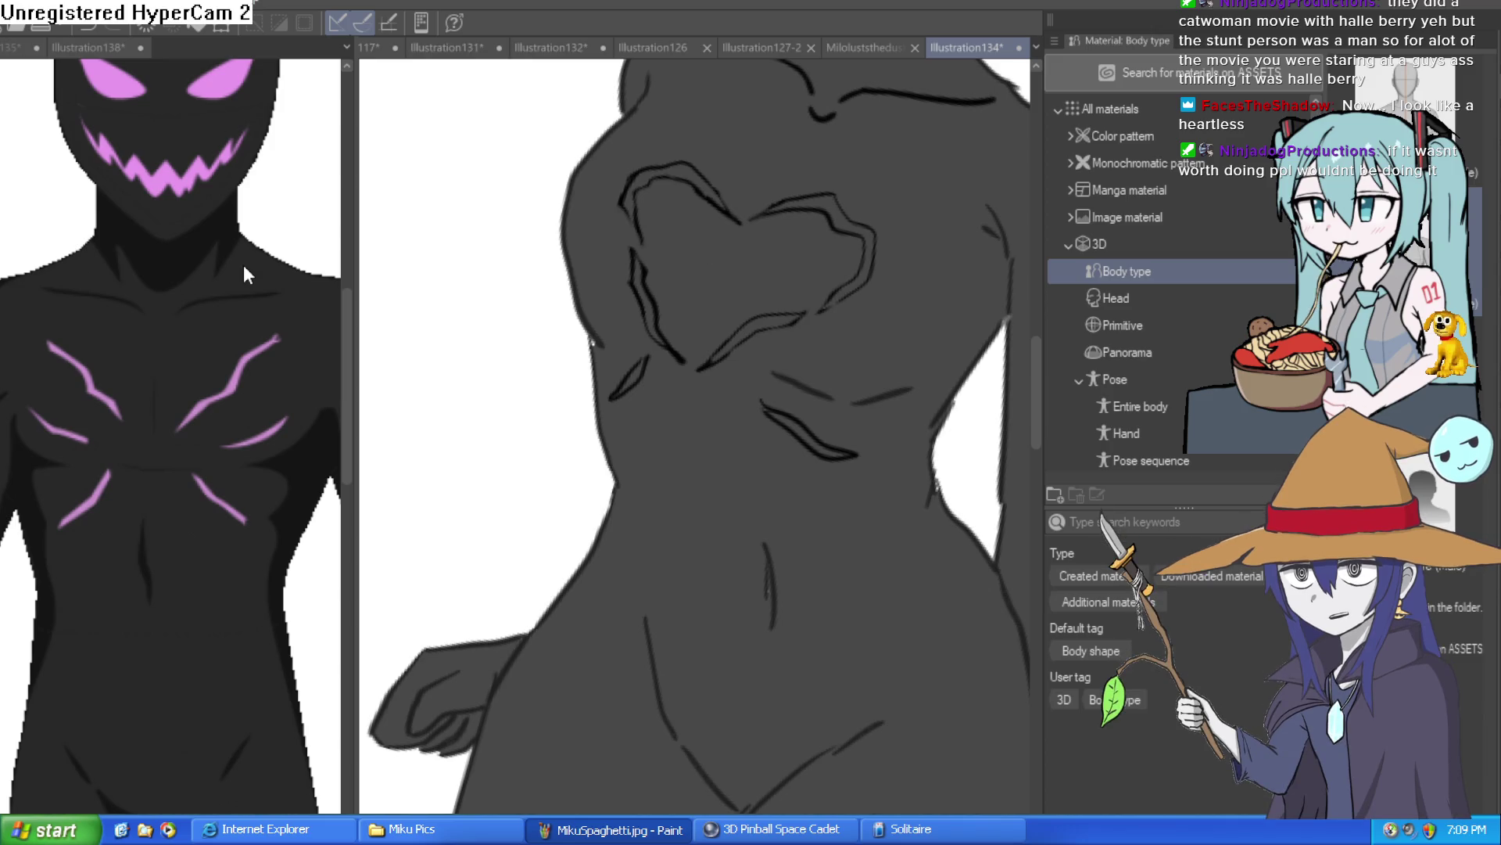
{"action": "scroll", "coordinate": [931, 375], "scroll_direction": "down", "scroll_amount": 3}
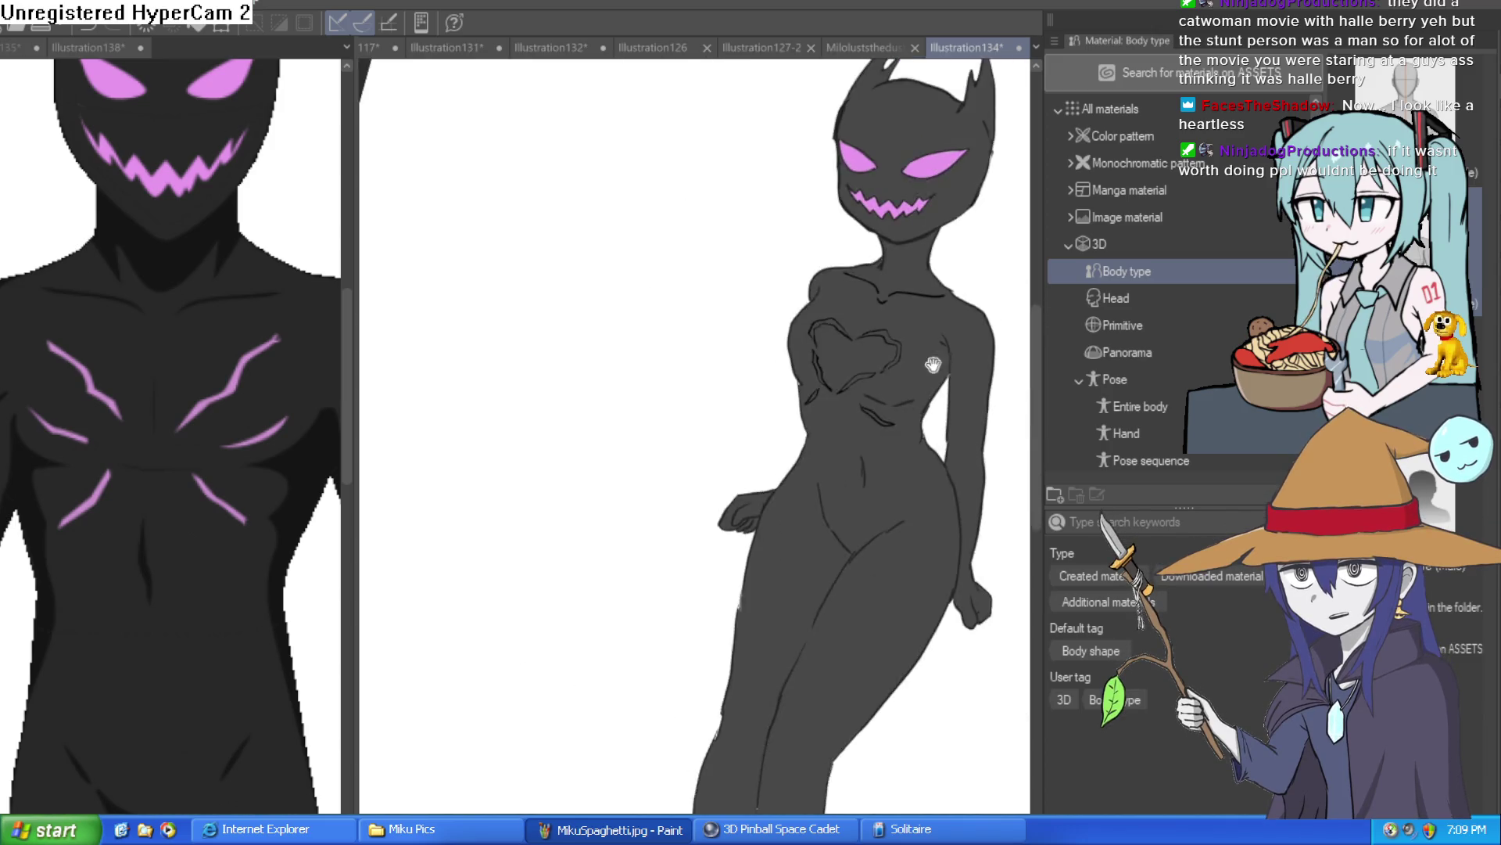
{"action": "scroll", "coordinate": [928, 367], "scroll_direction": "down", "scroll_amount": 1}
{"action": "scroll", "coordinate": [858, 379], "scroll_direction": "up", "scroll_amount": 5}
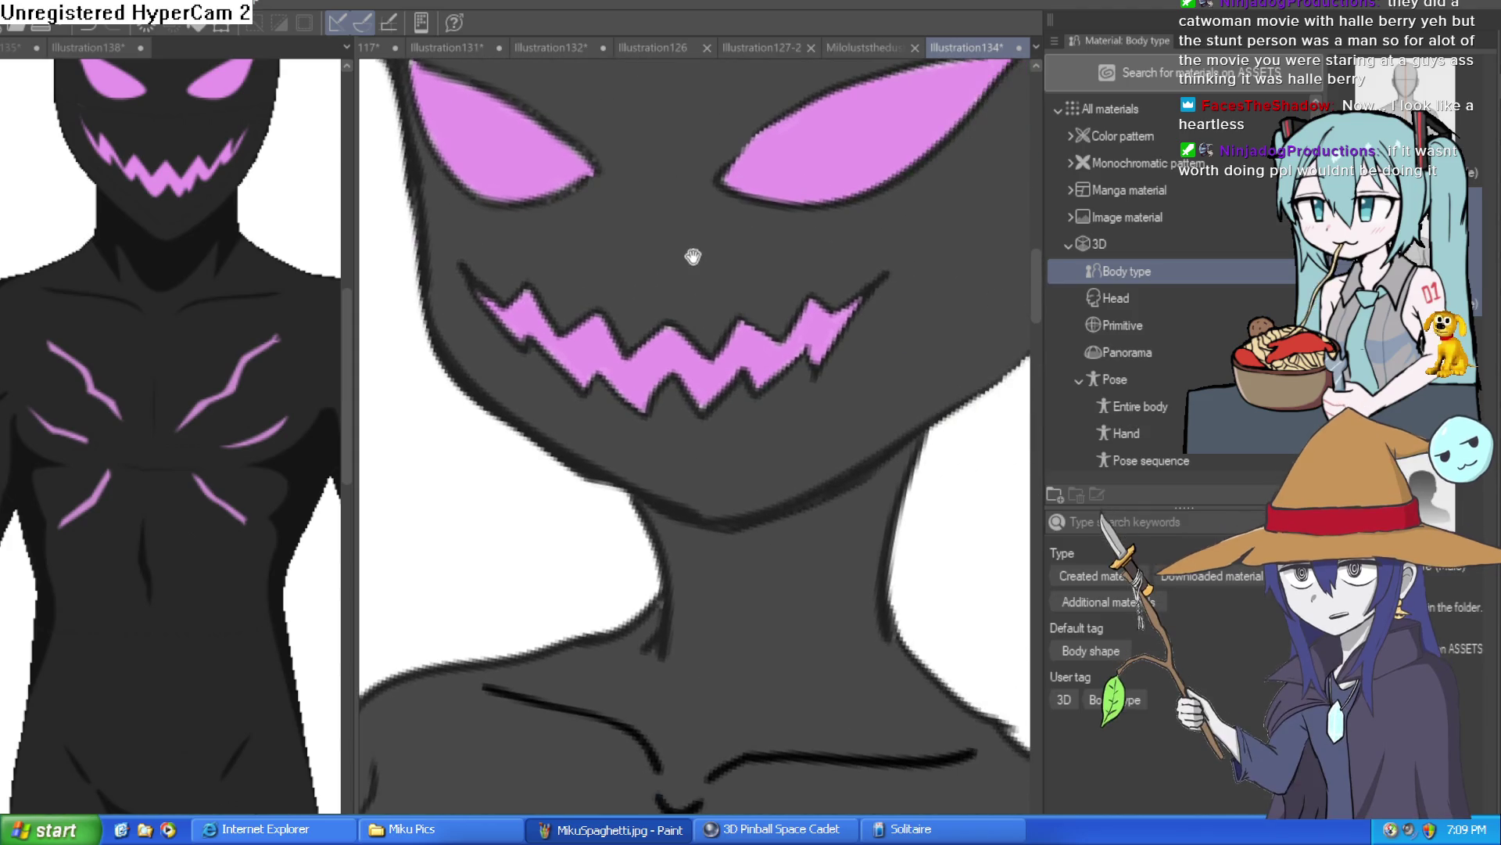
{"action": "scroll", "coordinate": [654, 238], "scroll_direction": "down", "scroll_amount": 5}
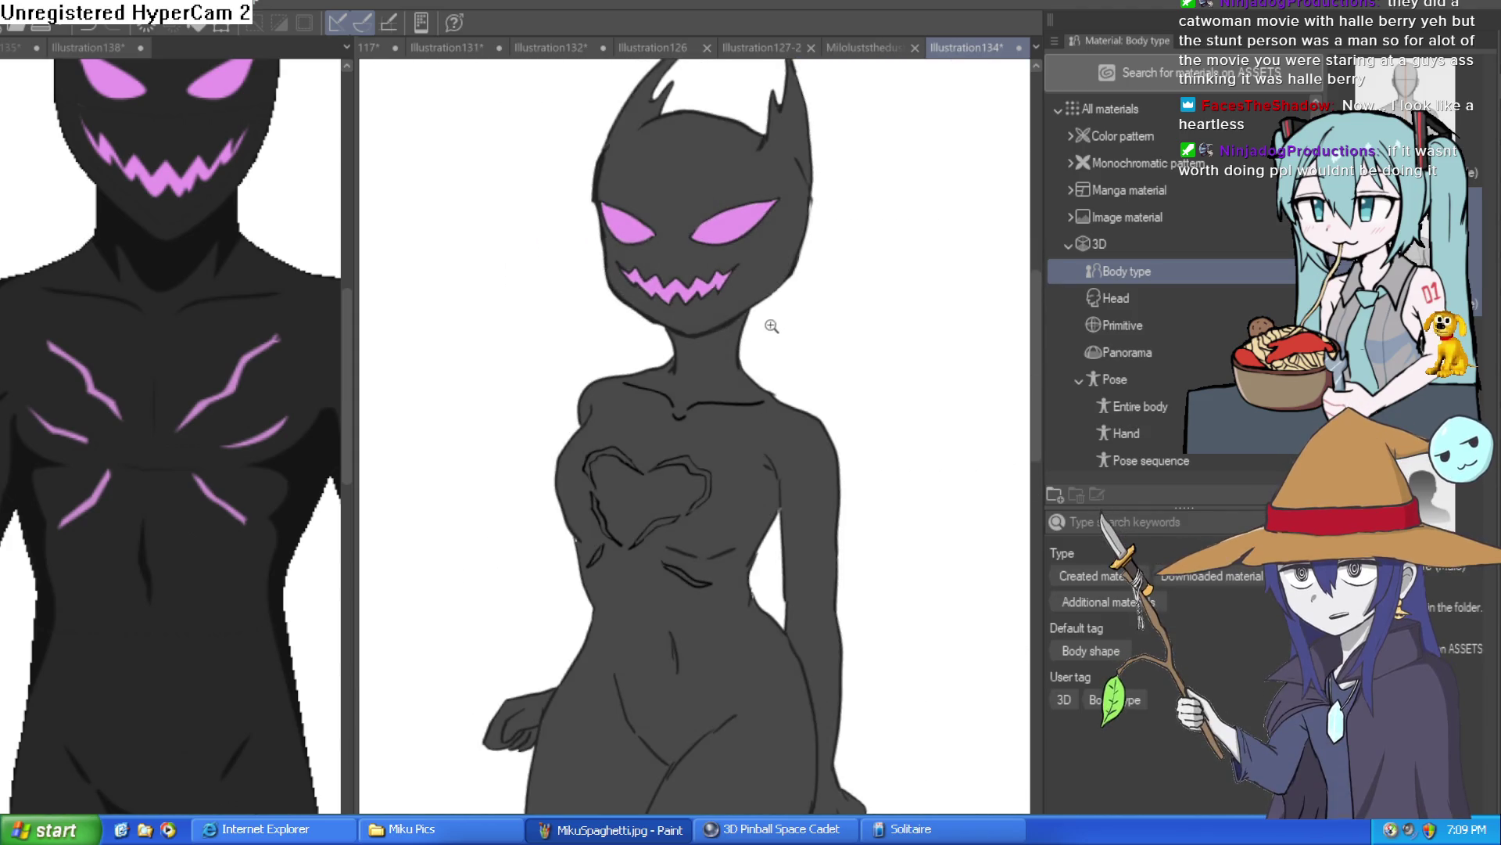
{"action": "scroll", "coordinate": [813, 344], "scroll_direction": "up", "scroll_amount": 1}
{"action": "scroll", "coordinate": [820, 360], "scroll_direction": "down", "scroll_amount": 1}
{"action": "scroll", "coordinate": [829, 393], "scroll_direction": "up", "scroll_amount": 1}
{"action": "scroll", "coordinate": [837, 391], "scroll_direction": "down", "scroll_amount": 1}
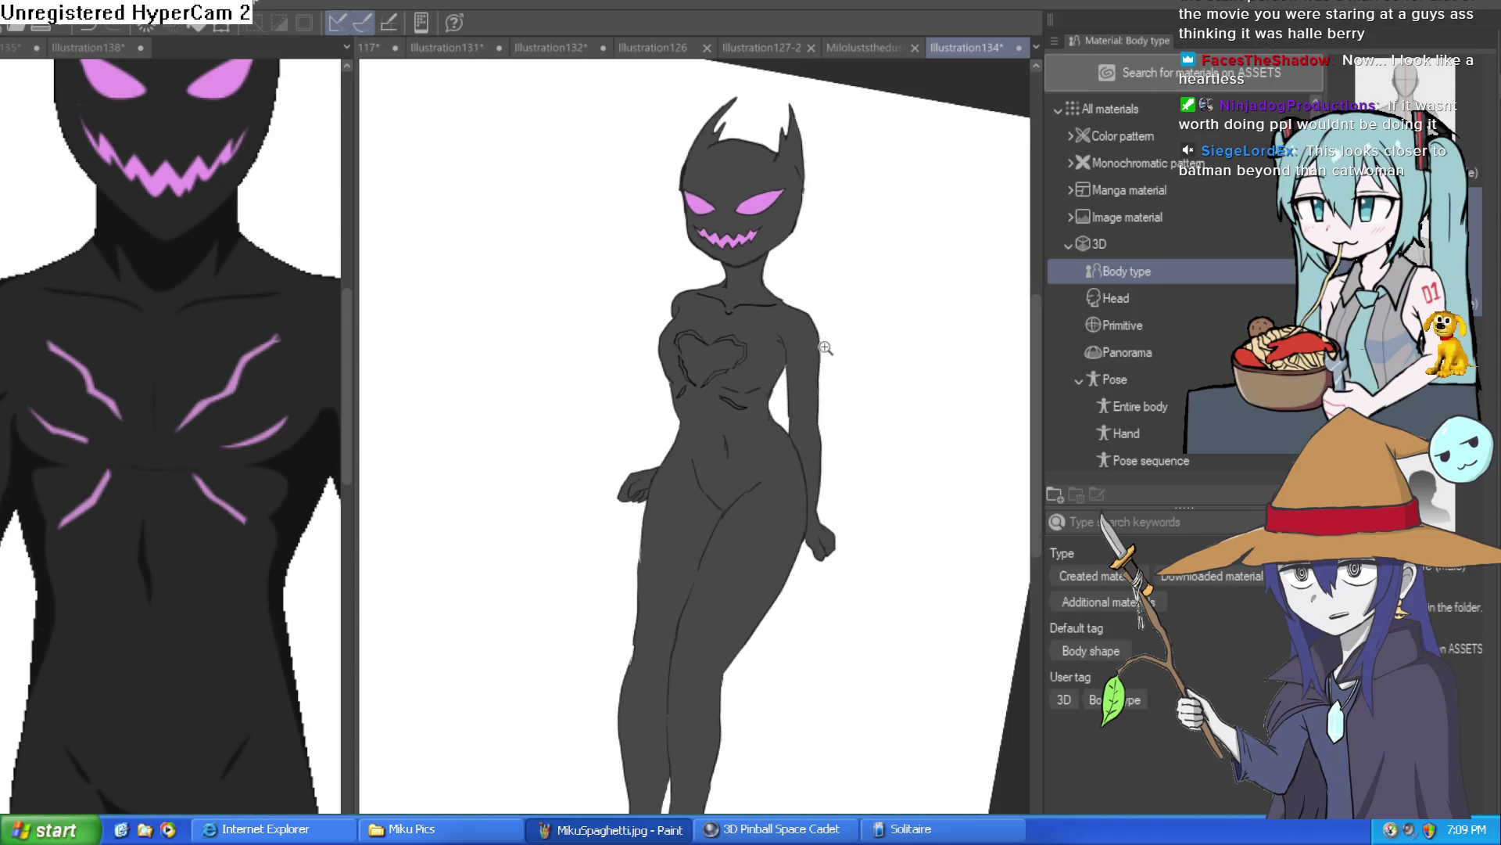
{"action": "scroll", "coordinate": [838, 391], "scroll_direction": "down", "scroll_amount": 1}
{"action": "scroll", "coordinate": [843, 379], "scroll_direction": "up", "scroll_amount": 1}
{"action": "scroll", "coordinate": [846, 375], "scroll_direction": "down", "scroll_amount": 1}
{"action": "scroll", "coordinate": [838, 442], "scroll_direction": "up", "scroll_amount": 1}
{"action": "scroll", "coordinate": [801, 304], "scroll_direction": "up", "scroll_amount": 10}
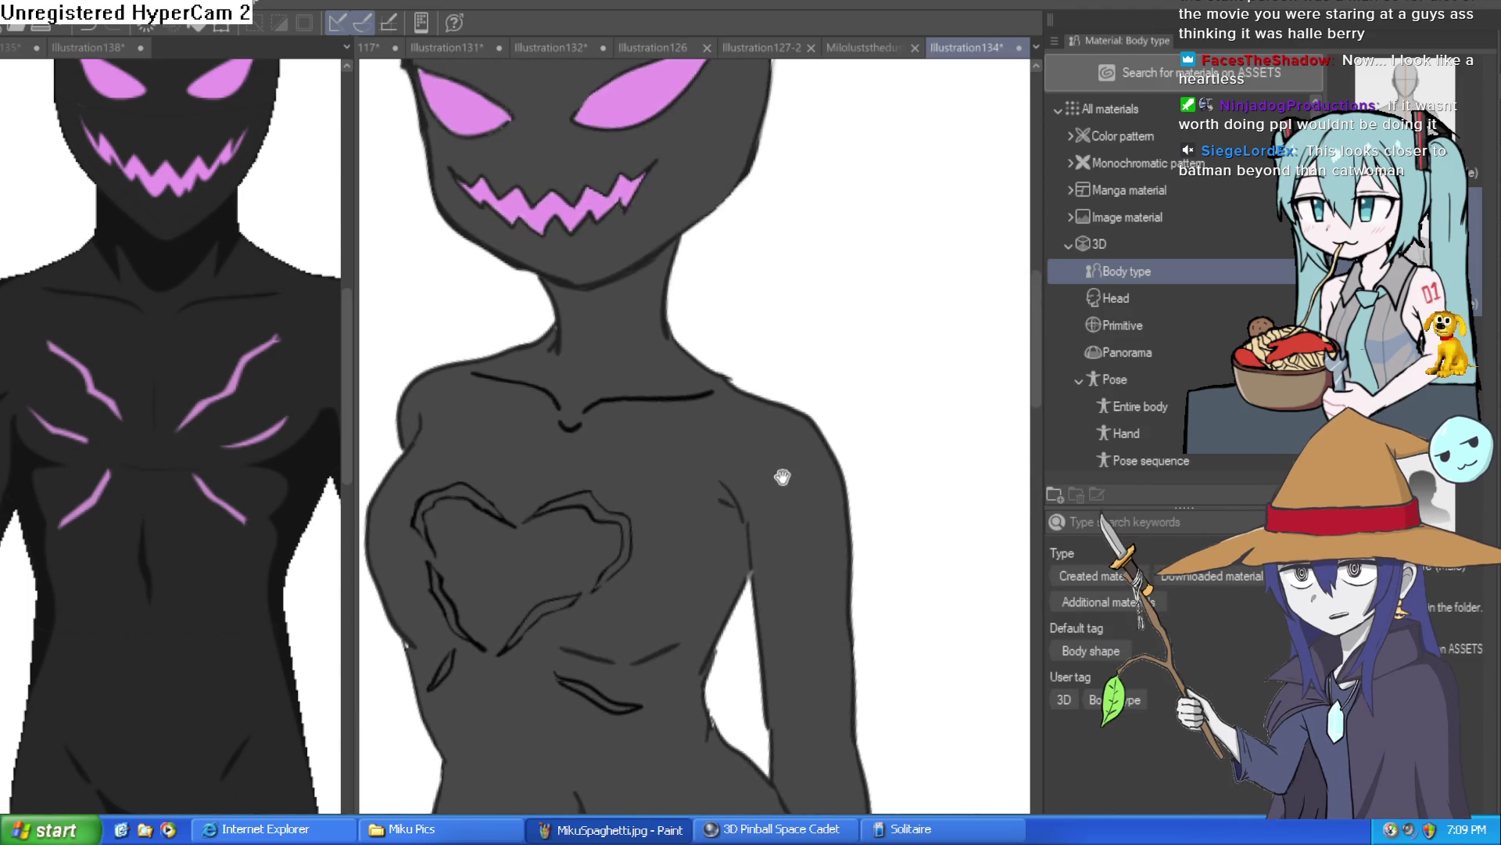
{"action": "scroll", "coordinate": [716, 392], "scroll_direction": "down", "scroll_amount": 4}
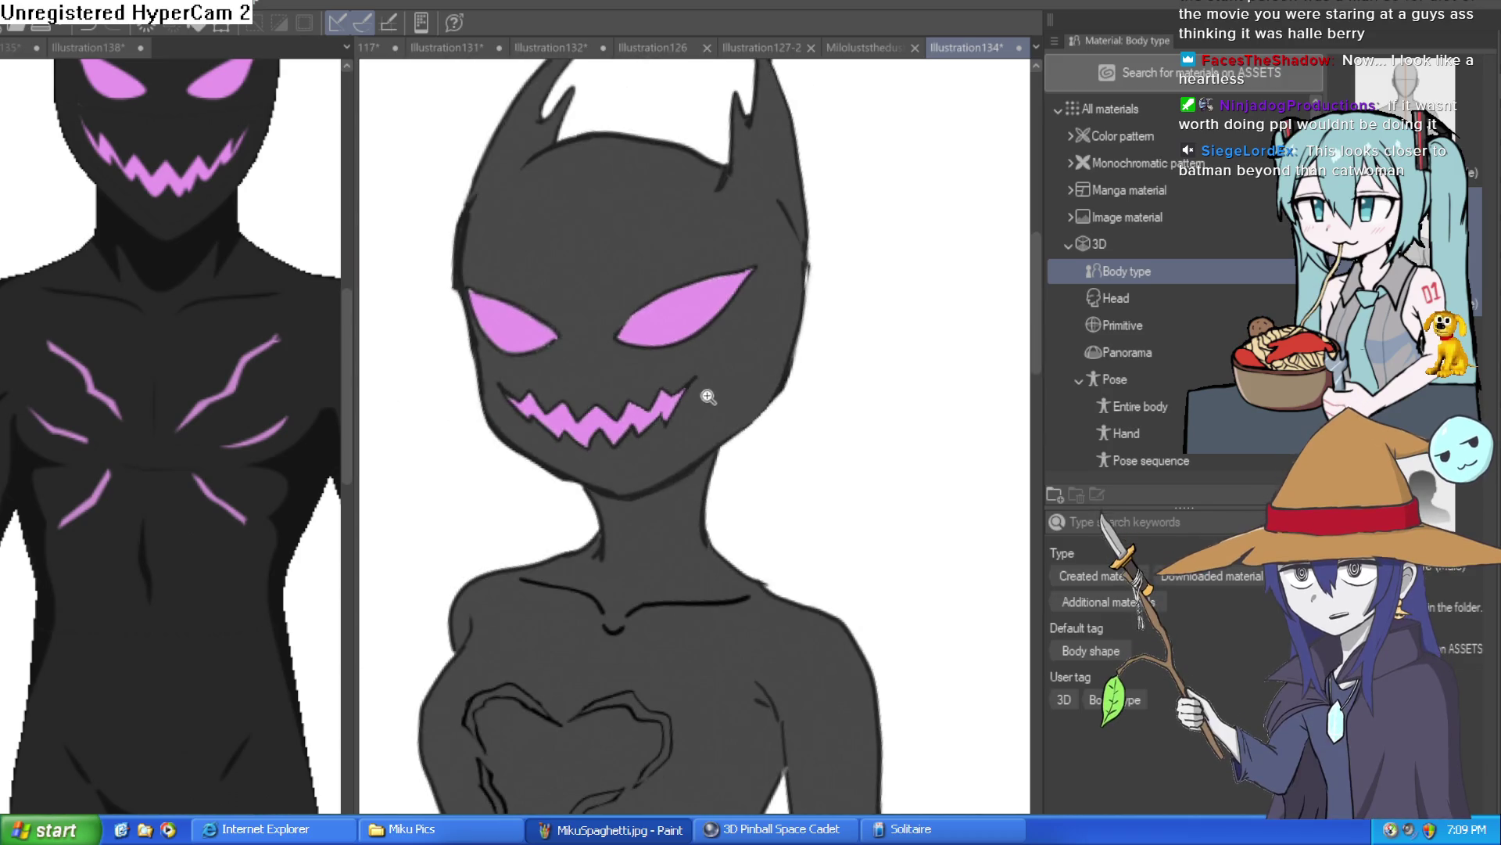
{"action": "scroll", "coordinate": [802, 410], "scroll_direction": "down", "scroll_amount": 2}
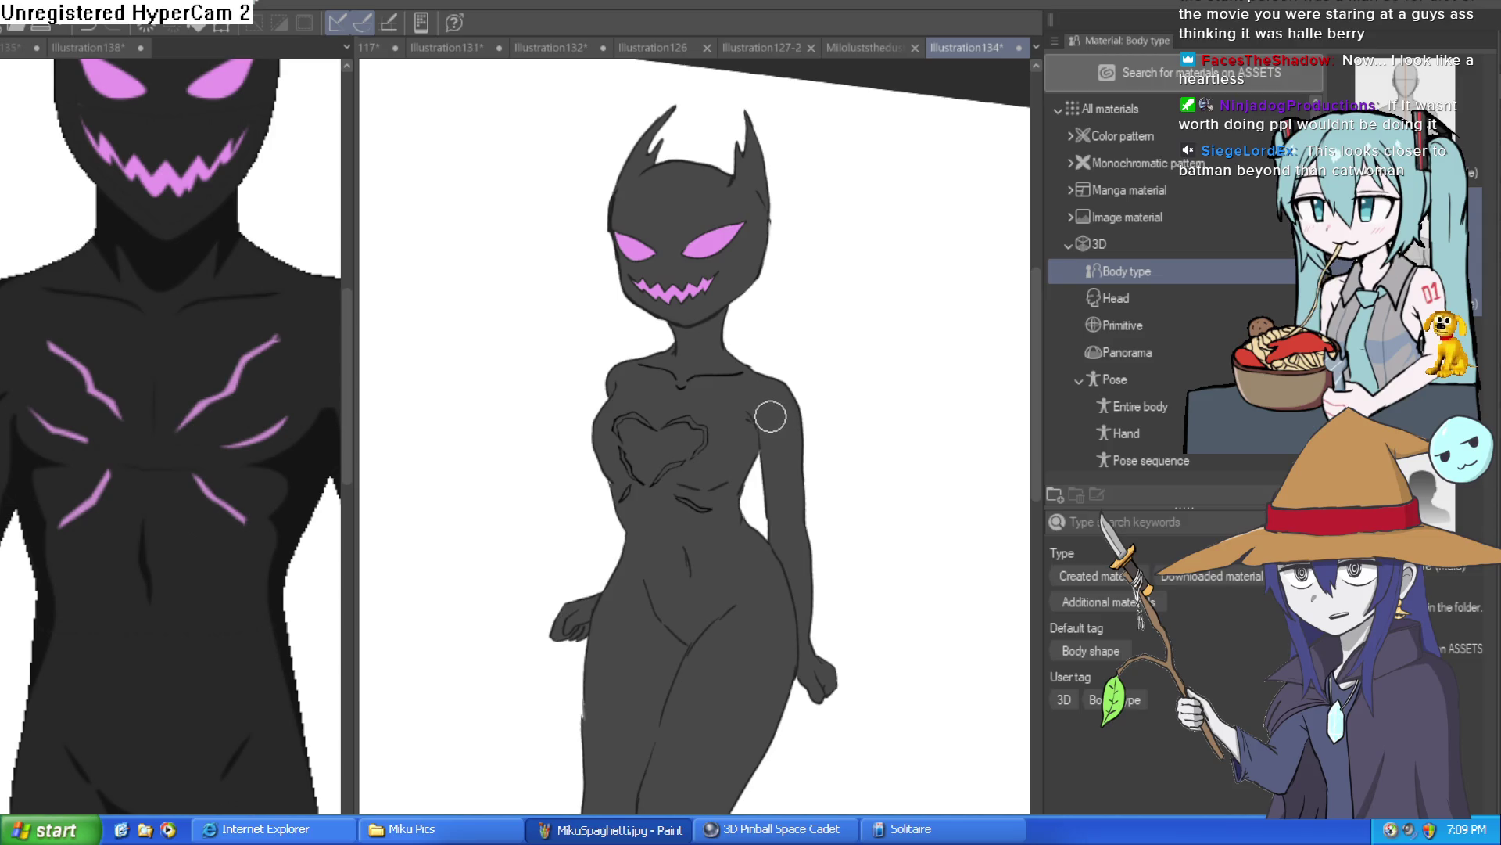
{"action": "mouse_move", "coordinate": [765, 447]}
{"action": "left_mouse_down"}
{"action": "mouse_move", "coordinate": [777, 342]}
{"action": "mouse_move", "coordinate": [780, 359]}
{"action": "left_mouse_up"}
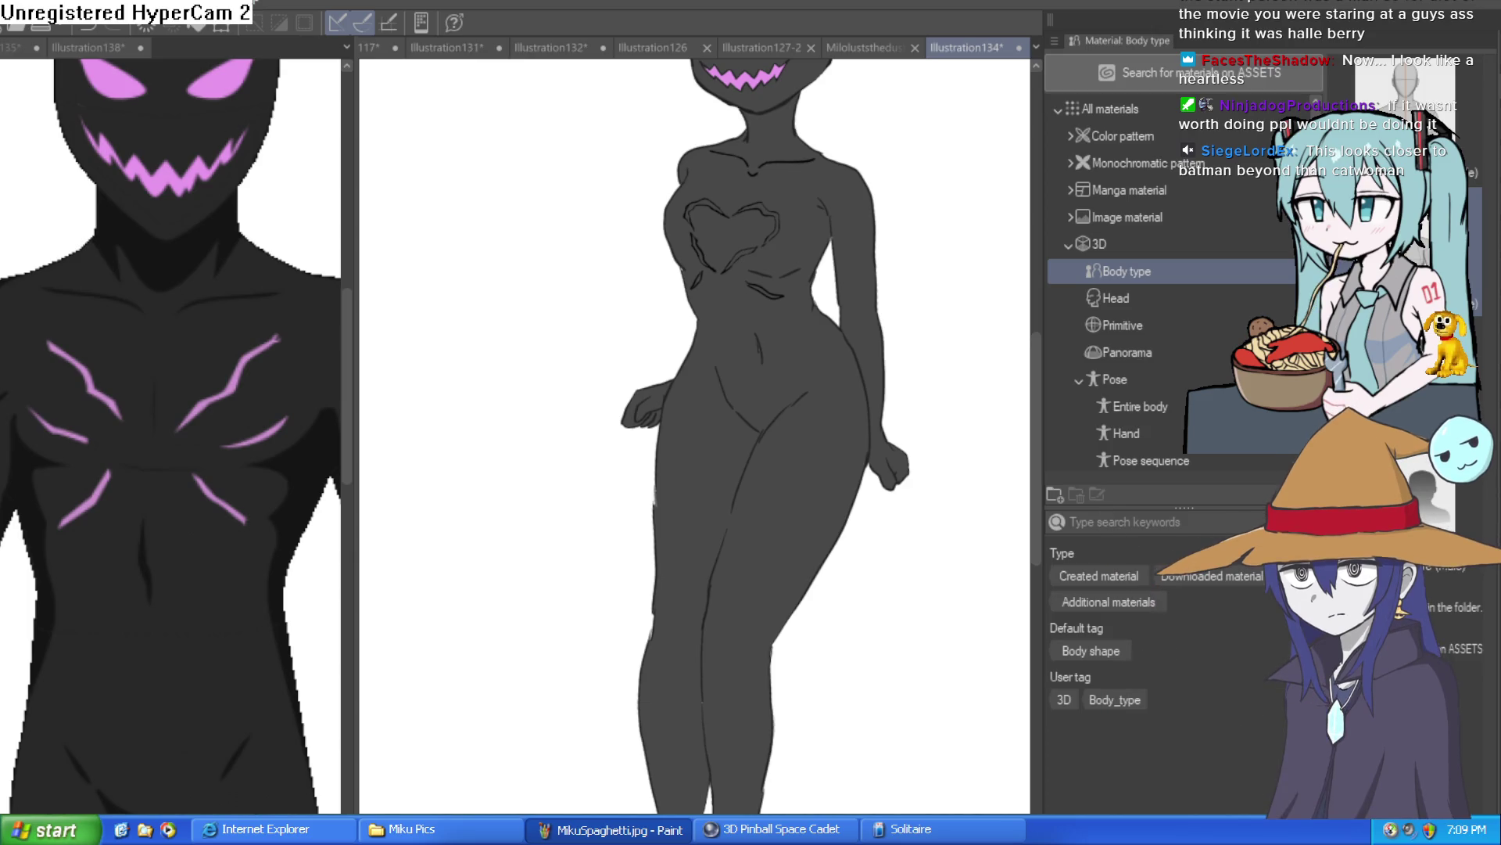
{"action": "scroll", "coordinate": [693, 283], "scroll_direction": "up", "scroll_amount": 3}
{"action": "scroll", "coordinate": [694, 283], "scroll_direction": "down", "scroll_amount": 3}
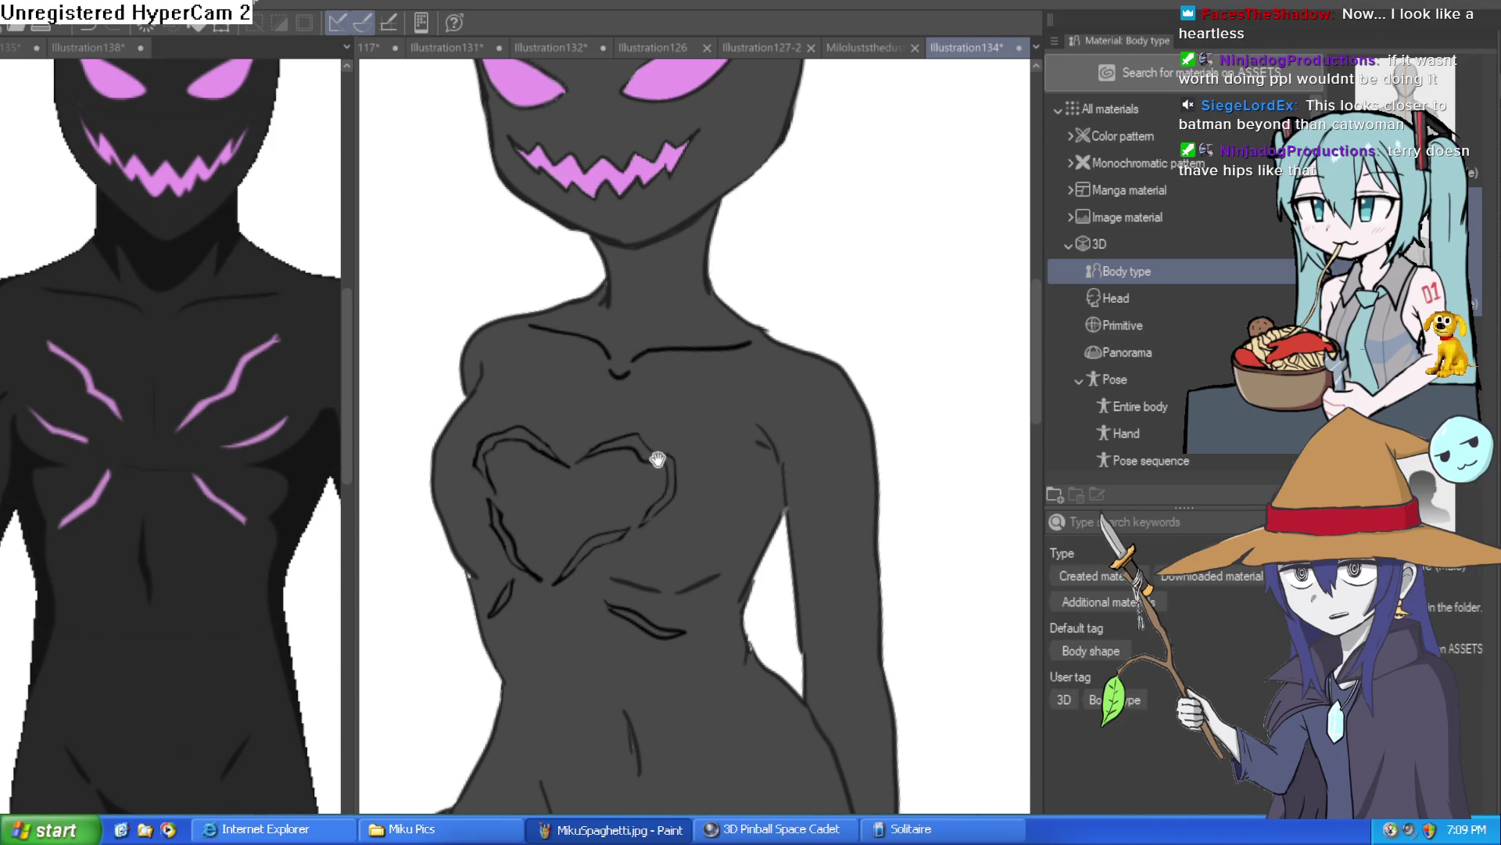
Step: Trace the heart's right half and lower-left curve in pink, touching up the lower tip
{"action": "mouse_move", "coordinate": [595, 451]}
{"action": "left_mouse_down"}
{"action": "mouse_move", "coordinate": [648, 520]}
{"action": "mouse_move", "coordinate": [505, 611]}
{"action": "left_mouse_up"}
{"action": "scroll", "coordinate": [625, 524], "scroll_direction": "up", "scroll_amount": 3}
{"action": "left_click_drag", "start_coordinate": [620, 529], "coordinate": [847, 583]}
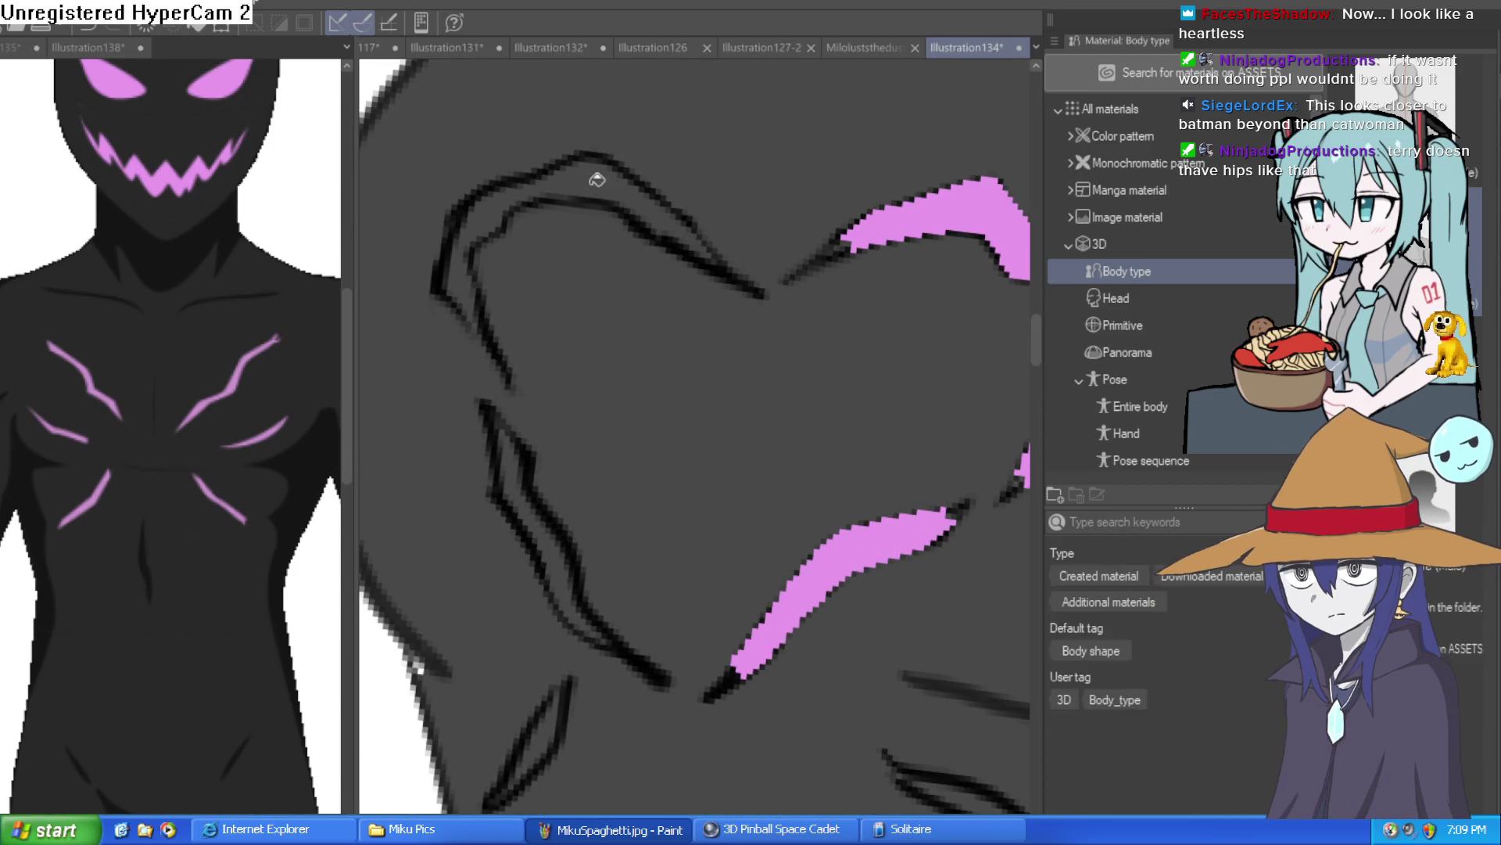
{"action": "left_click_drag", "start_coordinate": [596, 181], "coordinate": [638, 170]}
{"action": "left_click_drag", "start_coordinate": [553, 519], "coordinate": [561, 570]}
{"action": "scroll", "coordinate": [600, 495], "scroll_direction": "down", "scroll_amount": 5}
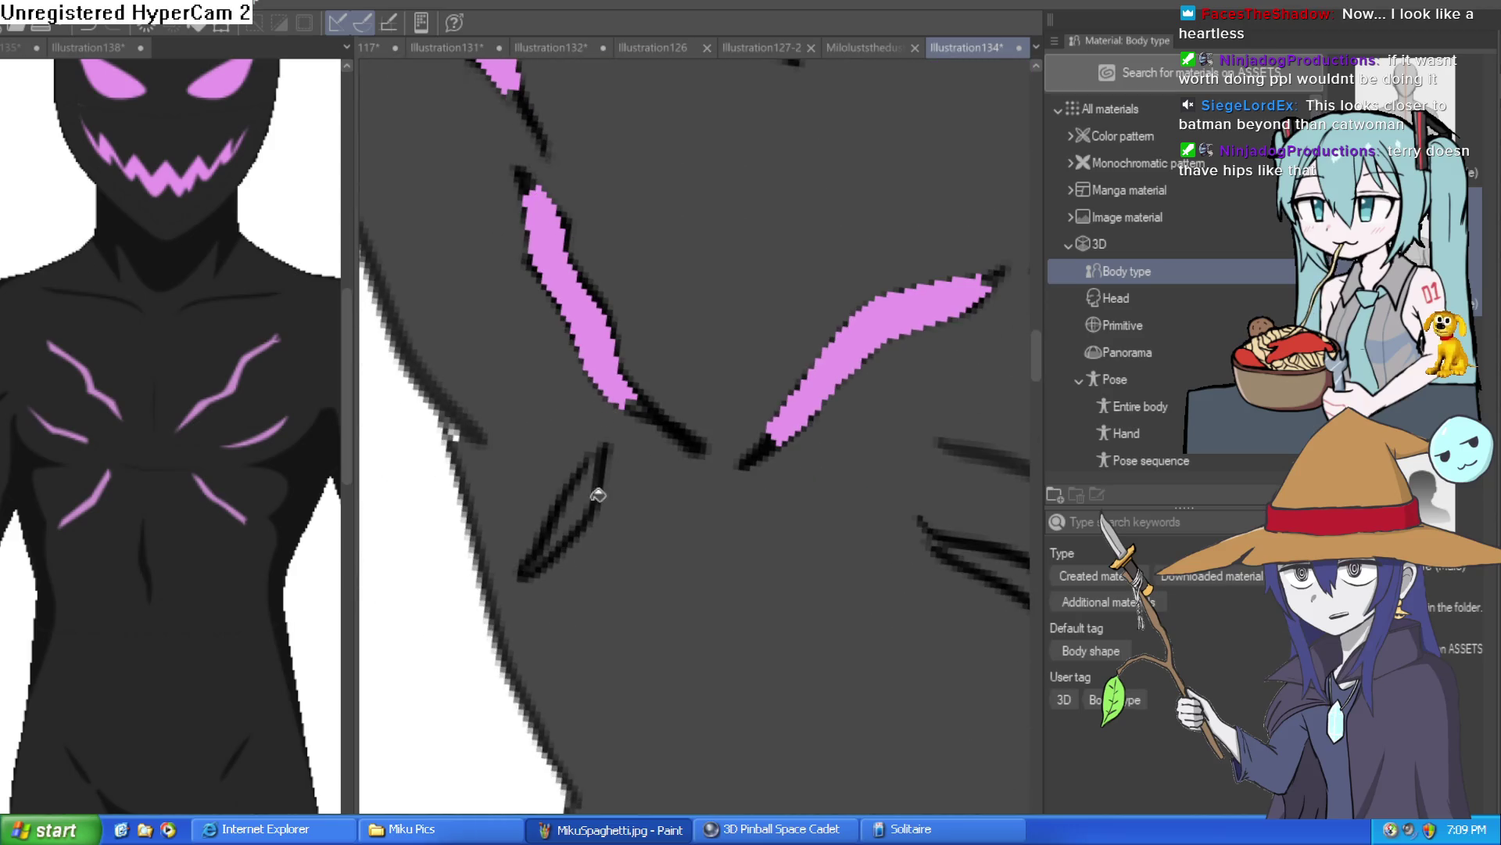
{"action": "left_click_drag", "start_coordinate": [603, 452], "coordinate": [540, 556]}
{"action": "scroll", "coordinate": [845, 553], "scroll_direction": "down", "scroll_amount": 3}
{"action": "mouse_move", "coordinate": [696, 505]}
{"action": "left_mouse_down"}
{"action": "mouse_move", "coordinate": [914, 546]}
{"action": "mouse_move", "coordinate": [843, 540]}
{"action": "left_mouse_up"}
{"action": "scroll", "coordinate": [861, 545], "scroll_direction": "down", "scroll_amount": 3}
{"action": "scroll", "coordinate": [593, 493], "scroll_direction": "up", "scroll_amount": 5}
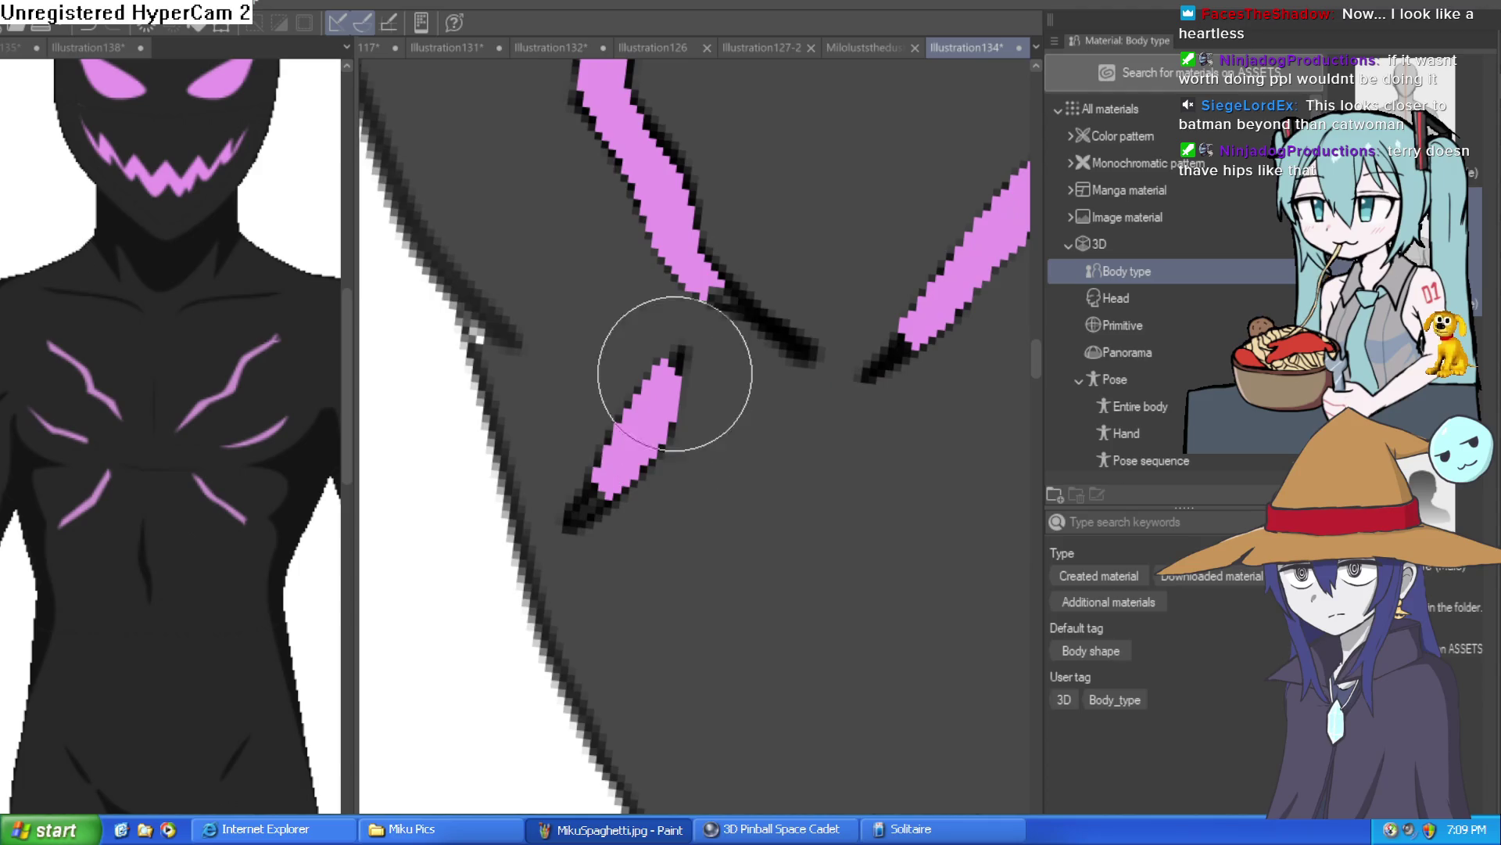
{"action": "left_click_drag", "start_coordinate": [604, 480], "coordinate": [622, 593]}
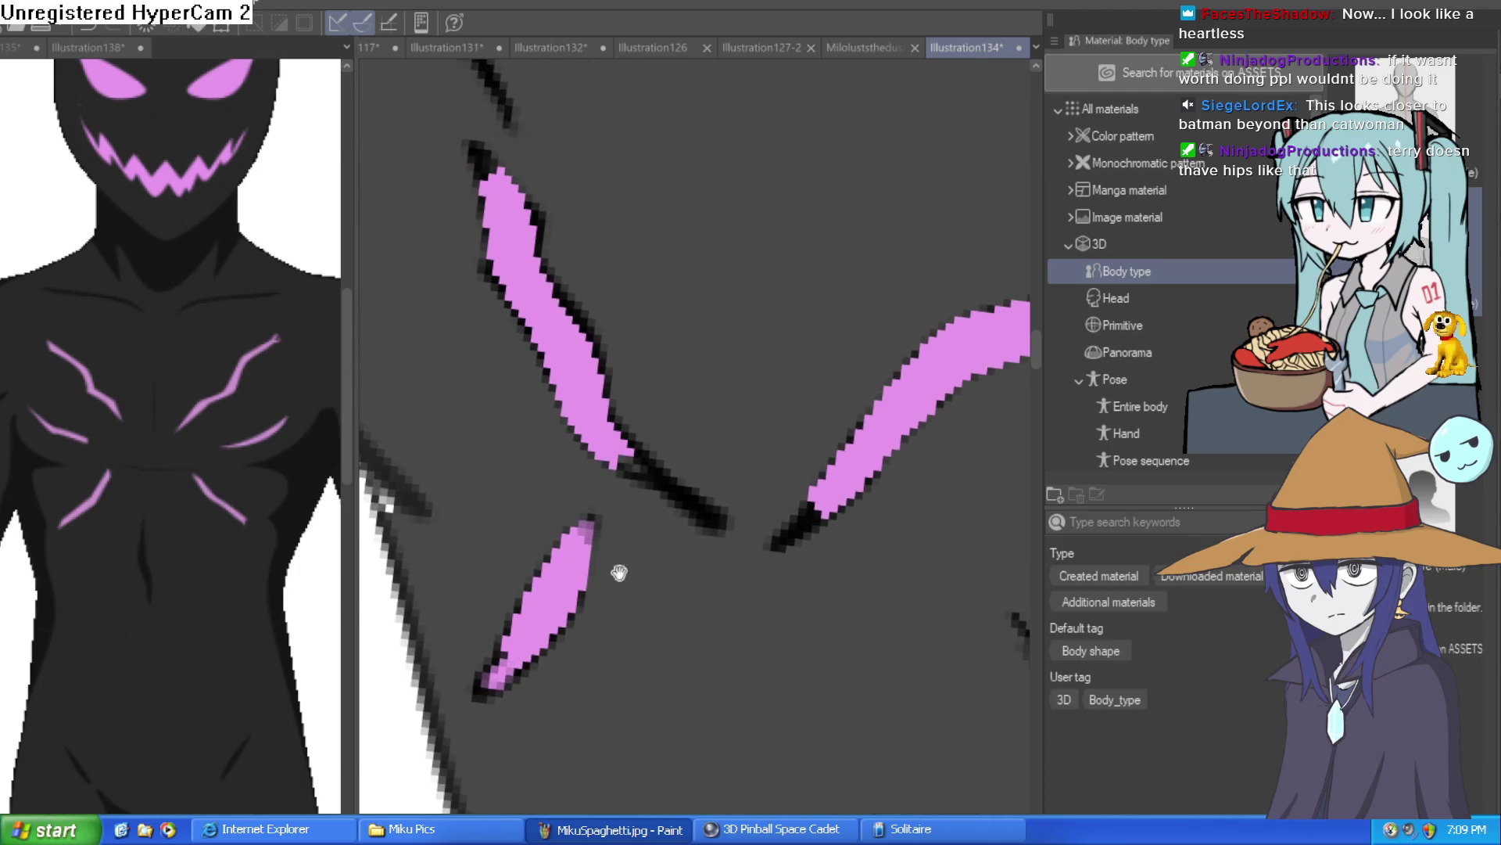
Step: Enlarge the brush and review the heart's upper and lower strokes before zooming out
{"action": "mouse_move", "coordinate": [552, 151]}
{"action": "left_mouse_down"}
{"action": "mouse_move", "coordinate": [795, 419]}
{"action": "mouse_move", "coordinate": [584, 518]}
{"action": "left_mouse_up"}
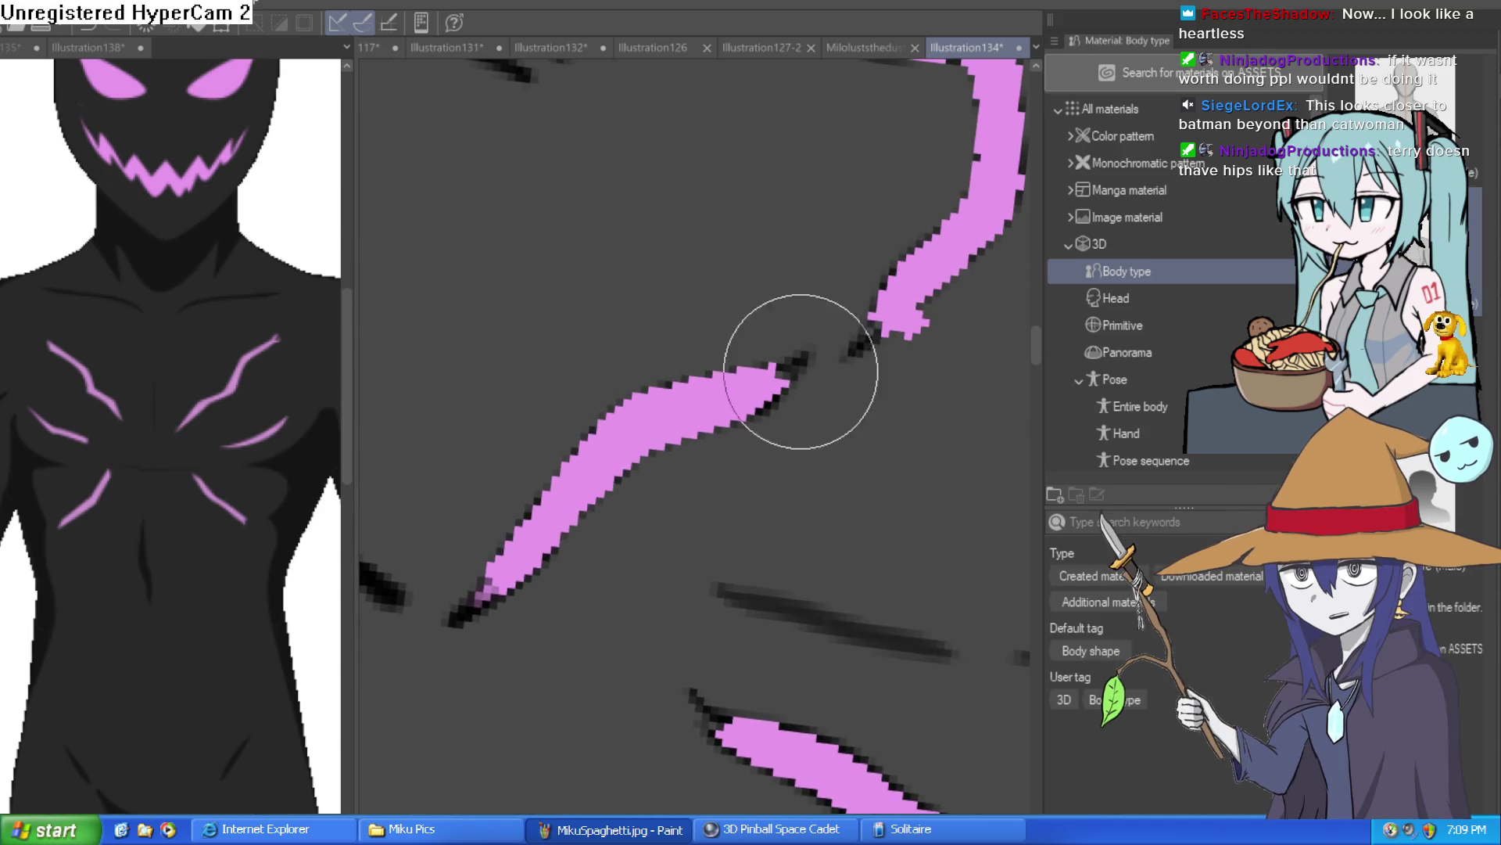
{"action": "key", "text": "bracketright"}
{"action": "key", "text": "bracketright"}
{"action": "key", "text": "bracketright"}
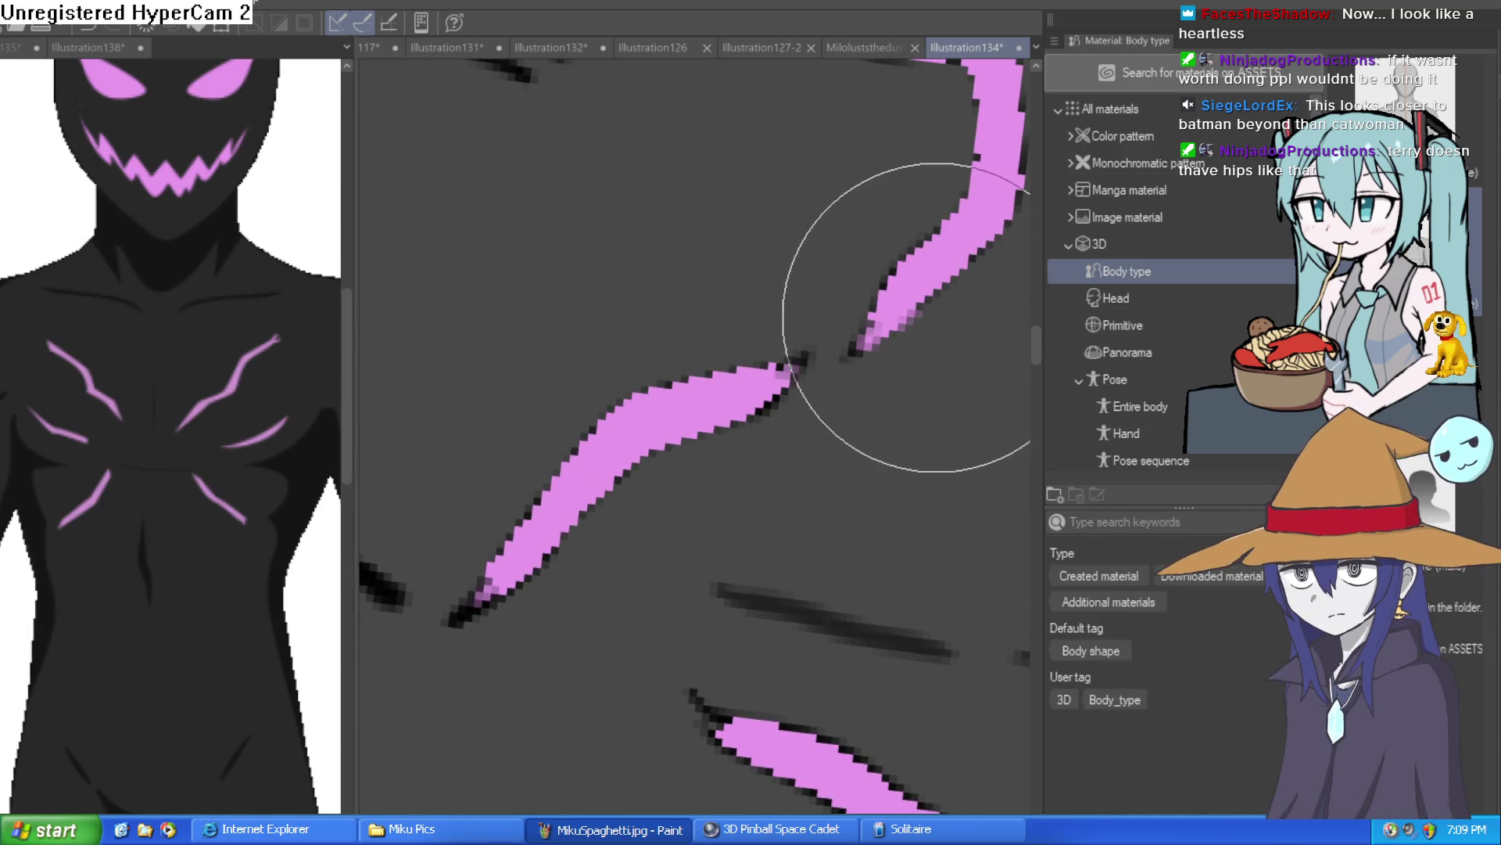
{"action": "mouse_move", "coordinate": [925, 331]}
{"action": "left_mouse_down"}
{"action": "mouse_move", "coordinate": [895, 396]}
{"action": "mouse_move", "coordinate": [730, 557]}
{"action": "left_mouse_up"}
{"action": "left_click_drag", "start_coordinate": [463, 254], "coordinate": [636, 268]}
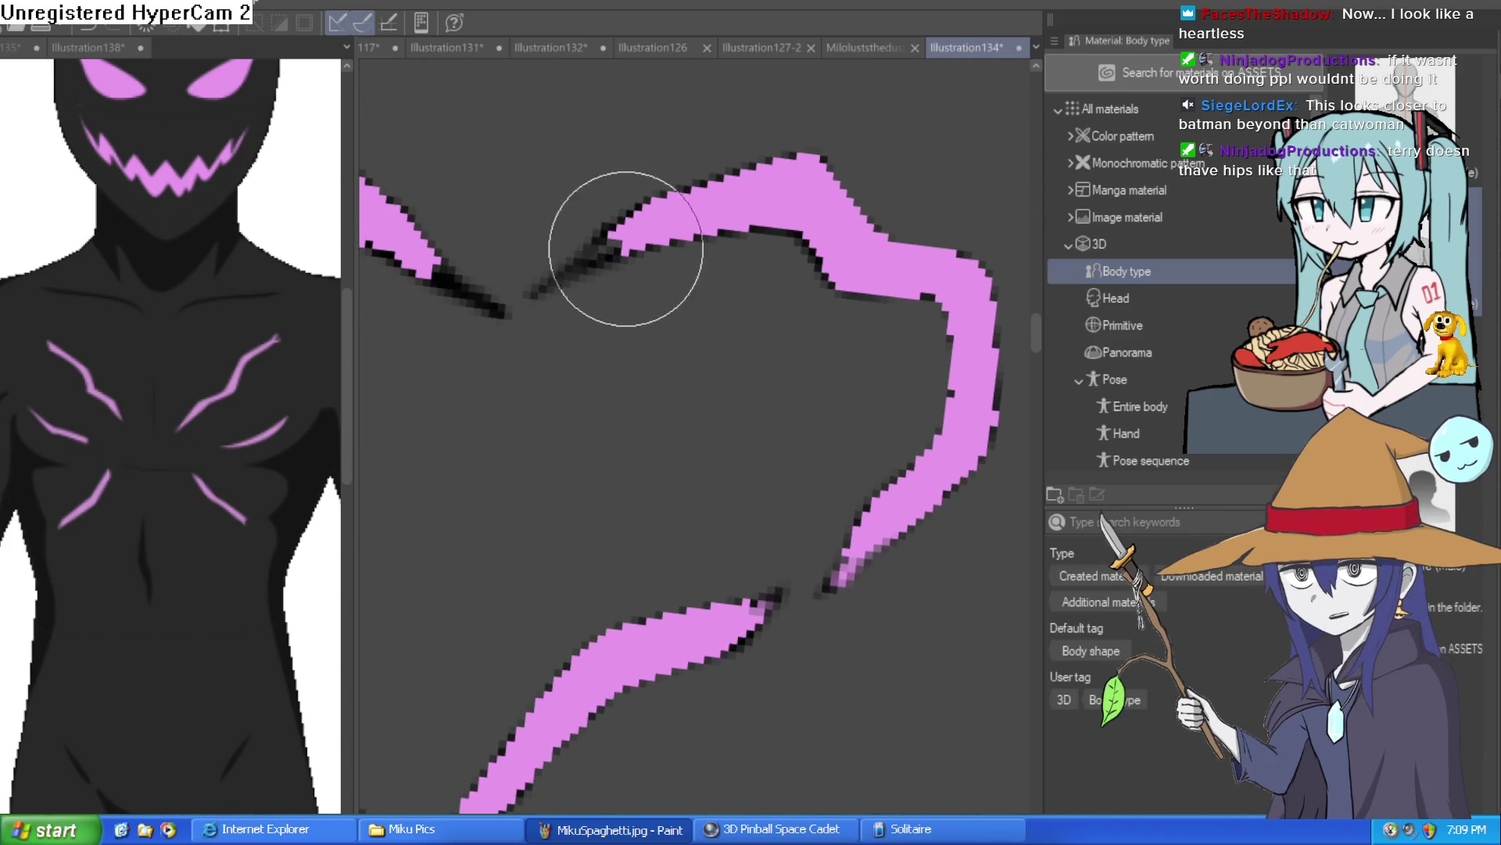
{"action": "scroll", "coordinate": [607, 257], "scroll_direction": "down", "scroll_amount": 3}
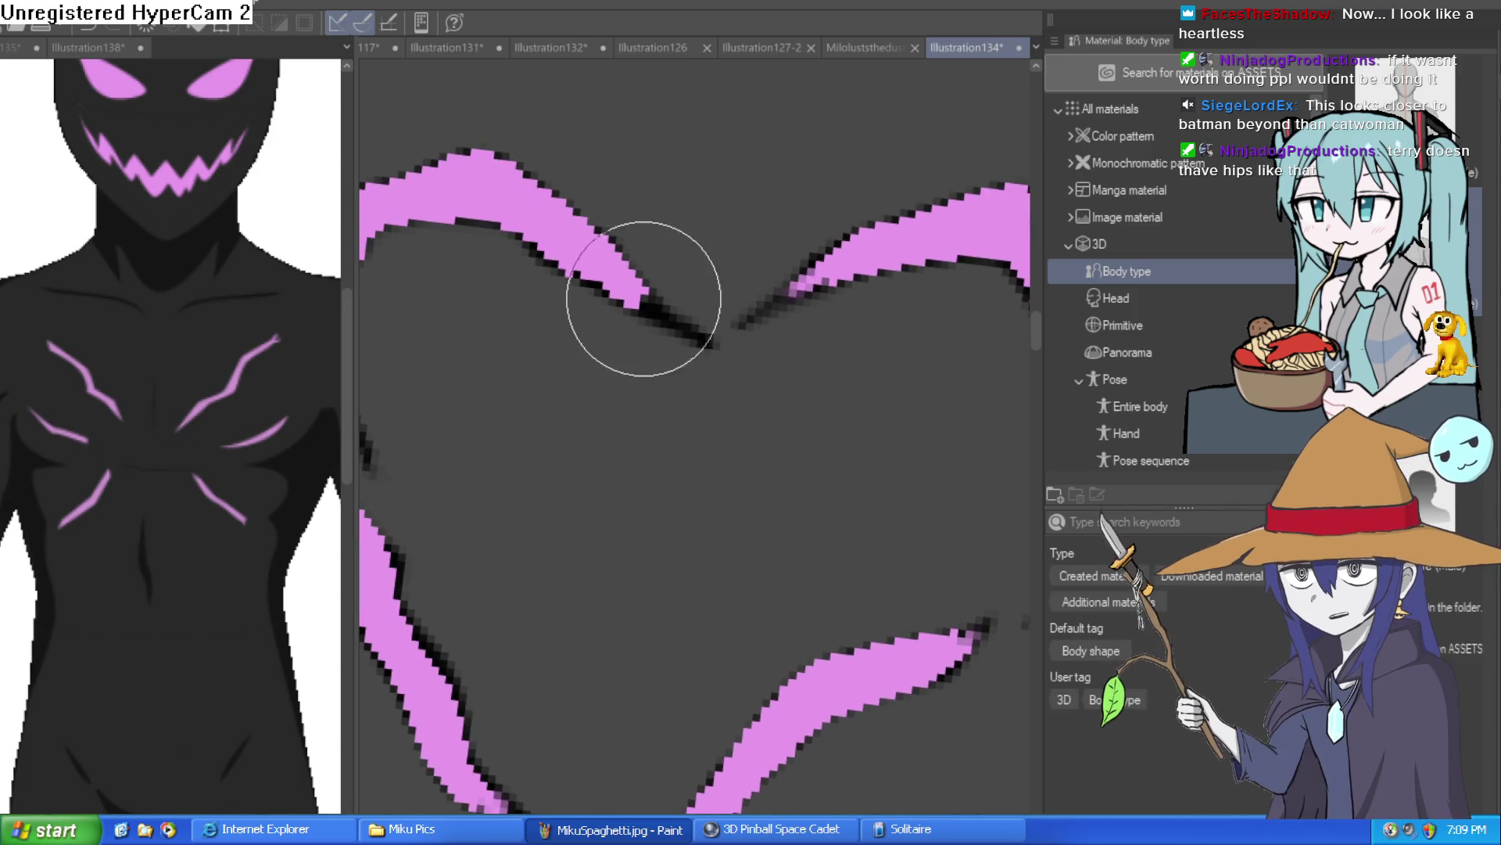
{"action": "scroll", "coordinate": [660, 318], "scroll_direction": "up", "scroll_amount": 3}
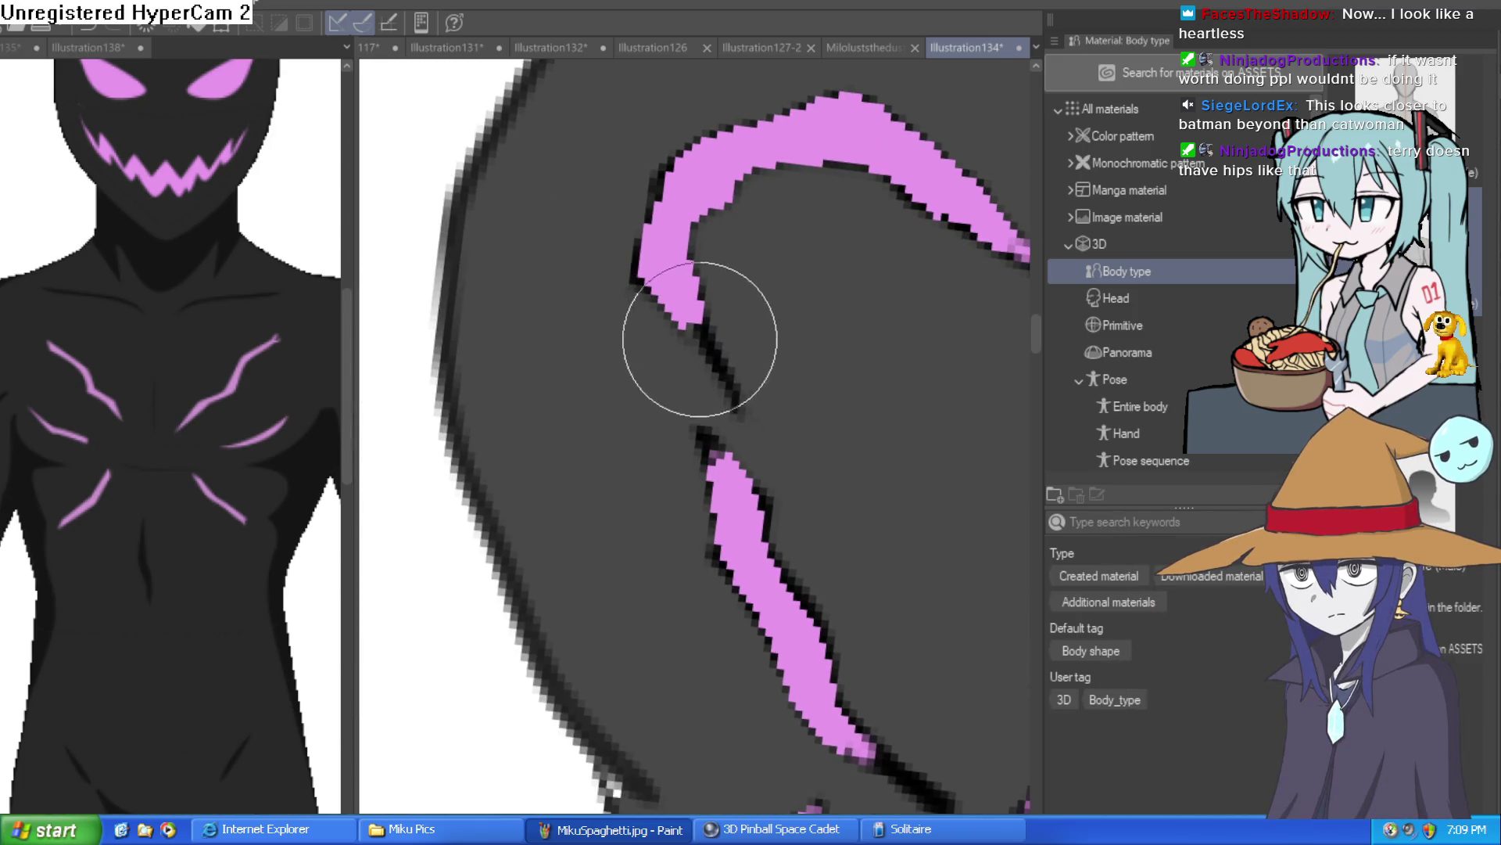
{"action": "left_click_drag", "start_coordinate": [808, 472], "coordinate": [785, 433]}
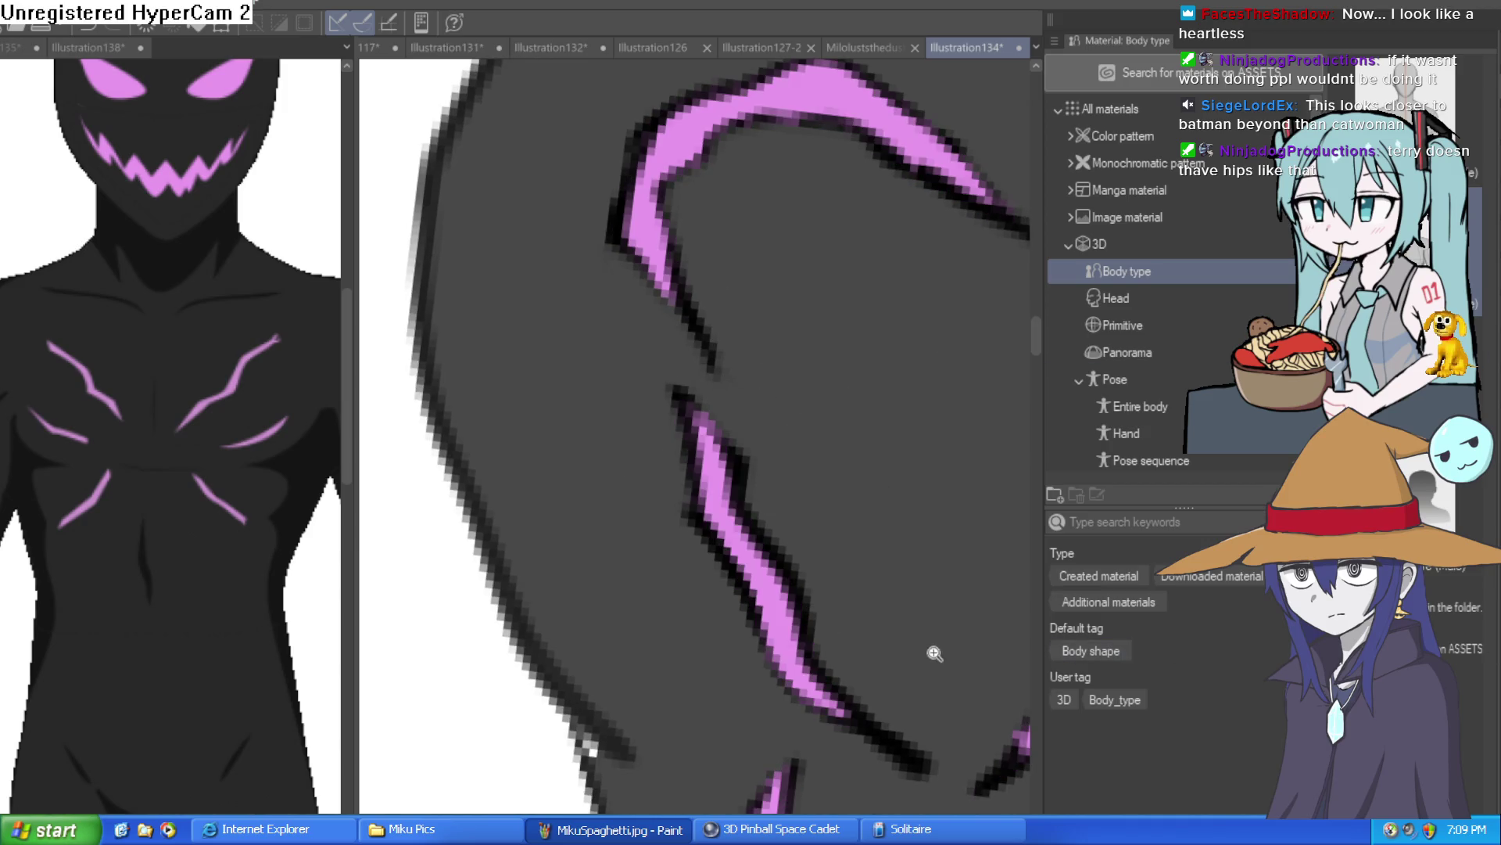
{"action": "scroll", "coordinate": [559, 459], "scroll_direction": "down", "scroll_amount": 5}
{"action": "scroll", "coordinate": [851, 457], "scroll_direction": "down", "scroll_amount": 4}
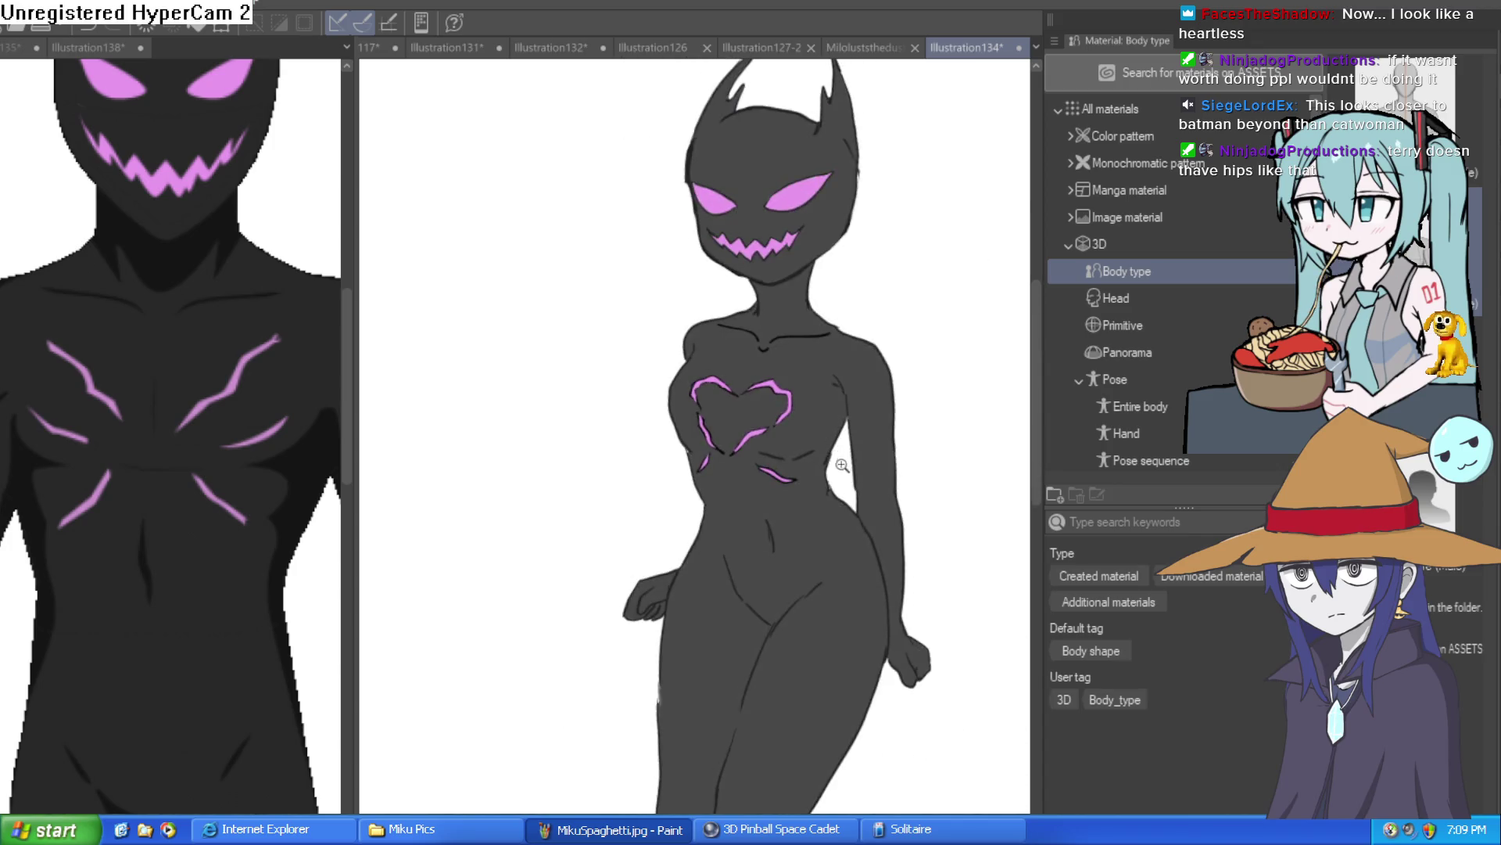
Step: Toggle the dark grey body fill off and back on to check its coverage
{"action": "scroll", "coordinate": [829, 470], "scroll_direction": "up", "scroll_amount": 6}
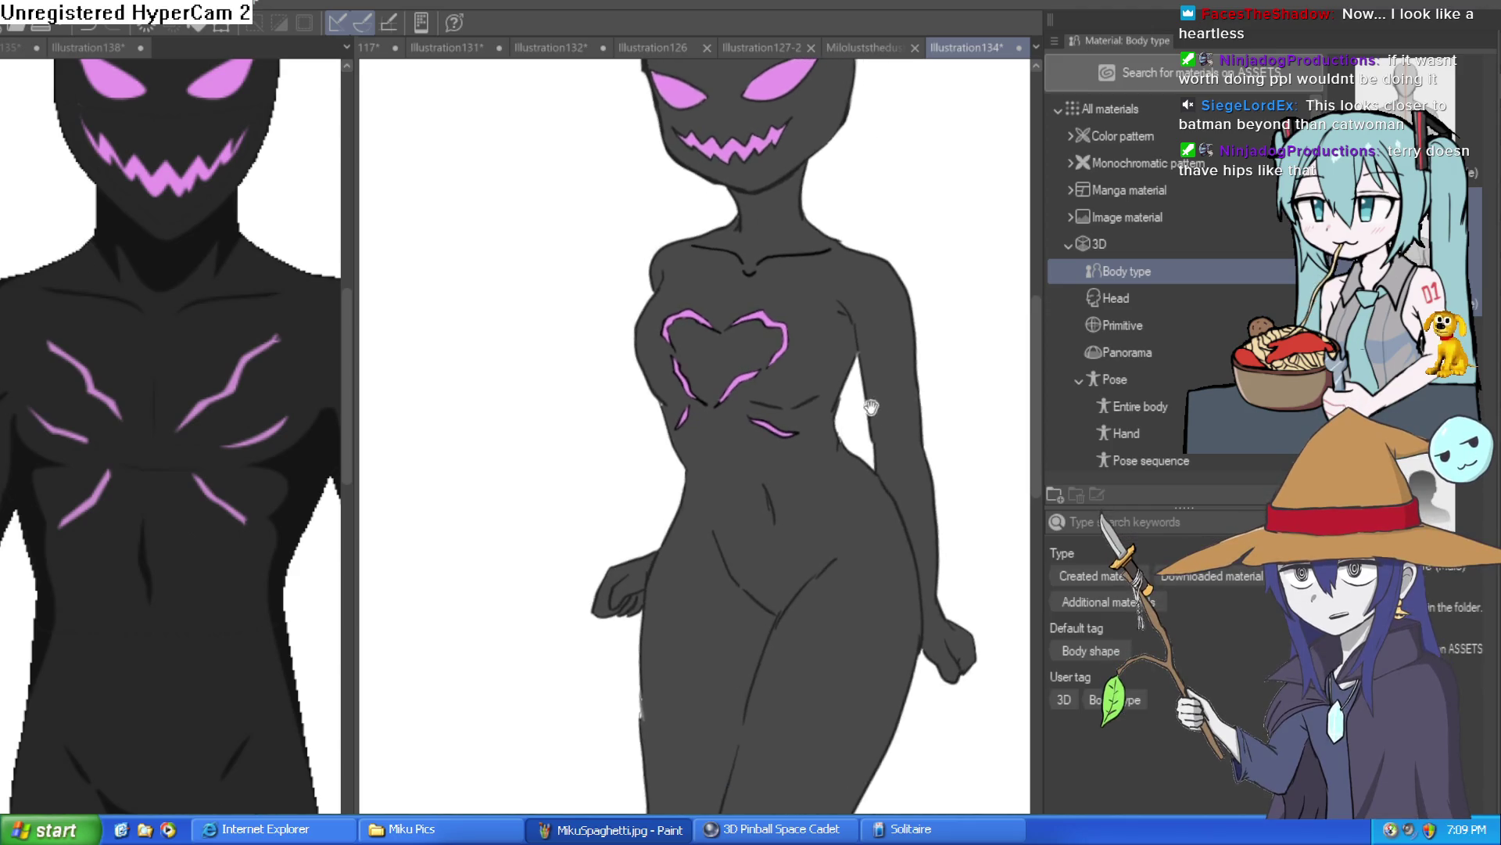
{"action": "scroll", "coordinate": [864, 404], "scroll_direction": "down", "scroll_amount": 4}
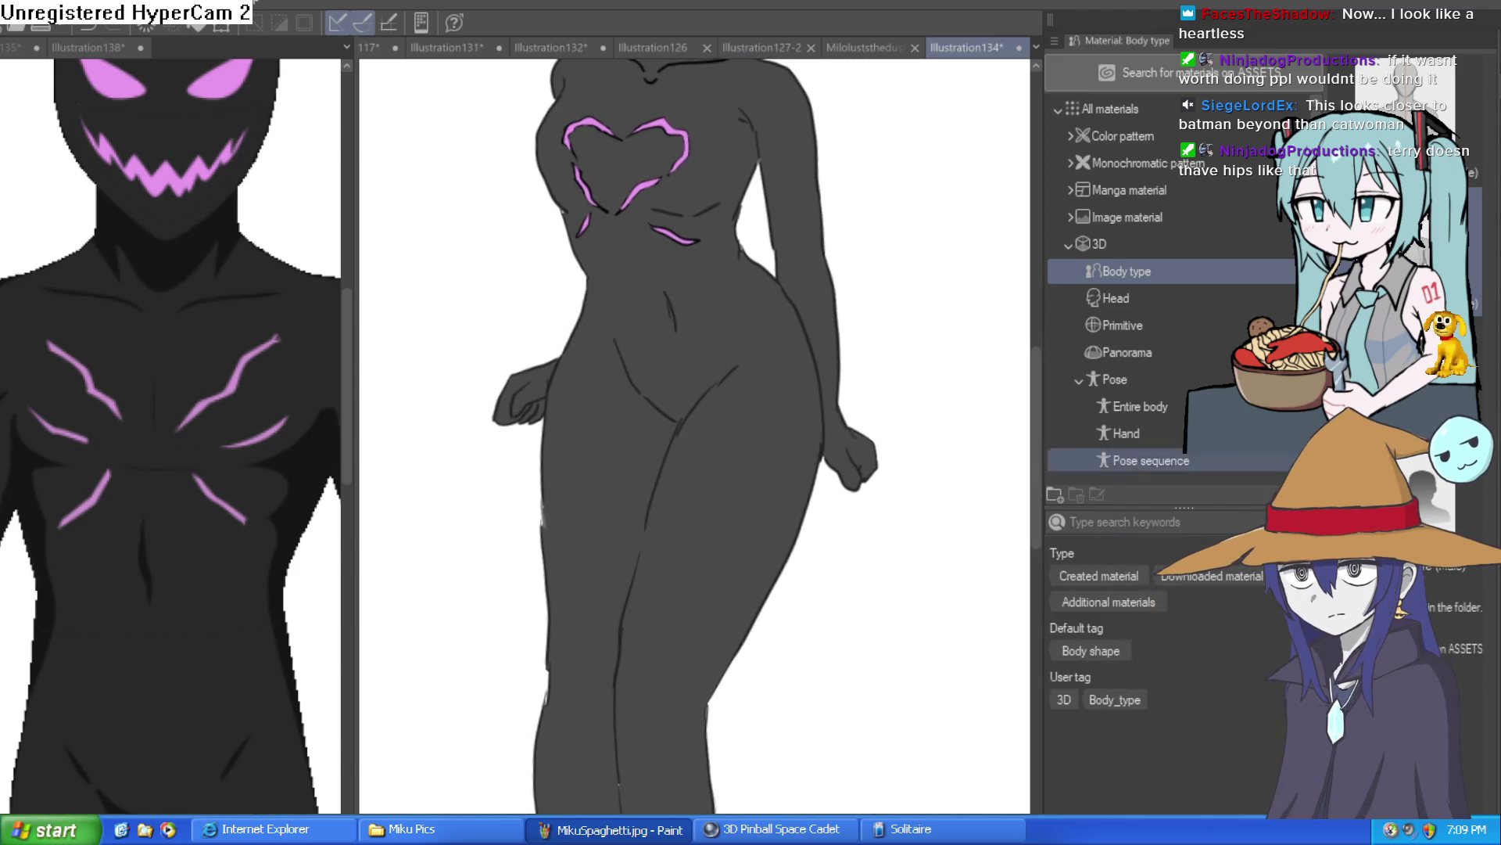
{"action": "scroll", "coordinate": [804, 319], "scroll_direction": "down", "scroll_amount": 4}
{"action": "scroll", "coordinate": [804, 320], "scroll_direction": "down", "scroll_amount": 3}
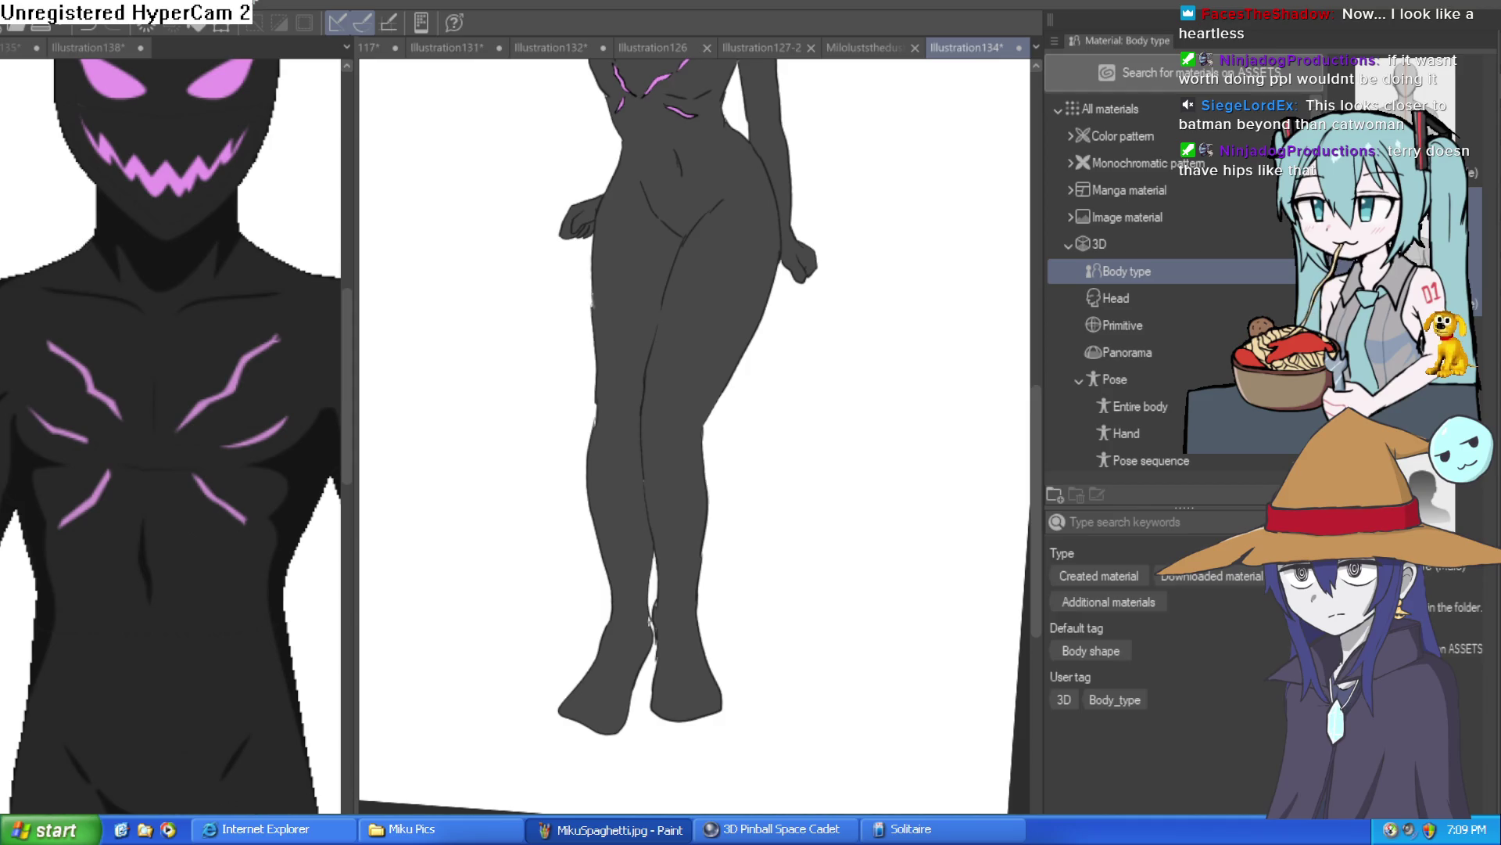
{"action": "key", "text": "ctrl+z"}
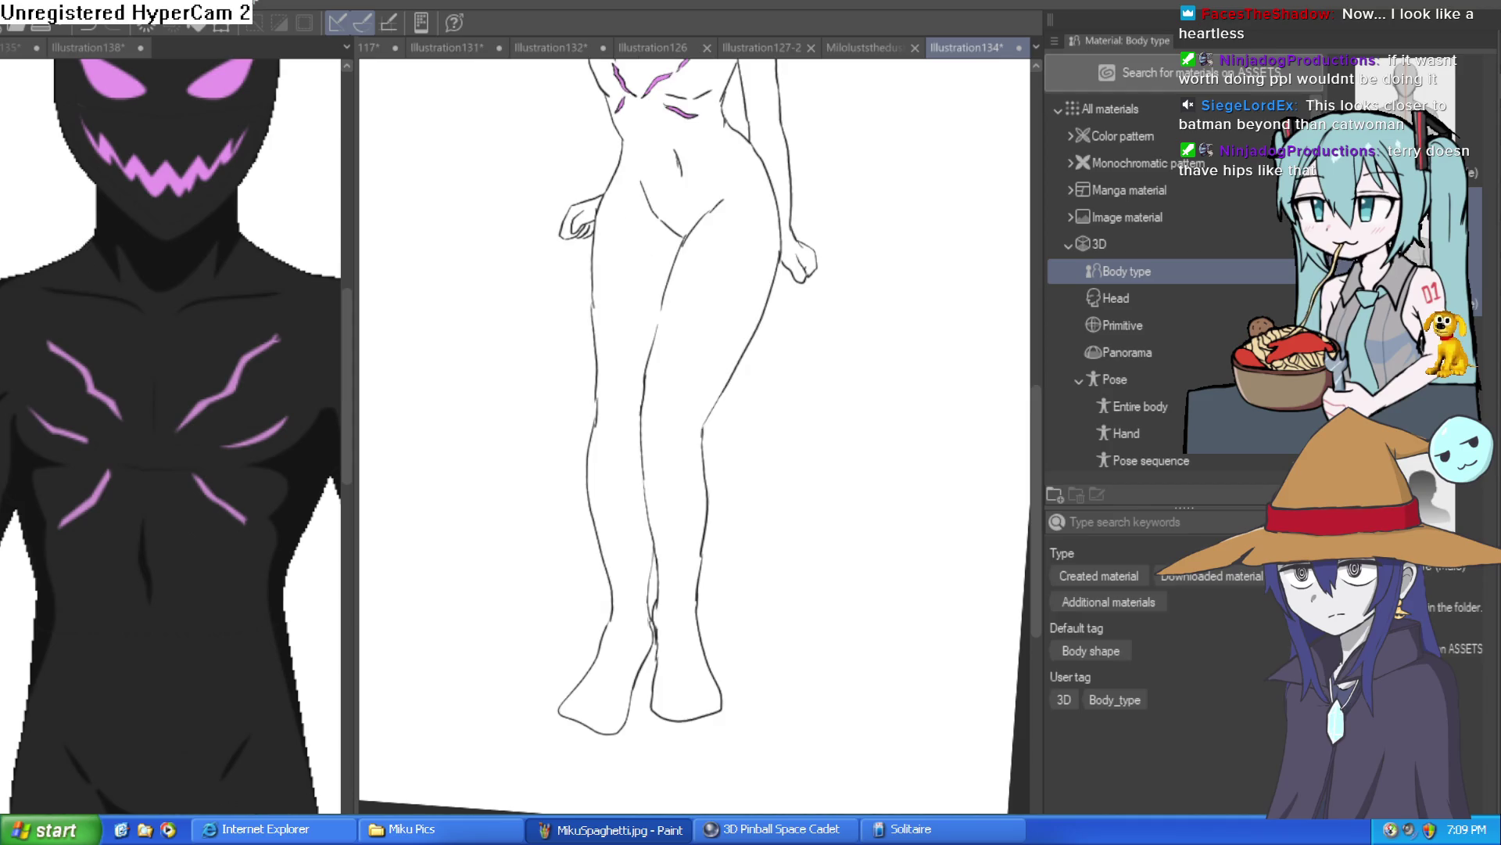
{"action": "key", "text": "ctrl+y"}
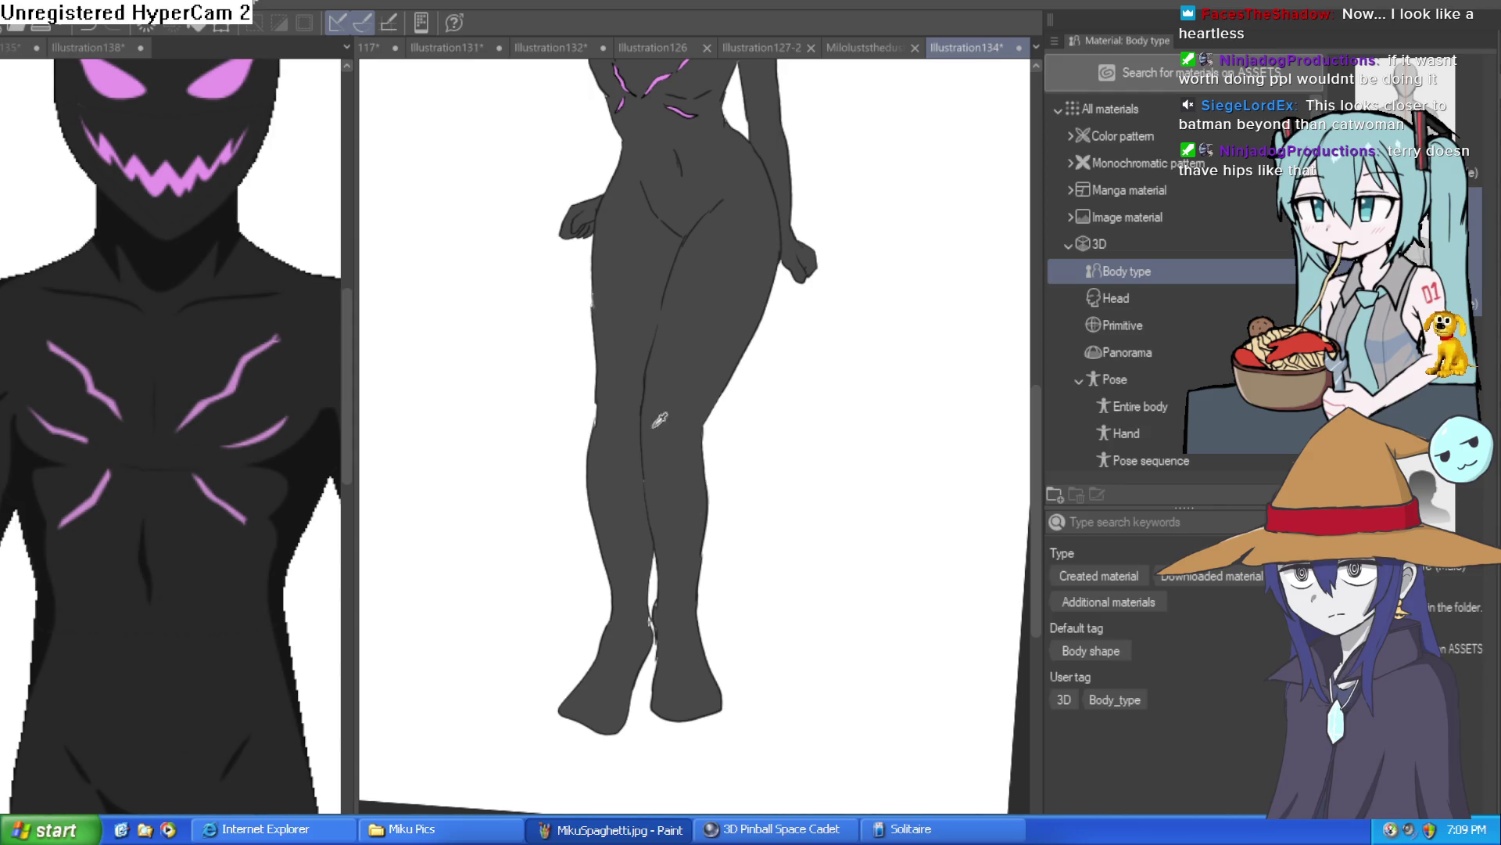
Step: Paint over the stray white pixels along the knee edge with dark grey
{"action": "left_click", "coordinate": [616, 553]}
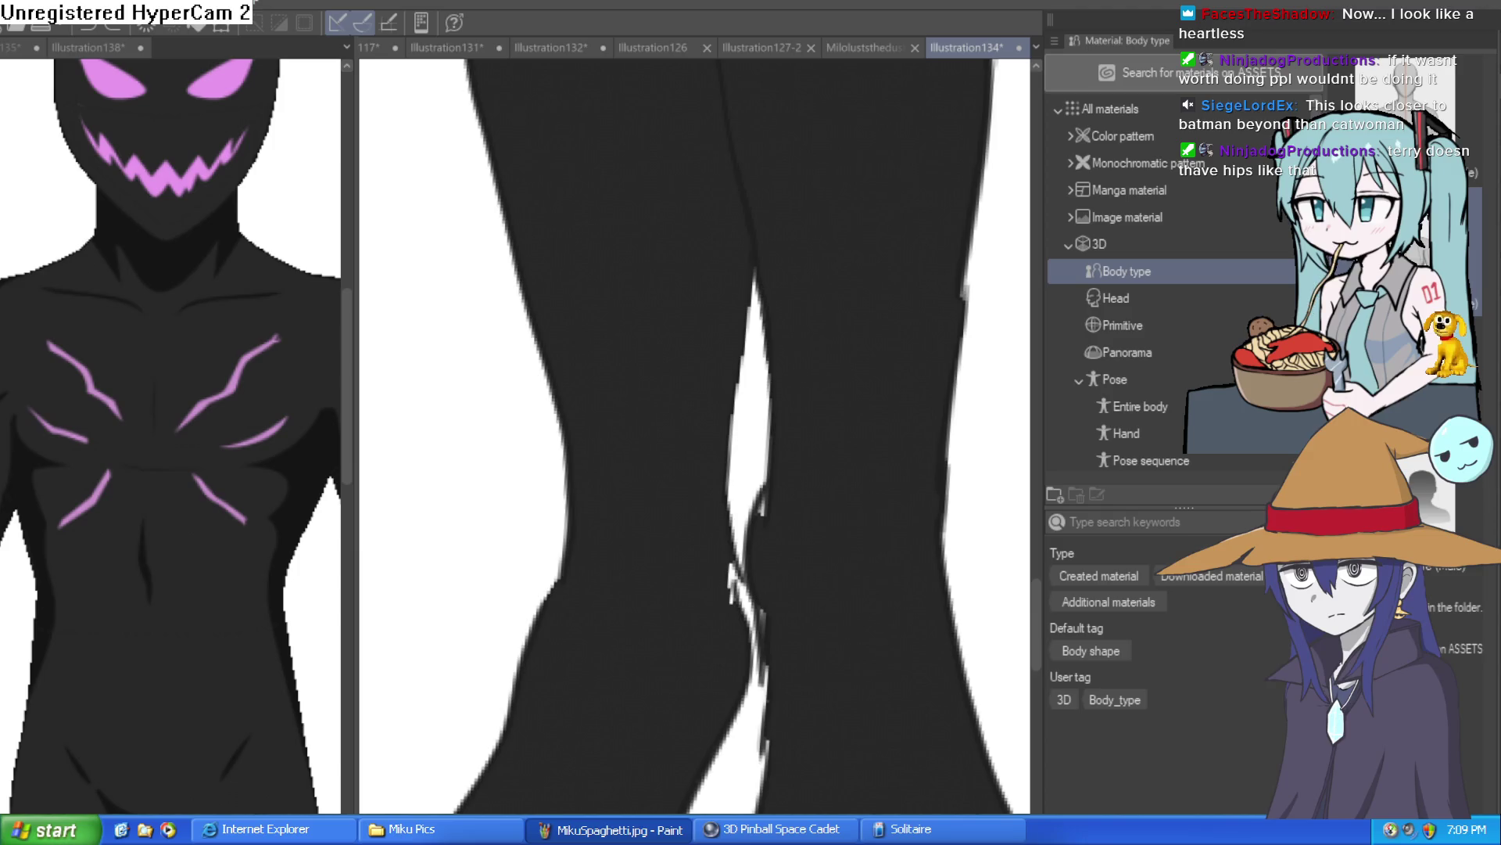
{"action": "mouse_move", "coordinate": [731, 614]}
{"action": "left_mouse_down"}
{"action": "mouse_move", "coordinate": [771, 503]}
{"action": "mouse_move", "coordinate": [770, 638]}
{"action": "mouse_move", "coordinate": [727, 571]}
{"action": "mouse_move", "coordinate": [734, 589]}
{"action": "mouse_move", "coordinate": [743, 539]}
{"action": "left_mouse_up"}
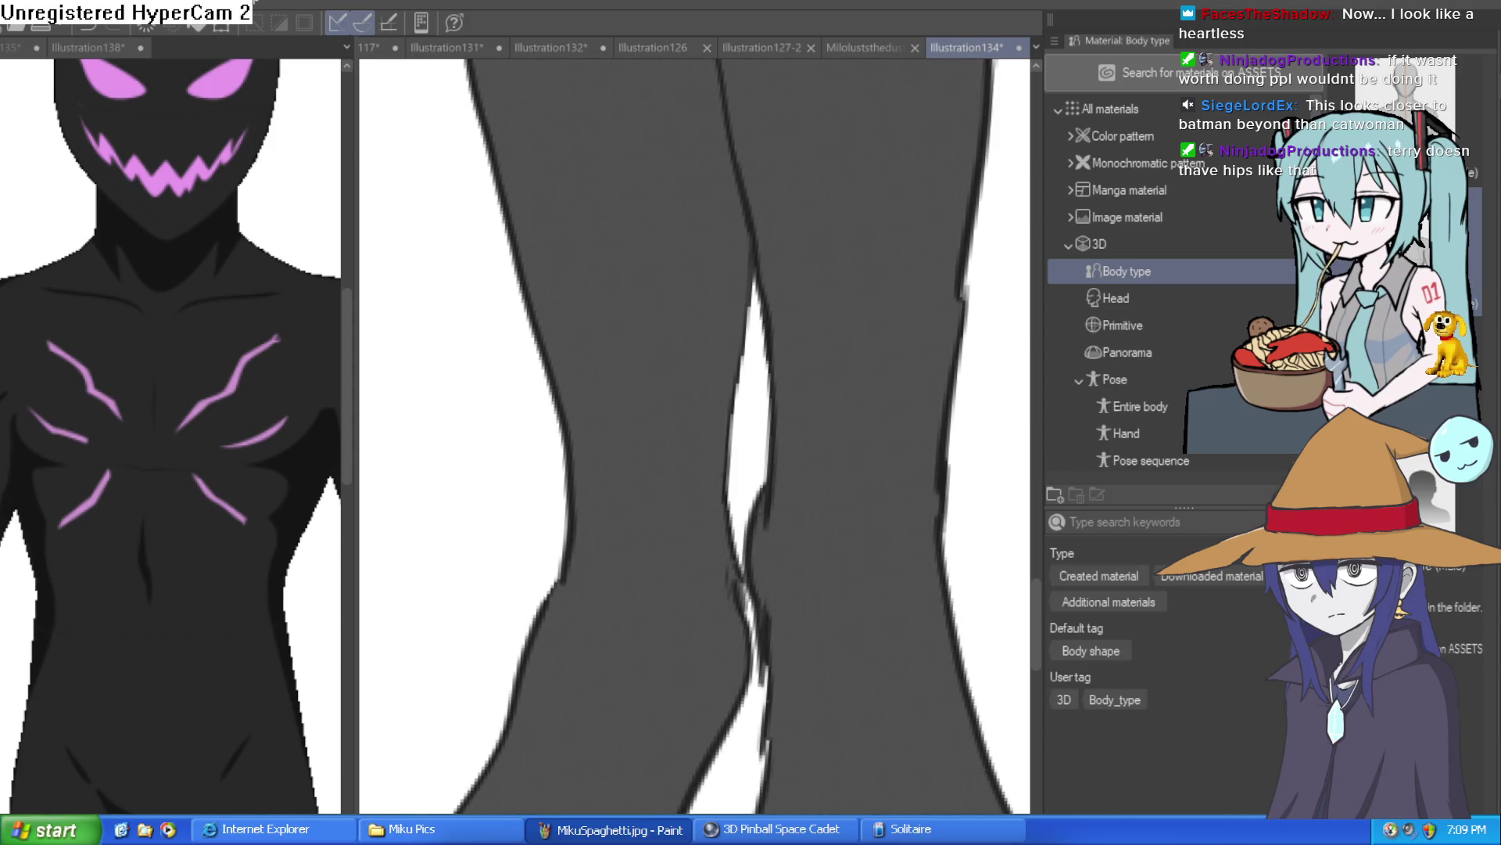
{"action": "scroll", "coordinate": [1001, 563], "scroll_direction": "down", "scroll_amount": 5}
{"action": "mouse_move", "coordinate": [825, 590]}
{"action": "left_mouse_down"}
{"action": "mouse_move", "coordinate": [888, 546]}
{"action": "mouse_move", "coordinate": [837, 674]}
{"action": "mouse_move", "coordinate": [912, 532]}
{"action": "left_mouse_up"}
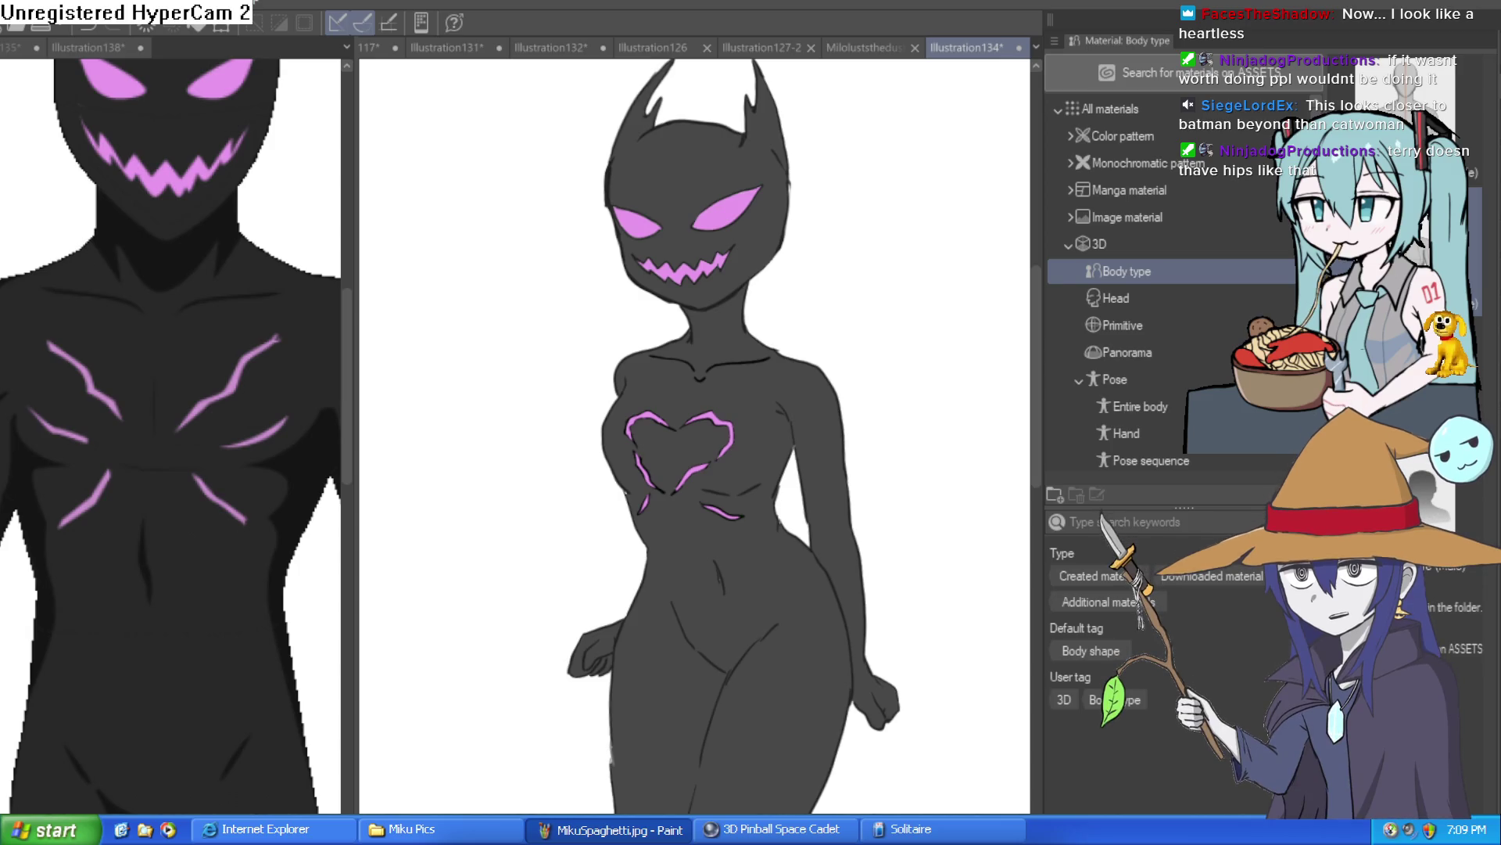
Step: Draw two thigh crease lines and fill the thigh gap and crotch triangle with black
{"action": "scroll", "coordinate": [674, 416], "scroll_direction": "up", "scroll_amount": 4}
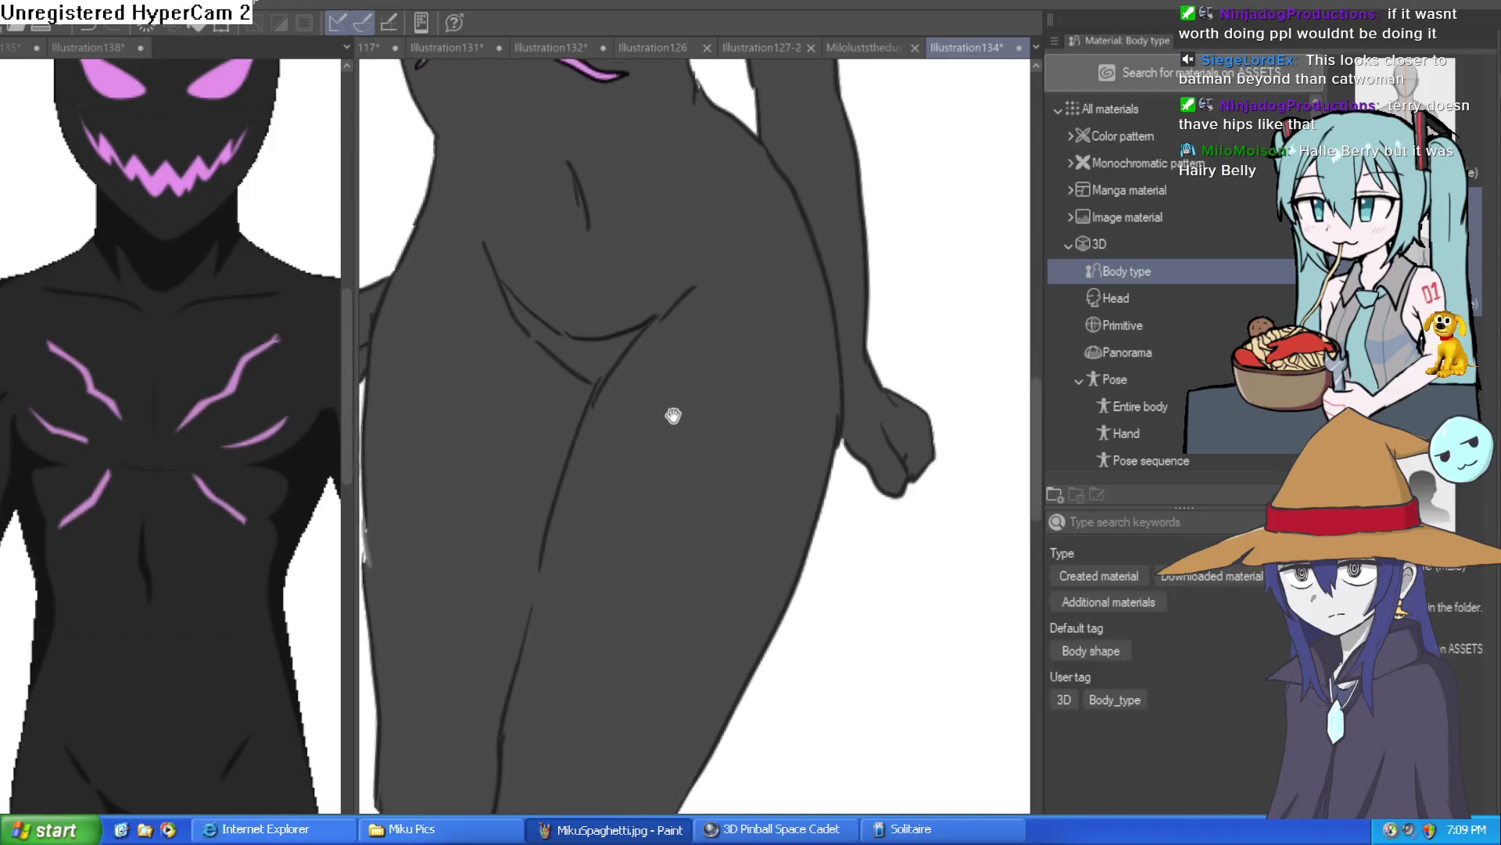
{"action": "left_click_drag", "start_coordinate": [639, 289], "coordinate": [504, 621]}
{"action": "mouse_move", "coordinate": [524, 527]}
{"action": "left_mouse_down"}
{"action": "mouse_move", "coordinate": [500, 610]}
{"action": "mouse_move", "coordinate": [557, 426]}
{"action": "mouse_move", "coordinate": [527, 788]}
{"action": "left_mouse_up"}
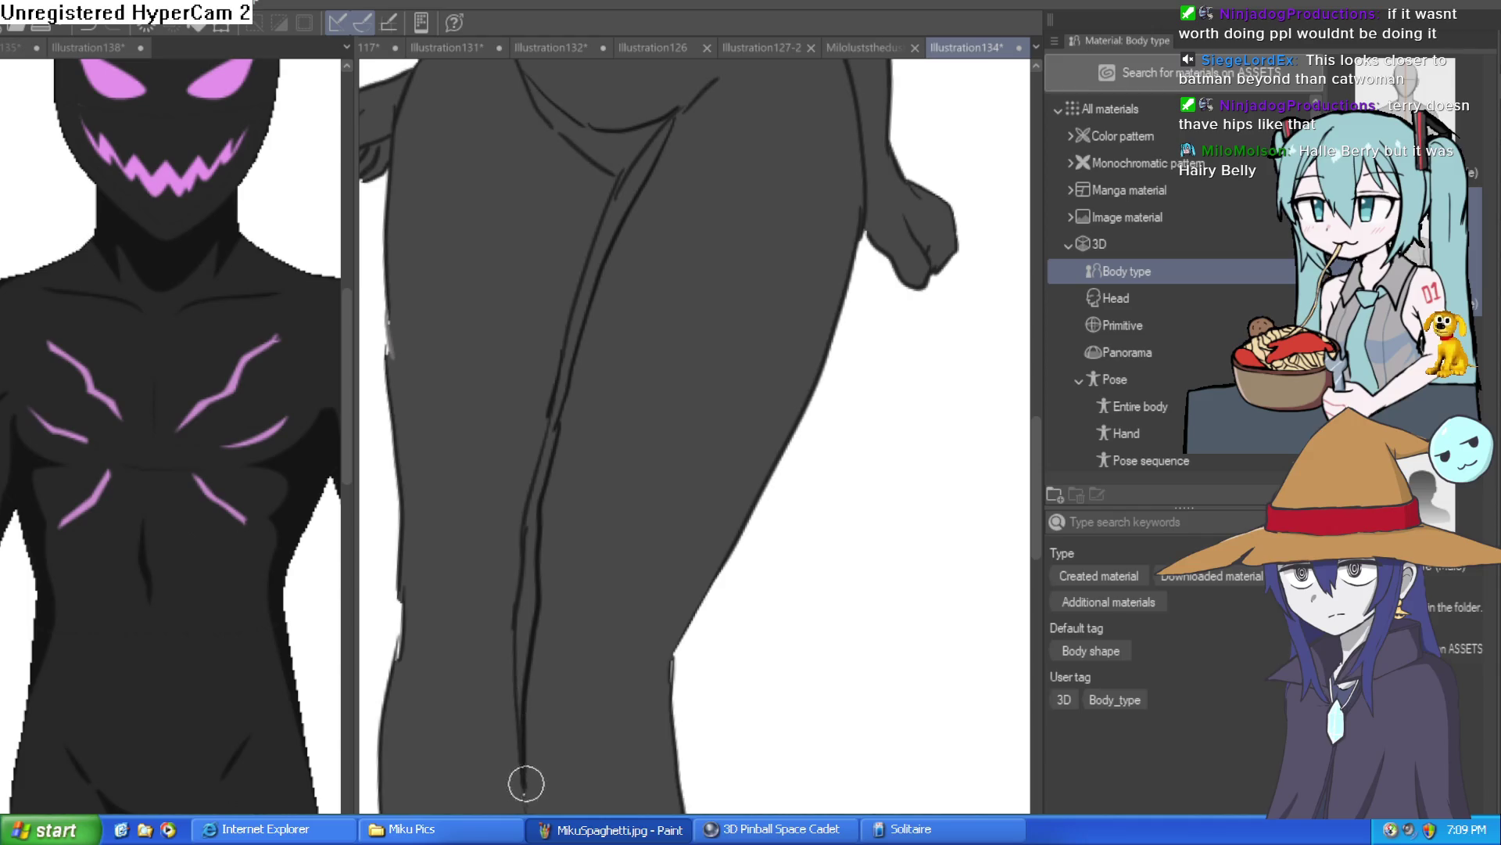
{"action": "left_click", "coordinate": [526, 594]}
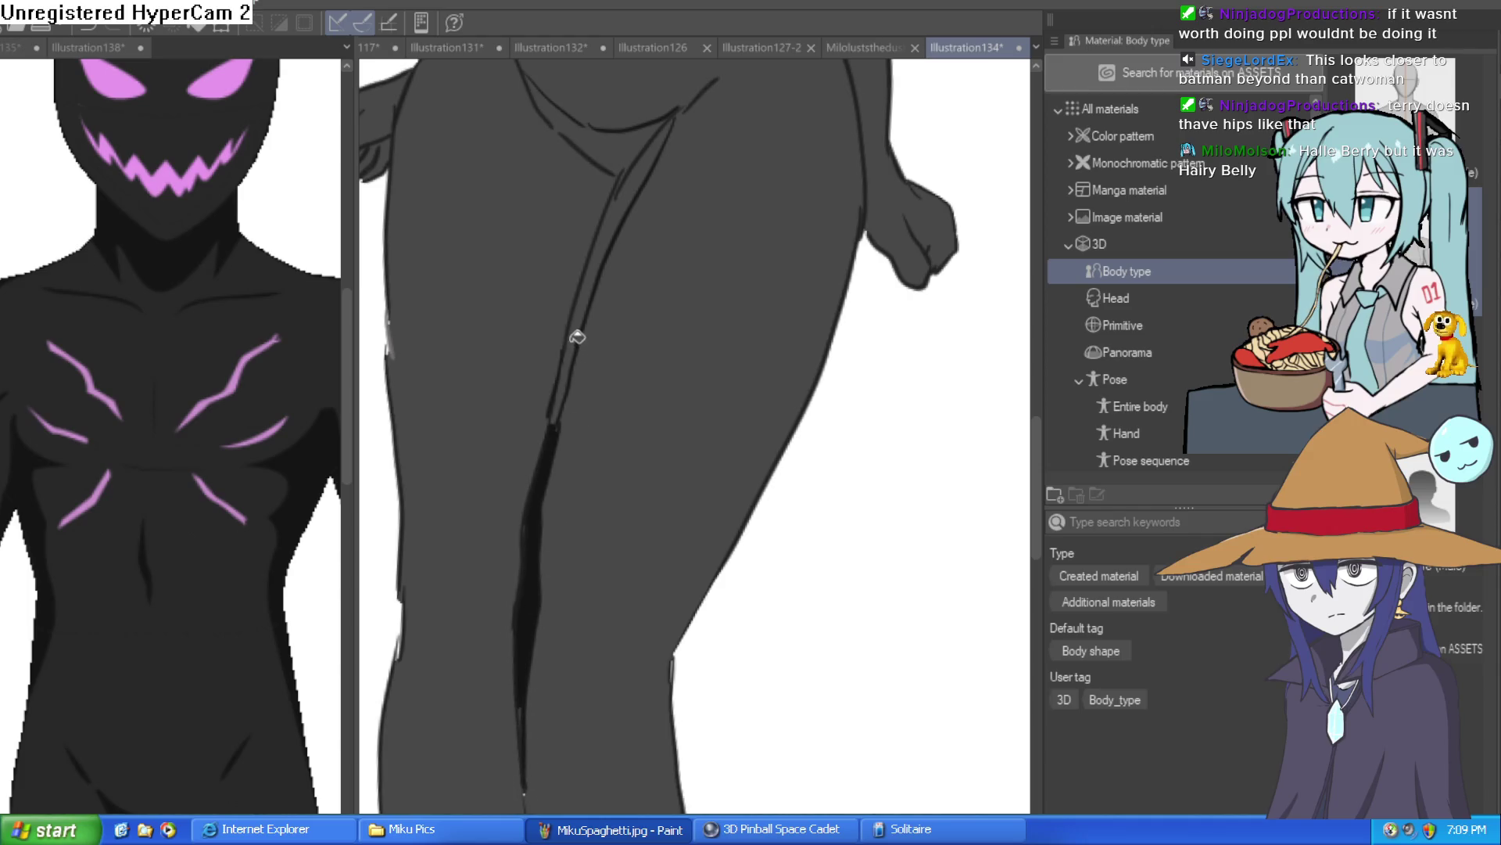
{"action": "scroll", "coordinate": [594, 375], "scroll_direction": "up", "scroll_amount": 5}
{"action": "left_click", "coordinate": [602, 391]}
{"action": "left_click", "coordinate": [649, 276]}
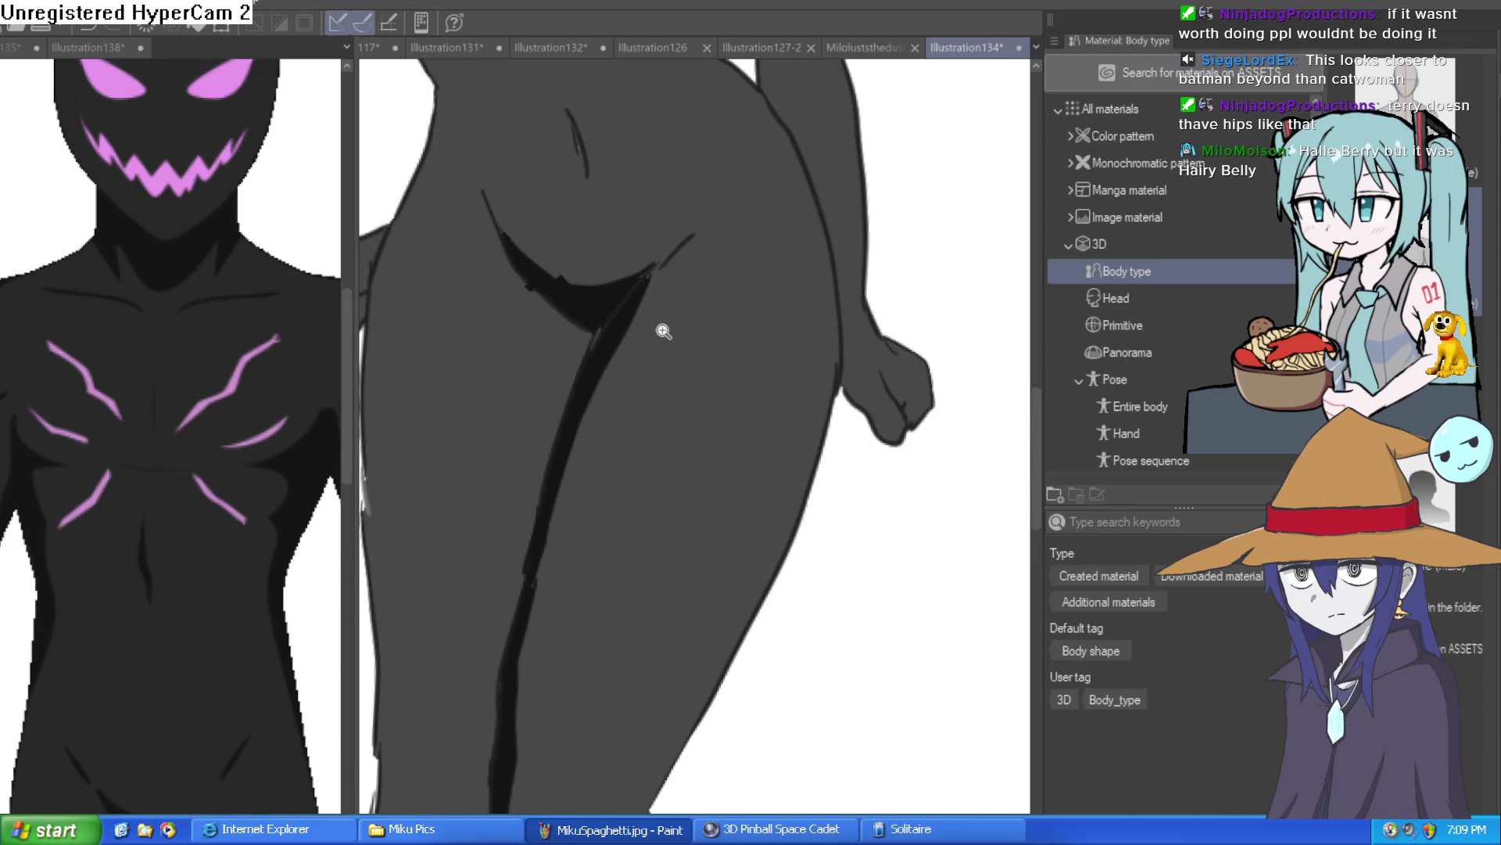
{"action": "scroll", "coordinate": [665, 330], "scroll_direction": "down", "scroll_amount": 3}
{"action": "scroll", "coordinate": [620, 403], "scroll_direction": "up", "scroll_amount": 8}
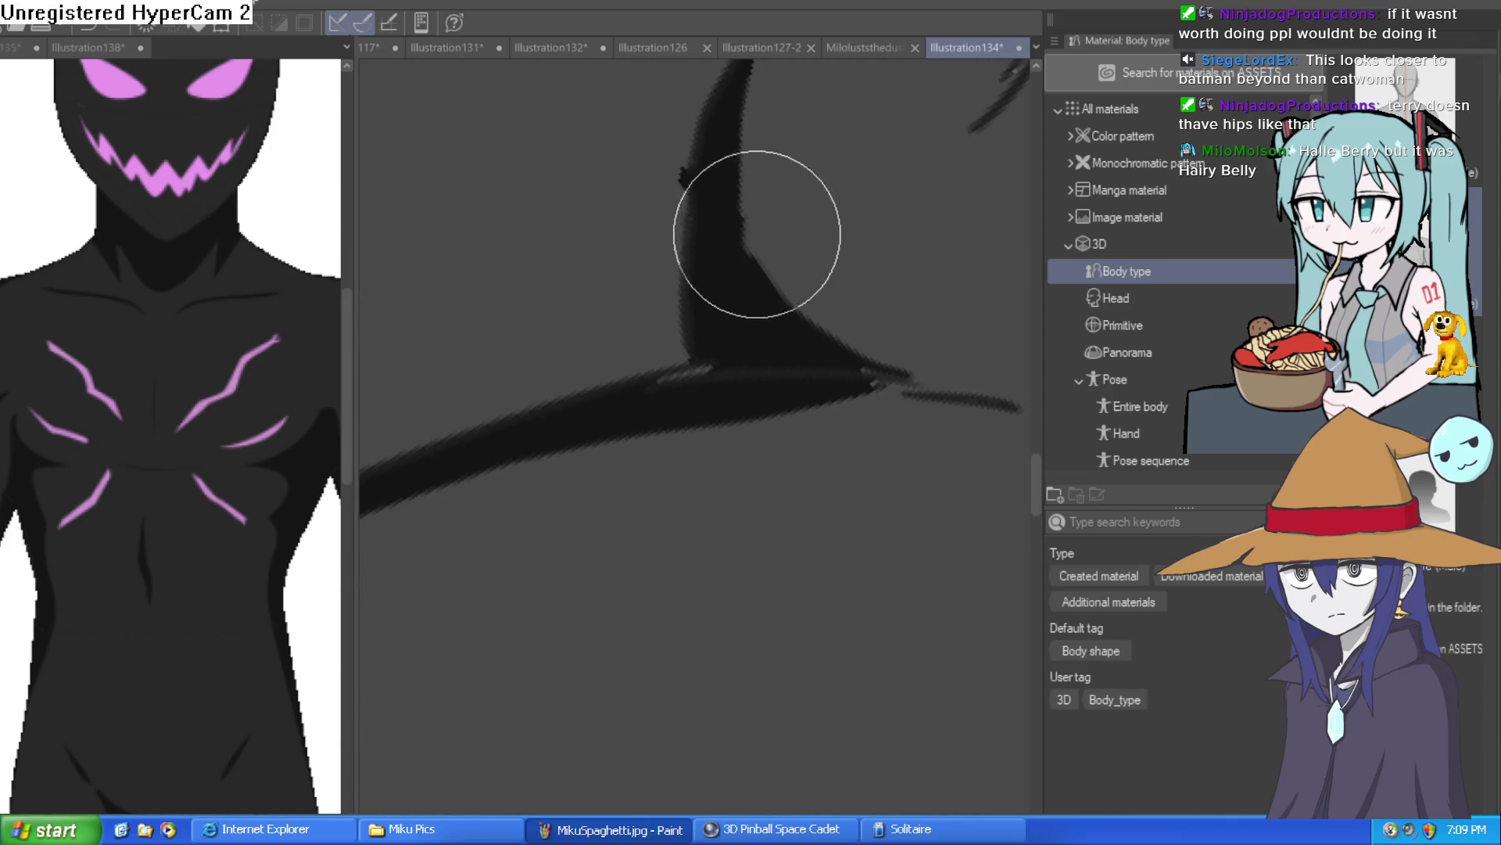
{"action": "scroll", "coordinate": [758, 240], "scroll_direction": "down", "scroll_amount": 2}
{"action": "scroll", "coordinate": [714, 278], "scroll_direction": "down", "scroll_amount": 3}
{"action": "scroll", "coordinate": [724, 232], "scroll_direction": "down", "scroll_amount": 2}
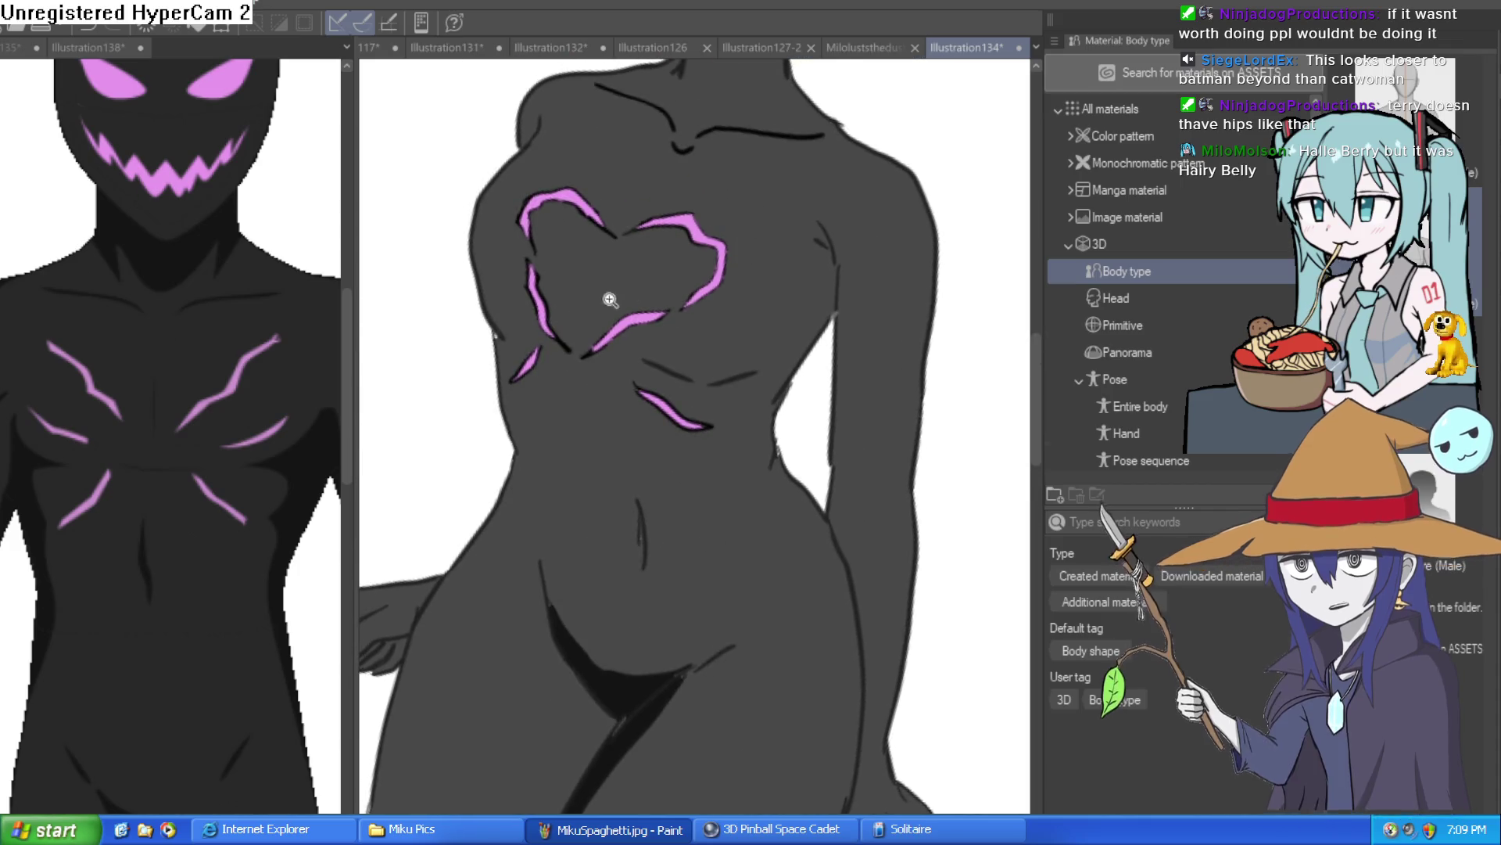
{"action": "scroll", "coordinate": [603, 302], "scroll_direction": "up", "scroll_amount": 2}
Step: With the canvas tilted, brush a broad black shadow band beneath the chest
{"action": "mouse_move", "coordinate": [525, 301]}
{"action": "left_mouse_down"}
{"action": "mouse_move", "coordinate": [553, 319]}
{"action": "mouse_move", "coordinate": [637, 312]}
{"action": "mouse_move", "coordinate": [808, 381]}
{"action": "mouse_move", "coordinate": [995, 345]}
{"action": "mouse_move", "coordinate": [912, 445]}
{"action": "mouse_move", "coordinate": [783, 466]}
{"action": "mouse_move", "coordinate": [688, 422]}
{"action": "mouse_move", "coordinate": [587, 429]}
{"action": "mouse_move", "coordinate": [499, 403]}
{"action": "mouse_move", "coordinate": [480, 430]}
{"action": "left_mouse_up"}
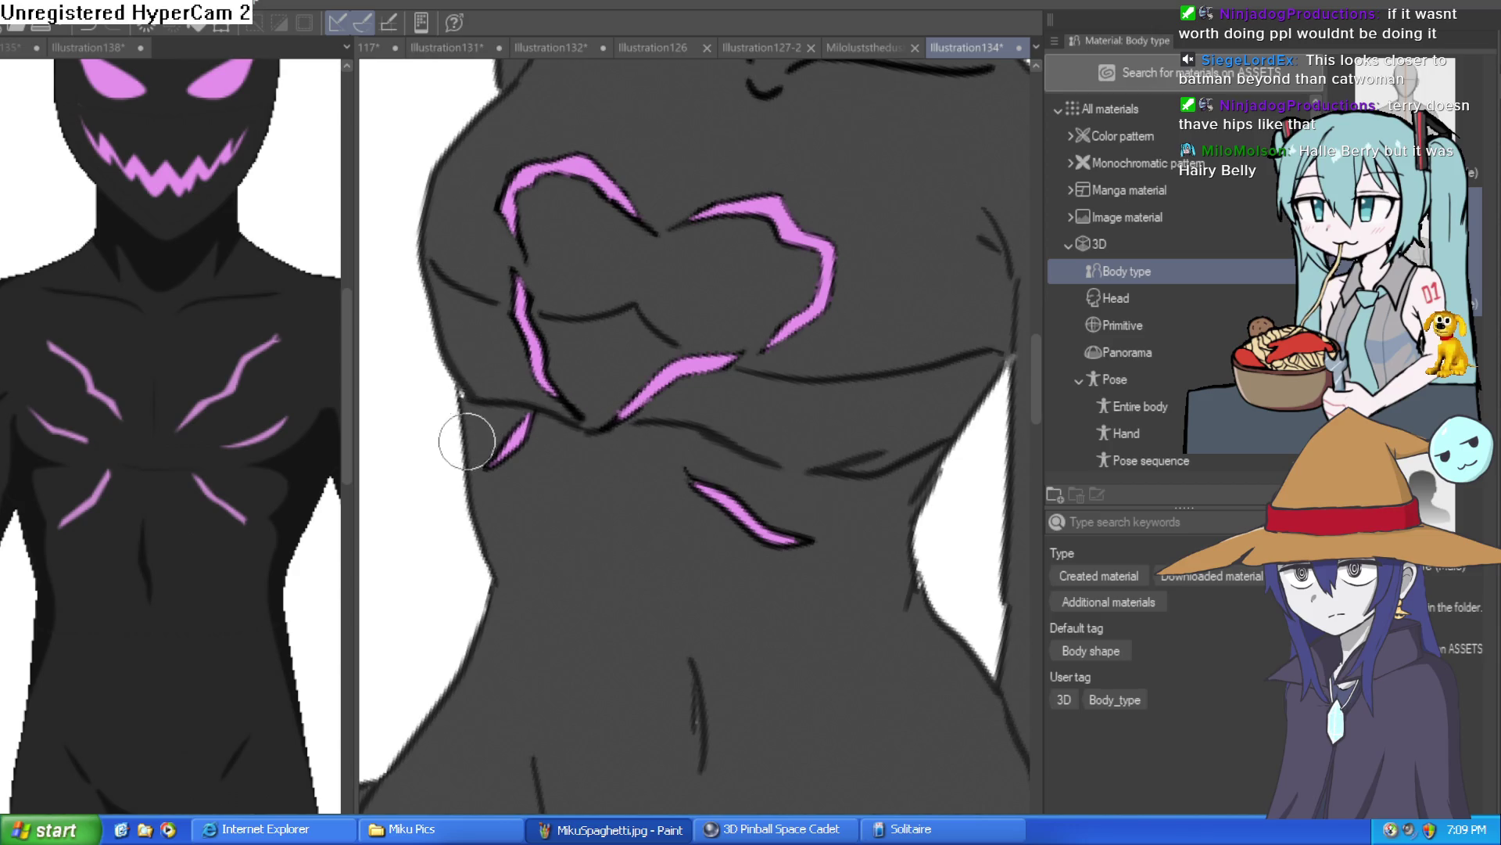
{"action": "key", "text": "-"}
{"action": "mouse_move", "coordinate": [837, 406]}
{"action": "left_mouse_down"}
{"action": "mouse_move", "coordinate": [912, 412]}
{"action": "mouse_move", "coordinate": [711, 432]}
{"action": "mouse_move", "coordinate": [602, 465]}
{"action": "left_mouse_up"}
{"action": "mouse_move", "coordinate": [725, 396]}
{"action": "left_mouse_down"}
{"action": "mouse_move", "coordinate": [771, 416]}
{"action": "mouse_move", "coordinate": [593, 389]}
{"action": "mouse_move", "coordinate": [547, 436]}
{"action": "left_mouse_up"}
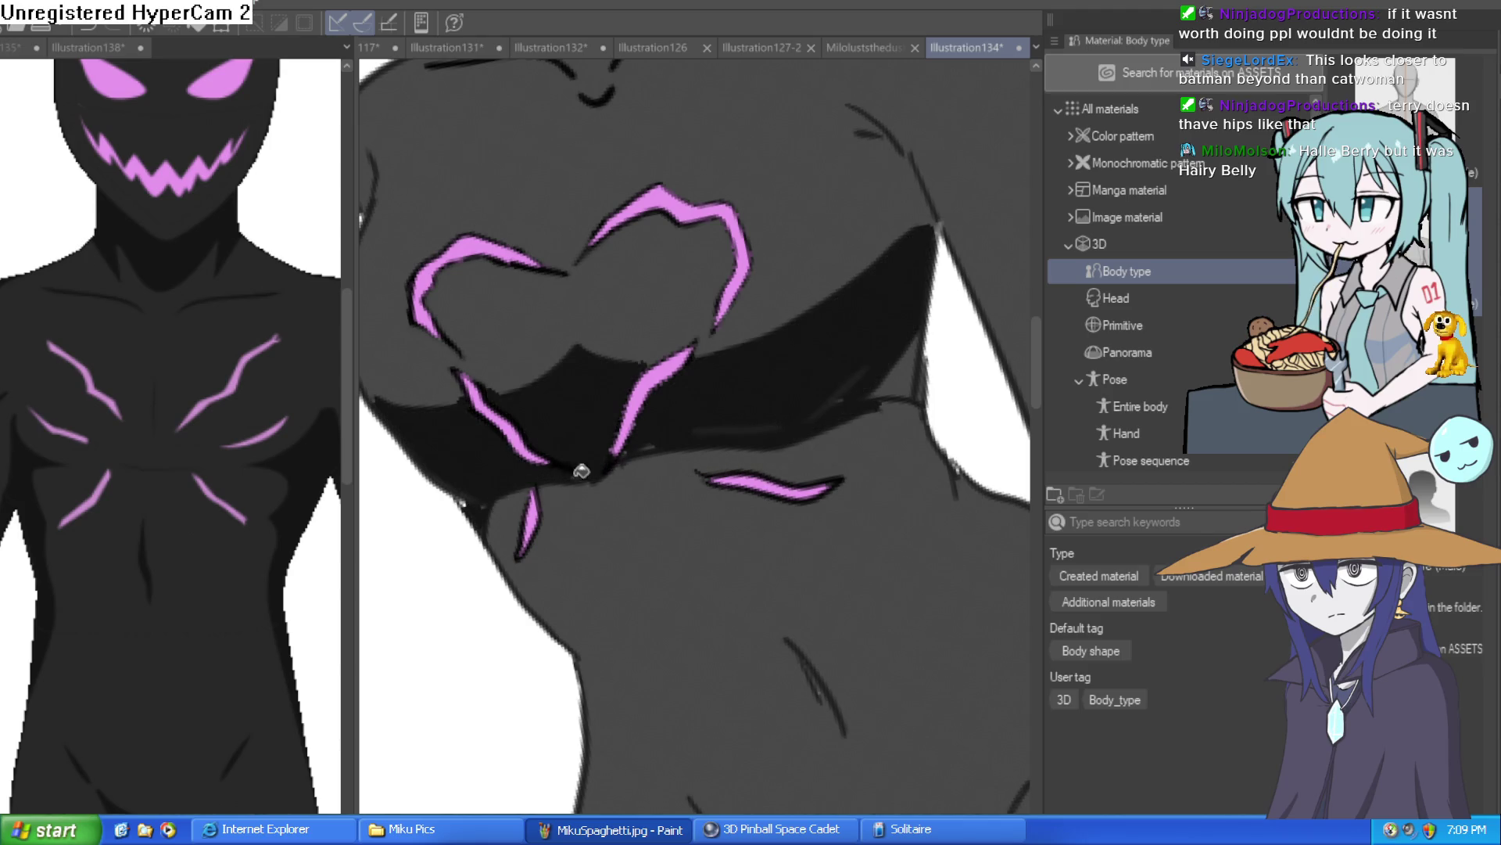
{"action": "key", "text": "ctrl+0"}
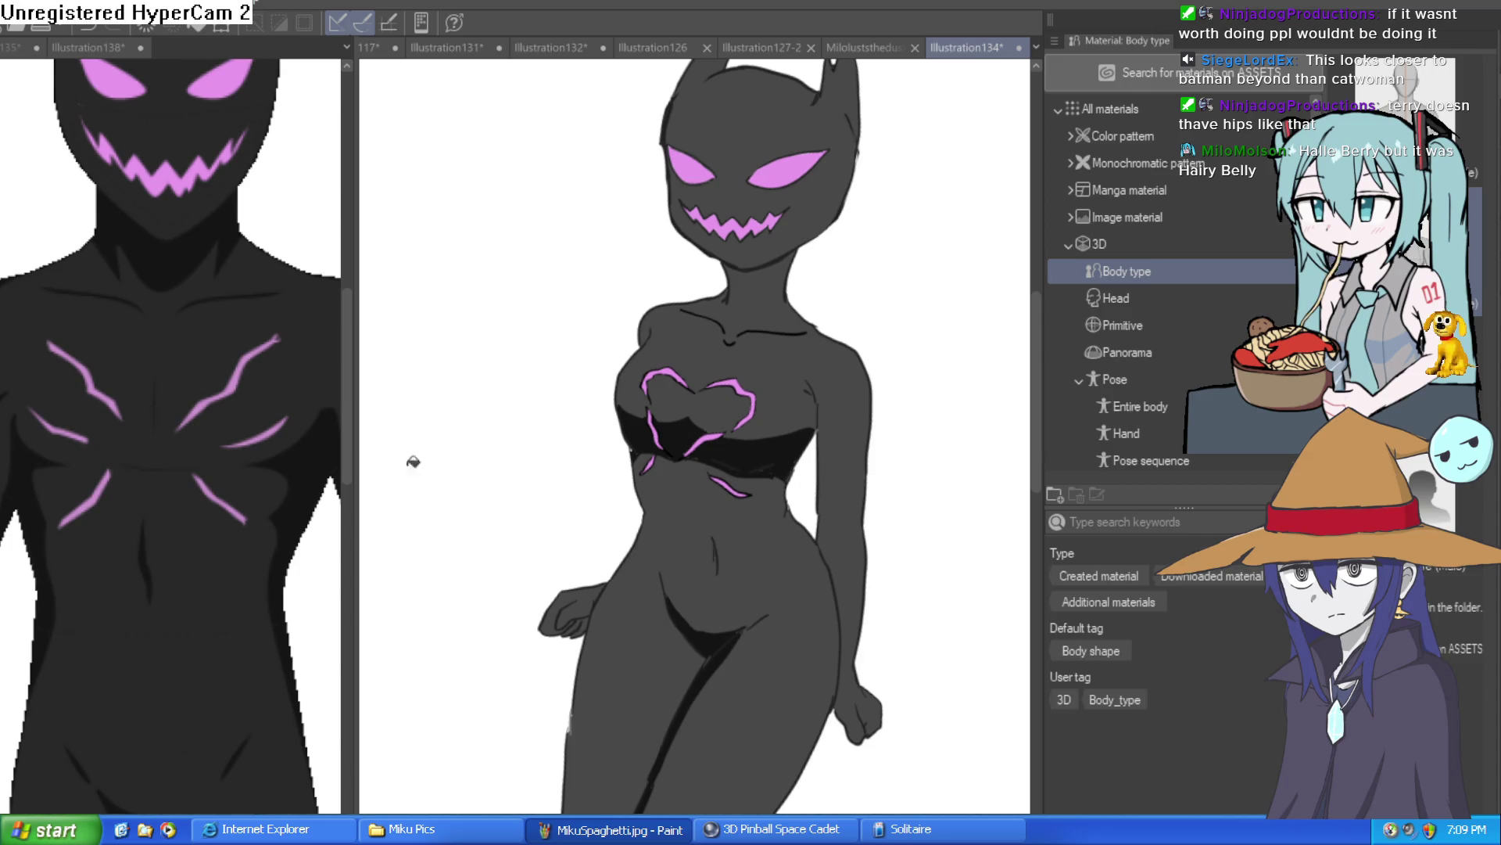
Step: Draw a shadow line across the neck, lighten the chest and thigh shadows, and straighten the view
{"action": "scroll", "coordinate": [790, 210], "scroll_direction": "up", "scroll_amount": 2}
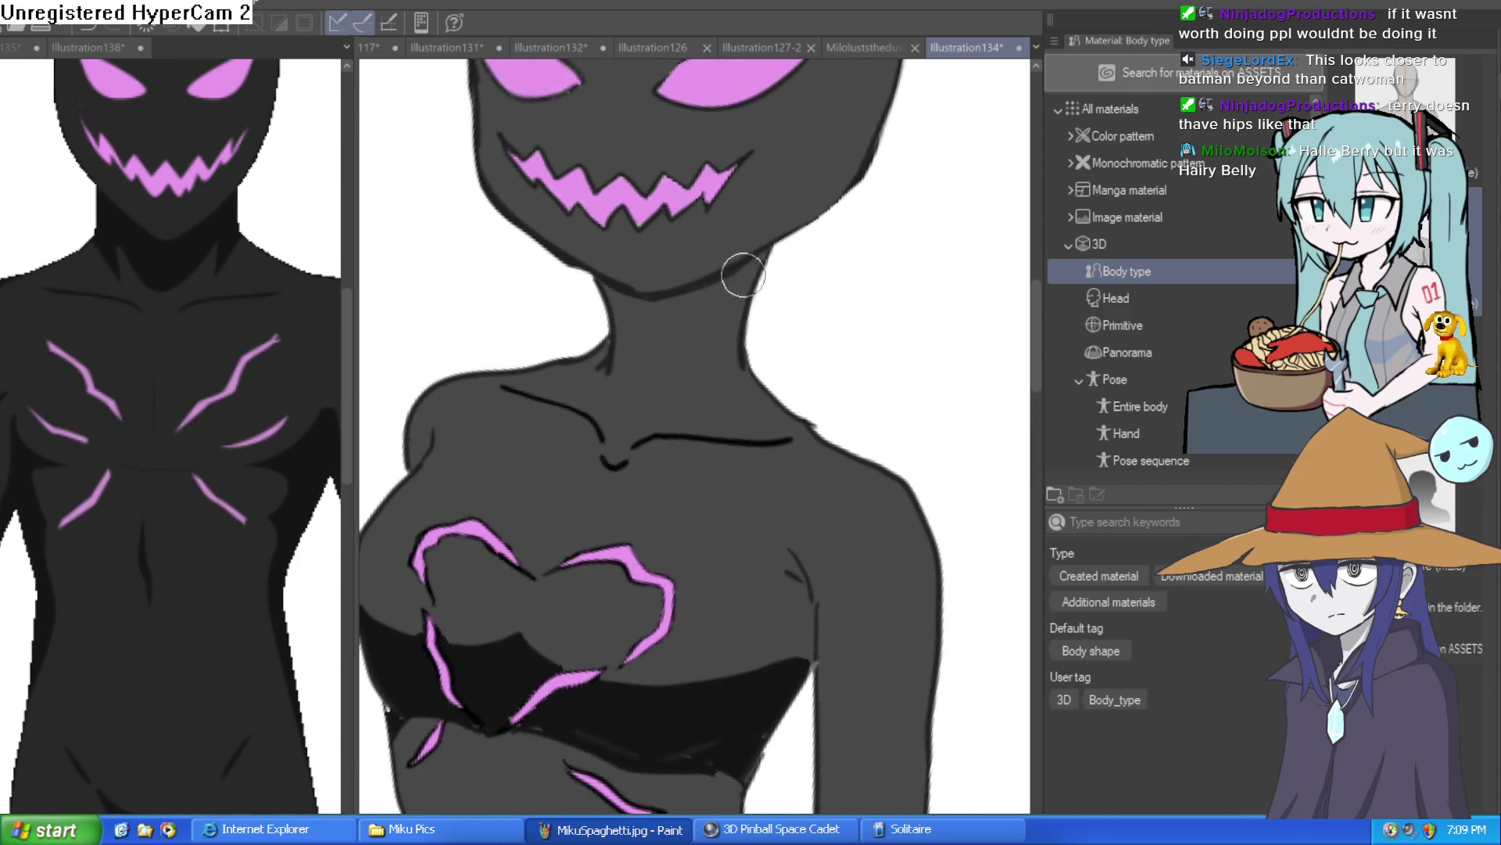
{"action": "left_click_drag", "start_coordinate": [701, 326], "coordinate": [630, 348]}
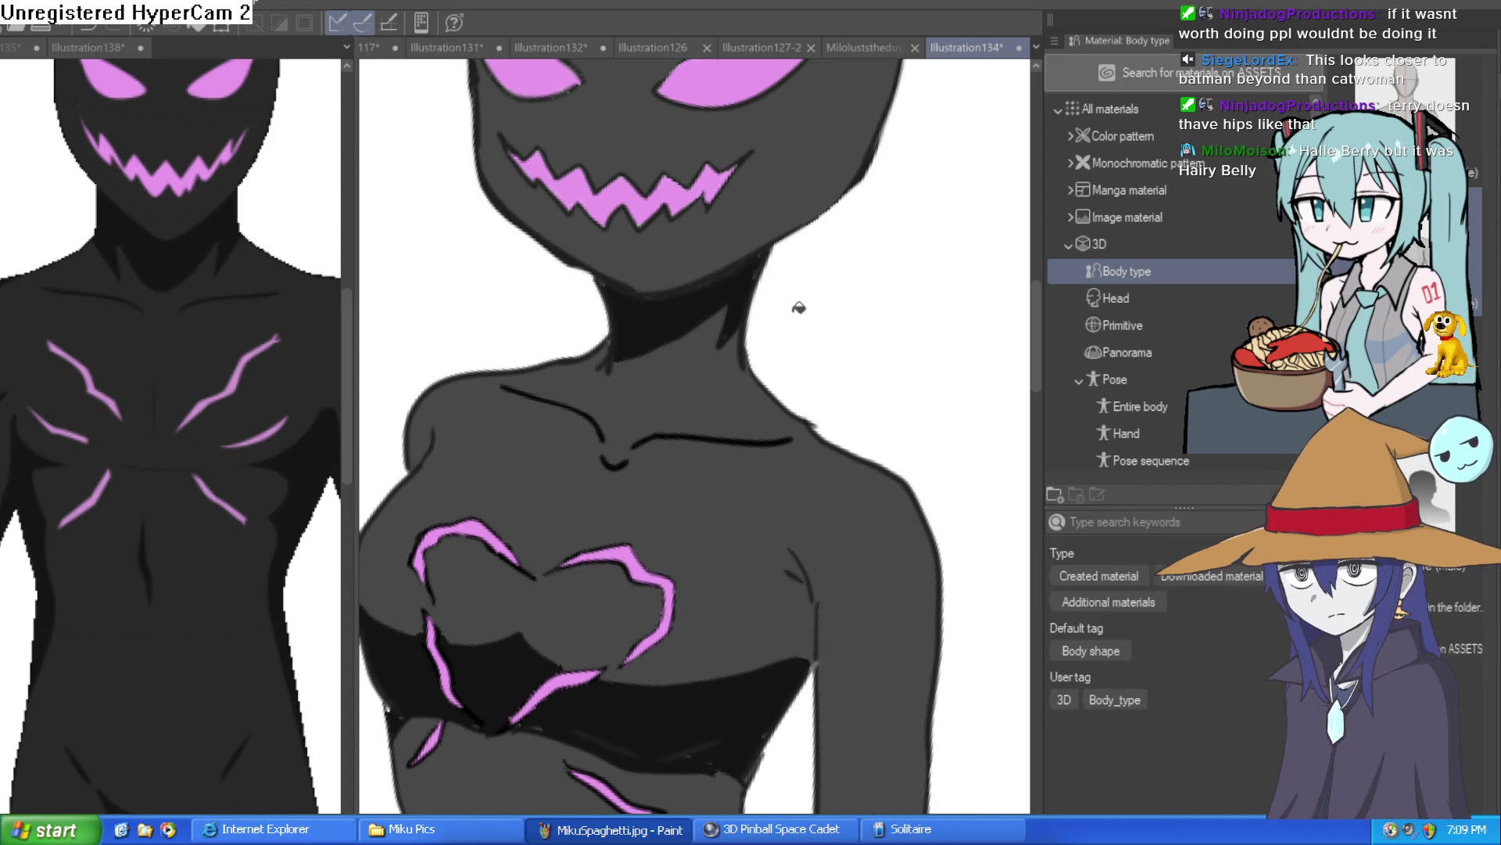
{"action": "scroll", "coordinate": [794, 302], "scroll_direction": "down", "scroll_amount": 3}
{"action": "key", "text": "ctrl+z"}
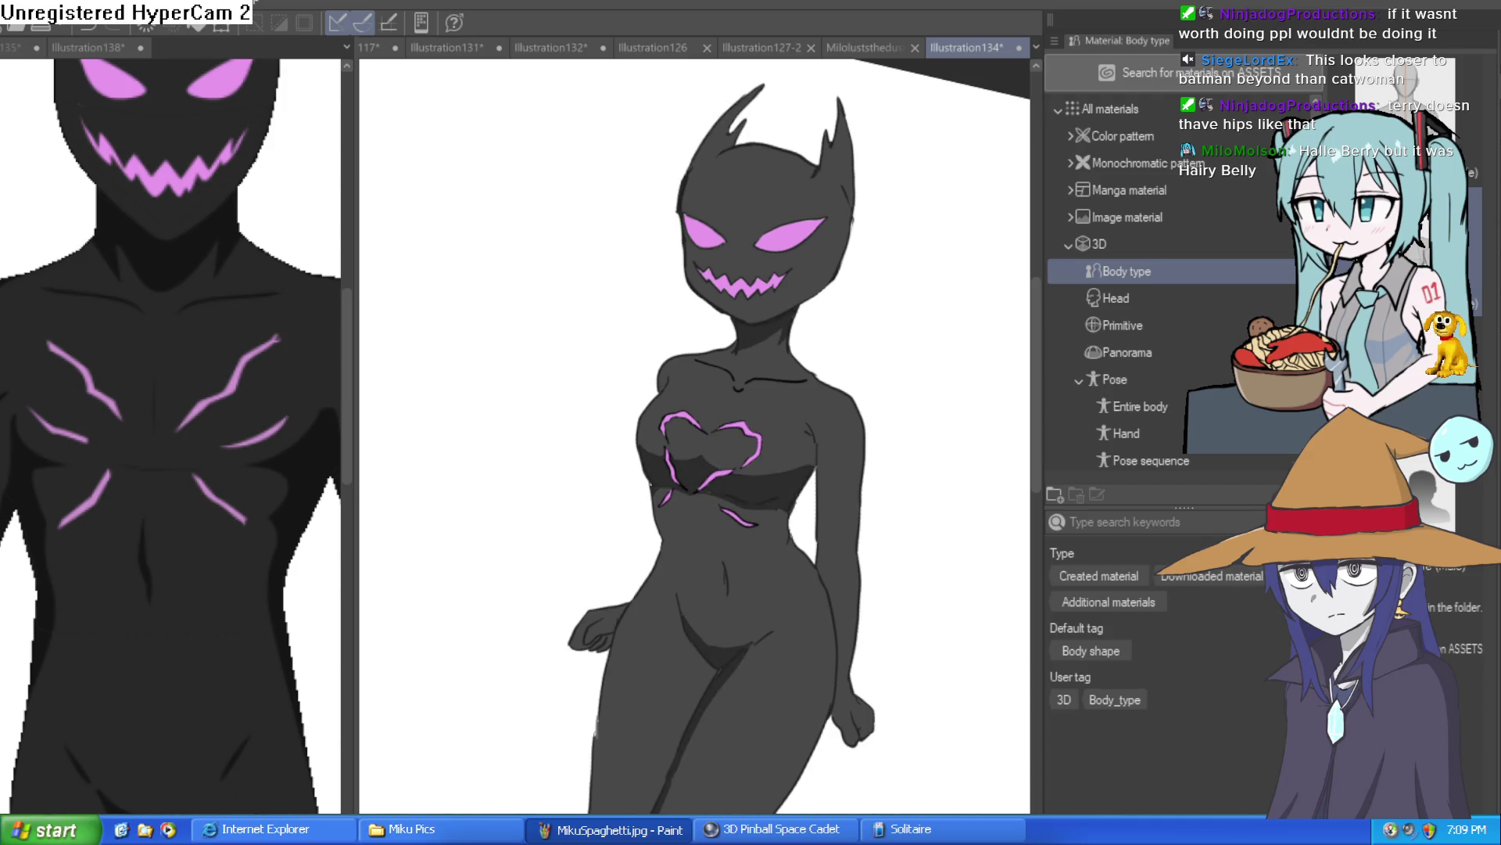
{"action": "mouse_move", "coordinate": [878, 508]}
{"action": "left_mouse_down"}
{"action": "mouse_move", "coordinate": [885, 479]}
{"action": "mouse_move", "coordinate": [778, 422]}
{"action": "left_mouse_up"}
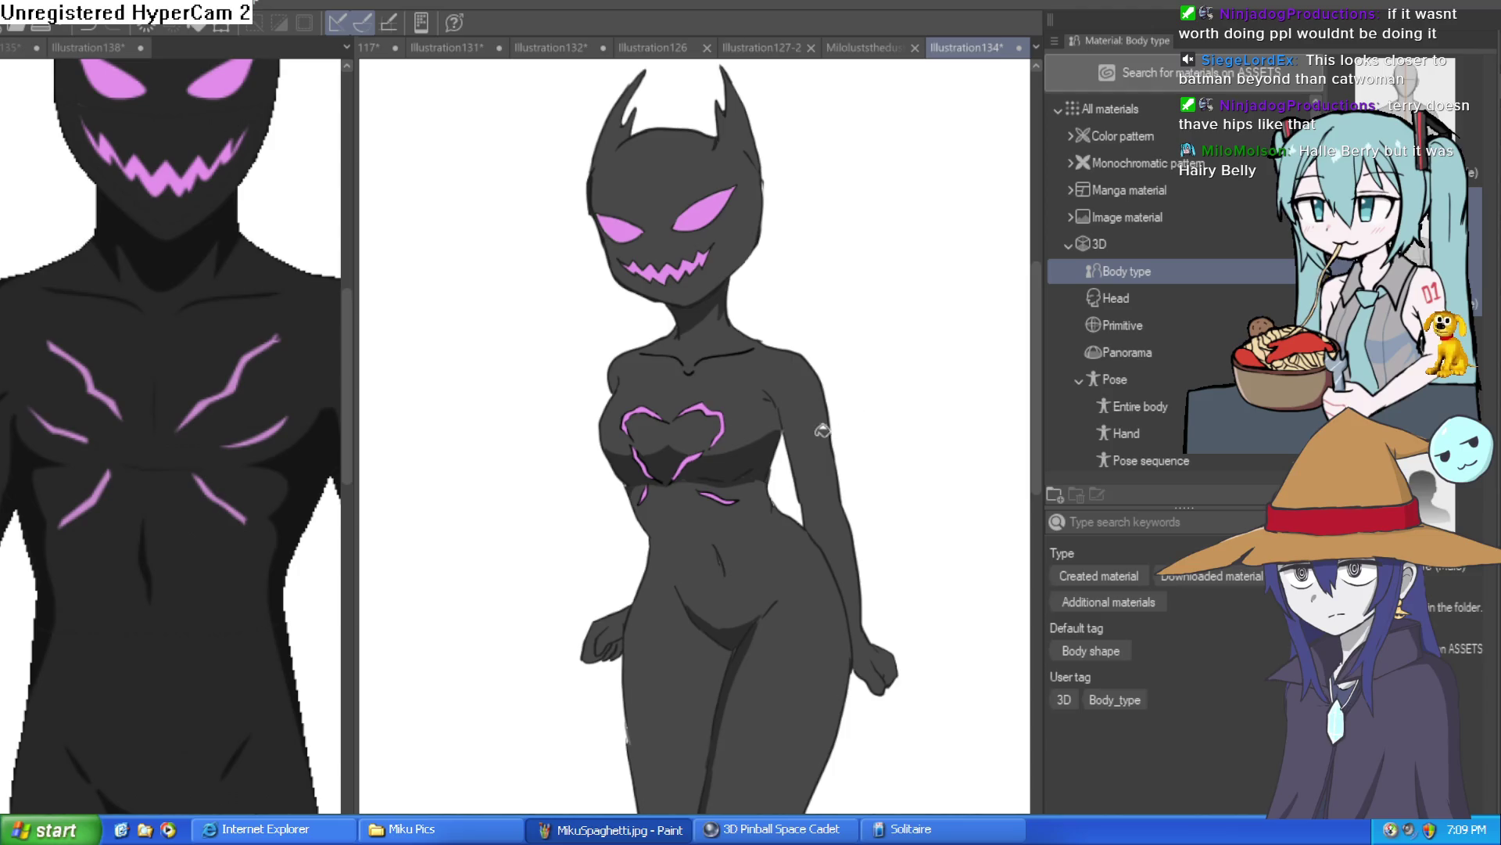
{"action": "scroll", "coordinate": [707, 474], "scroll_direction": "up", "scroll_amount": 4}
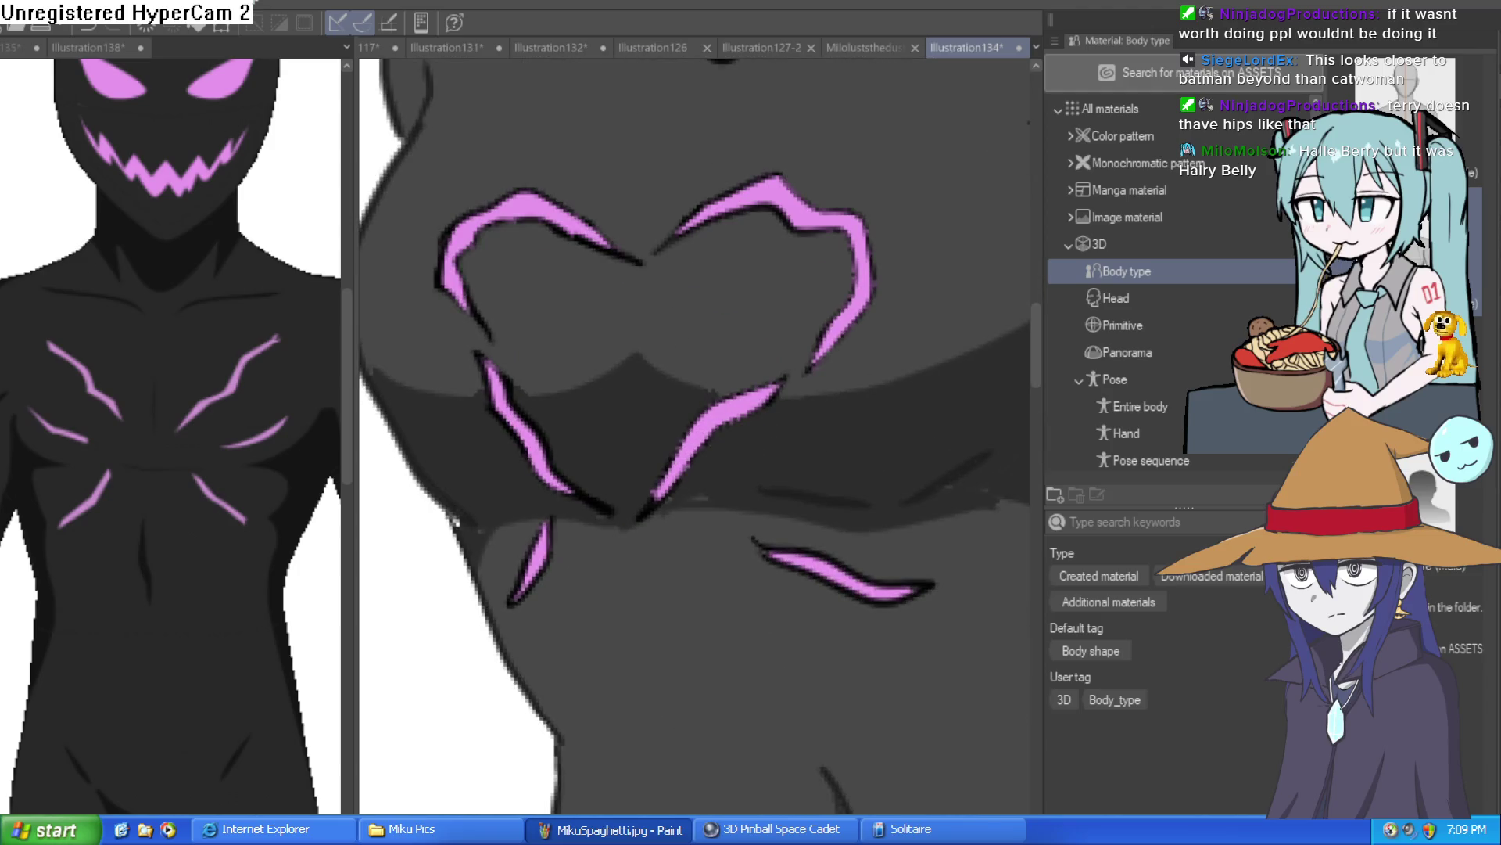
{"action": "scroll", "coordinate": [708, 393], "scroll_direction": "up", "scroll_amount": 1}
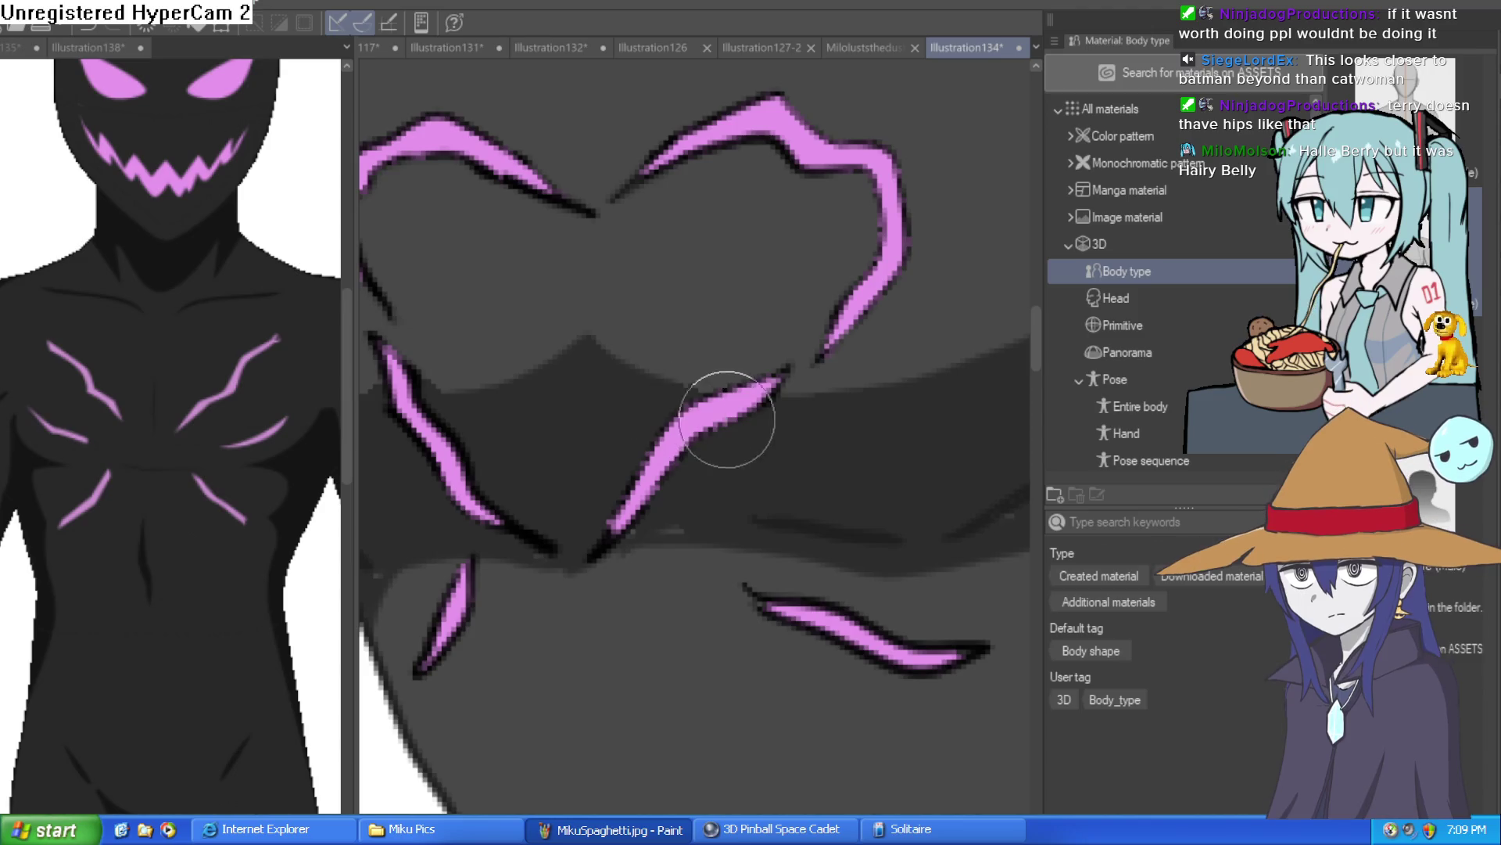
{"action": "scroll", "coordinate": [844, 596], "scroll_direction": "down", "scroll_amount": 5}
{"action": "scroll", "coordinate": [818, 626], "scroll_direction": "up", "scroll_amount": 5}
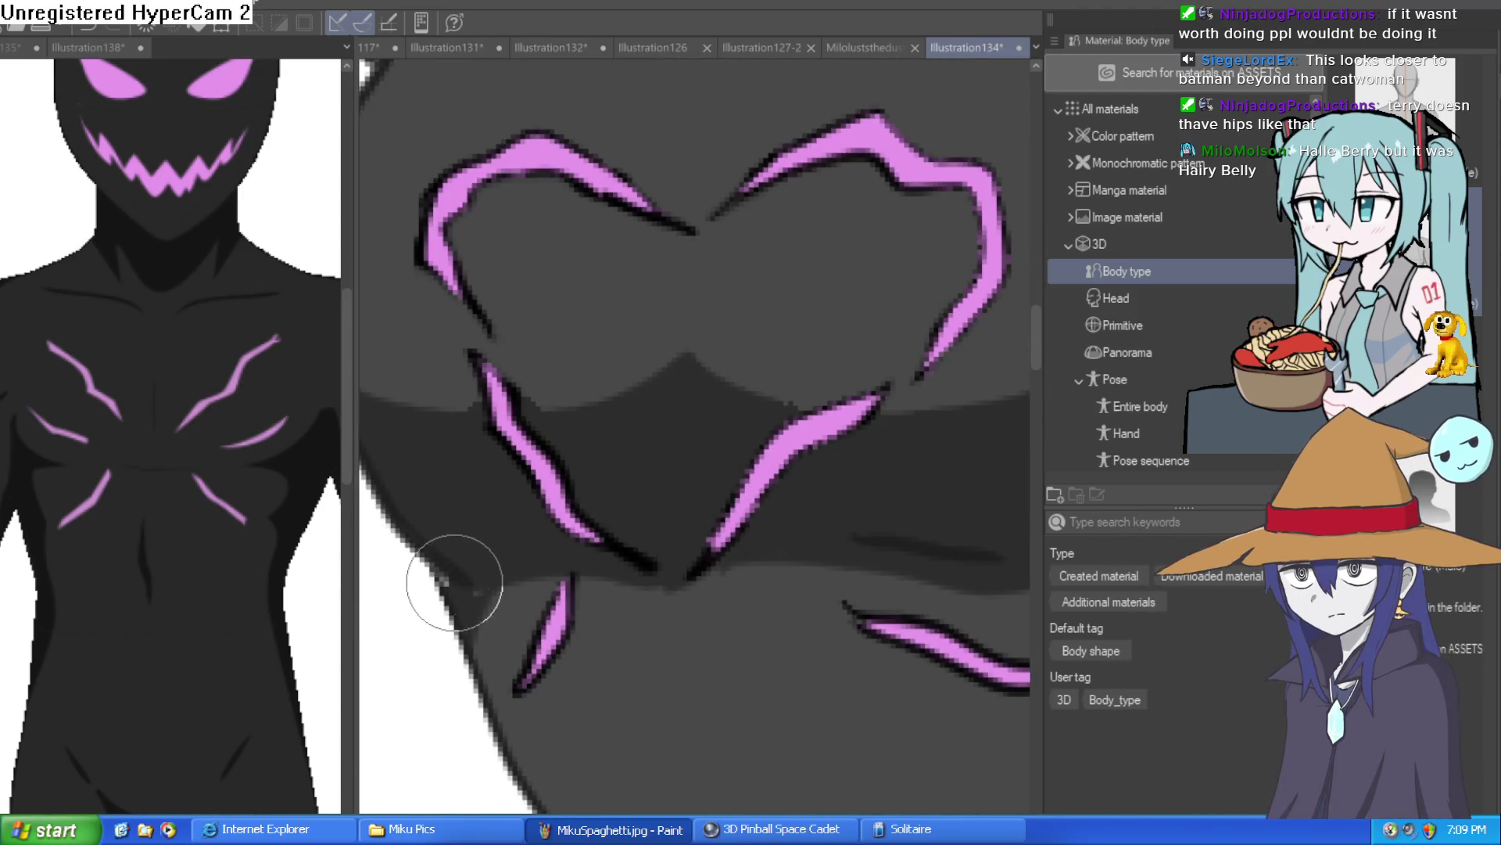
{"action": "scroll", "coordinate": [576, 496], "scroll_direction": "down", "scroll_amount": 4}
{"action": "scroll", "coordinate": [519, 620], "scroll_direction": "up", "scroll_amount": 6}
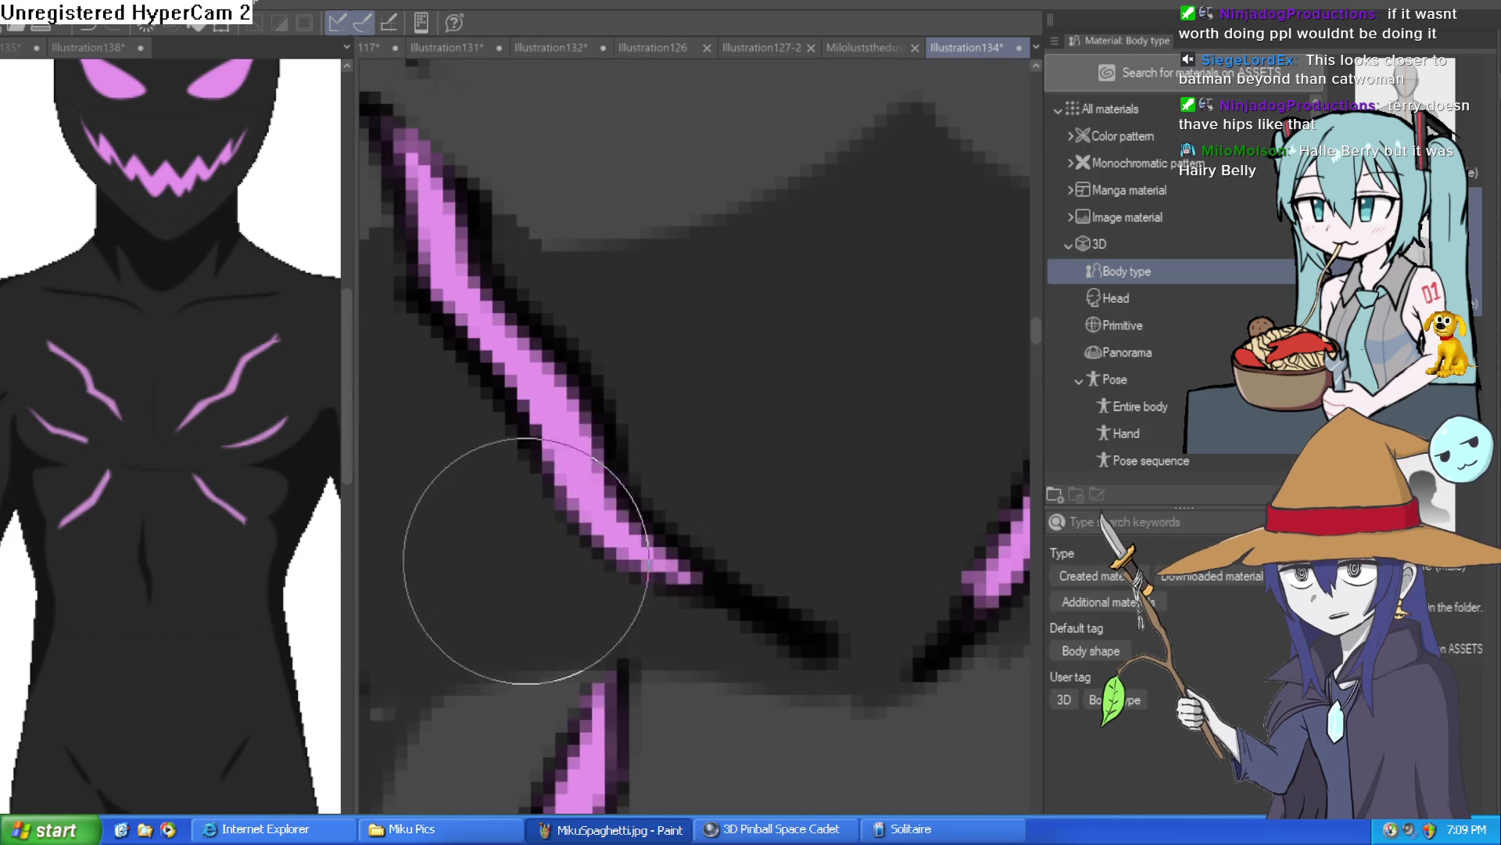
{"action": "scroll", "coordinate": [401, 707], "scroll_direction": "down", "scroll_amount": 3}
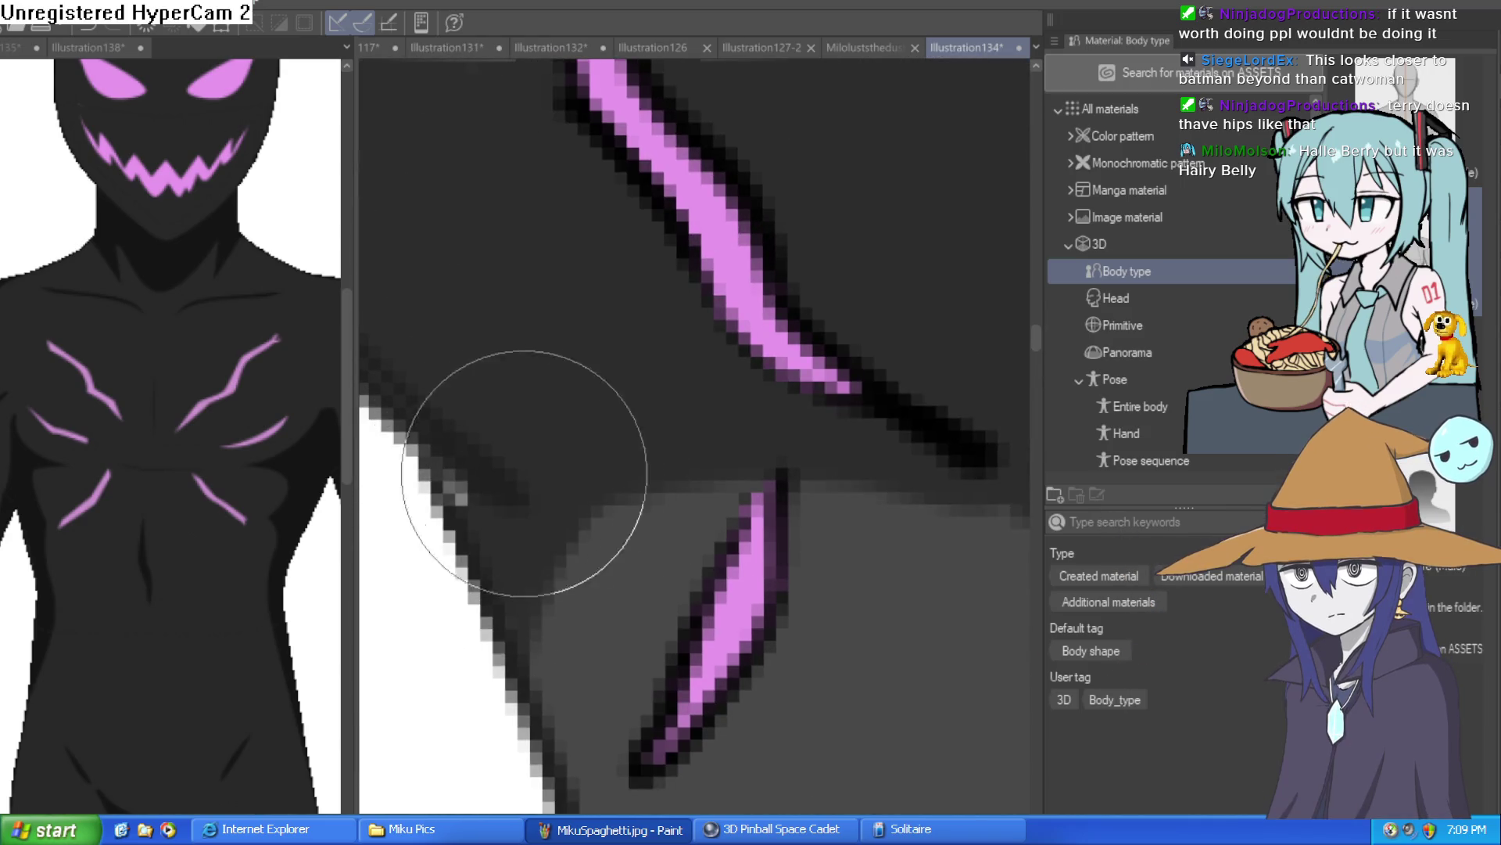
{"action": "scroll", "coordinate": [628, 442], "scroll_direction": "down", "scroll_amount": 2}
{"action": "mouse_move", "coordinate": [628, 442]}
{"action": "left_mouse_down"}
{"action": "mouse_move", "coordinate": [681, 537]}
{"action": "mouse_move", "coordinate": [659, 552]}
{"action": "left_mouse_up"}
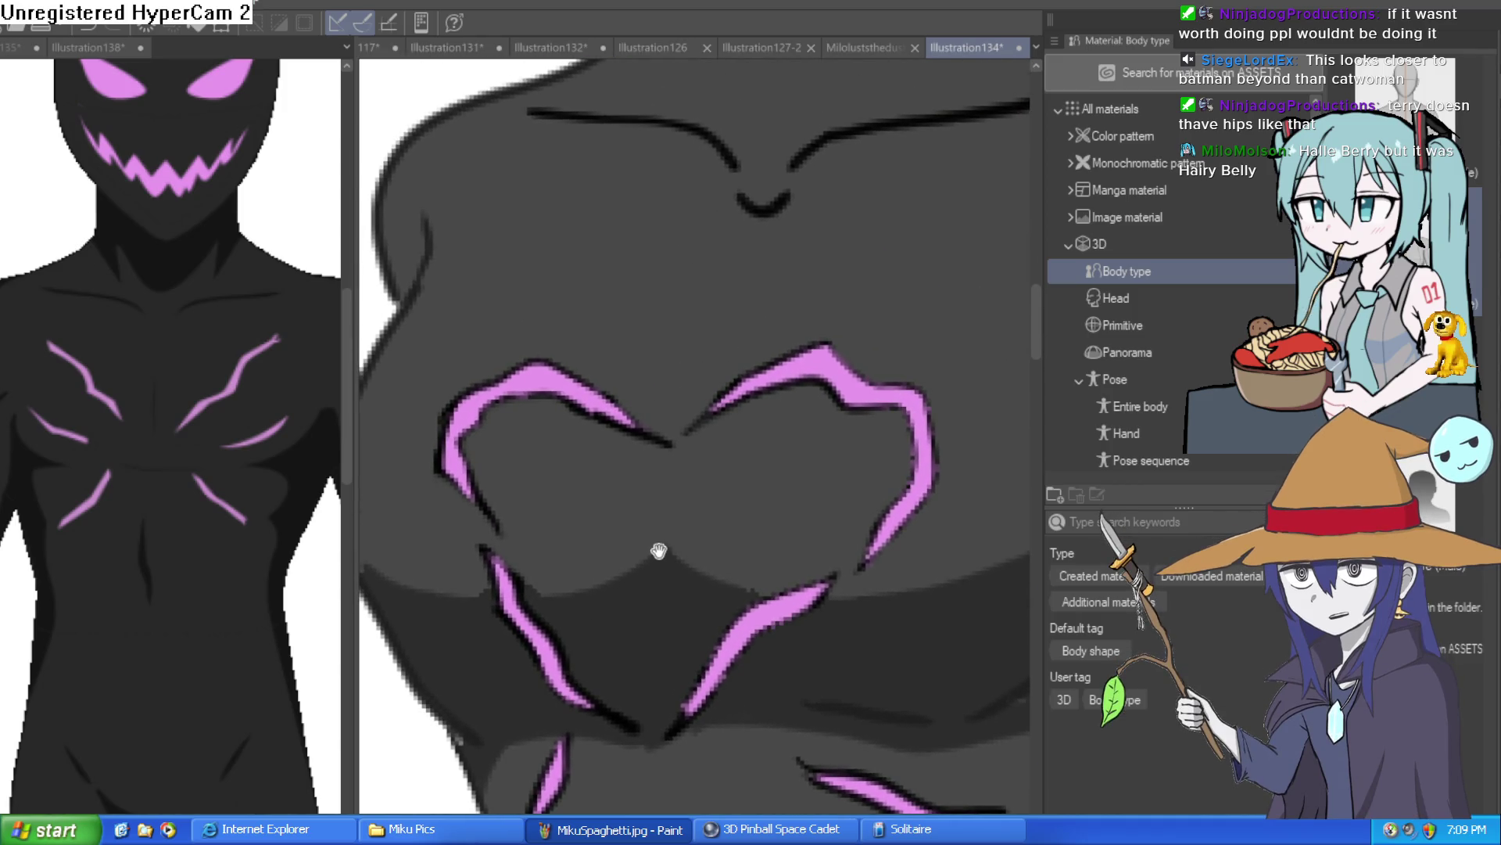
{"action": "left_click_drag", "start_coordinate": [760, 366], "coordinate": [753, 438]}
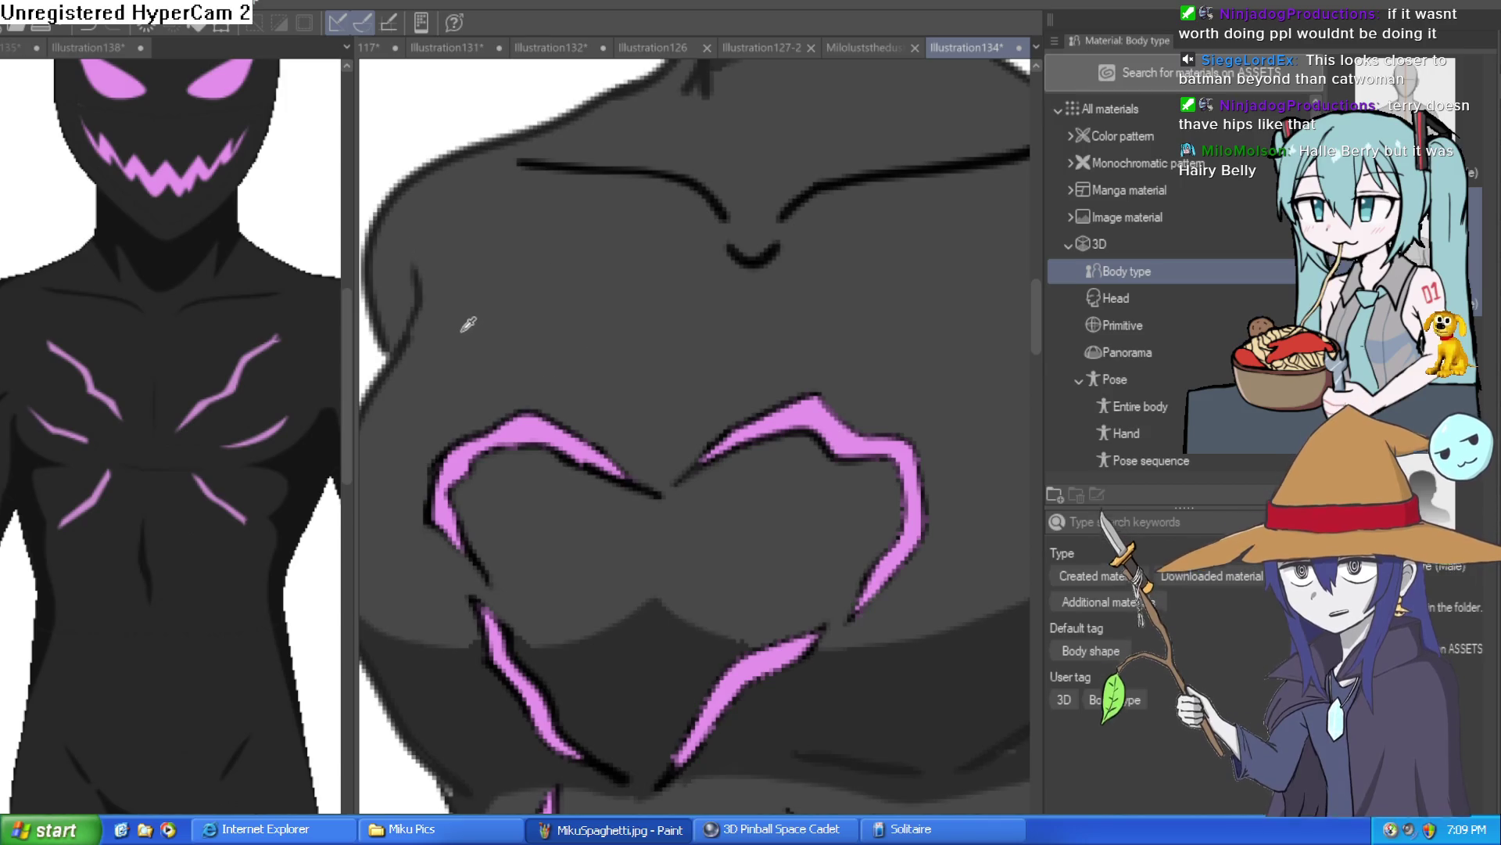
{"action": "scroll", "coordinate": [636, 359], "scroll_direction": "down", "scroll_amount": 3}
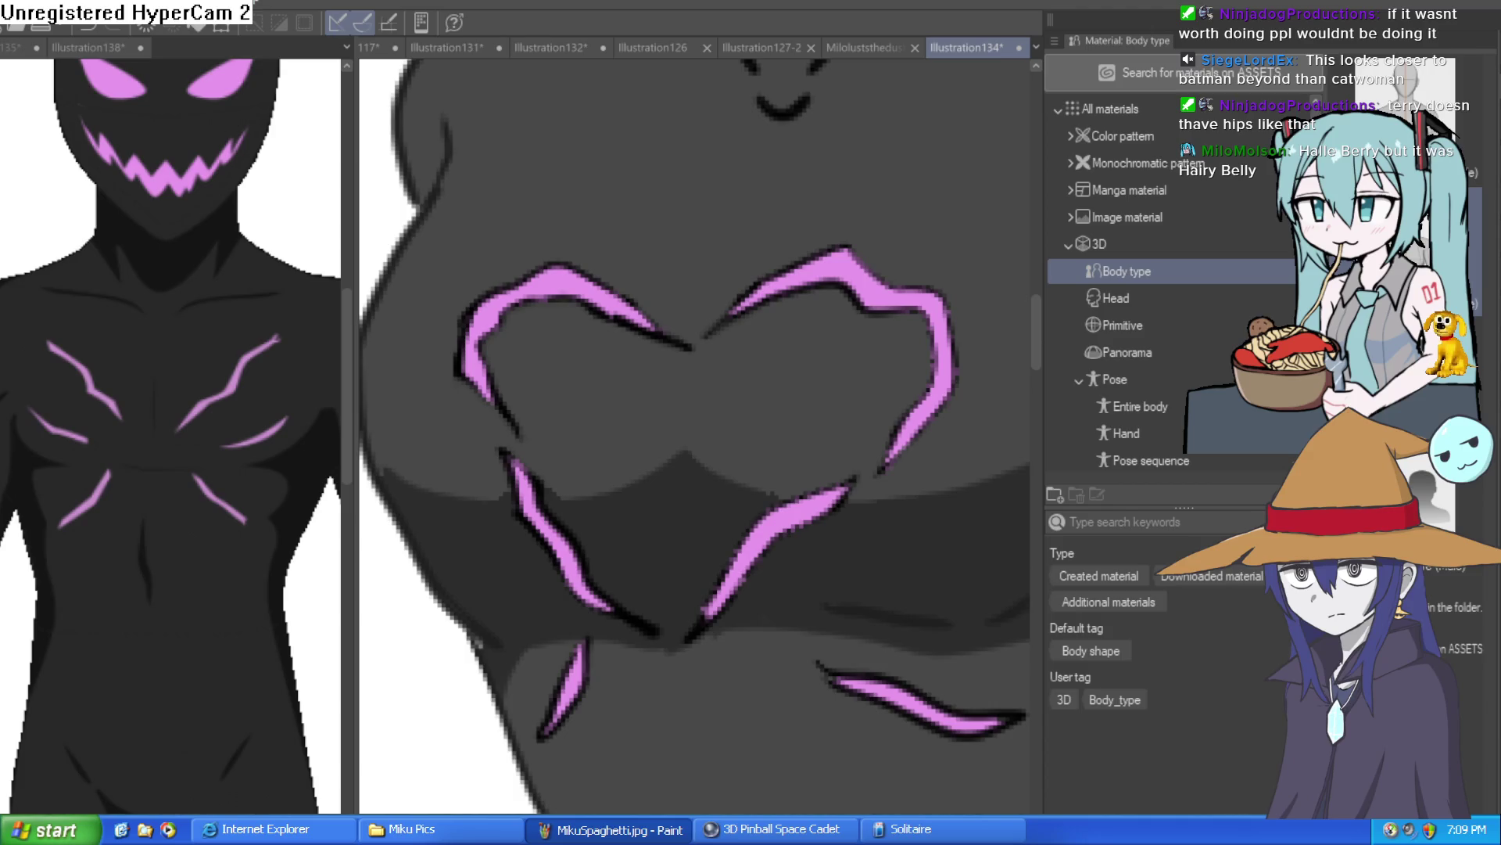
{"action": "scroll", "coordinate": [480, 629], "scroll_direction": "down", "scroll_amount": 4}
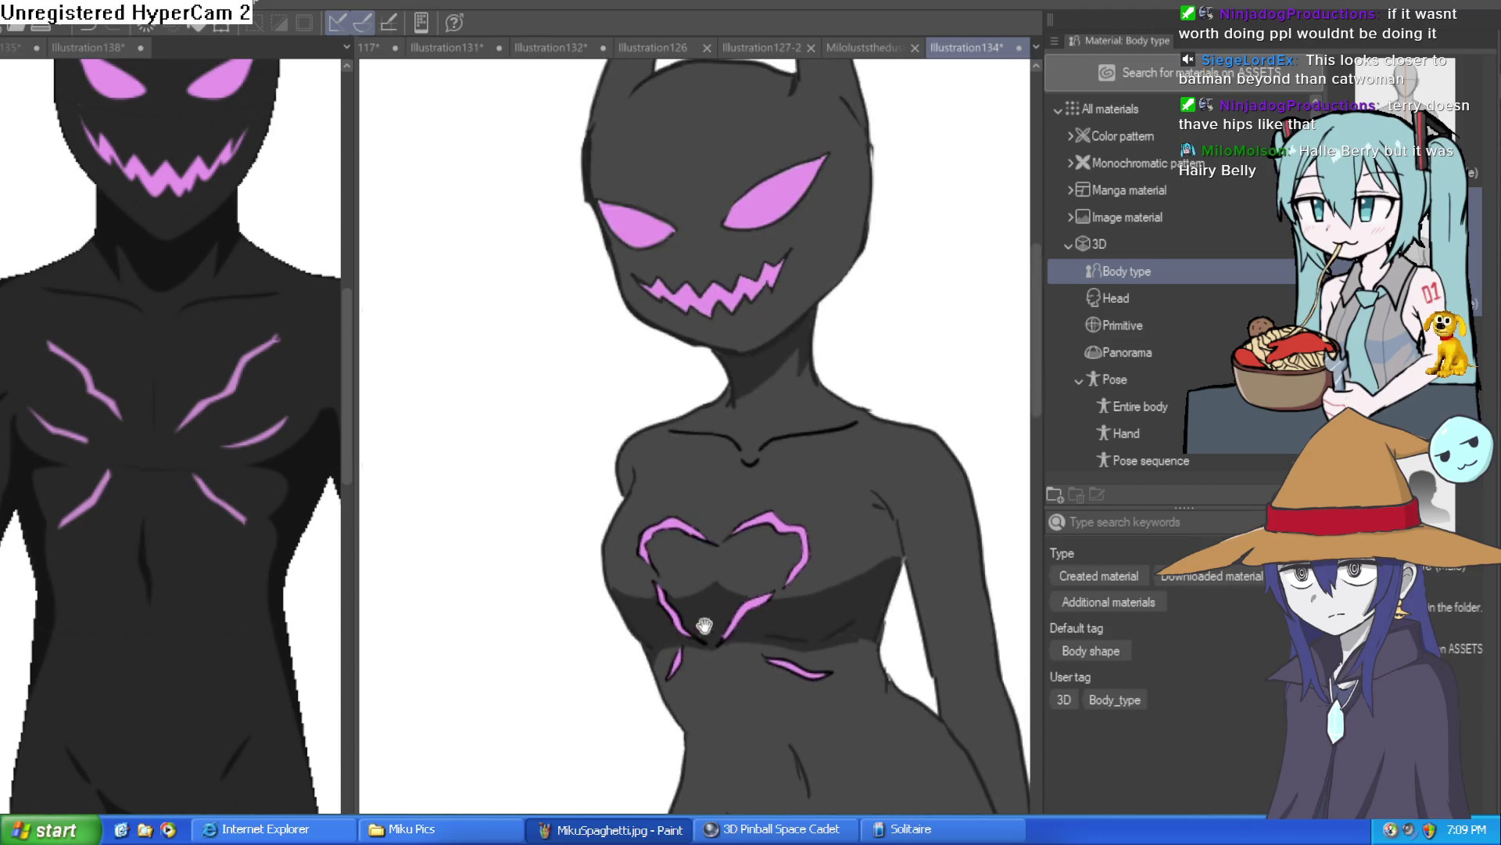
{"action": "scroll", "coordinate": [862, 486], "scroll_direction": "down", "scroll_amount": 3}
{"action": "left_click_drag", "start_coordinate": [862, 486], "coordinate": [863, 430]}
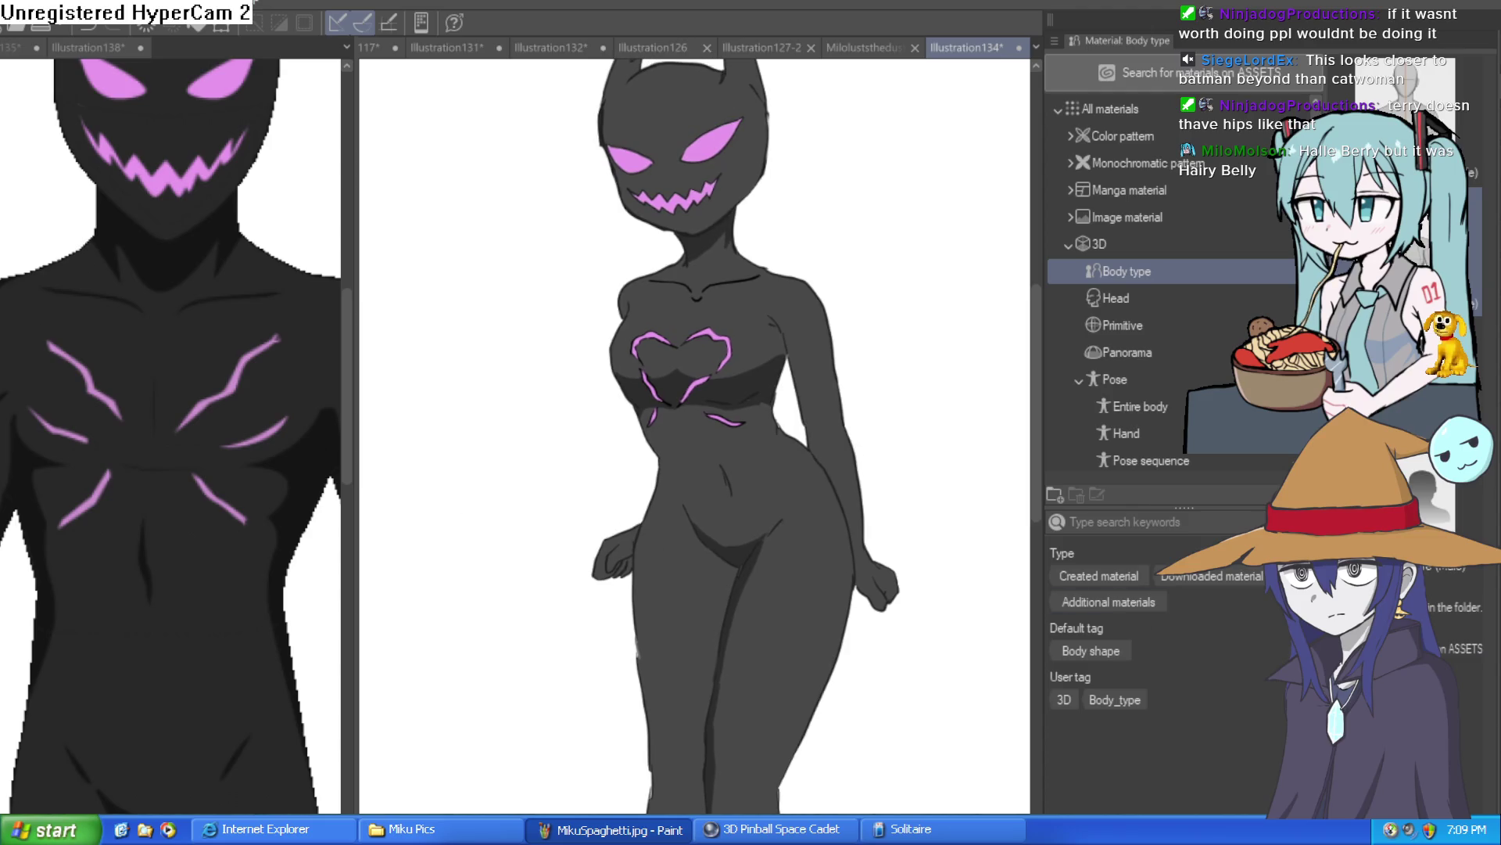
{"action": "scroll", "coordinate": [711, 435], "scroll_direction": "up", "scroll_amount": 3}
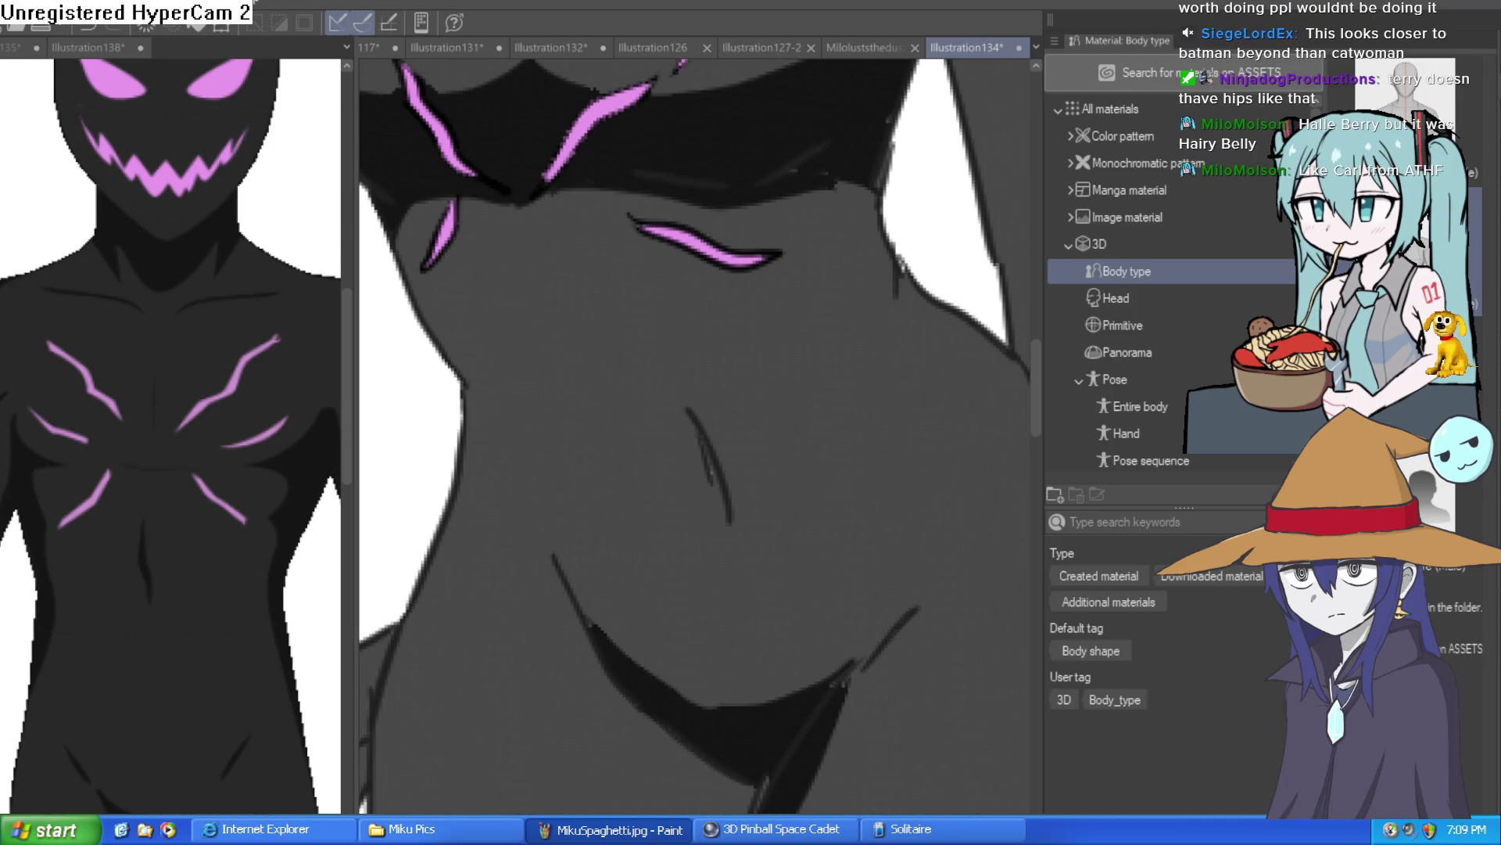
Step: Paint a dark crease shadow along the left torso edge
{"action": "left_click_drag", "start_coordinate": [730, 429], "coordinate": [674, 338]}
{"action": "left_click_drag", "start_coordinate": [563, 510], "coordinate": [555, 419]}
{"action": "mouse_move", "coordinate": [566, 469]}
{"action": "left_mouse_down"}
{"action": "mouse_move", "coordinate": [536, 409]}
{"action": "mouse_move", "coordinate": [519, 282]}
{"action": "left_mouse_up"}
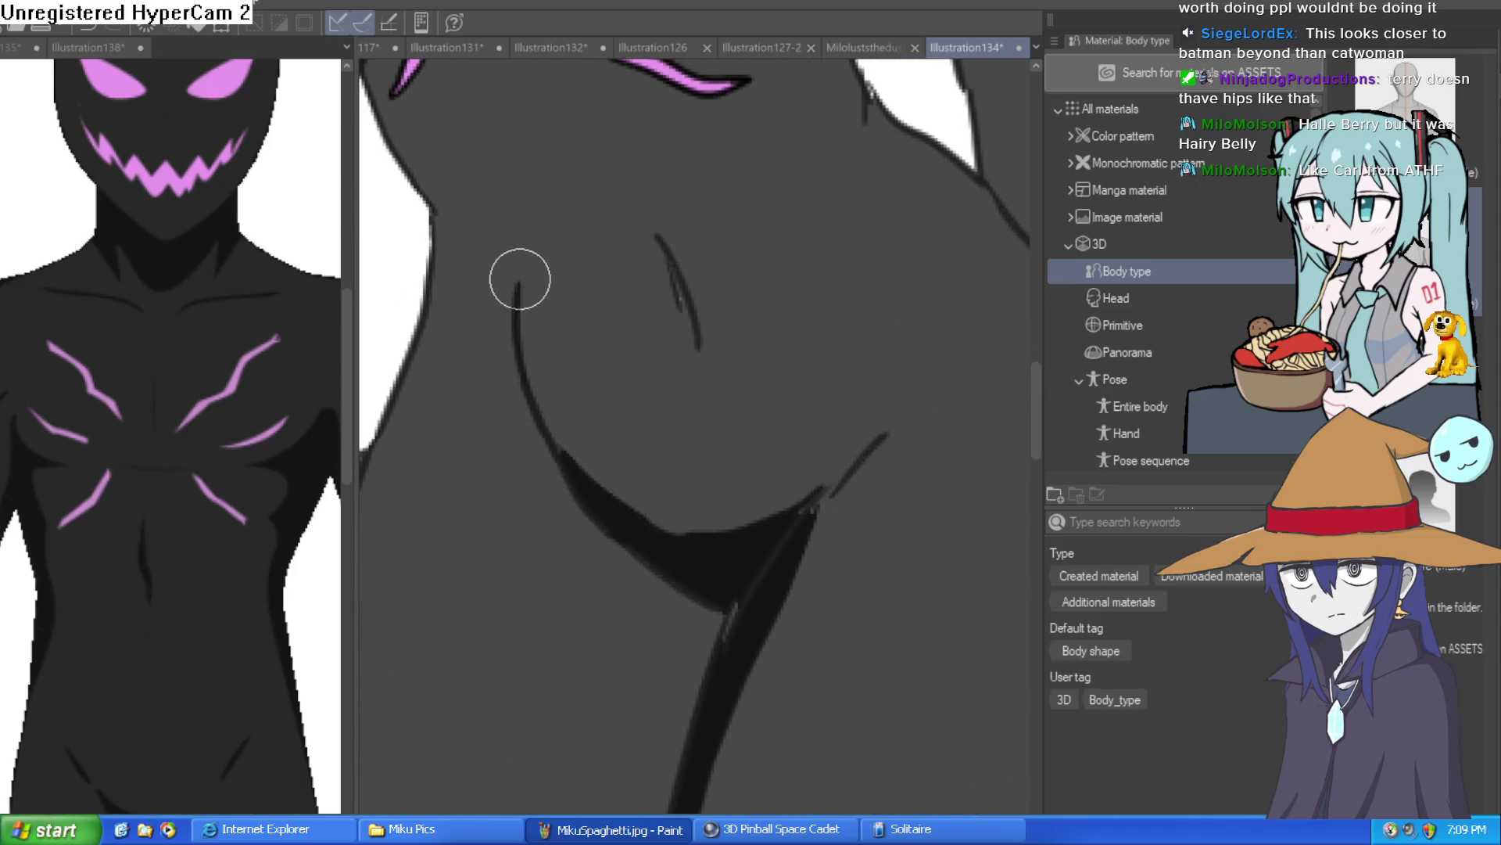
{"action": "mouse_move", "coordinate": [529, 336]}
{"action": "left_mouse_down"}
{"action": "mouse_move", "coordinate": [552, 423]}
{"action": "mouse_move", "coordinate": [525, 319]}
{"action": "left_mouse_up"}
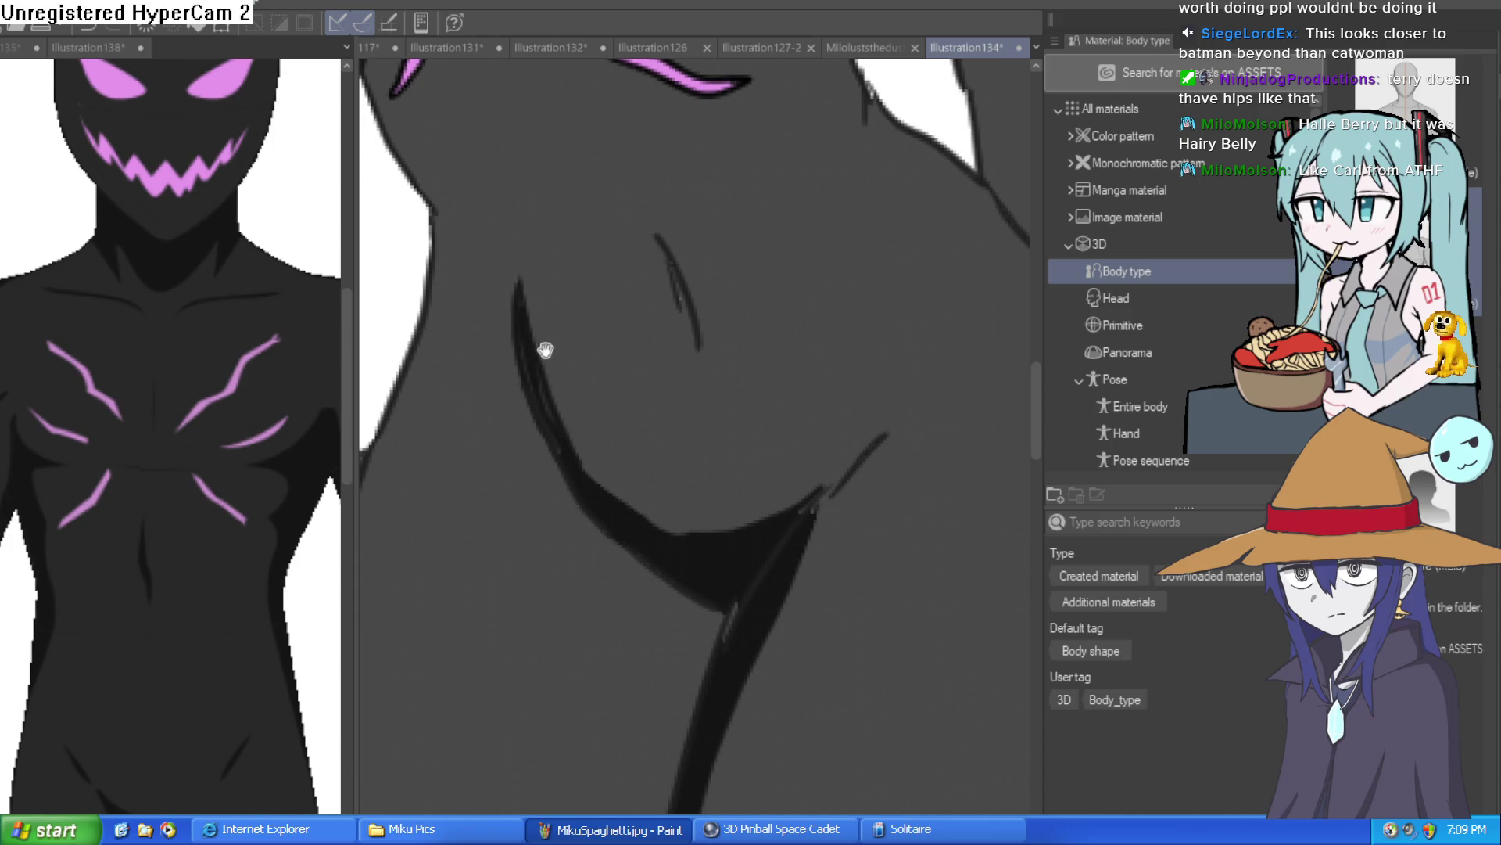
{"action": "scroll", "coordinate": [542, 345], "scroll_direction": "down", "scroll_amount": 5}
{"action": "left_click_drag", "start_coordinate": [576, 226], "coordinate": [579, 288]}
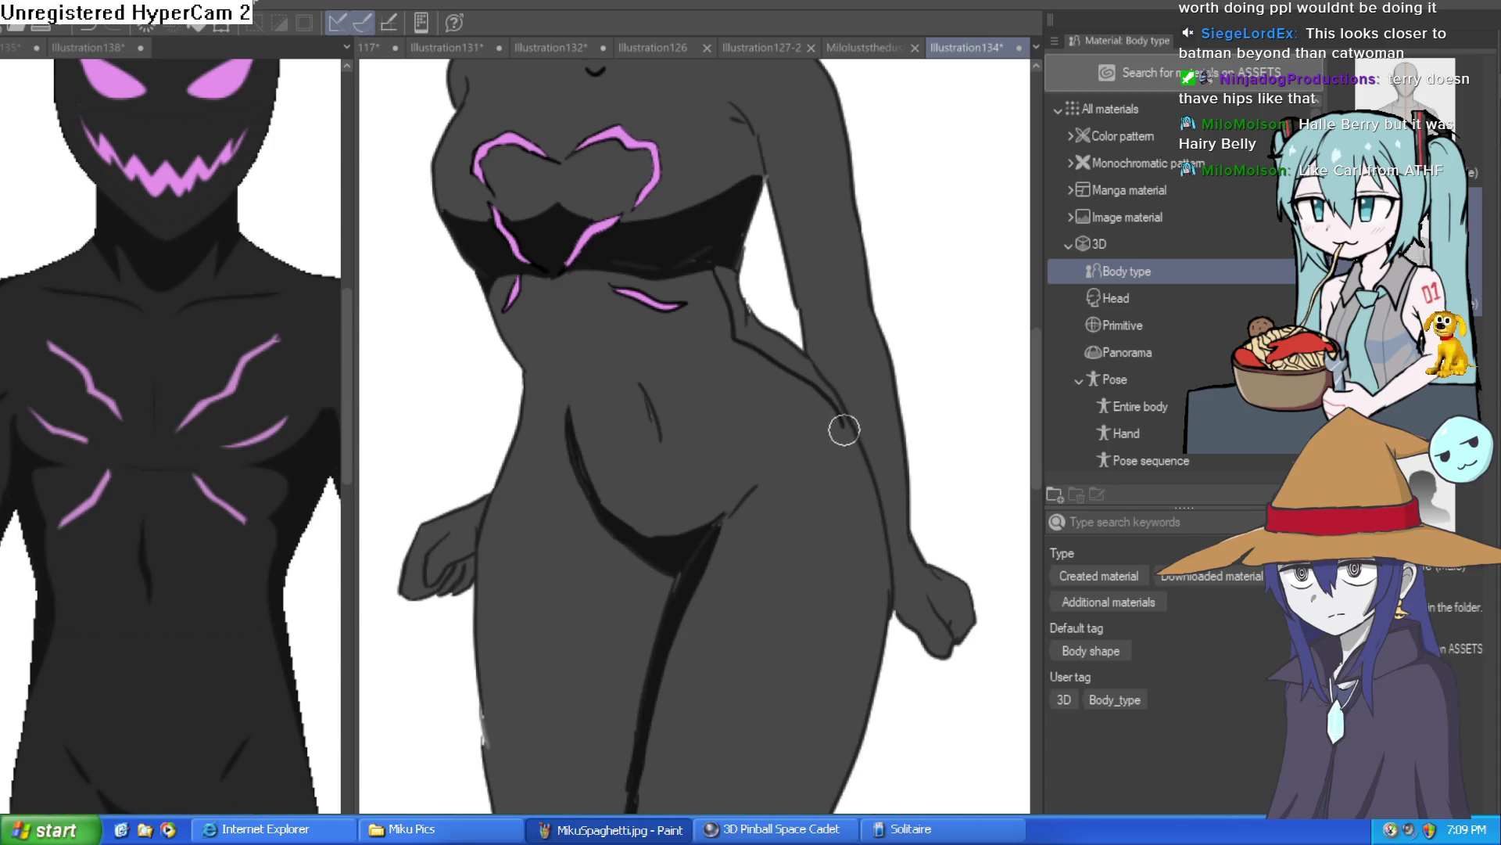
Step: Shade the right waist and add thin waist crease lines, undoing the overlong stroke ends
{"action": "left_click_drag", "start_coordinate": [806, 356], "coordinate": [737, 288]}
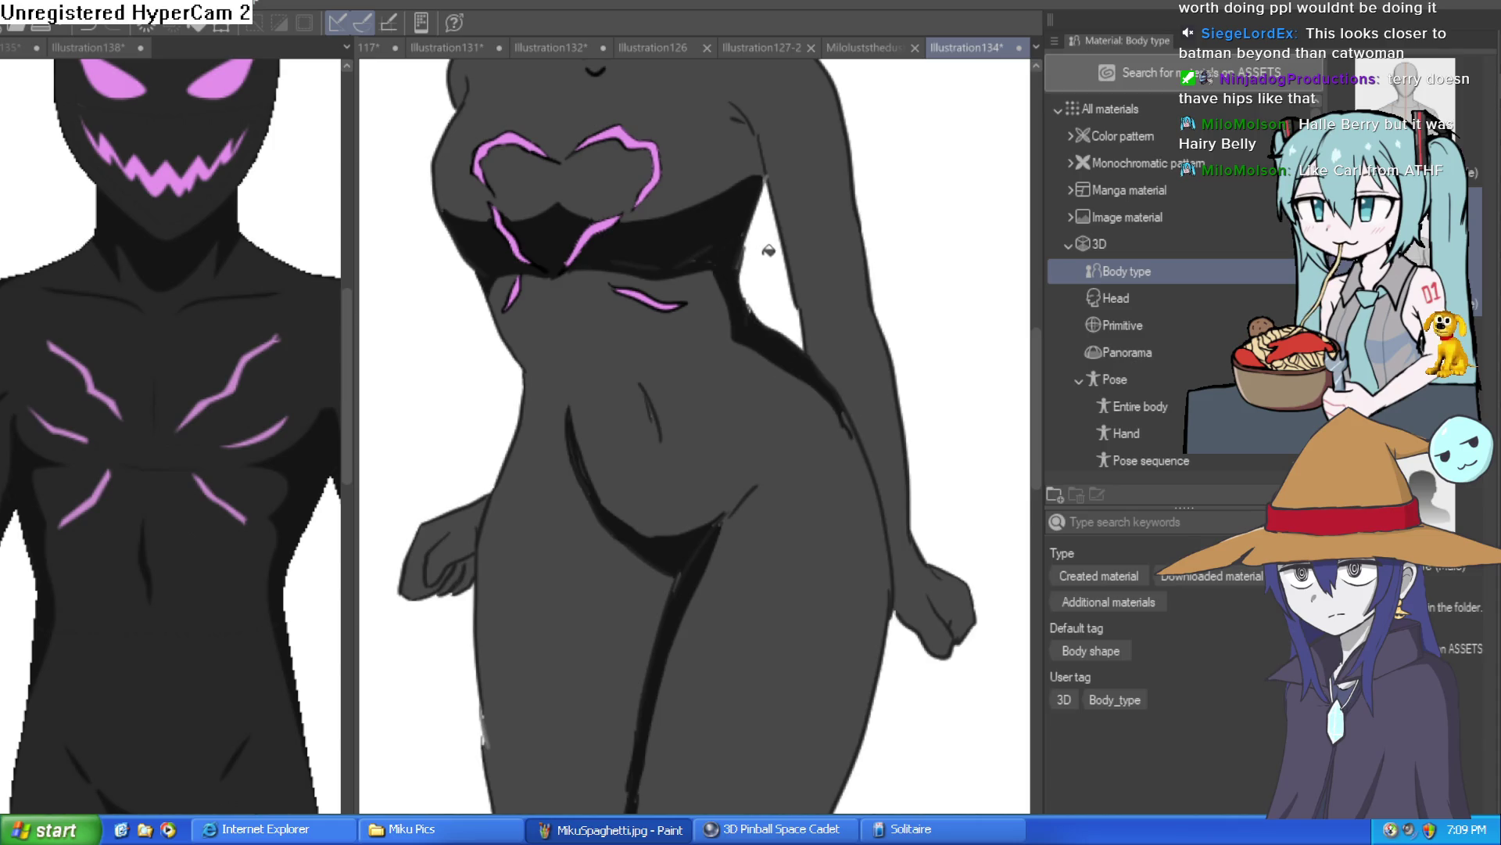
{"action": "mouse_move", "coordinate": [497, 123]}
{"action": "left_mouse_down"}
{"action": "mouse_move", "coordinate": [631, 412]}
{"action": "mouse_move", "coordinate": [597, 261]}
{"action": "mouse_move", "coordinate": [600, 348]}
{"action": "mouse_move", "coordinate": [640, 342]}
{"action": "left_mouse_up"}
{"action": "scroll", "coordinate": [630, 412], "scroll_direction": "up", "scroll_amount": 5}
{"action": "key", "text": "ctrl+z"}
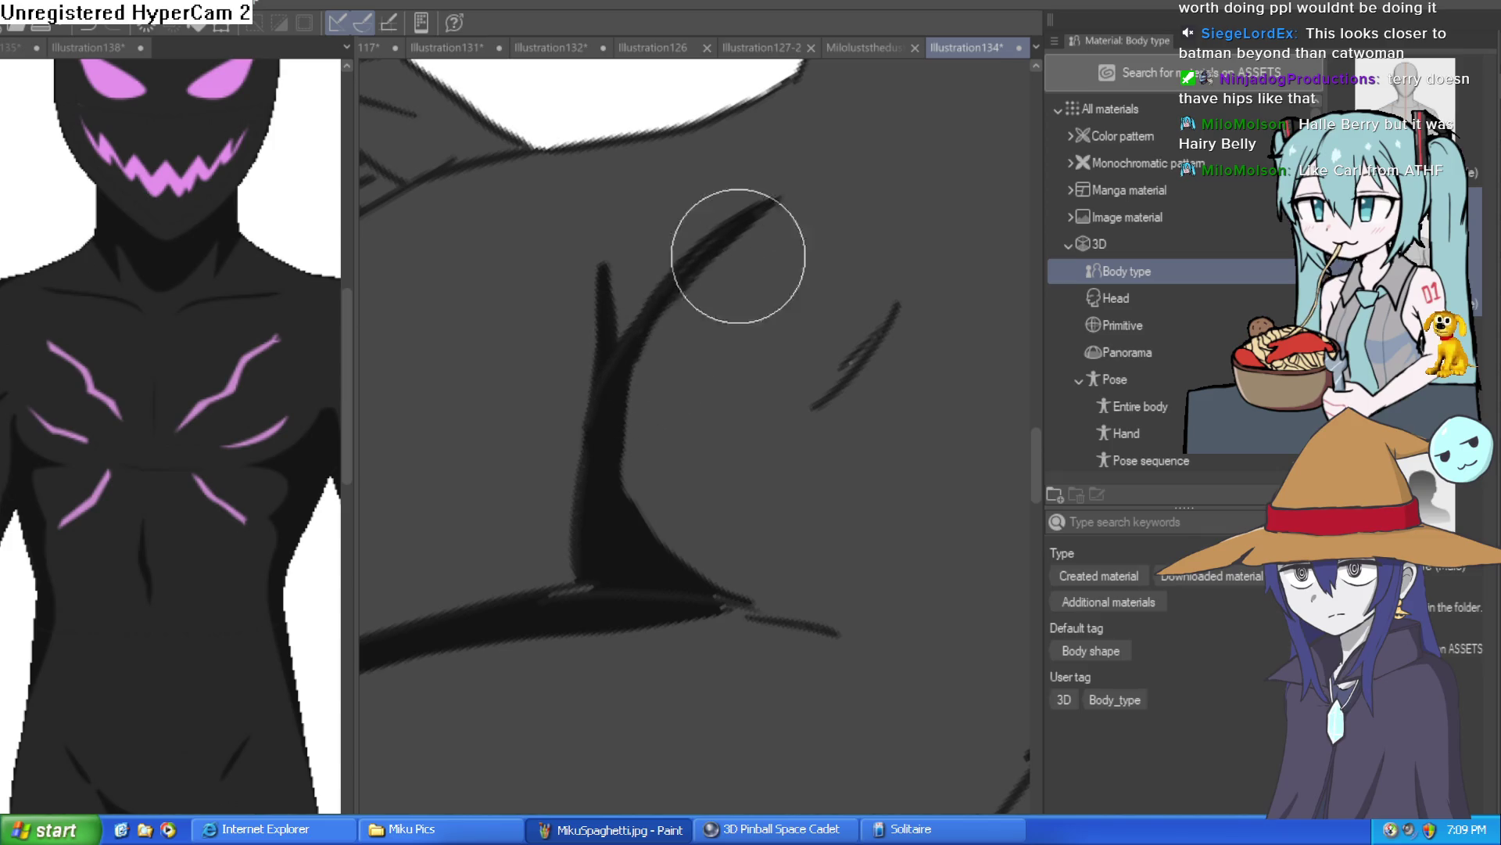
{"action": "scroll", "coordinate": [823, 190], "scroll_direction": "down", "scroll_amount": 5}
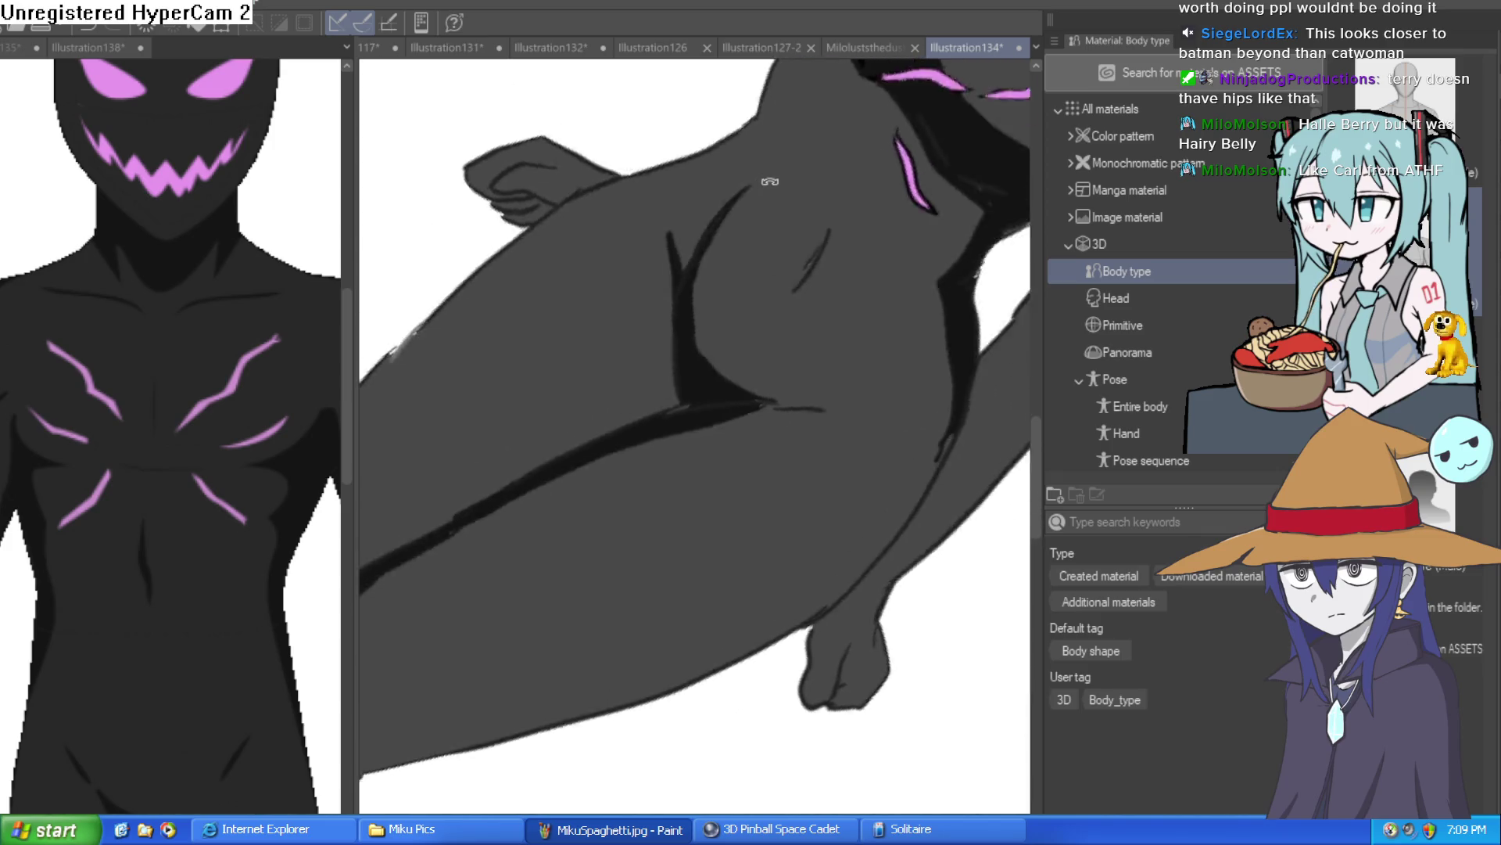
{"action": "scroll", "coordinate": [810, 294], "scroll_direction": "up", "scroll_amount": 3}
{"action": "scroll", "coordinate": [809, 295], "scroll_direction": "up", "scroll_amount": 4}
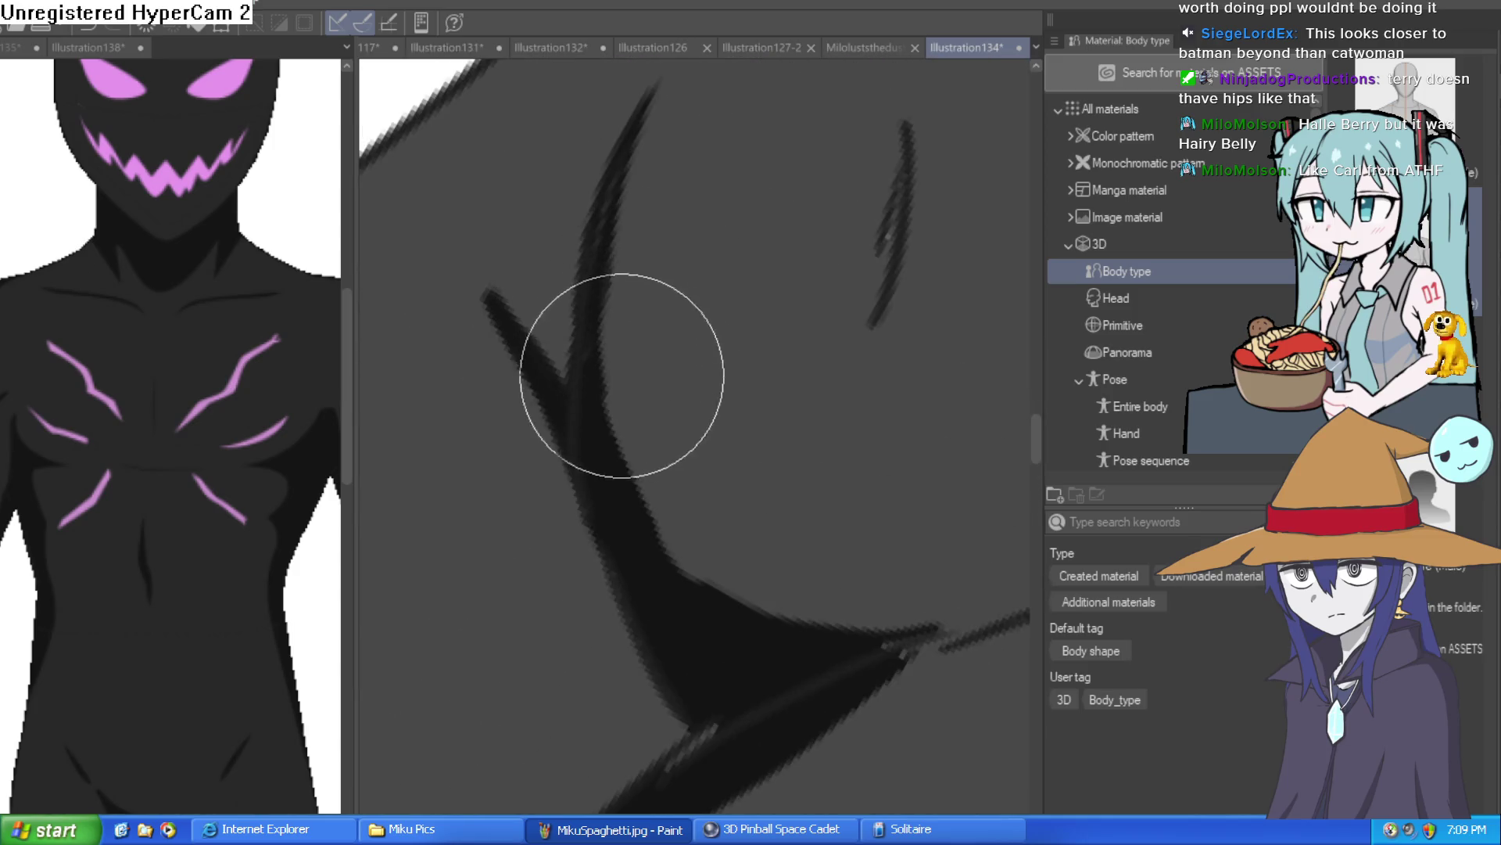
{"action": "key", "text": "ctrl+z"}
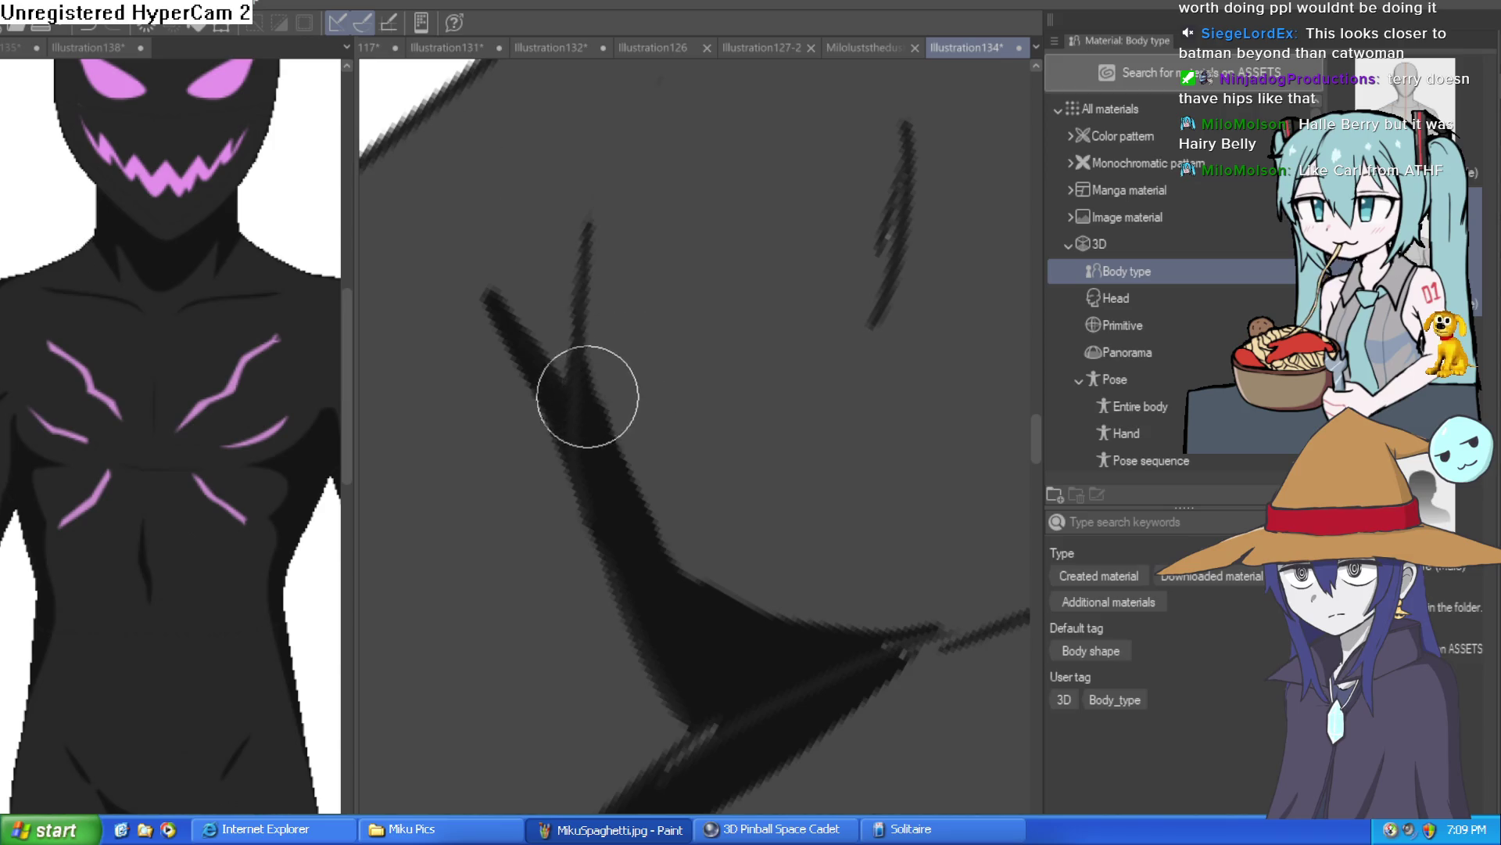
Step: Extend the thin crease upward and thicken and lengthen the navel crease line
{"action": "left_click_drag", "start_coordinate": [587, 392], "coordinate": [603, 157]}
{"action": "scroll", "coordinate": [606, 158], "scroll_direction": "down", "scroll_amount": 4}
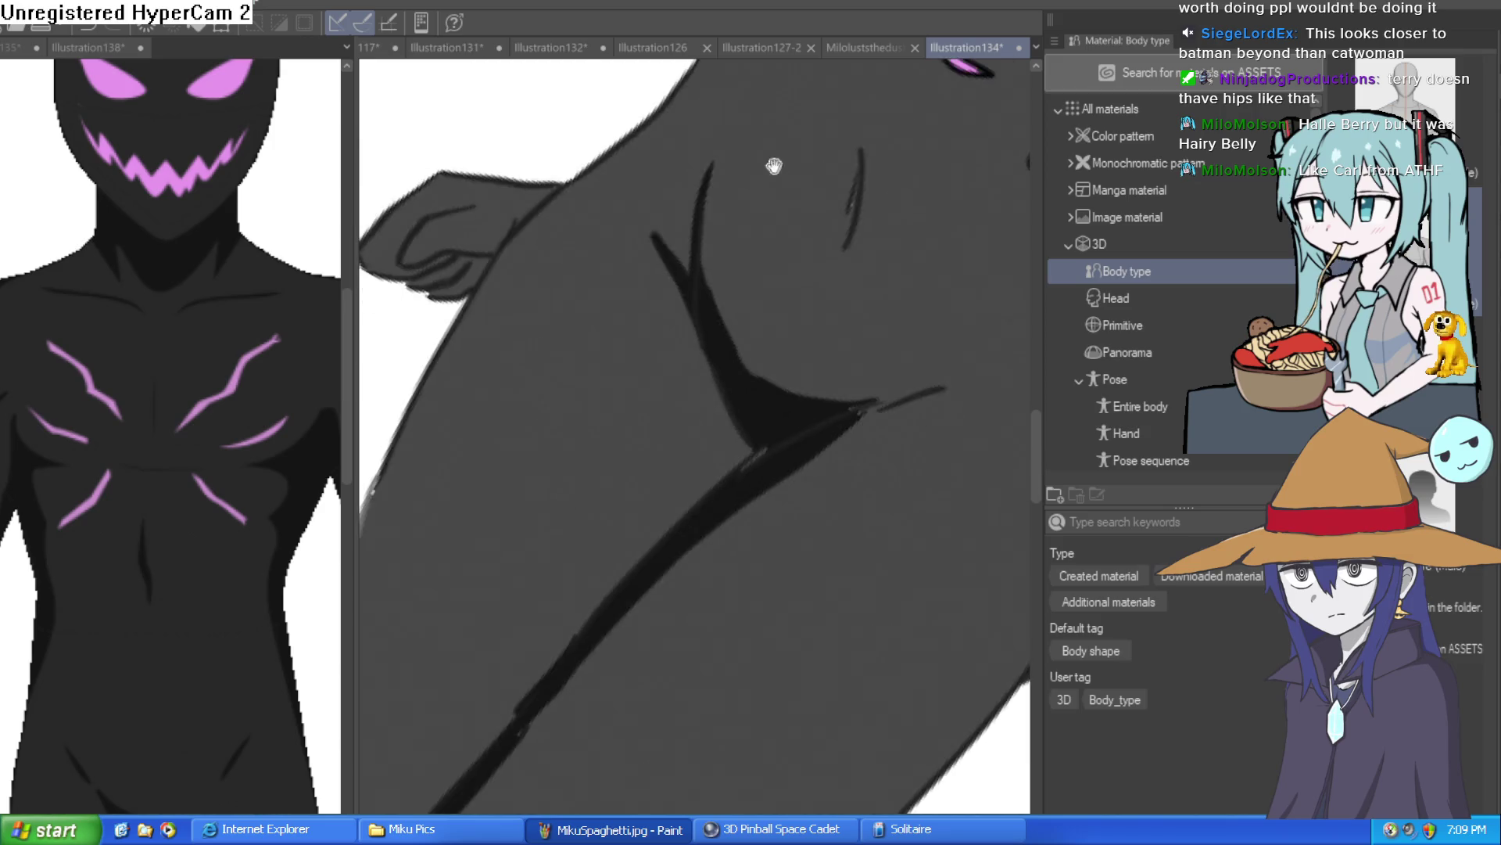
{"action": "scroll", "coordinate": [801, 331], "scroll_direction": "up", "scroll_amount": 2}
{"action": "left_click_drag", "start_coordinate": [704, 415], "coordinate": [711, 302]}
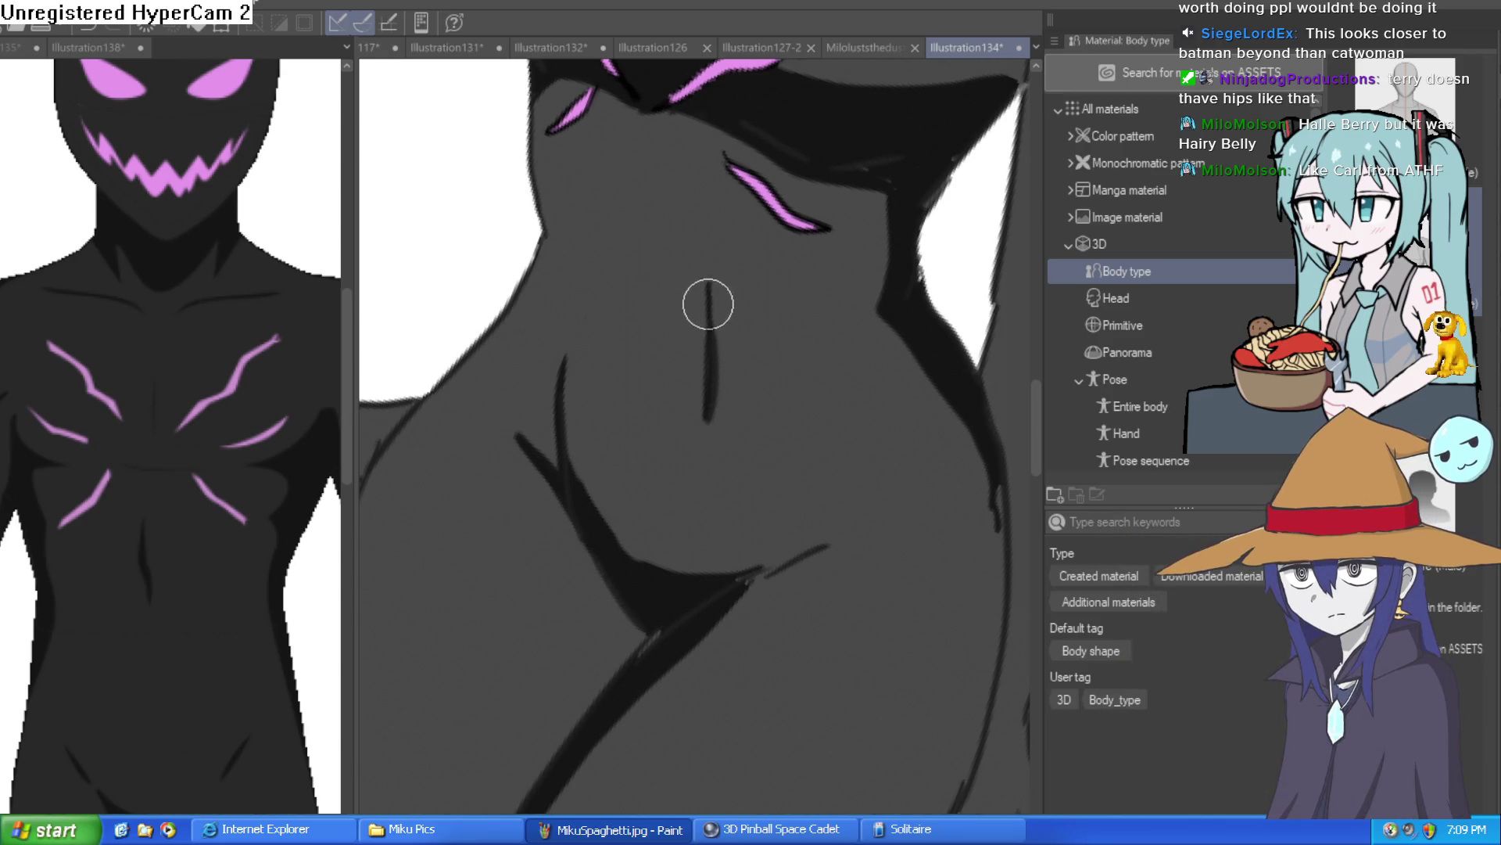
{"action": "scroll", "coordinate": [883, 447], "scroll_direction": "down", "scroll_amount": 2}
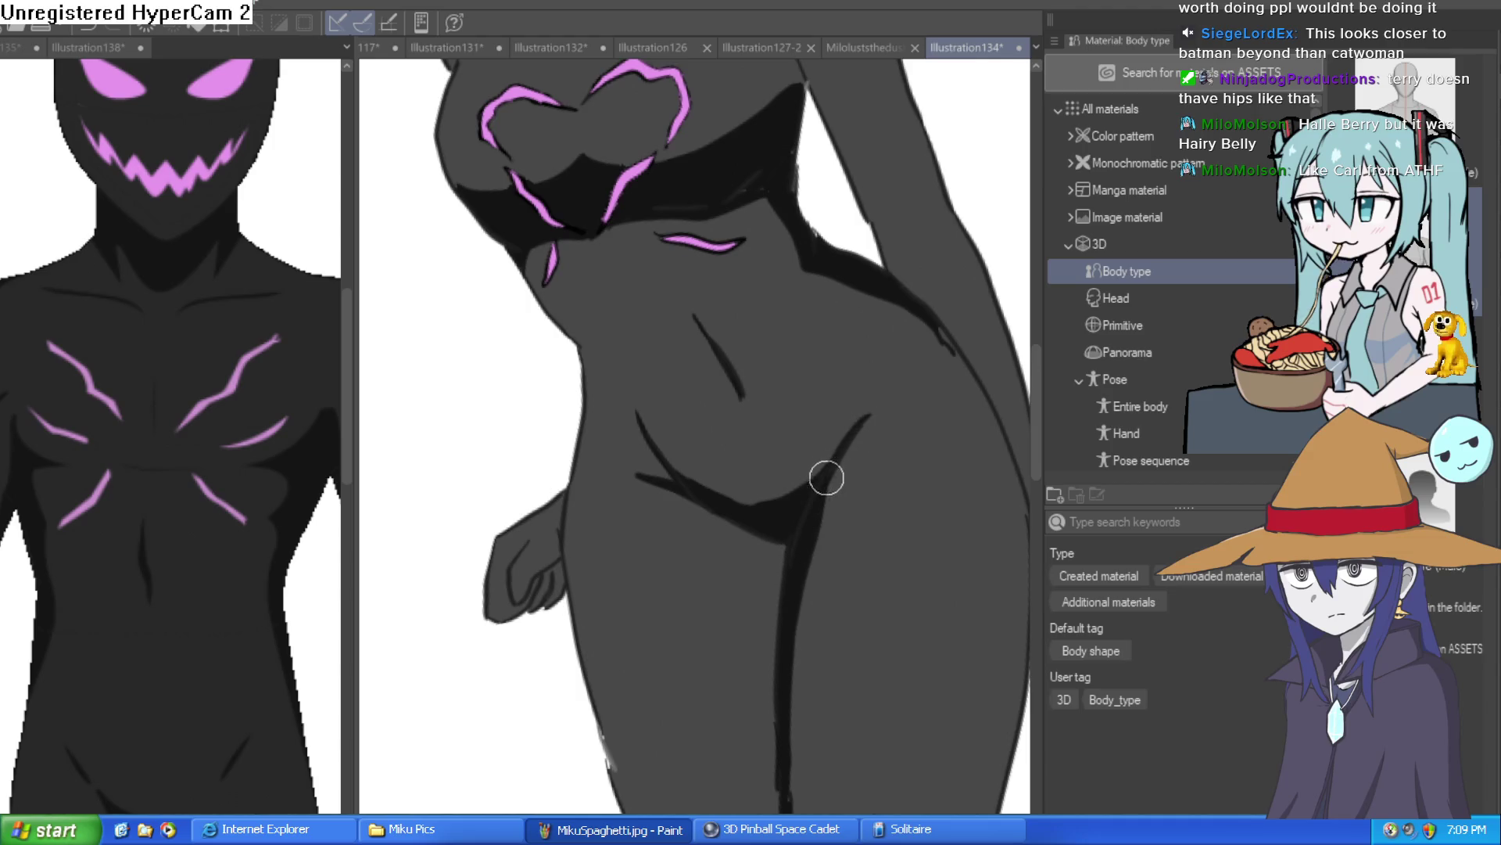
{"action": "scroll", "coordinate": [828, 476], "scroll_direction": "down", "scroll_amount": 2}
{"action": "scroll", "coordinate": [948, 308], "scroll_direction": "down", "scroll_amount": 5}
{"action": "scroll", "coordinate": [774, 420], "scroll_direction": "up", "scroll_amount": 2}
{"action": "scroll", "coordinate": [774, 420], "scroll_direction": "up", "scroll_amount": 1}
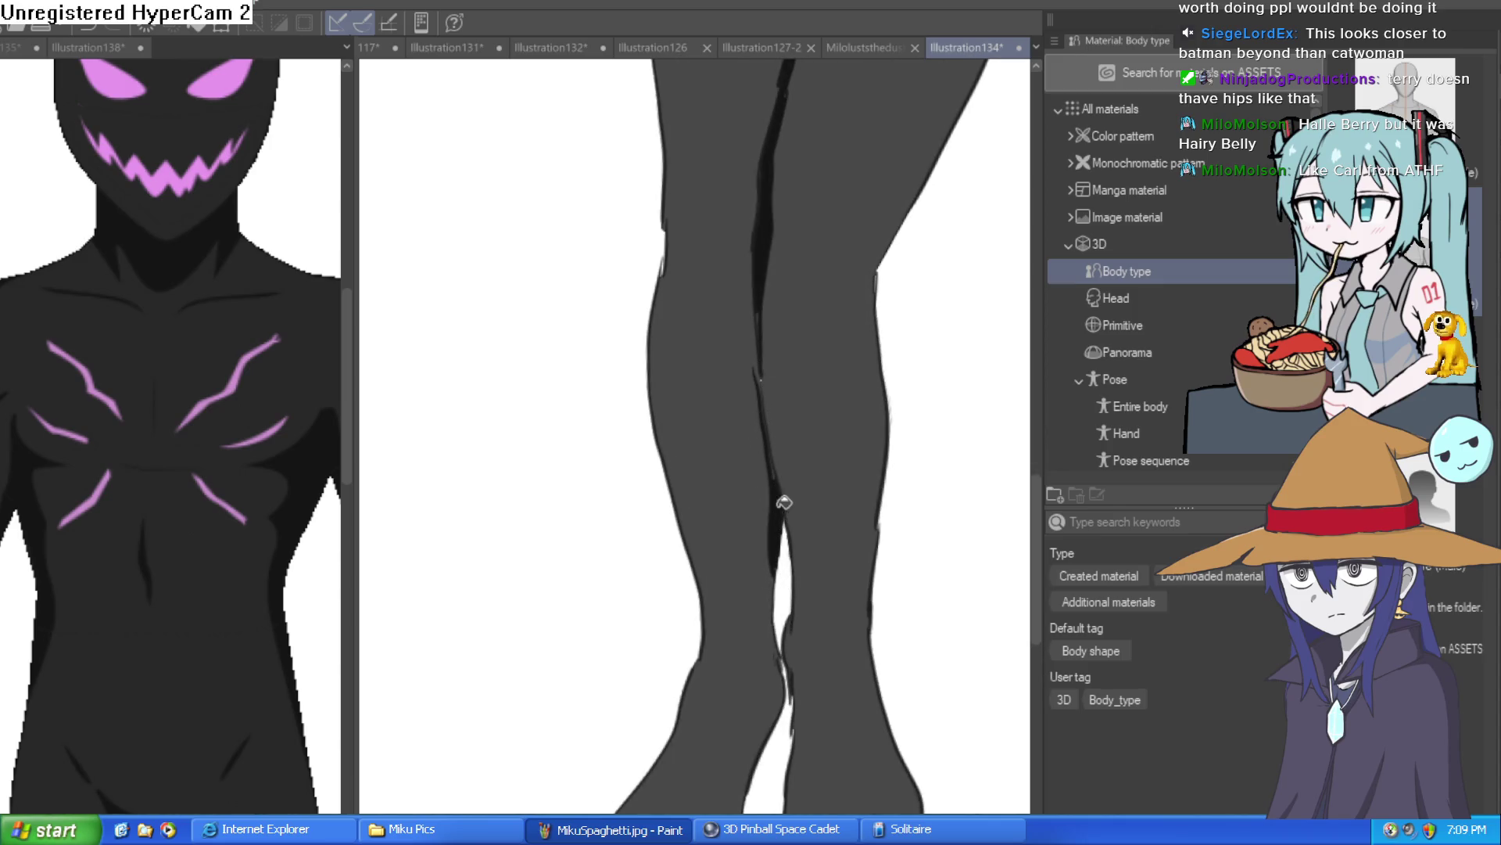
Step: Sketch V-shaped crease lines at the knees, then undo them
{"action": "left_click_drag", "start_coordinate": [809, 449], "coordinate": [798, 496]}
{"action": "left_click_drag", "start_coordinate": [855, 362], "coordinate": [832, 435]}
{"action": "scroll", "coordinate": [764, 318], "scroll_direction": "down", "scroll_amount": 2}
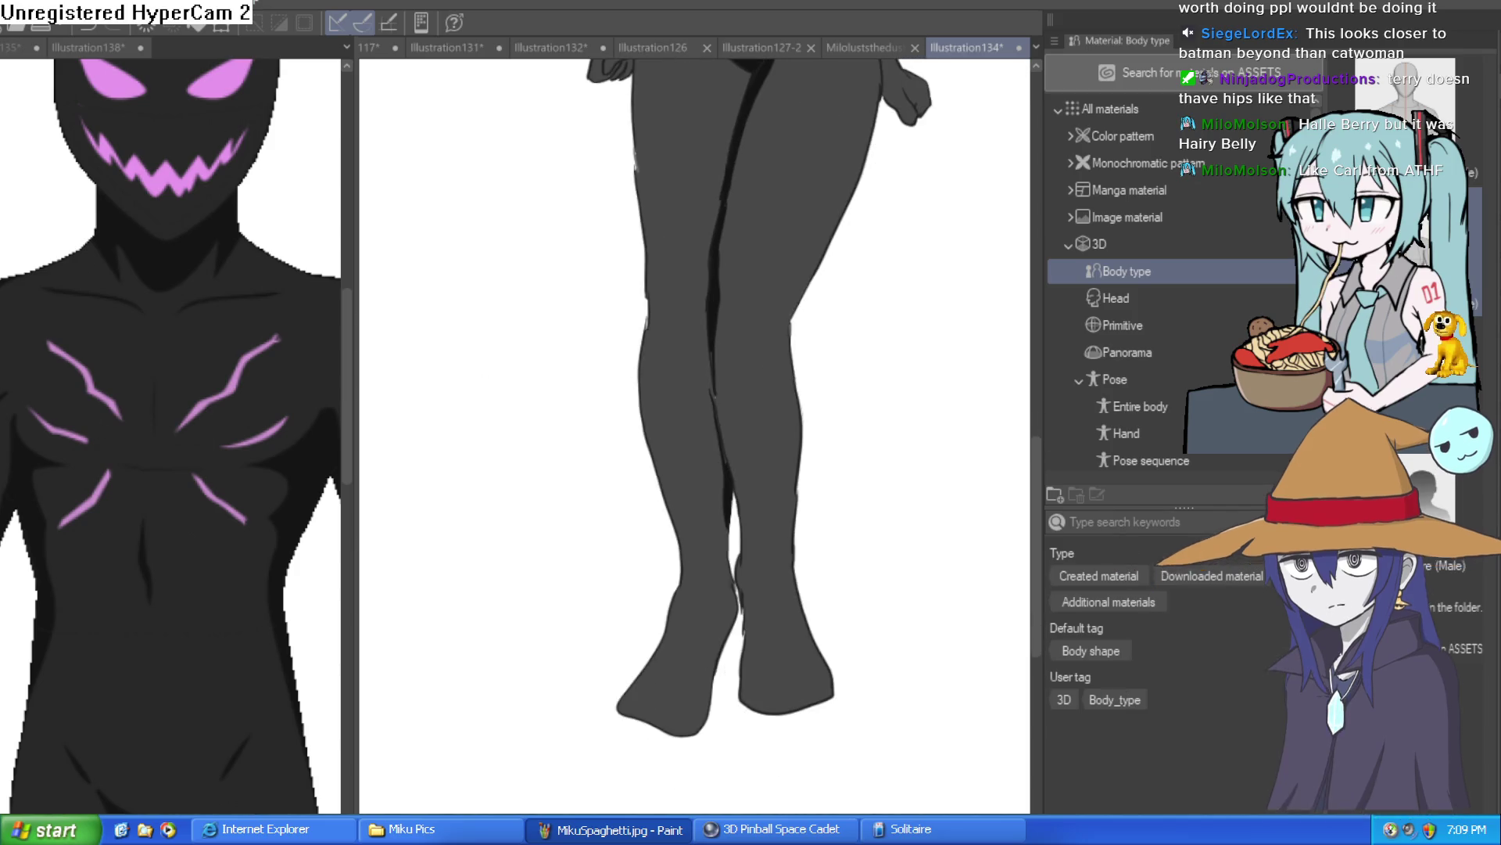
{"action": "scroll", "coordinate": [771, 318], "scroll_direction": "up", "scroll_amount": 2}
{"action": "mouse_move", "coordinate": [685, 311]}
{"action": "left_mouse_down"}
{"action": "mouse_move", "coordinate": [730, 349]}
{"action": "mouse_move", "coordinate": [780, 332]}
{"action": "left_mouse_up"}
{"action": "left_click_drag", "start_coordinate": [685, 374], "coordinate": [781, 334]}
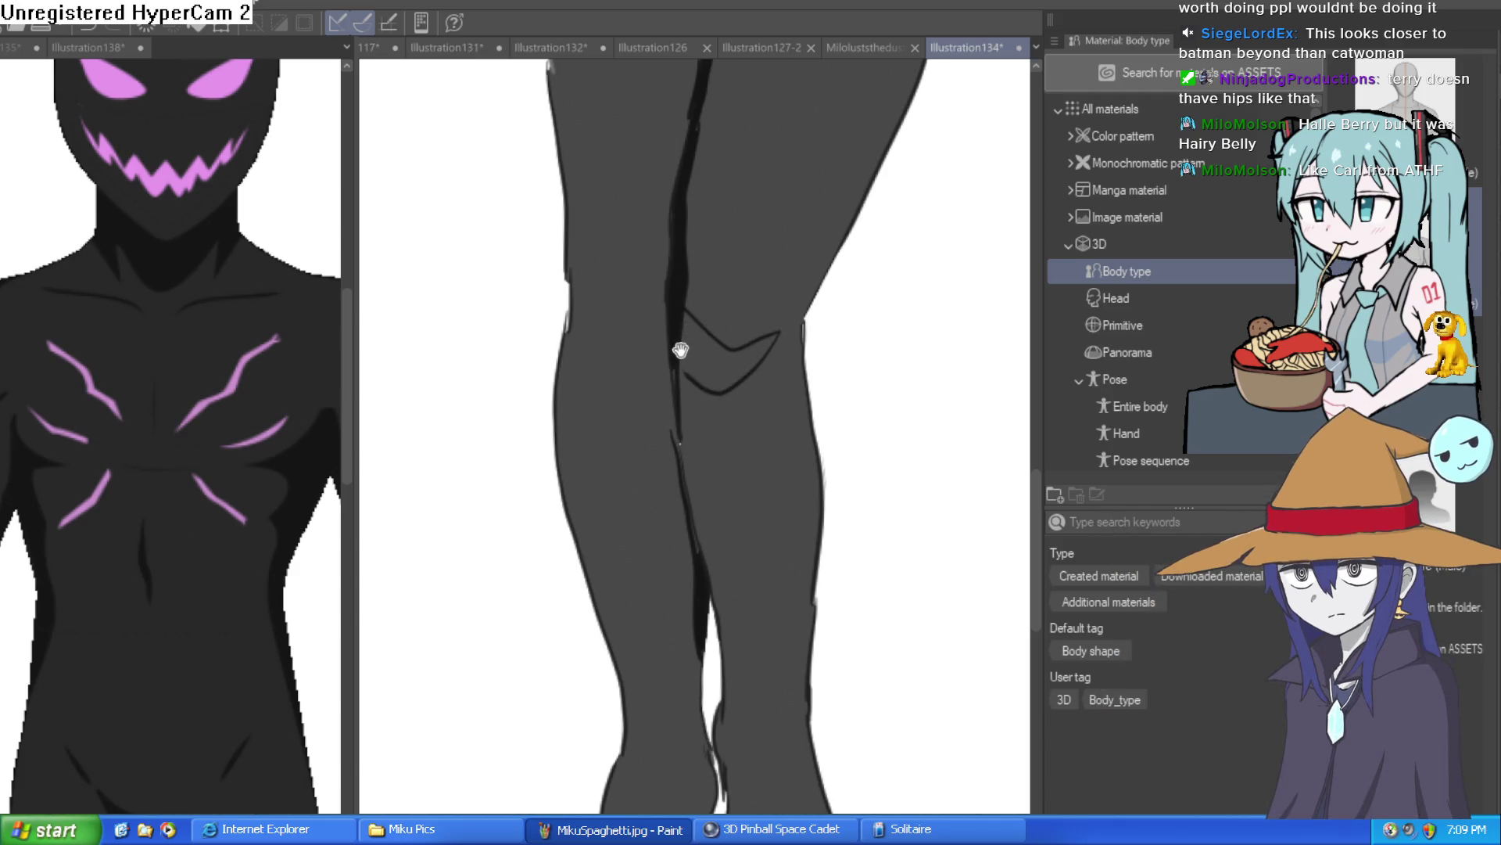
{"action": "left_click_drag", "start_coordinate": [680, 351], "coordinate": [694, 318]}
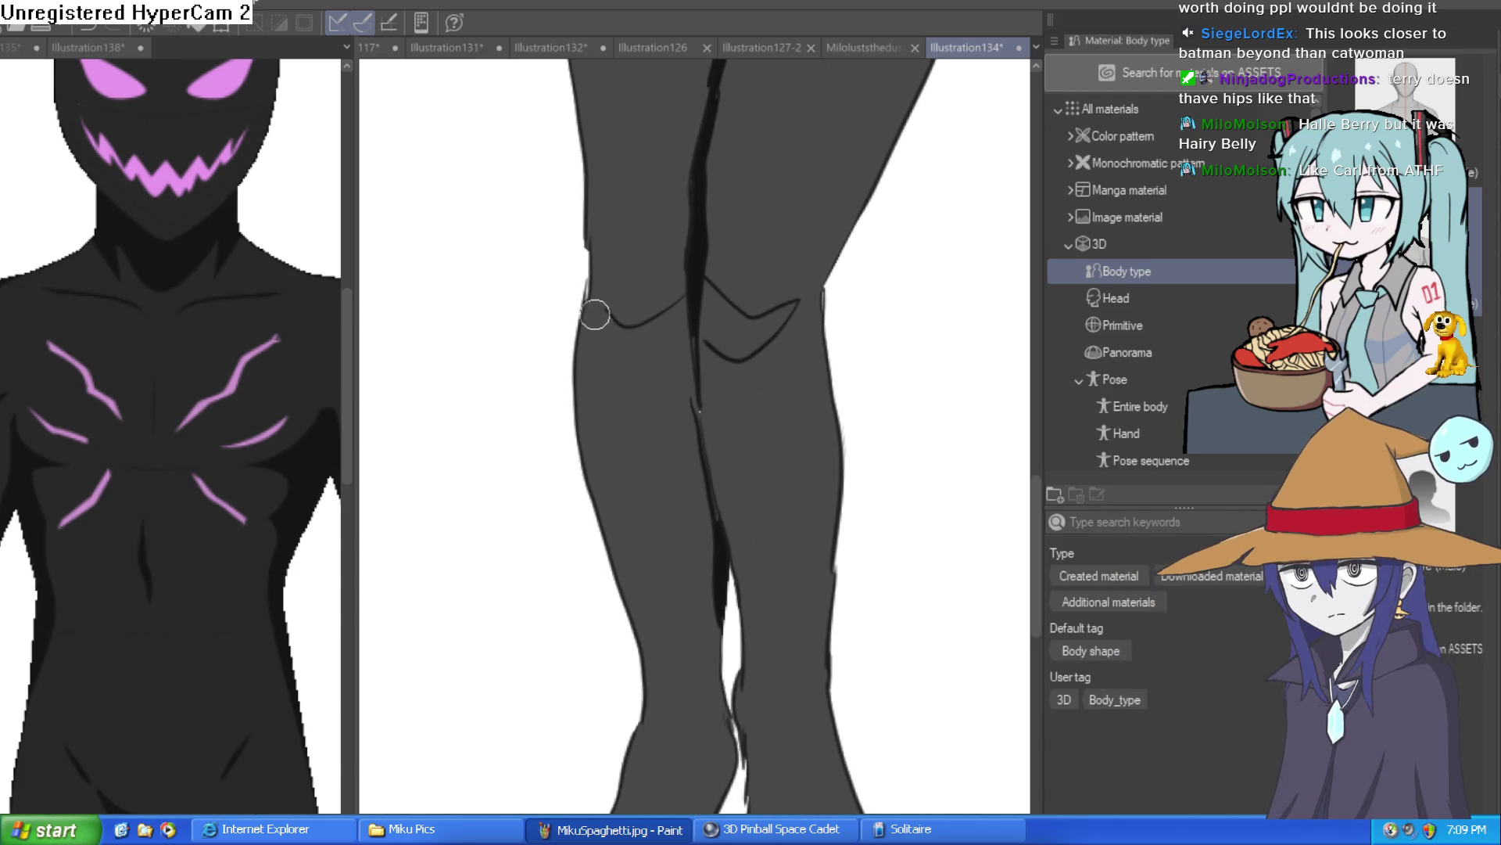
{"action": "key", "text": "ctrl+z"}
{"action": "key", "text": "ctrl+z"}
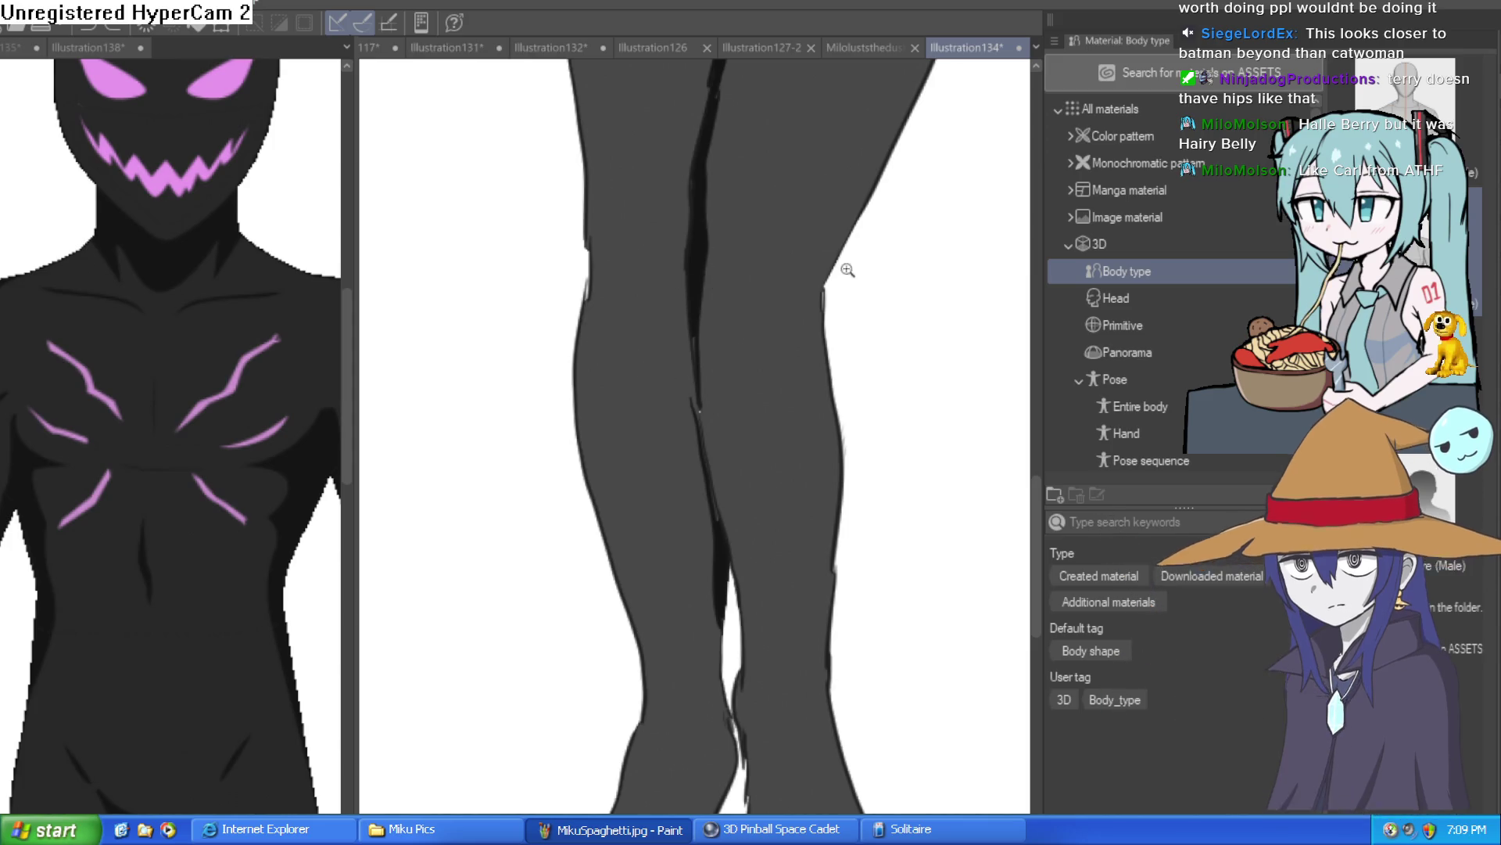
{"action": "scroll", "coordinate": [757, 405], "scroll_direction": "down", "scroll_amount": 2}
{"action": "scroll", "coordinate": [677, 404], "scroll_direction": "up", "scroll_amount": 2}
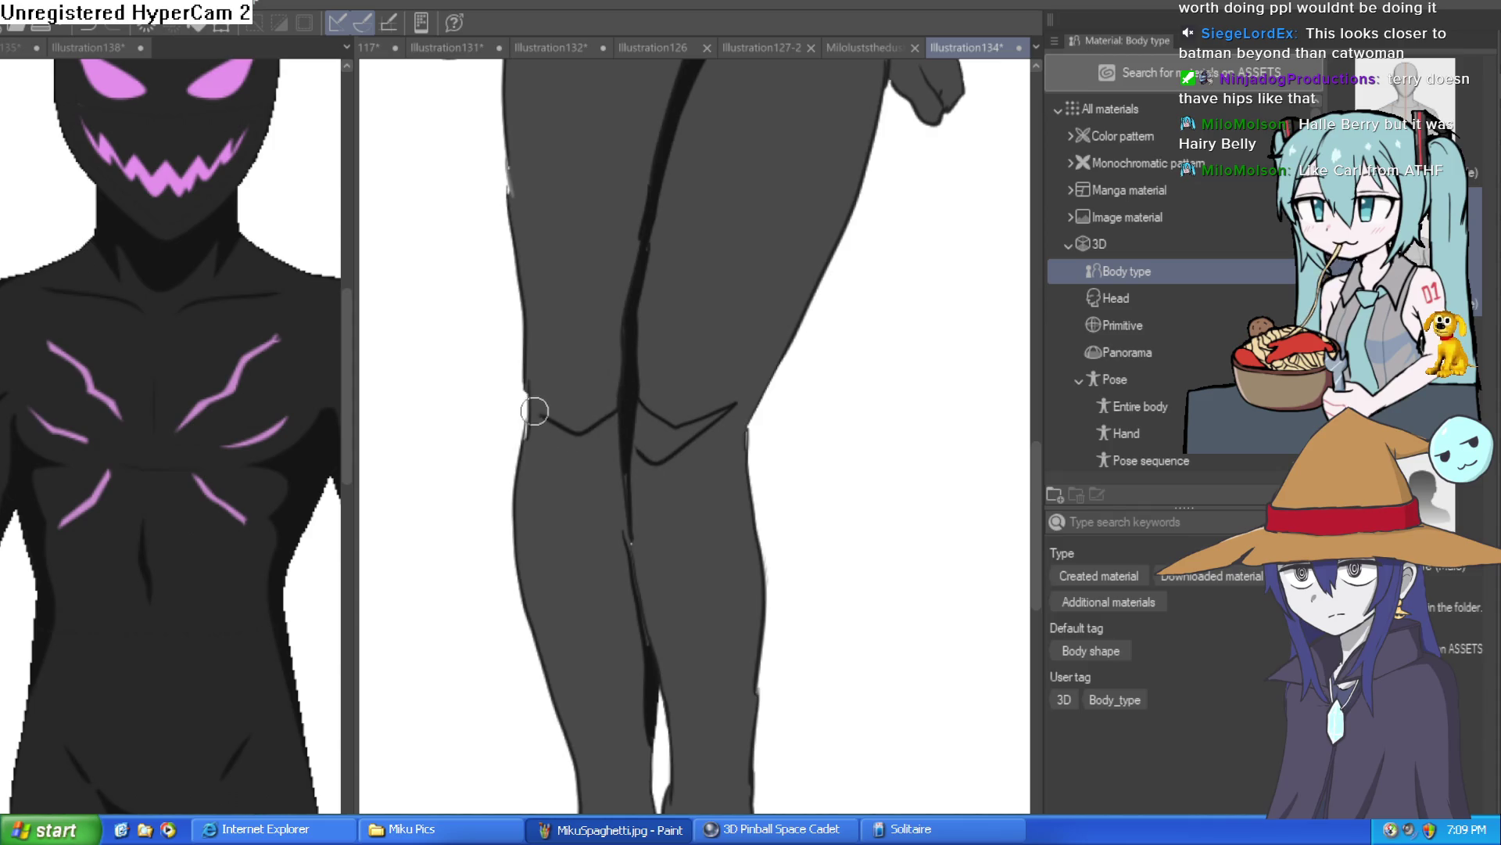
Step: Fill the knee V shapes with dark shadow, darkening the left knee most
{"action": "mouse_move", "coordinate": [625, 440]}
{"action": "left_mouse_down"}
{"action": "mouse_move", "coordinate": [547, 429]}
{"action": "mouse_move", "coordinate": [720, 408]}
{"action": "left_mouse_up"}
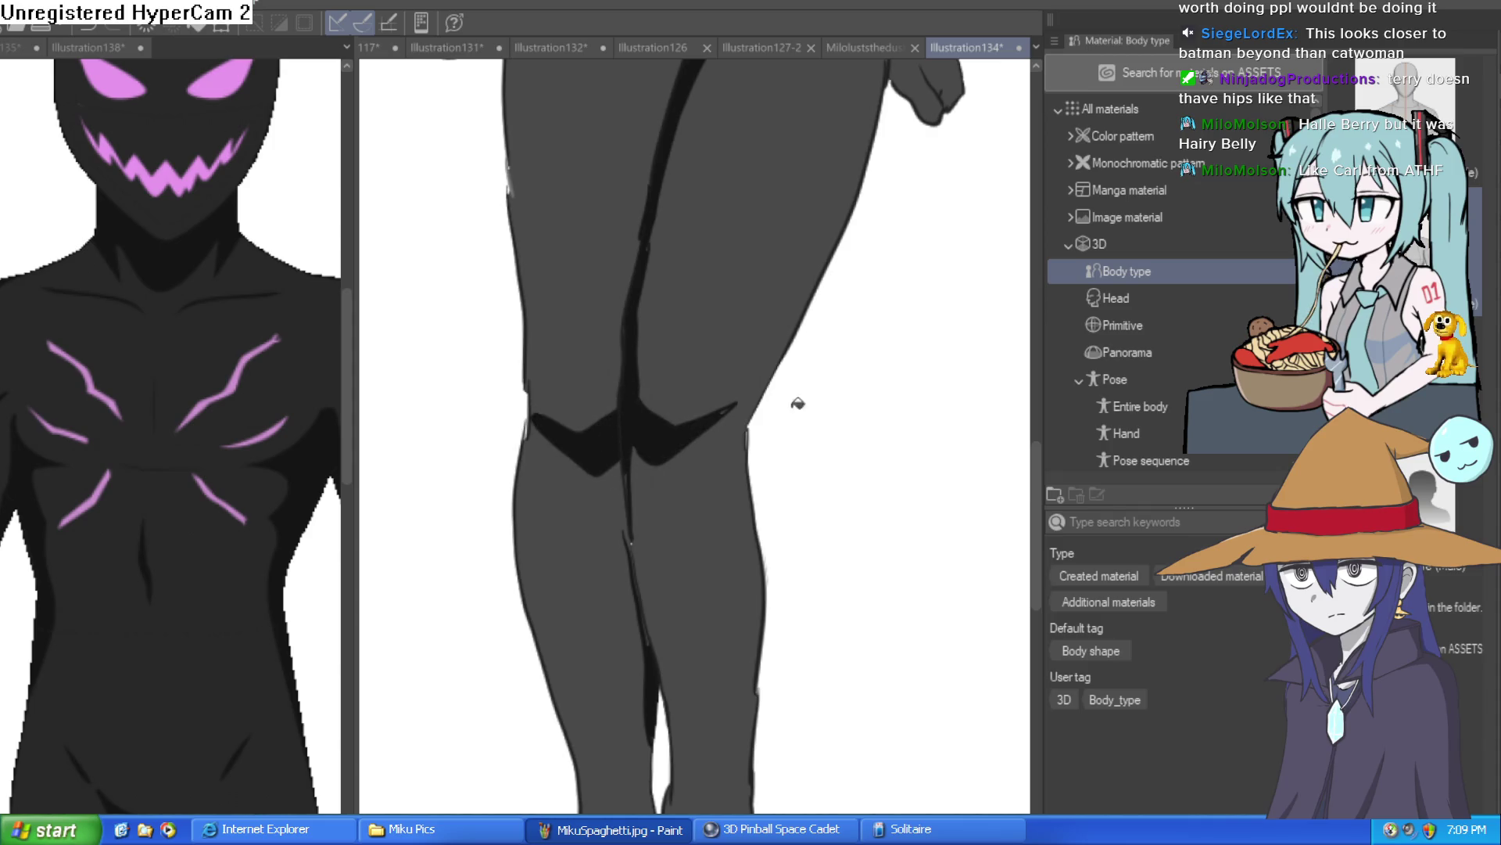
{"action": "scroll", "coordinate": [791, 403], "scroll_direction": "down", "scroll_amount": 3}
{"action": "scroll", "coordinate": [735, 436], "scroll_direction": "up", "scroll_amount": 3}
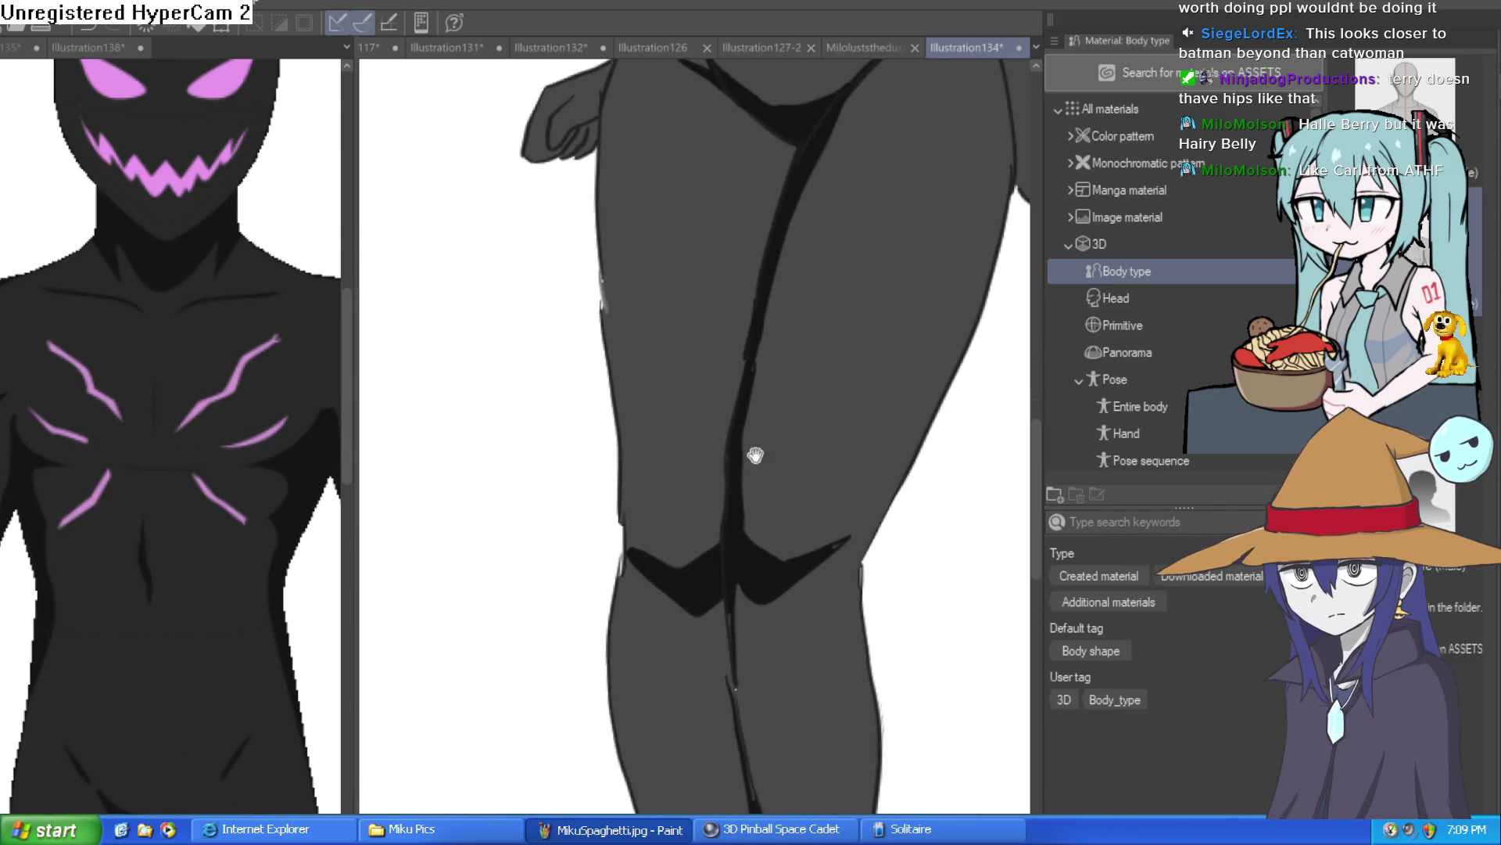
{"action": "scroll", "coordinate": [730, 420], "scroll_direction": "down", "scroll_amount": 2}
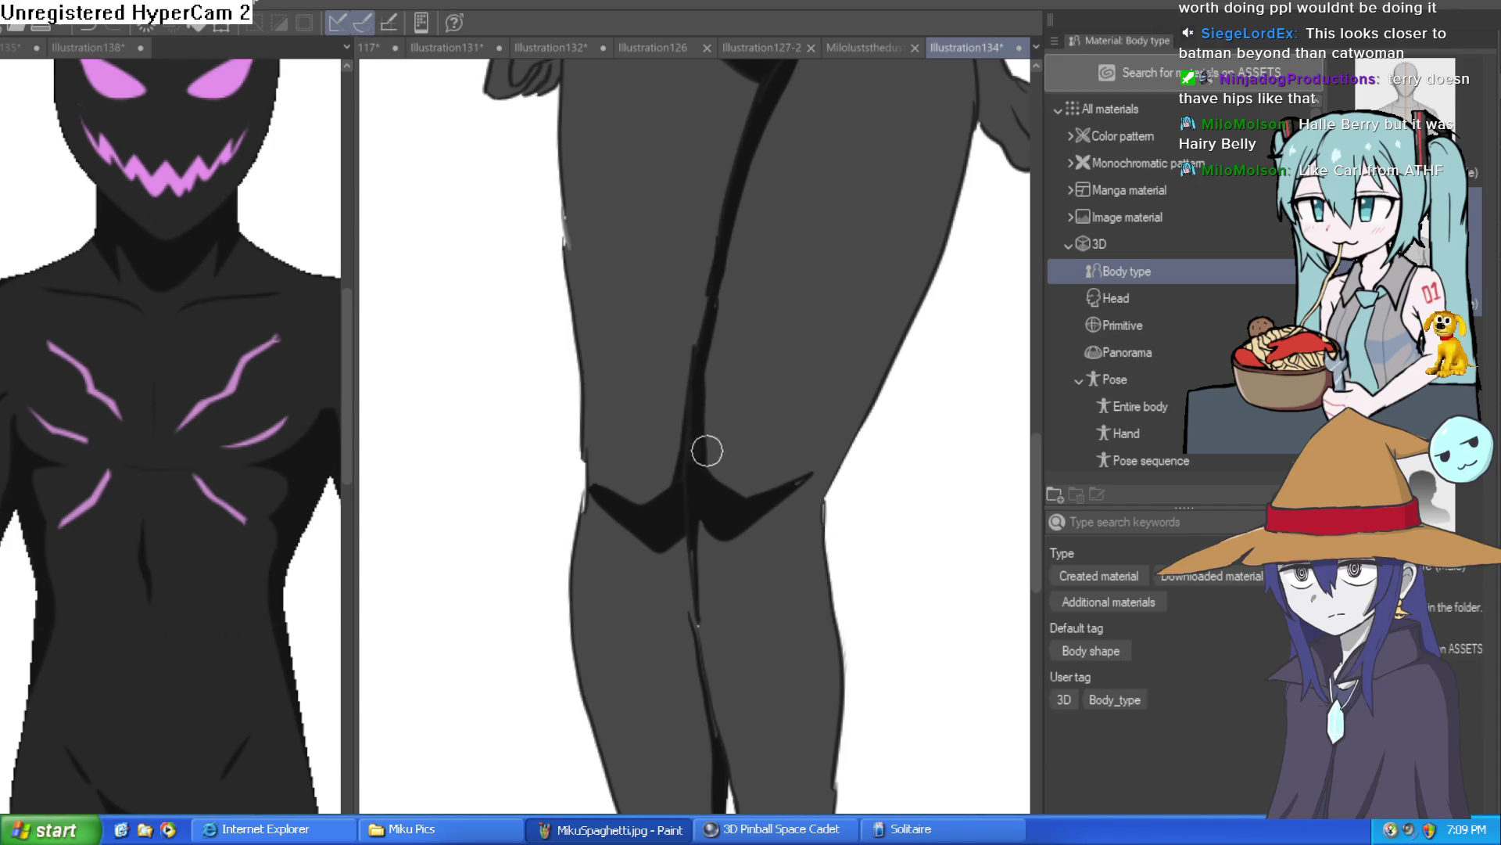
{"action": "left_click_drag", "start_coordinate": [675, 544], "coordinate": [588, 512]}
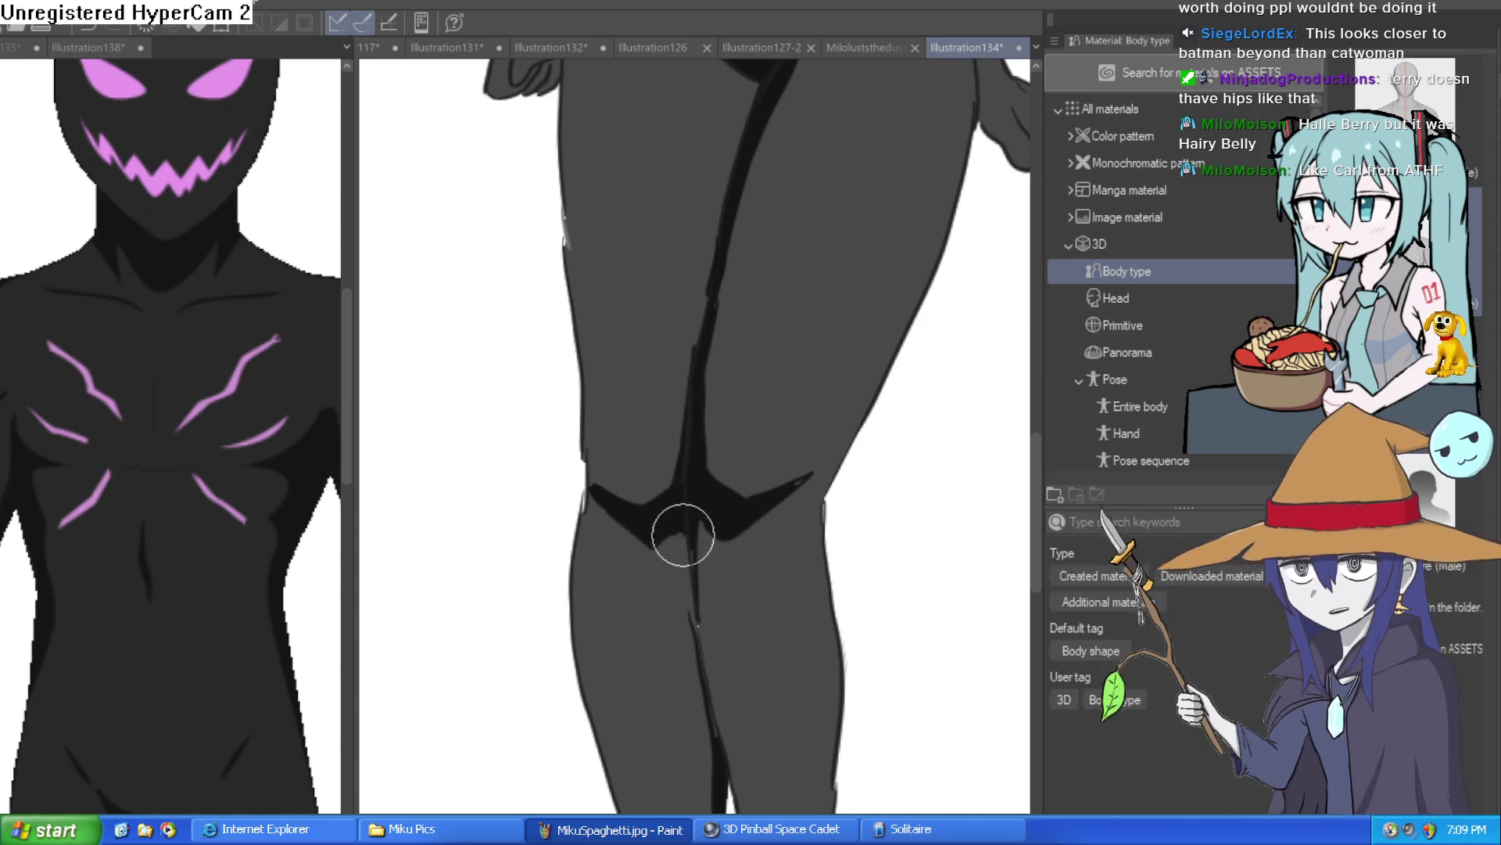
{"action": "scroll", "coordinate": [871, 449], "scroll_direction": "down", "scroll_amount": 4}
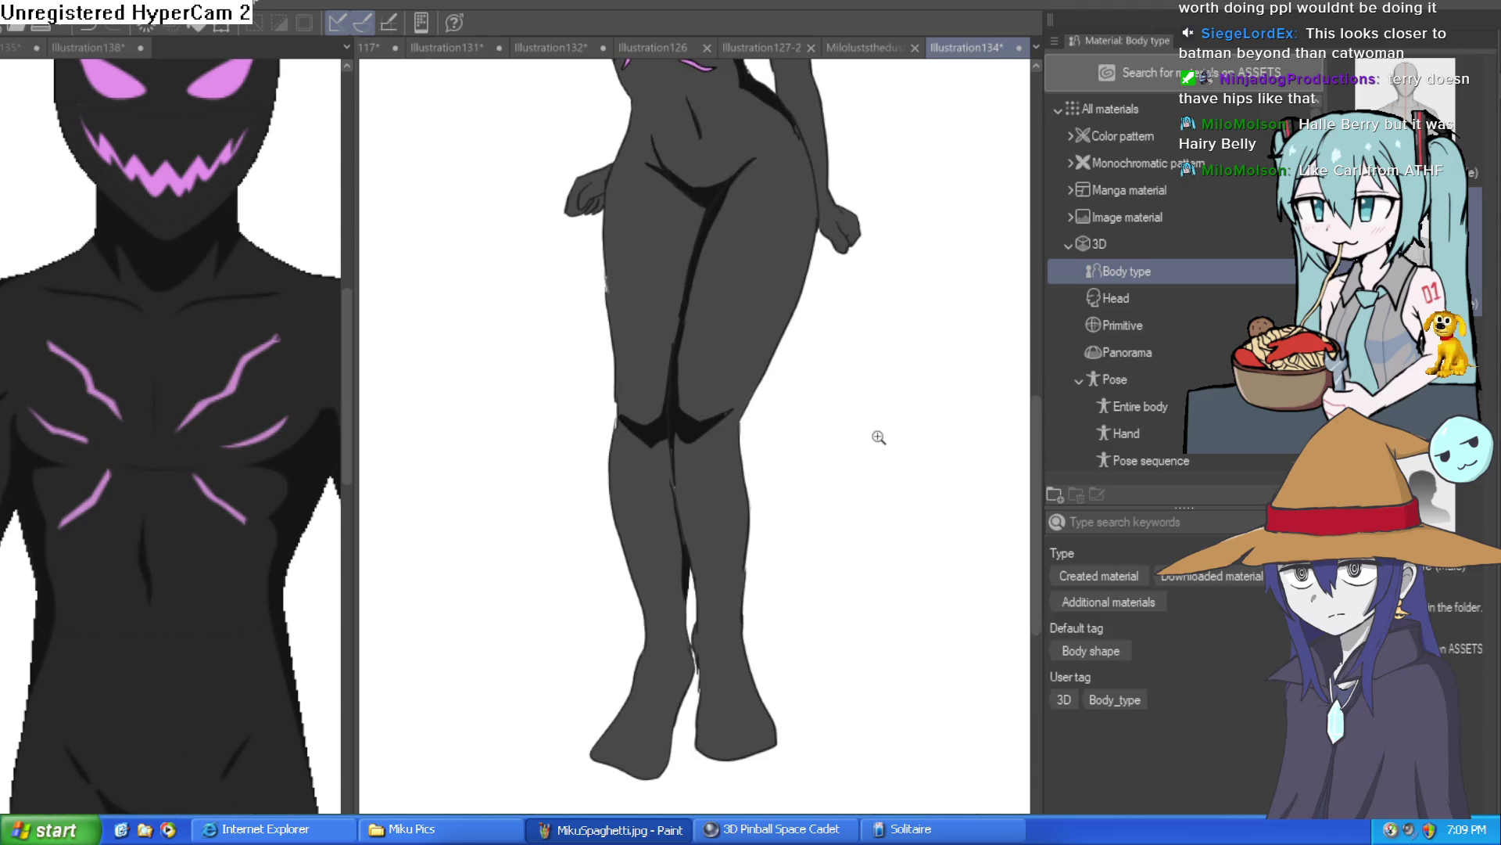
{"action": "mouse_move", "coordinate": [847, 497]}
{"action": "left_mouse_down"}
{"action": "mouse_move", "coordinate": [844, 472]}
{"action": "mouse_move", "coordinate": [845, 635]}
{"action": "left_mouse_up"}
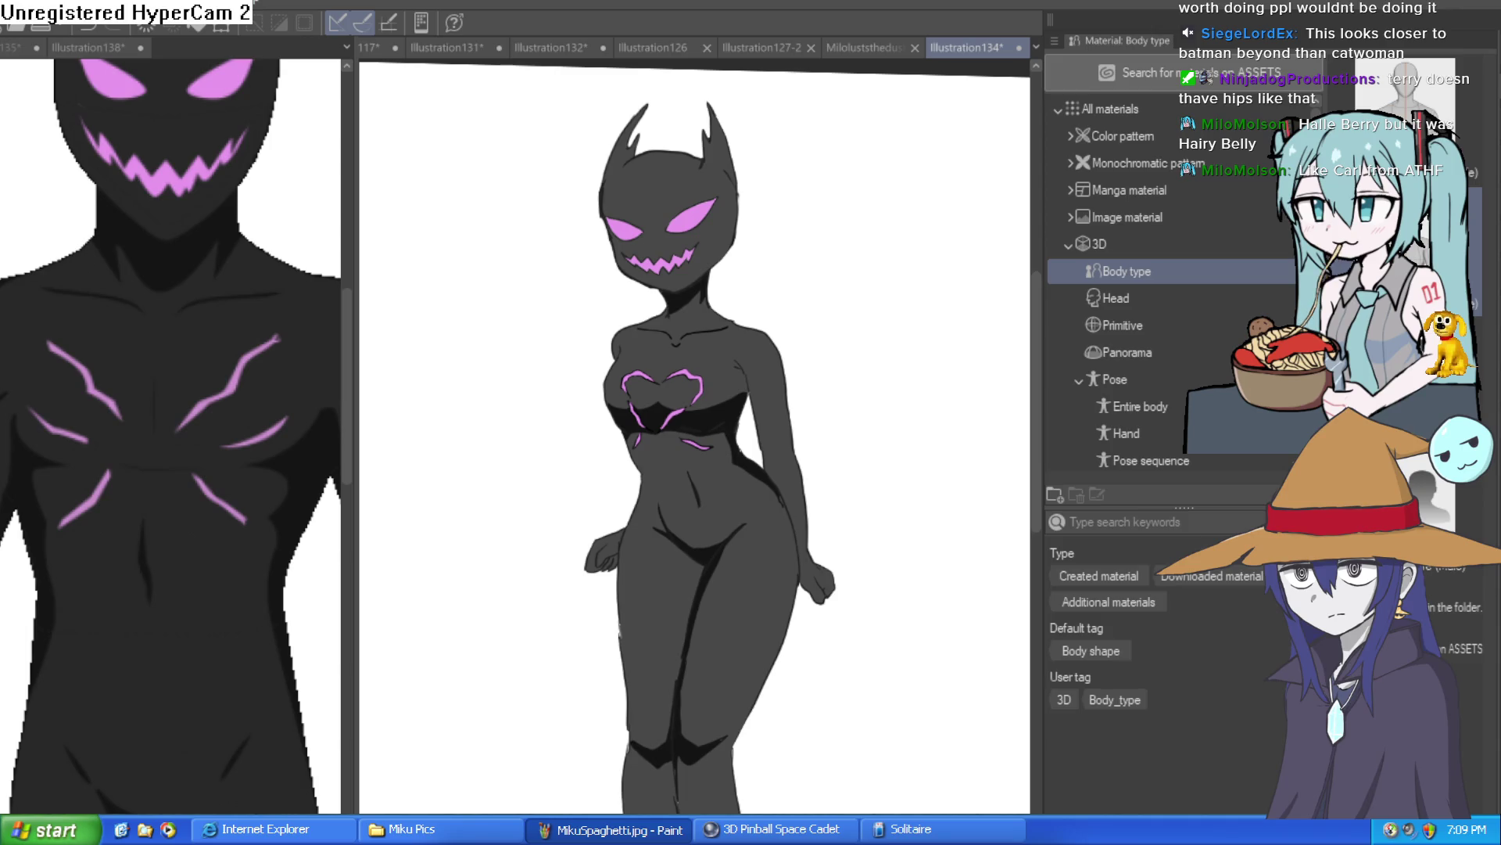
Step: Thicken the right ear's outline, its corner with the head, and the head's right edge
{"action": "scroll", "coordinate": [761, 268], "scroll_direction": "up", "scroll_amount": 5}
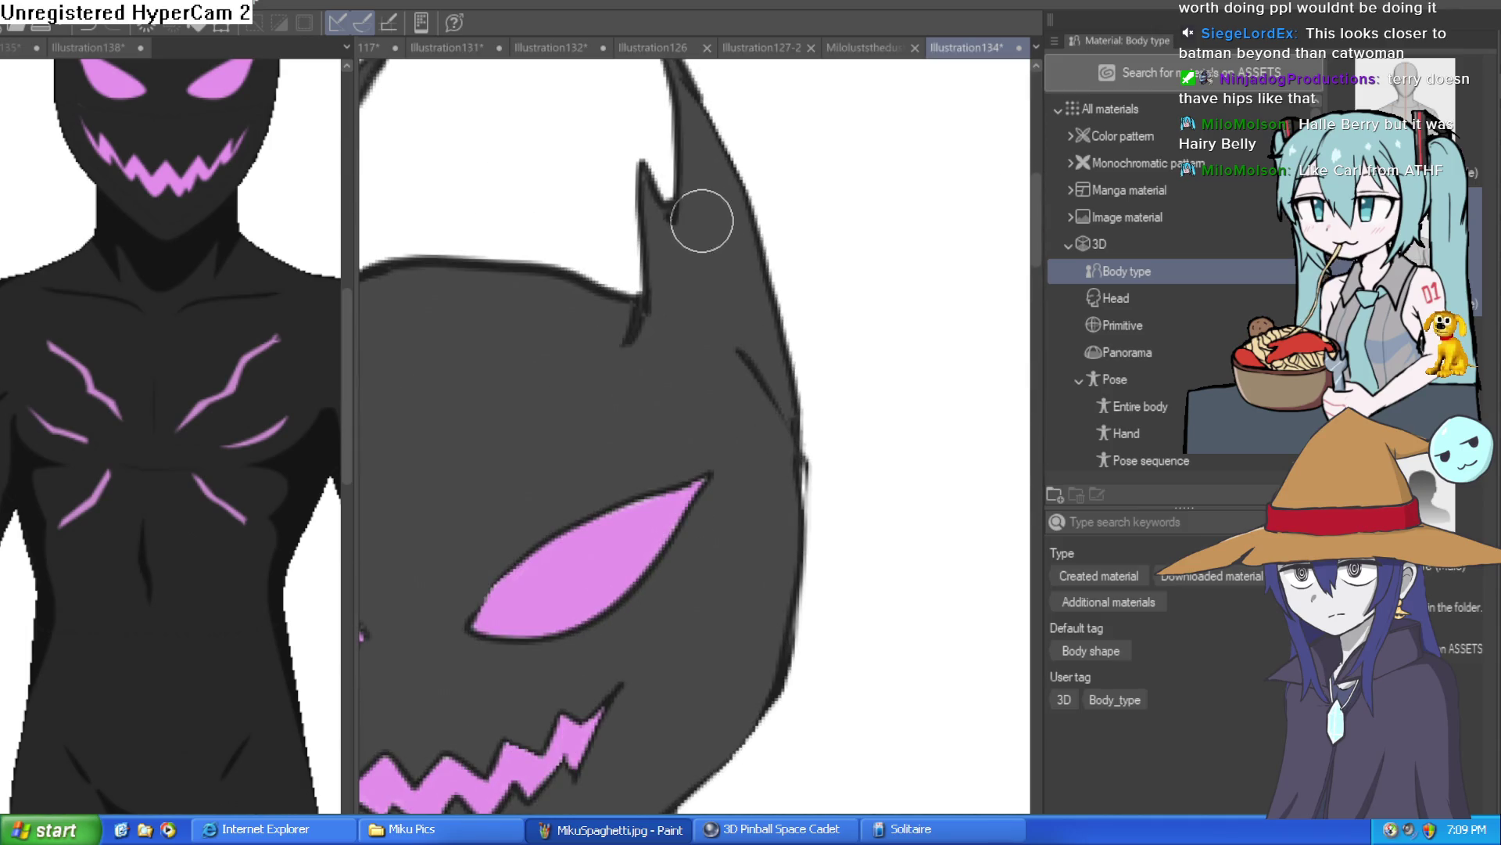
{"action": "left_click_drag", "start_coordinate": [585, 289], "coordinate": [630, 310]}
{"action": "left_click_drag", "start_coordinate": [781, 328], "coordinate": [773, 318]}
{"action": "mouse_move", "coordinate": [730, 184]}
{"action": "left_mouse_down"}
{"action": "mouse_move", "coordinate": [774, 392]}
{"action": "mouse_move", "coordinate": [834, 228]}
{"action": "mouse_move", "coordinate": [735, 496]}
{"action": "mouse_move", "coordinate": [692, 555]}
{"action": "left_mouse_up"}
{"action": "mouse_move", "coordinate": [790, 338]}
{"action": "left_mouse_down"}
{"action": "mouse_move", "coordinate": [784, 167]}
{"action": "mouse_move", "coordinate": [795, 200]}
{"action": "left_mouse_up"}
{"action": "scroll", "coordinate": [795, 200], "scroll_direction": "down", "scroll_amount": 5}
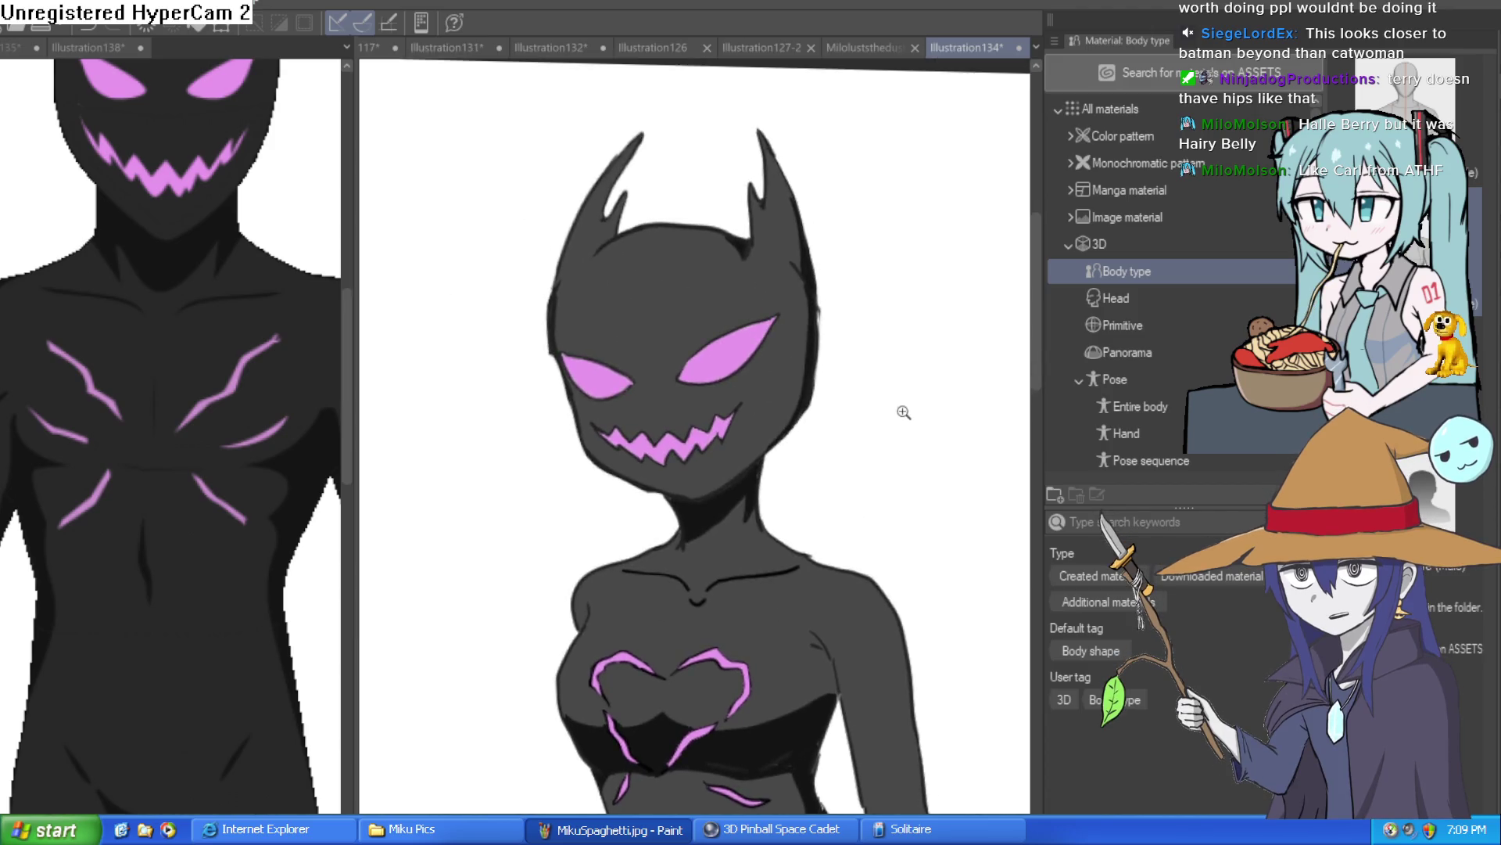
Step: Darken the inner leg edge and redraw a thicker line at the hip edge
{"action": "left_click_drag", "start_coordinate": [899, 415], "coordinate": [930, 384]}
{"action": "scroll", "coordinate": [831, 409], "scroll_direction": "down", "scroll_amount": 3}
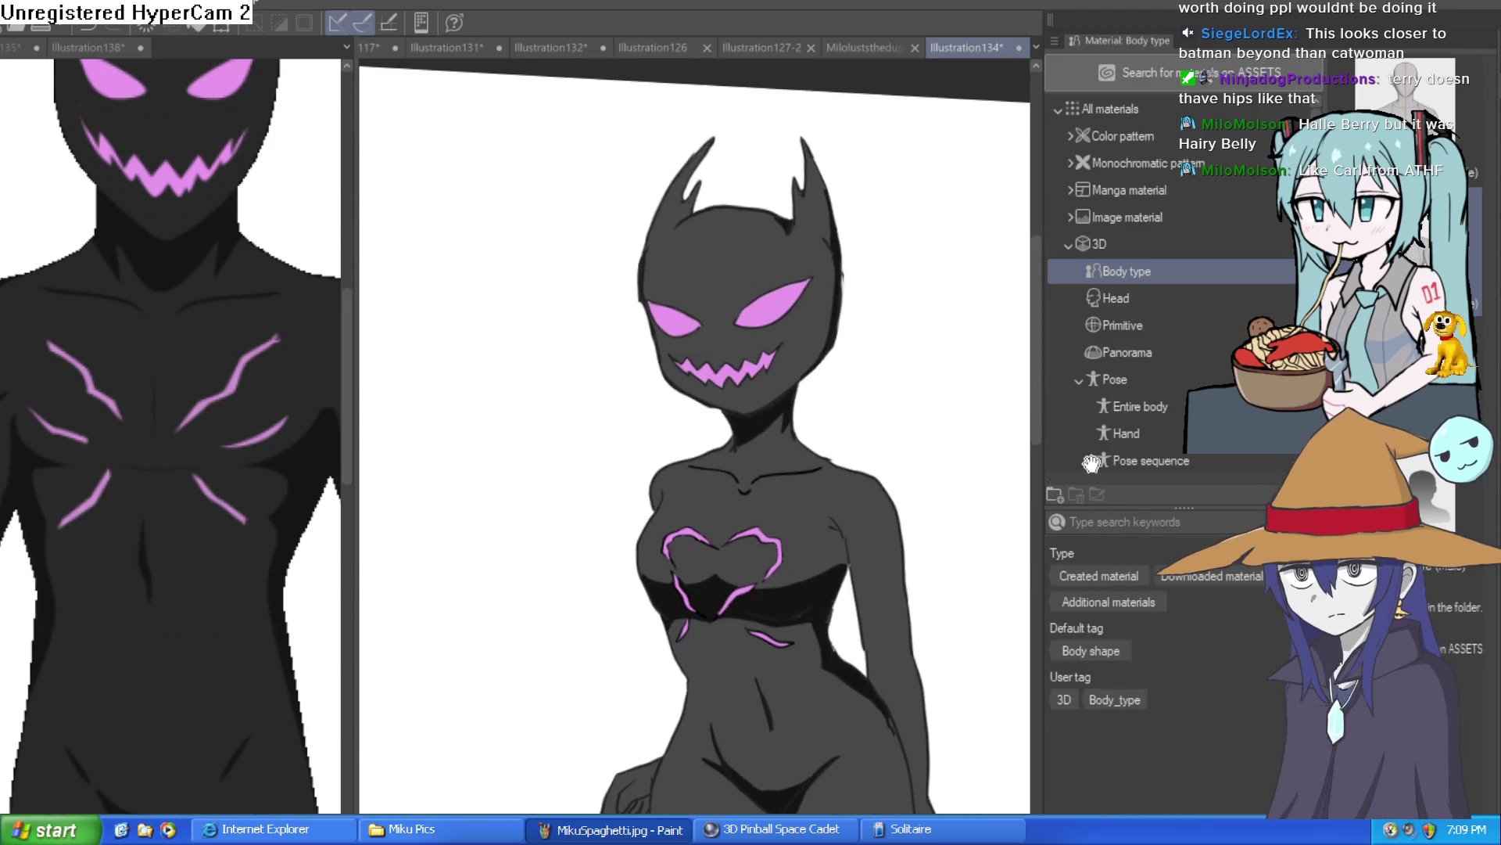
{"action": "scroll", "coordinate": [831, 408], "scroll_direction": "down", "scroll_amount": 4}
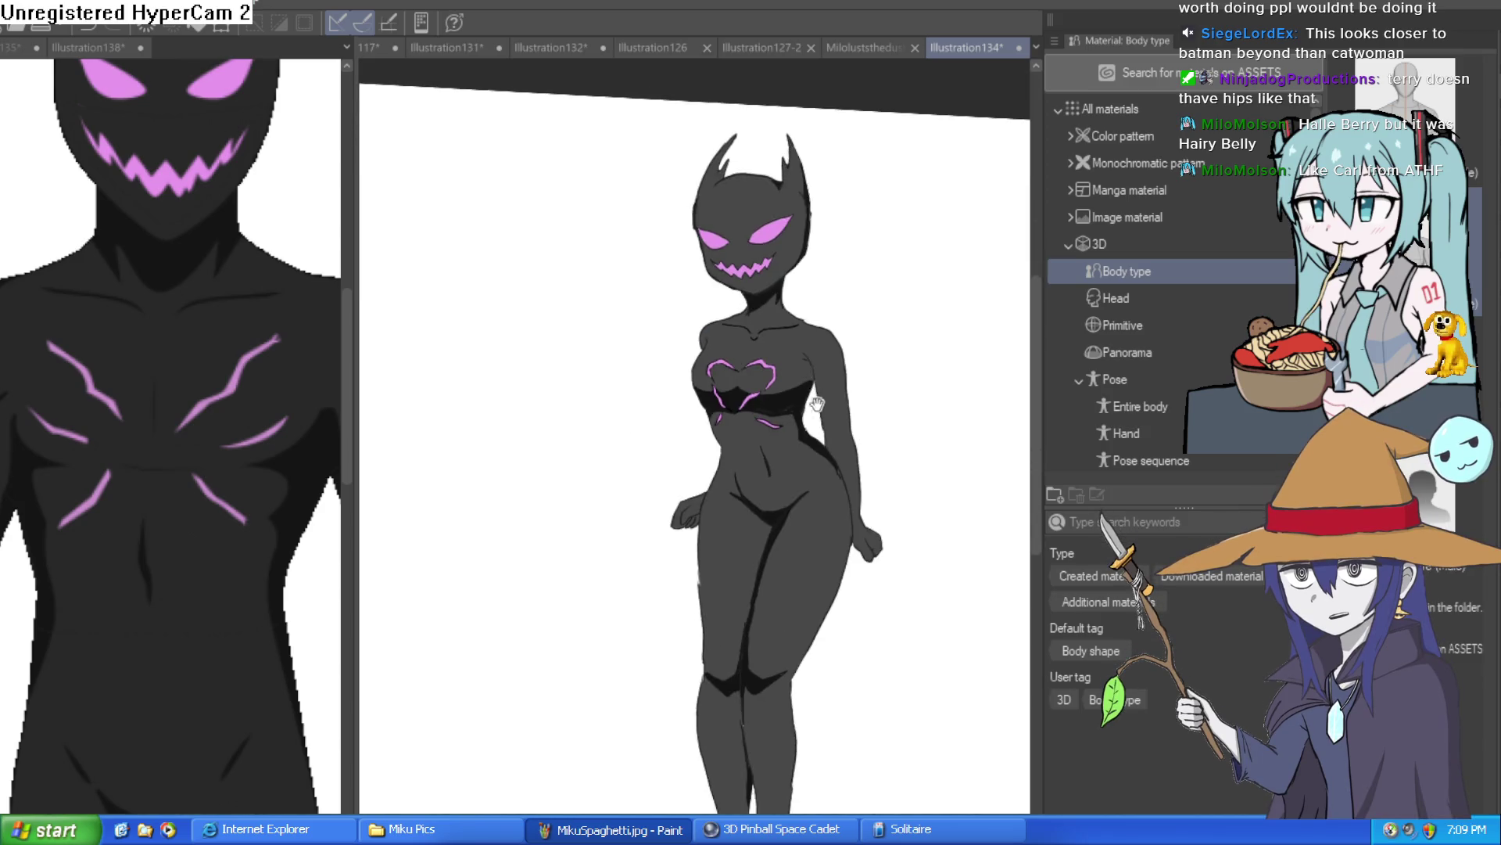
{"action": "scroll", "coordinate": [831, 657], "scroll_direction": "up", "scroll_amount": 6}
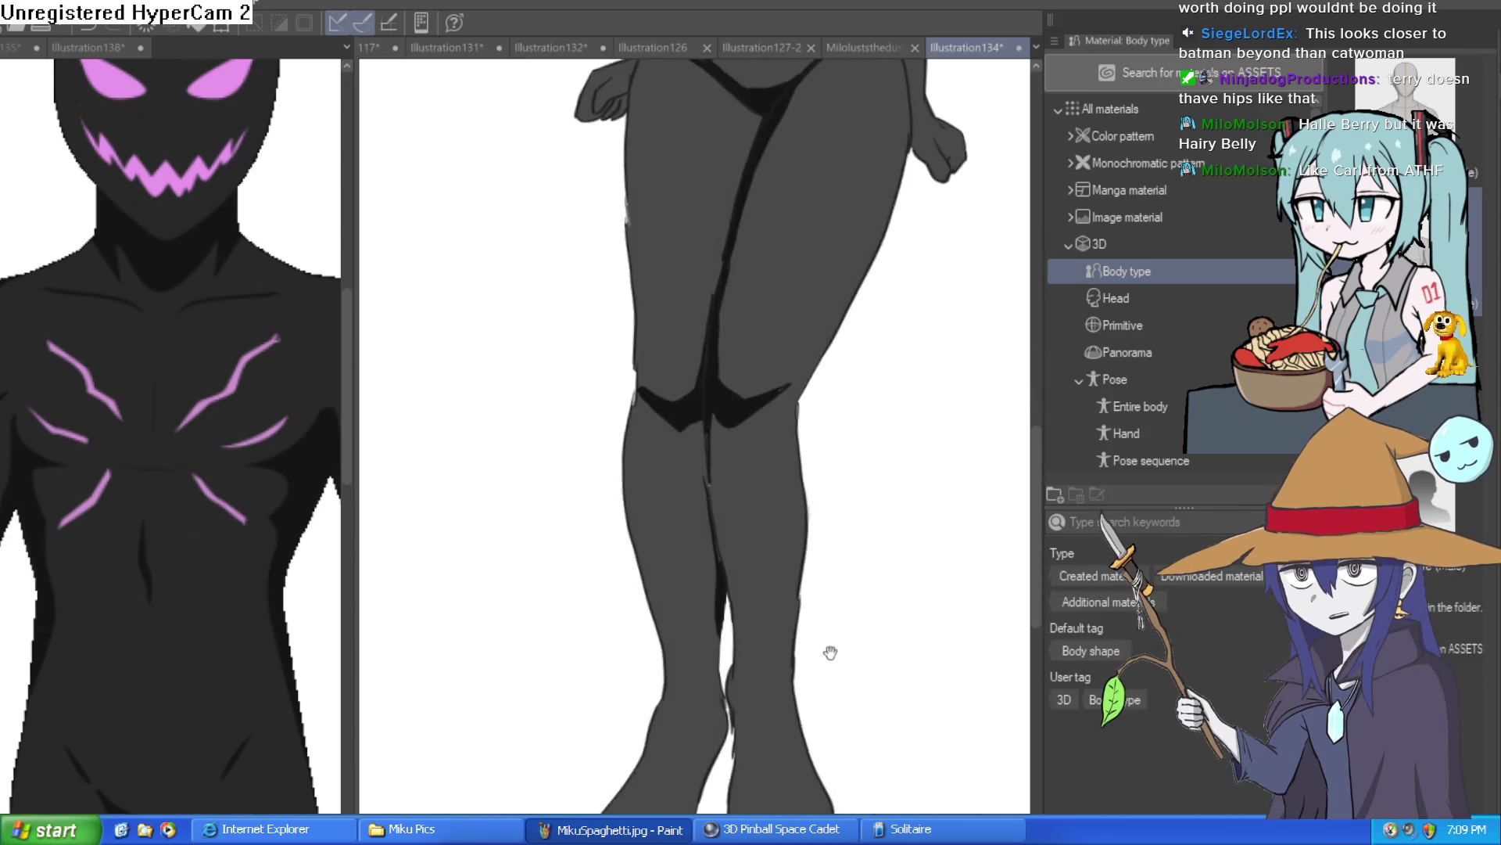
{"action": "mouse_move", "coordinate": [716, 272]}
{"action": "left_mouse_down"}
{"action": "mouse_move", "coordinate": [714, 406]}
{"action": "mouse_move", "coordinate": [740, 527]}
{"action": "mouse_move", "coordinate": [717, 581]}
{"action": "left_mouse_up"}
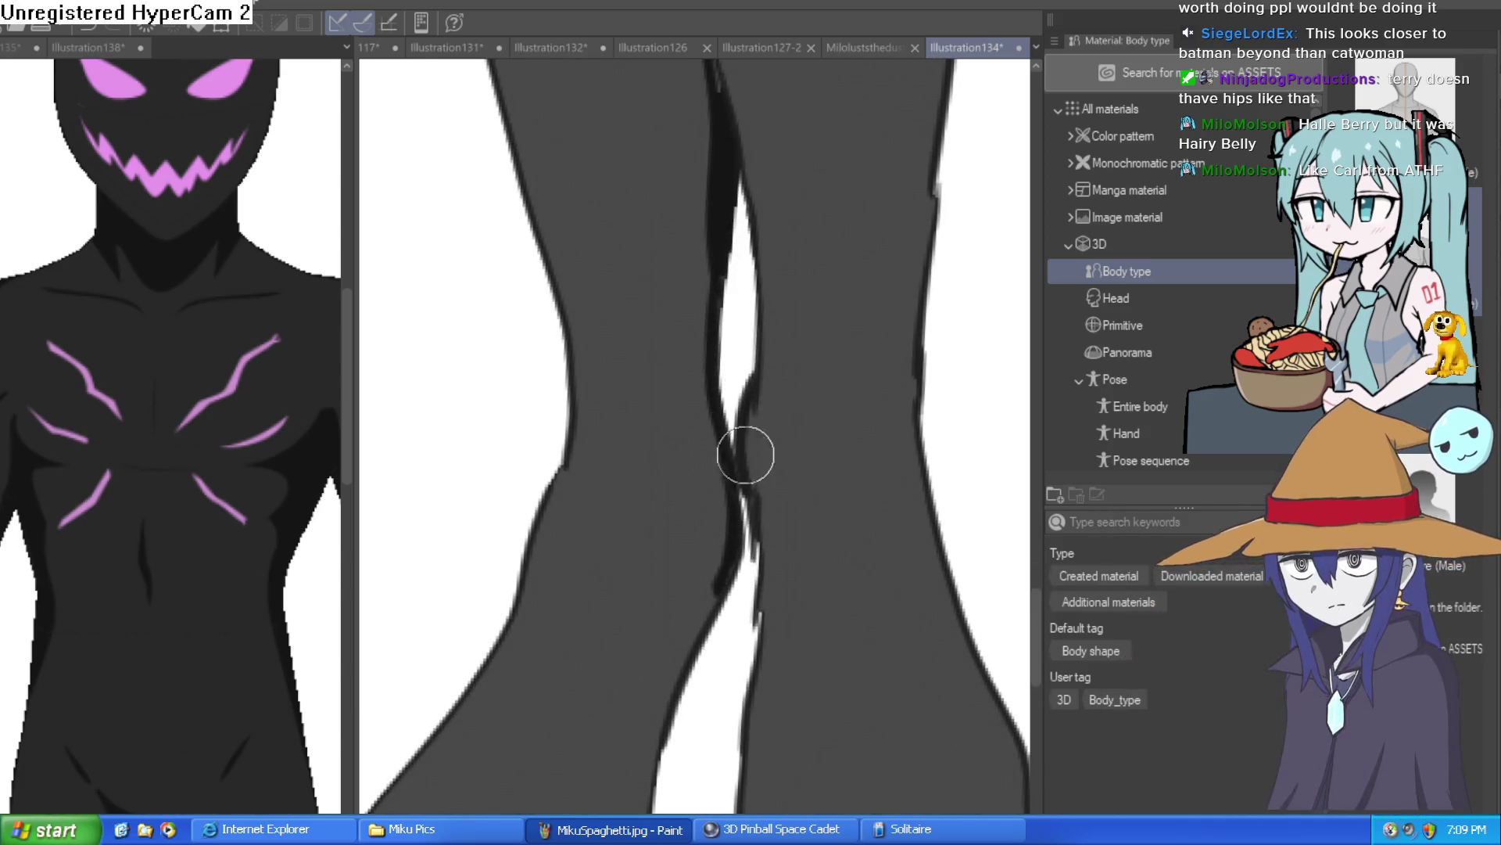
{"action": "key", "text": "minus"}
{"action": "left_click_drag", "start_coordinate": [732, 502], "coordinate": [745, 480]}
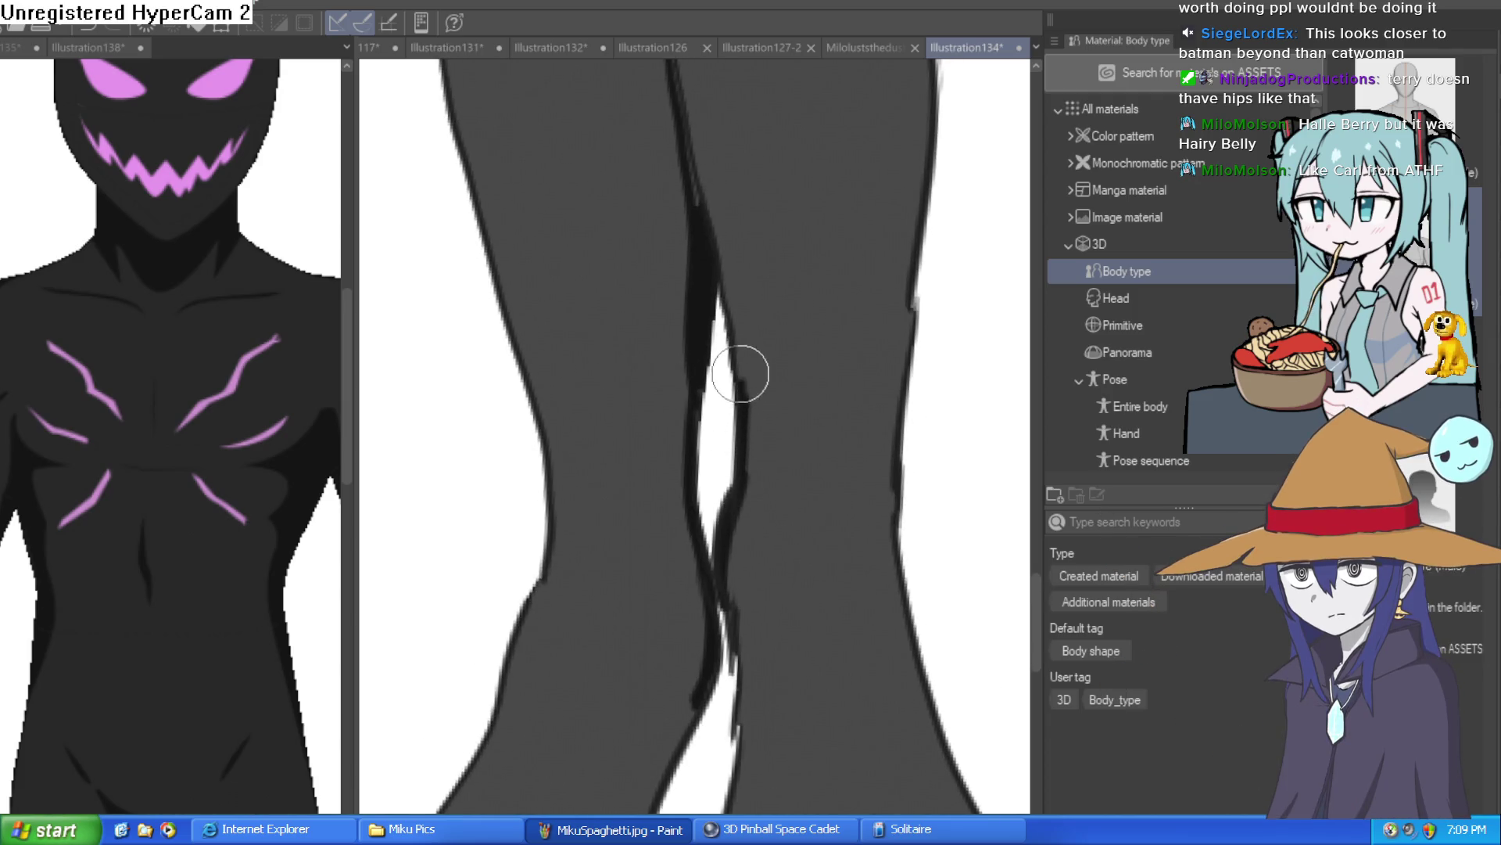
{"action": "scroll", "coordinate": [767, 279], "scroll_direction": "down", "scroll_amount": 3}
{"action": "scroll", "coordinate": [767, 279], "scroll_direction": "down", "scroll_amount": 5}
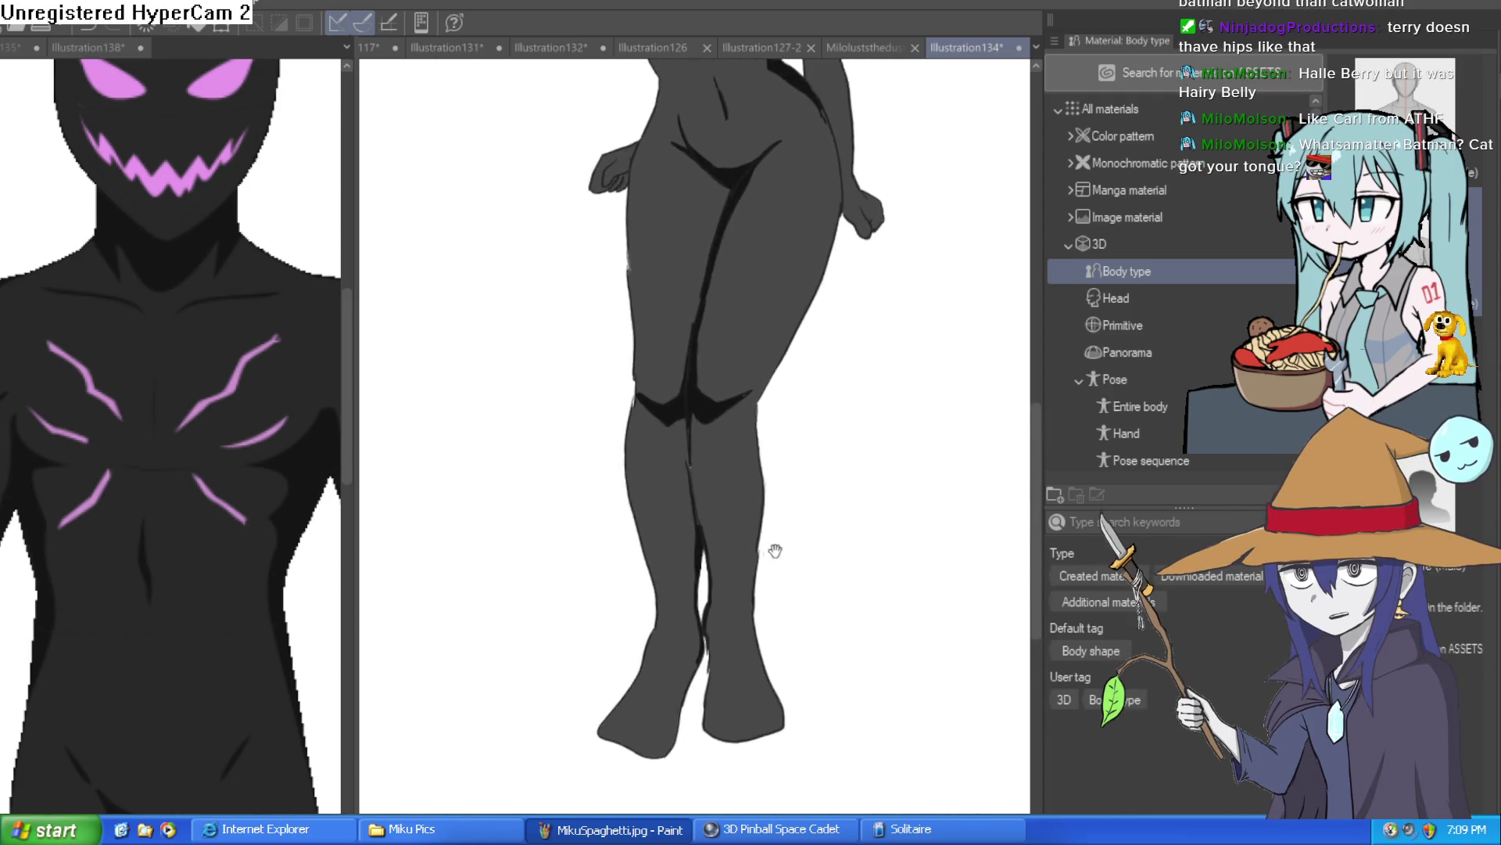
{"action": "left_click_drag", "start_coordinate": [824, 515], "coordinate": [855, 482]}
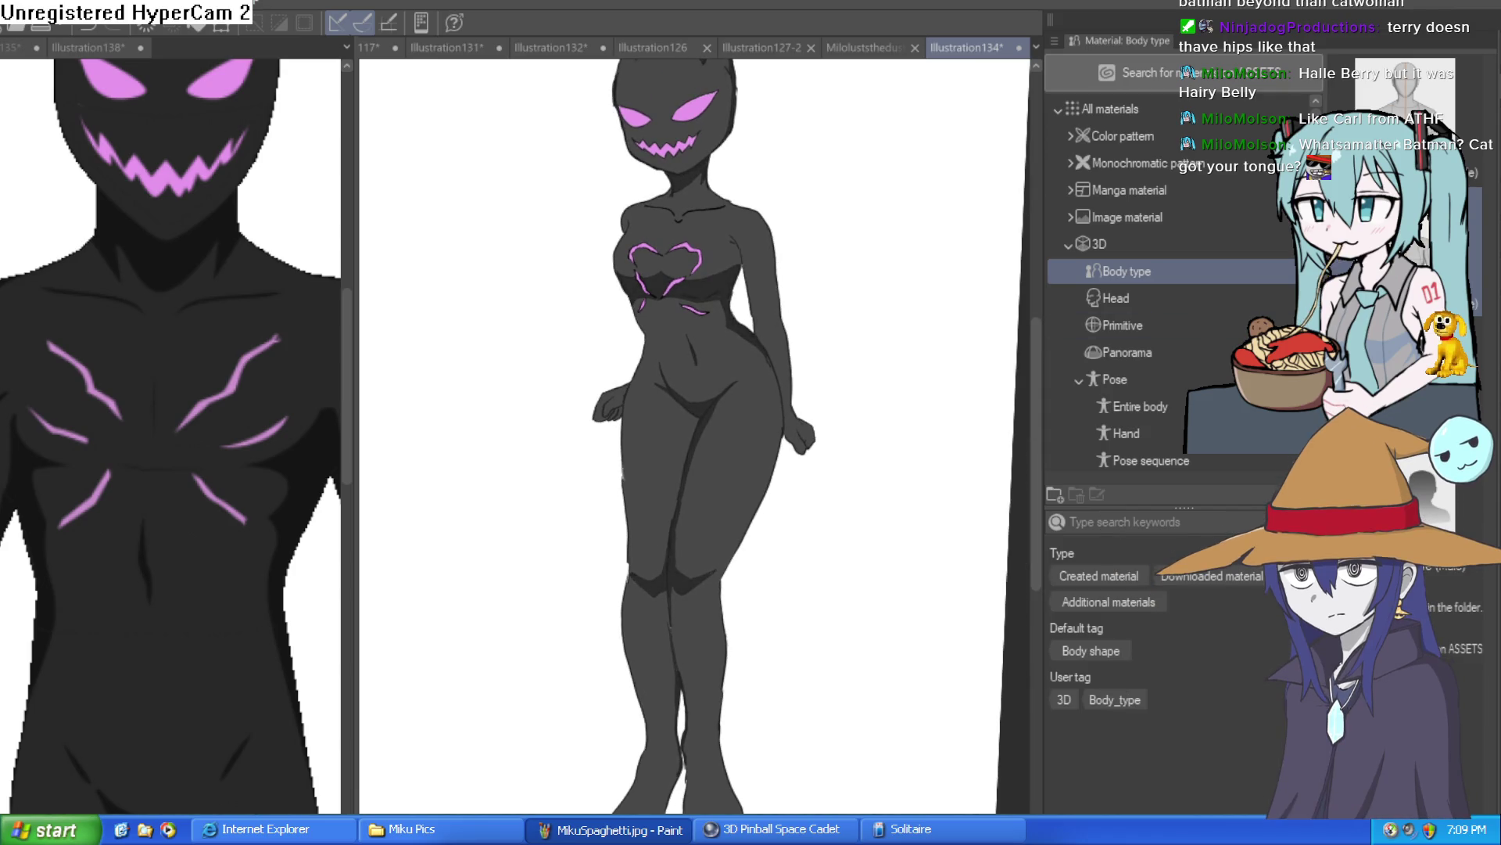
{"action": "scroll", "coordinate": [782, 336], "scroll_direction": "up", "scroll_amount": 5}
{"action": "mouse_move", "coordinate": [613, 147]}
{"action": "left_mouse_down"}
{"action": "mouse_move", "coordinate": [657, 258]}
{"action": "mouse_move", "coordinate": [621, 149]}
{"action": "left_mouse_up"}
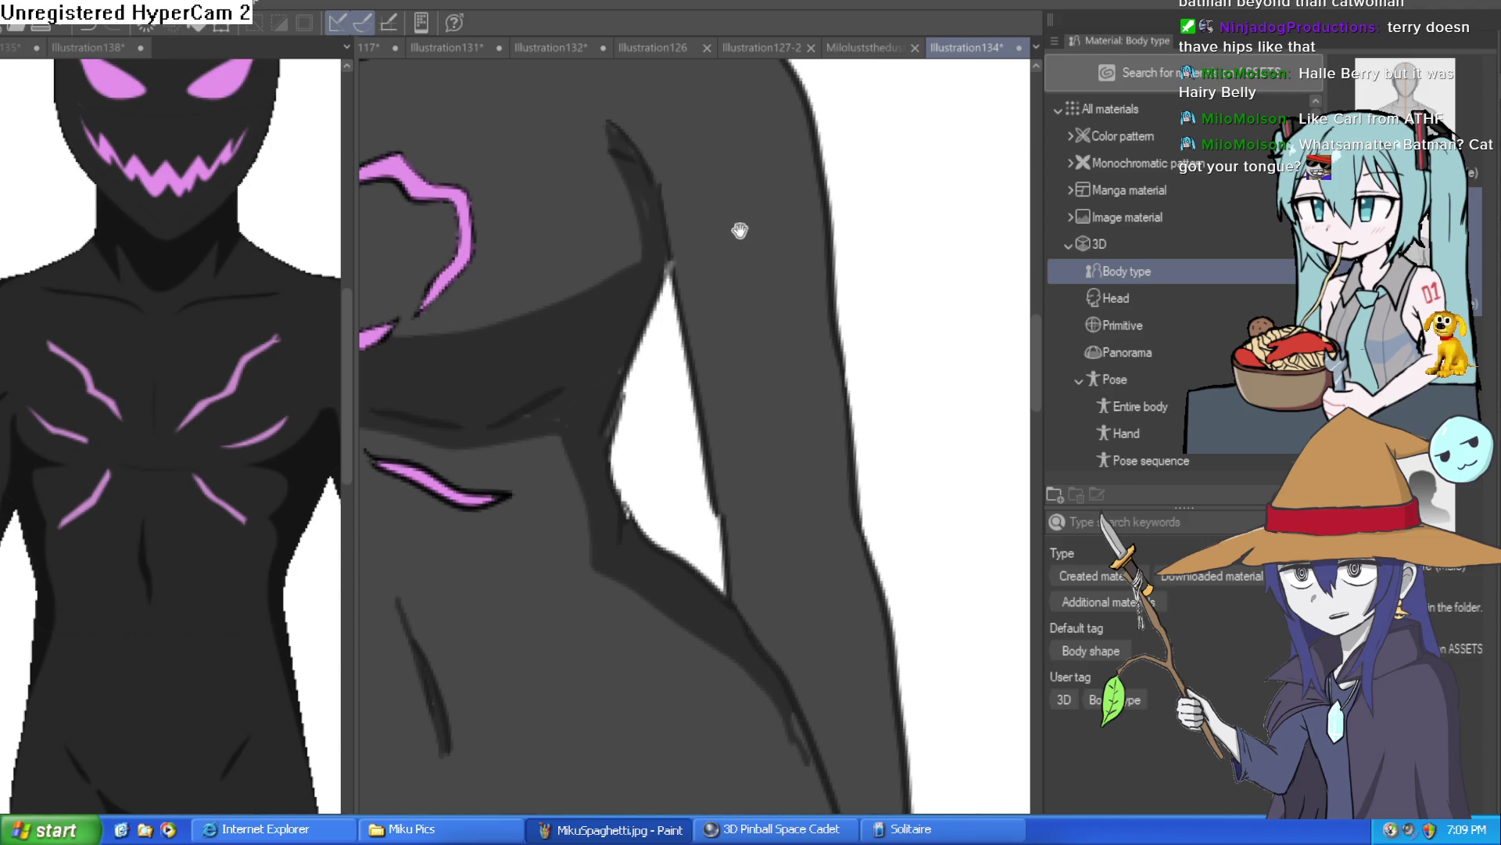
Step: Frame the waist and hips in view and double the brush size
{"action": "scroll", "coordinate": [741, 230], "scroll_direction": "down", "scroll_amount": 5}
{"action": "scroll", "coordinate": [703, 227], "scroll_direction": "up", "scroll_amount": 3}
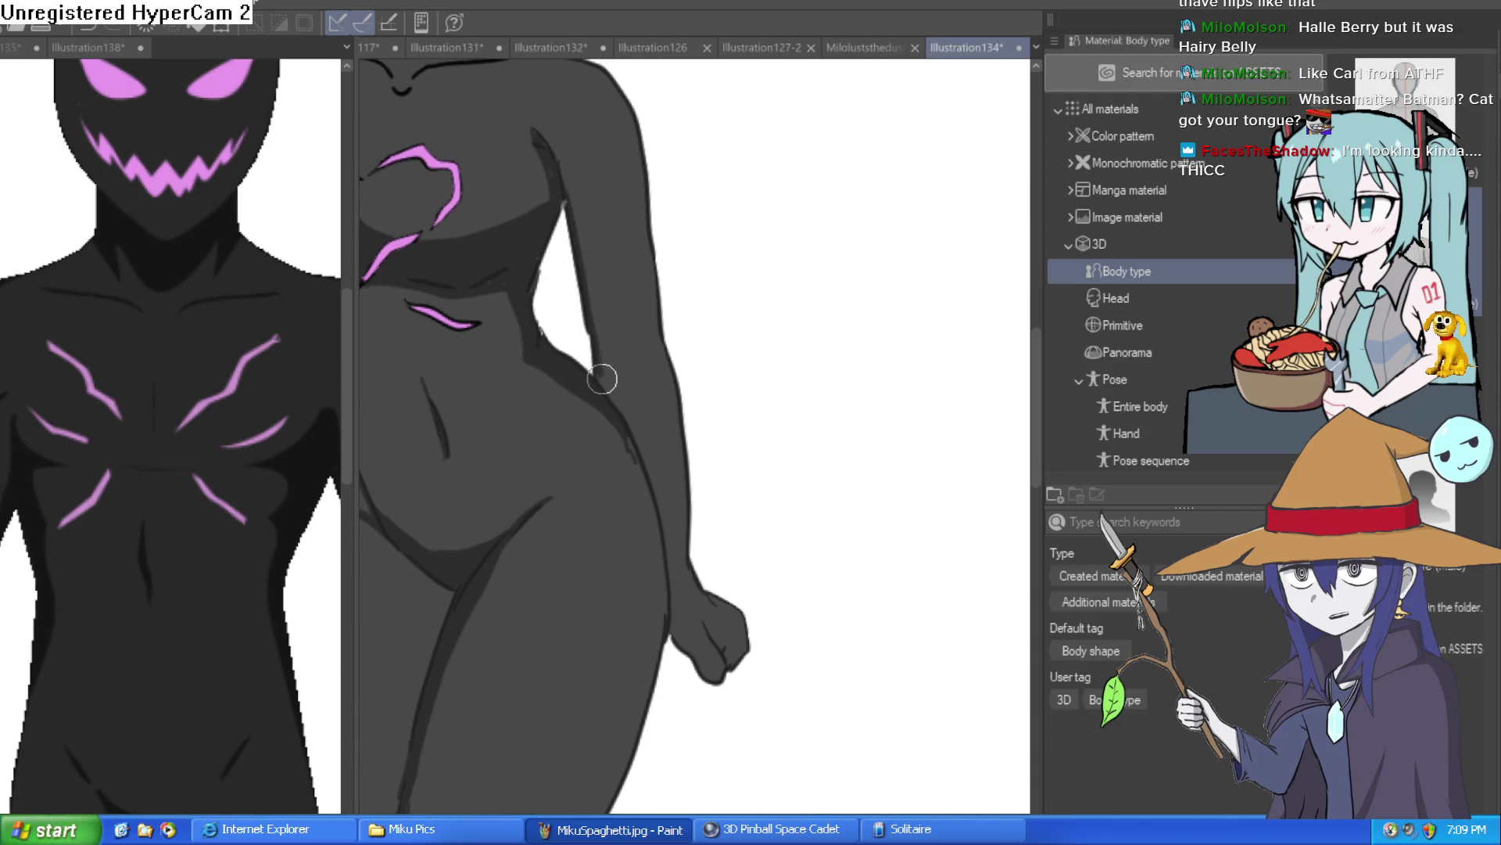
{"action": "mouse_move", "coordinate": [714, 458]}
{"action": "left_mouse_down"}
{"action": "mouse_move", "coordinate": [732, 427]}
{"action": "mouse_move", "coordinate": [884, 380]}
{"action": "left_mouse_up"}
{"action": "mouse_move", "coordinate": [640, 345]}
{"action": "left_mouse_down"}
{"action": "mouse_move", "coordinate": [636, 325]}
{"action": "mouse_move", "coordinate": [633, 426]}
{"action": "mouse_move", "coordinate": [700, 334]}
{"action": "left_mouse_up"}
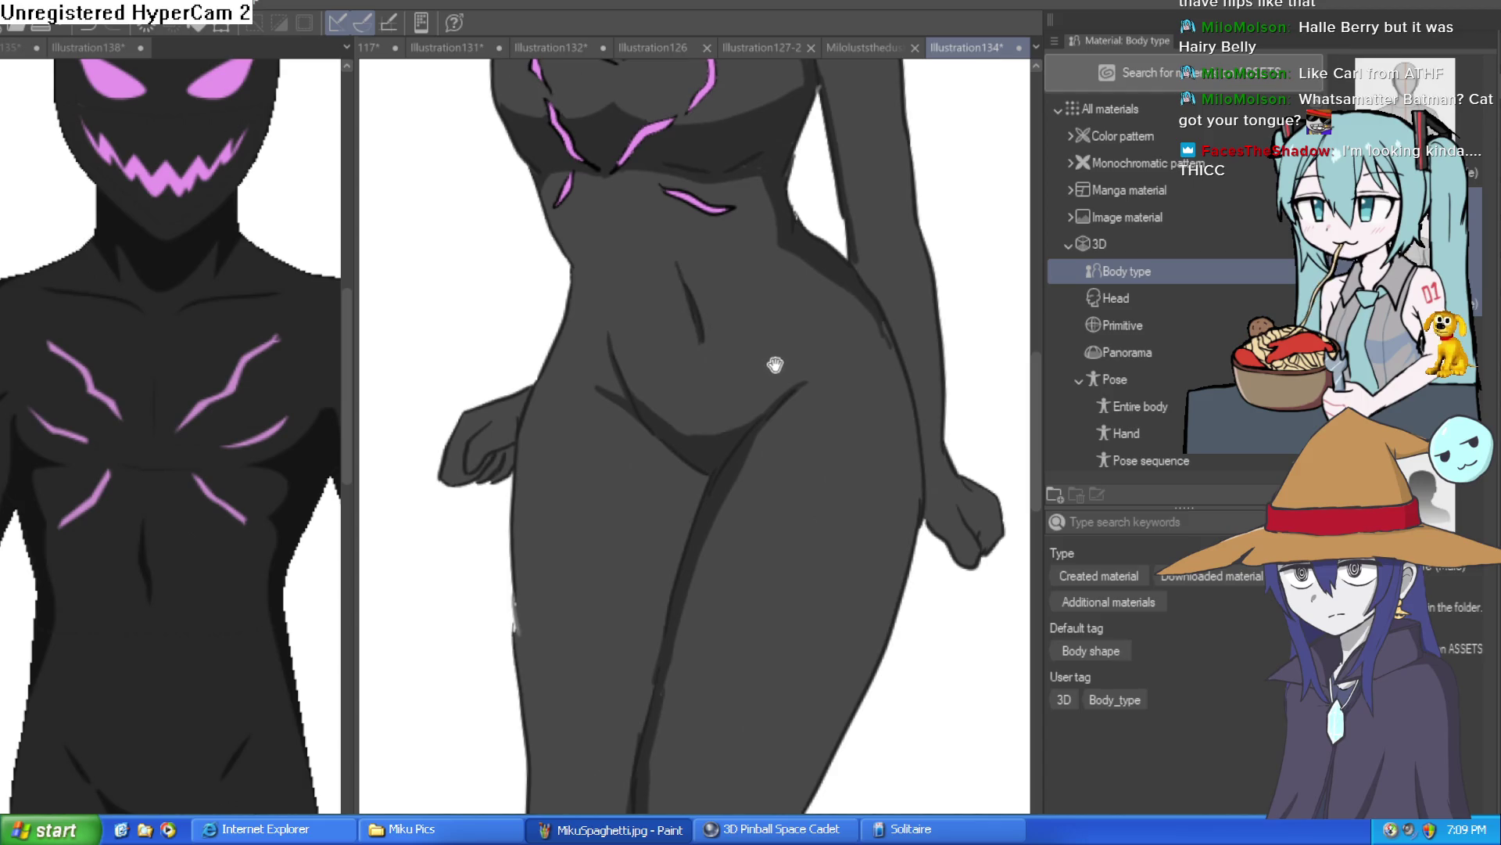
{"action": "scroll", "coordinate": [677, 349], "scroll_direction": "up", "scroll_amount": 2}
{"action": "scroll", "coordinate": [677, 349], "scroll_direction": "up", "scroll_amount": 2}
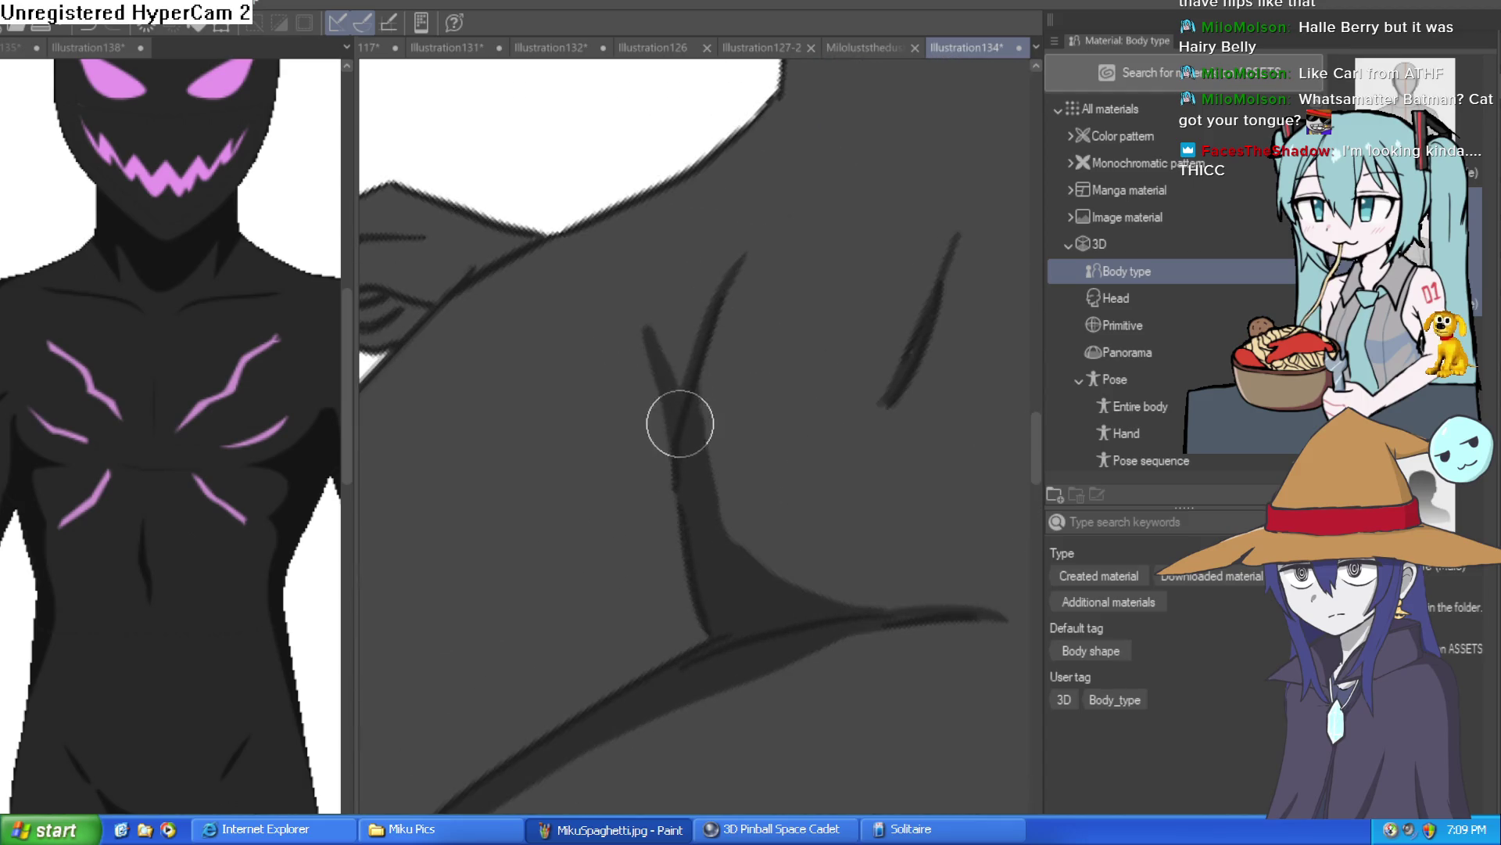
{"action": "key", "text": "bracketright"}
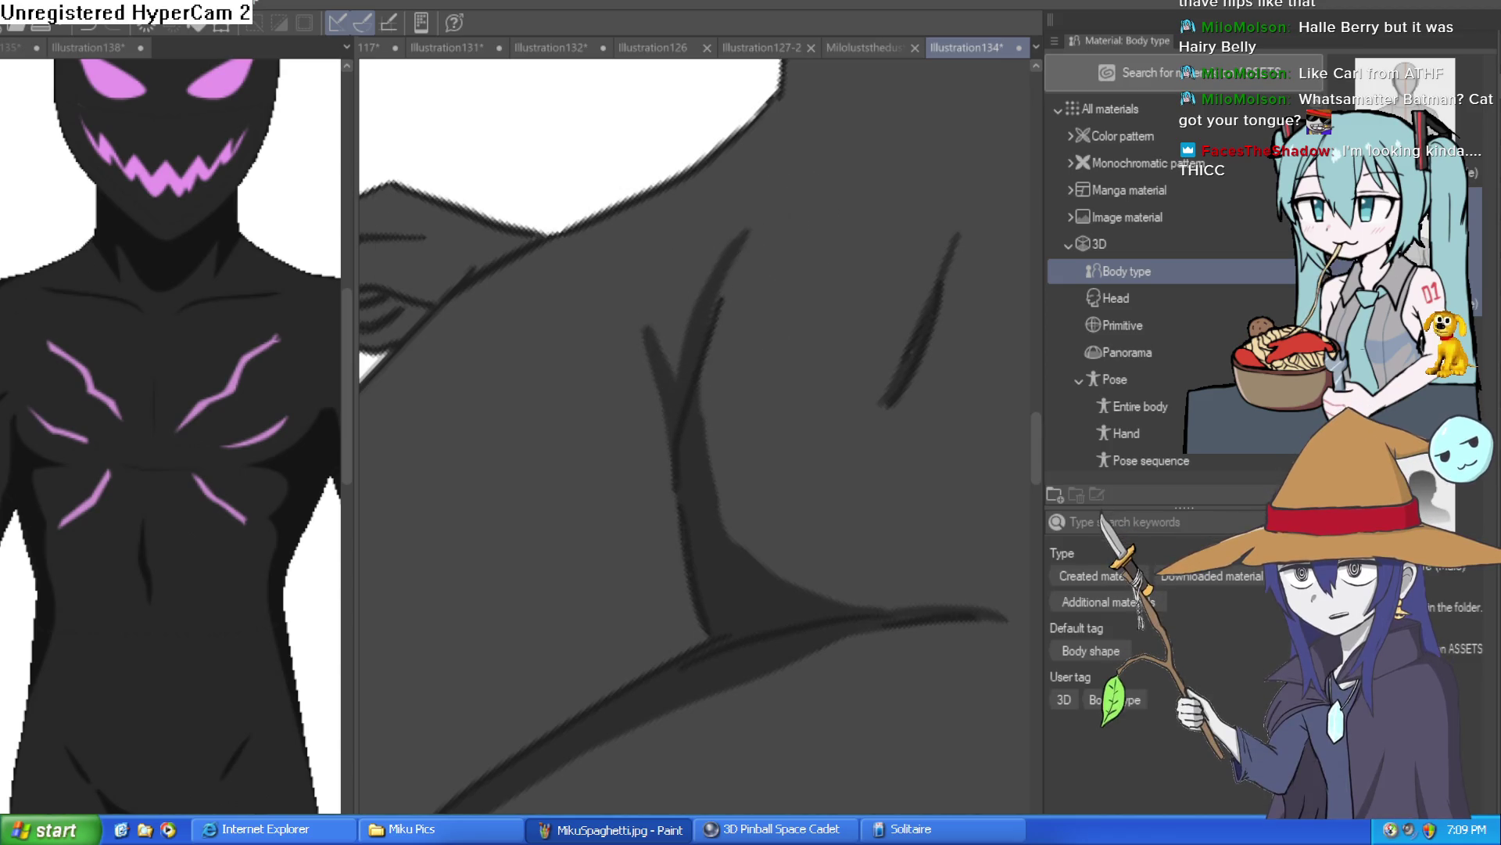
Step: Draw thin dark crease strokes down the hip, redoing the last one after an undo
{"action": "left_click_drag", "start_coordinate": [758, 223], "coordinate": [712, 270]}
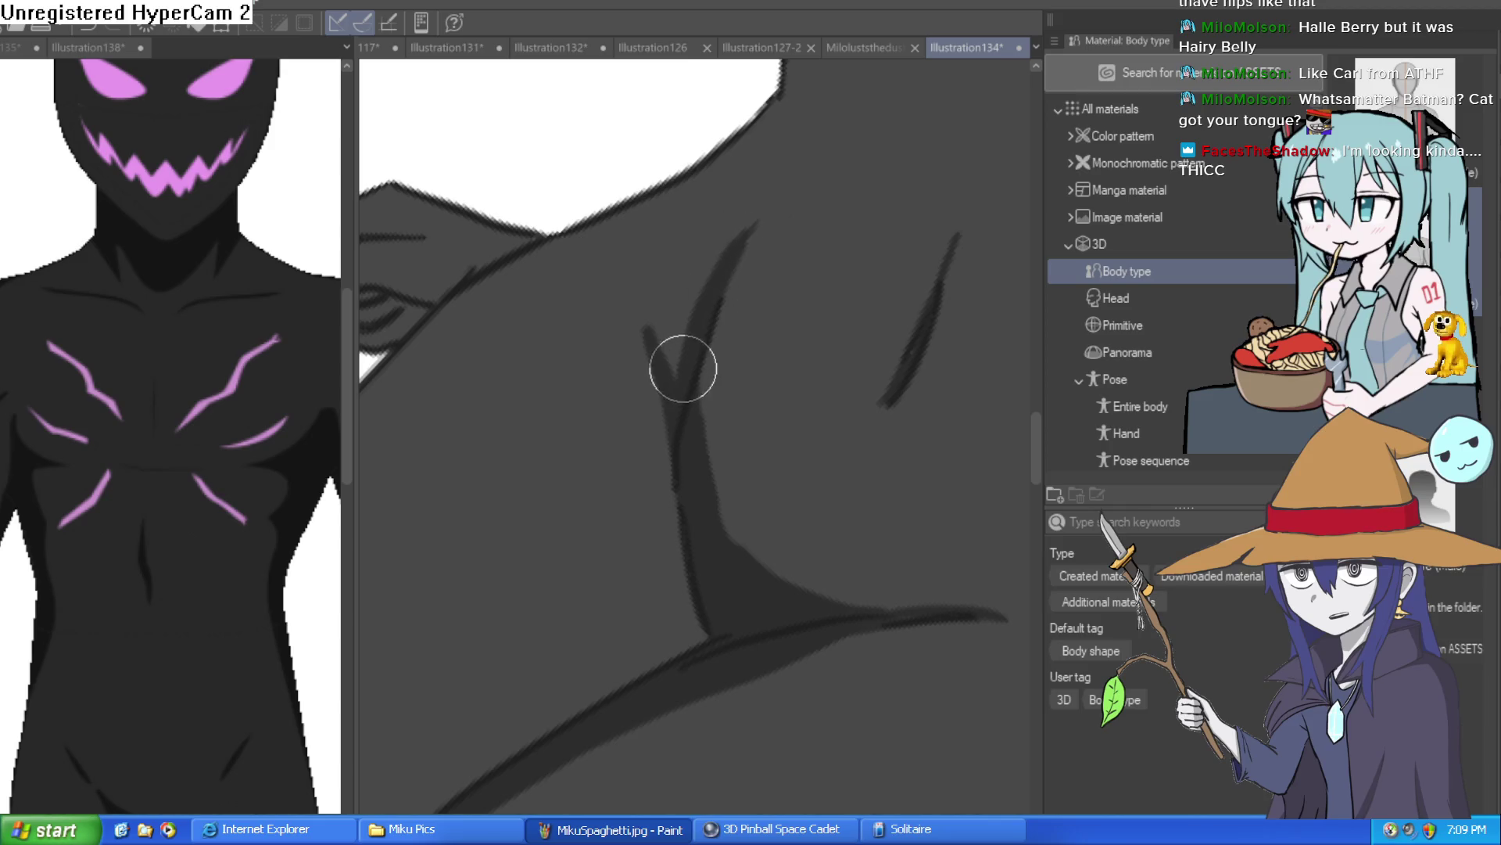
{"action": "left_click_drag", "start_coordinate": [638, 318], "coordinate": [680, 380]}
{"action": "left_click_drag", "start_coordinate": [748, 430], "coordinate": [772, 331]}
{"action": "scroll", "coordinate": [744, 446], "scroll_direction": "down", "scroll_amount": 5}
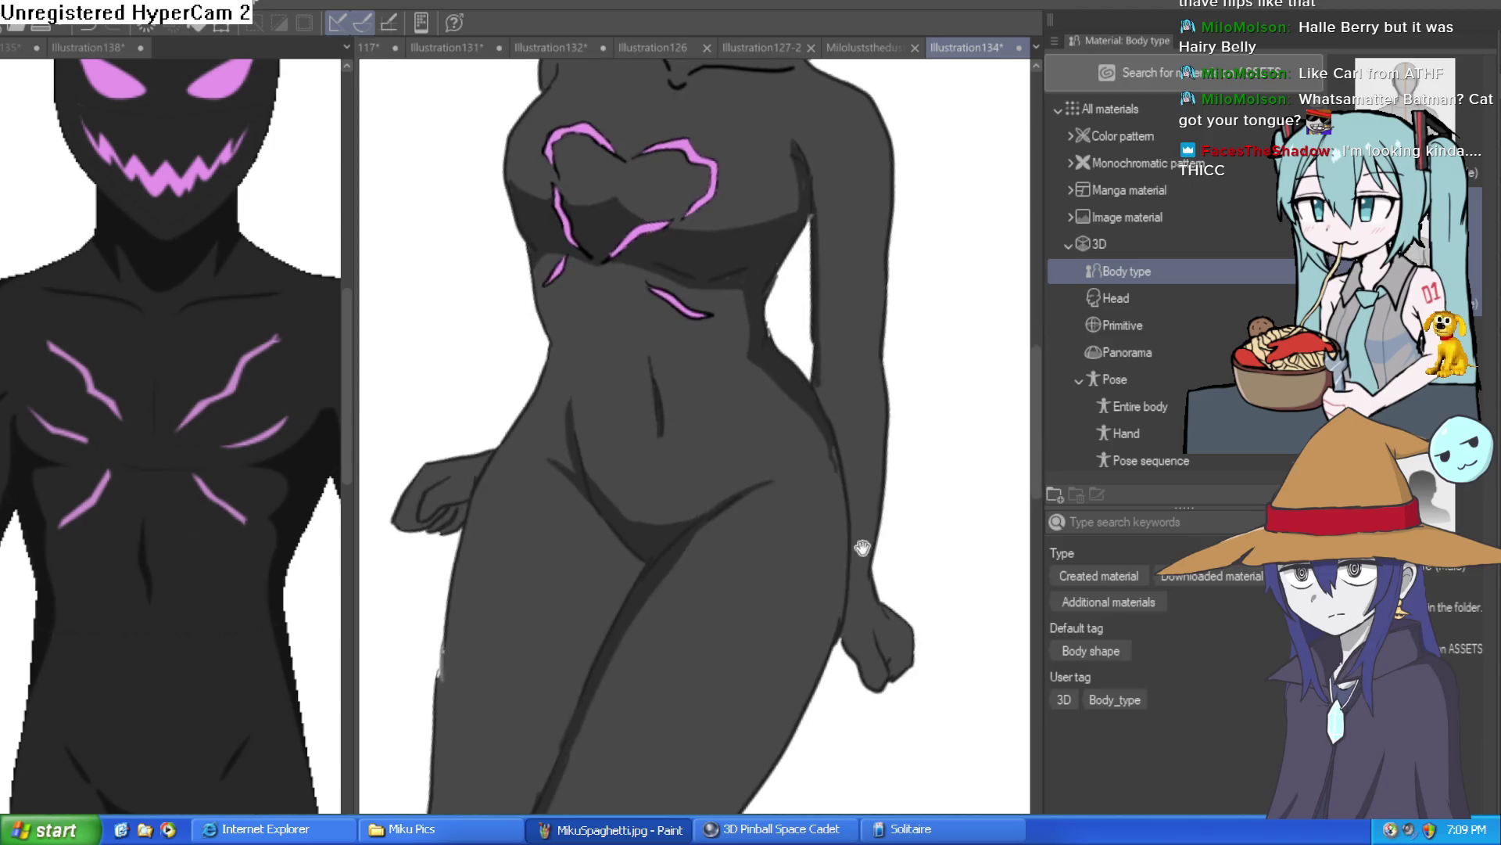
{"action": "scroll", "coordinate": [897, 517], "scroll_direction": "up", "scroll_amount": 5}
{"action": "left_click_drag", "start_coordinate": [693, 278], "coordinate": [719, 397]}
{"action": "key", "text": "ctrl+z"}
{"action": "left_click_drag", "start_coordinate": [704, 283], "coordinate": [734, 391]}
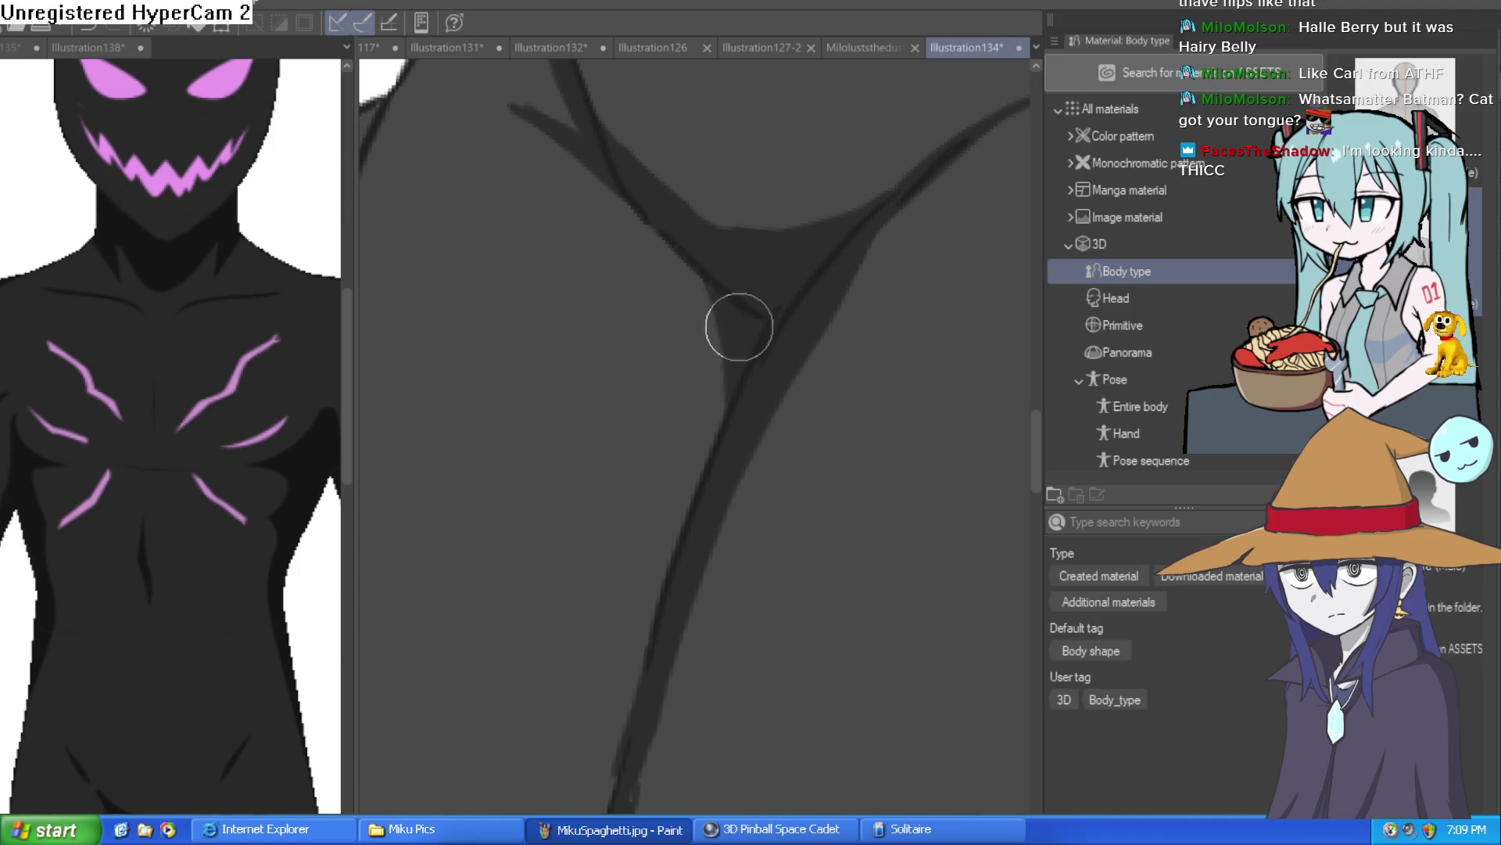
Step: Remove the faint stroke along the thigh and reframe the whole figure higher in view
{"action": "scroll", "coordinate": [748, 378], "scroll_direction": "down", "scroll_amount": 5}
{"action": "scroll", "coordinate": [907, 352], "scroll_direction": "up", "scroll_amount": 5}
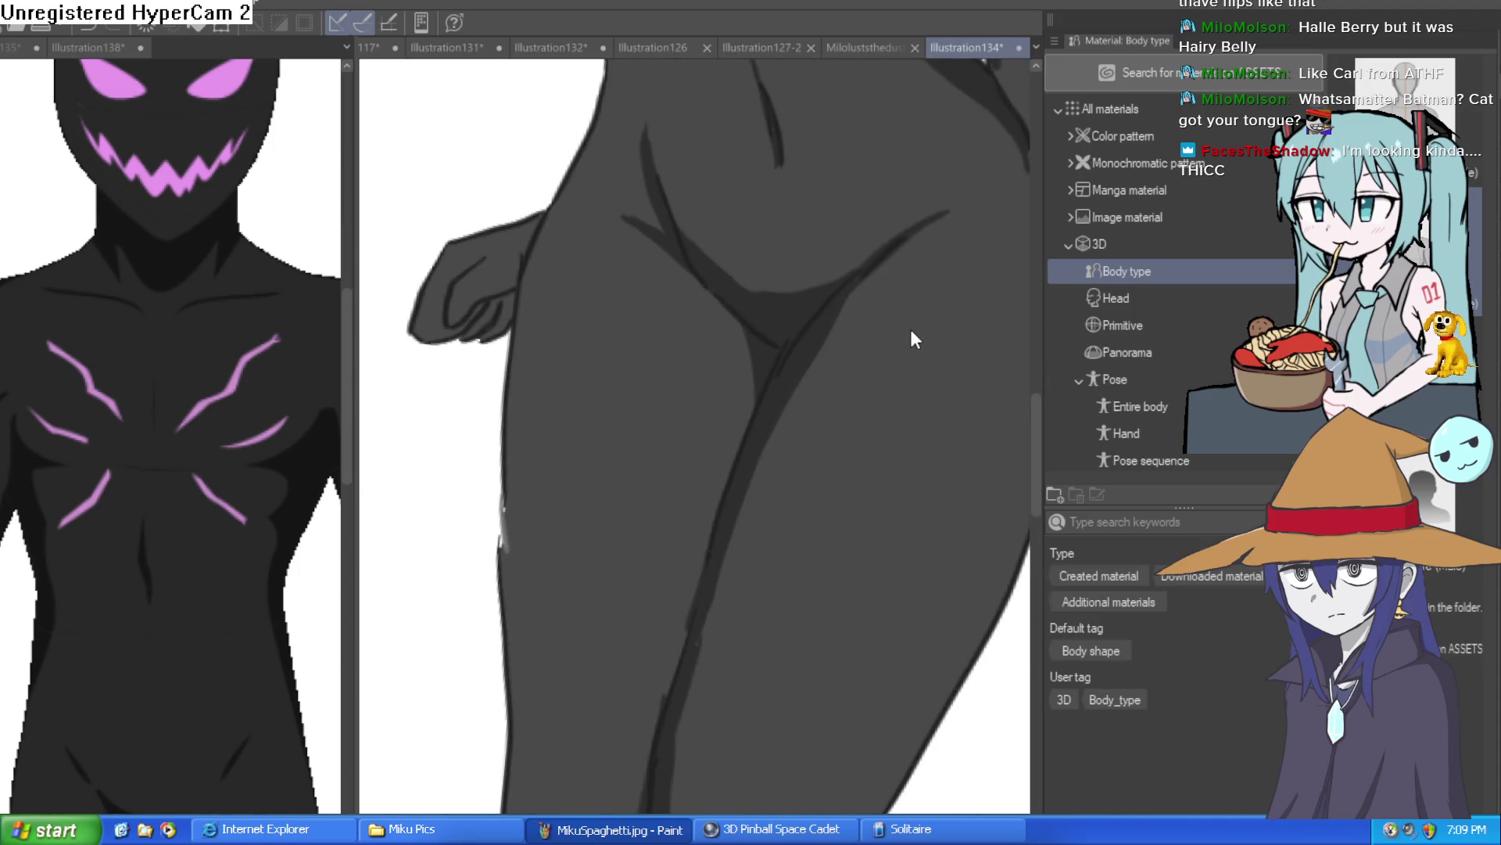
{"action": "key", "text": "ctrl+z"}
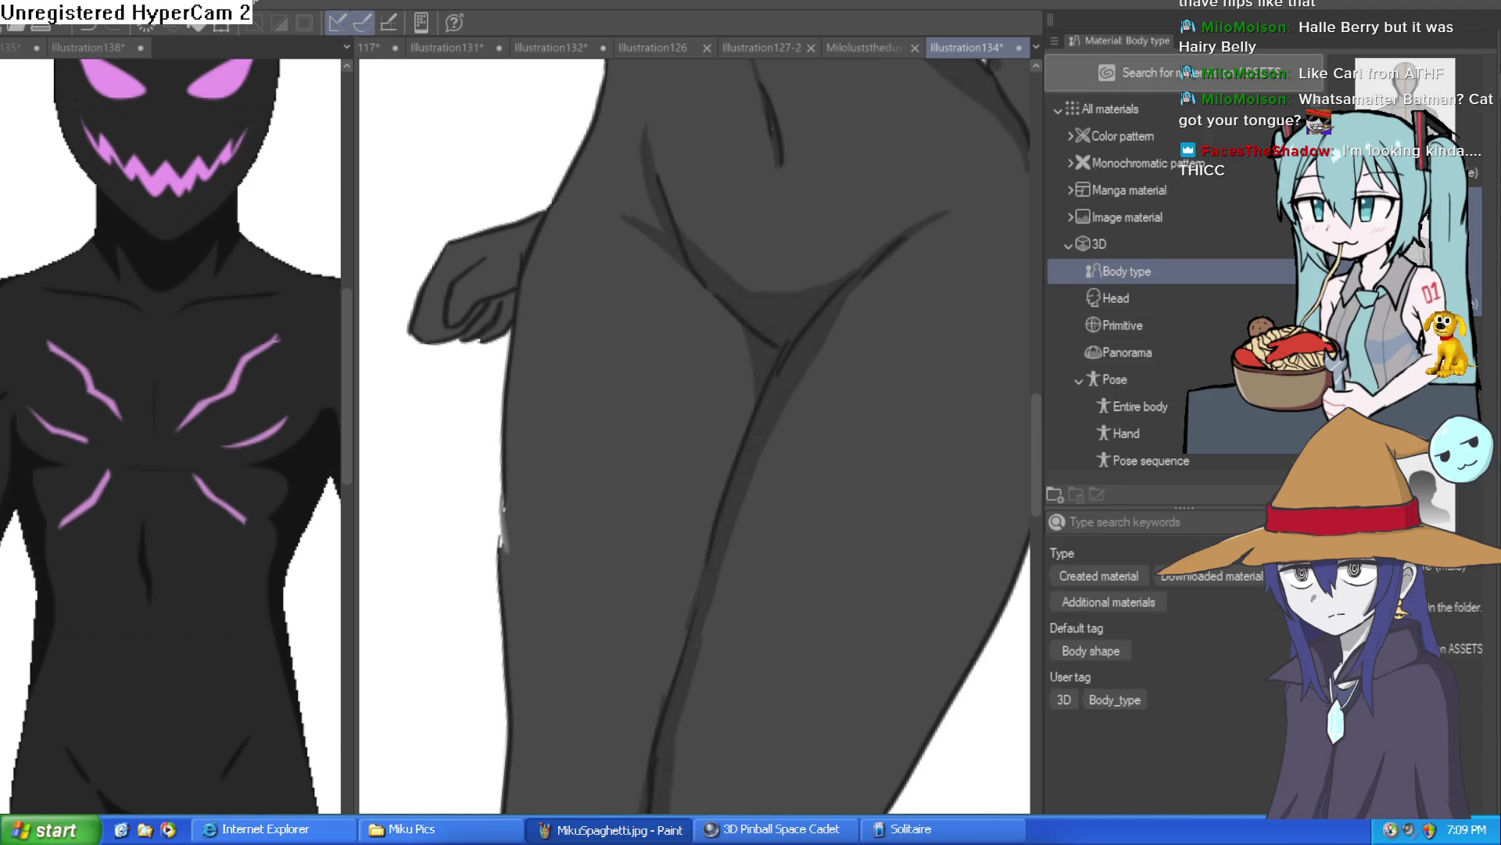
{"action": "scroll", "coordinate": [1002, 563], "scroll_direction": "down", "scroll_amount": 5}
{"action": "left_click_drag", "start_coordinate": [875, 597], "coordinate": [916, 474]}
{"action": "mouse_move", "coordinate": [892, 378]}
{"action": "left_mouse_down"}
{"action": "mouse_move", "coordinate": [852, 310]}
{"action": "mouse_move", "coordinate": [785, 547]}
{"action": "mouse_move", "coordinate": [783, 422]}
{"action": "left_mouse_up"}
{"action": "scroll", "coordinate": [755, 319], "scroll_direction": "up", "scroll_amount": 5}
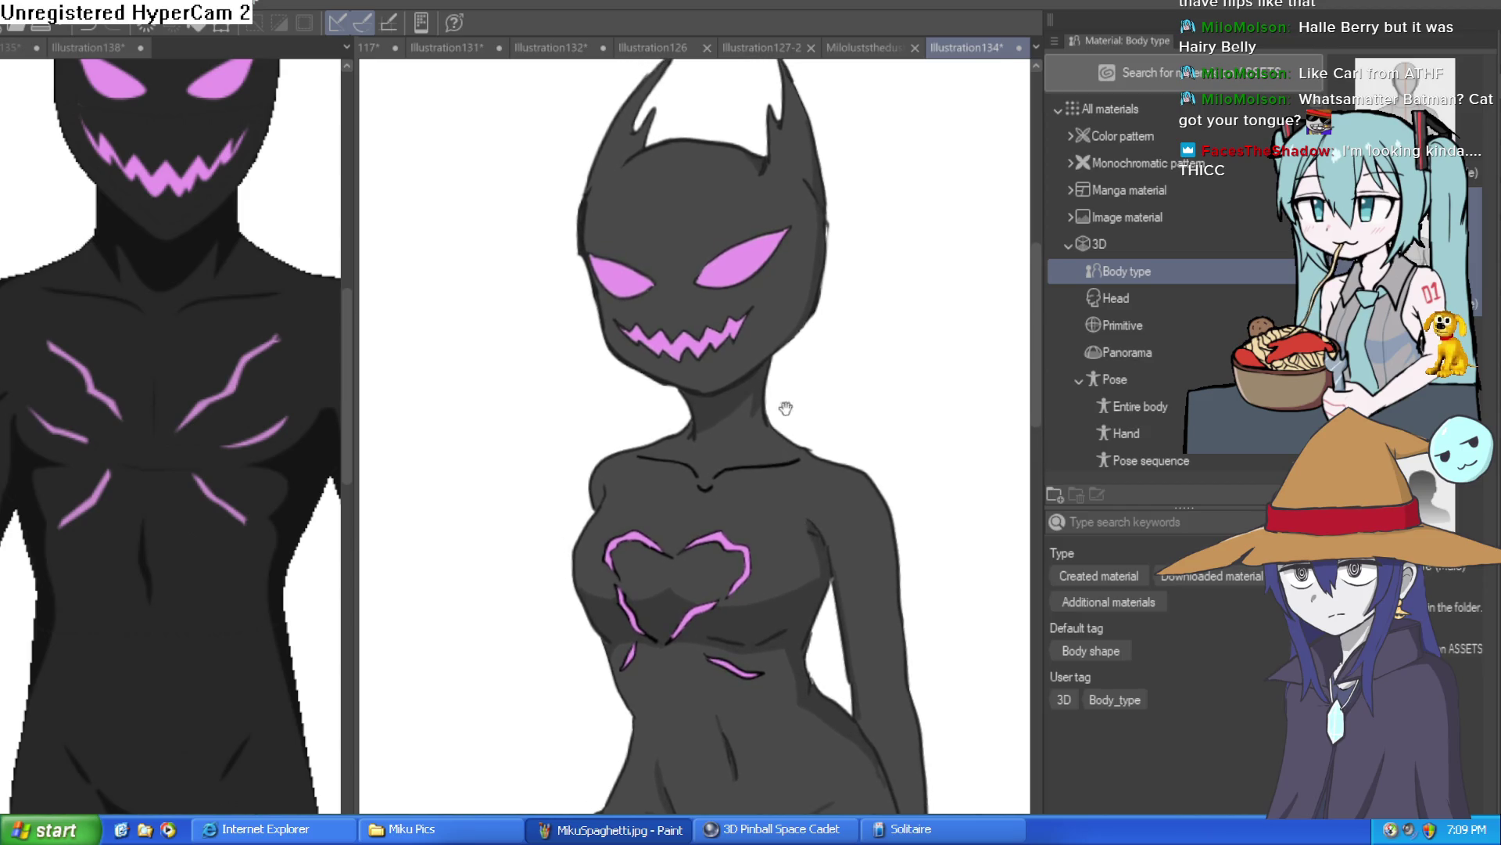
Step: Centre the figure and flip the view upside down to check proportions
{"action": "scroll", "coordinate": [685, 413], "scroll_direction": "up", "scroll_amount": 3}
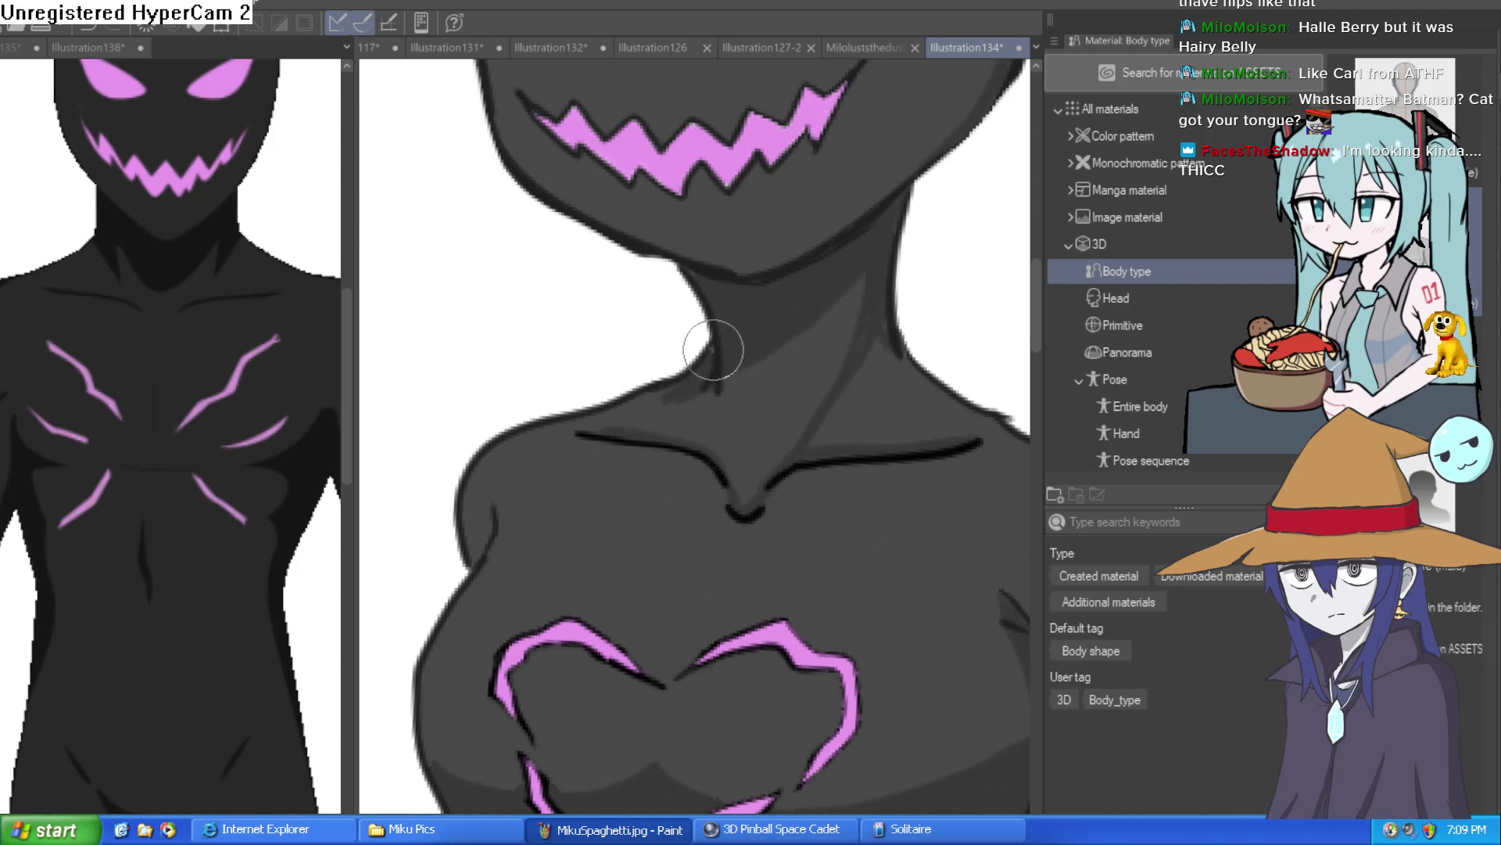
{"action": "left_click_drag", "start_coordinate": [851, 405], "coordinate": [699, 443]}
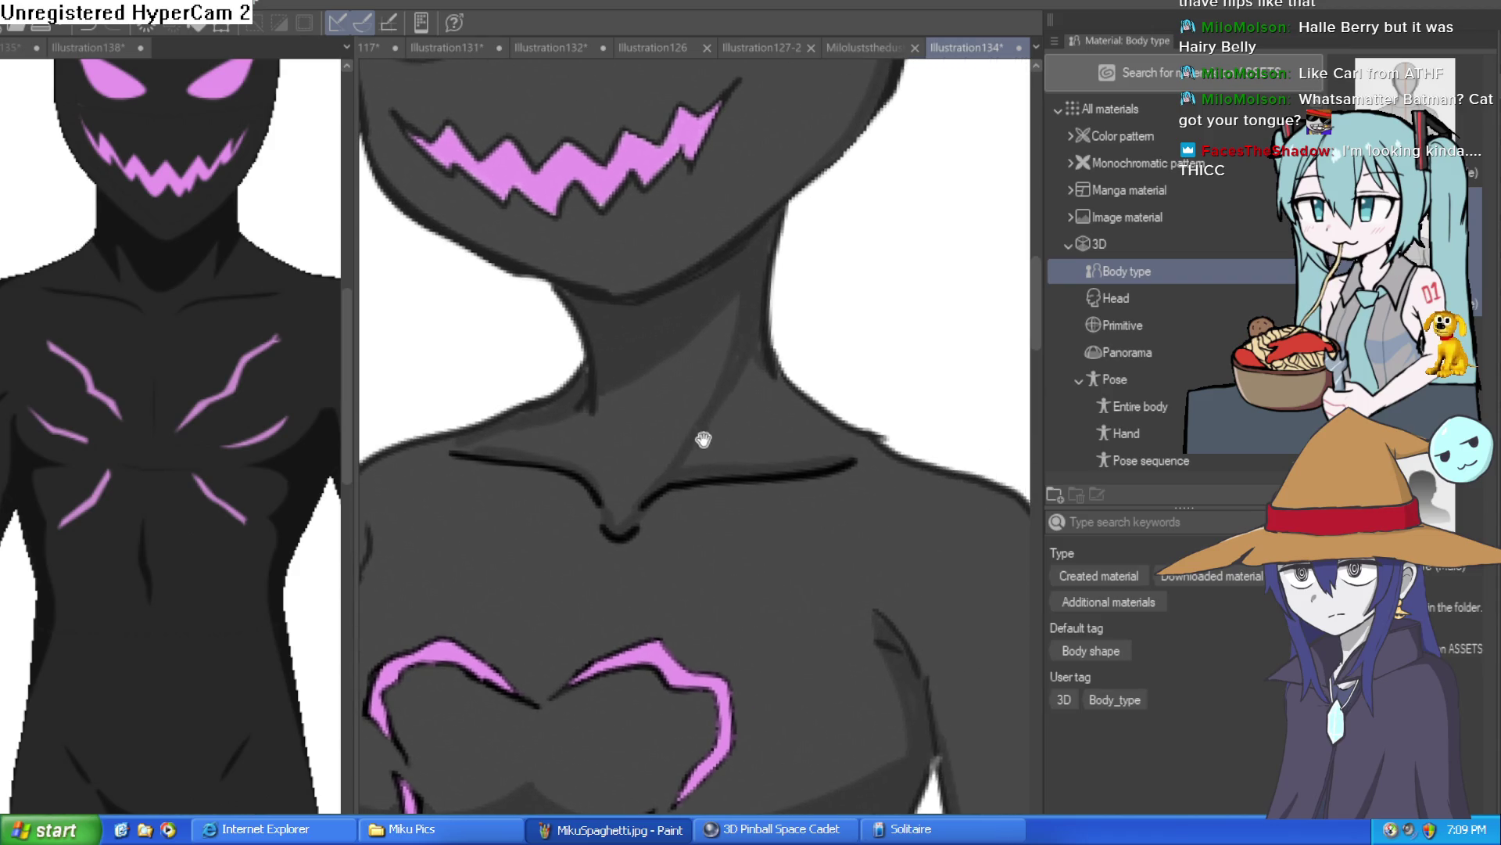
{"action": "scroll", "coordinate": [778, 436], "scroll_direction": "down", "scroll_amount": 5}
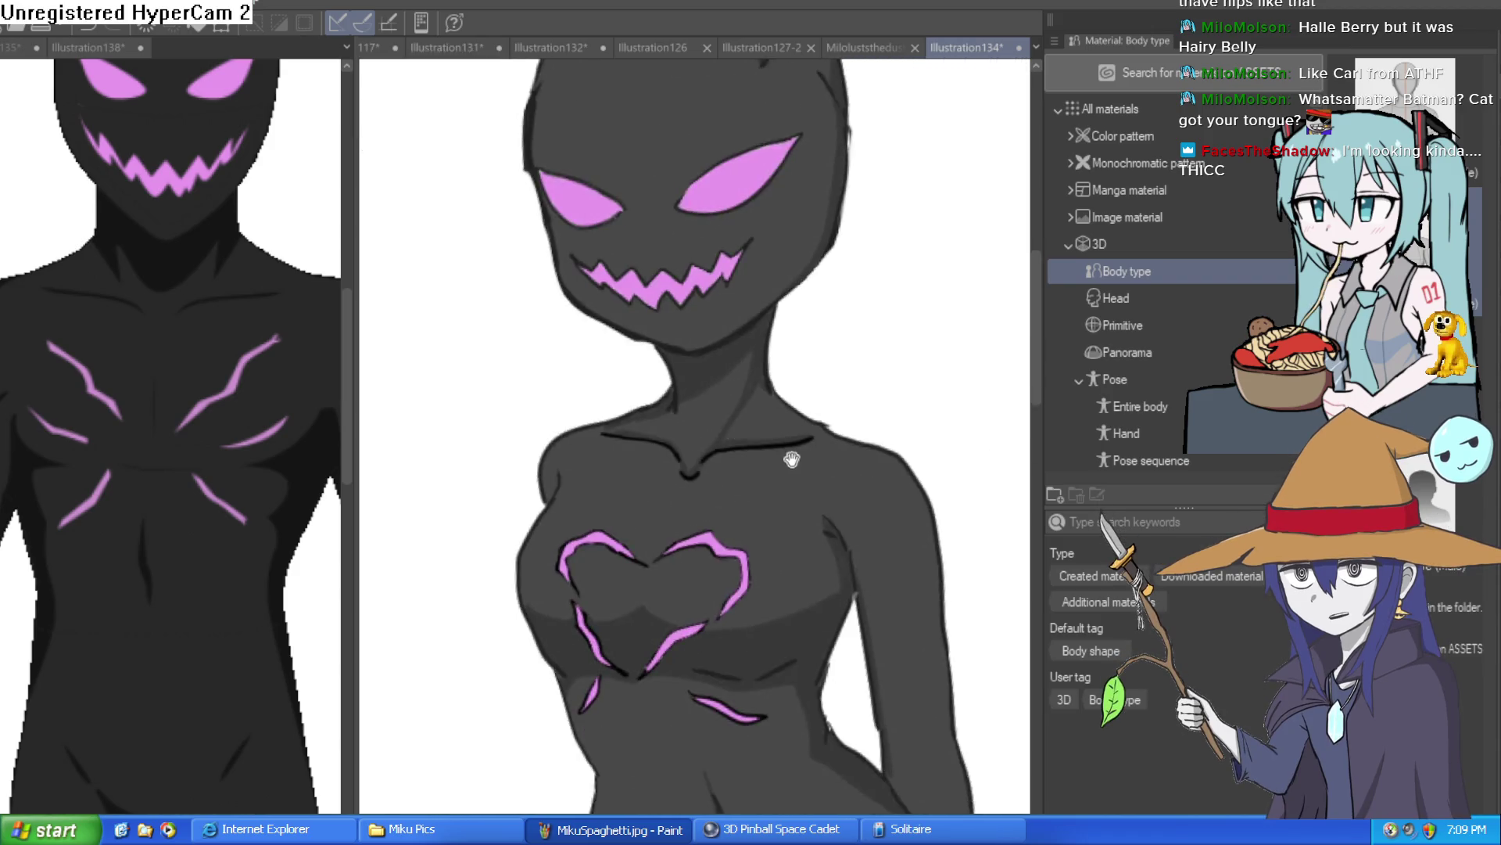
{"action": "scroll", "coordinate": [837, 360], "scroll_direction": "up", "scroll_amount": 2}
{"action": "scroll", "coordinate": [848, 338], "scroll_direction": "down", "scroll_amount": 3}
{"action": "scroll", "coordinate": [805, 319], "scroll_direction": "up", "scroll_amount": 2}
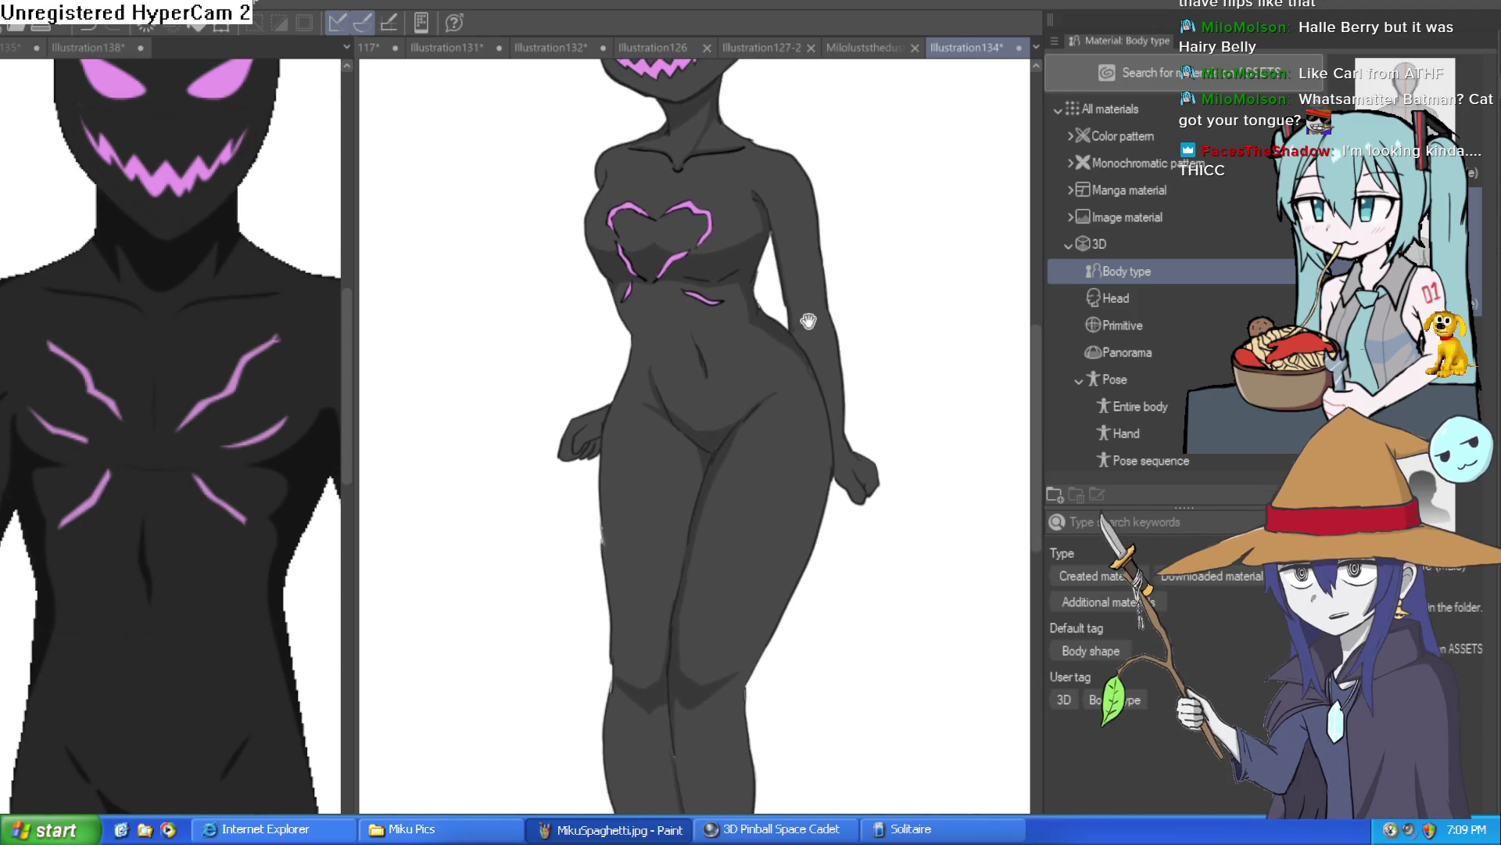
{"action": "left_click_drag", "start_coordinate": [783, 327], "coordinate": [788, 348]}
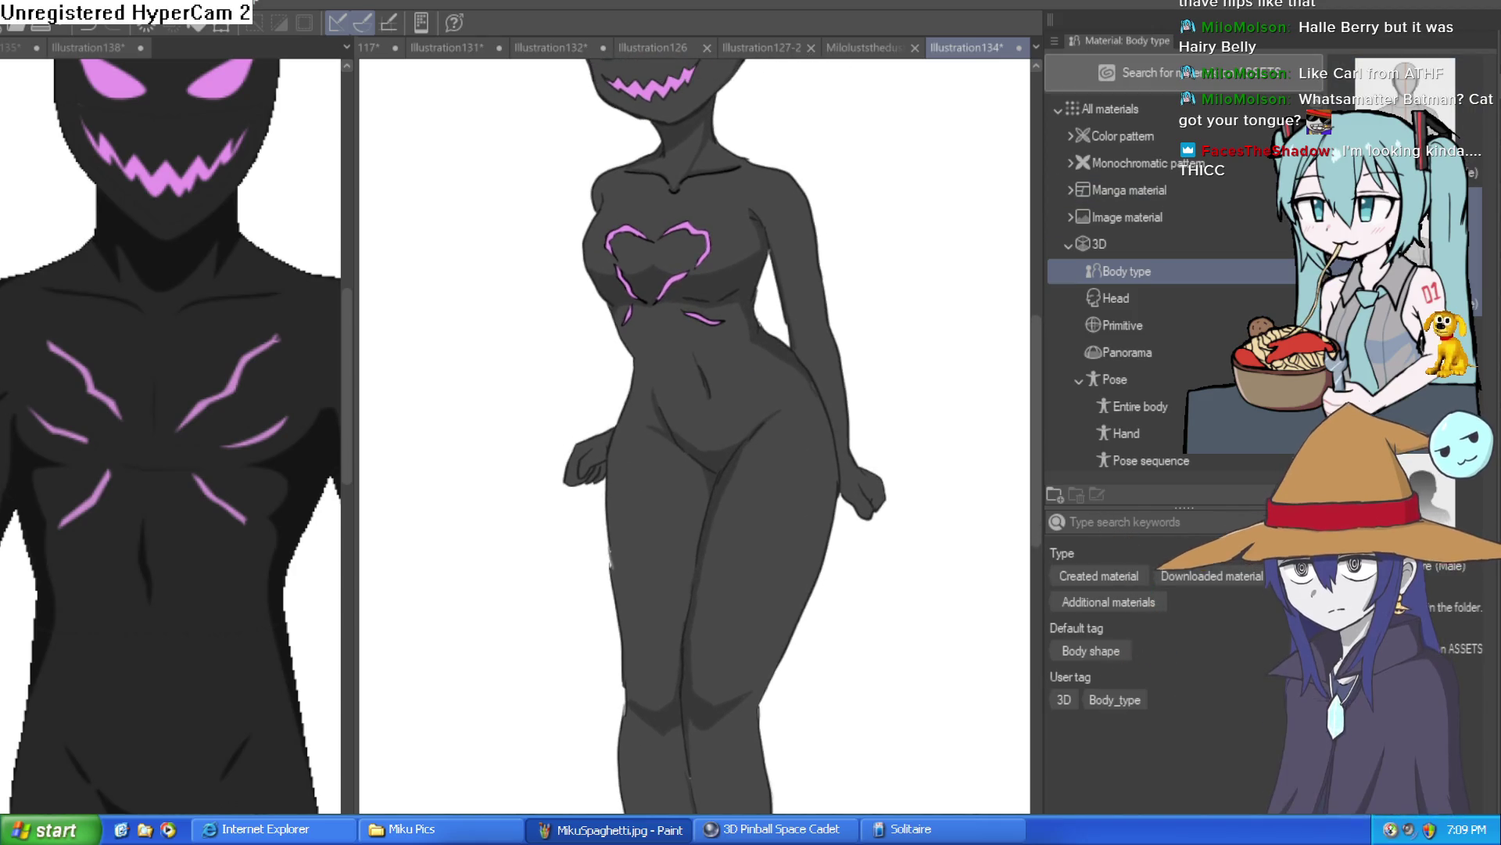
{"action": "scroll", "coordinate": [875, 426], "scroll_direction": "down", "scroll_amount": 3}
{"action": "scroll", "coordinate": [875, 426], "scroll_direction": "up", "scroll_amount": 2}
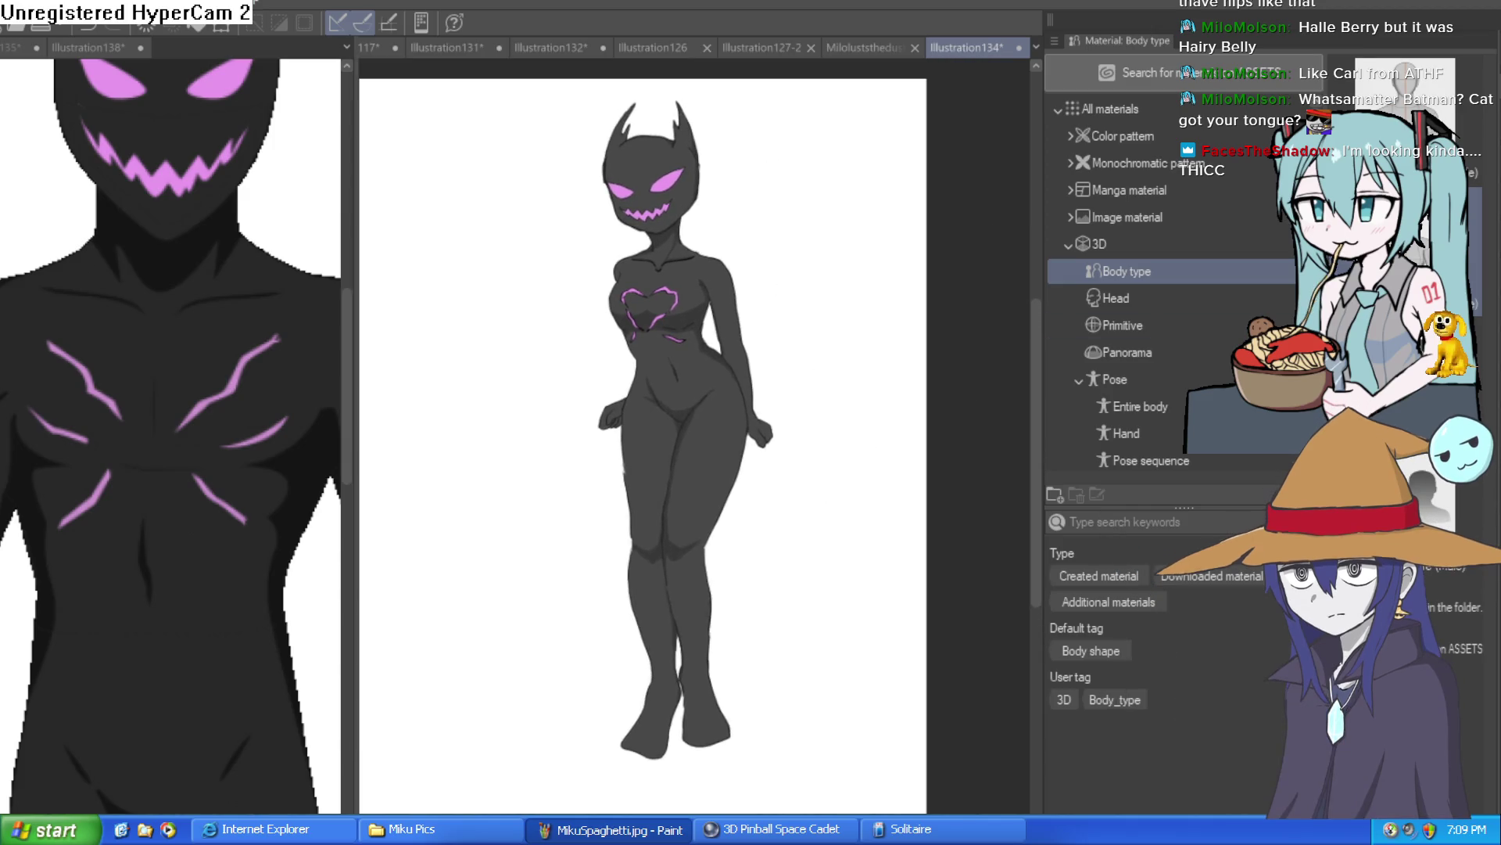
{"action": "left_click_drag", "start_coordinate": [876, 426], "coordinate": [981, 426]}
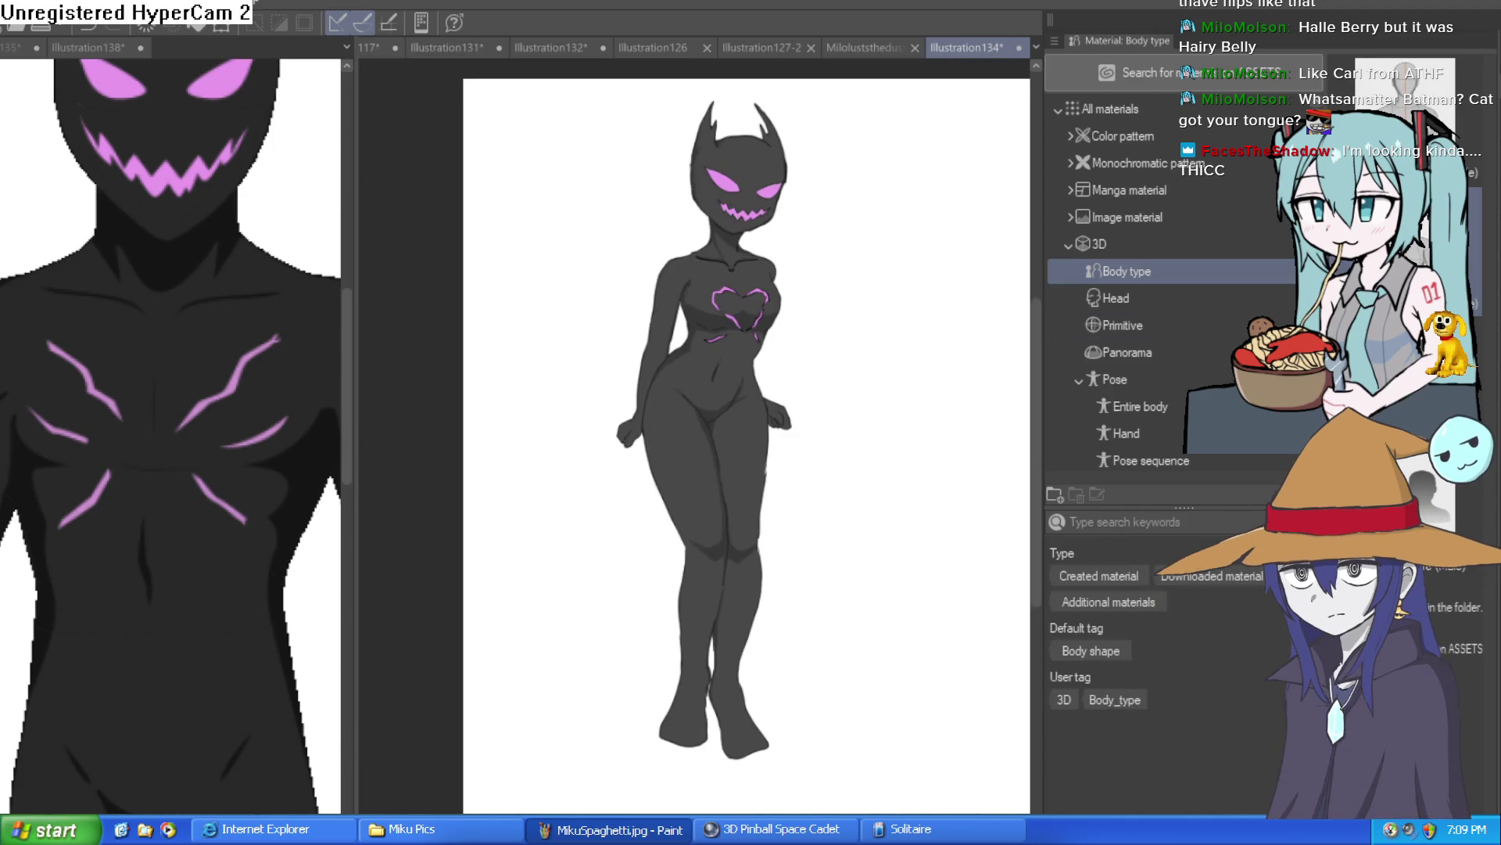
{"action": "key", "text": "ctrl+shift+v"}
{"action": "key", "text": "ctrl+shift+v"}
{"action": "mouse_move", "coordinate": [868, 367]}
{"action": "left_mouse_down"}
{"action": "mouse_move", "coordinate": [766, 368]}
{"action": "mouse_move", "coordinate": [863, 278]}
{"action": "left_mouse_up"}
{"action": "scroll", "coordinate": [766, 367], "scroll_direction": "up", "scroll_amount": 4}
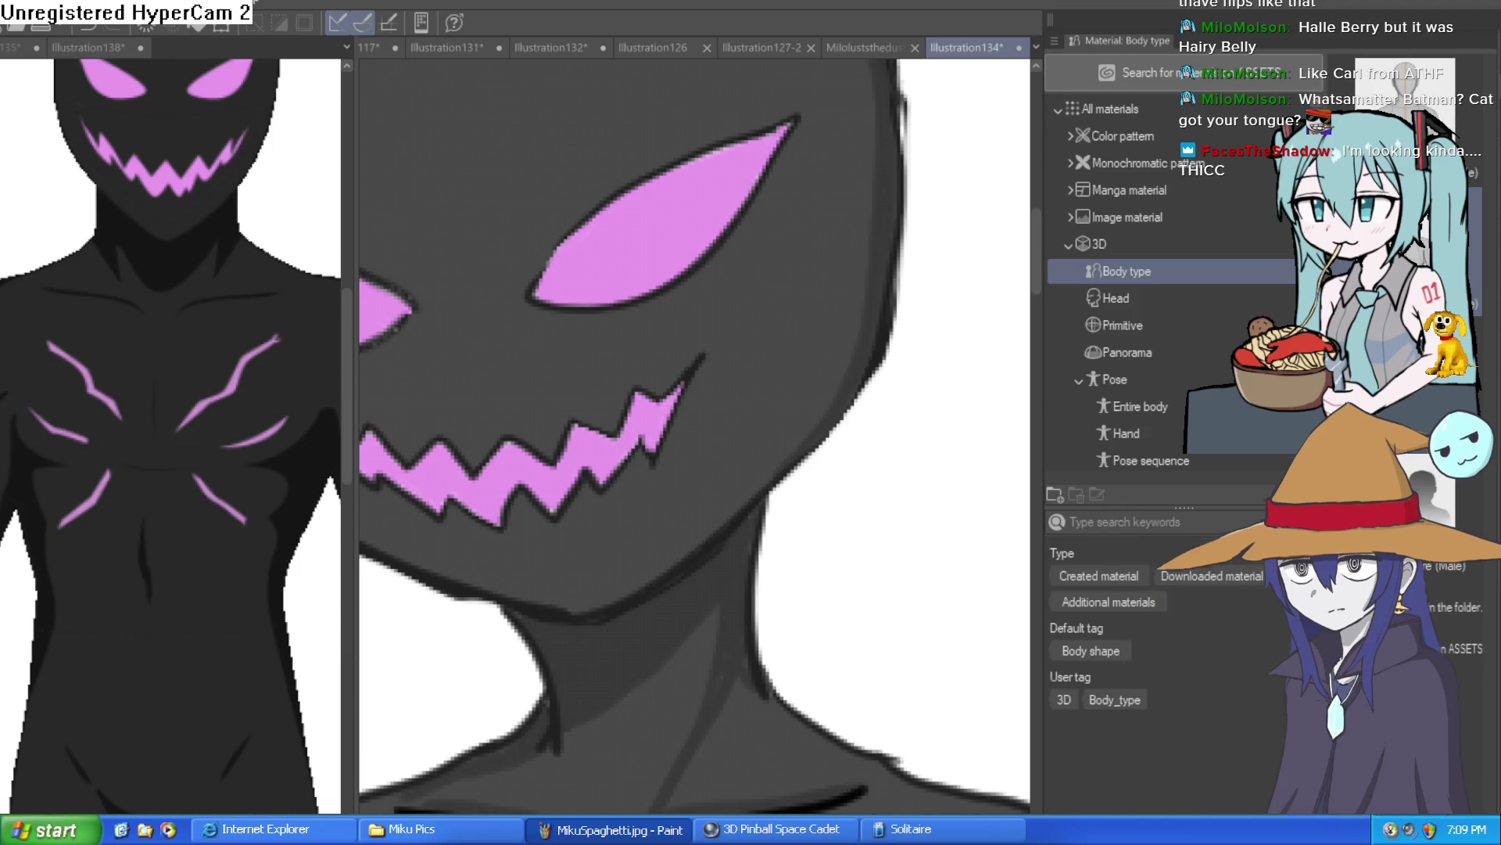
{"action": "scroll", "coordinate": [528, 254], "scroll_direction": "down", "scroll_amount": 3}
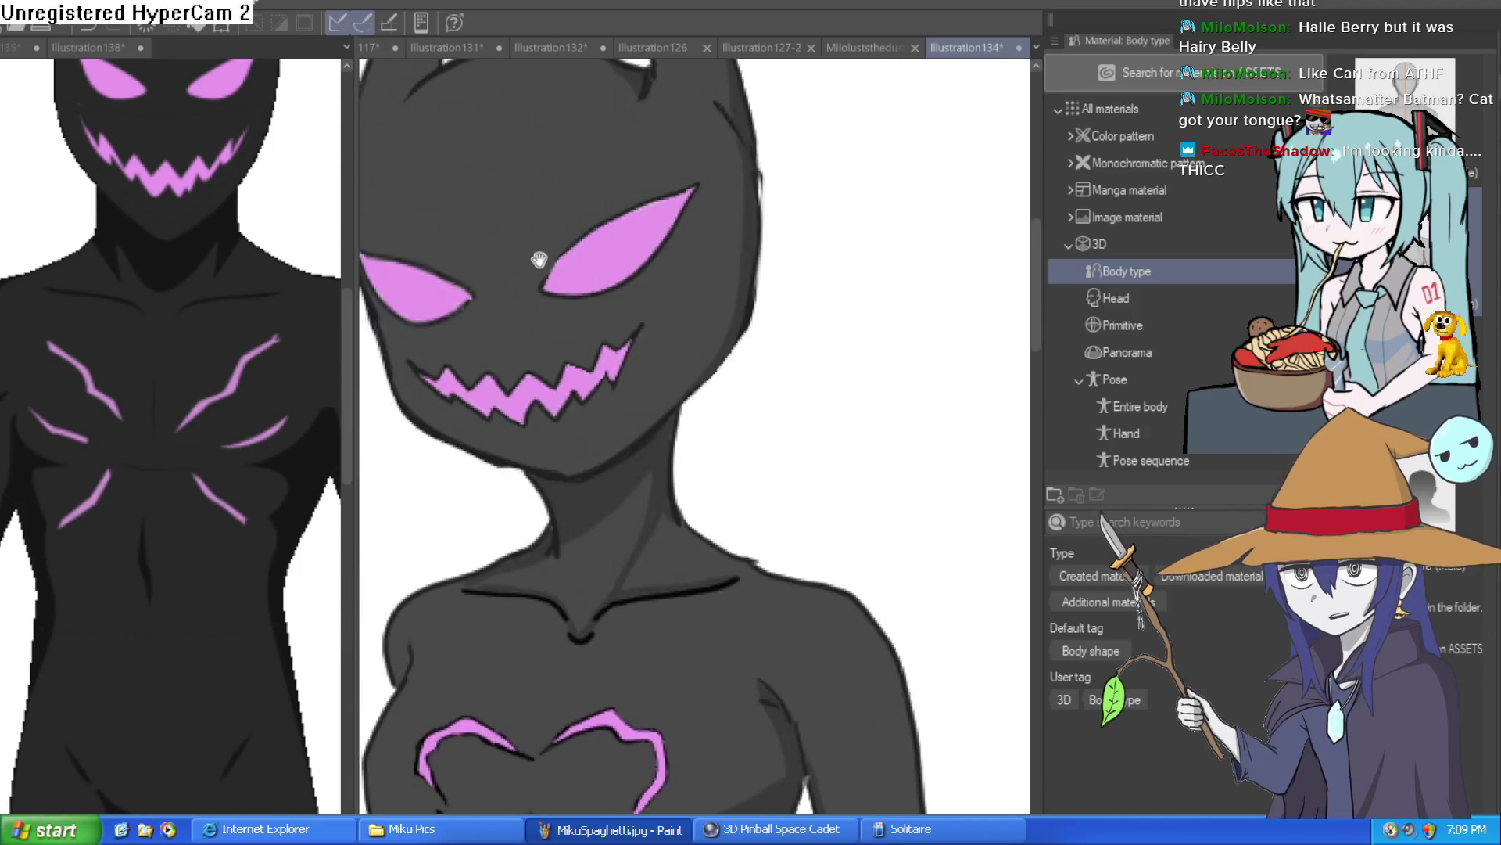
Step: Paint short white highlights on the side of the head and down the thigh
{"action": "left_click_drag", "start_coordinate": [501, 231], "coordinate": [511, 188]}
{"action": "left_click_drag", "start_coordinate": [606, 522], "coordinate": [620, 294]}
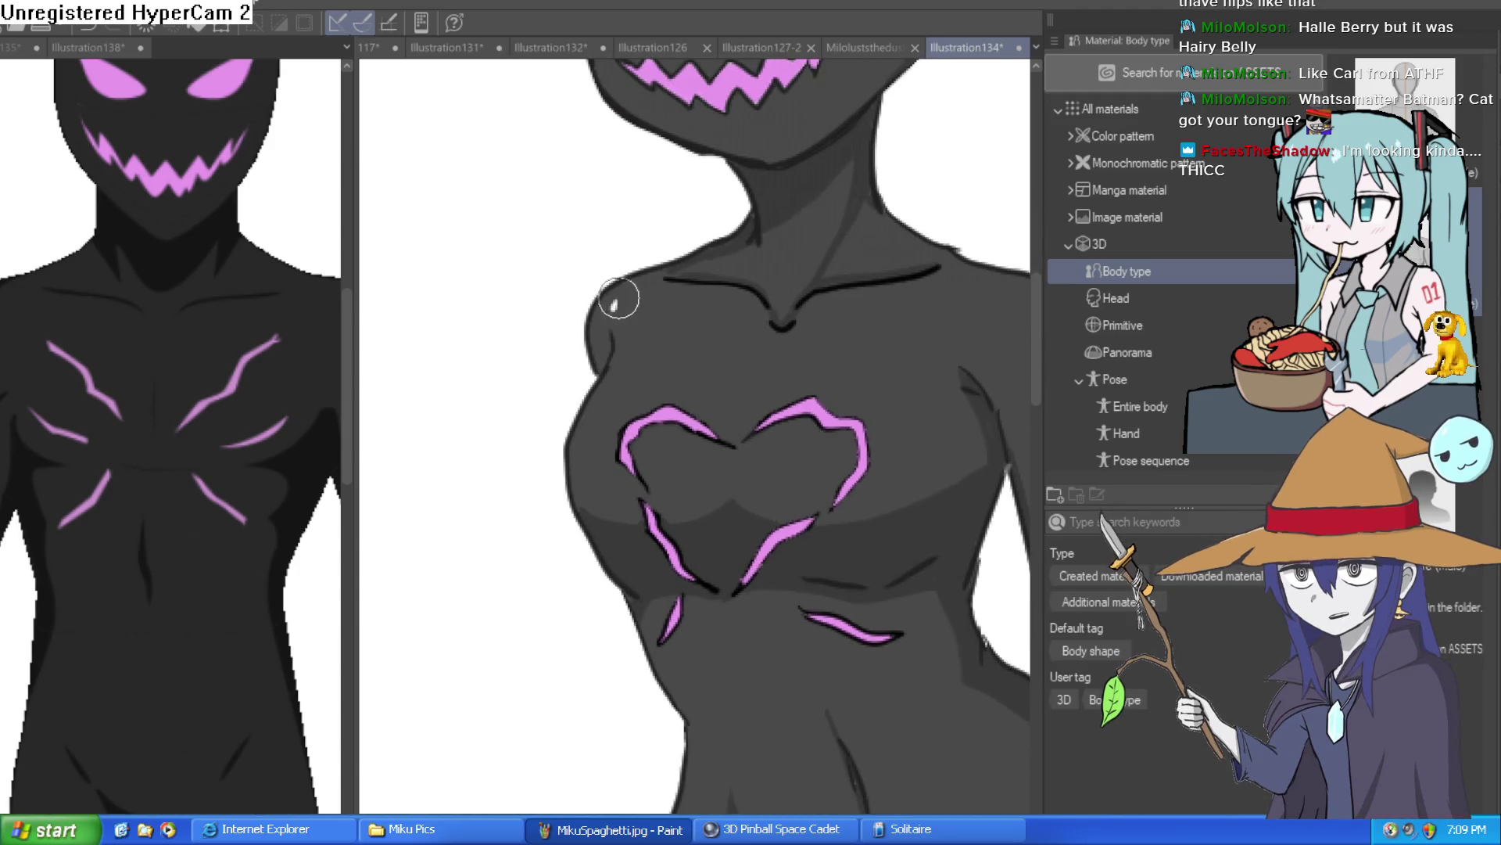
{"action": "scroll", "coordinate": [617, 302], "scroll_direction": "down", "scroll_amount": 5}
{"action": "scroll", "coordinate": [649, 218], "scroll_direction": "down", "scroll_amount": 4}
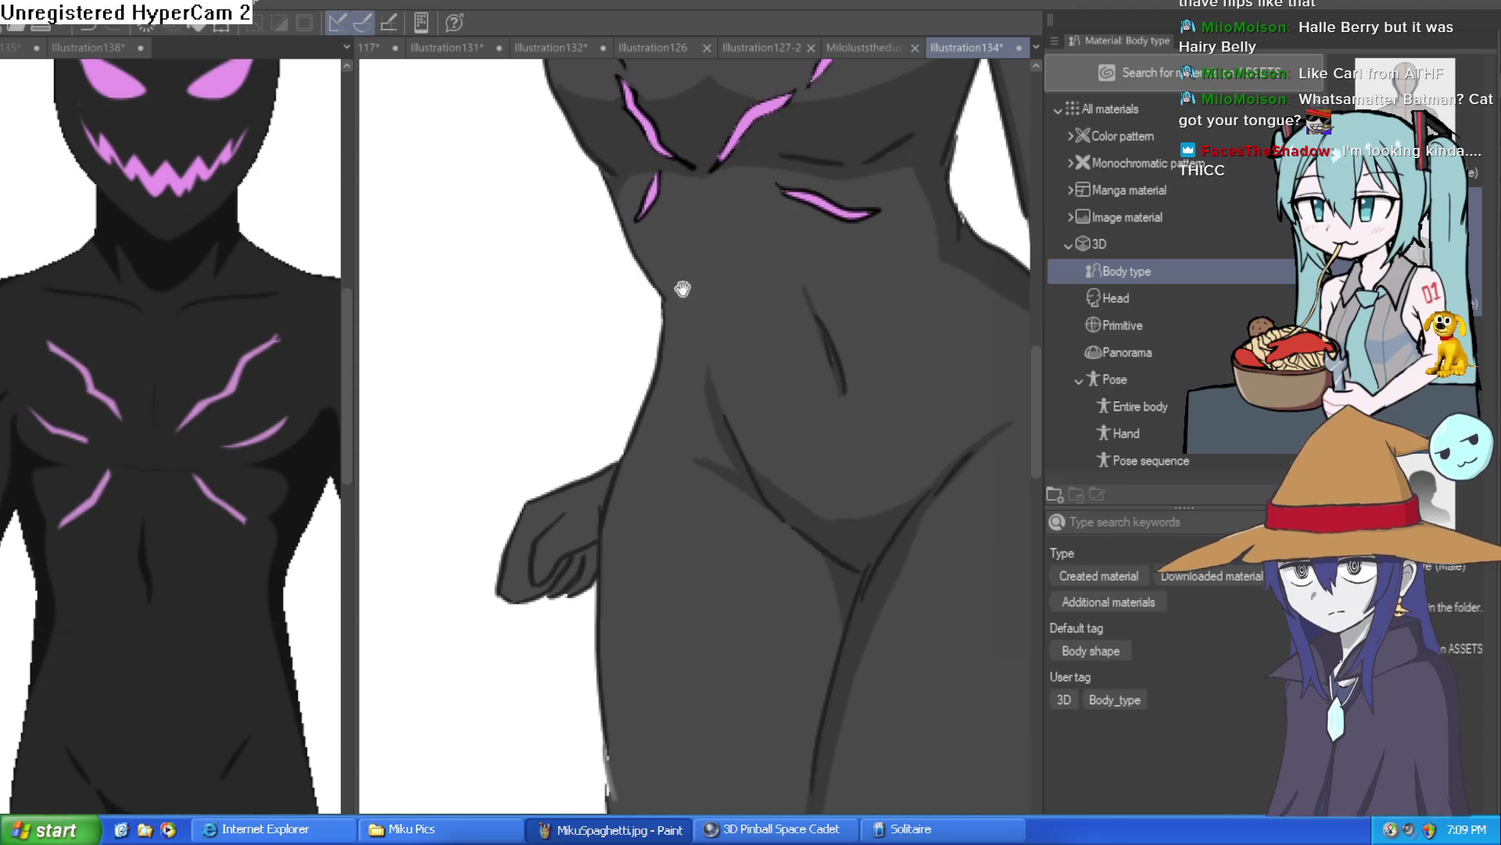
{"action": "scroll", "coordinate": [749, 333], "scroll_direction": "down", "scroll_amount": 6}
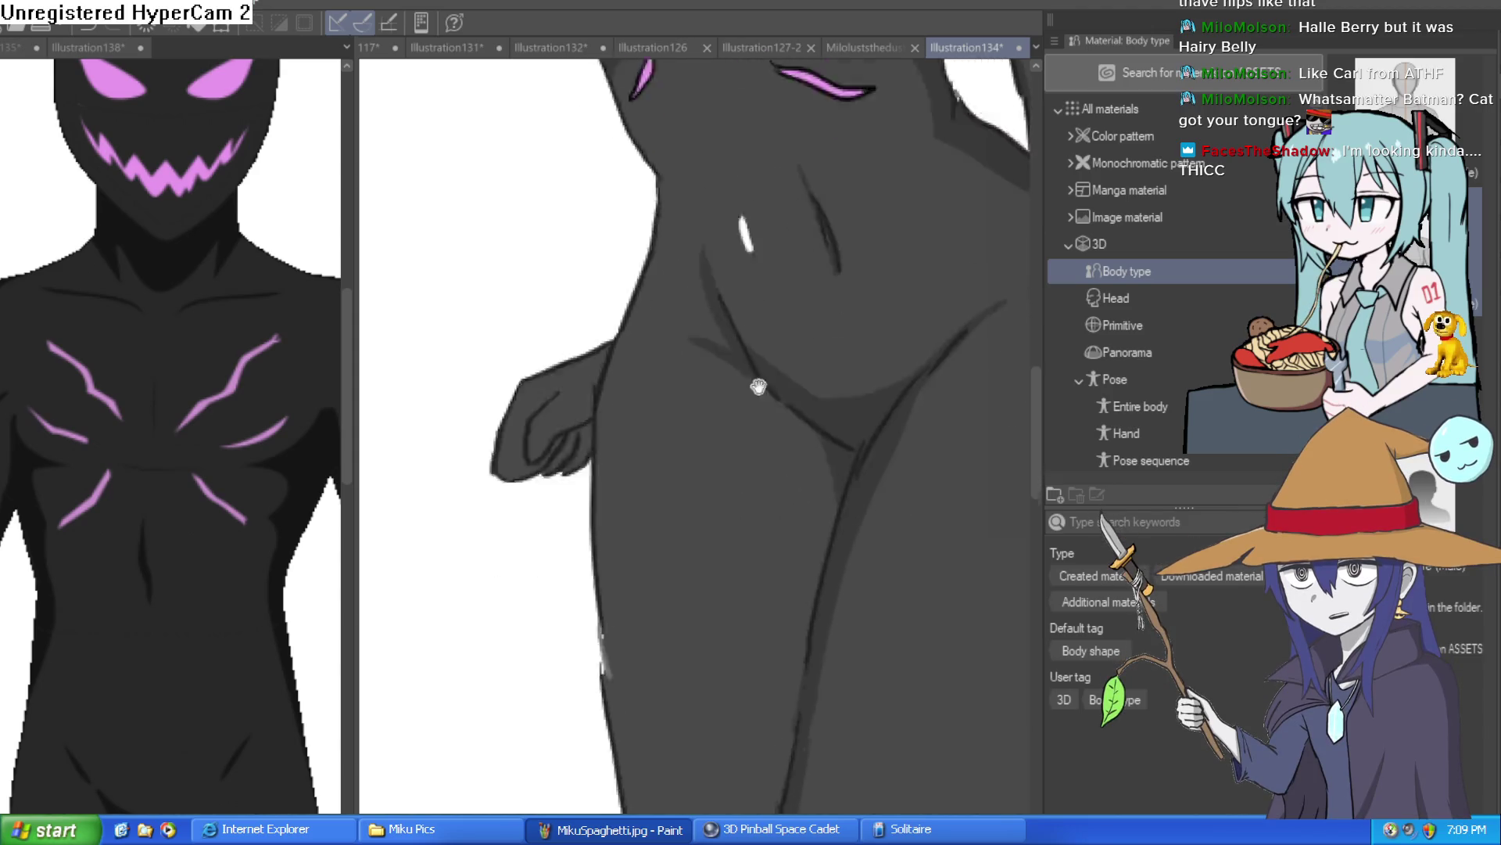
{"action": "left_click_drag", "start_coordinate": [628, 226], "coordinate": [628, 367]}
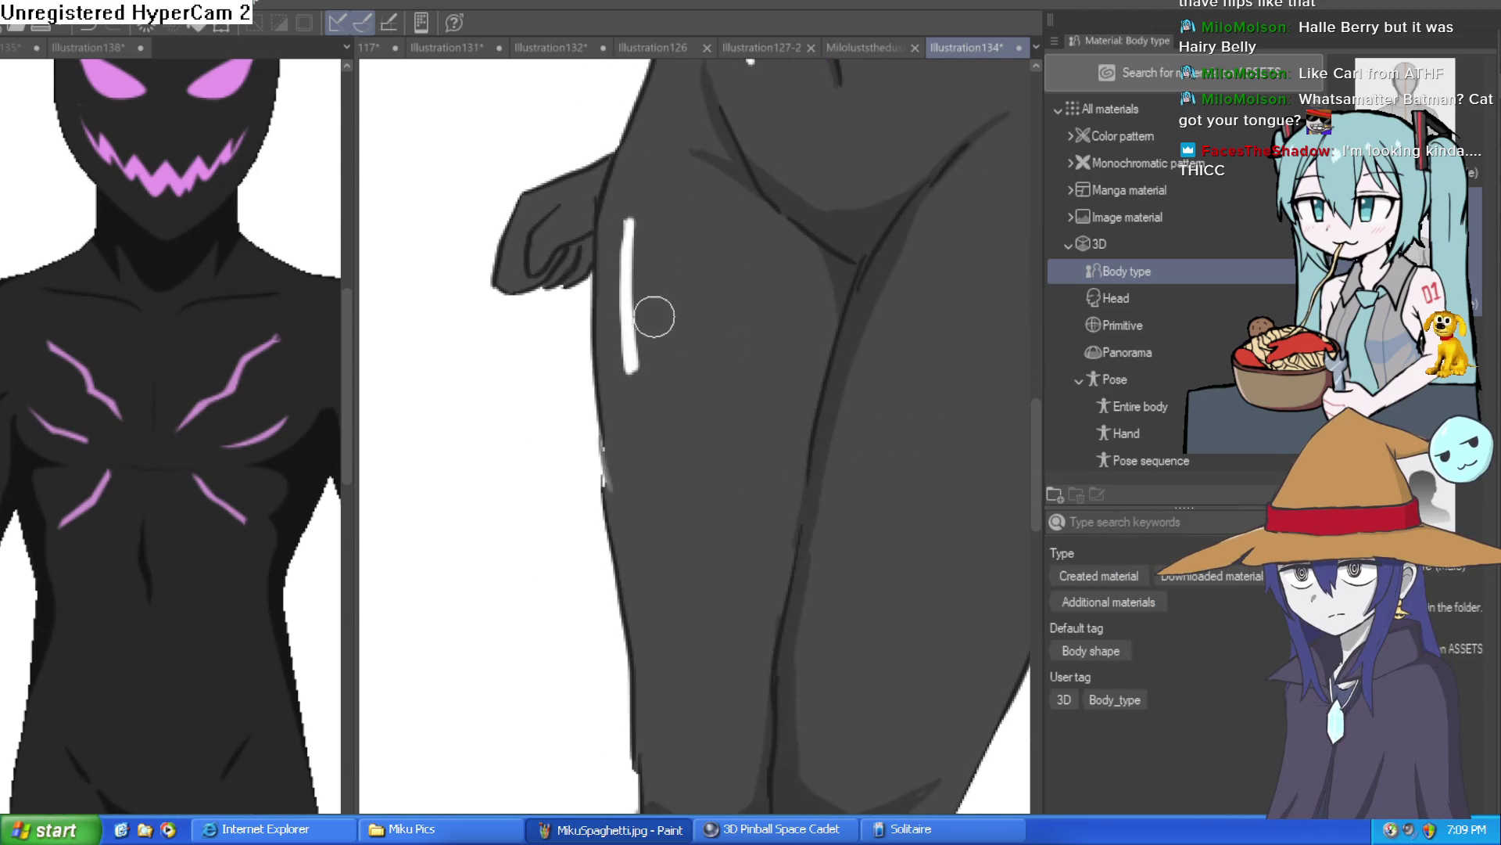
Step: Add white highlights to both thighs and the knees and shins, then zoom out to check
{"action": "mouse_move", "coordinate": [960, 254]}
{"action": "left_mouse_down"}
{"action": "mouse_move", "coordinate": [922, 339]}
{"action": "mouse_move", "coordinate": [952, 311]}
{"action": "left_mouse_up"}
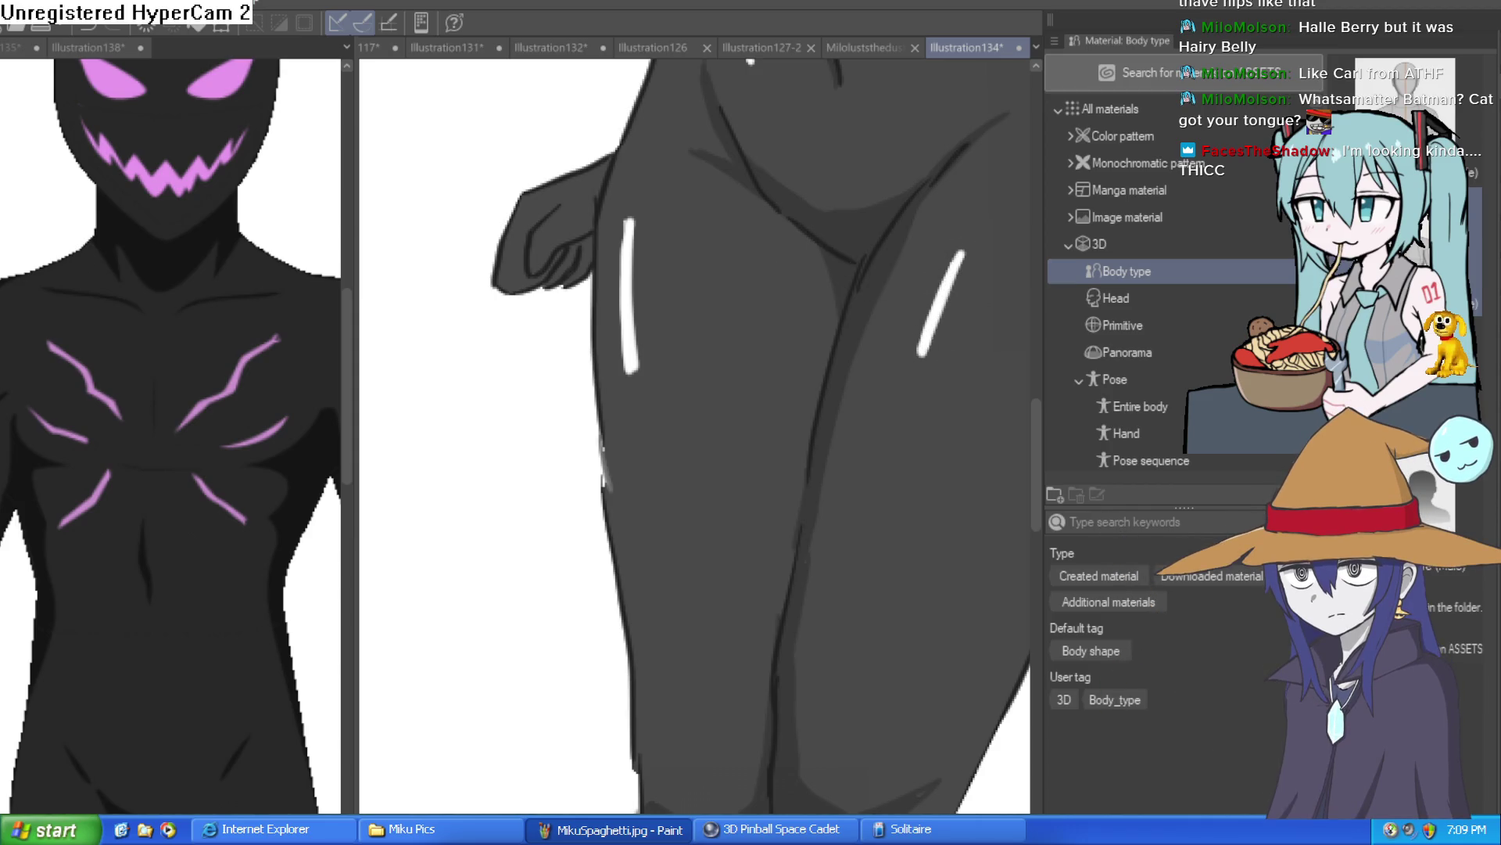
{"action": "scroll", "coordinate": [688, 496], "scroll_direction": "down", "scroll_amount": 5}
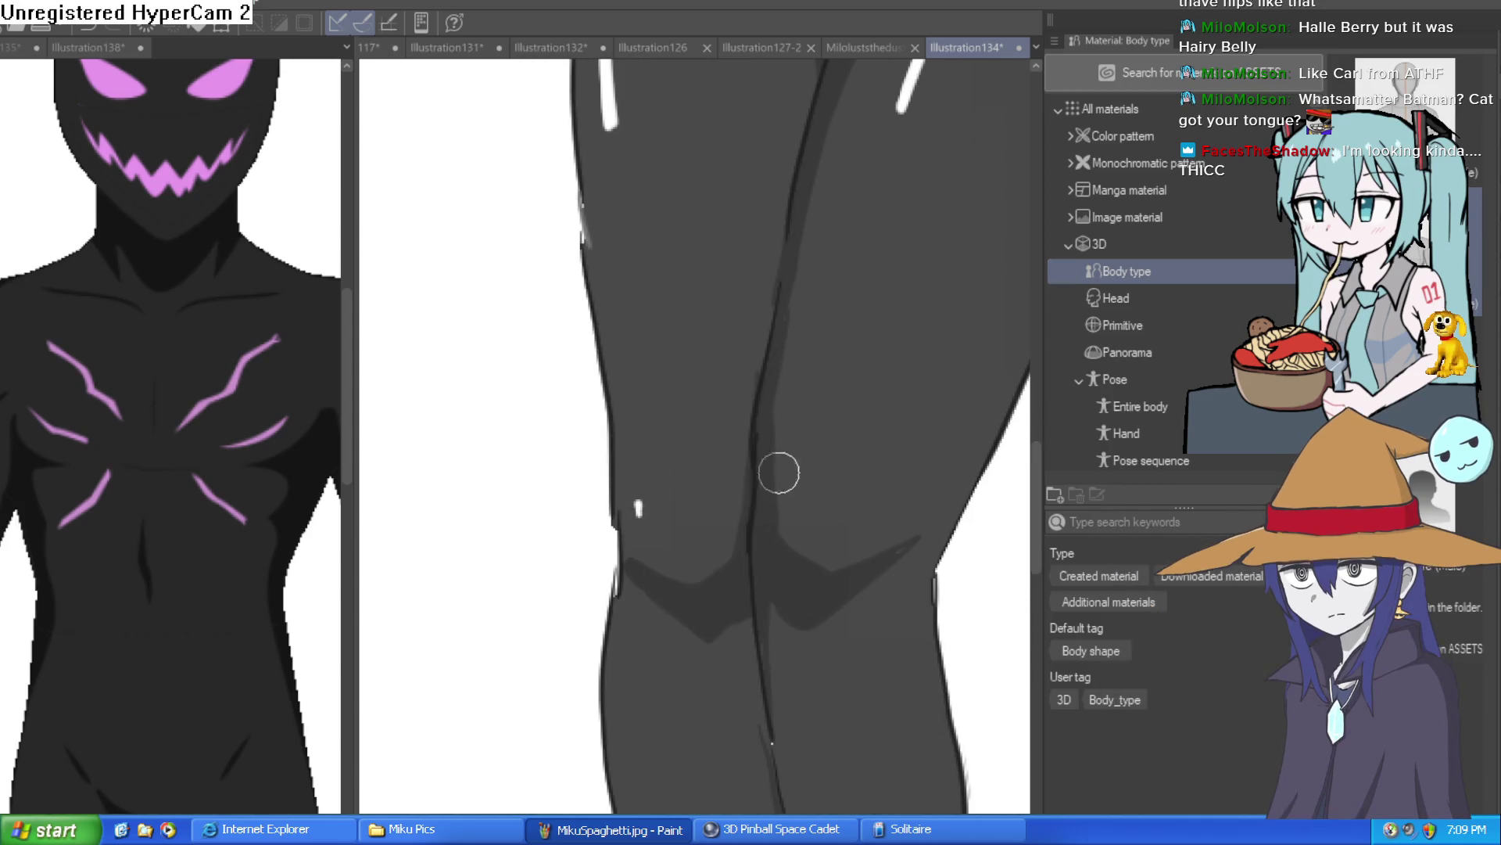
{"action": "scroll", "coordinate": [805, 503], "scroll_direction": "down", "scroll_amount": 6}
{"action": "left_click_drag", "start_coordinate": [617, 395], "coordinate": [634, 500]}
{"action": "left_click_drag", "start_coordinate": [633, 501], "coordinate": [620, 395]}
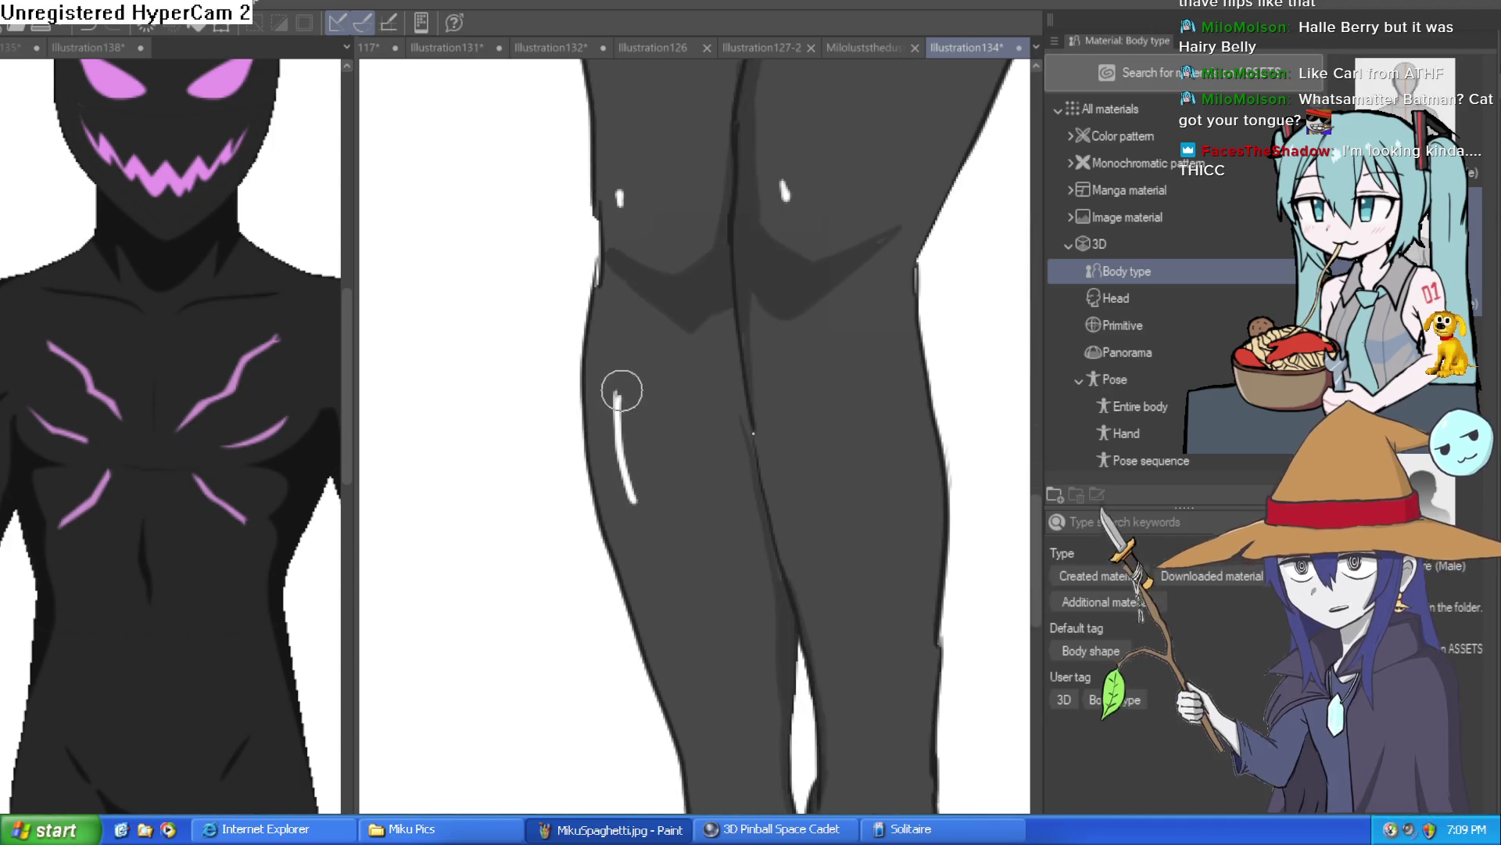
{"action": "left_click_drag", "start_coordinate": [802, 410], "coordinate": [813, 480]}
{"action": "left_click_drag", "start_coordinate": [814, 480], "coordinate": [805, 414]}
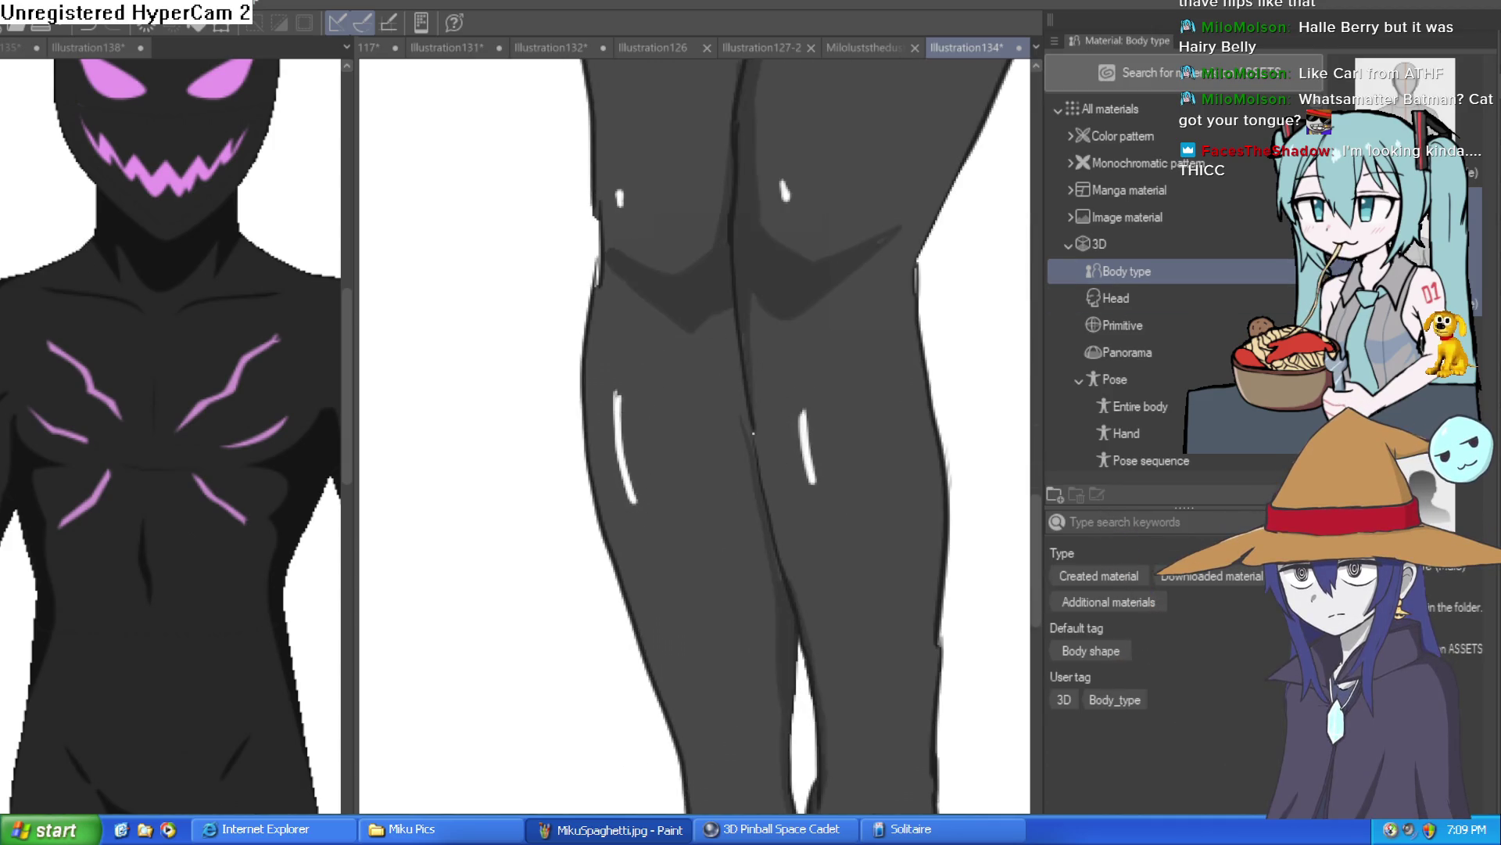
{"action": "scroll", "coordinate": [754, 432], "scroll_direction": "down", "scroll_amount": 5}
{"action": "left_click_drag", "start_coordinate": [868, 551], "coordinate": [863, 592]}
{"action": "left_click_drag", "start_coordinate": [803, 433], "coordinate": [764, 375]}
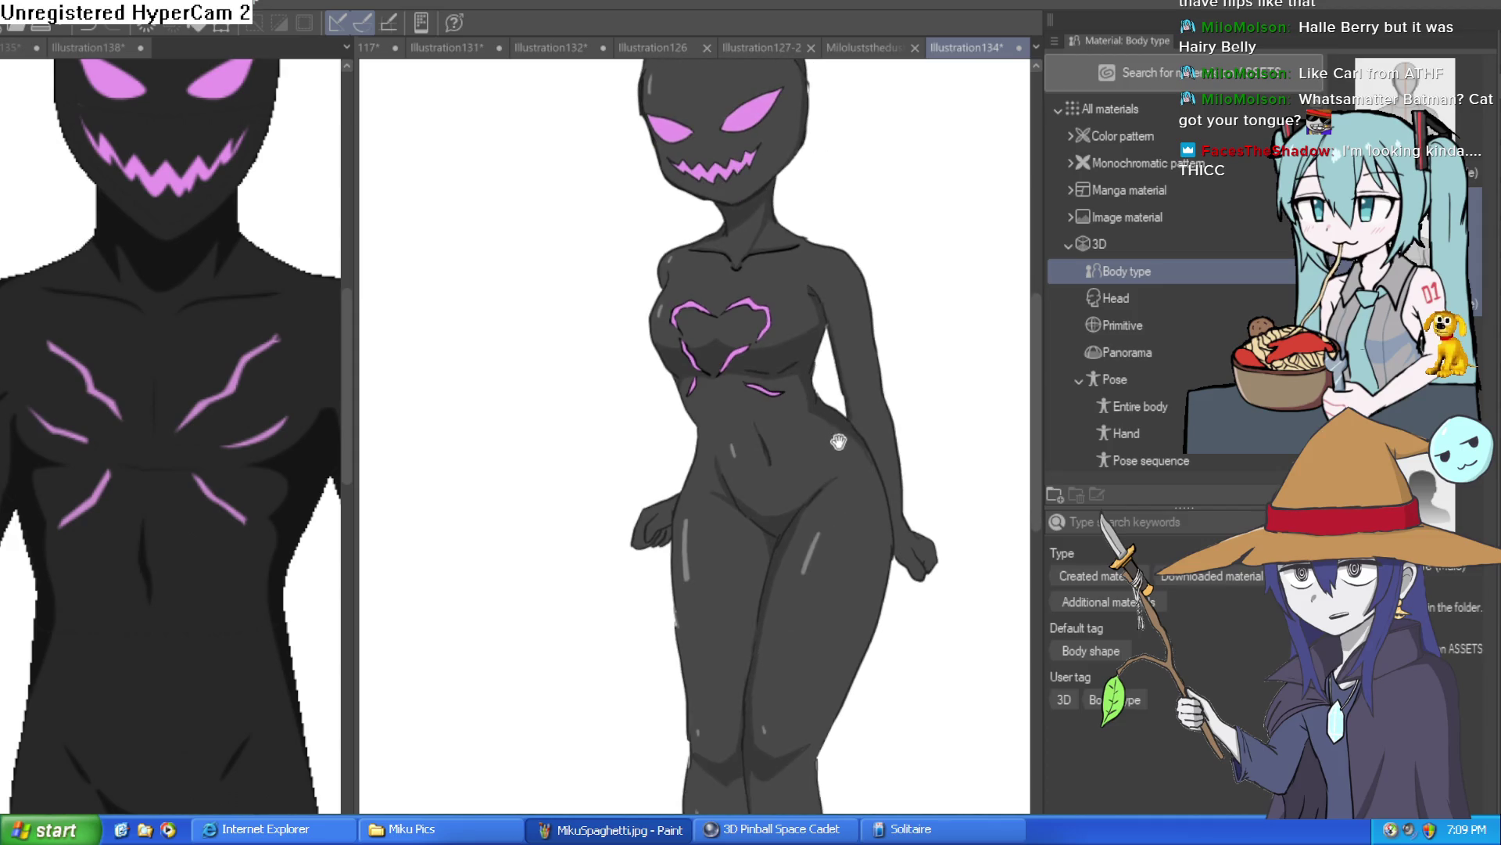
{"action": "scroll", "coordinate": [837, 440], "scroll_direction": "down", "scroll_amount": 2}
{"action": "left_click", "coordinate": [810, 428]}
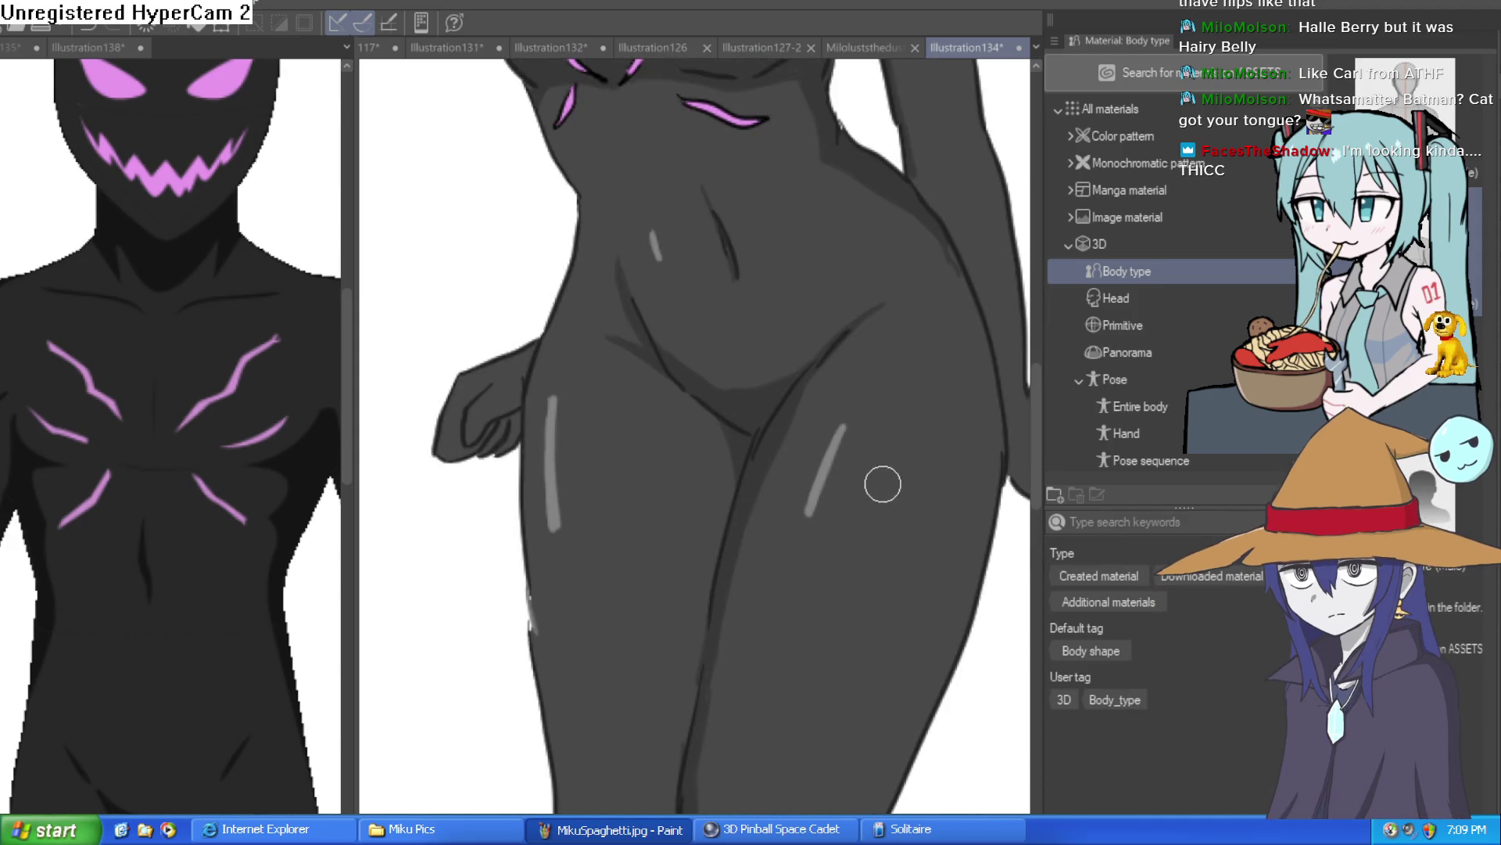
{"action": "scroll", "coordinate": [875, 495], "scroll_direction": "down", "scroll_amount": 3}
{"action": "scroll", "coordinate": [871, 501], "scroll_direction": "up", "scroll_amount": 1}
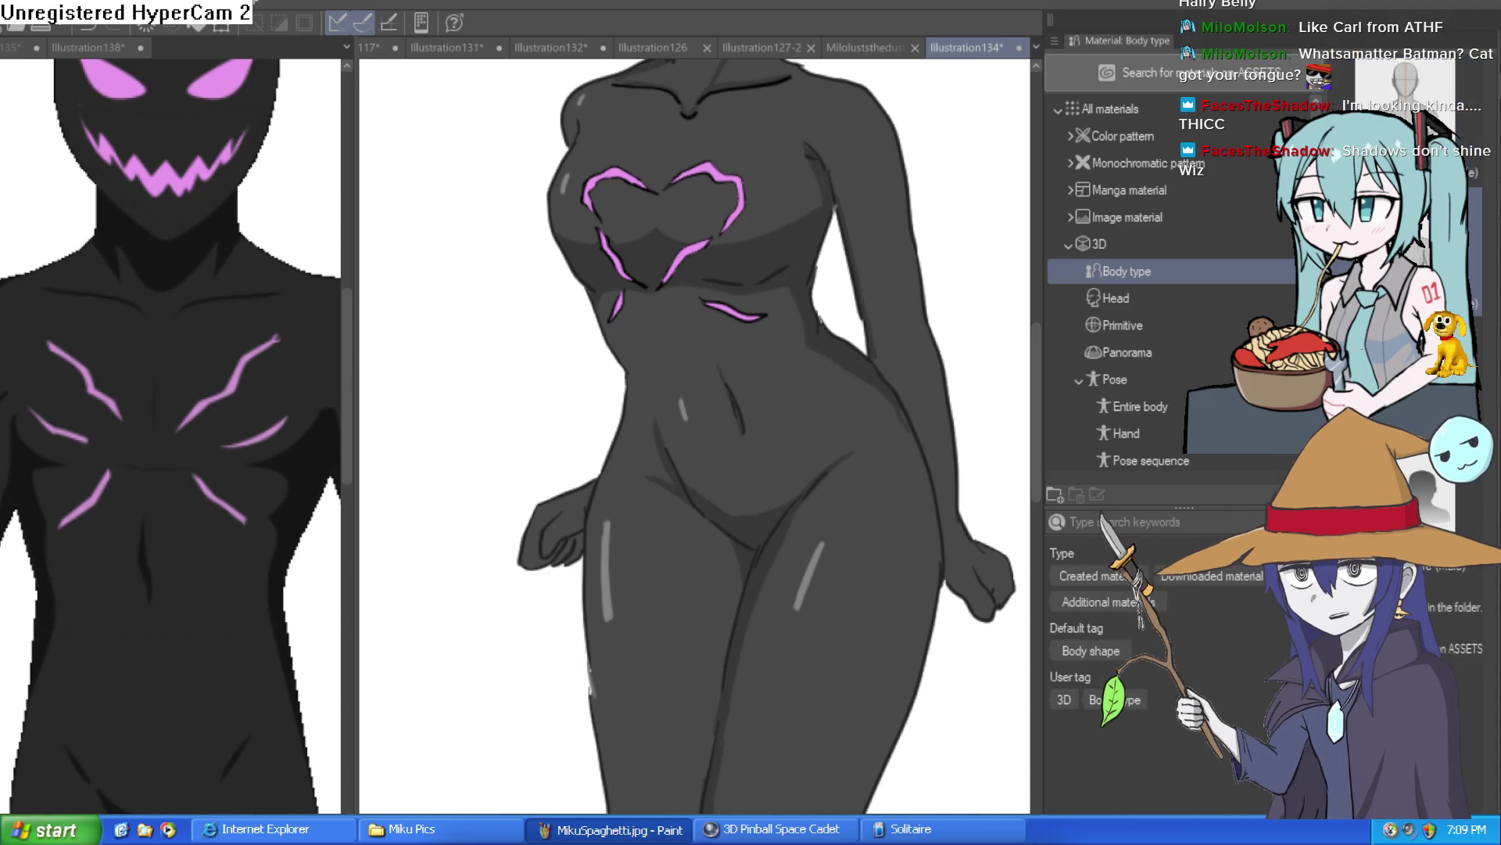
{"action": "key", "text": "ctrl+minus"}
{"action": "key", "text": "ctrl+minus"}
{"action": "key", "text": "ctrl+minus"}
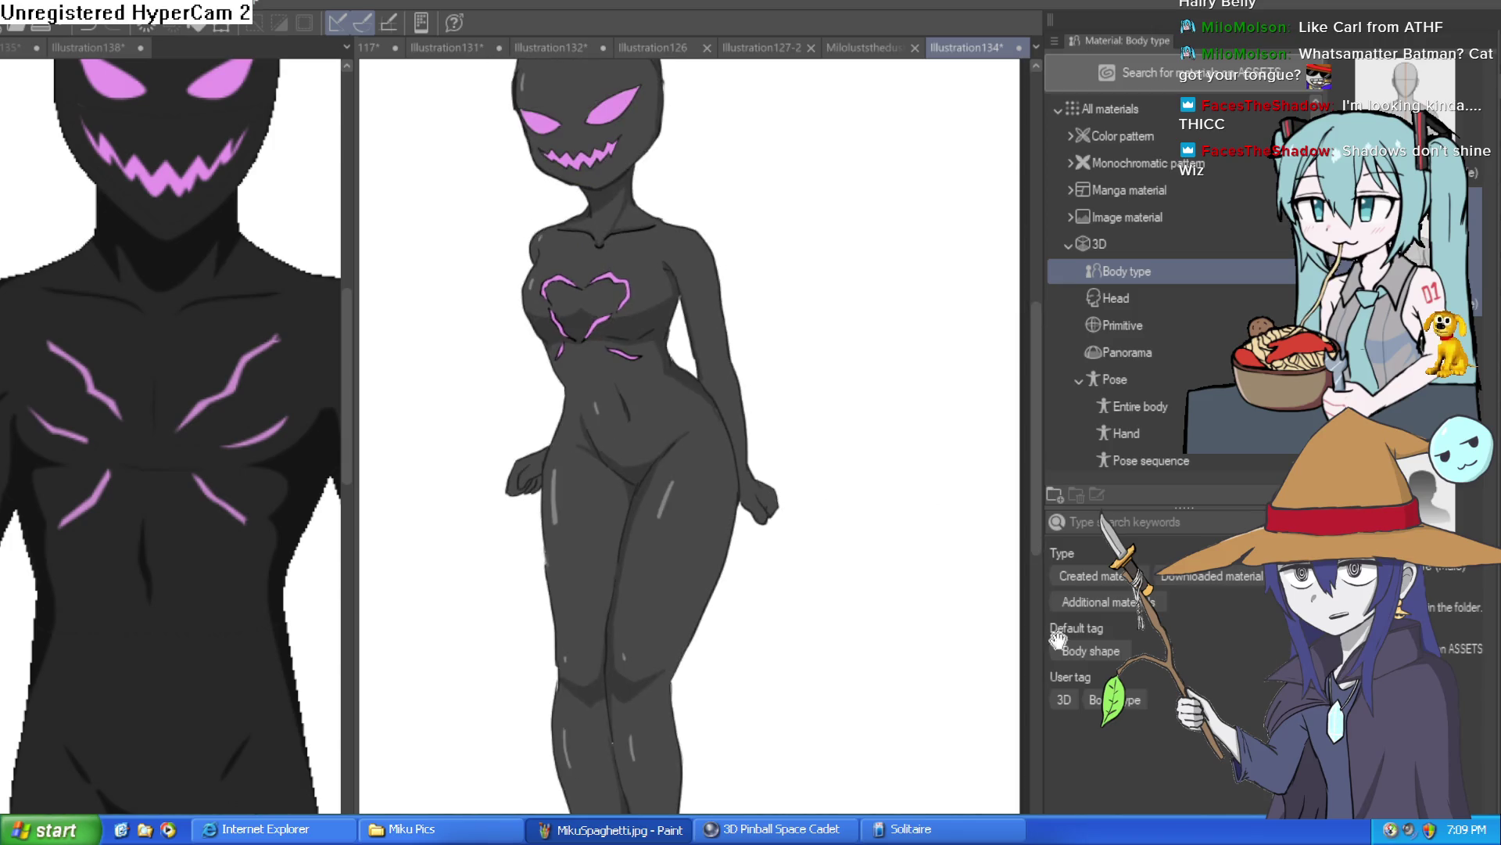
{"action": "key", "text": "ctrl+minus"}
{"action": "key", "text": "ctrl+minus"}
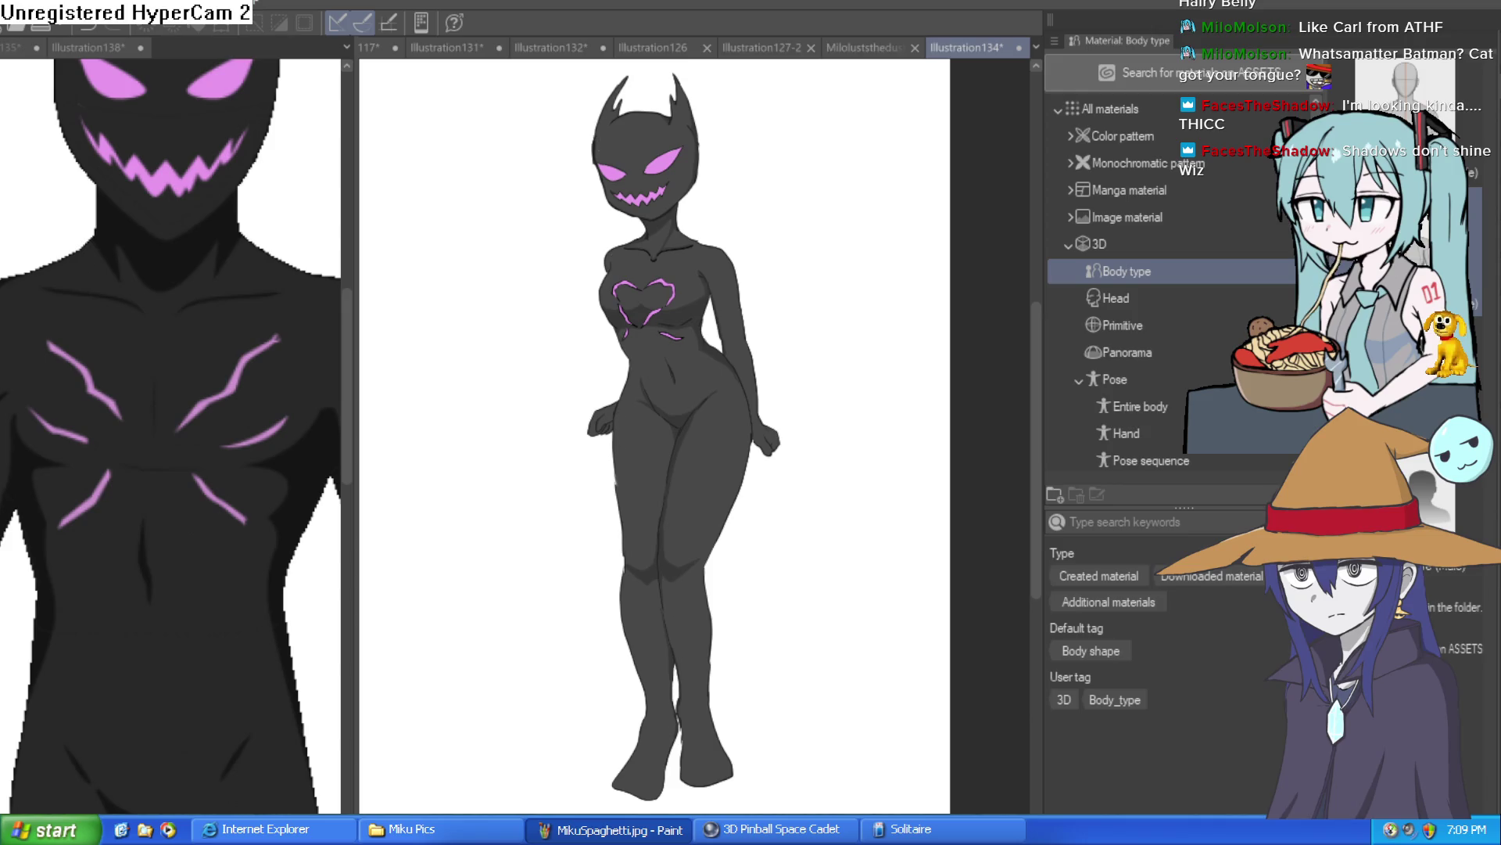
{"action": "mouse_move", "coordinate": [764, 475]}
{"action": "left_mouse_down"}
{"action": "mouse_move", "coordinate": [778, 543]}
{"action": "mouse_move", "coordinate": [750, 483]}
{"action": "left_mouse_up"}
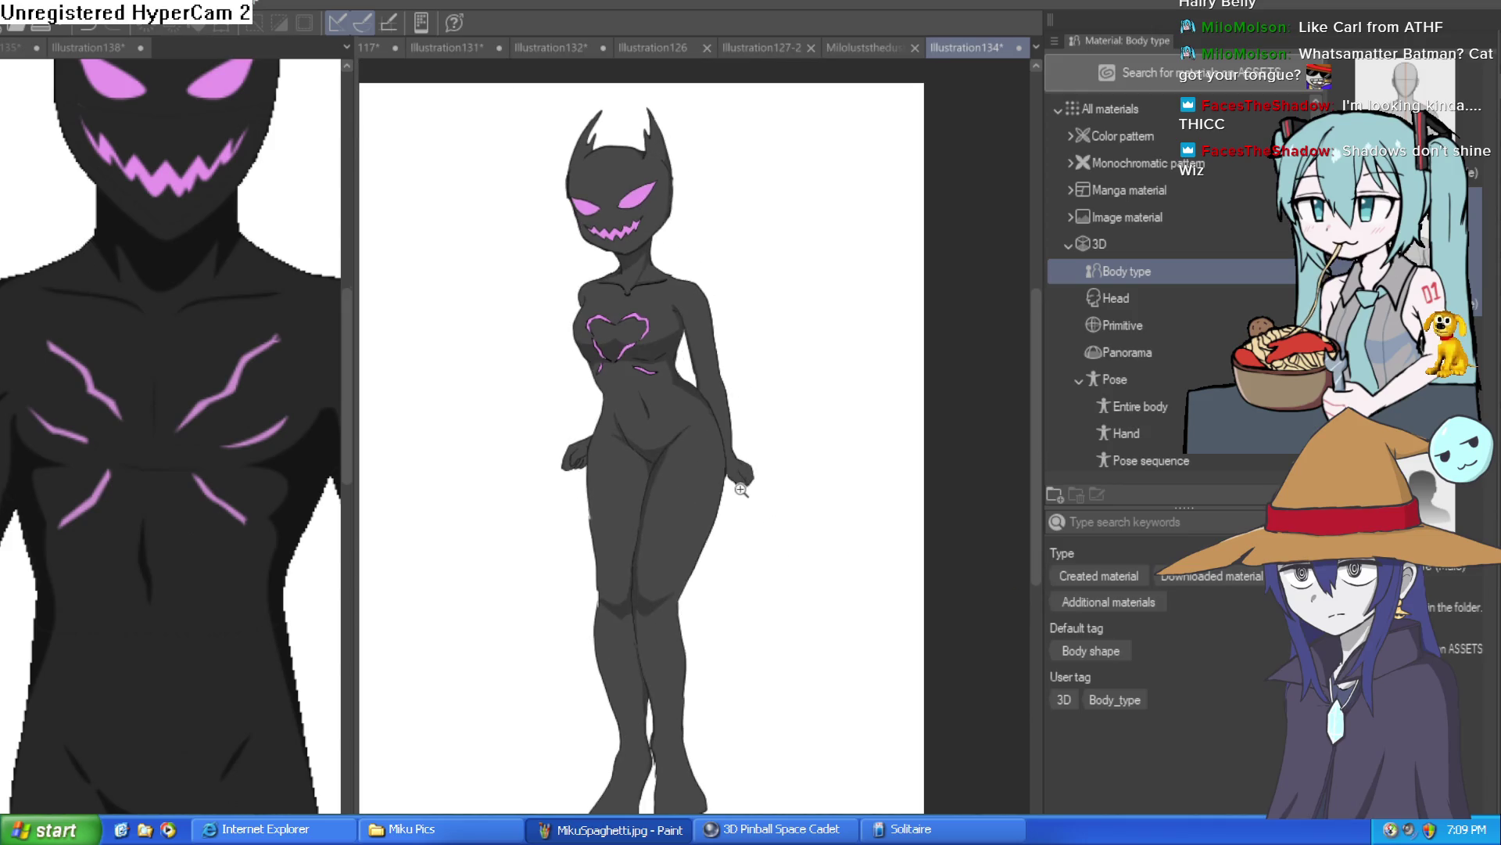
{"action": "left_click", "coordinate": [745, 491]}
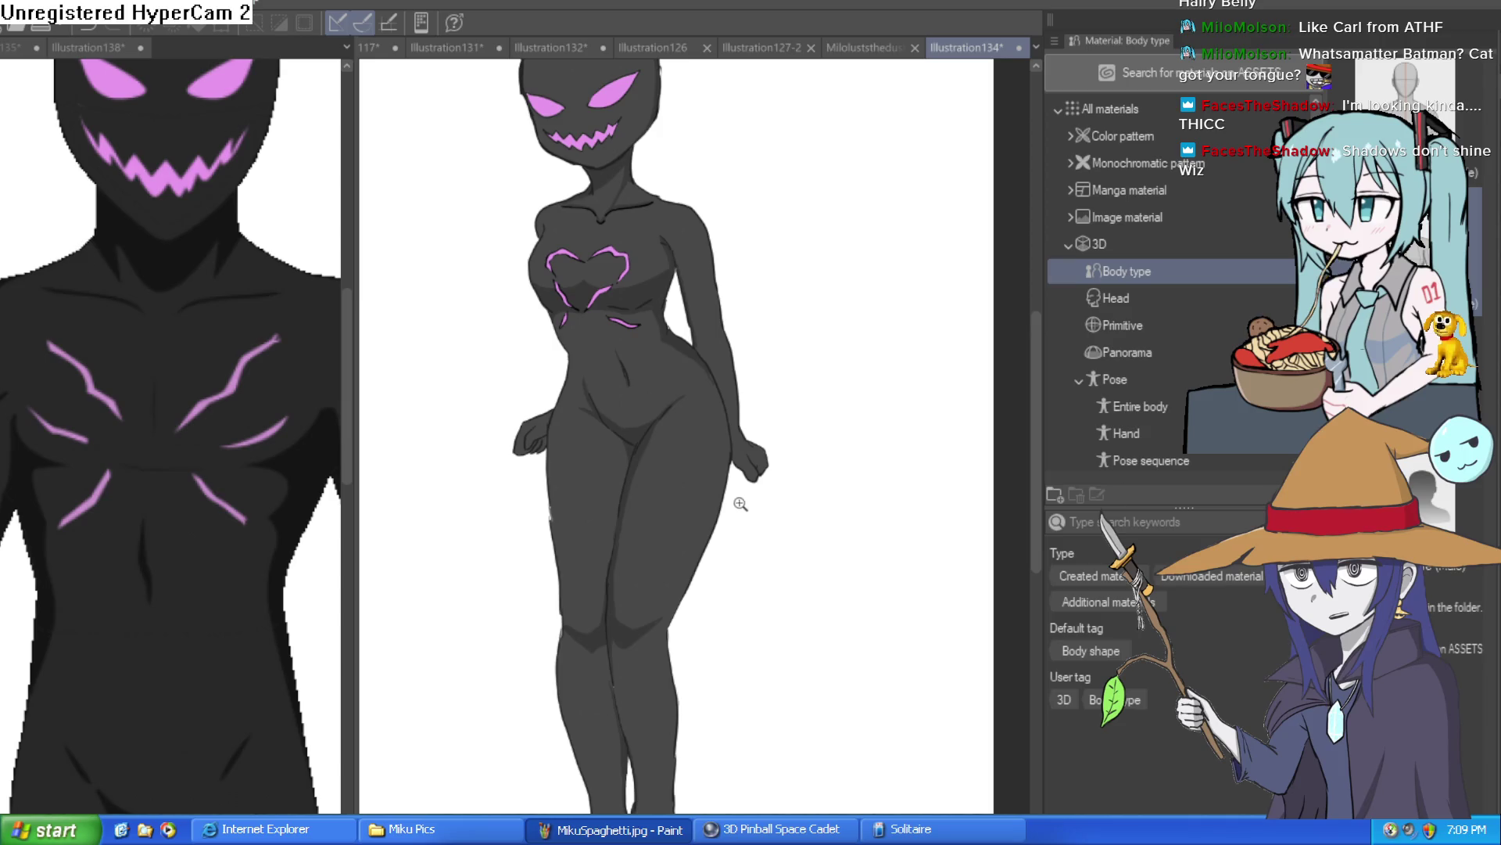
{"action": "mouse_move", "coordinate": [735, 516]}
{"action": "left_mouse_down"}
{"action": "mouse_move", "coordinate": [744, 416]}
{"action": "mouse_move", "coordinate": [724, 490]}
{"action": "mouse_move", "coordinate": [753, 474]}
{"action": "mouse_move", "coordinate": [740, 475]}
{"action": "left_mouse_up"}
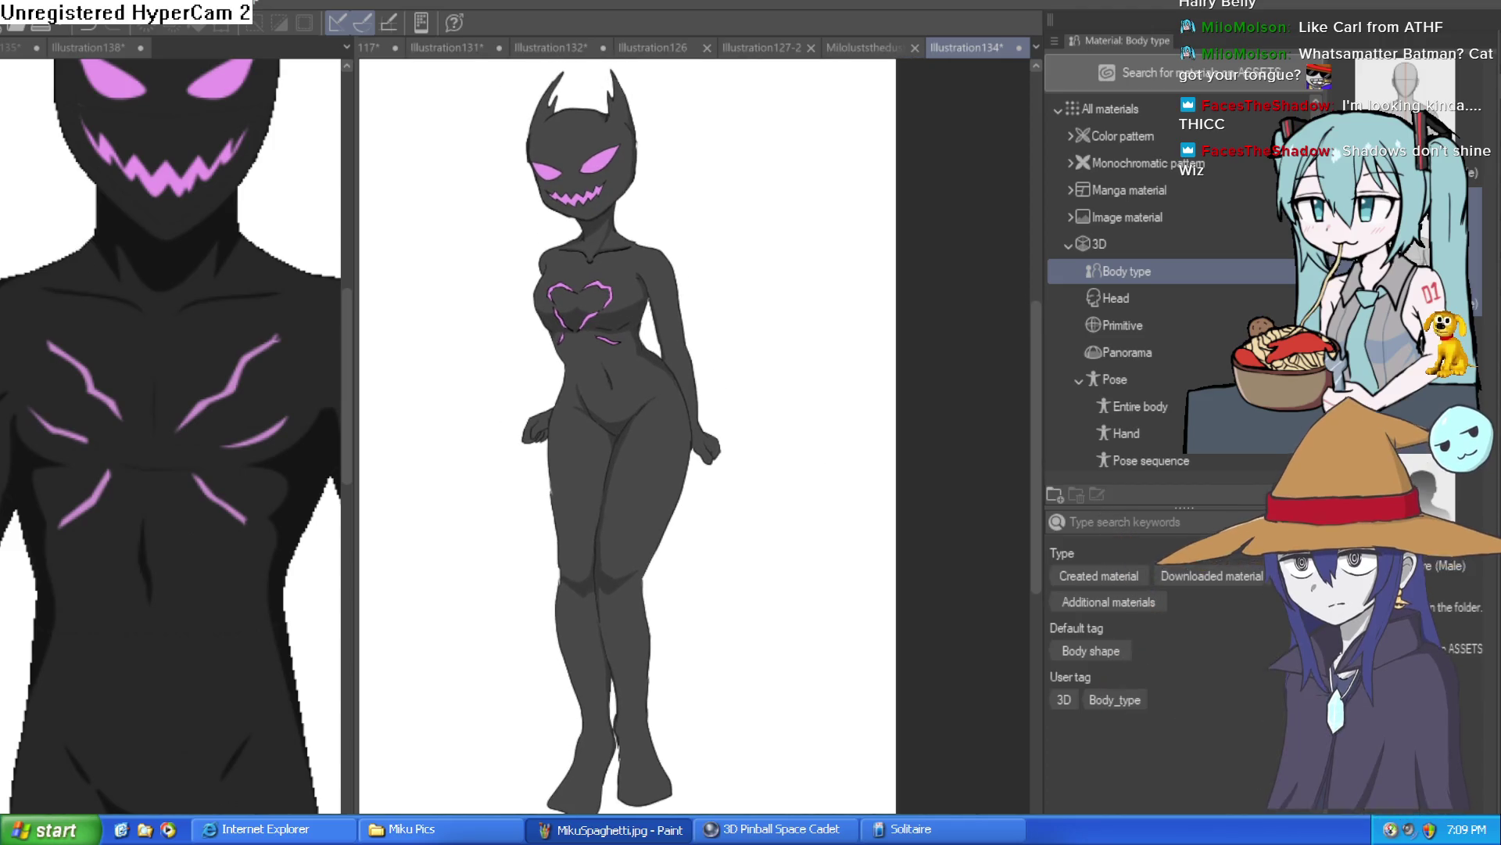
{"action": "key", "text": "ctrl+shift+v"}
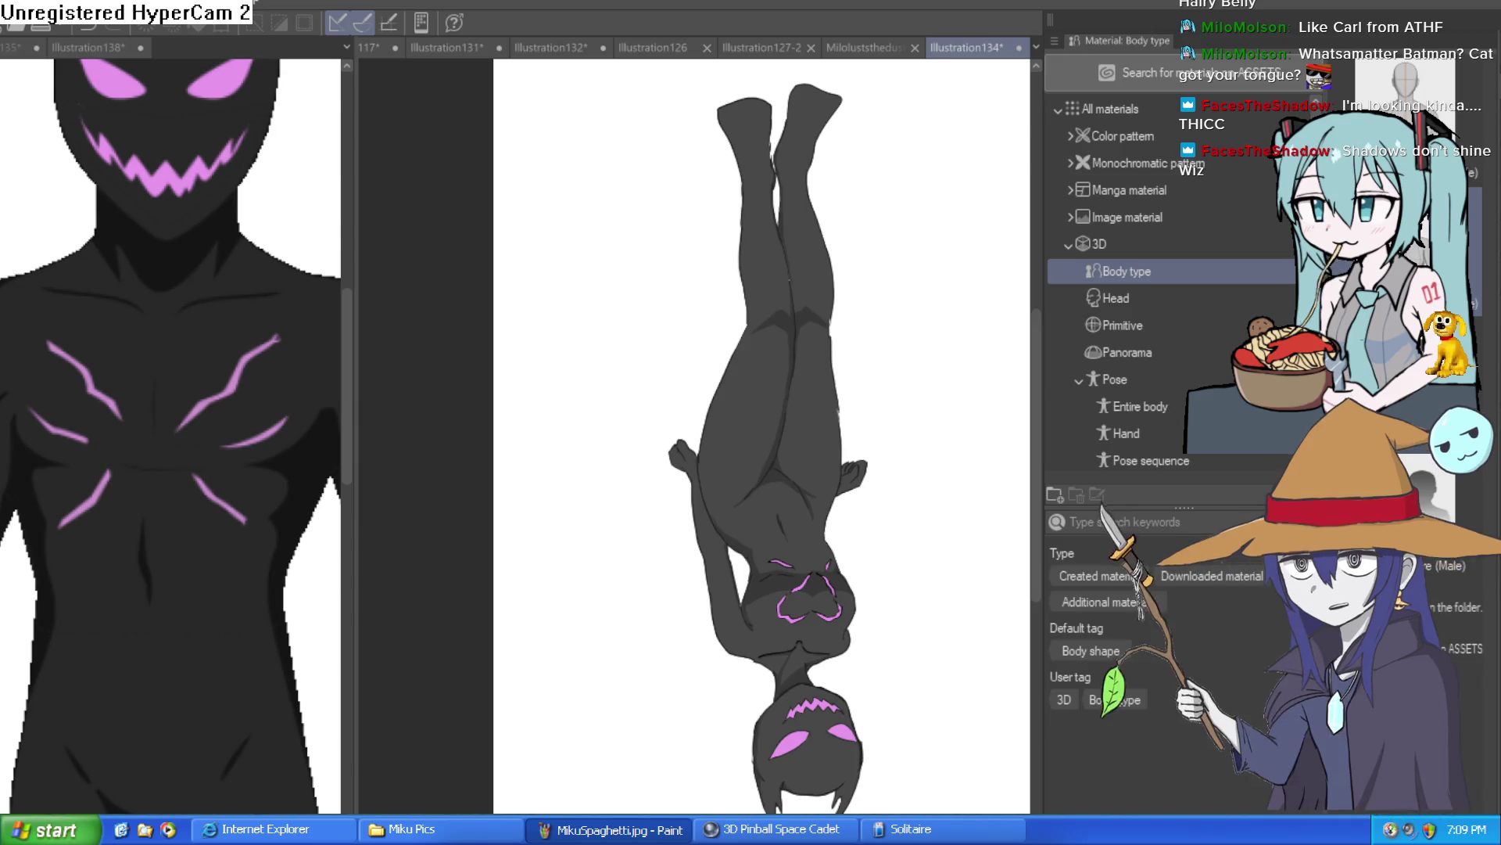
{"action": "key", "text": "ctrl+shift+v"}
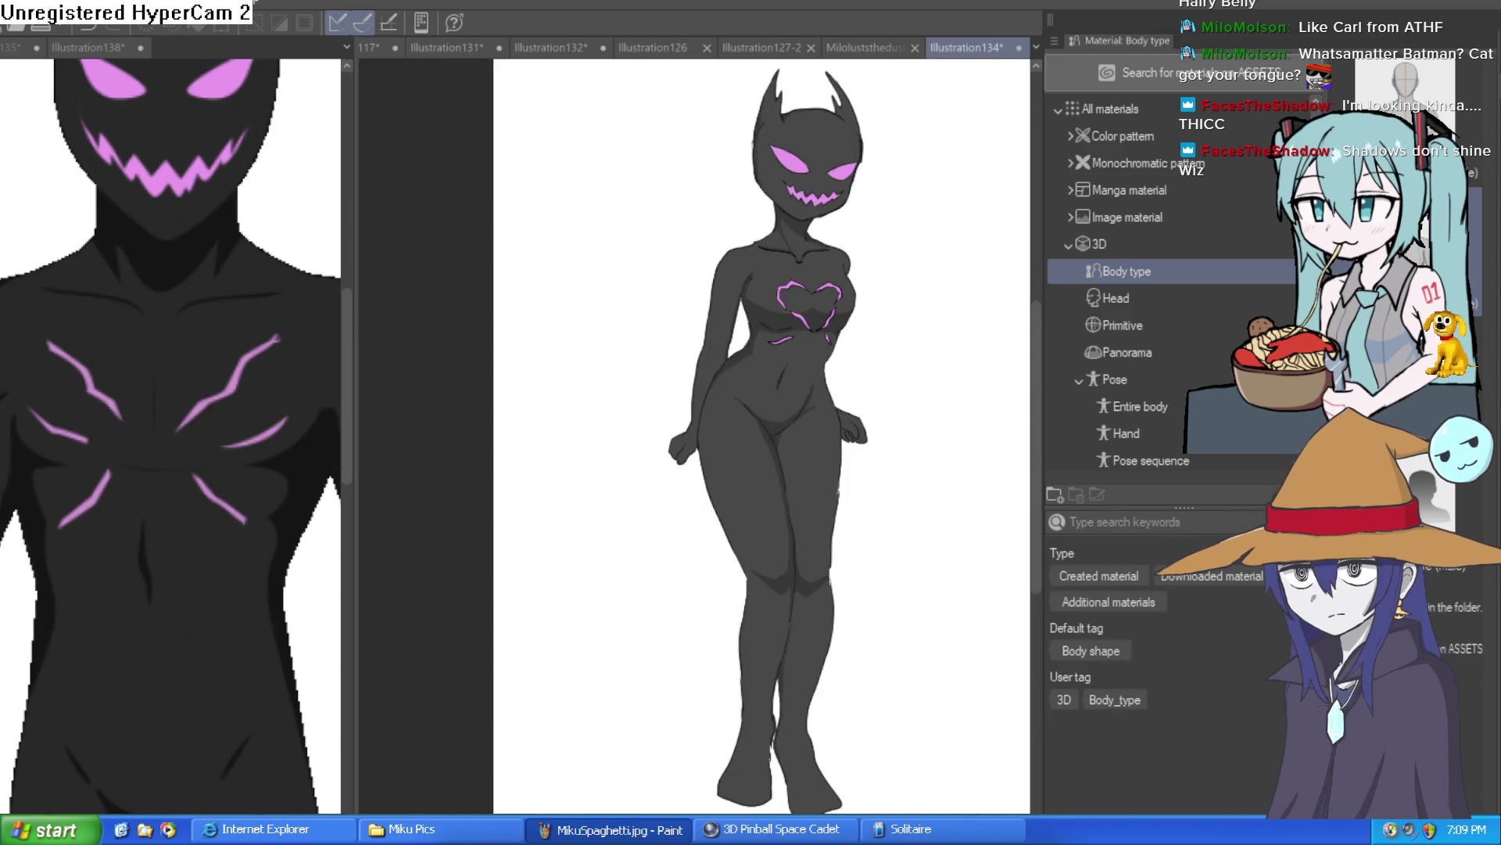
{"action": "scroll", "coordinate": [694, 438], "scroll_direction": "right", "scroll_amount": 3}
{"action": "scroll", "coordinate": [720, 318], "scroll_direction": "up", "scroll_amount": 1}
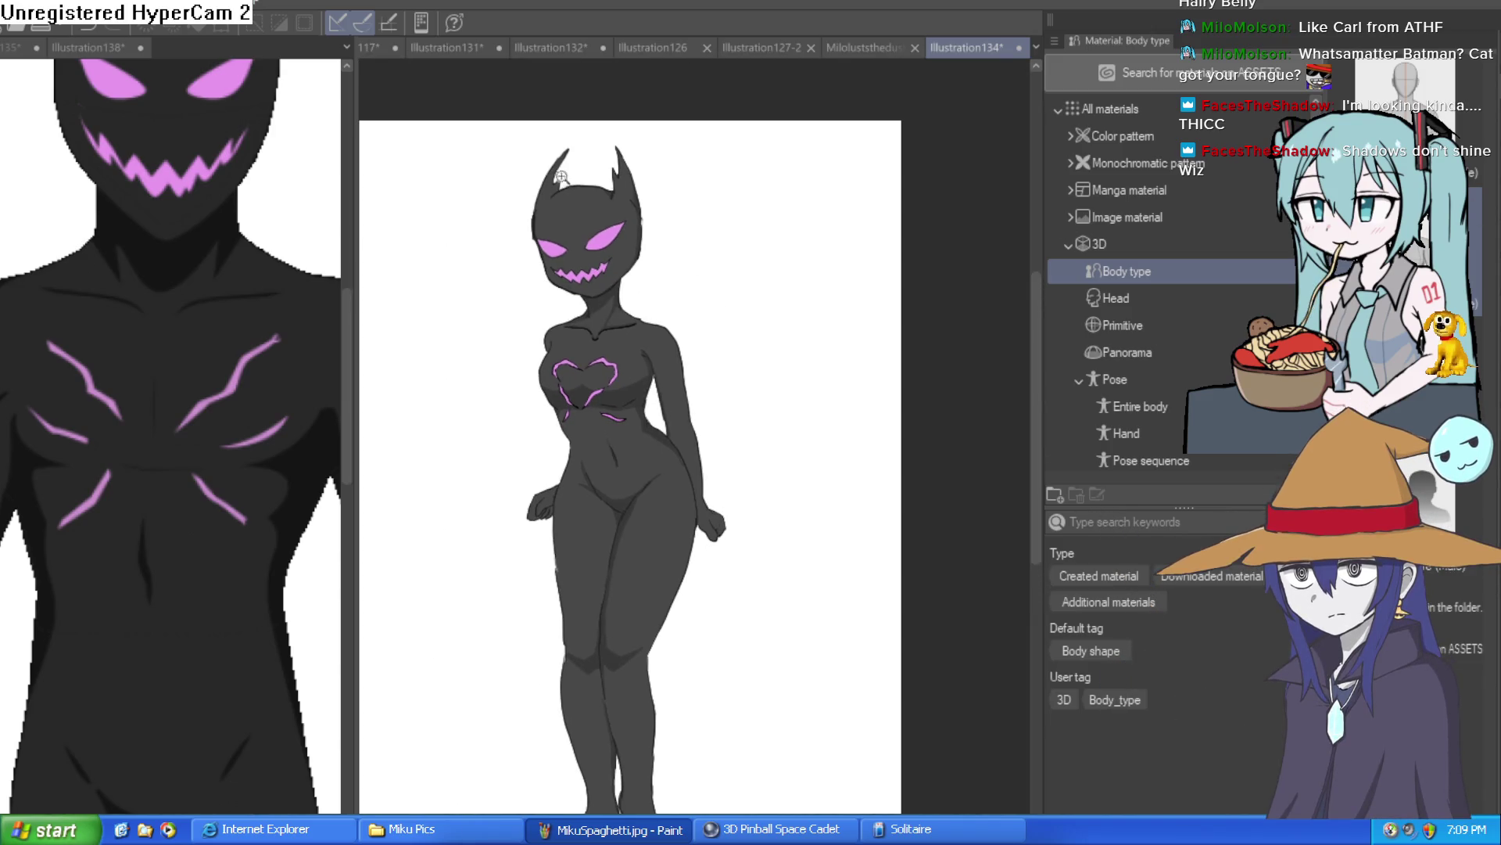
{"action": "left_click", "coordinate": [570, 177]}
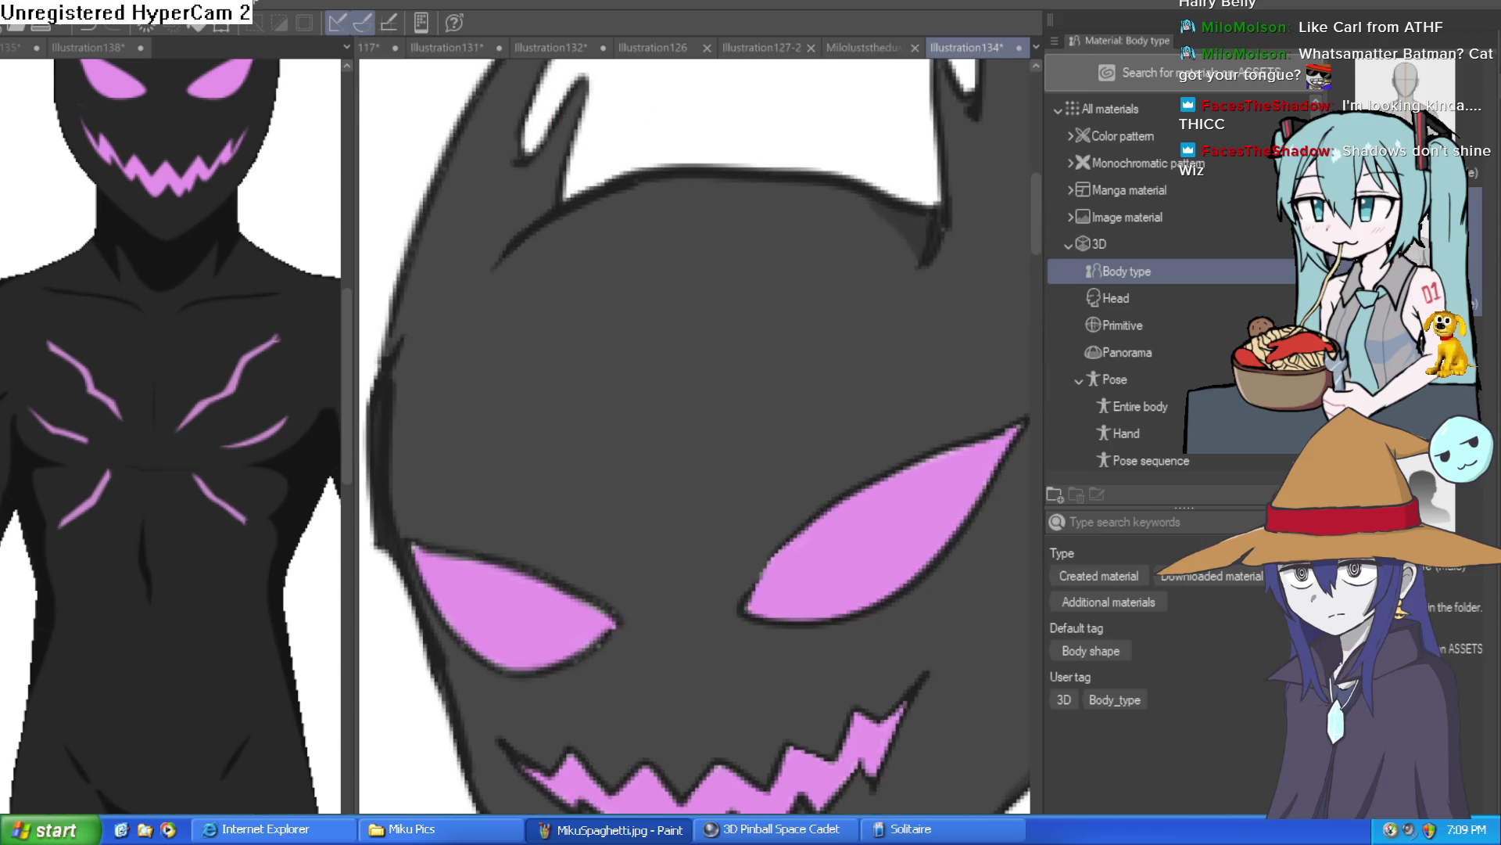
{"action": "scroll", "coordinate": [571, 191], "scroll_direction": "up", "scroll_amount": 1}
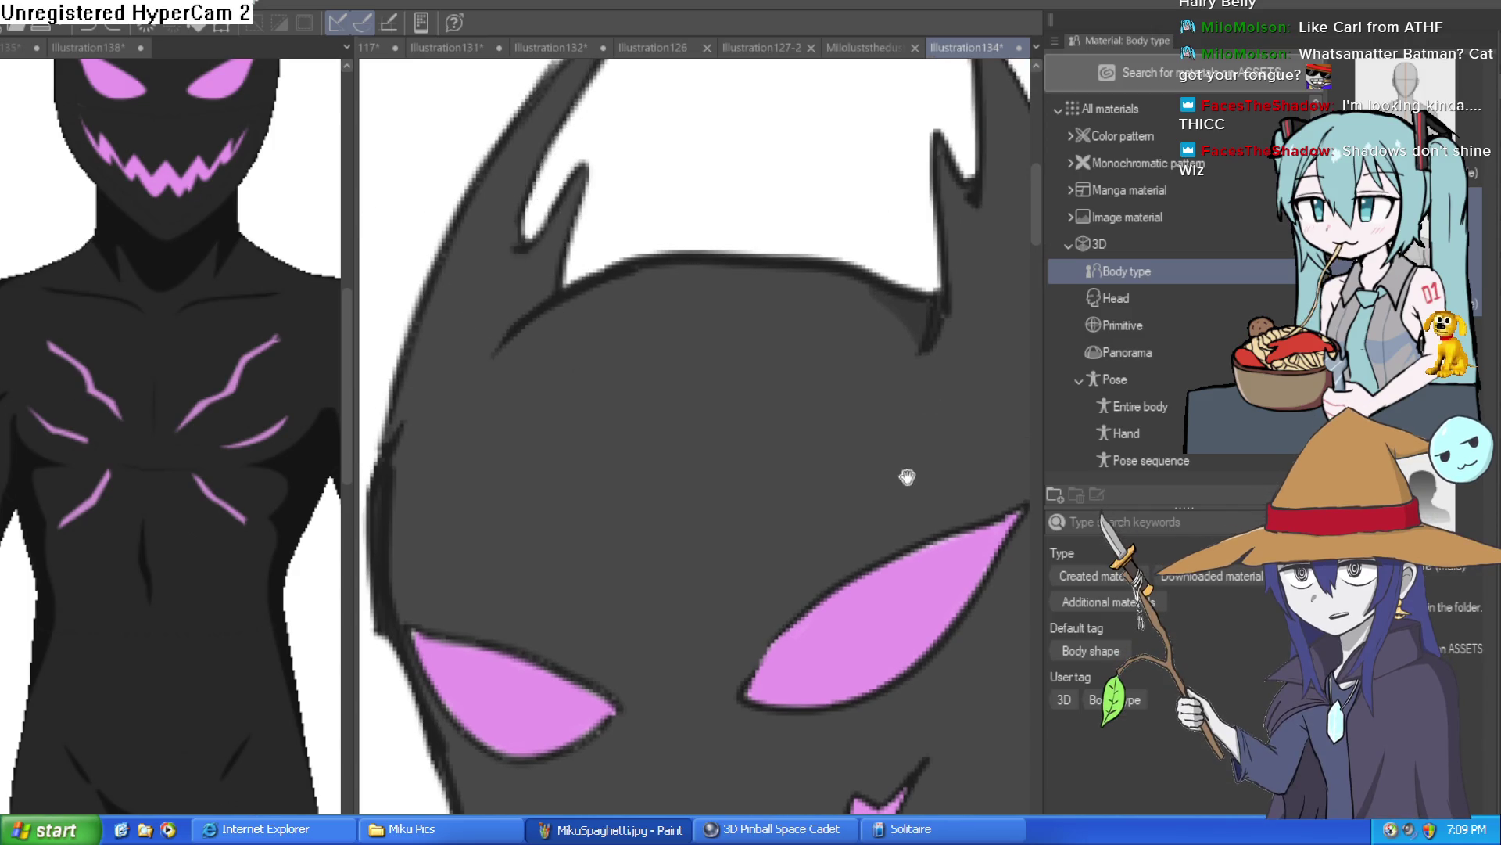
{"action": "left_click_drag", "start_coordinate": [912, 472], "coordinate": [865, 346]}
{"action": "mouse_move", "coordinate": [958, 725]}
{"action": "left_mouse_down"}
{"action": "mouse_move", "coordinate": [848, 724]}
{"action": "mouse_move", "coordinate": [829, 596]}
{"action": "left_mouse_up"}
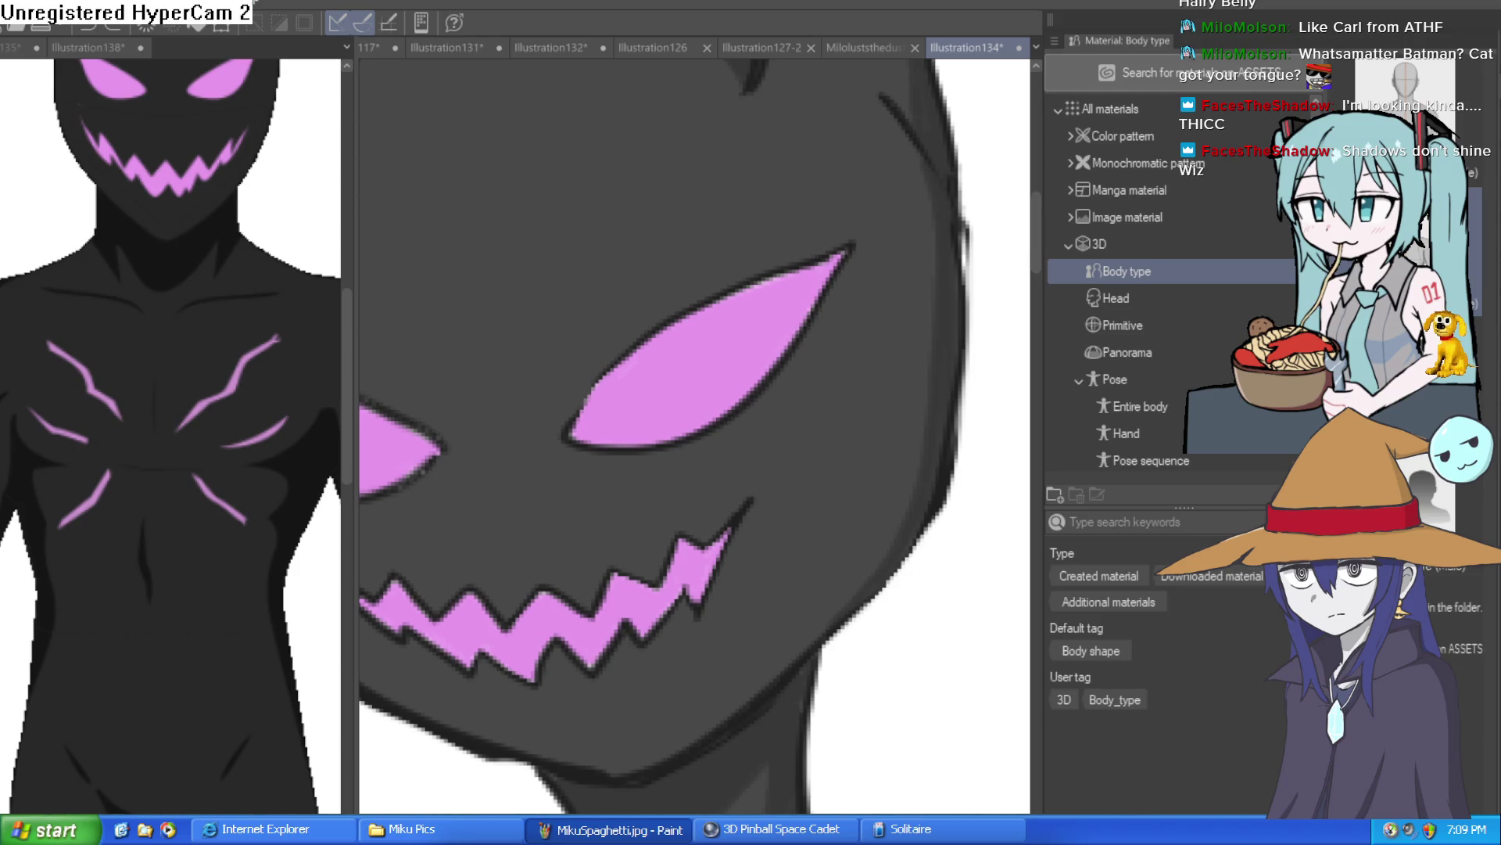
{"action": "scroll", "coordinate": [970, 393], "scroll_direction": "down", "scroll_amount": 5}
{"action": "scroll", "coordinate": [954, 580], "scroll_direction": "up", "scroll_amount": 1}
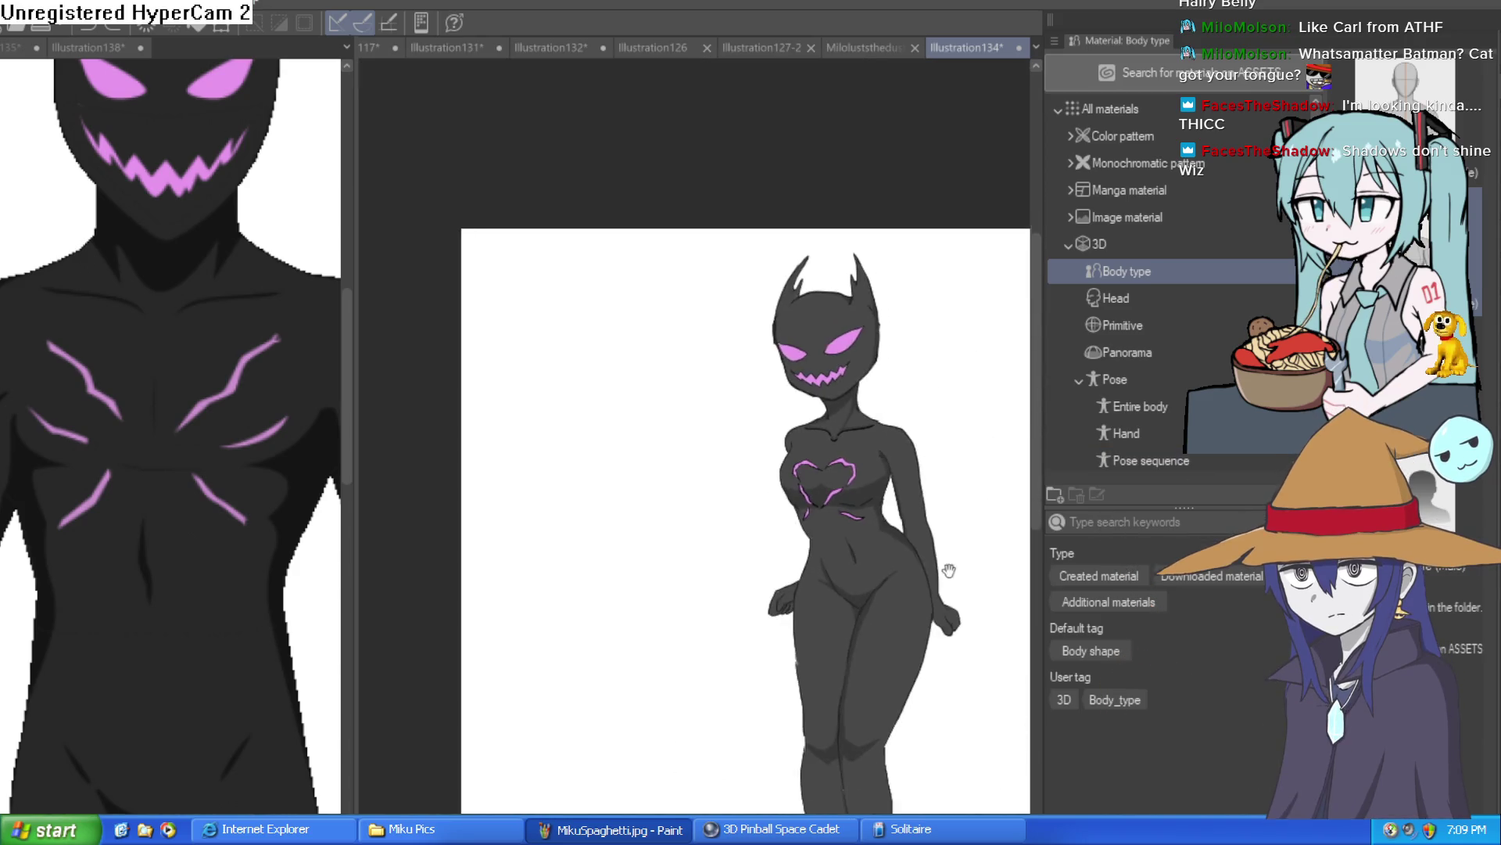
{"action": "left_click_drag", "start_coordinate": [954, 579], "coordinate": [845, 359]}
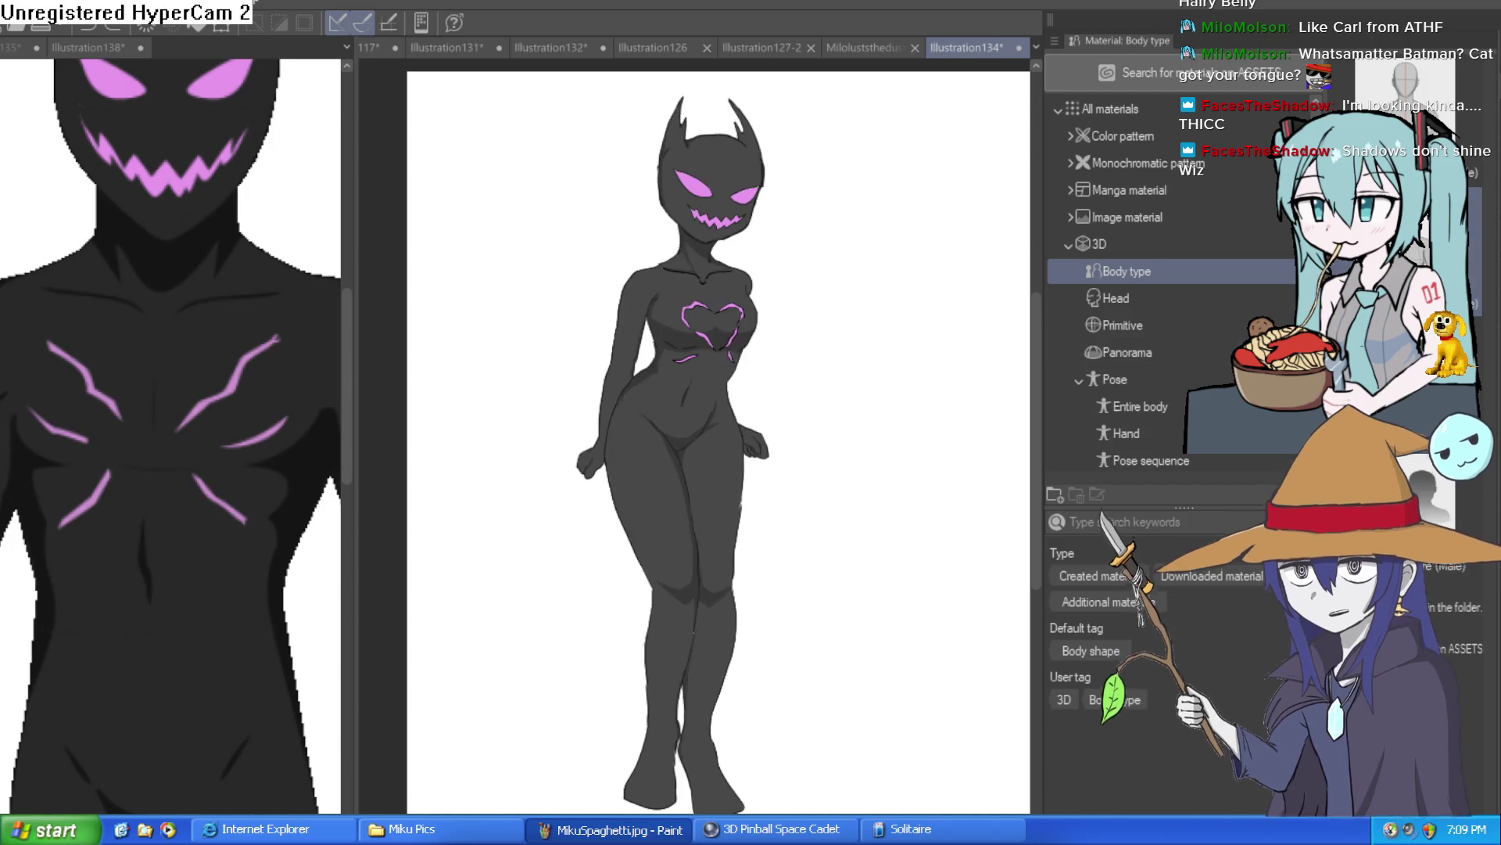
{"action": "scroll", "coordinate": [814, 425], "scroll_direction": "down", "scroll_amount": 2}
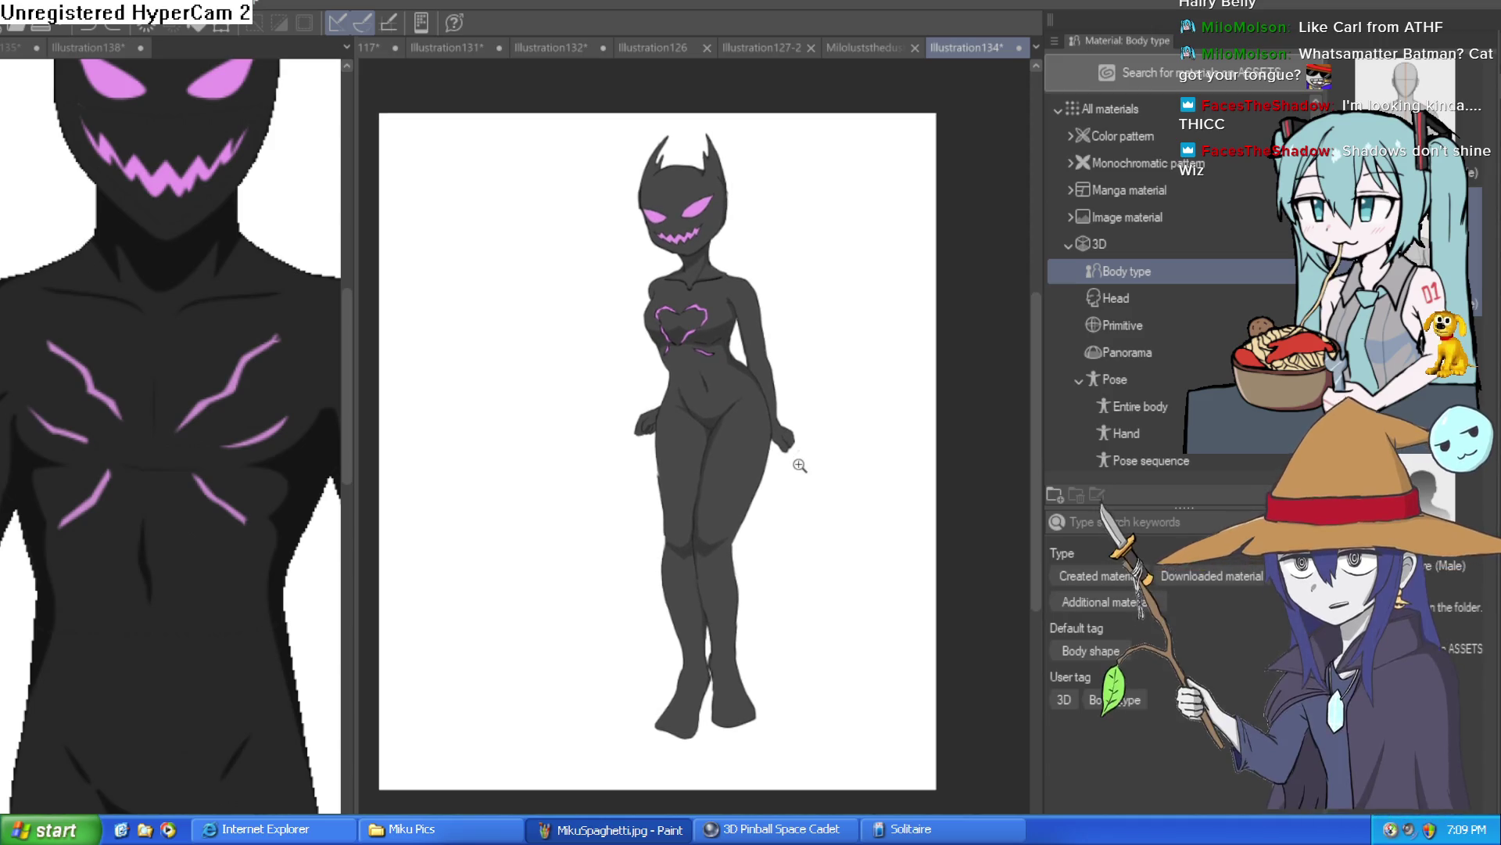
{"action": "scroll", "coordinate": [800, 460], "scroll_direction": "up", "scroll_amount": 1}
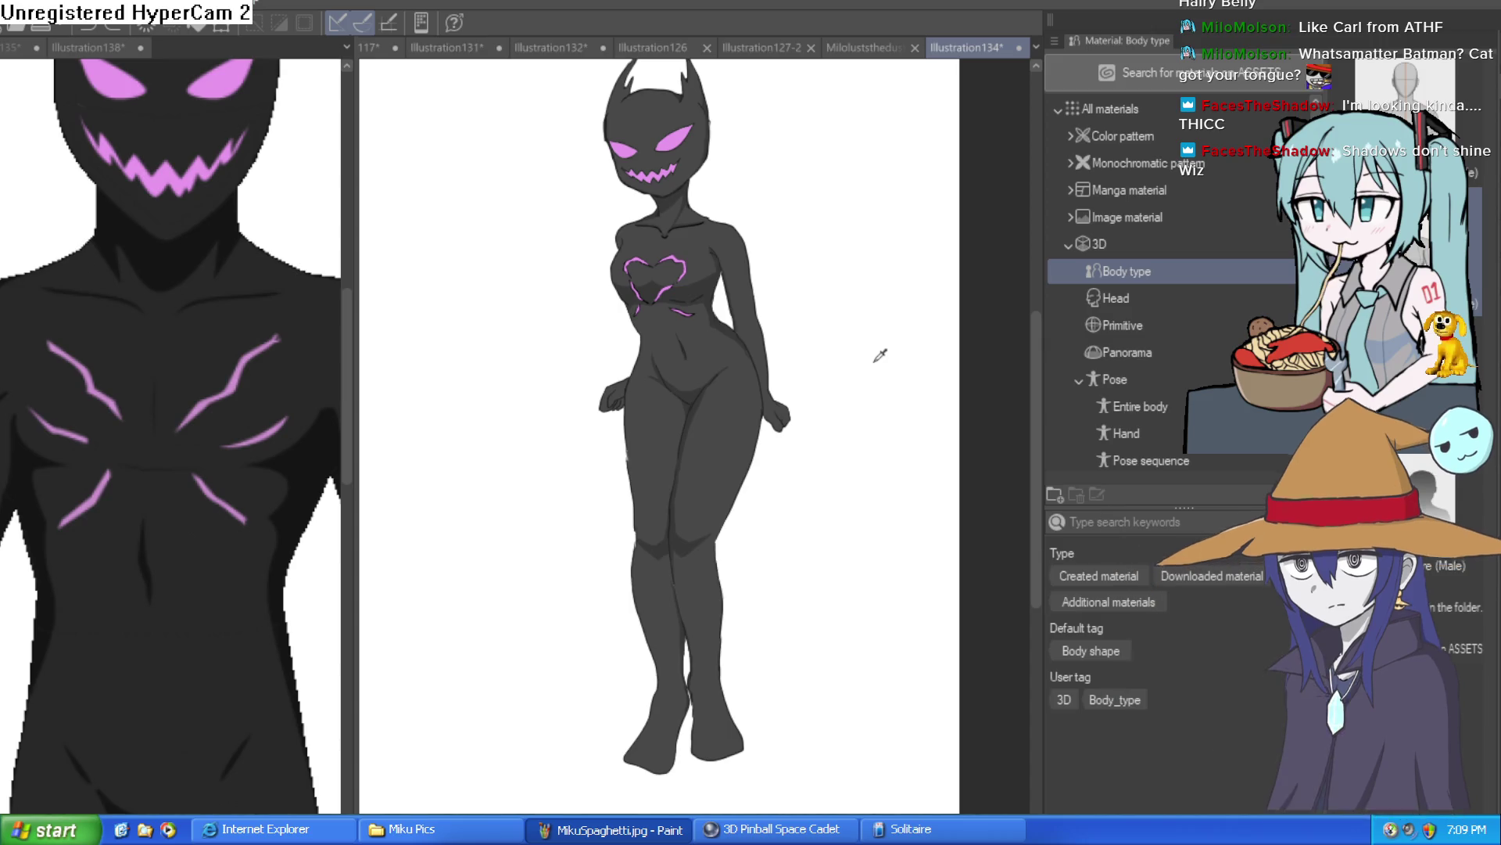
{"action": "left_click", "coordinate": [874, 47]}
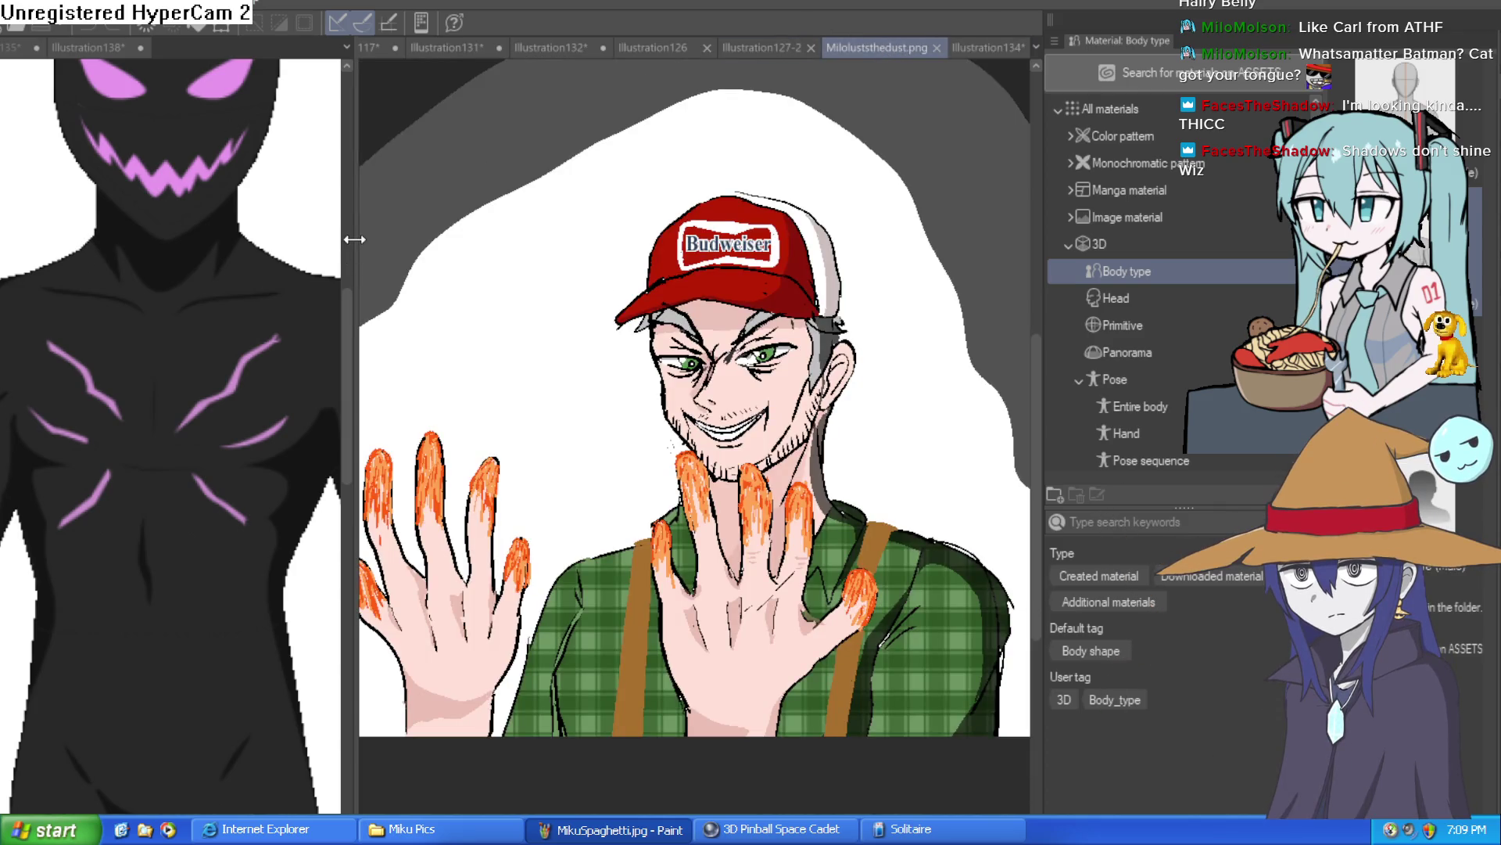
Step: Close the left split pane and view the monster-girl, red-dress, KuKi and muscular man drawings
{"action": "left_click_drag", "start_coordinate": [353, 240], "coordinate": [4, 240]}
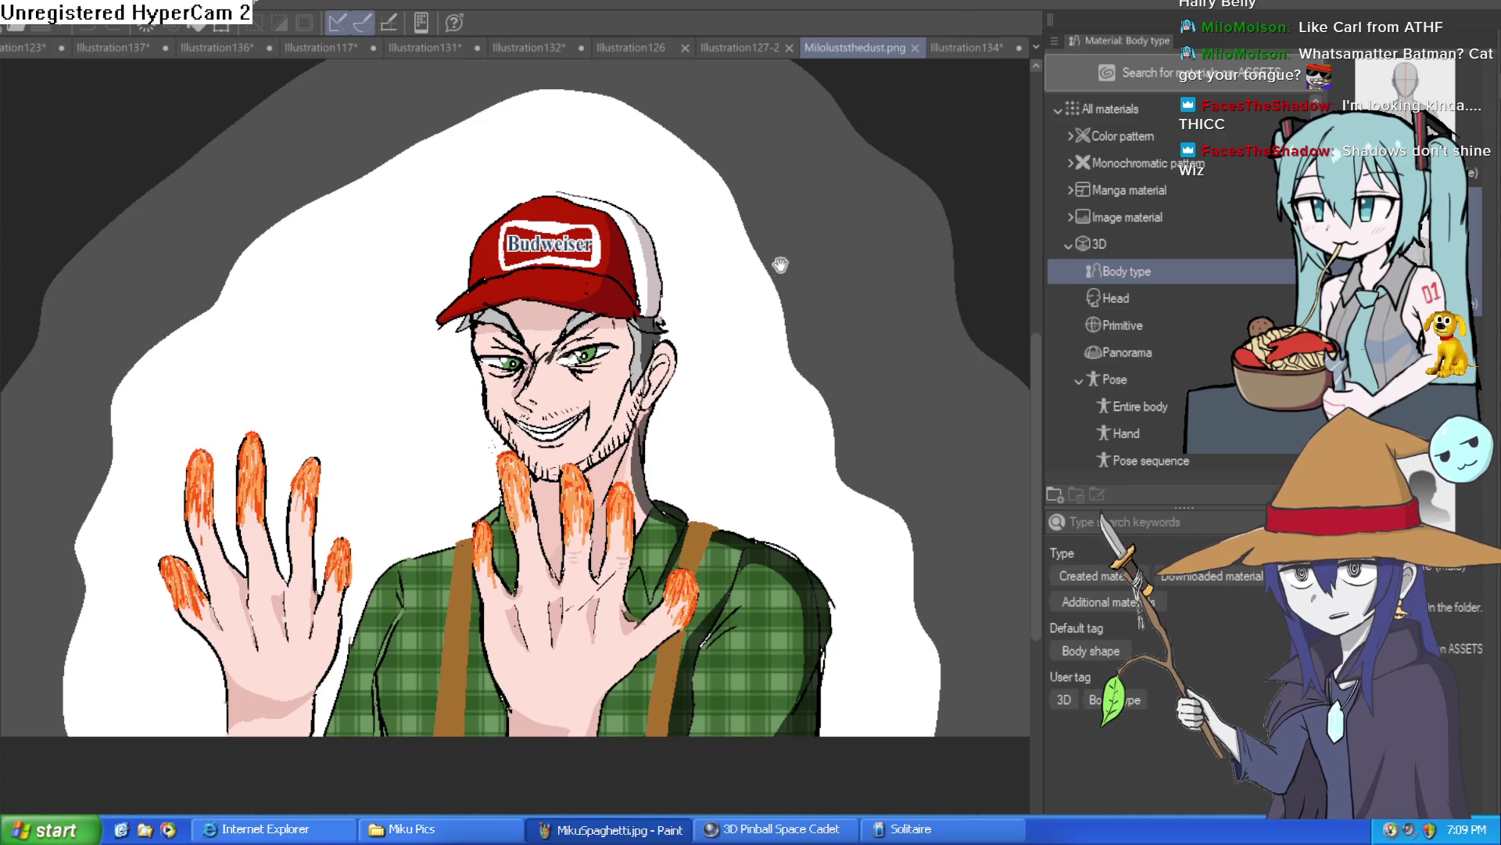
{"action": "scroll", "coordinate": [779, 270], "scroll_direction": "down", "scroll_amount": 3}
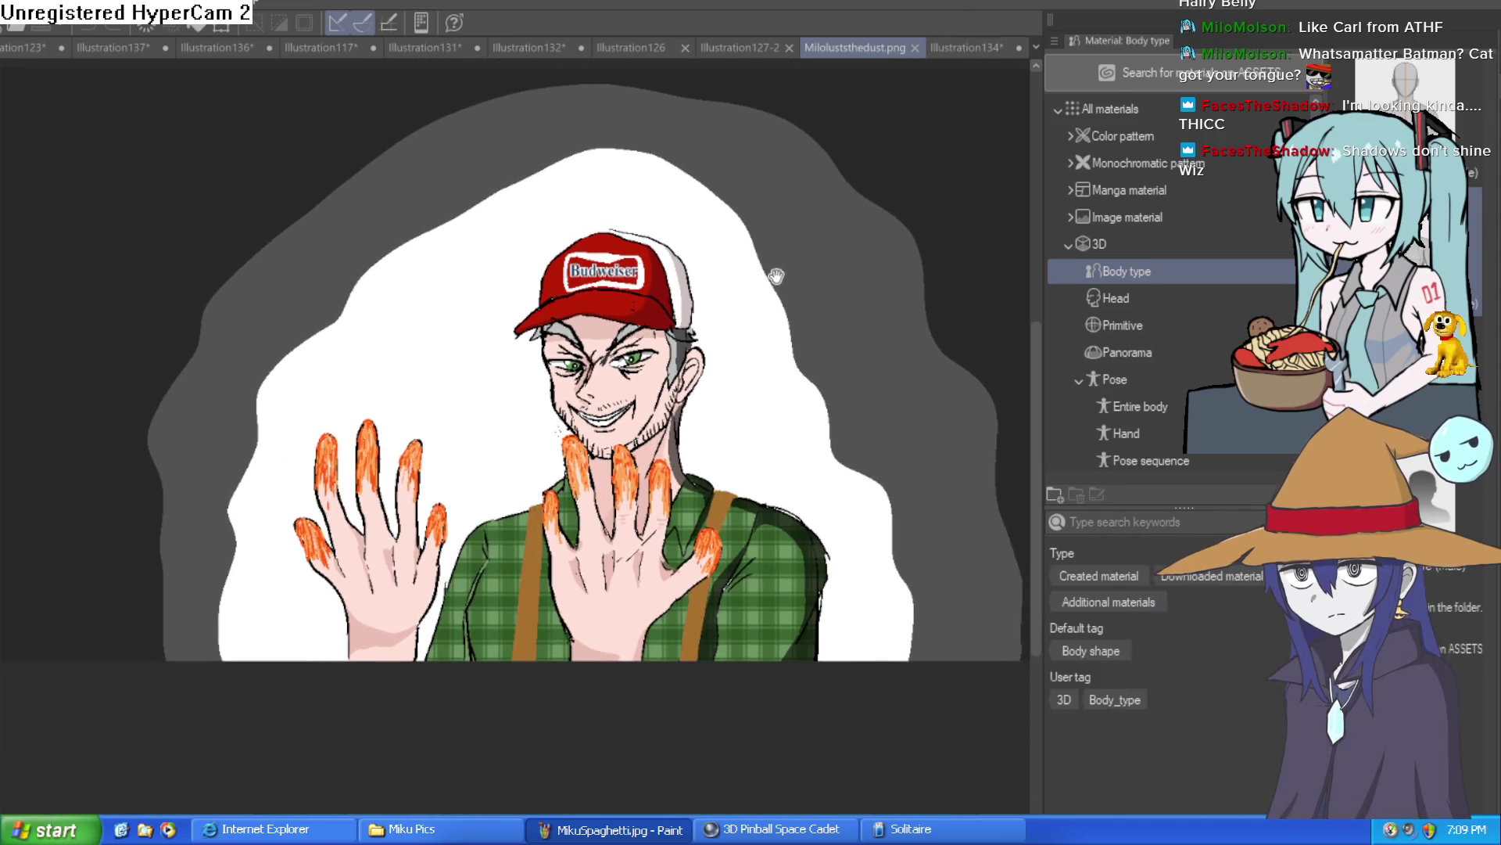
{"action": "left_click", "coordinate": [978, 46]}
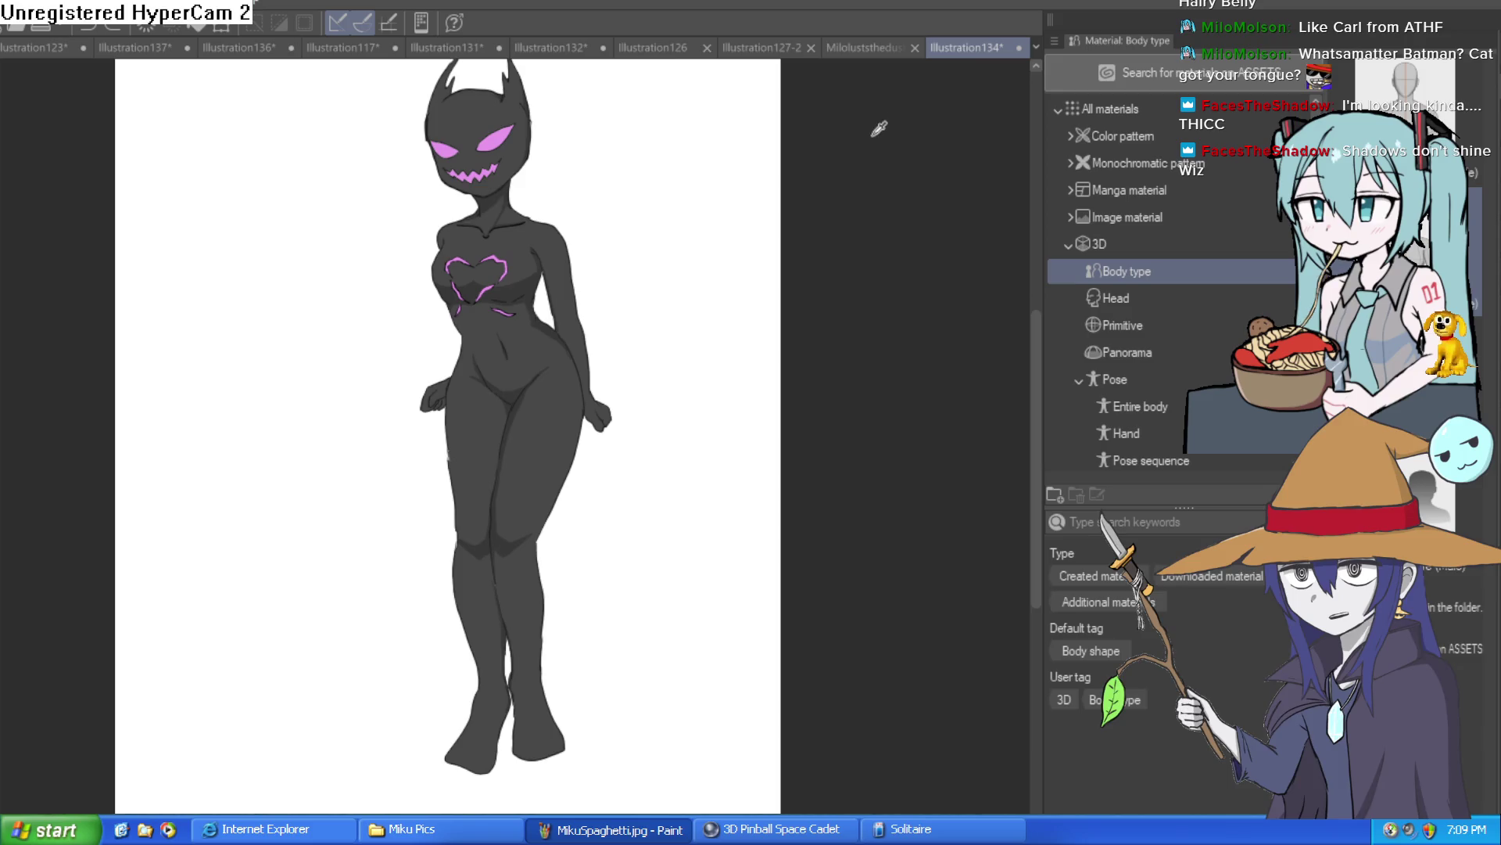
{"action": "left_click", "coordinate": [855, 48]}
{"action": "left_click", "coordinate": [763, 49]}
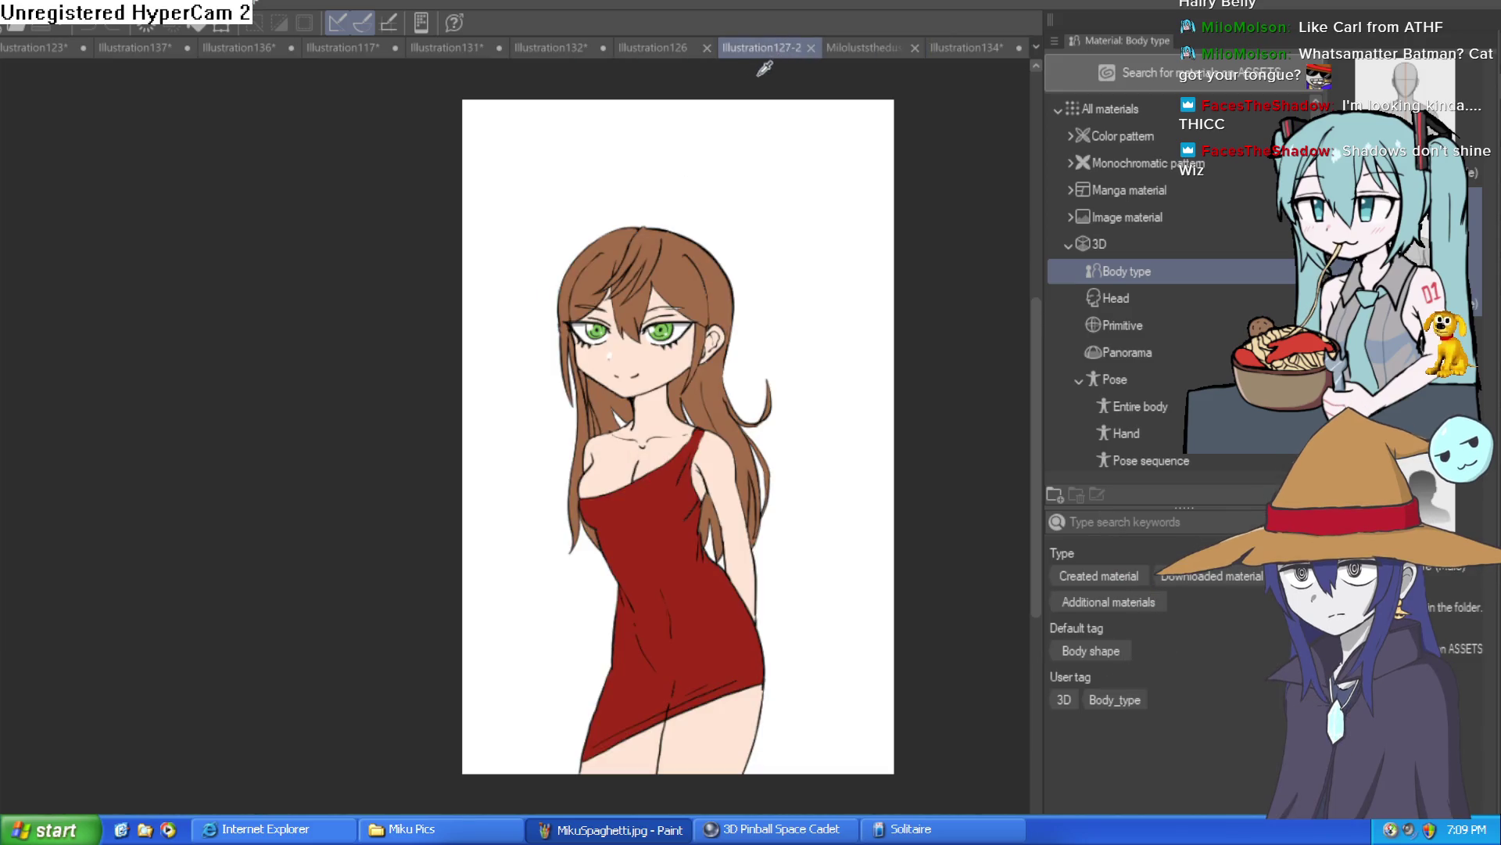
{"action": "left_click", "coordinate": [647, 45]}
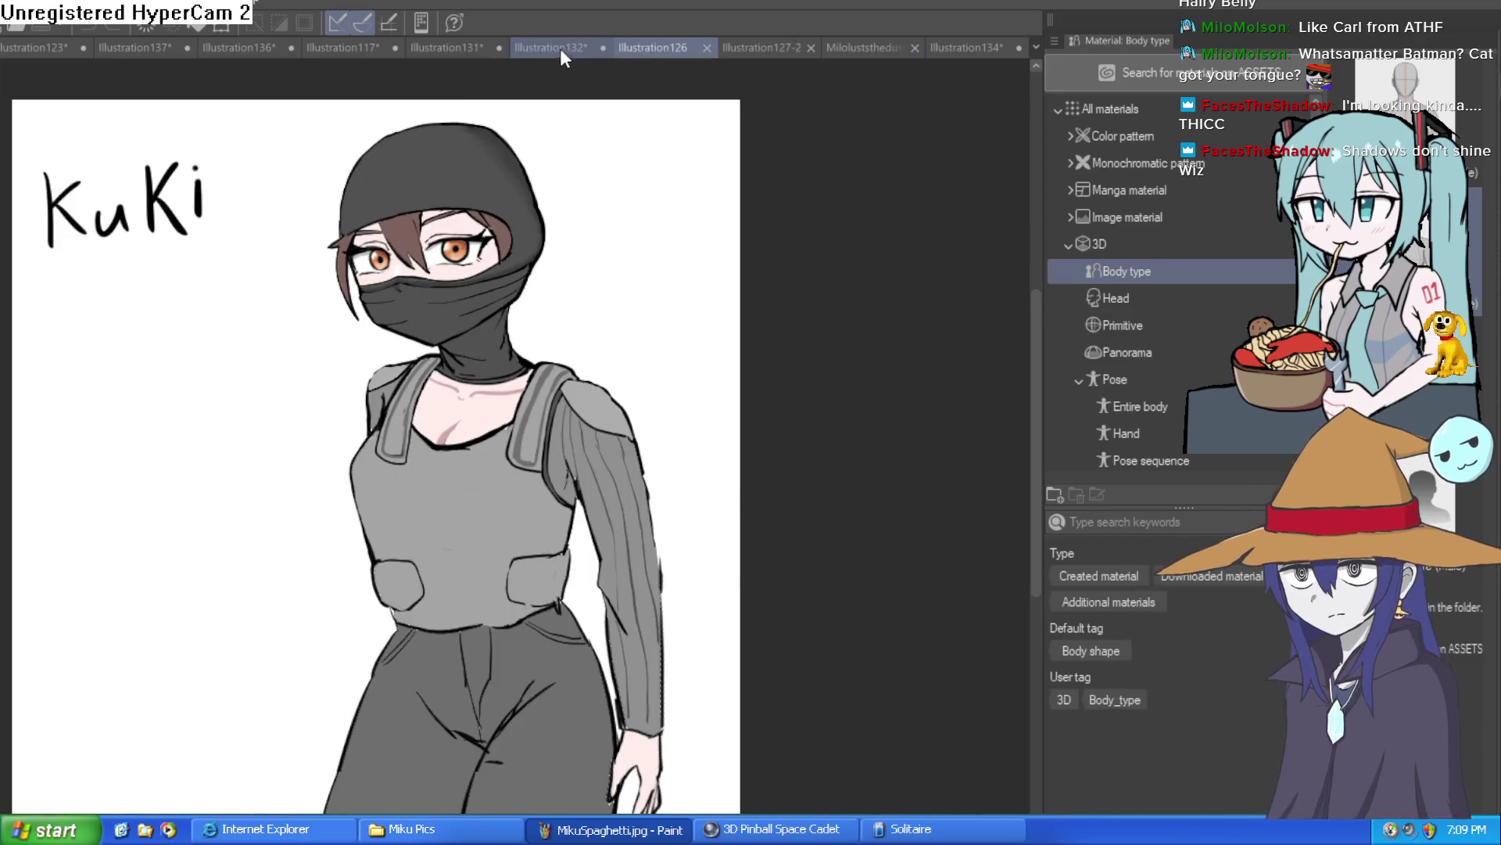
{"action": "left_click", "coordinate": [561, 47]}
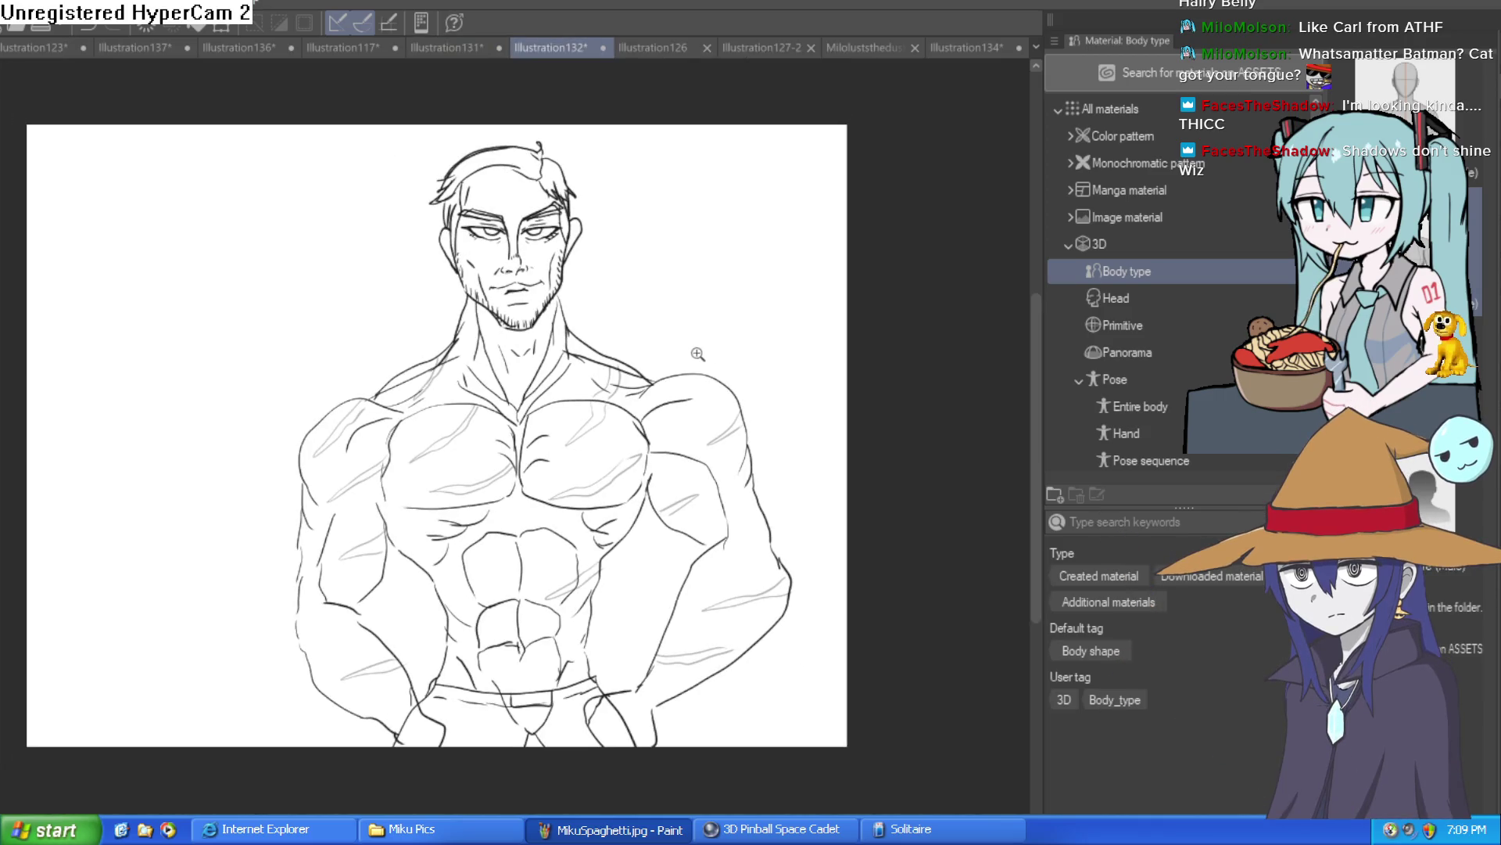
Step: Look through the Mila, blob face, two-heads and elf head sketches
{"action": "scroll", "coordinate": [701, 354], "scroll_direction": "up", "scroll_amount": 3}
{"action": "scroll", "coordinate": [714, 339], "scroll_direction": "down", "scroll_amount": 3}
{"action": "scroll", "coordinate": [680, 251], "scroll_direction": "up", "scroll_amount": 1}
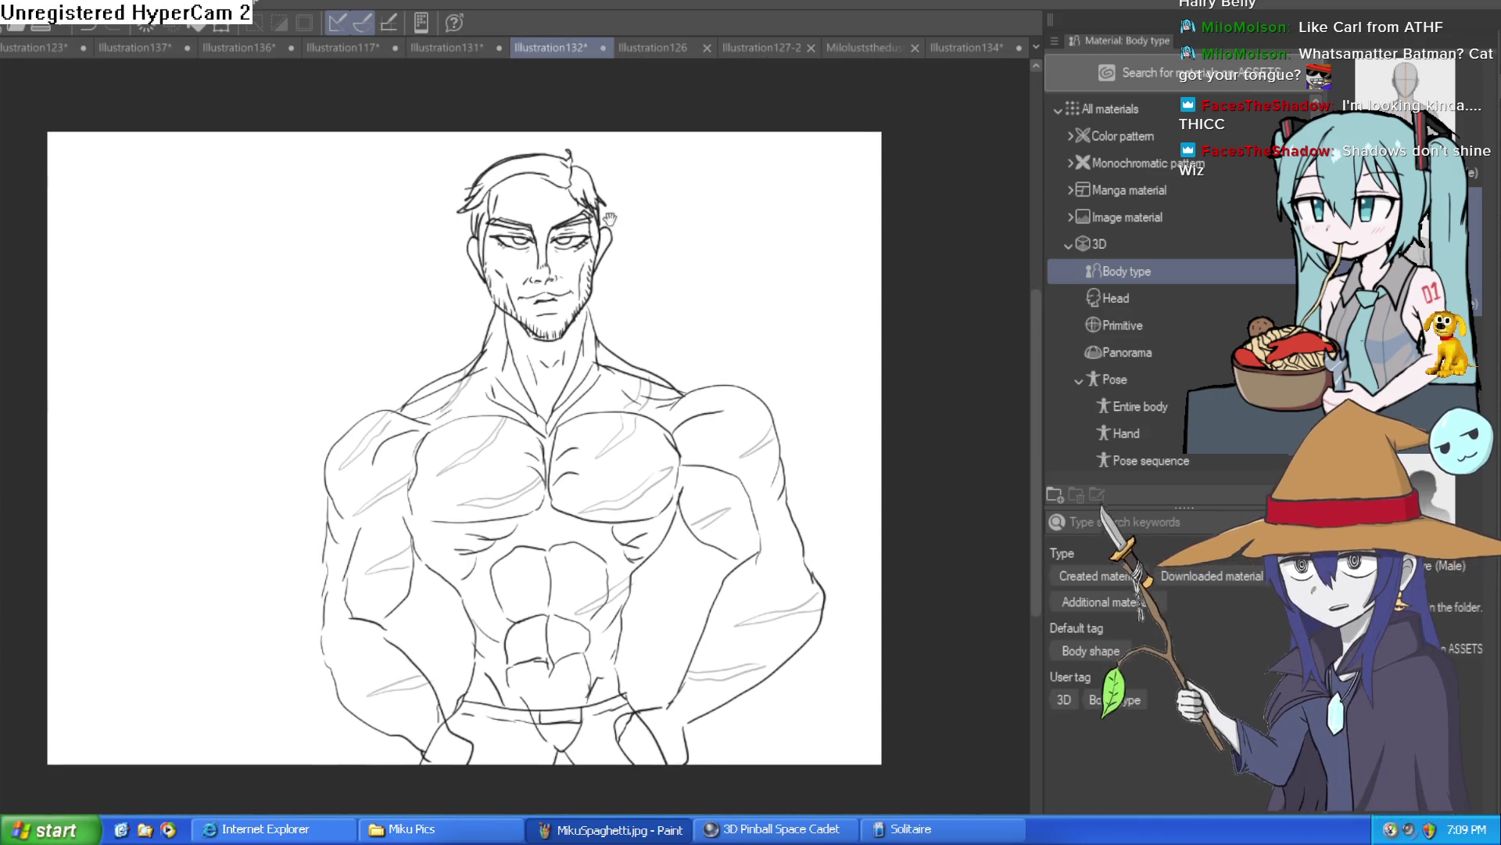
{"action": "left_click", "coordinate": [463, 50]}
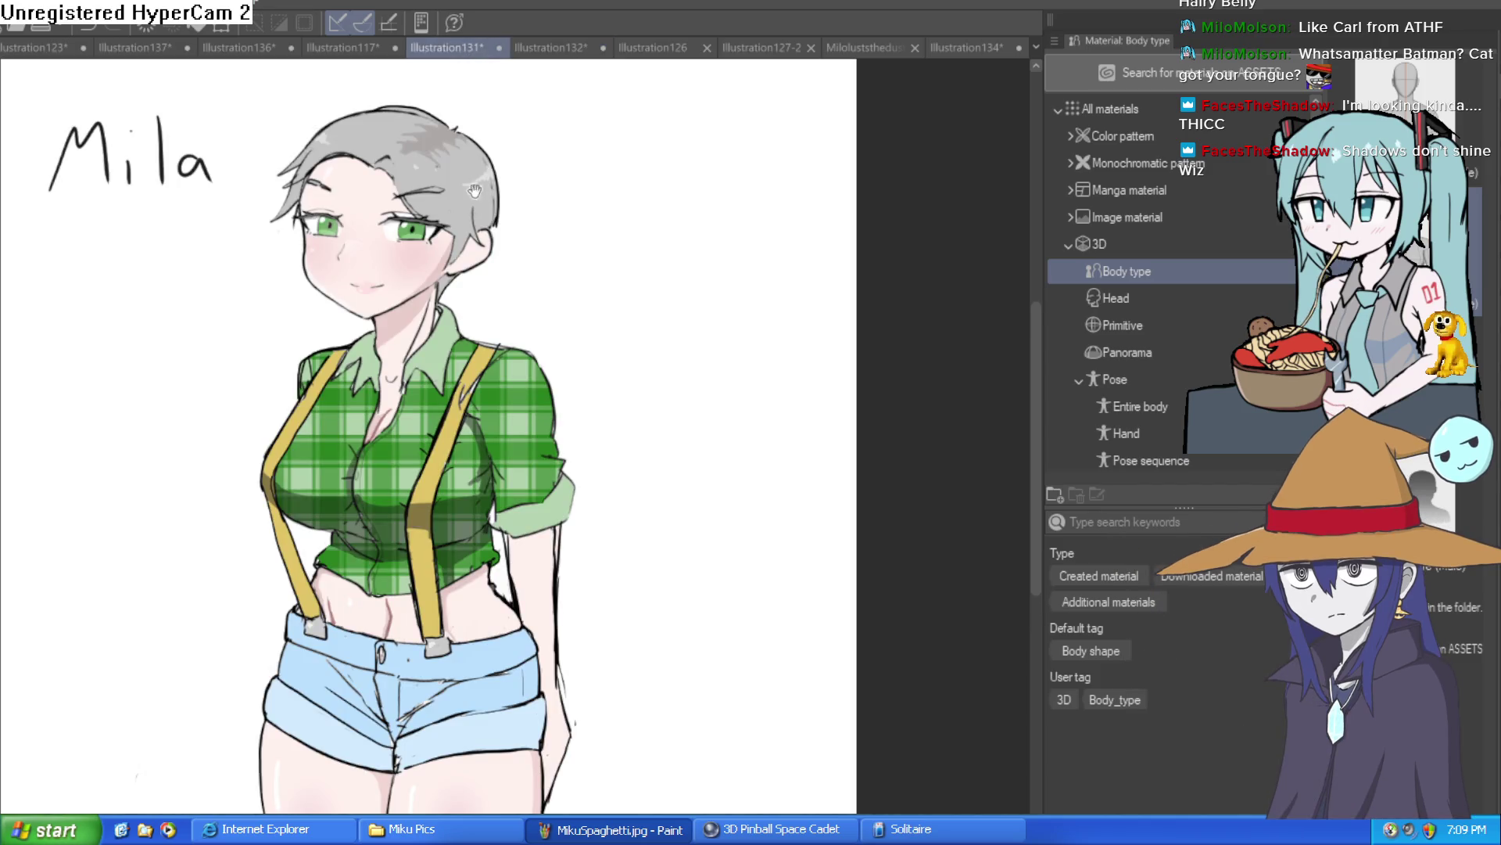
{"action": "scroll", "coordinate": [618, 296], "scroll_direction": "up", "scroll_amount": 2}
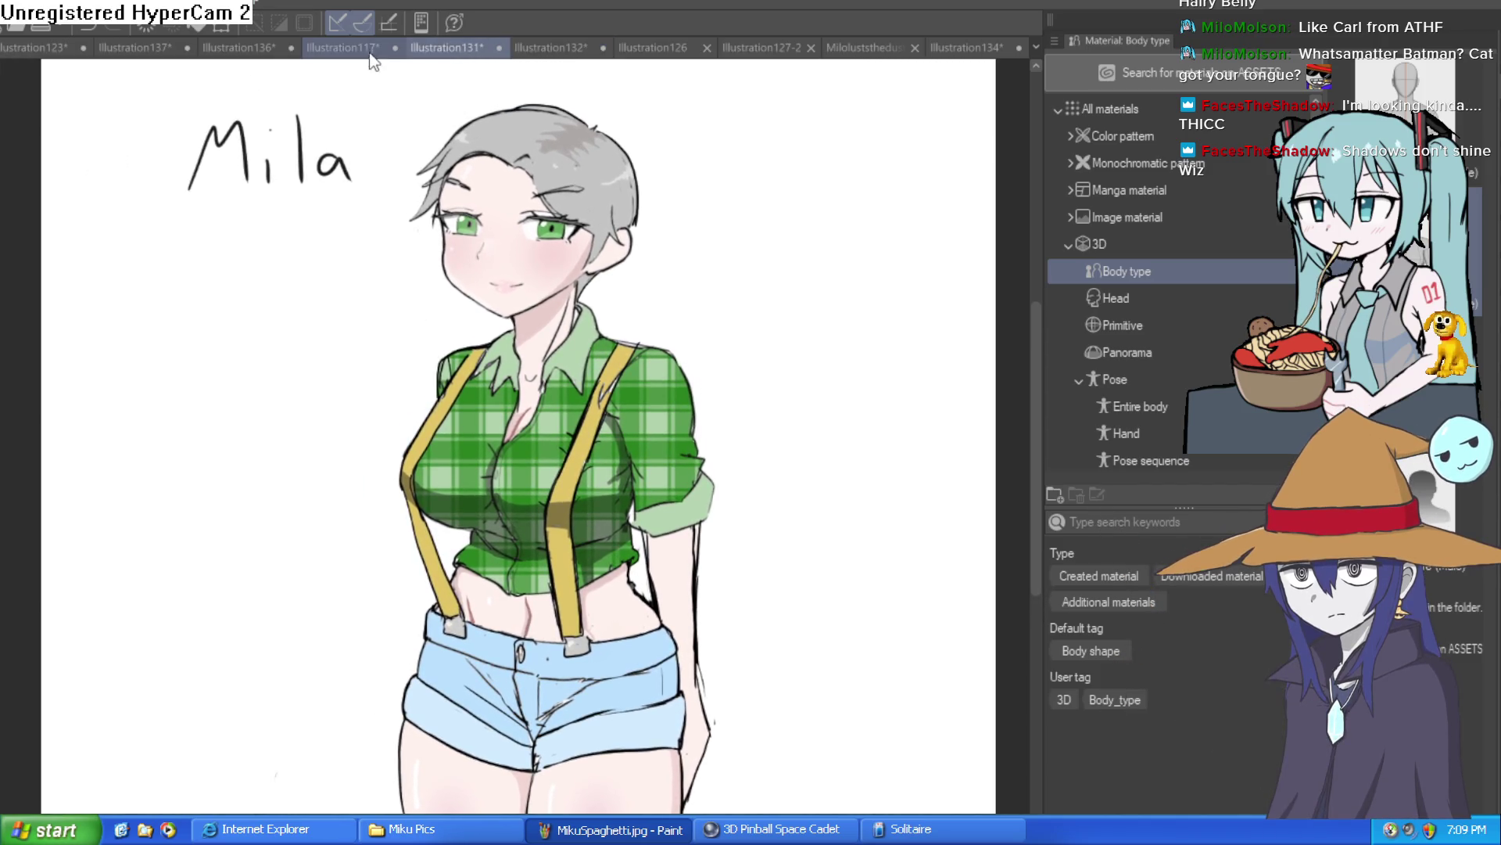
{"action": "left_click", "coordinate": [344, 49]}
{"action": "left_click", "coordinate": [252, 48]}
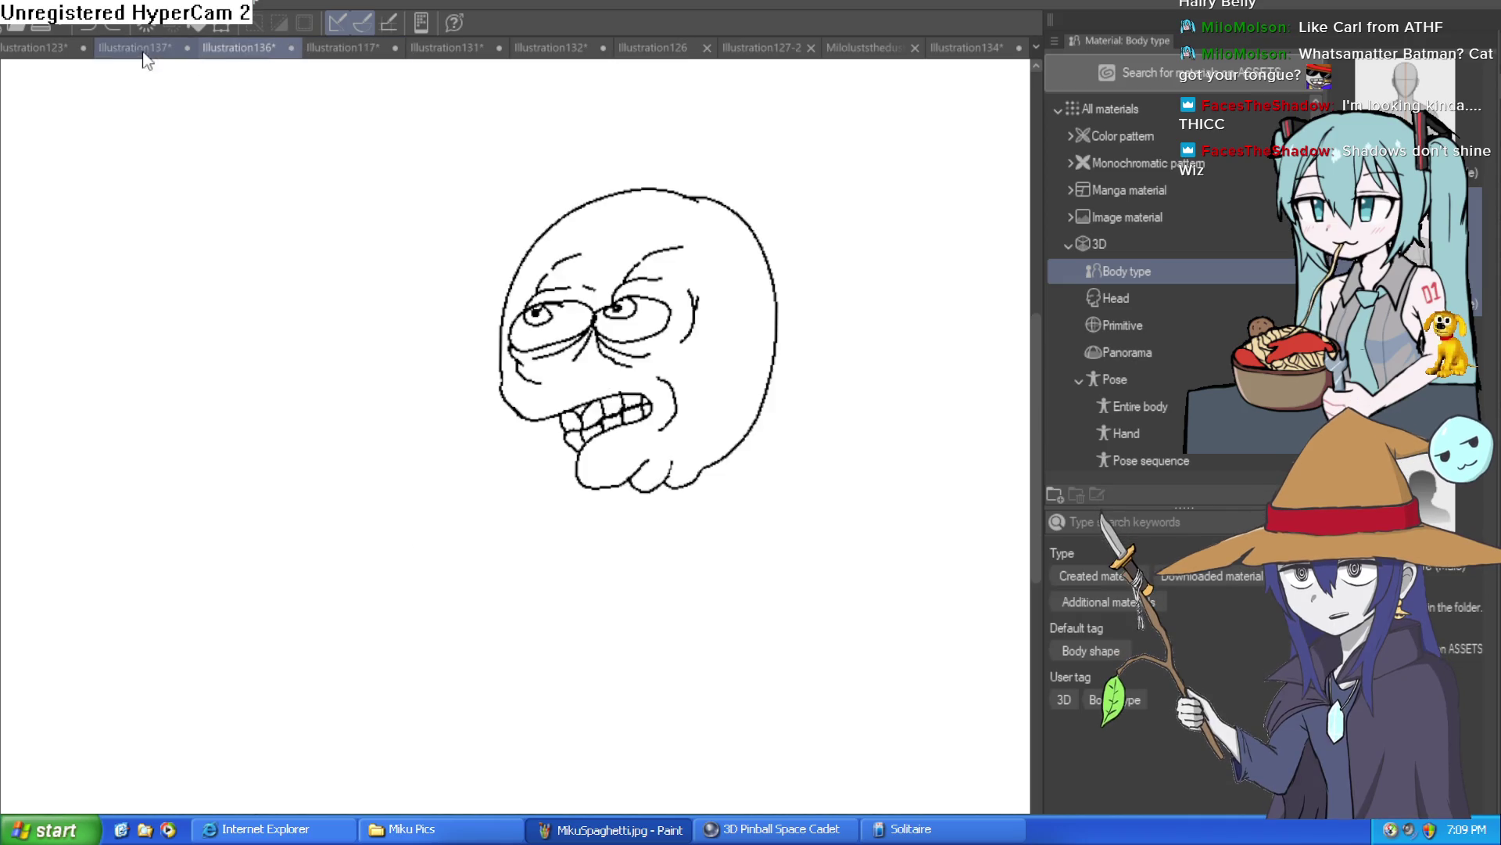
{"action": "left_click", "coordinate": [145, 49]}
{"action": "scroll", "coordinate": [555, 226], "scroll_direction": "down", "scroll_amount": 3}
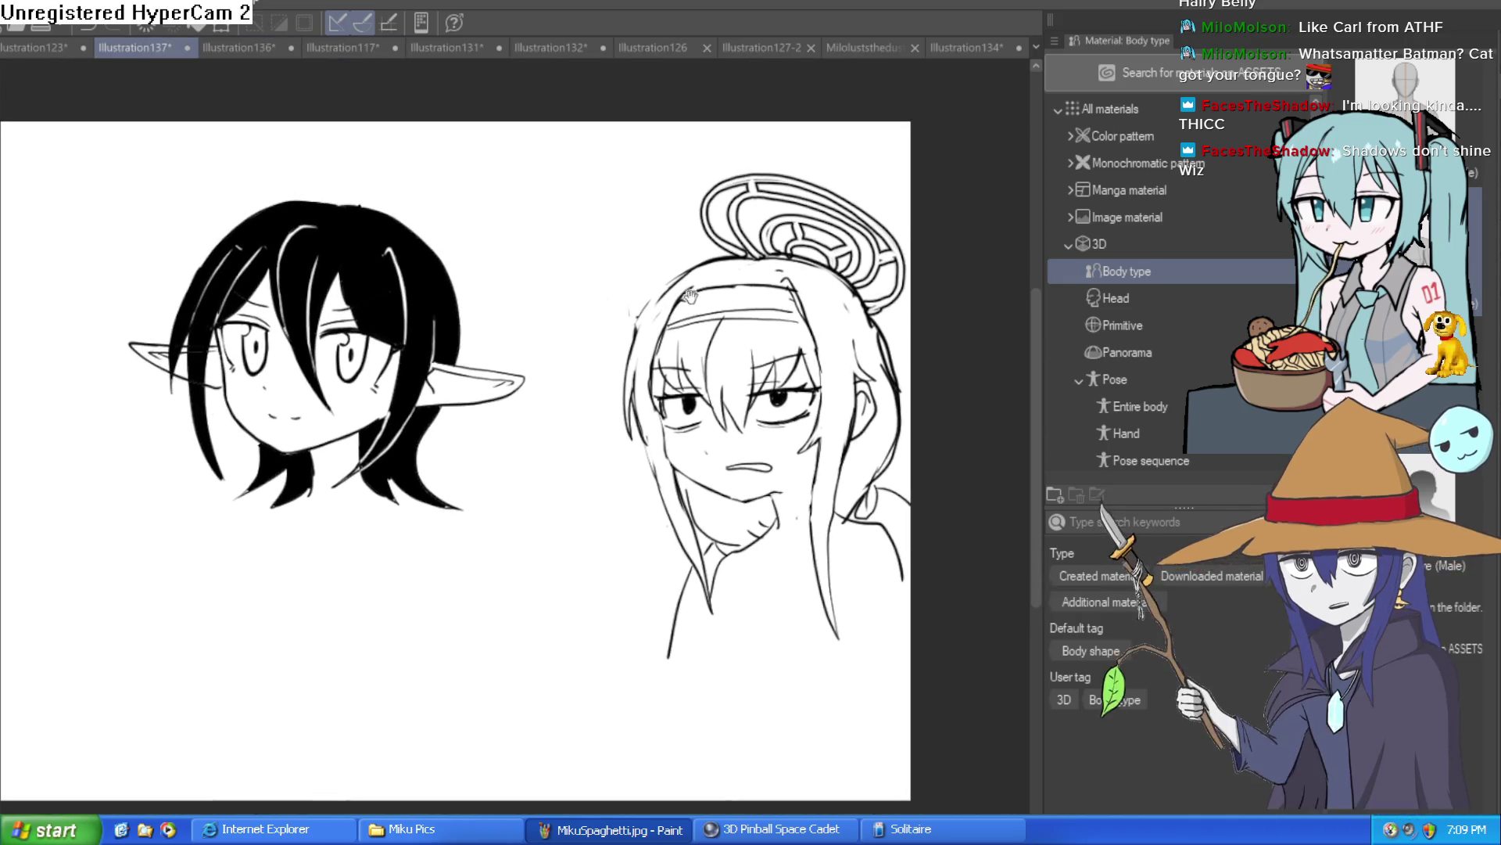
{"action": "left_click_drag", "start_coordinate": [687, 267], "coordinate": [685, 318]}
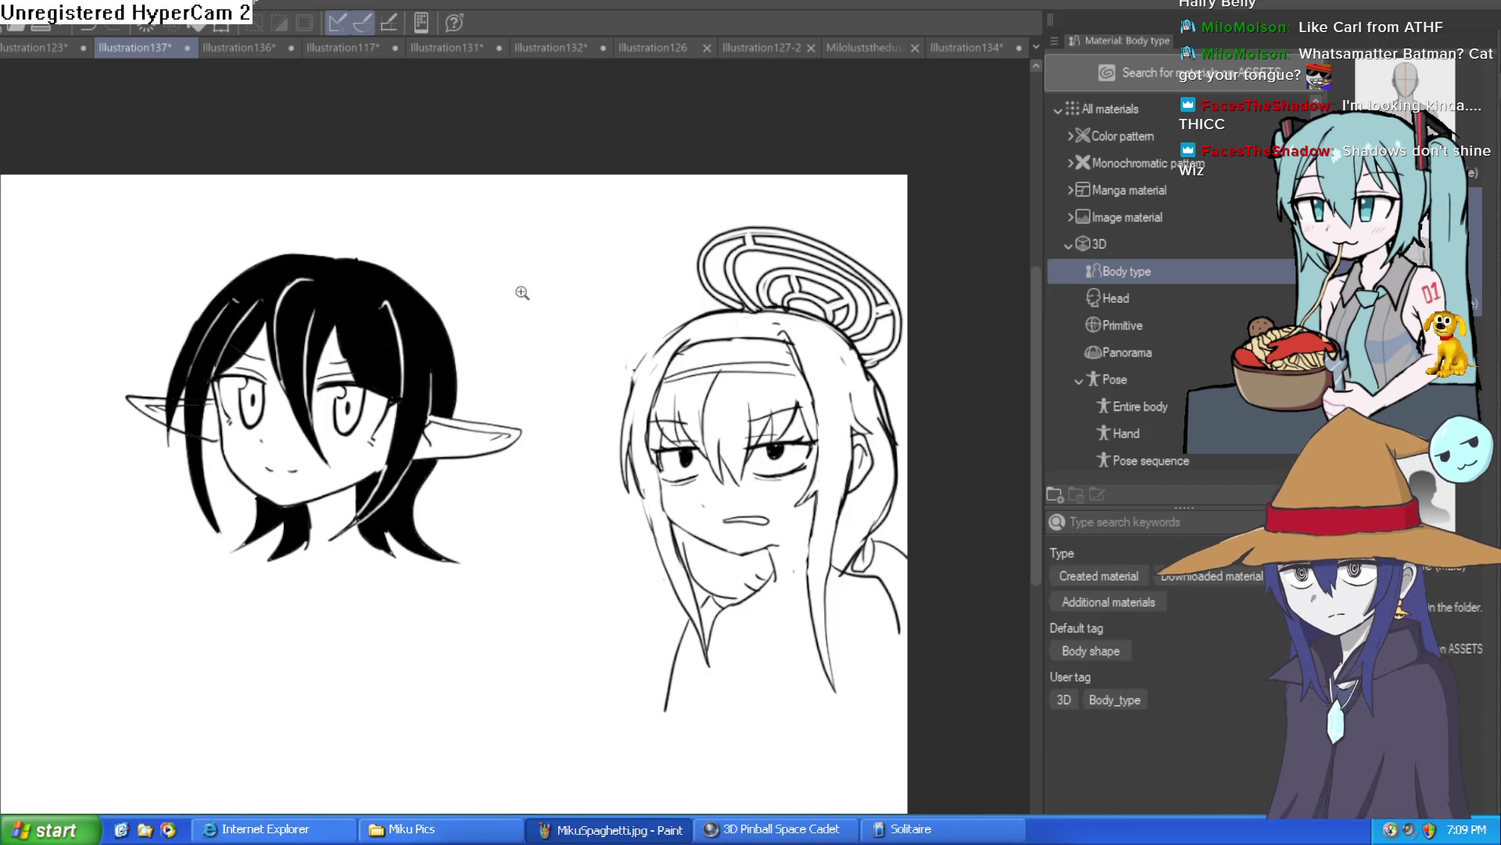
{"action": "scroll", "coordinate": [519, 292], "scroll_direction": "up", "scroll_amount": 1}
{"action": "scroll", "coordinate": [526, 291], "scroll_direction": "down", "scroll_amount": 1}
{"action": "scroll", "coordinate": [503, 294], "scroll_direction": "up", "scroll_amount": 1}
{"action": "left_click", "coordinate": [43, 45]}
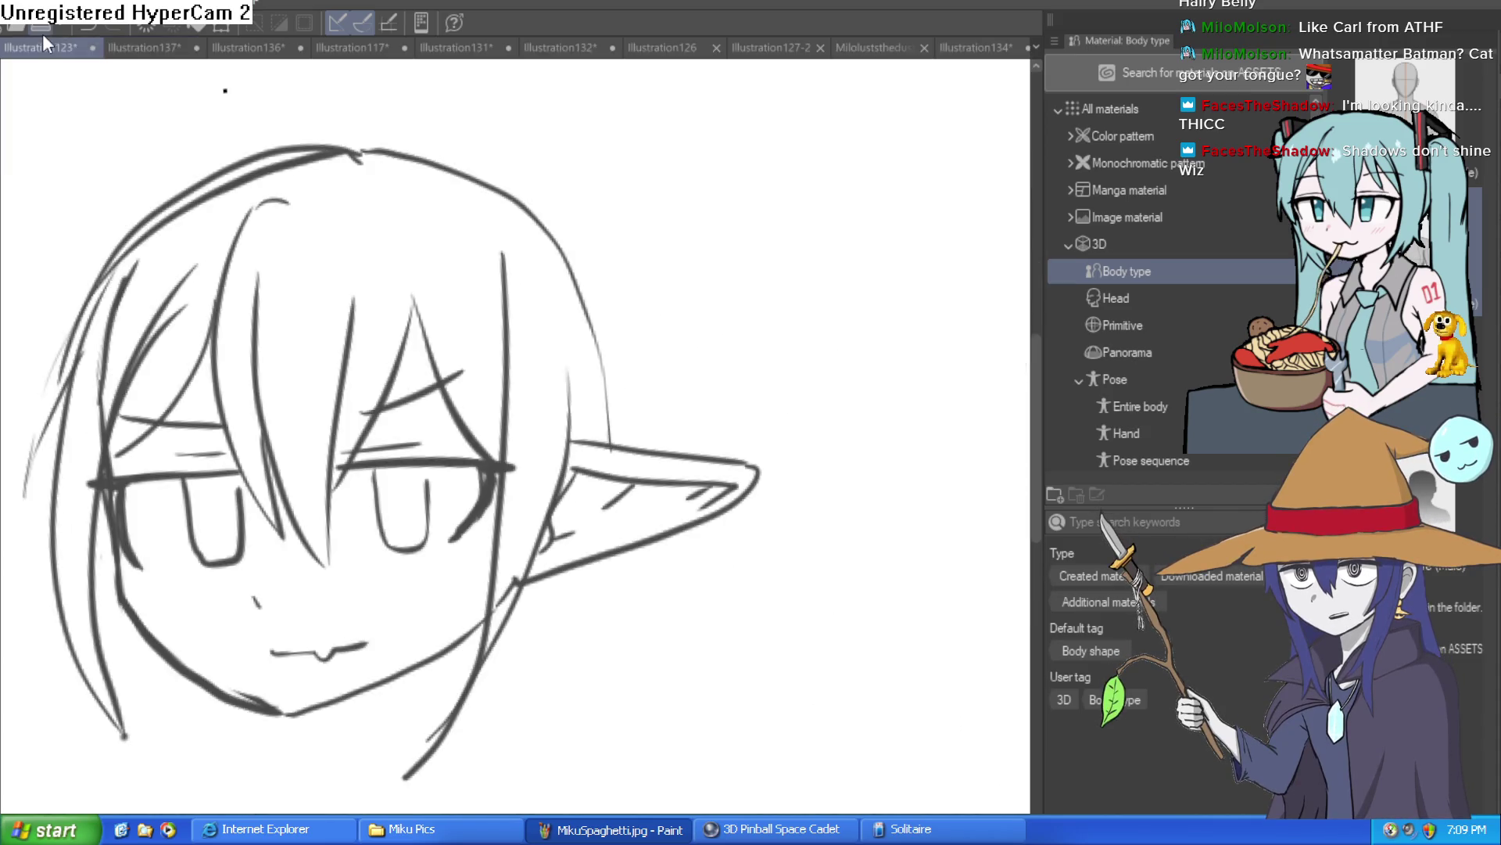
{"action": "scroll", "coordinate": [227, 91], "scroll_direction": "up", "scroll_amount": 2}
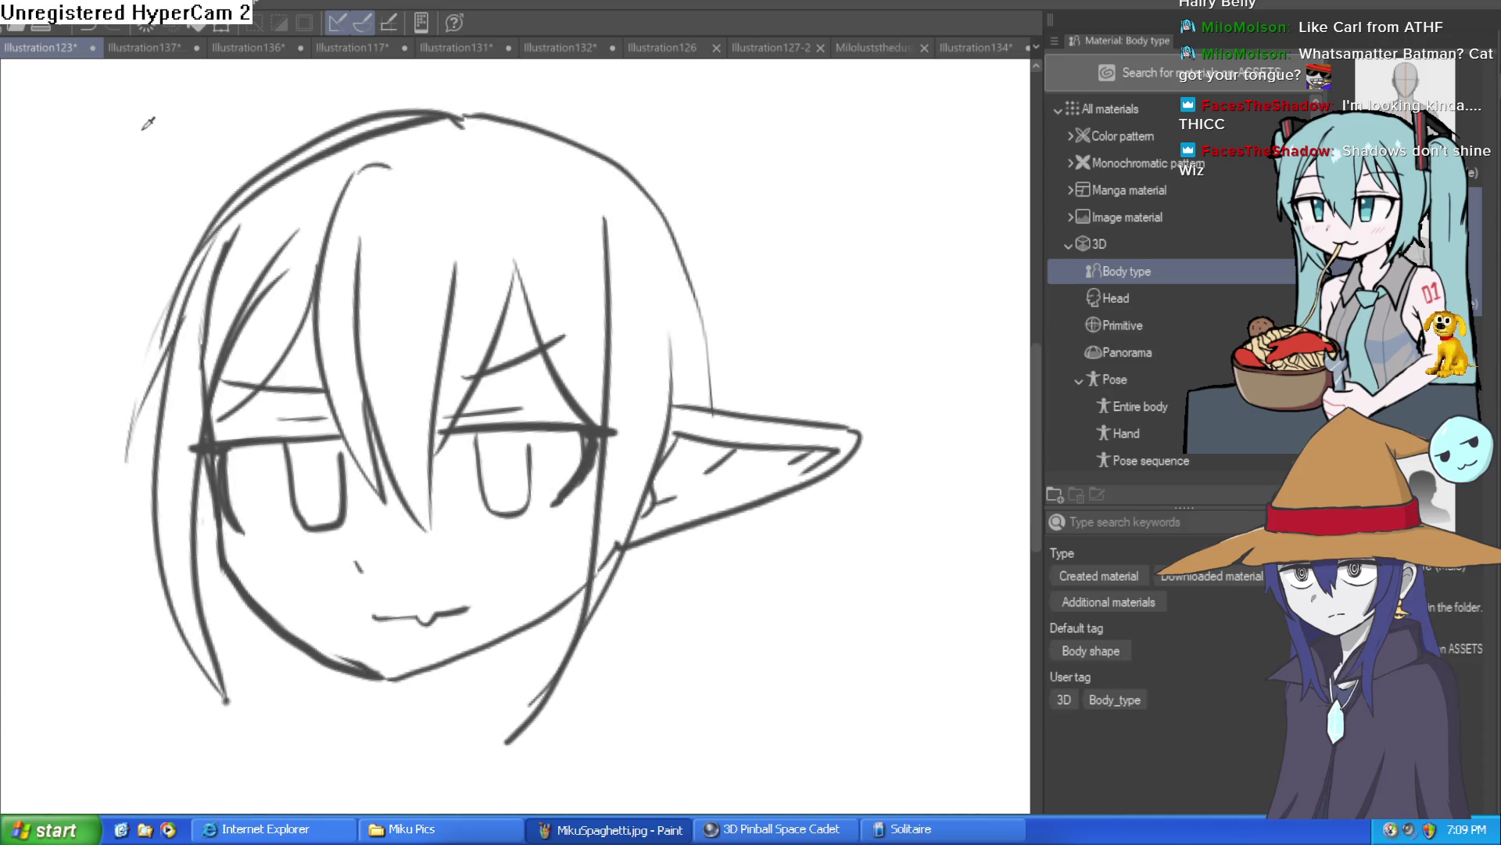
Step: Bring up the coloured Hyra drawing, then the rough girl head sketch
{"action": "left_click", "coordinate": [1036, 47]}
{"action": "left_click", "coordinate": [1198, 189]}
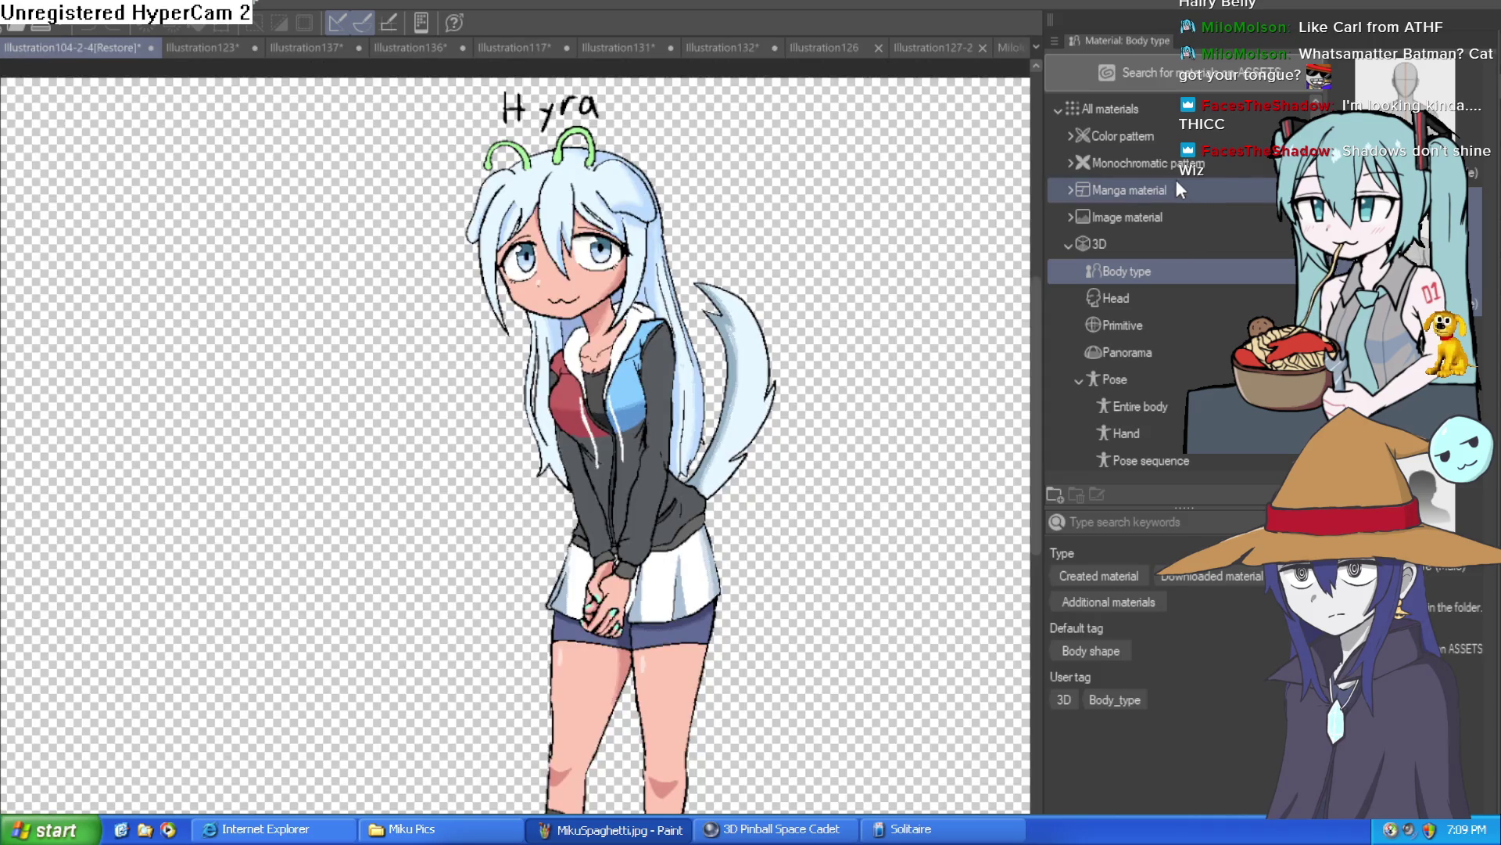
{"action": "left_click", "coordinate": [1036, 47]}
{"action": "left_click", "coordinate": [1092, 82]}
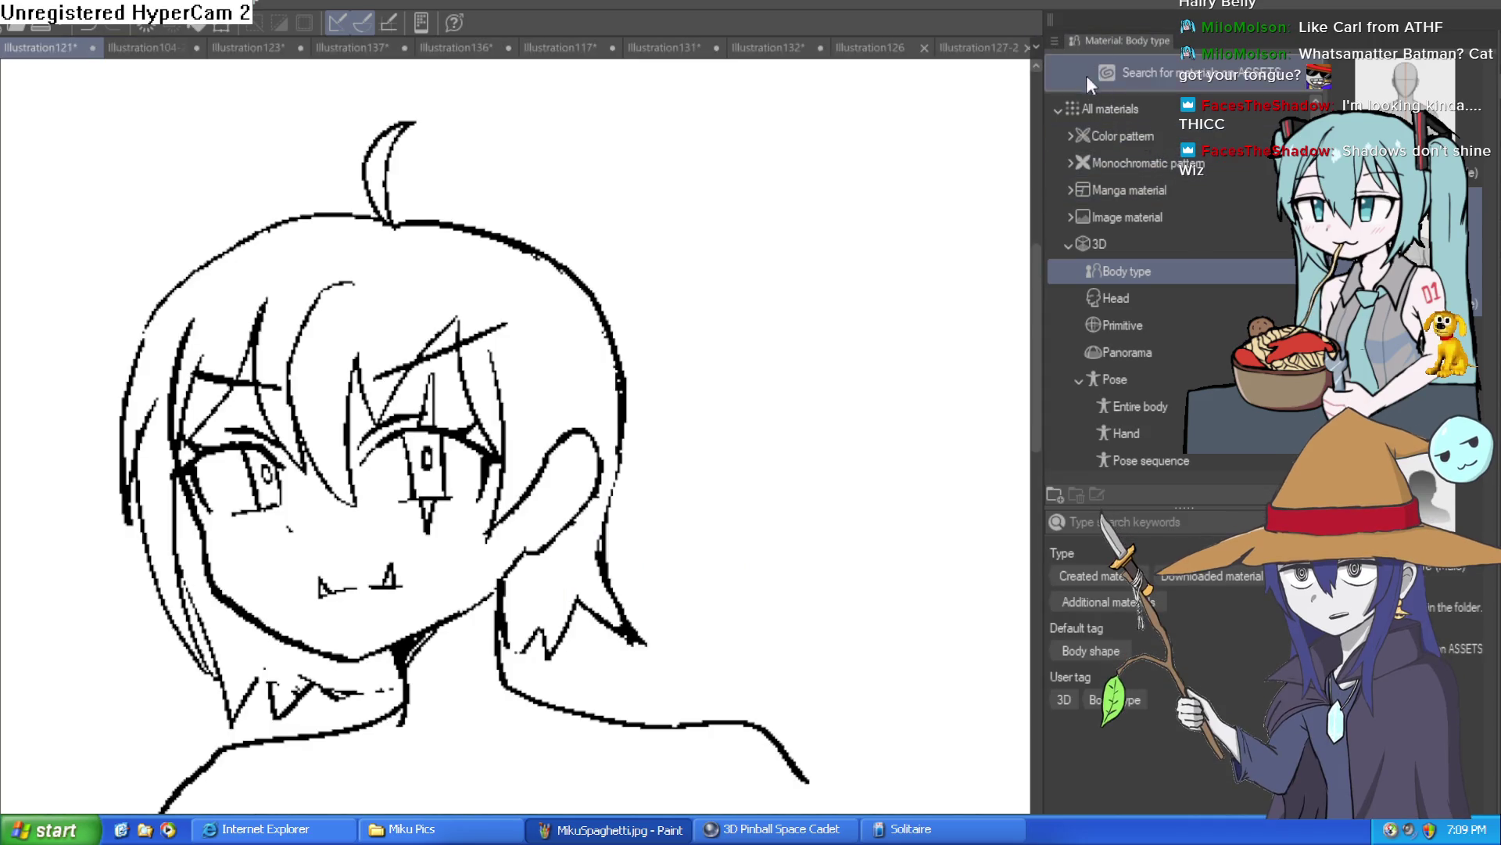
{"action": "scroll", "coordinate": [753, 371], "scroll_direction": "down", "scroll_amount": 3}
{"action": "mouse_move", "coordinate": [714, 389]}
{"action": "left_mouse_down"}
{"action": "mouse_move", "coordinate": [670, 436]}
{"action": "mouse_move", "coordinate": [684, 436]}
{"action": "mouse_move", "coordinate": [685, 470]}
{"action": "left_mouse_up"}
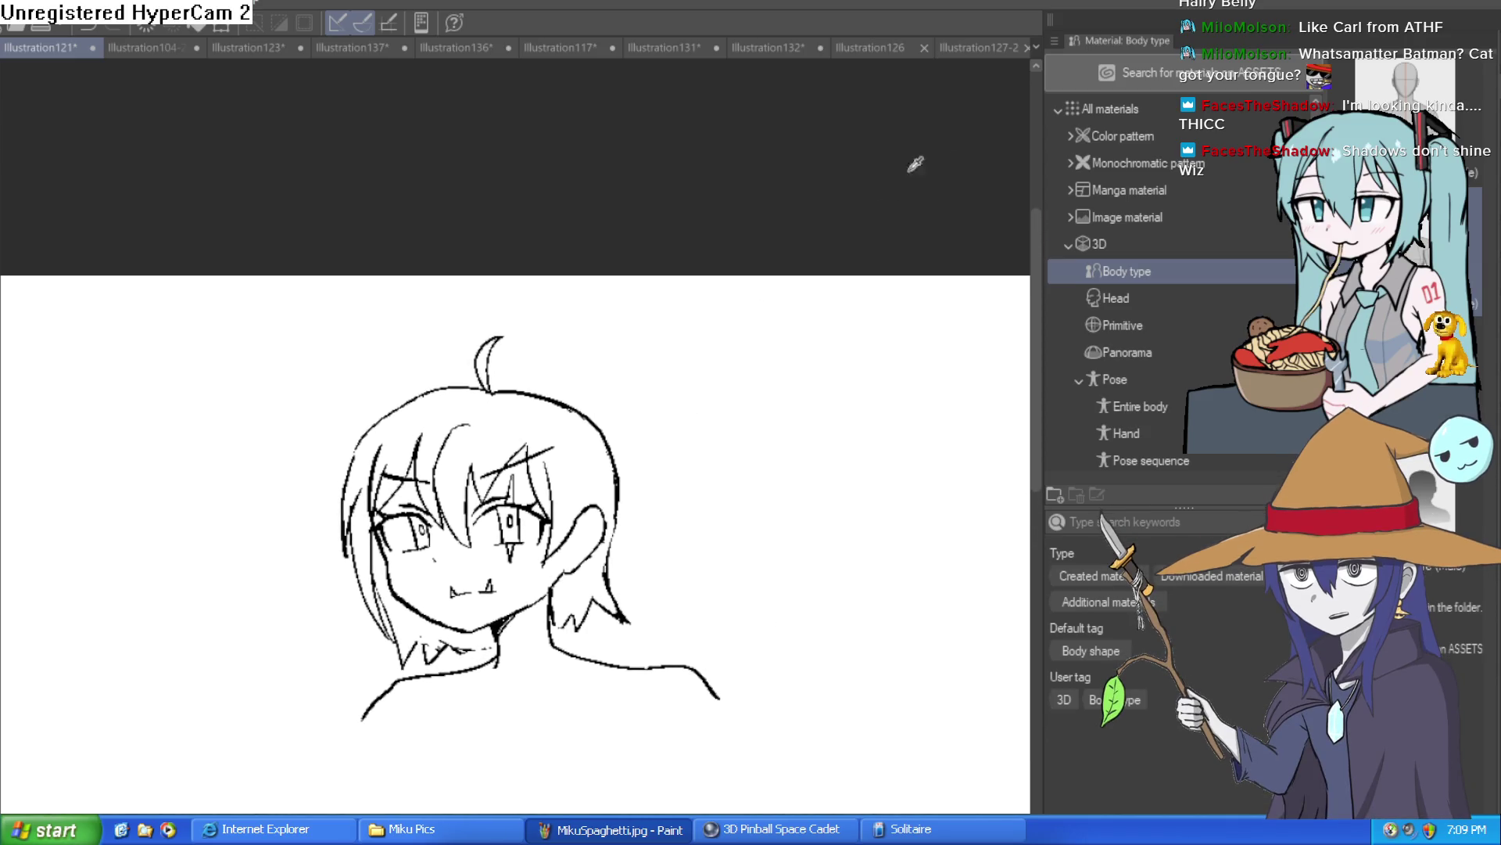
Step: Switch to the Misty drawing and adjust its zoom and position
{"action": "key", "text": "ctrl+shift+Tab"}
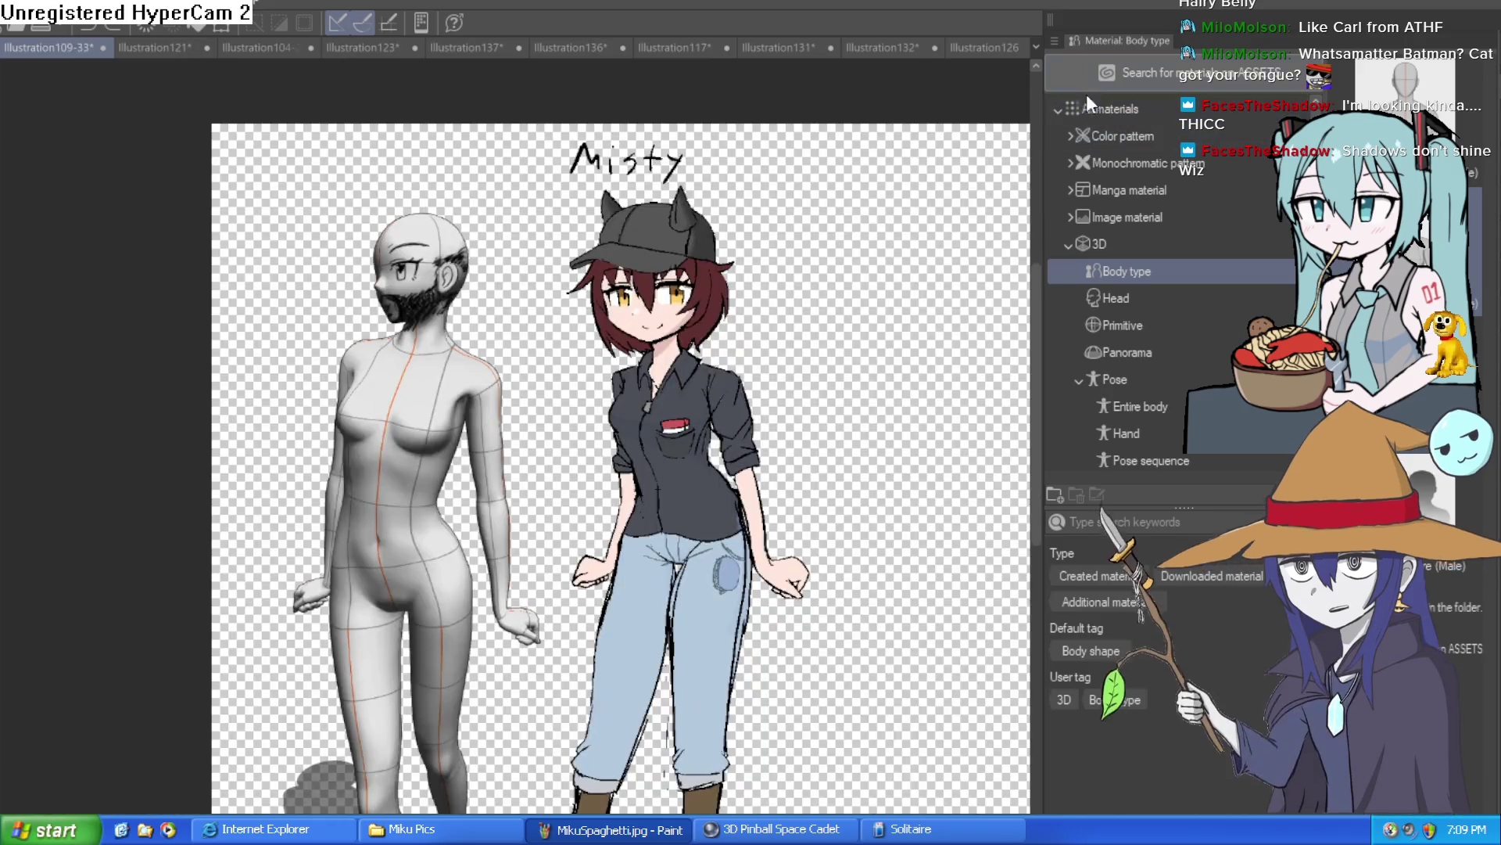
{"action": "scroll", "coordinate": [747, 263], "scroll_direction": "up", "scroll_amount": 2}
{"action": "scroll", "coordinate": [673, 344], "scroll_direction": "up", "scroll_amount": 2}
{"action": "scroll", "coordinate": [674, 345], "scroll_direction": "down", "scroll_amount": 2}
{"action": "scroll", "coordinate": [692, 344], "scroll_direction": "up", "scroll_amount": 2}
{"action": "mouse_move", "coordinate": [706, 356]}
{"action": "left_mouse_down"}
{"action": "mouse_move", "coordinate": [723, 367]}
{"action": "mouse_move", "coordinate": [713, 446]}
{"action": "mouse_move", "coordinate": [721, 365]}
{"action": "left_mouse_up"}
{"action": "scroll", "coordinate": [714, 391], "scroll_direction": "down", "scroll_amount": 2}
{"action": "scroll", "coordinate": [708, 399], "scroll_direction": "up", "scroll_amount": 2}
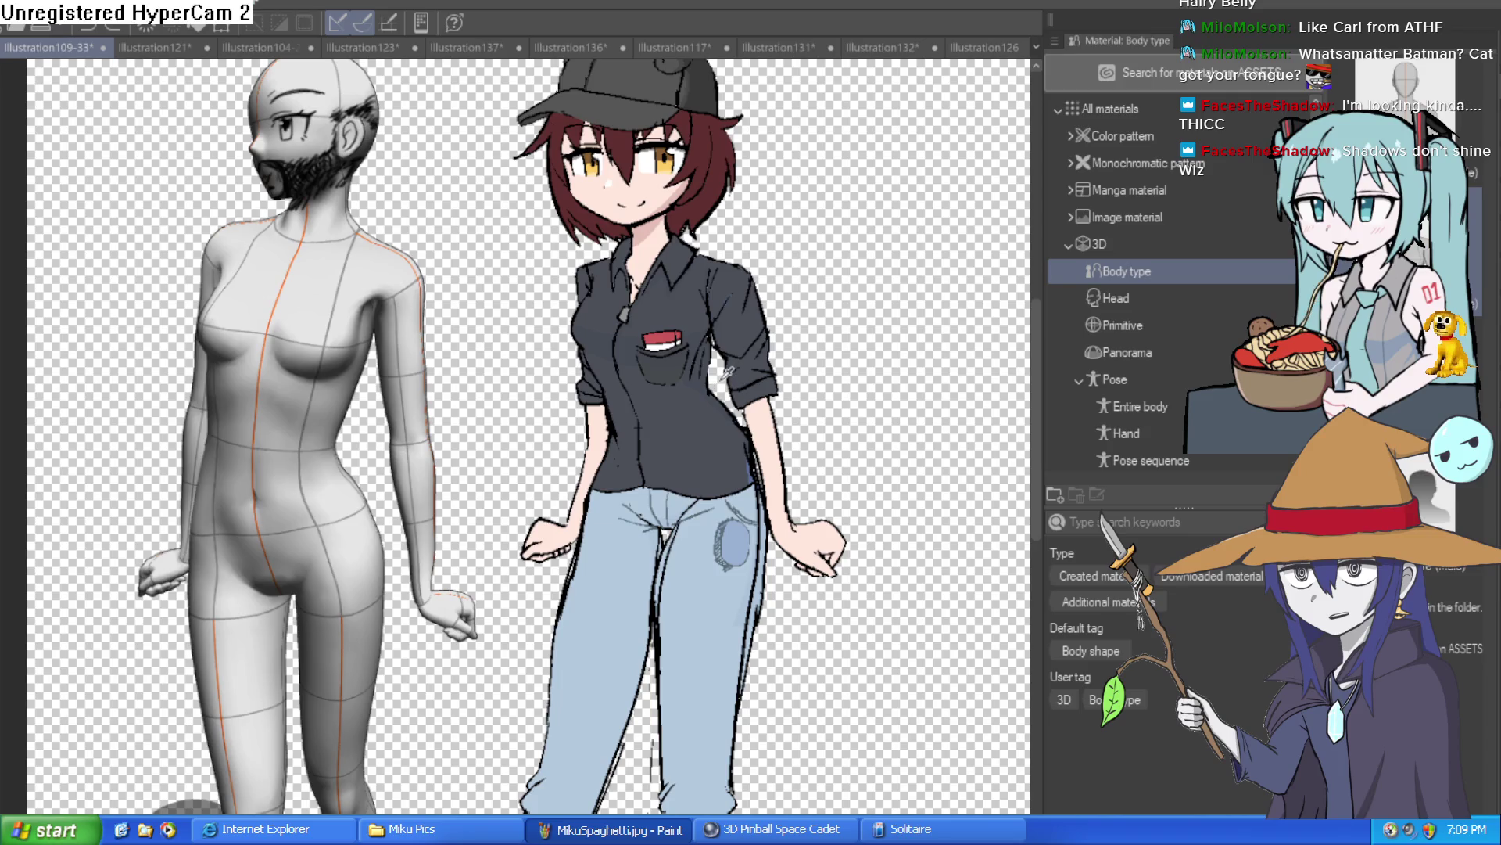
{"action": "scroll", "coordinate": [714, 387], "scroll_direction": "up", "scroll_amount": 5}
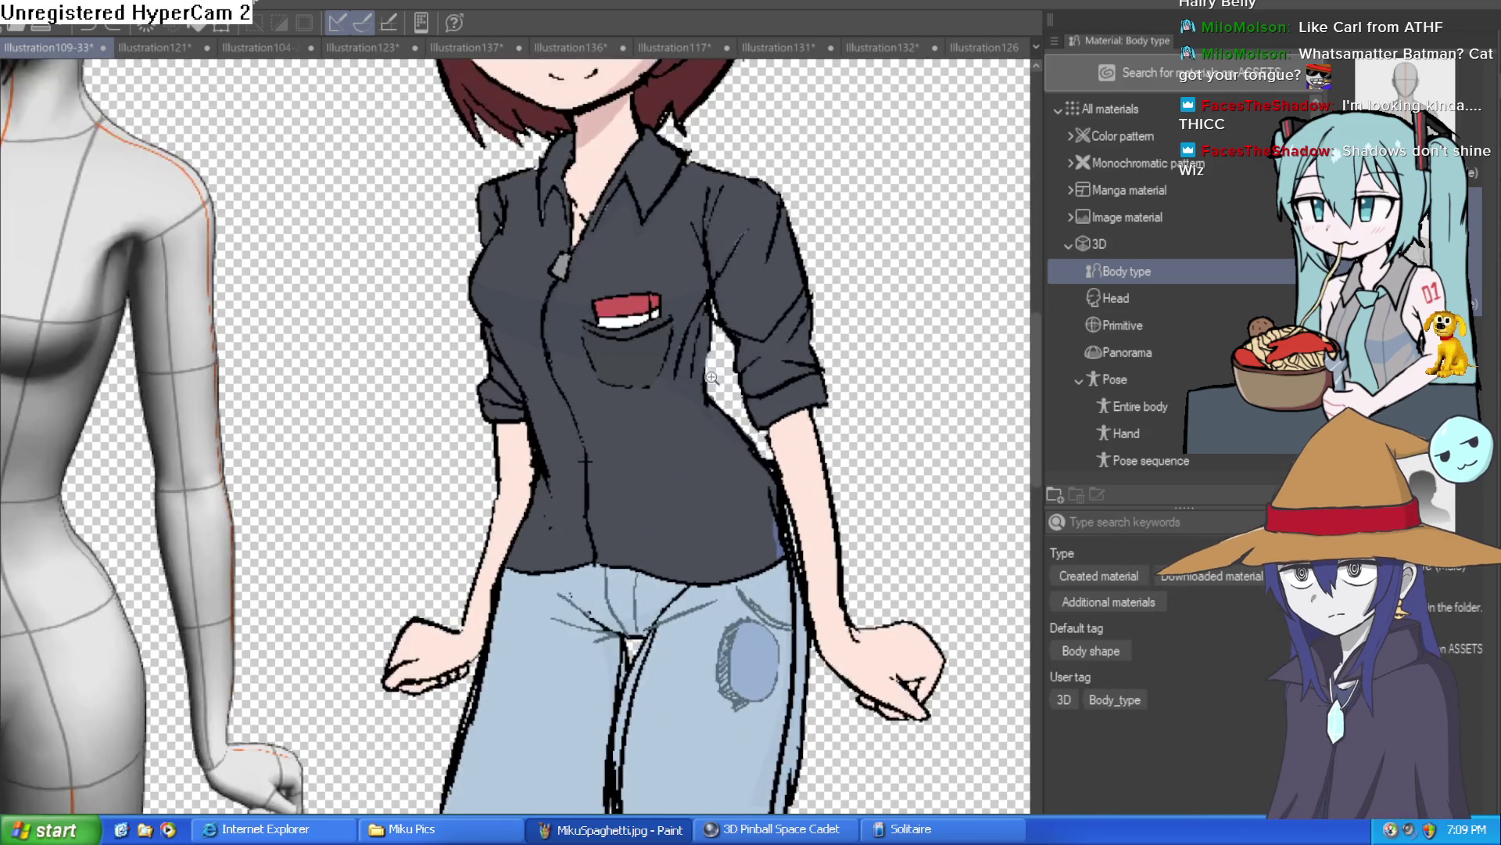
{"action": "scroll", "coordinate": [713, 380], "scroll_direction": "down", "scroll_amount": 1}
{"action": "scroll", "coordinate": [707, 393], "scroll_direction": "down", "scroll_amount": 2}
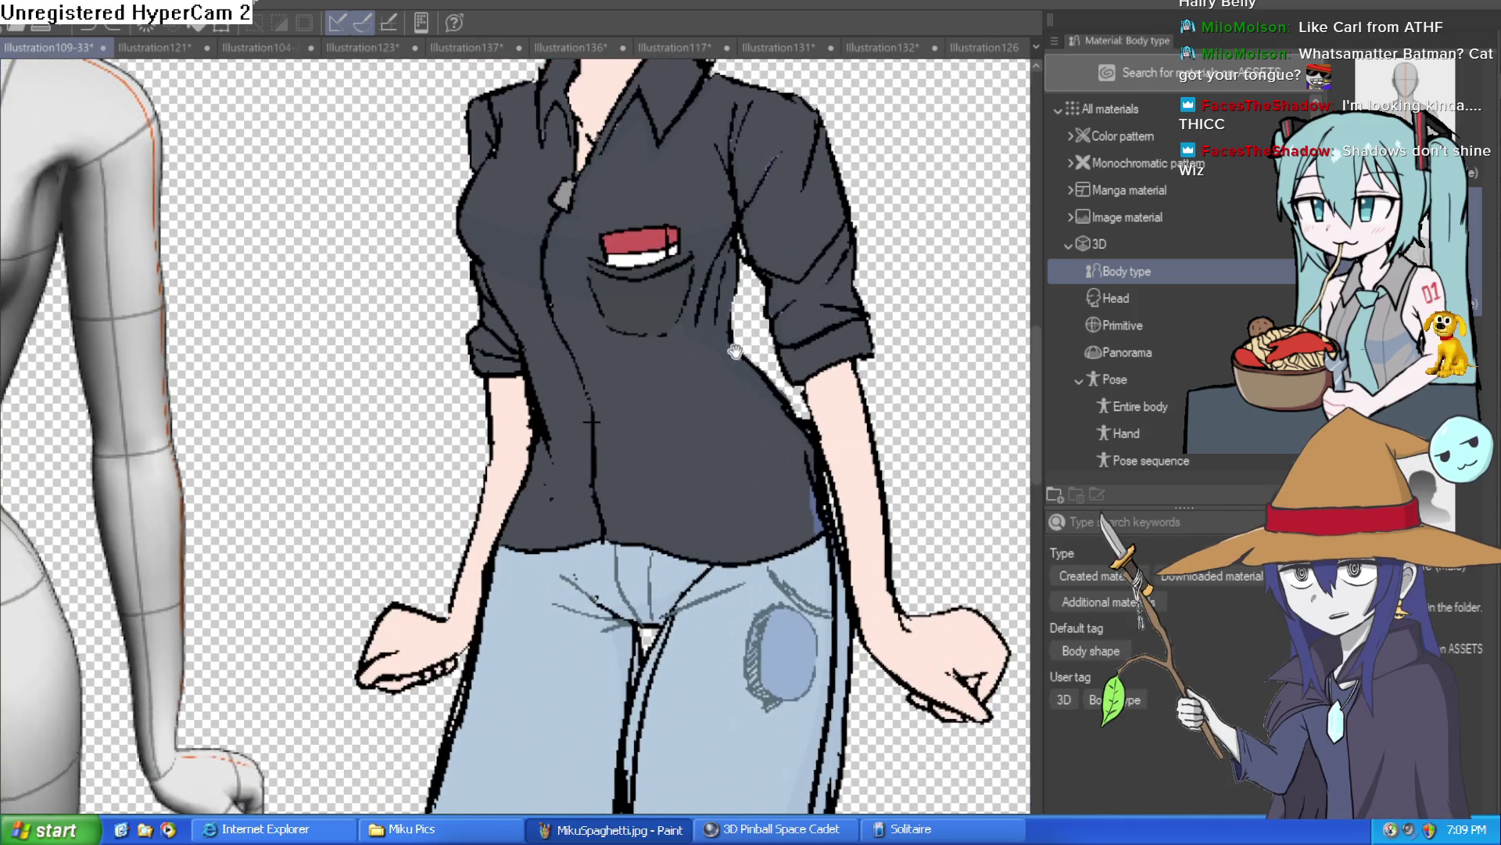
{"action": "scroll", "coordinate": [714, 389], "scroll_direction": "up", "scroll_amount": 3}
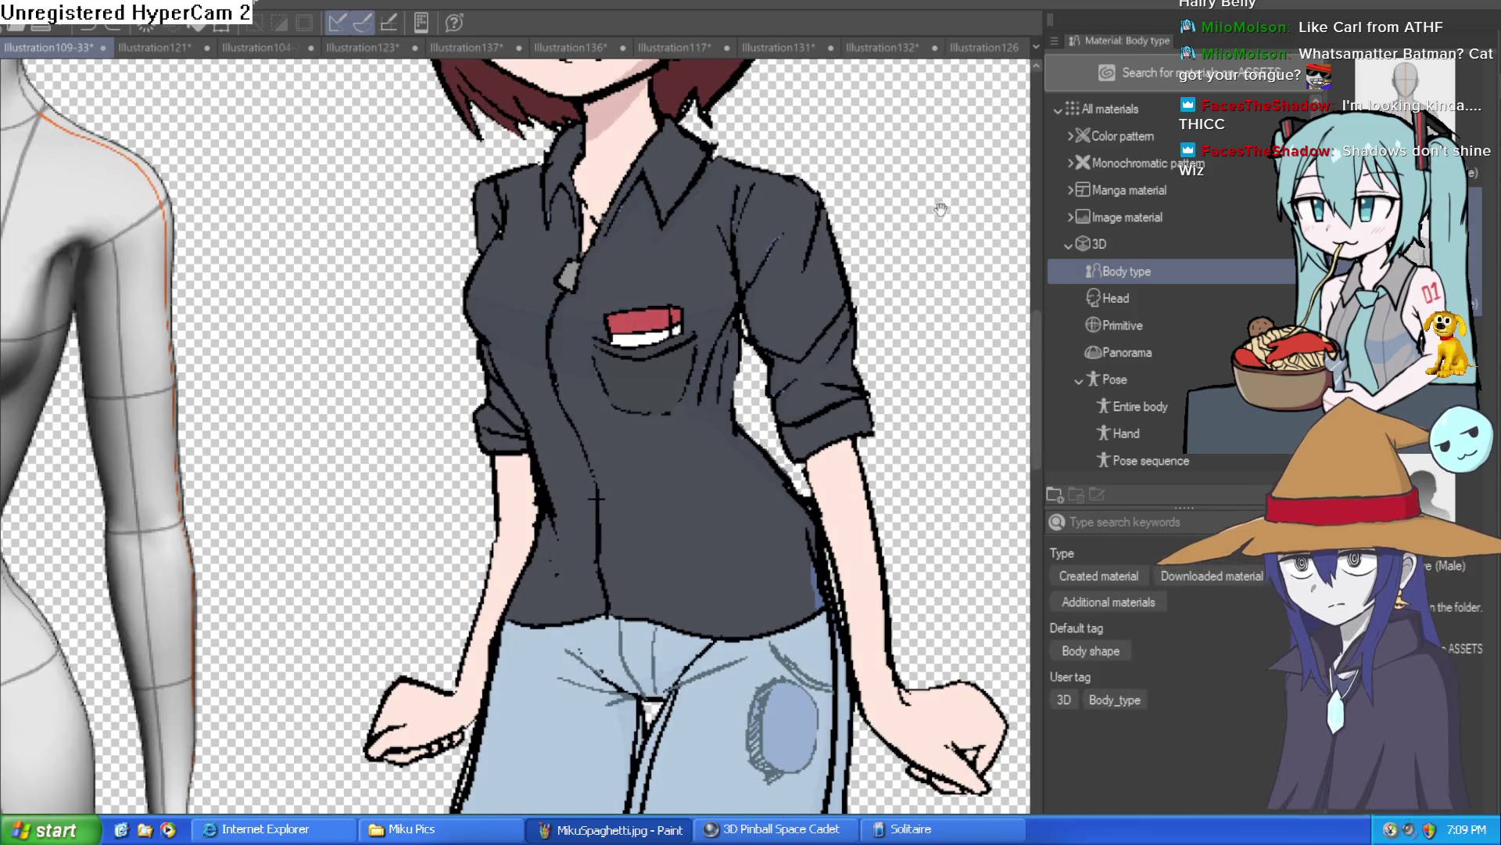
Step: Hide the side panels to show Misty full width, then switch to the Raven lineup
{"action": "key", "text": "Tab"}
{"action": "scroll", "coordinate": [1155, 248], "scroll_direction": "down", "scroll_amount": 3}
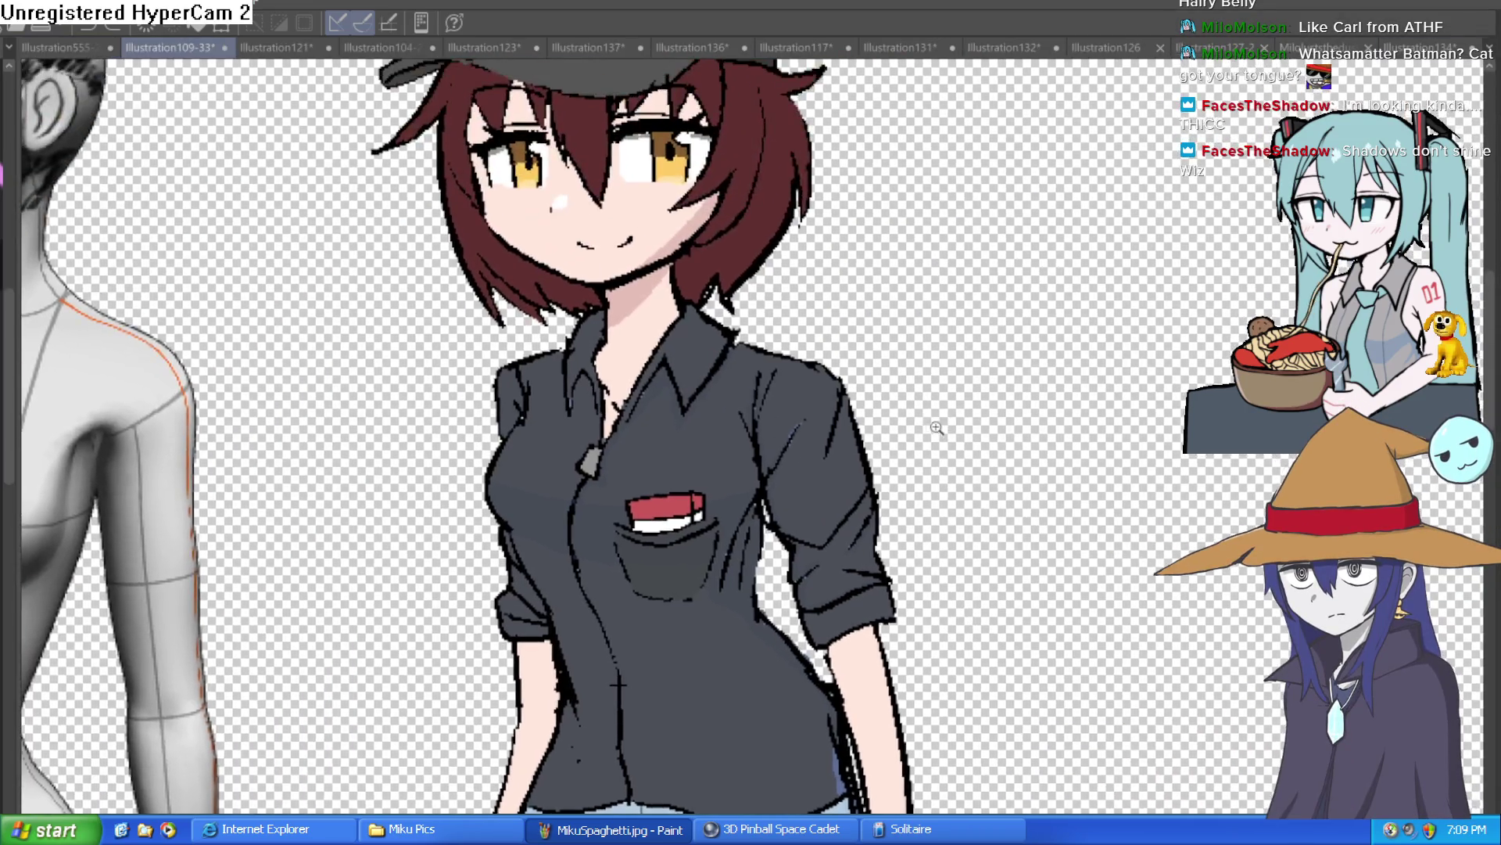
{"action": "scroll", "coordinate": [913, 429], "scroll_direction": "up", "scroll_amount": 1}
{"action": "scroll", "coordinate": [913, 430], "scroll_direction": "down", "scroll_amount": 2}
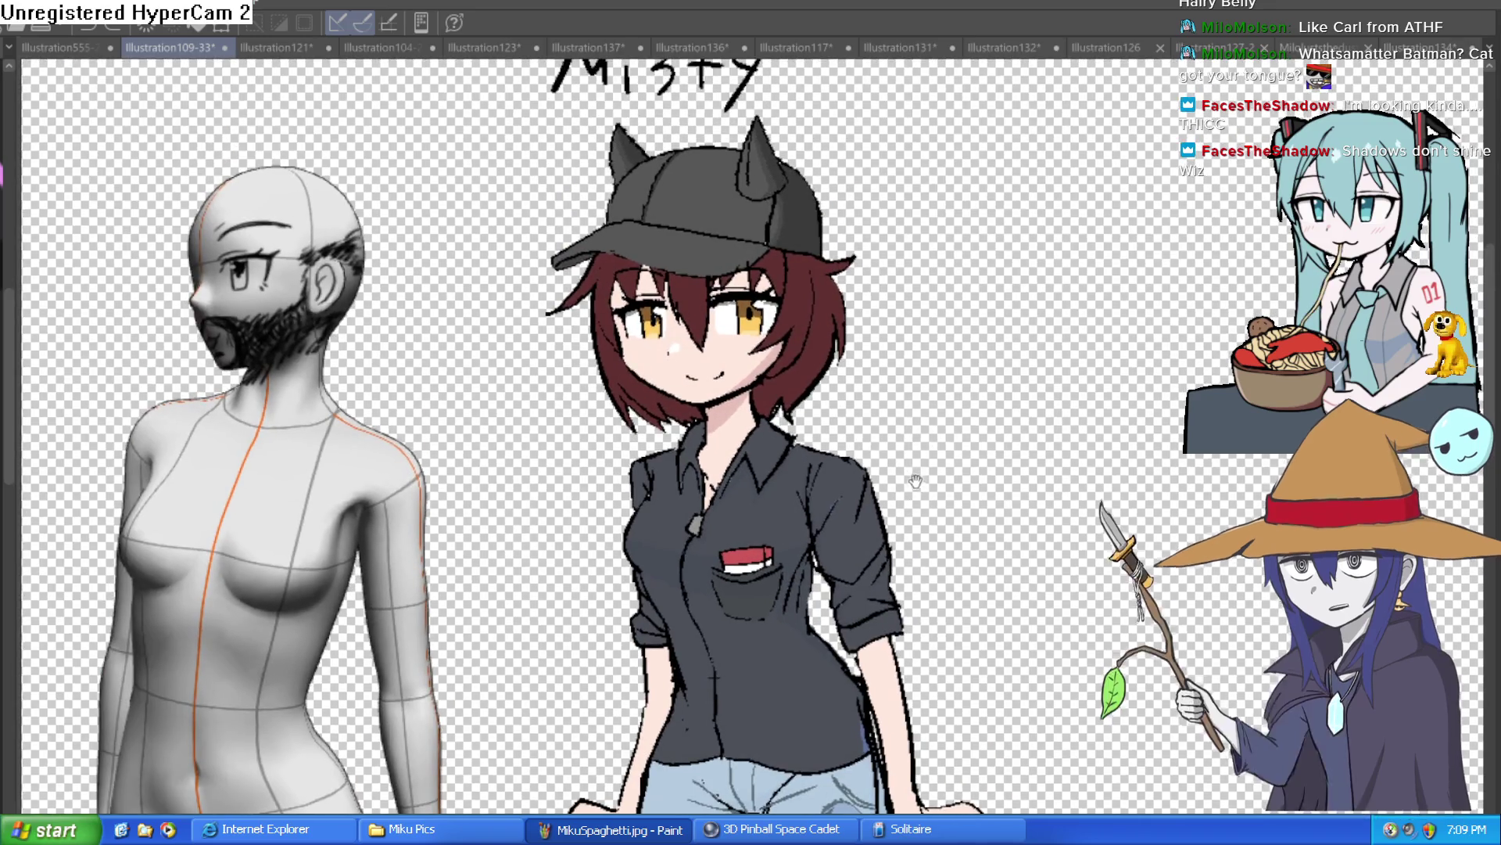
{"action": "scroll", "coordinate": [1099, 236], "scroll_direction": "up", "scroll_amount": 1}
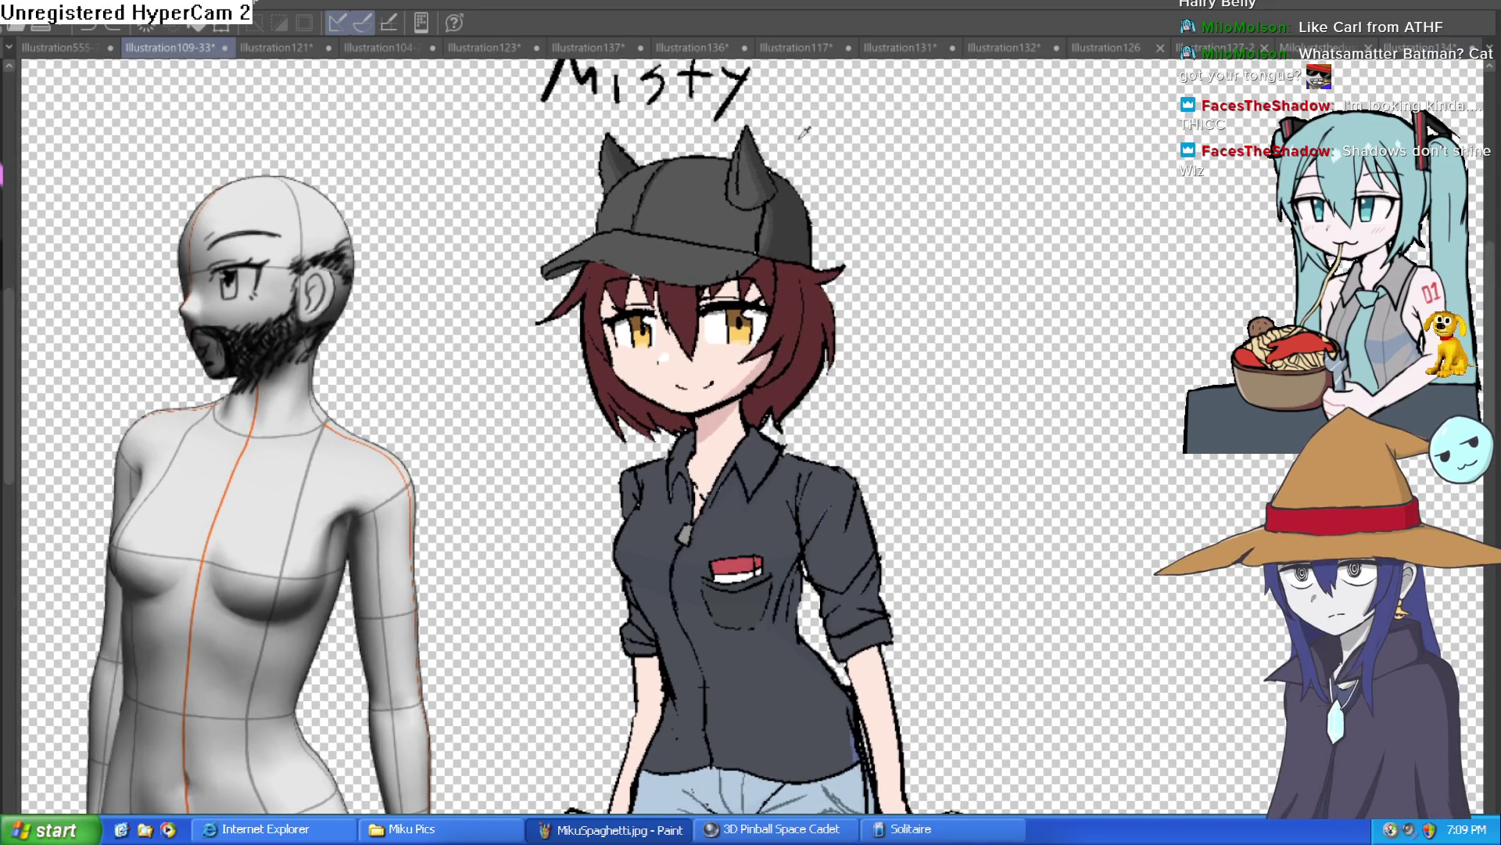
{"action": "left_click", "coordinate": [76, 47]}
Step: Reveal the Raven label, then step through the open drawings to the Mila illustration
{"action": "left_click_drag", "start_coordinate": [848, 109], "coordinate": [843, 187]}
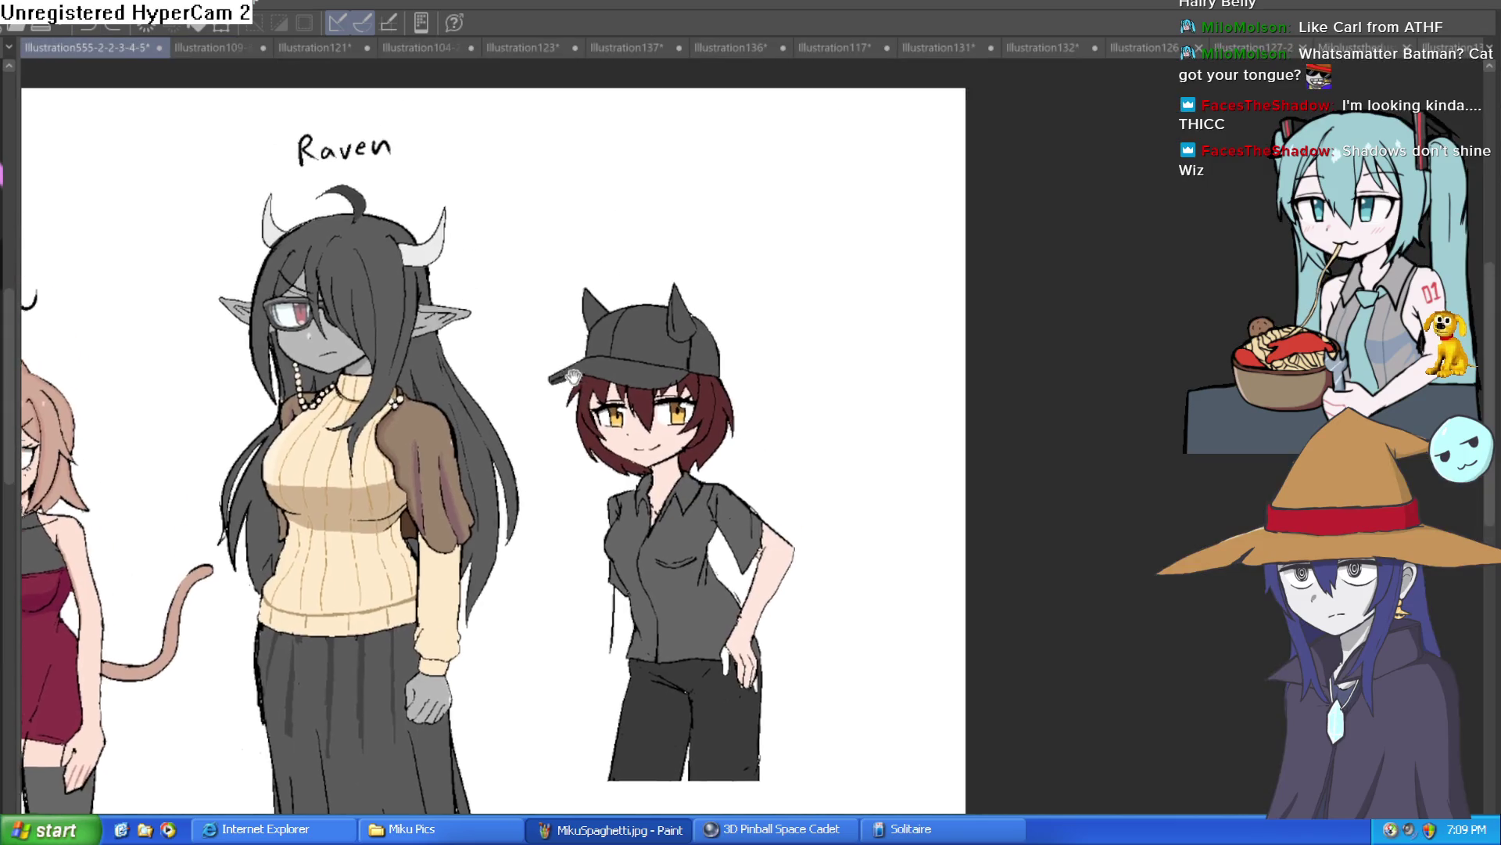
{"action": "left_click", "coordinate": [1450, 48]}
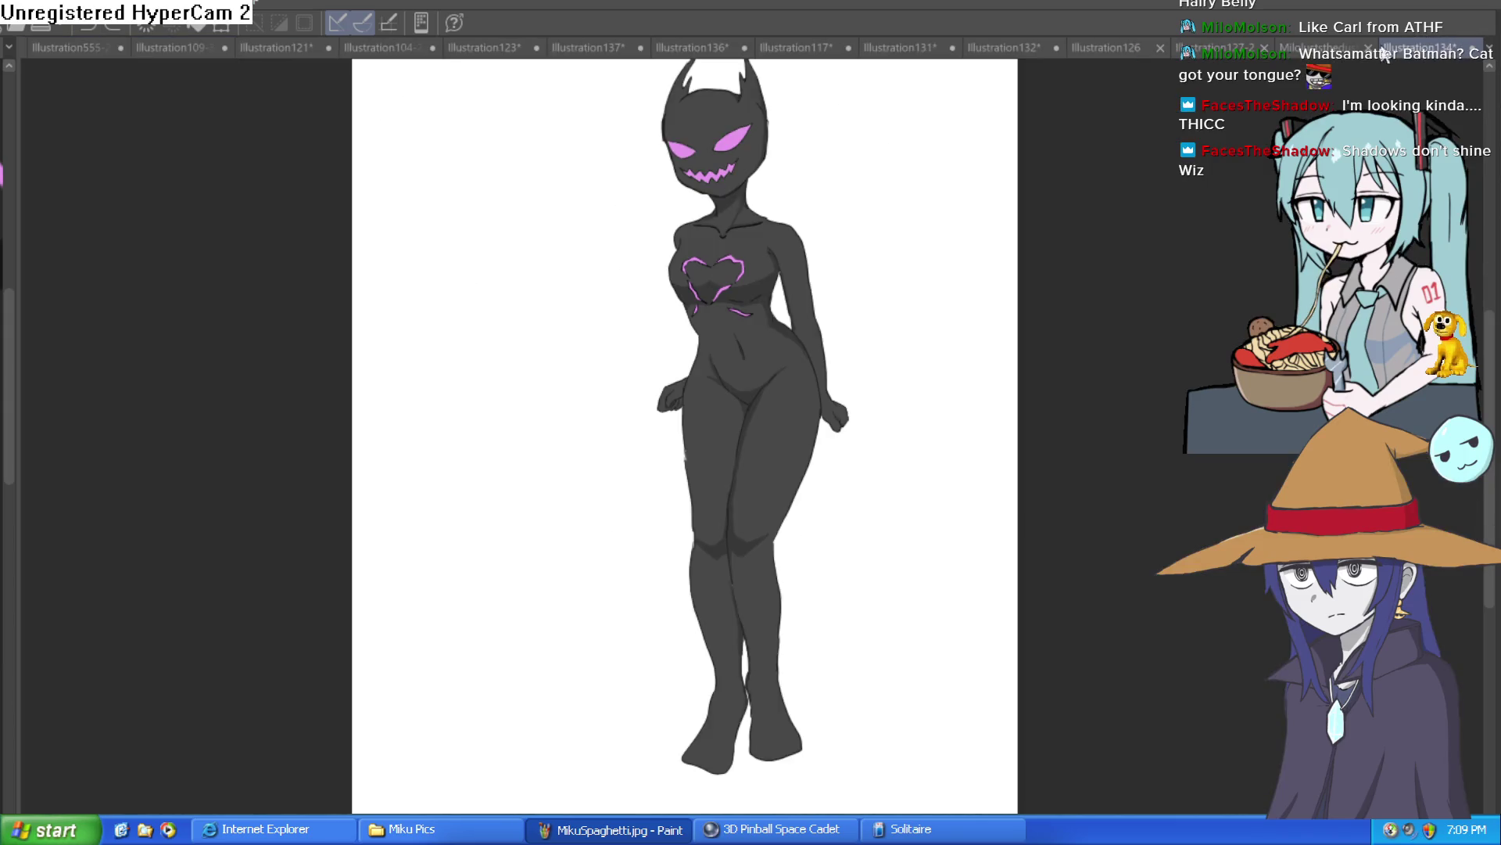
{"action": "left_click", "coordinate": [1316, 50]}
{"action": "left_click", "coordinate": [1238, 49]}
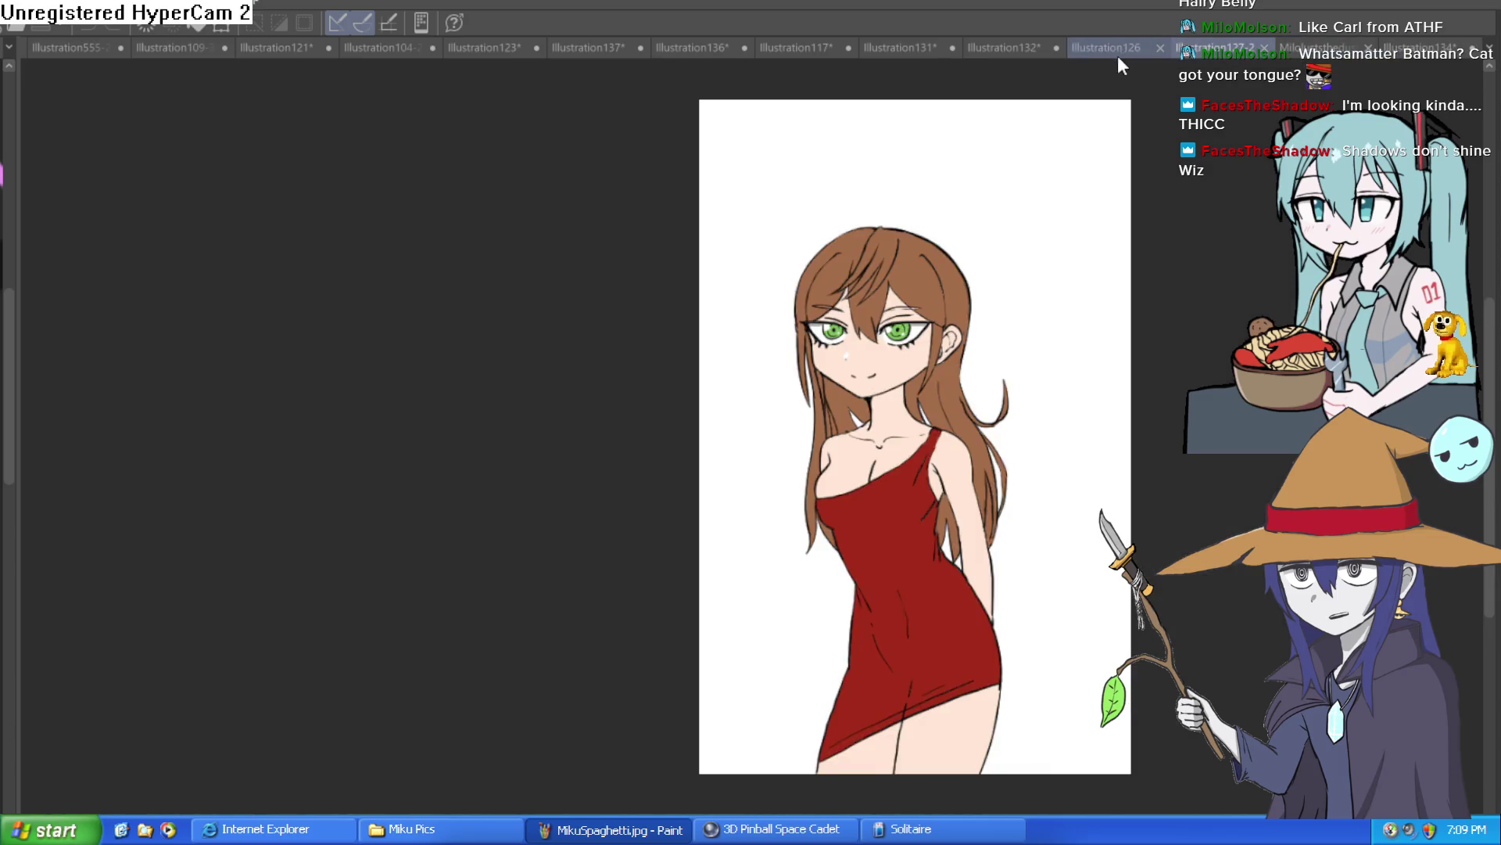
{"action": "left_click", "coordinate": [1109, 53]}
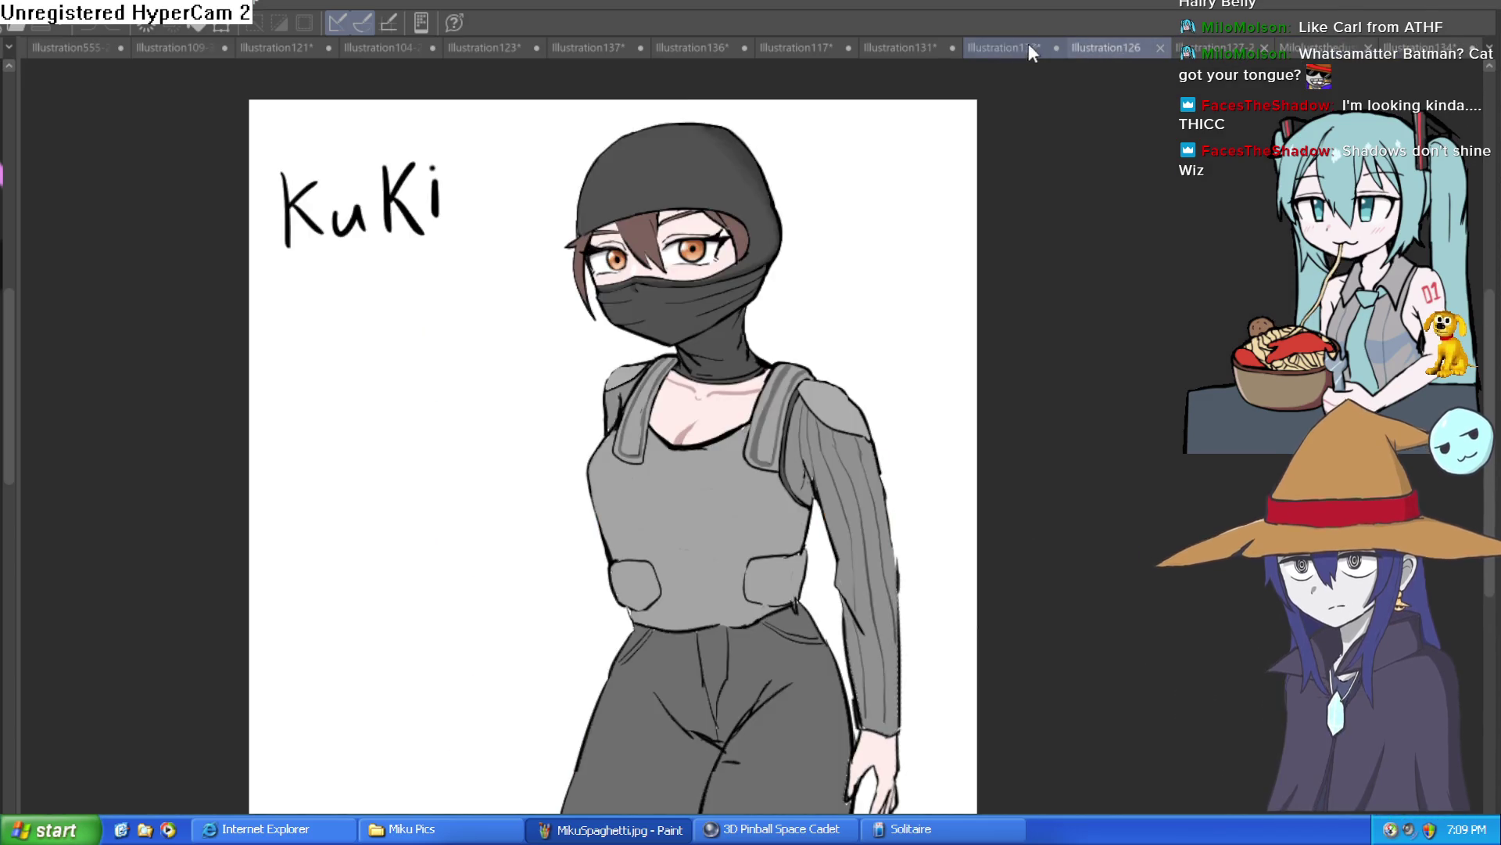
{"action": "left_click", "coordinate": [1027, 48]}
{"action": "left_click", "coordinate": [928, 58]}
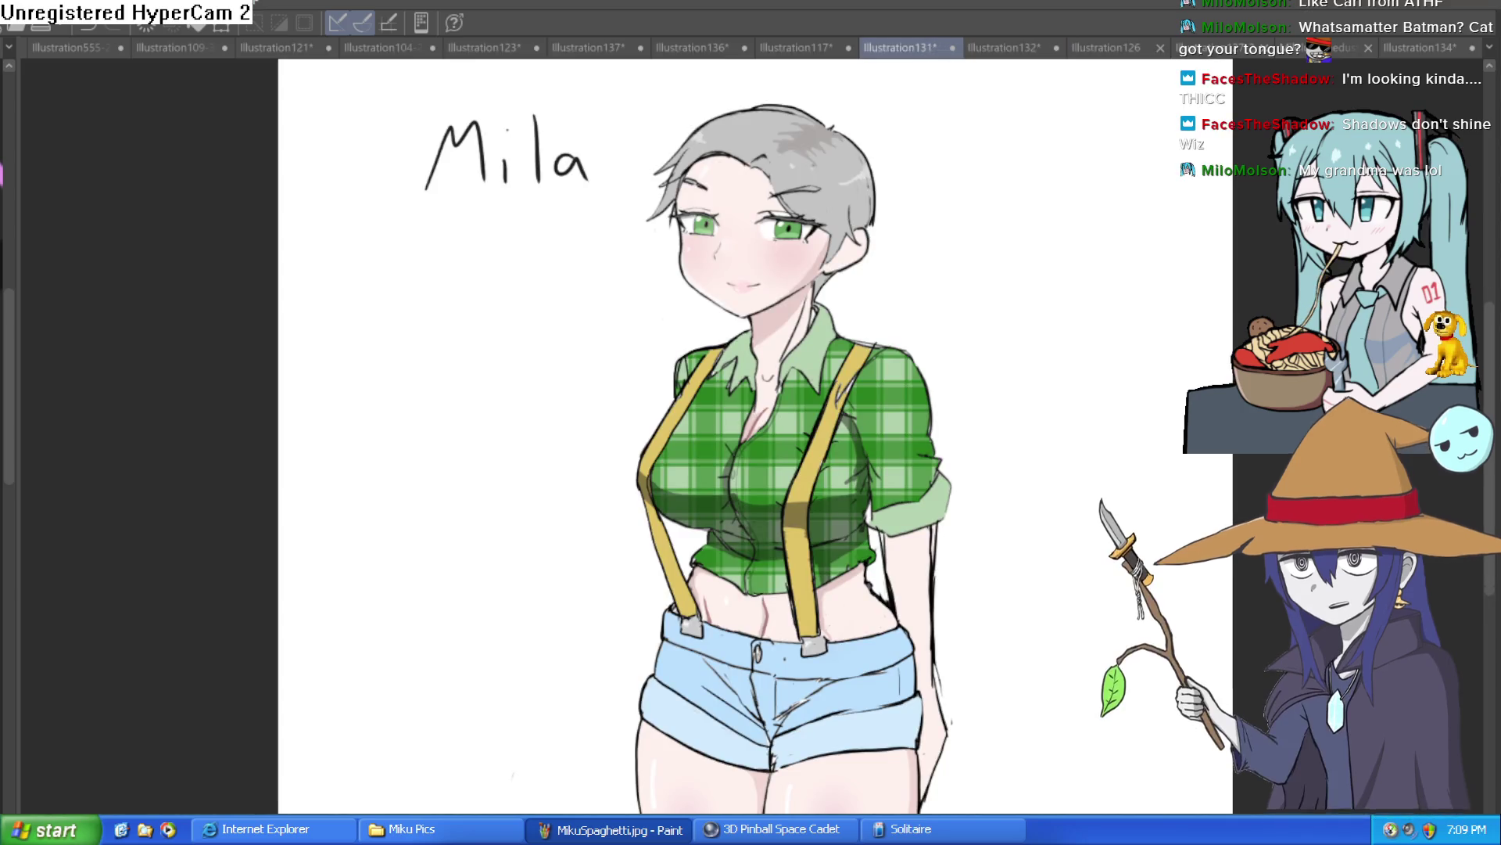
Step: Mirror the Mila drawing horizontally and recentre the full figure
{"action": "key", "text": "h"}
{"action": "key", "text": "h"}
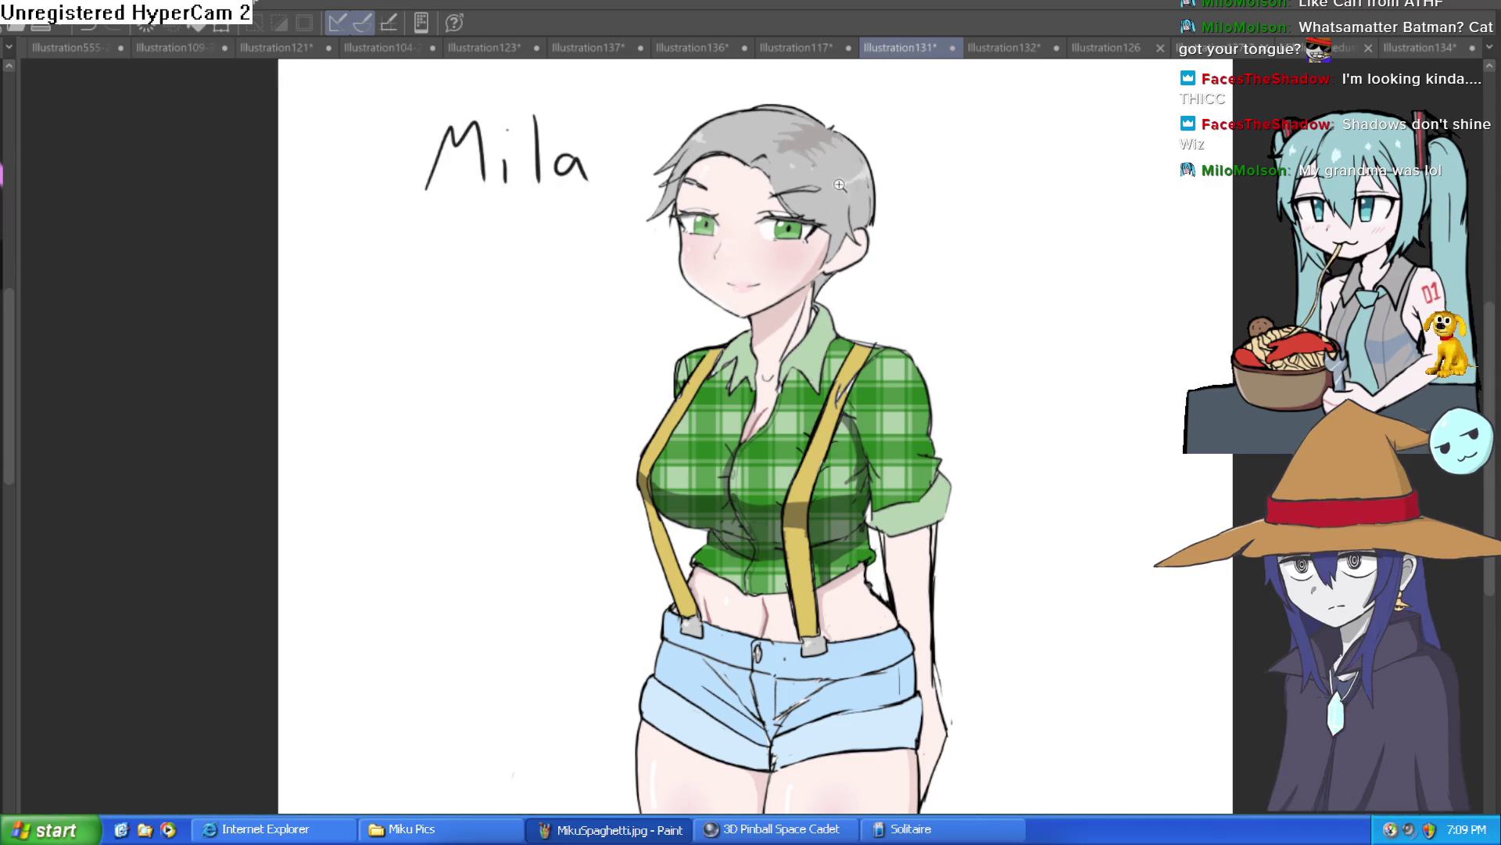
{"action": "scroll", "coordinate": [987, 427], "scroll_direction": "up", "scroll_amount": 5}
{"action": "scroll", "coordinate": [988, 426], "scroll_direction": "down", "scroll_amount": 2}
{"action": "scroll", "coordinate": [987, 426], "scroll_direction": "down", "scroll_amount": 3}
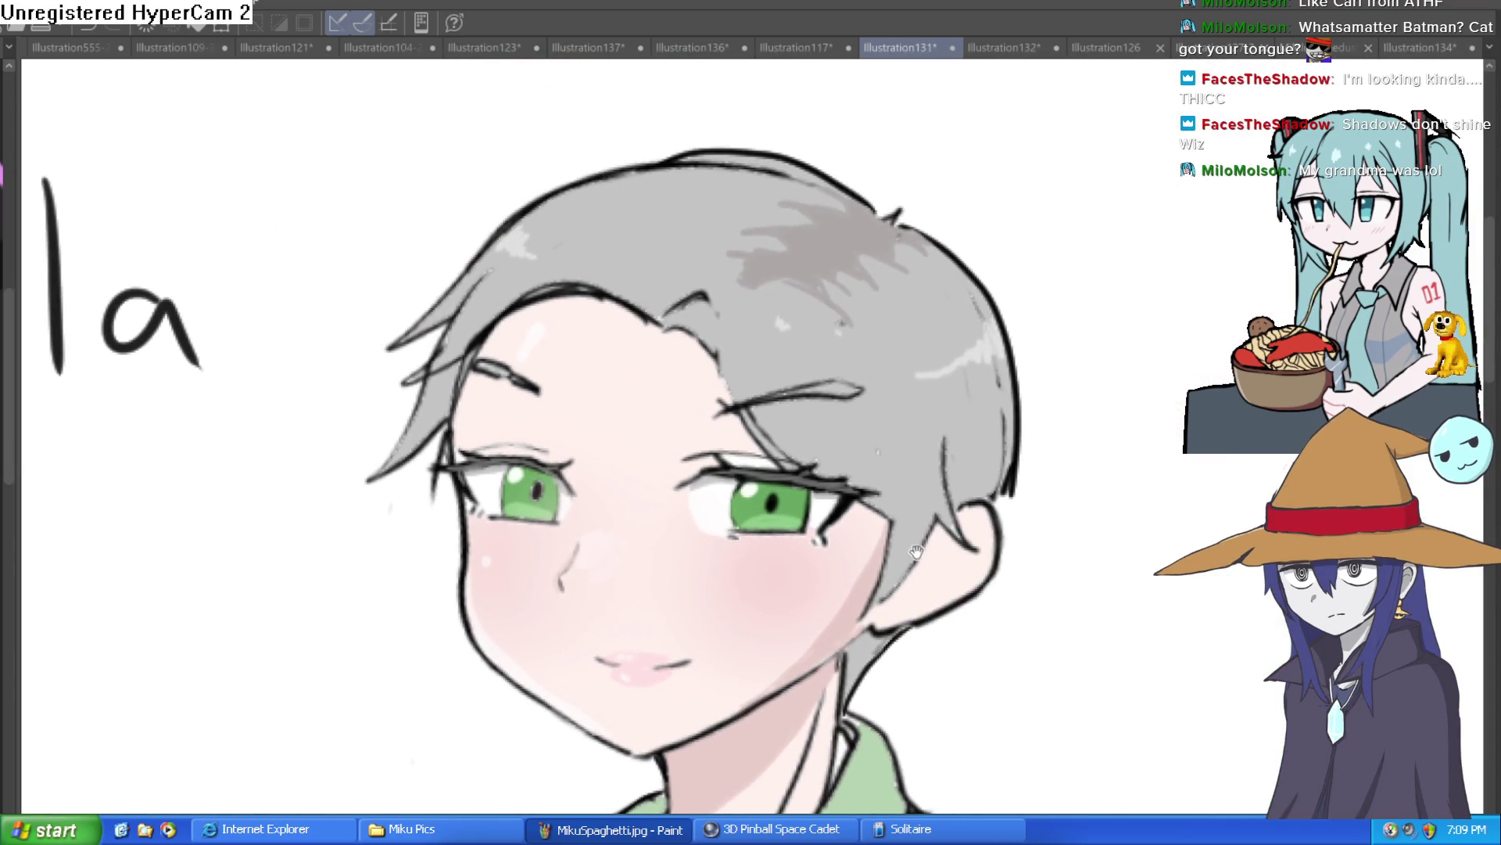
{"action": "left_click_drag", "start_coordinate": [939, 508], "coordinate": [1038, 279]}
{"action": "scroll", "coordinate": [1166, 488], "scroll_direction": "down", "scroll_amount": 2}
{"action": "left_click_drag", "start_coordinate": [1166, 488], "coordinate": [1030, 430]}
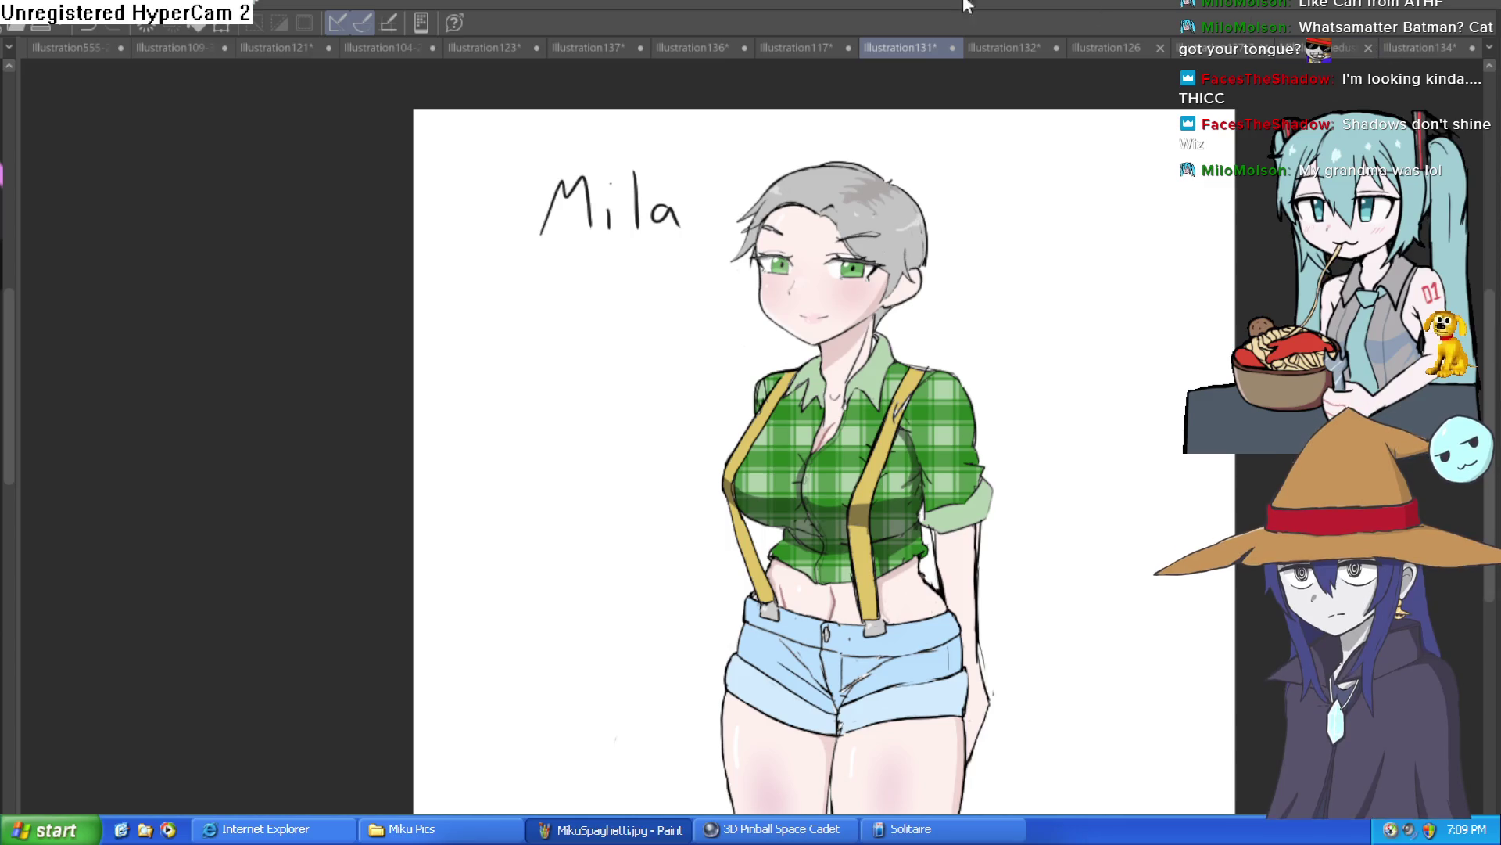
Step: Glance at the blob doodle and KuKi, then return to the dark monster-girl
{"action": "left_click", "coordinate": [806, 47]}
{"action": "left_click", "coordinate": [1097, 49]}
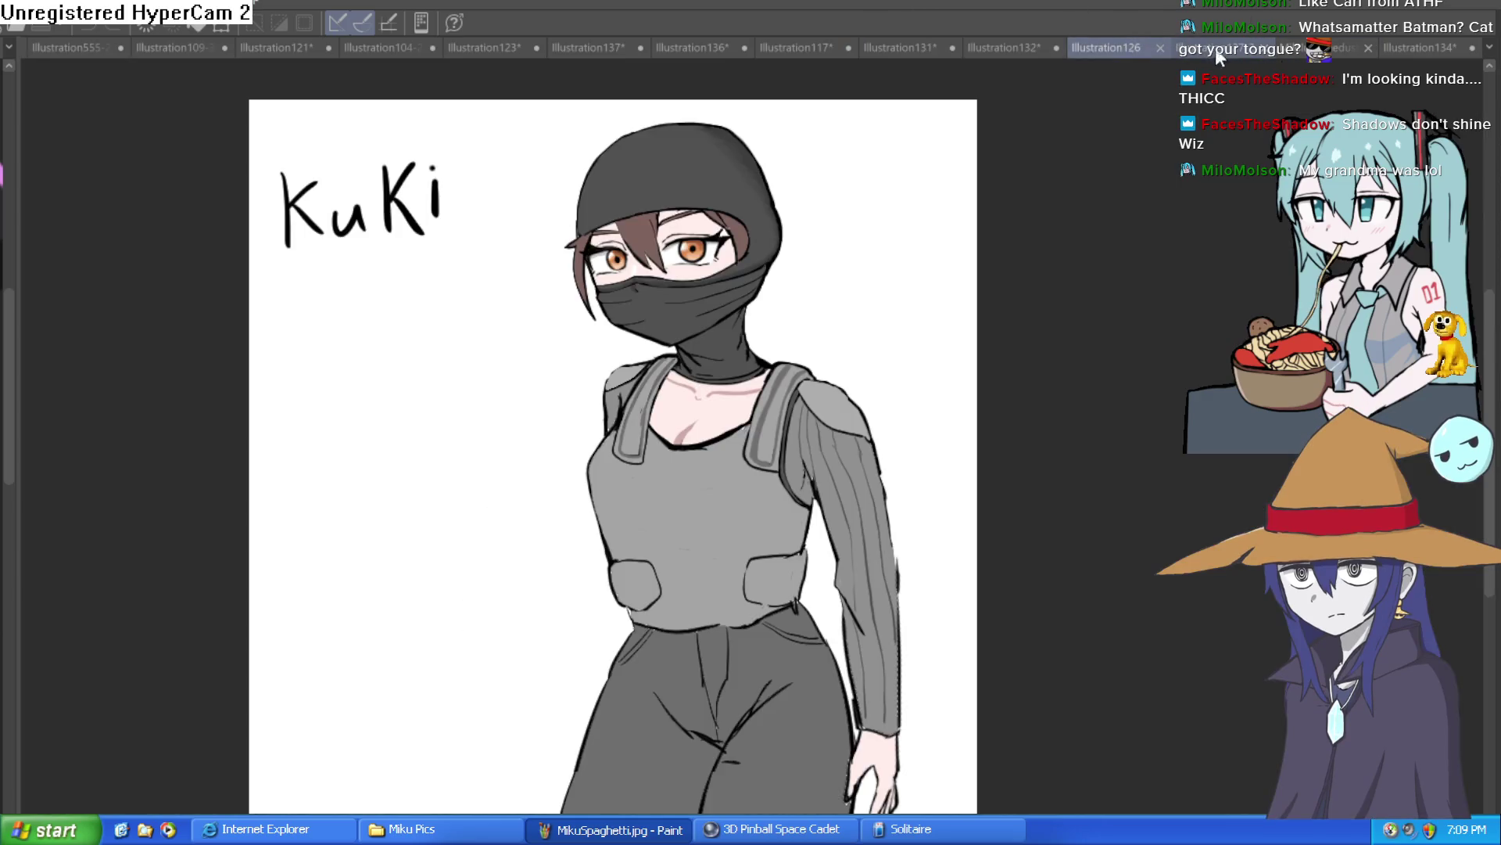
{"action": "left_click", "coordinate": [1434, 45]}
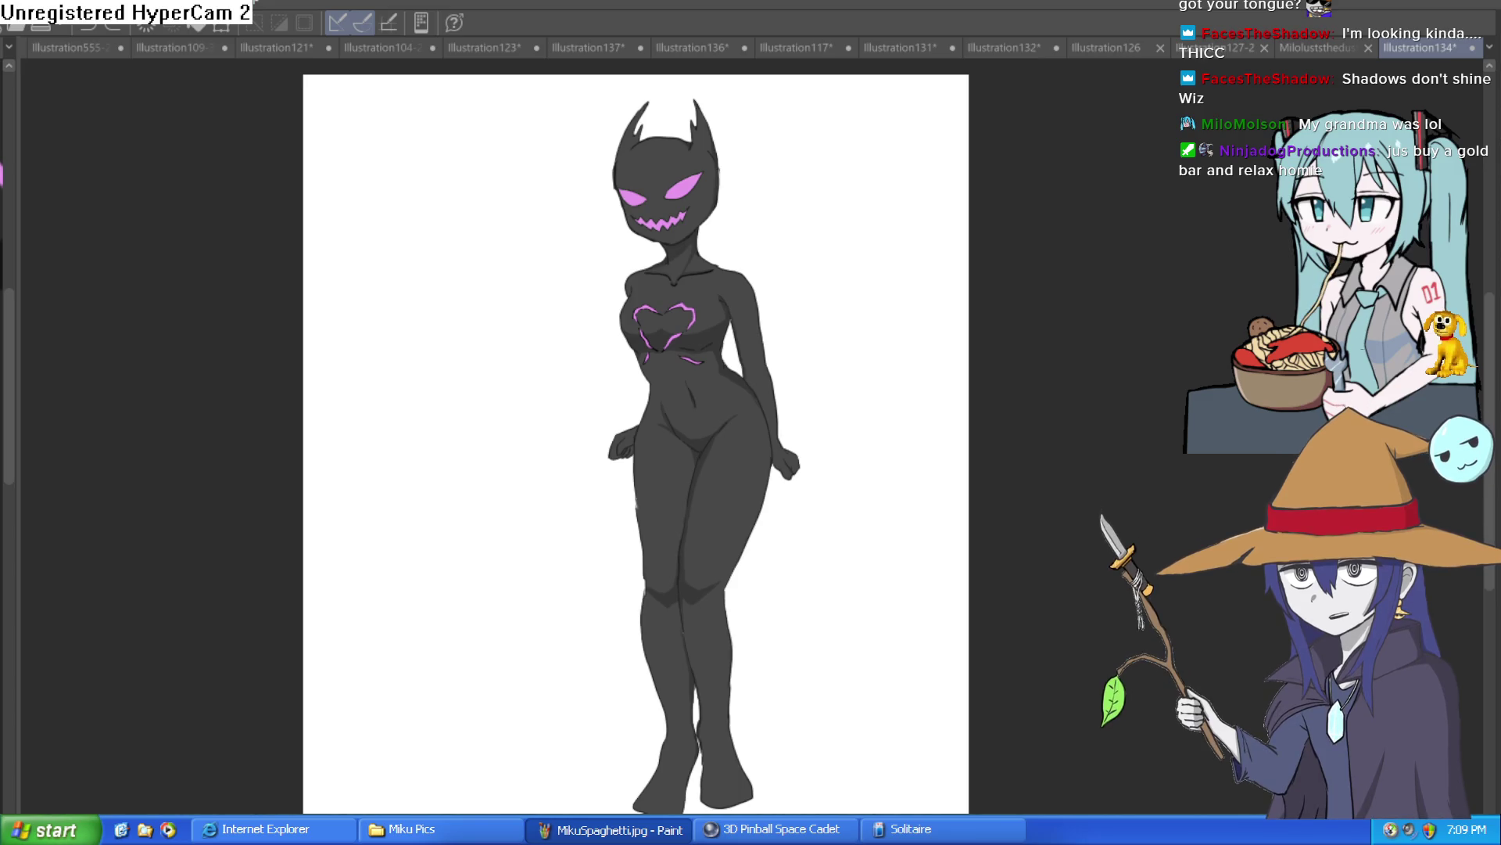
Step: Flip through the elf, meme face and head sketches to the Misty-and-mannequin canvas, then recentre it
{"action": "left_click", "coordinate": [609, 49]}
{"action": "left_click", "coordinate": [473, 49]}
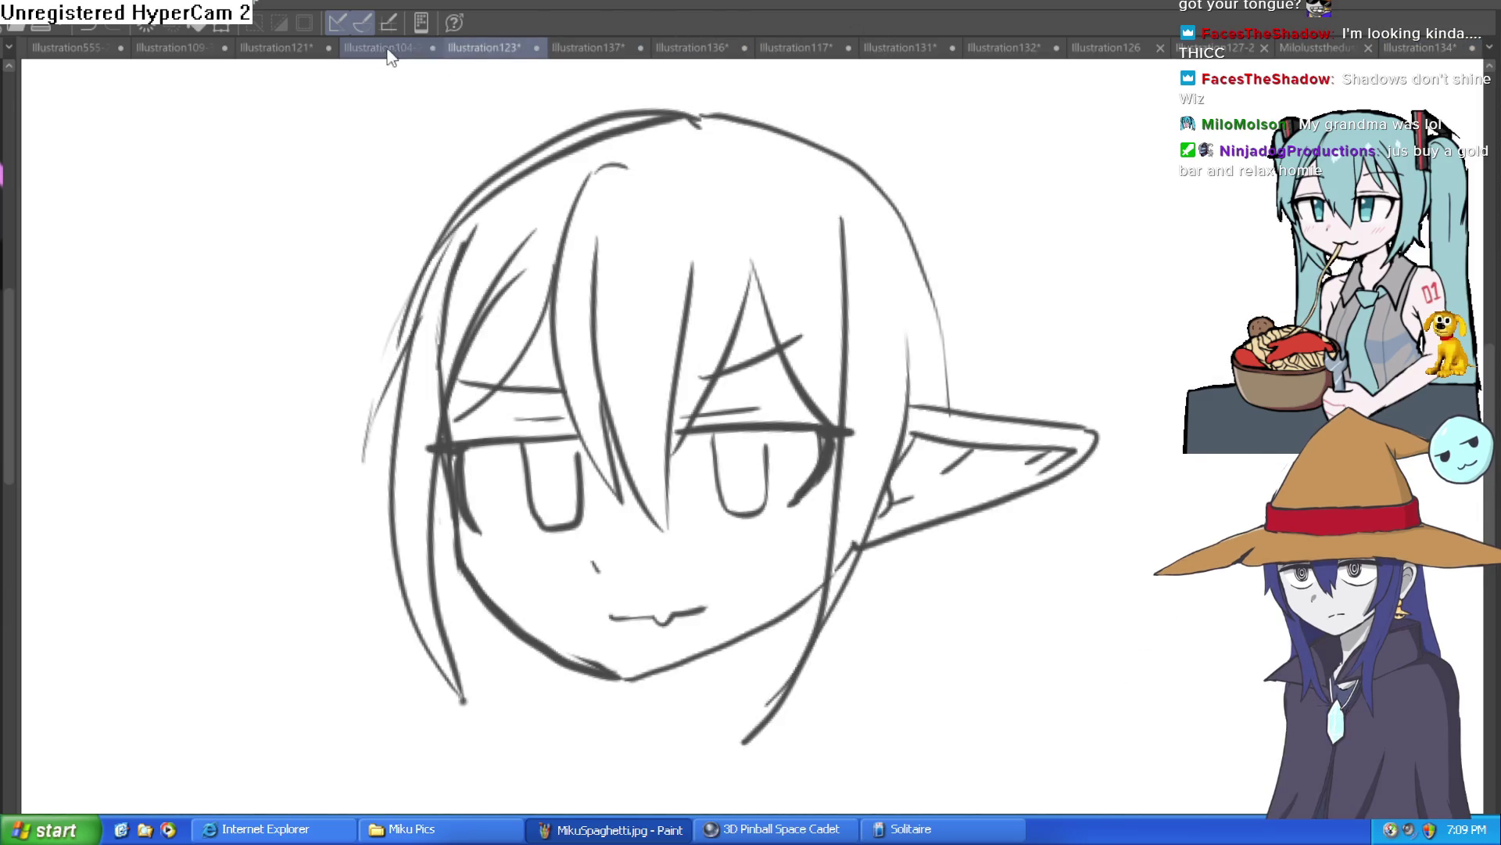
{"action": "left_click", "coordinate": [391, 49]}
{"action": "left_click", "coordinate": [796, 49]}
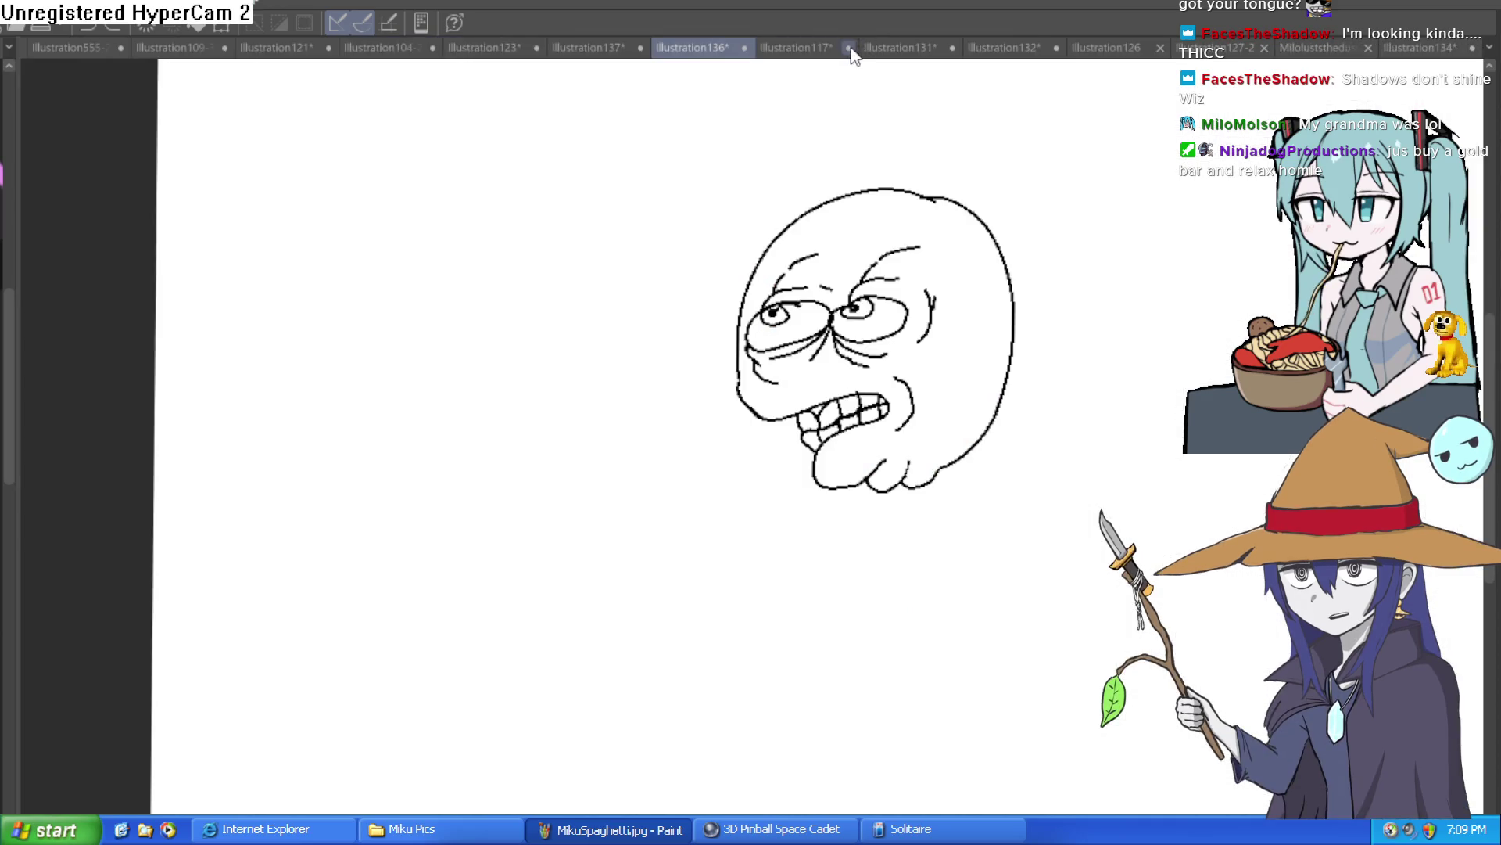
{"action": "left_click", "coordinate": [284, 49]}
{"action": "left_click", "coordinate": [178, 48]}
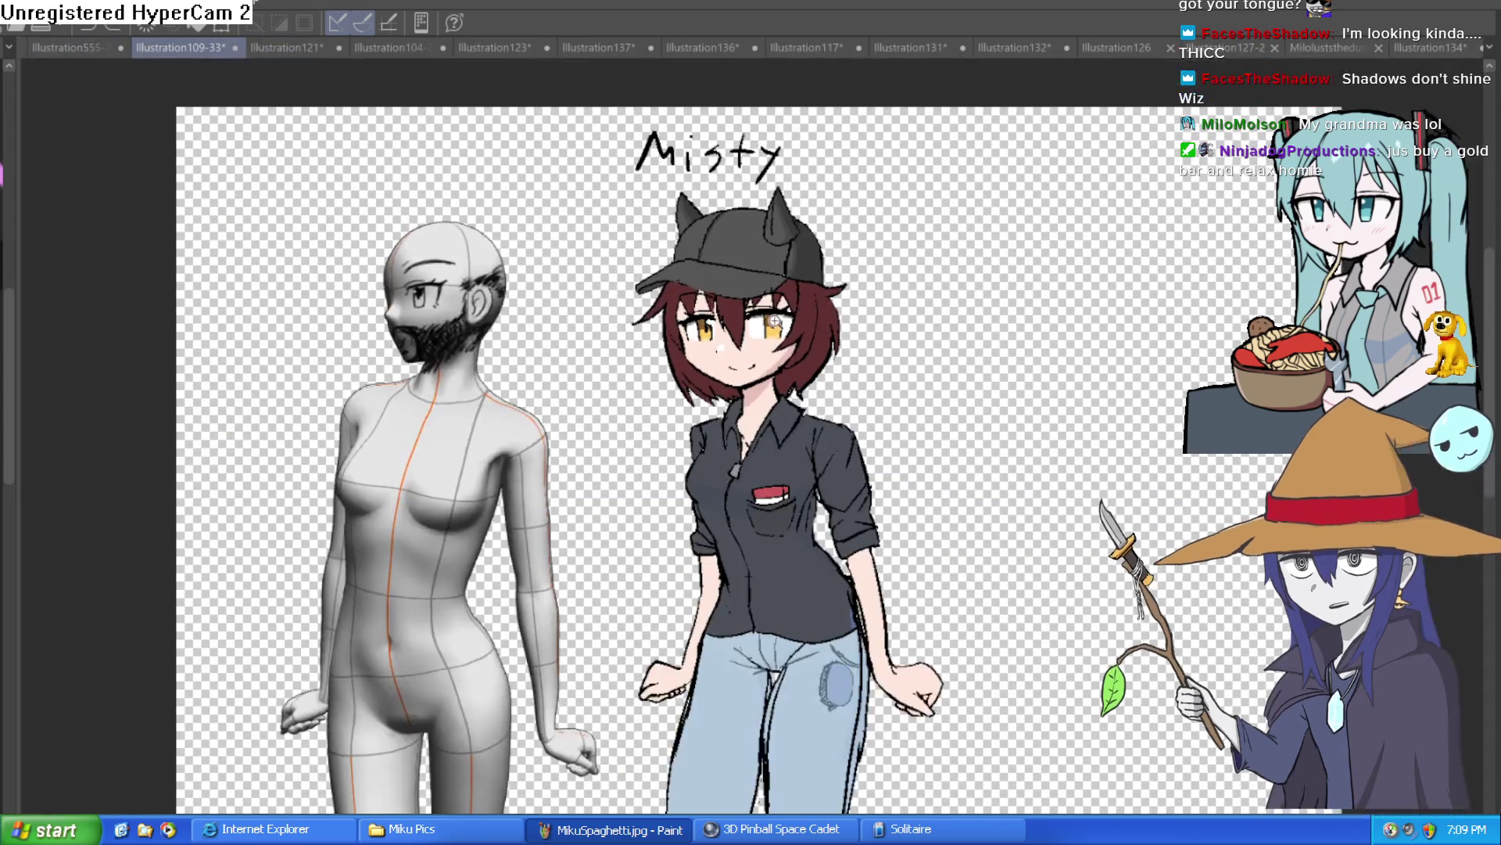
{"action": "mouse_move", "coordinate": [774, 321]}
{"action": "left_mouse_down"}
{"action": "mouse_move", "coordinate": [801, 312]}
{"action": "mouse_move", "coordinate": [774, 300]}
{"action": "left_mouse_up"}
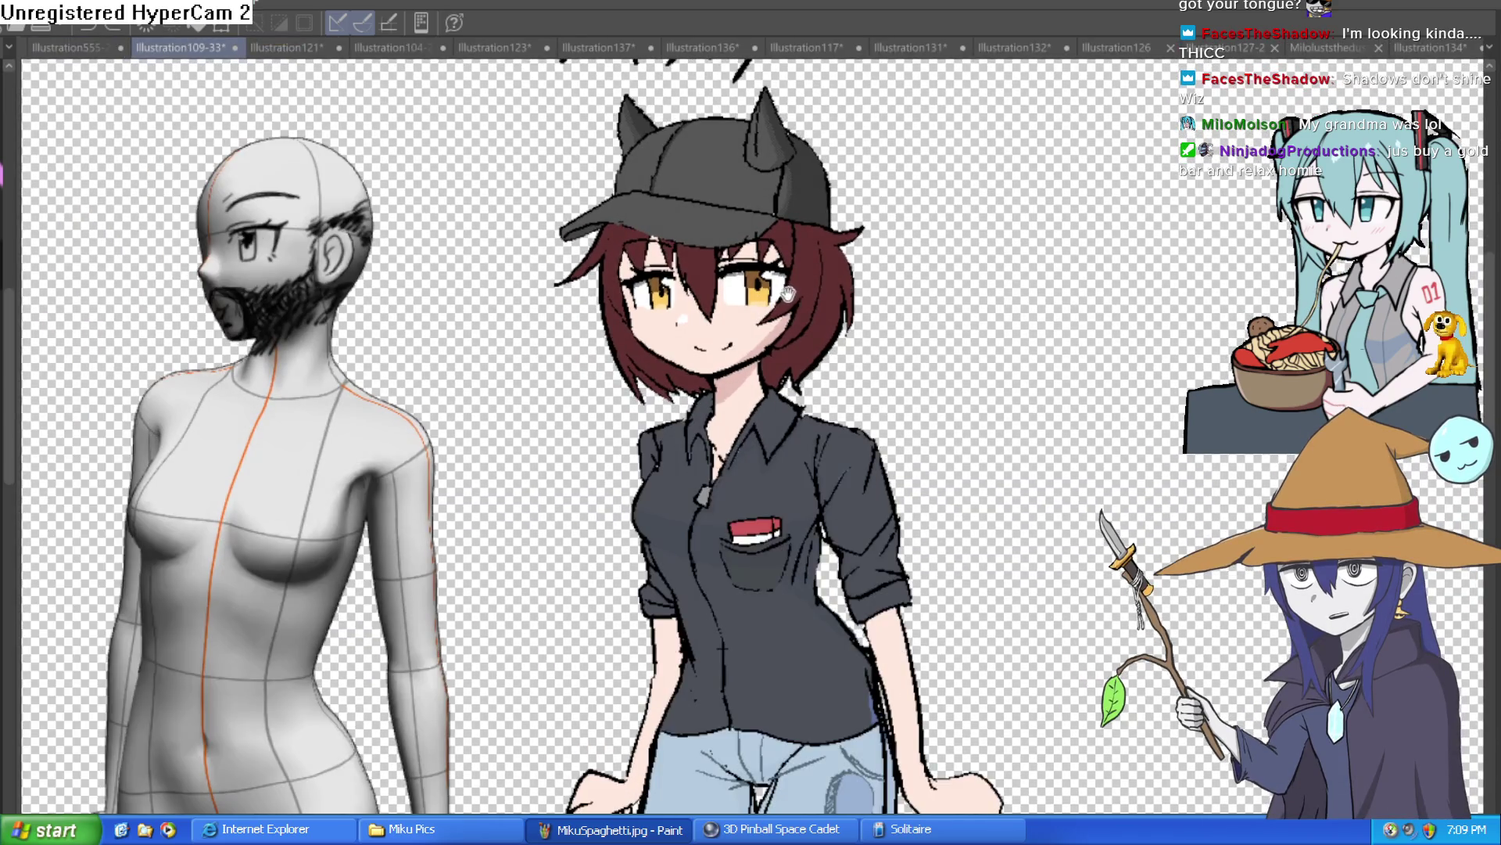
{"action": "left_click_drag", "start_coordinate": [839, 263], "coordinate": [847, 244]}
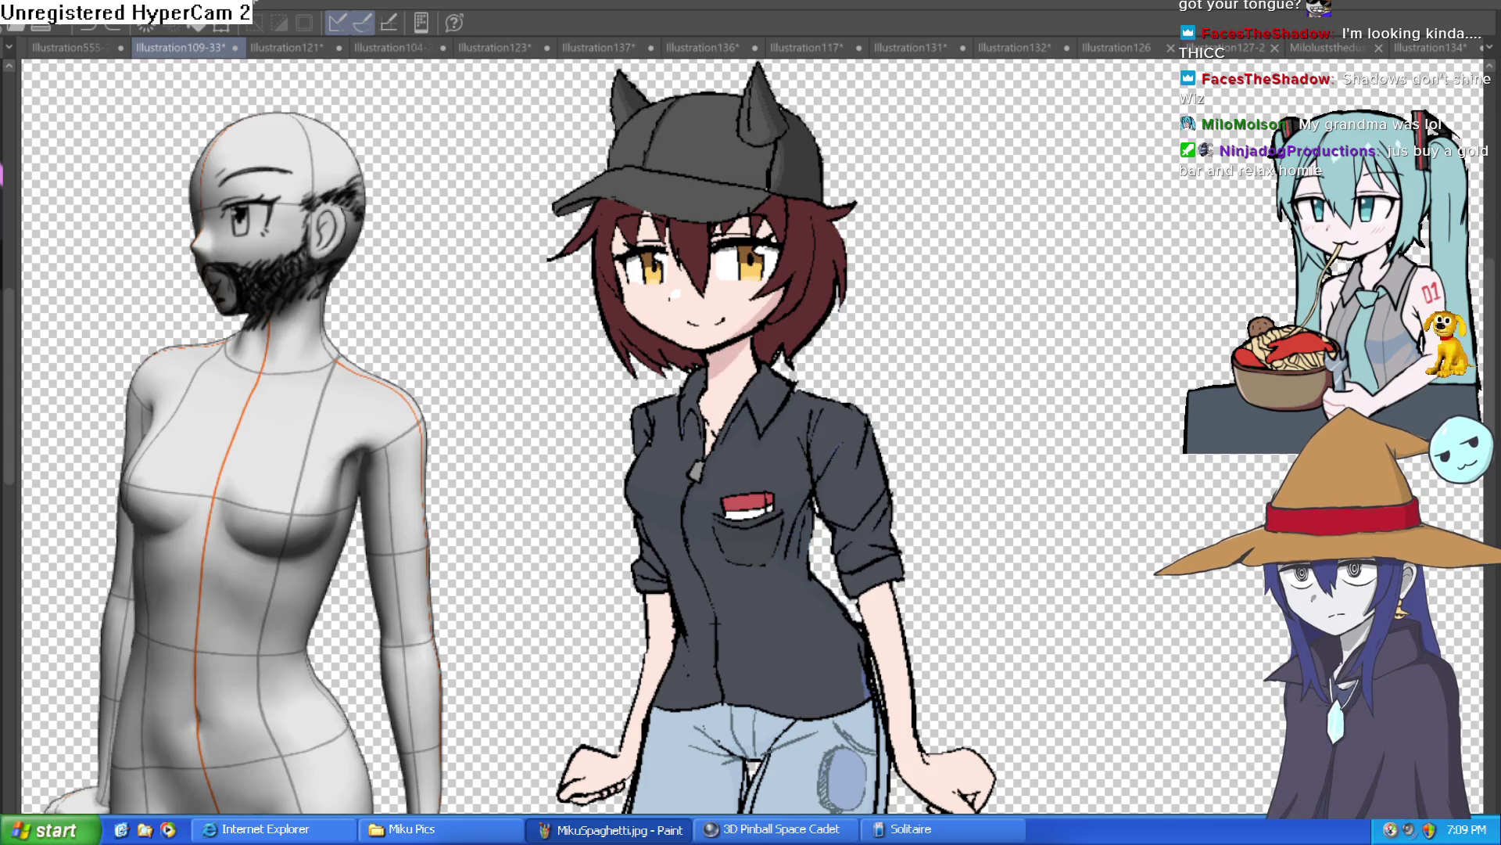
Step: Flip past the Budweiser-cap and red-dress illustrations back to the dark monster-girl drawing
{"action": "left_click", "coordinate": [1347, 43]}
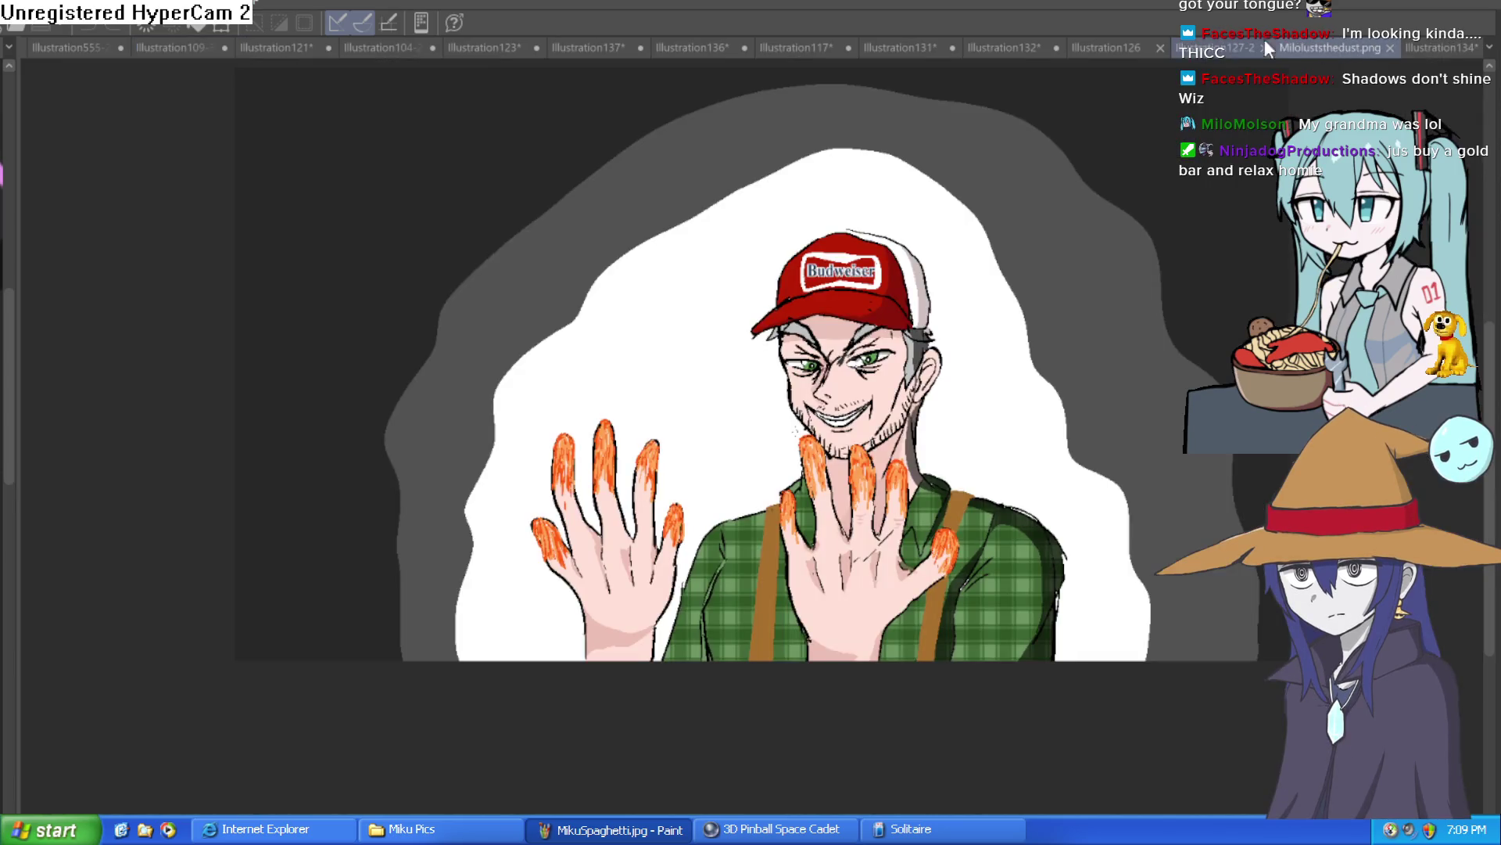
{"action": "left_click", "coordinate": [1228, 47]}
{"action": "left_click", "coordinate": [1433, 47]}
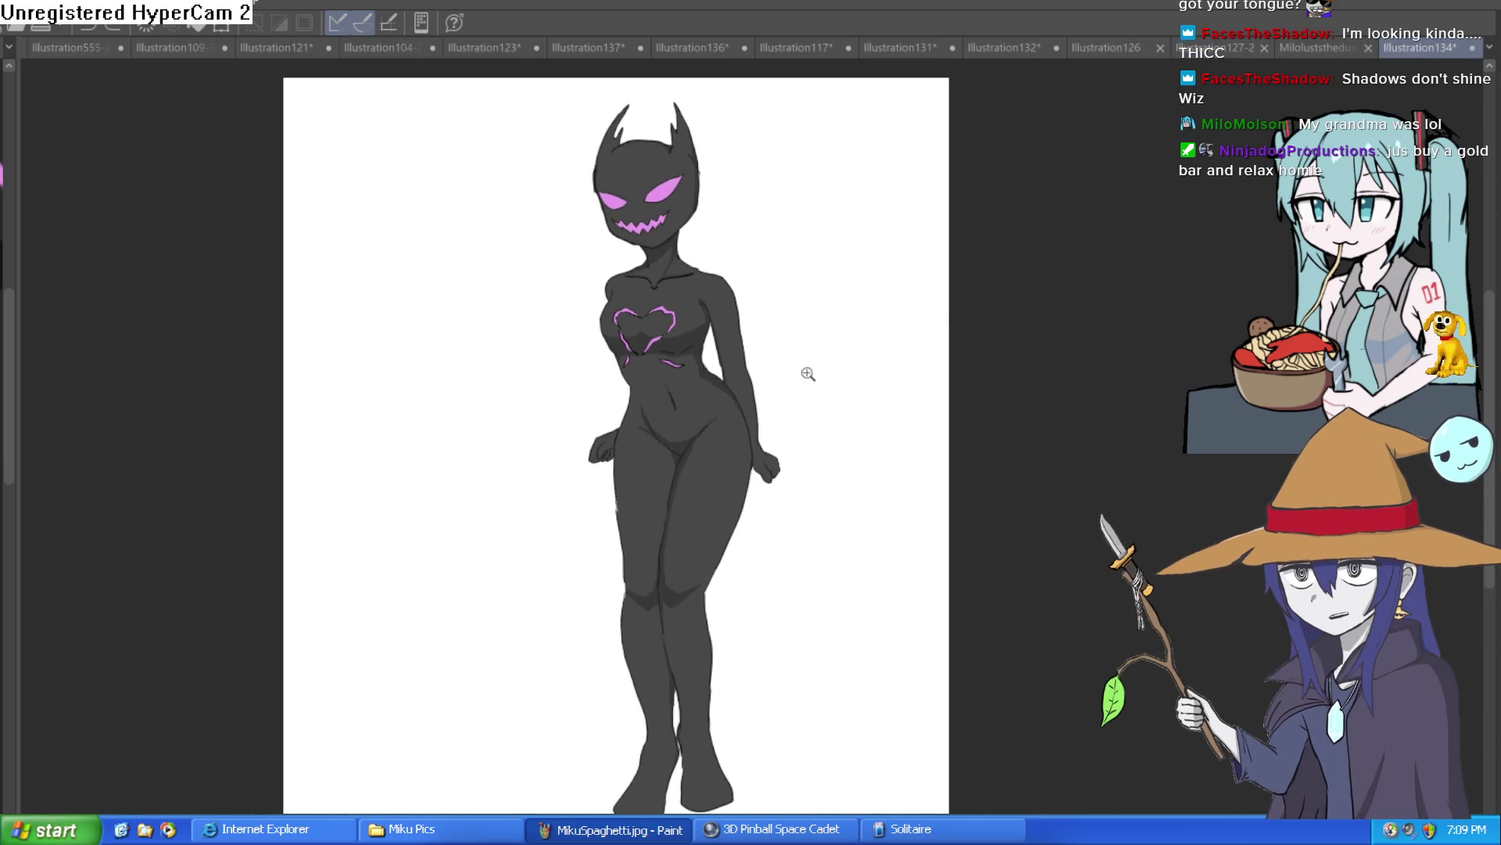
Step: Zoom in on the monster-girl's torso and pan the figure up to see it whole
{"action": "left_click", "coordinate": [790, 392]}
{"action": "left_click", "coordinate": [779, 381]}
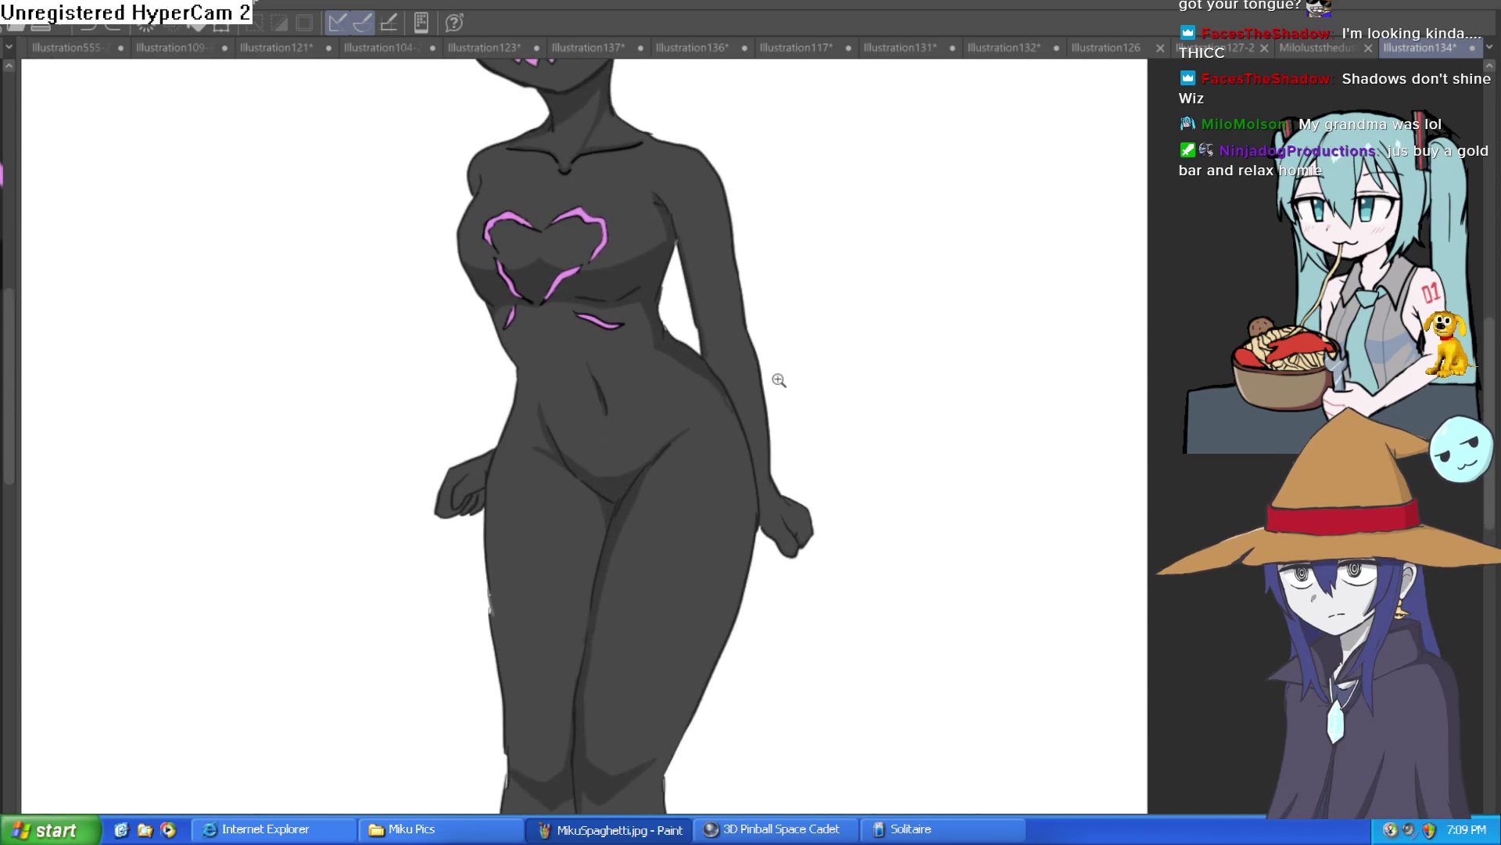
{"action": "scroll", "coordinate": [771, 375], "scroll_direction": "down", "scroll_amount": 1}
{"action": "scroll", "coordinate": [771, 362], "scroll_direction": "down", "scroll_amount": 1}
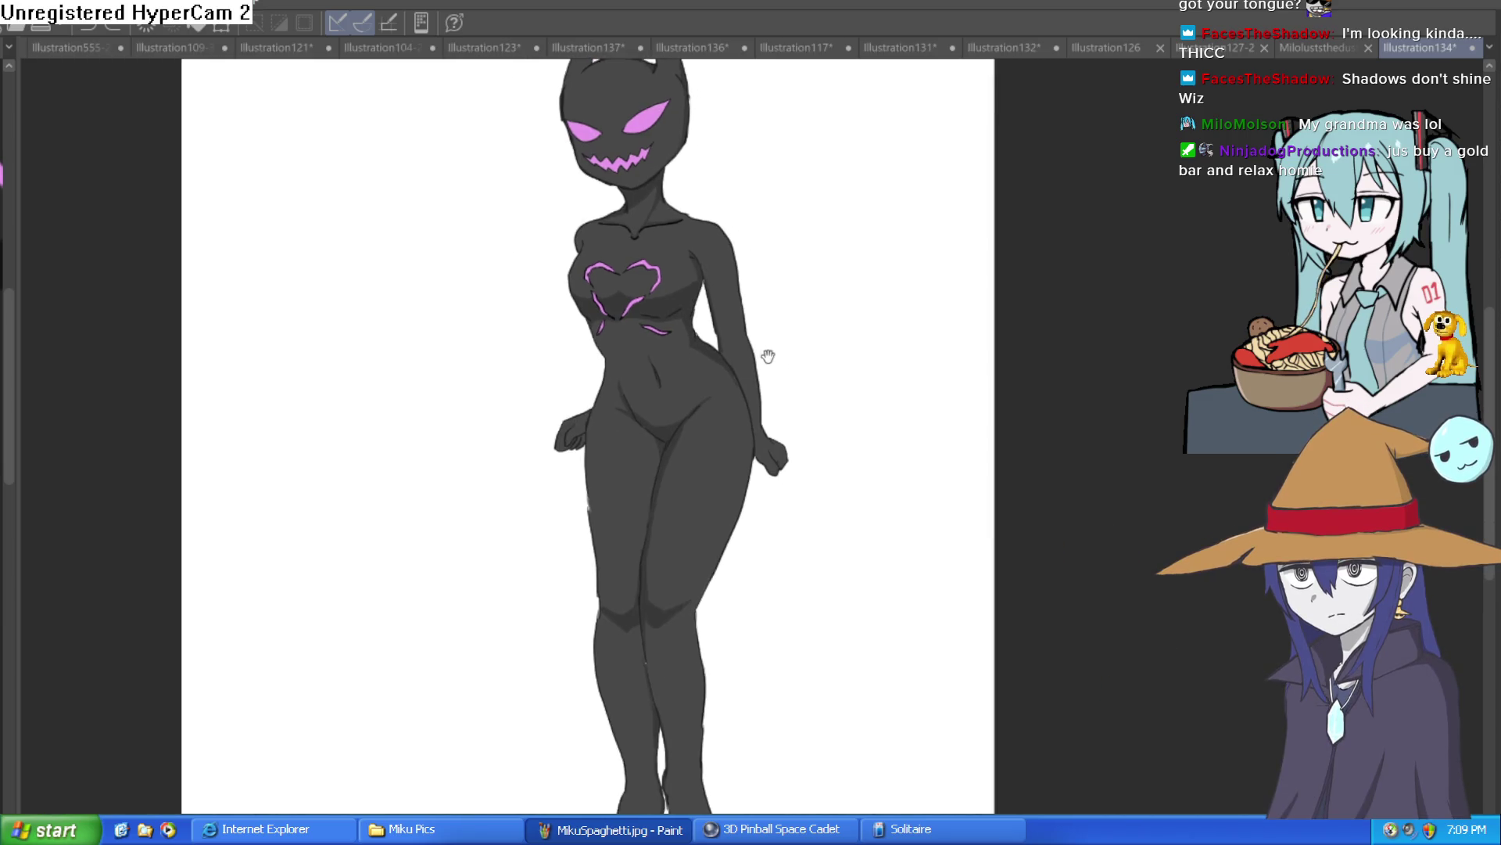
{"action": "left_click_drag", "start_coordinate": [768, 356], "coordinate": [771, 335]}
{"action": "scroll", "coordinate": [763, 360], "scroll_direction": "down", "scroll_amount": 1}
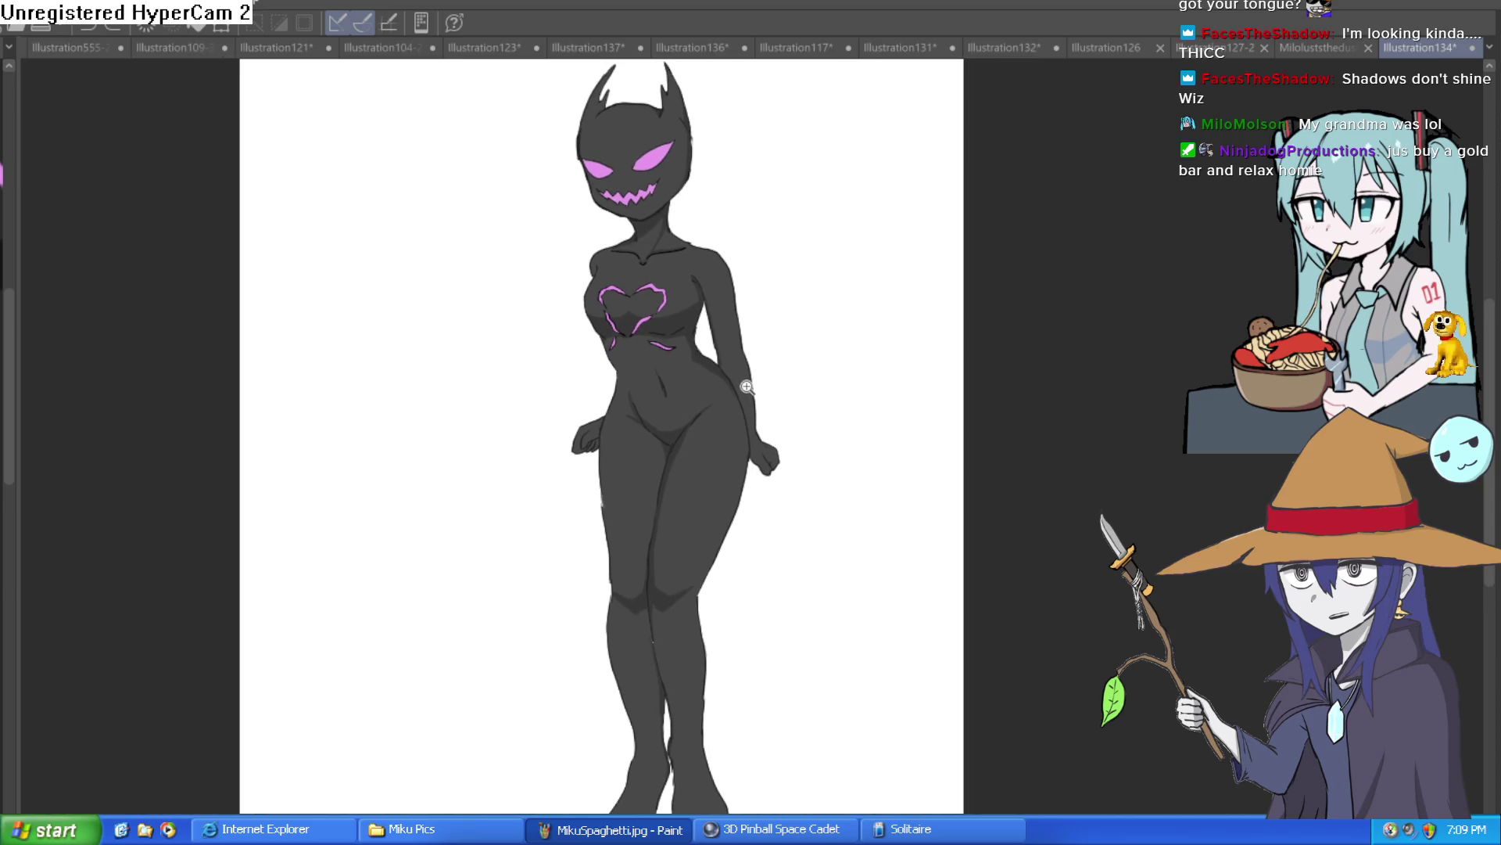
{"action": "scroll", "coordinate": [749, 386], "scroll_direction": "down", "scroll_amount": 1}
Step: Zoom in on the figure's waist and shift the view slightly left and down
{"action": "left_click", "coordinate": [745, 387]}
{"action": "scroll", "coordinate": [749, 359], "scroll_direction": "down", "scroll_amount": 1}
{"action": "scroll", "coordinate": [755, 336], "scroll_direction": "down", "scroll_amount": 1}
{"action": "scroll", "coordinate": [763, 344], "scroll_direction": "up", "scroll_amount": 1}
{"action": "scroll", "coordinate": [771, 356], "scroll_direction": "down", "scroll_amount": 1}
{"action": "scroll", "coordinate": [778, 369], "scroll_direction": "up", "scroll_amount": 2}
{"action": "mouse_move", "coordinate": [778, 369]}
{"action": "left_mouse_down"}
{"action": "mouse_move", "coordinate": [759, 384]}
{"action": "mouse_move", "coordinate": [1009, 385]}
{"action": "mouse_move", "coordinate": [806, 385]}
{"action": "left_mouse_up"}
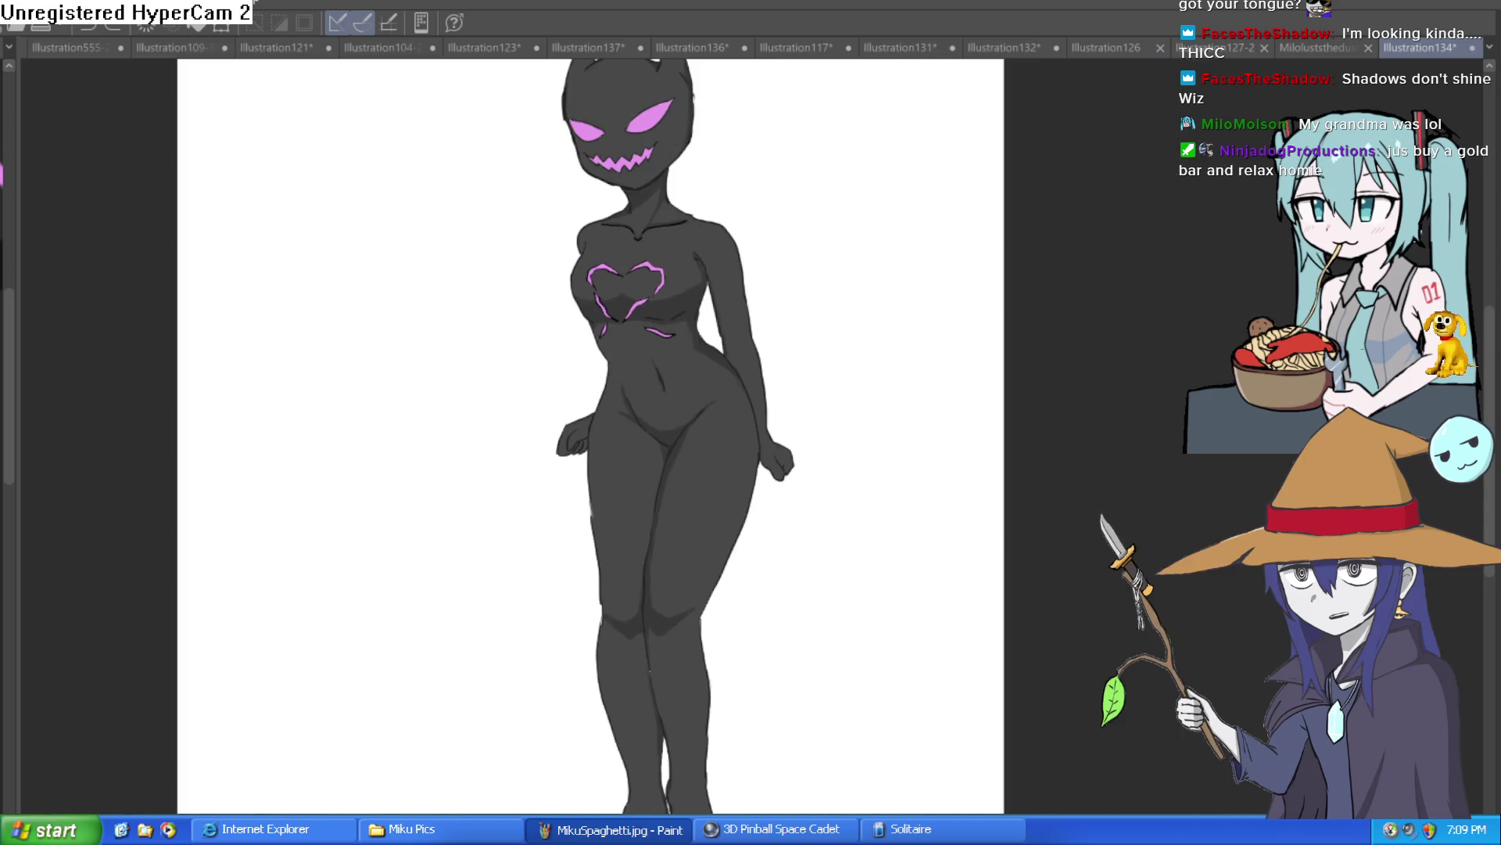
{"action": "scroll", "coordinate": [922, 307], "scroll_direction": "down", "scroll_amount": 1}
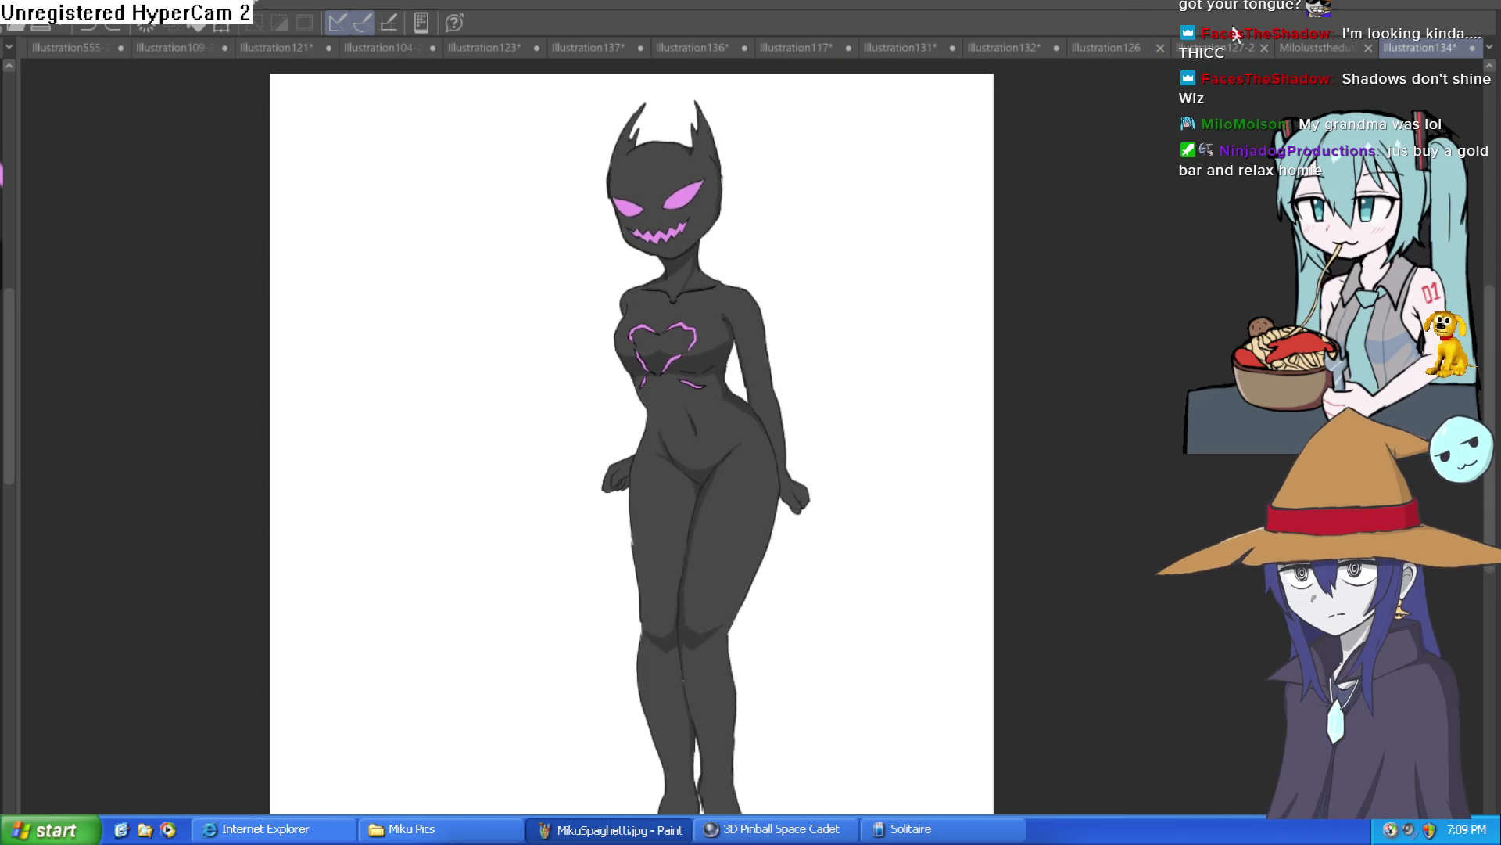
{"action": "left_click", "coordinate": [1291, 40]}
Step: Browse past the KuKi and muscular-man tabs to the Mila illustration and adjust the zoom
{"action": "left_click", "coordinate": [1144, 44]}
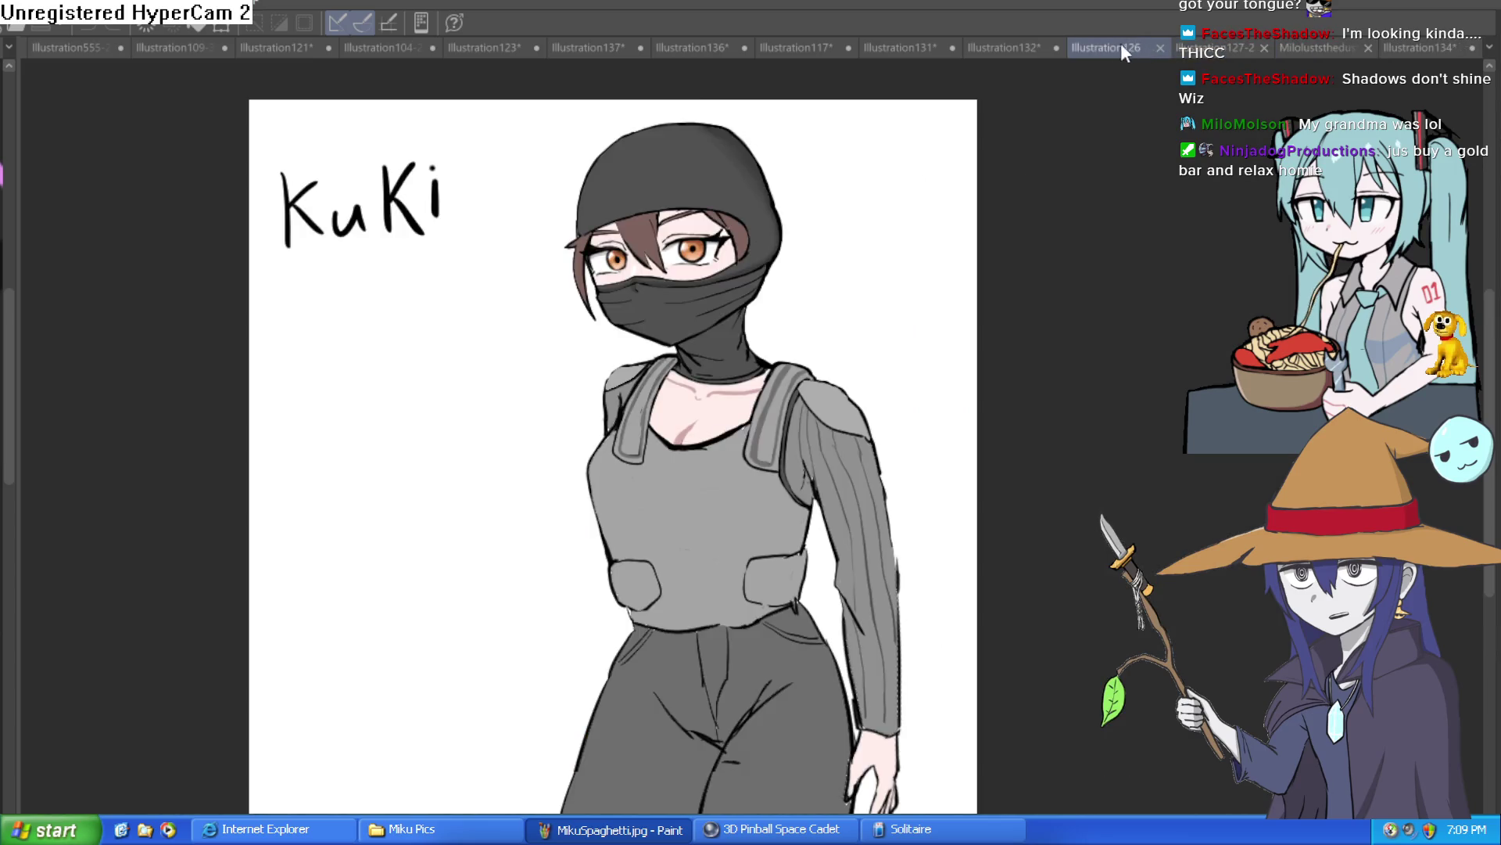
{"action": "left_click", "coordinate": [1009, 45]}
{"action": "left_click", "coordinate": [899, 48]}
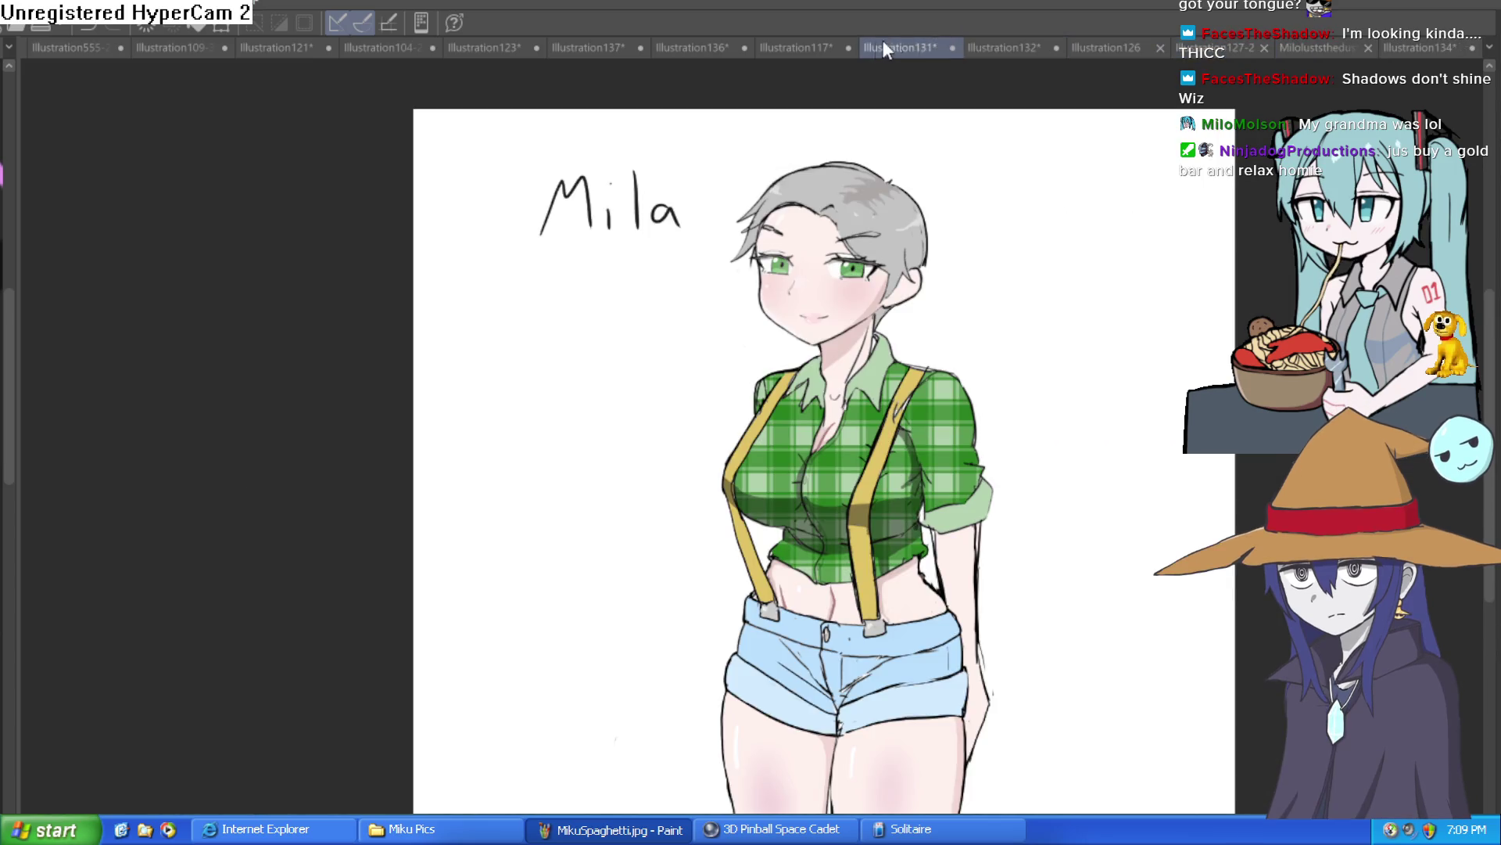
{"action": "scroll", "coordinate": [851, 352], "scroll_direction": "up", "scroll_amount": 4}
{"action": "scroll", "coordinate": [851, 352], "scroll_direction": "down", "scroll_amount": 2}
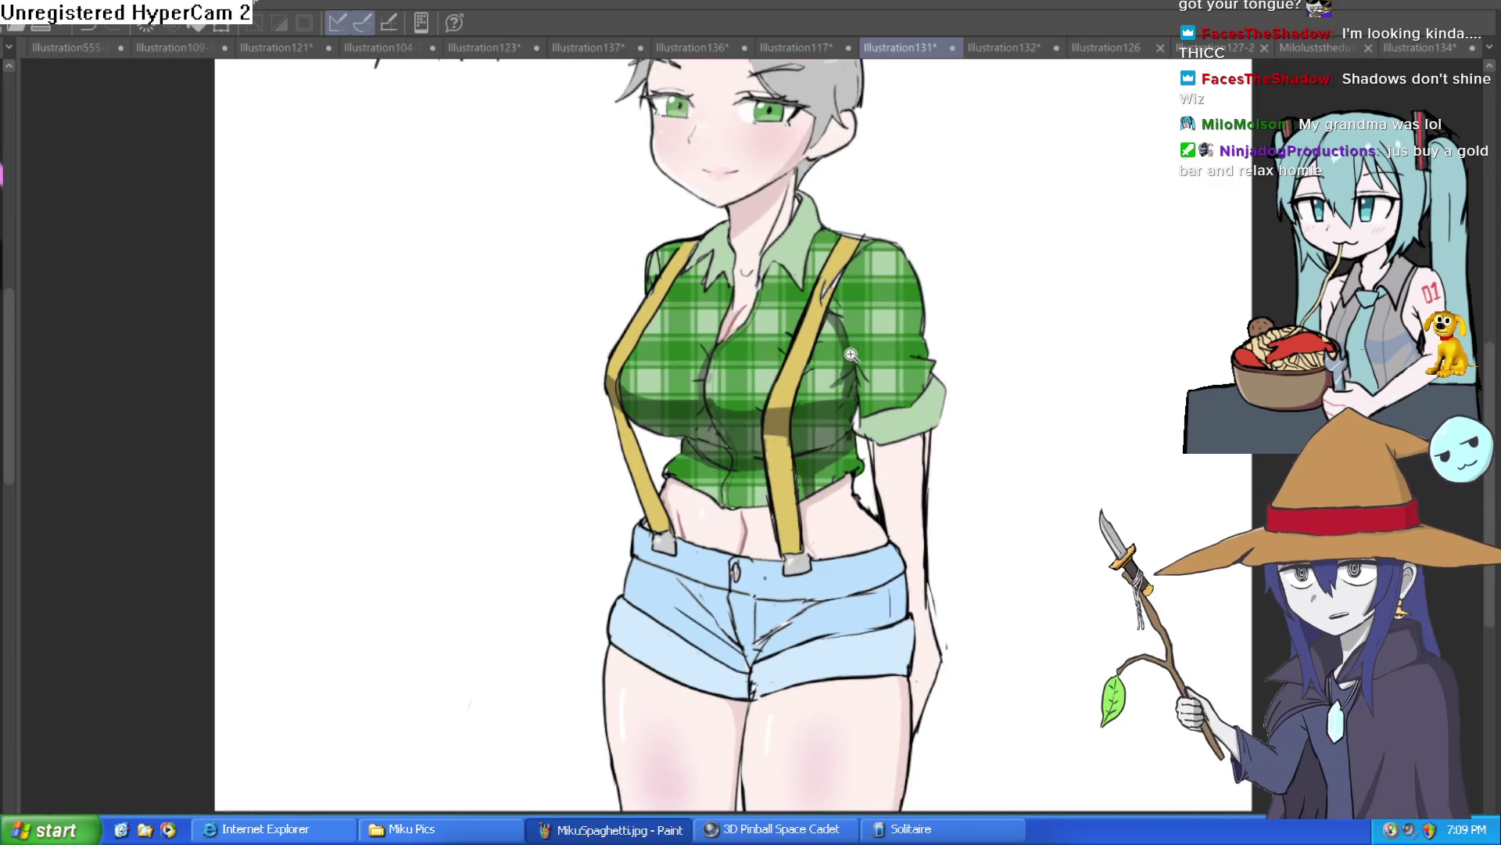
{"action": "scroll", "coordinate": [805, 391], "scroll_direction": "up", "scroll_amount": 3}
{"action": "scroll", "coordinate": [807, 395], "scroll_direction": "down", "scroll_amount": 3}
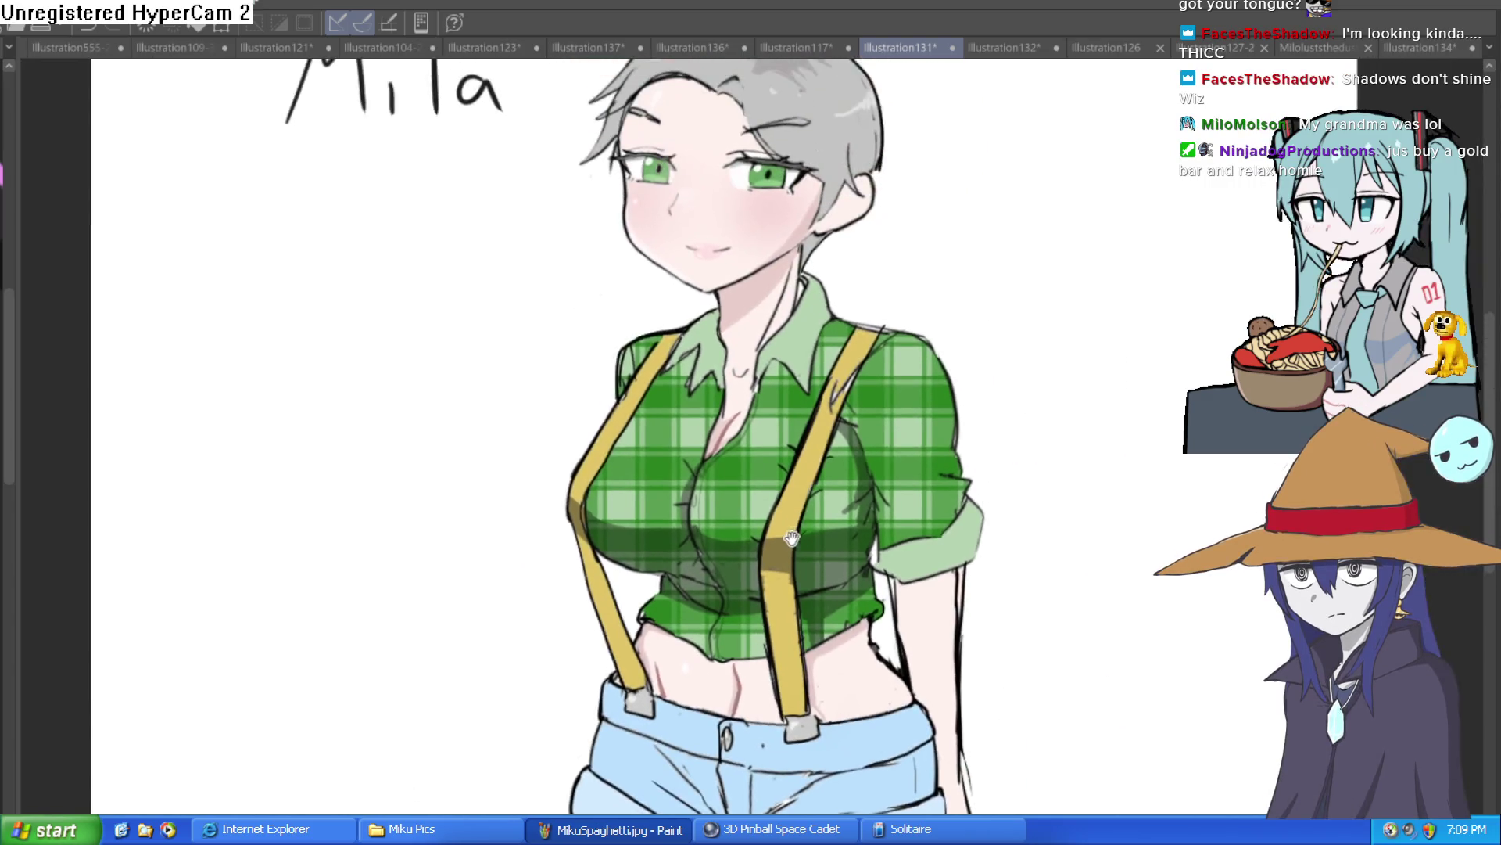
{"action": "scroll", "coordinate": [825, 426], "scroll_direction": "down", "scroll_amount": 1}
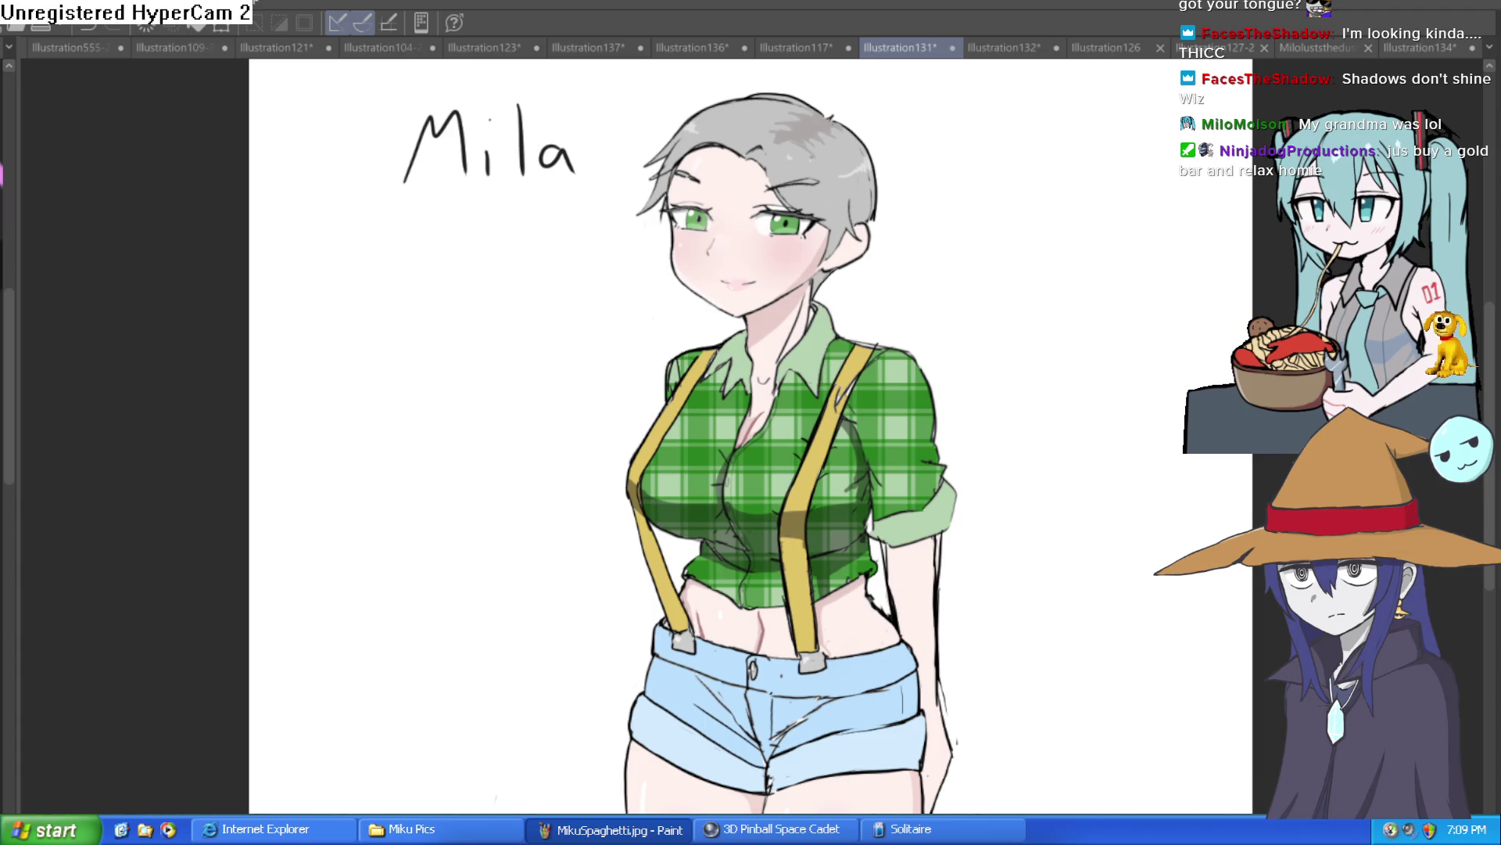
Step: Preview the Mila drawing mirrored horizontally twice, returning it to normal orientation each time
{"action": "key", "text": "h"}
{"action": "key", "text": "h"}
{"action": "key", "text": "h"}
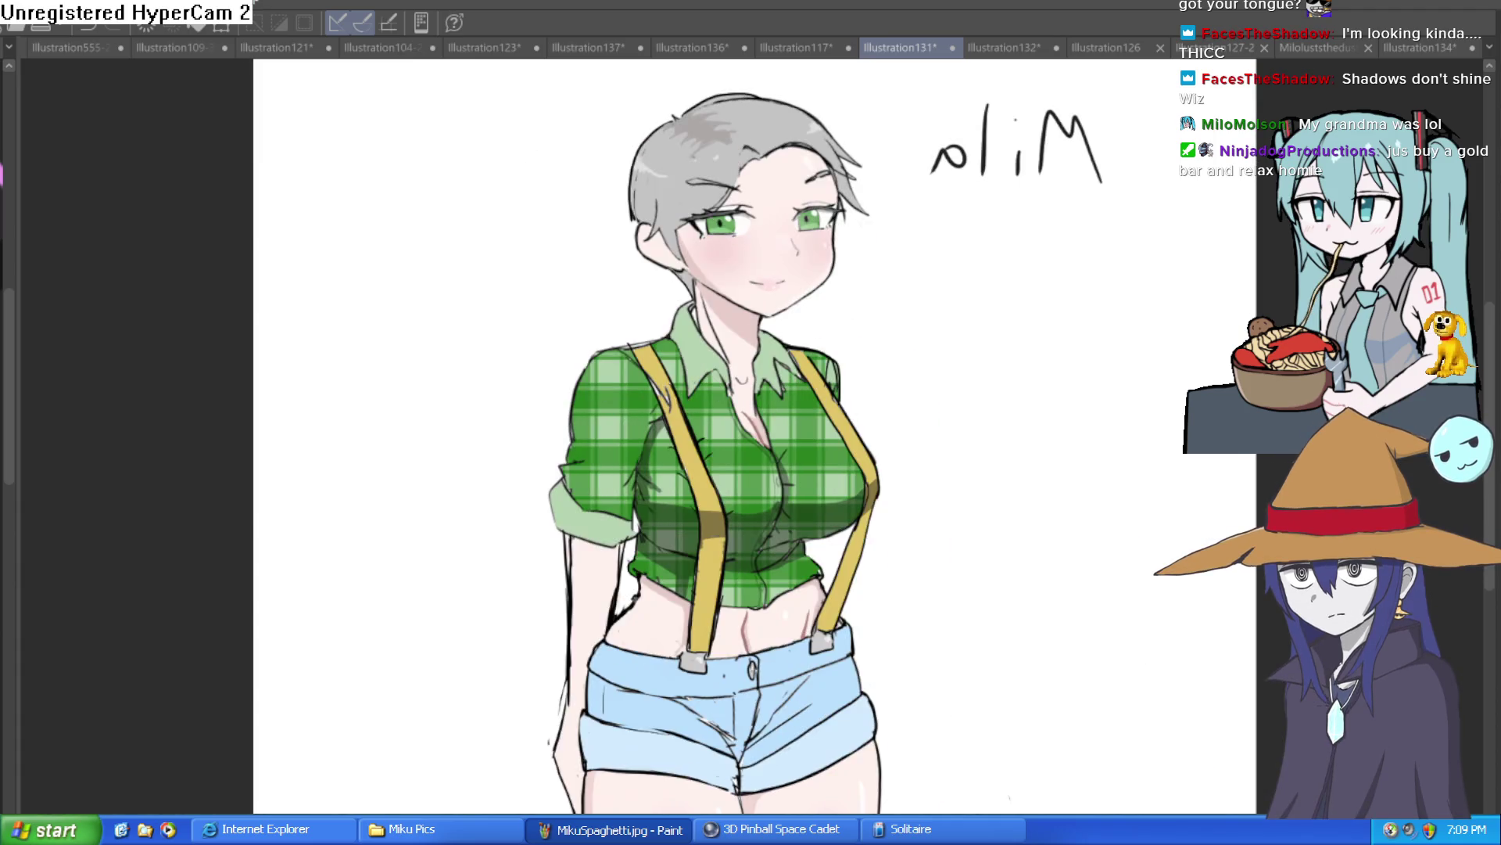
{"action": "key", "text": "h"}
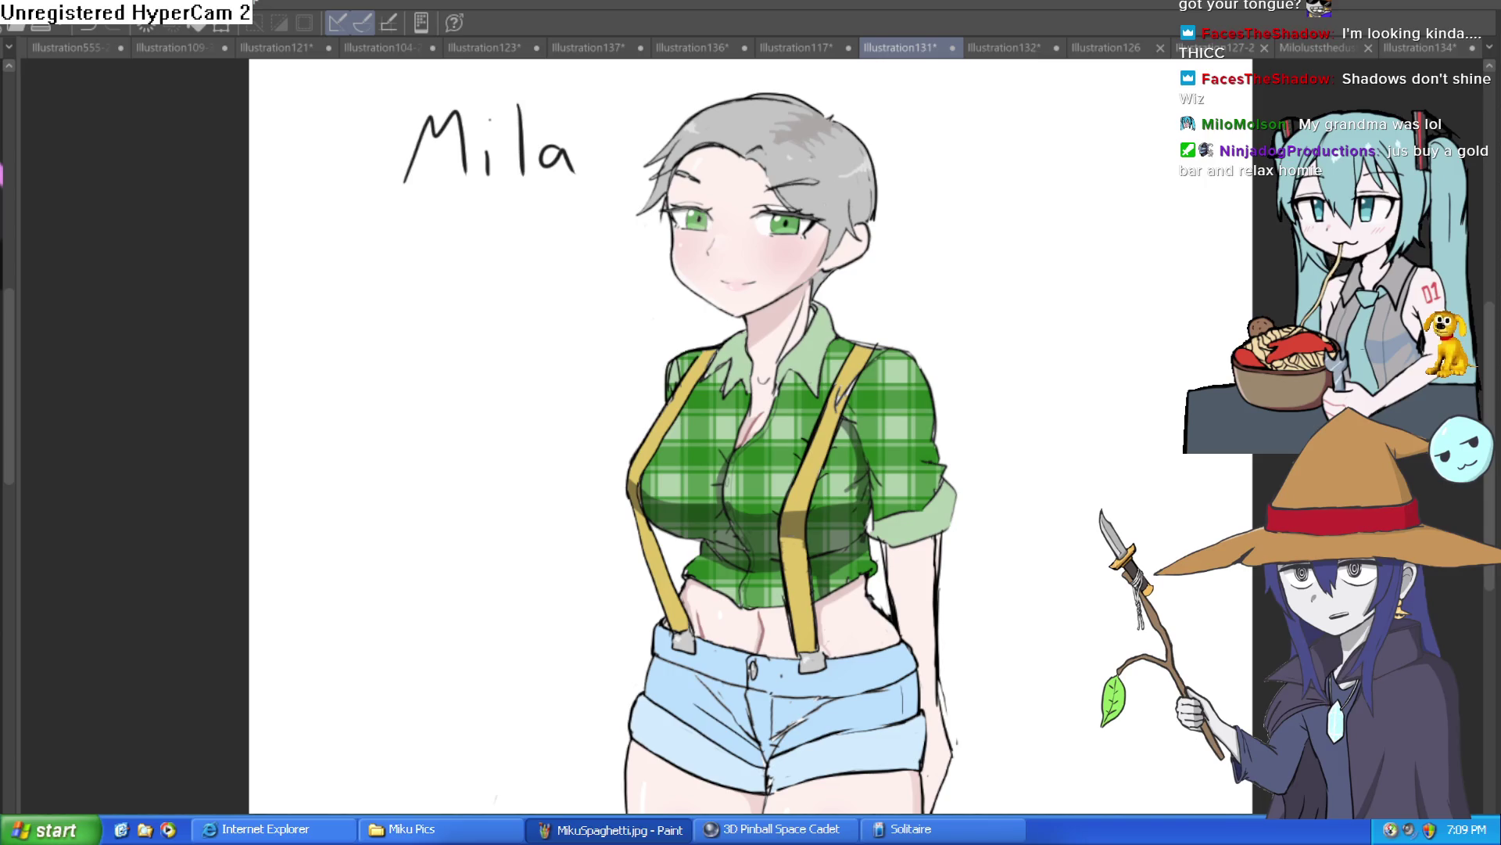
{"action": "key", "text": "h"}
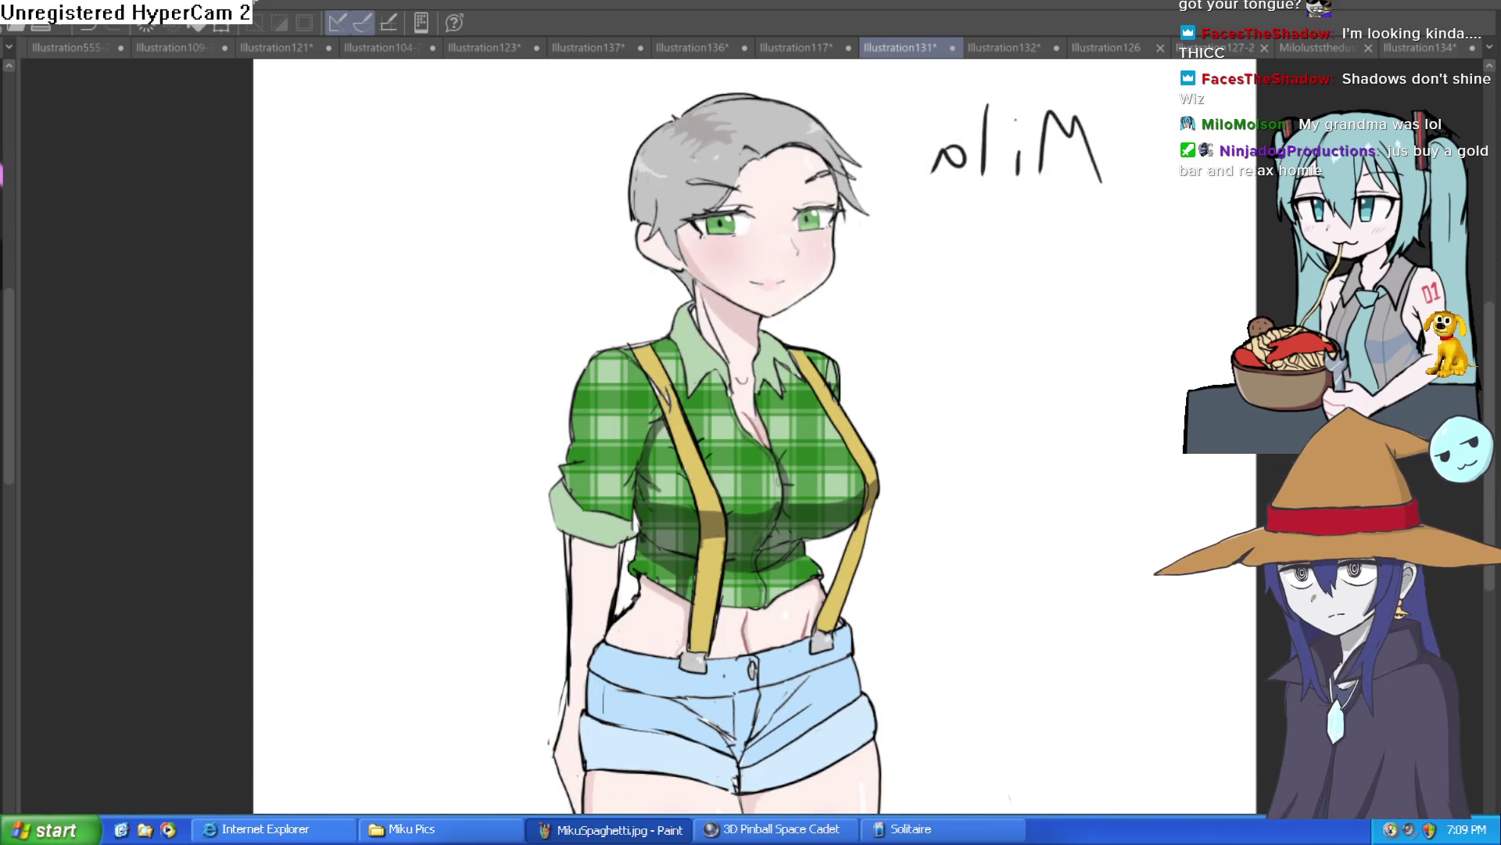
{"action": "key", "text": "h"}
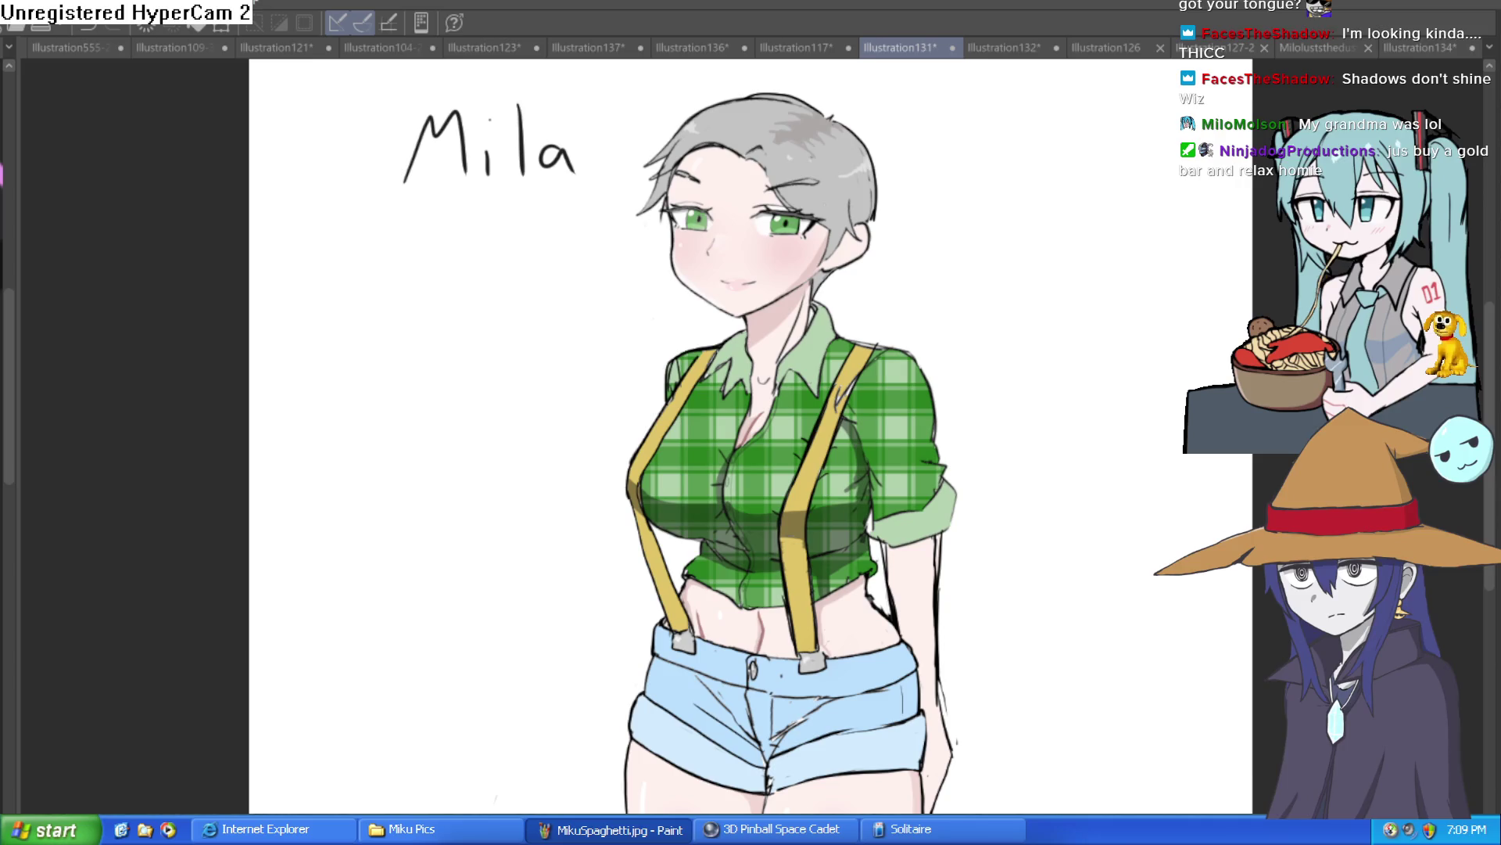